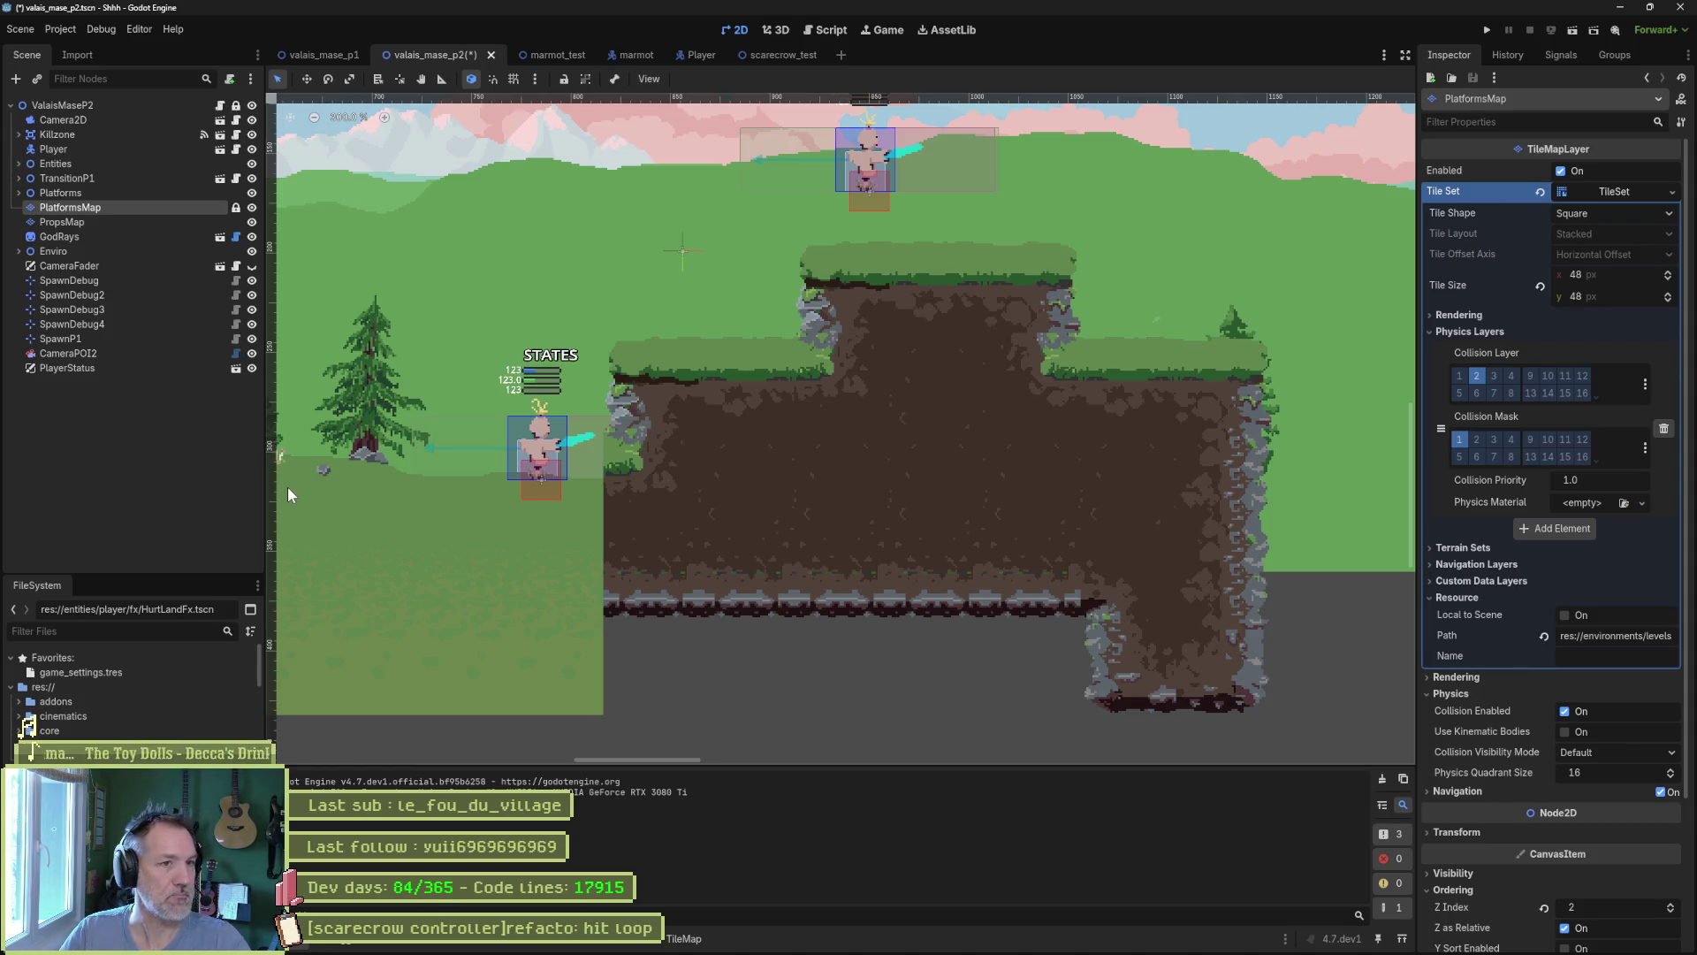
Pan the level view down to show the upper Alphorn enemy, then select the TransitionP1 node.
{"action": "left_click_drag", "start_coordinate": [578, 342], "coordinate": [577, 448]}
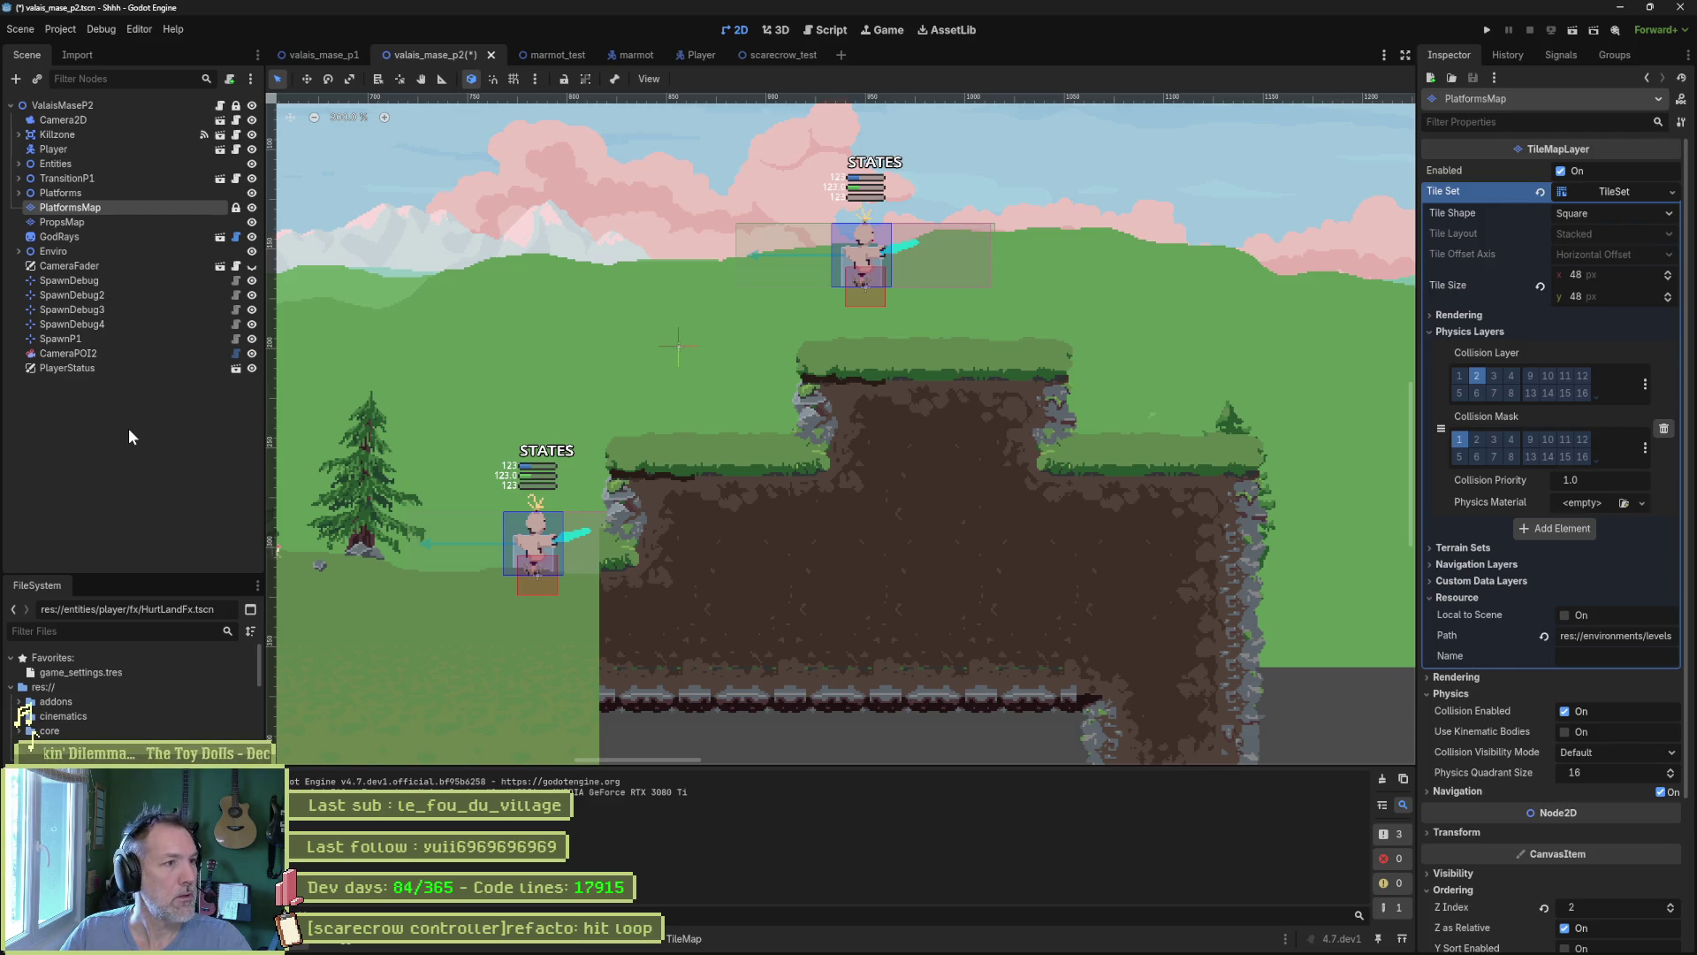
{"action": "left_click", "coordinate": [154, 180]}
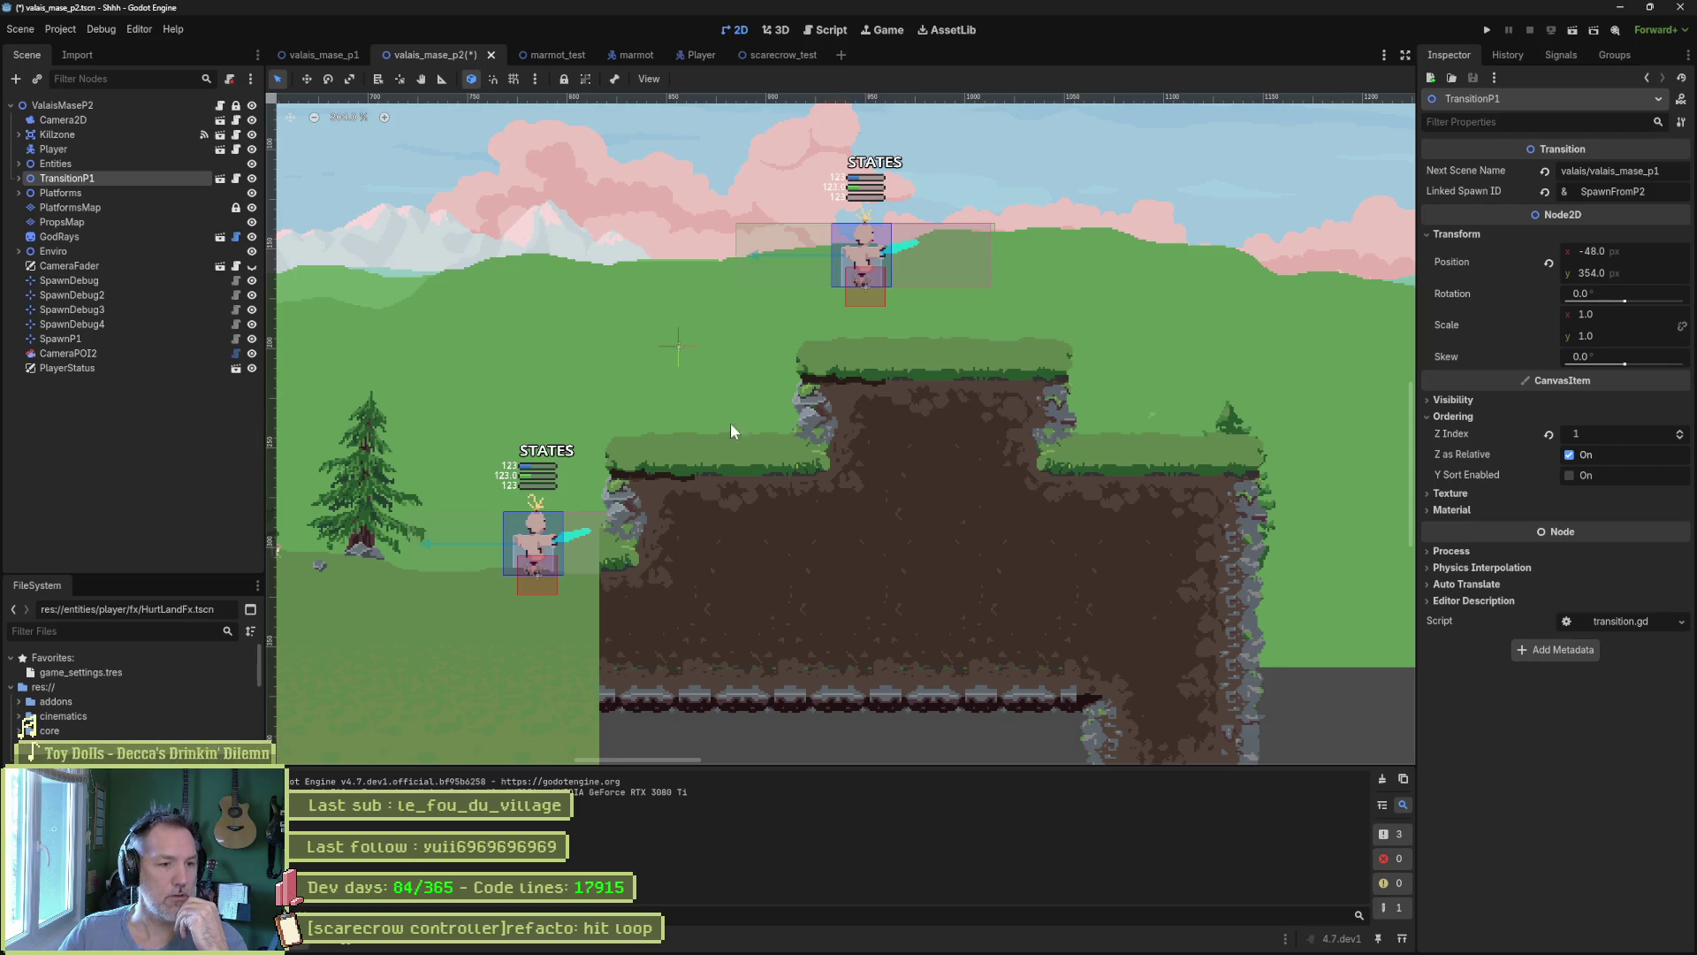
Search the browser for 'godot abstract class' to find a YouTube tutorial, then return to Godot.
{"action": "left_click", "coordinate": [718, 939]}
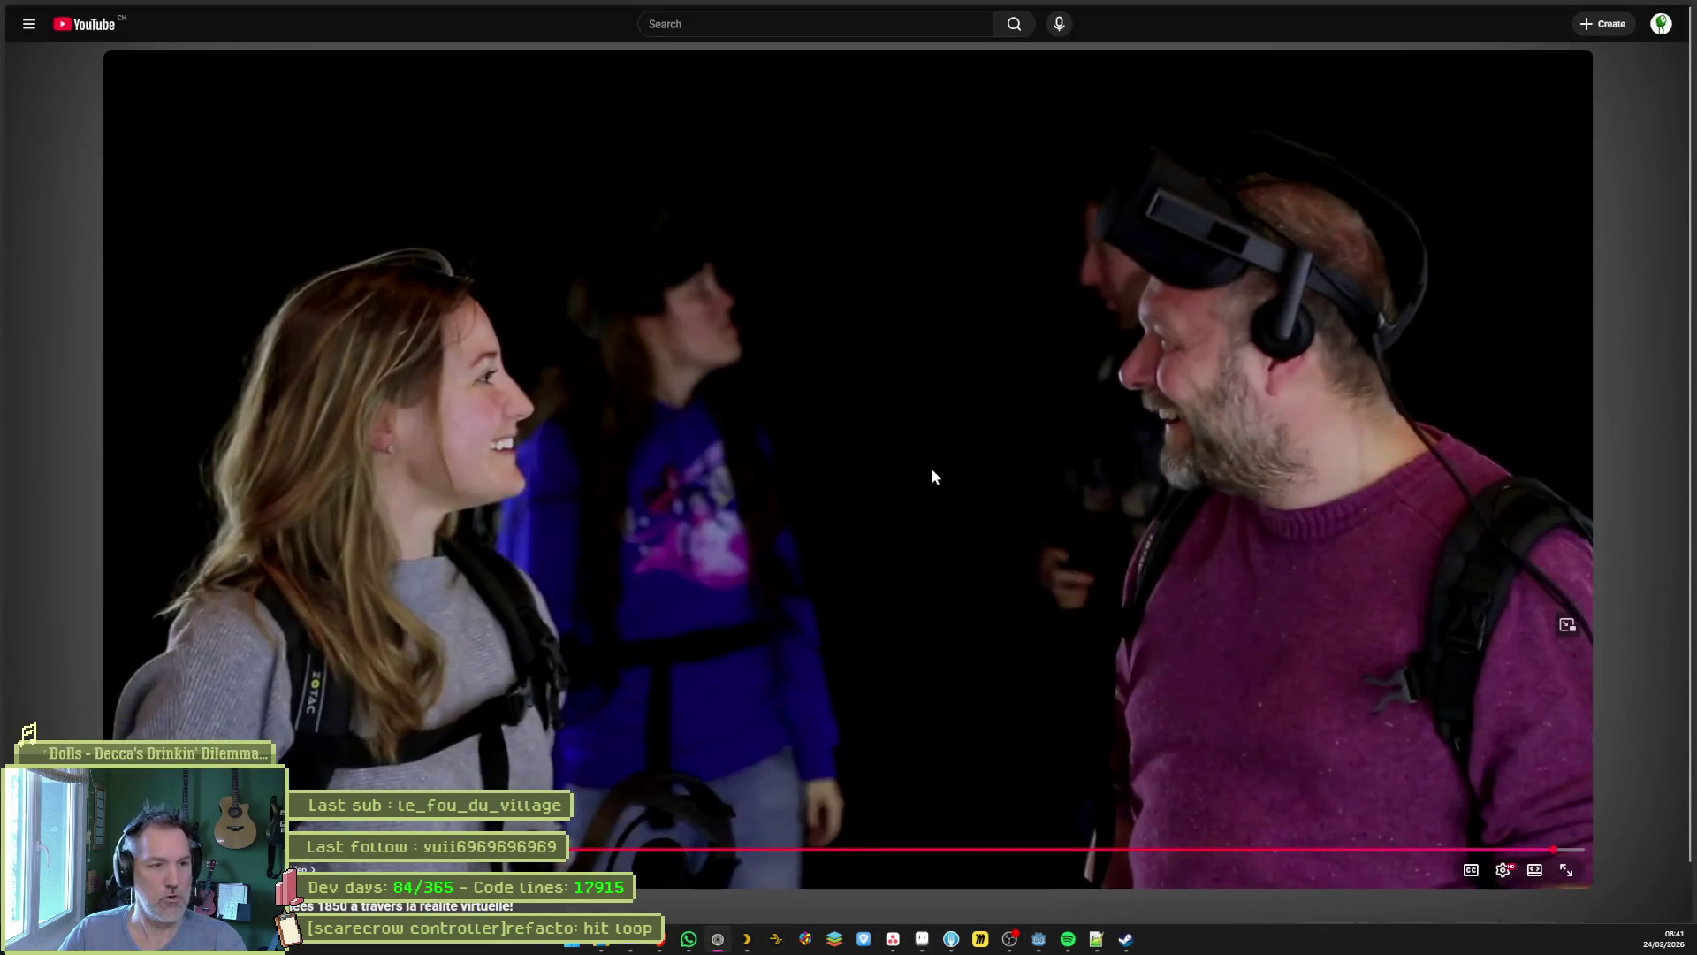
{"action": "key", "text": "ctrl+t"}
{"action": "type", "text": "godot "}
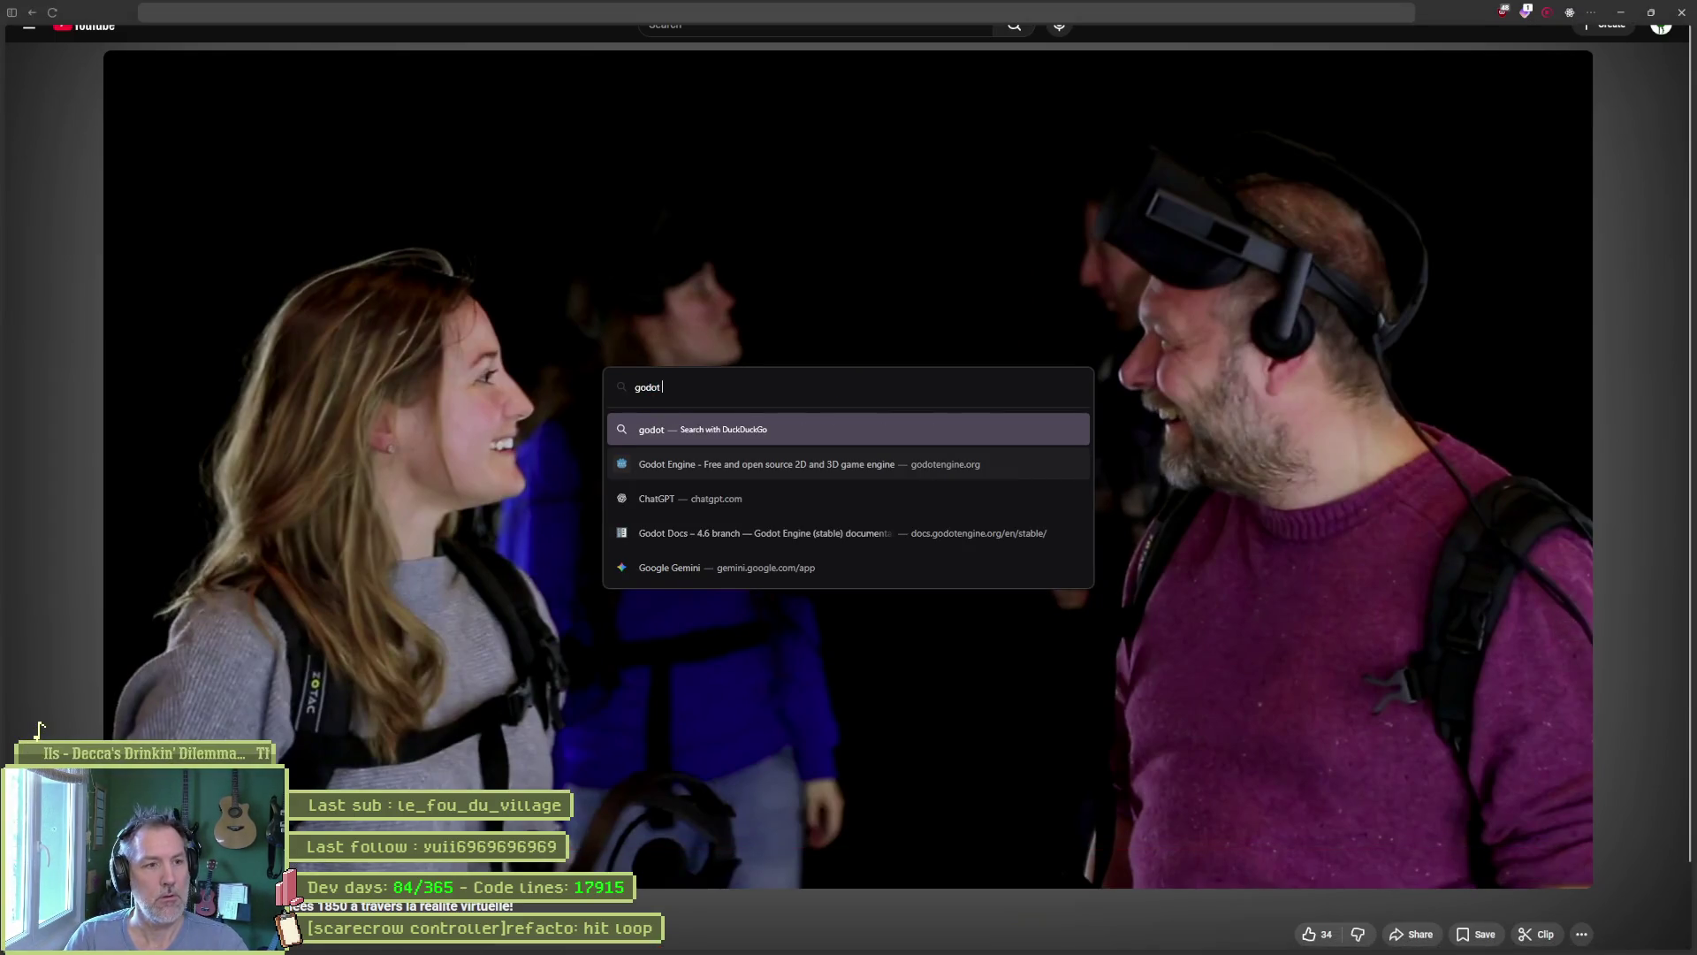
{"action": "type", "text": "abstract"}
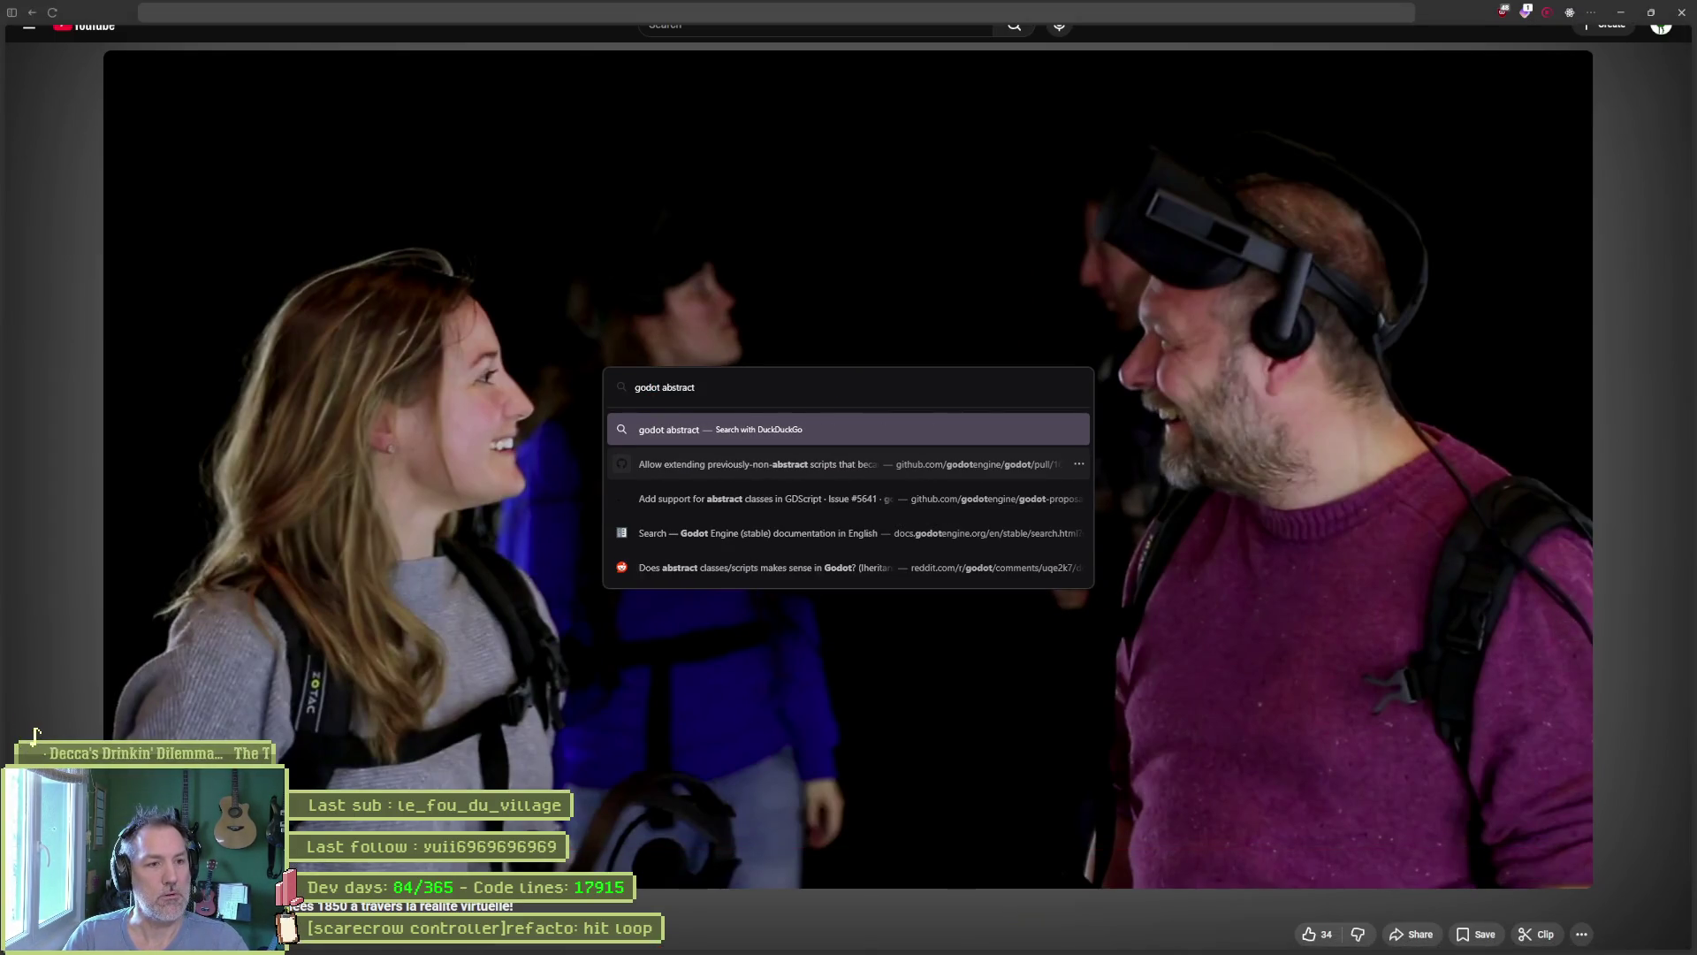
{"action": "type", "text": " class"}
{"action": "key", "text": "Return"}
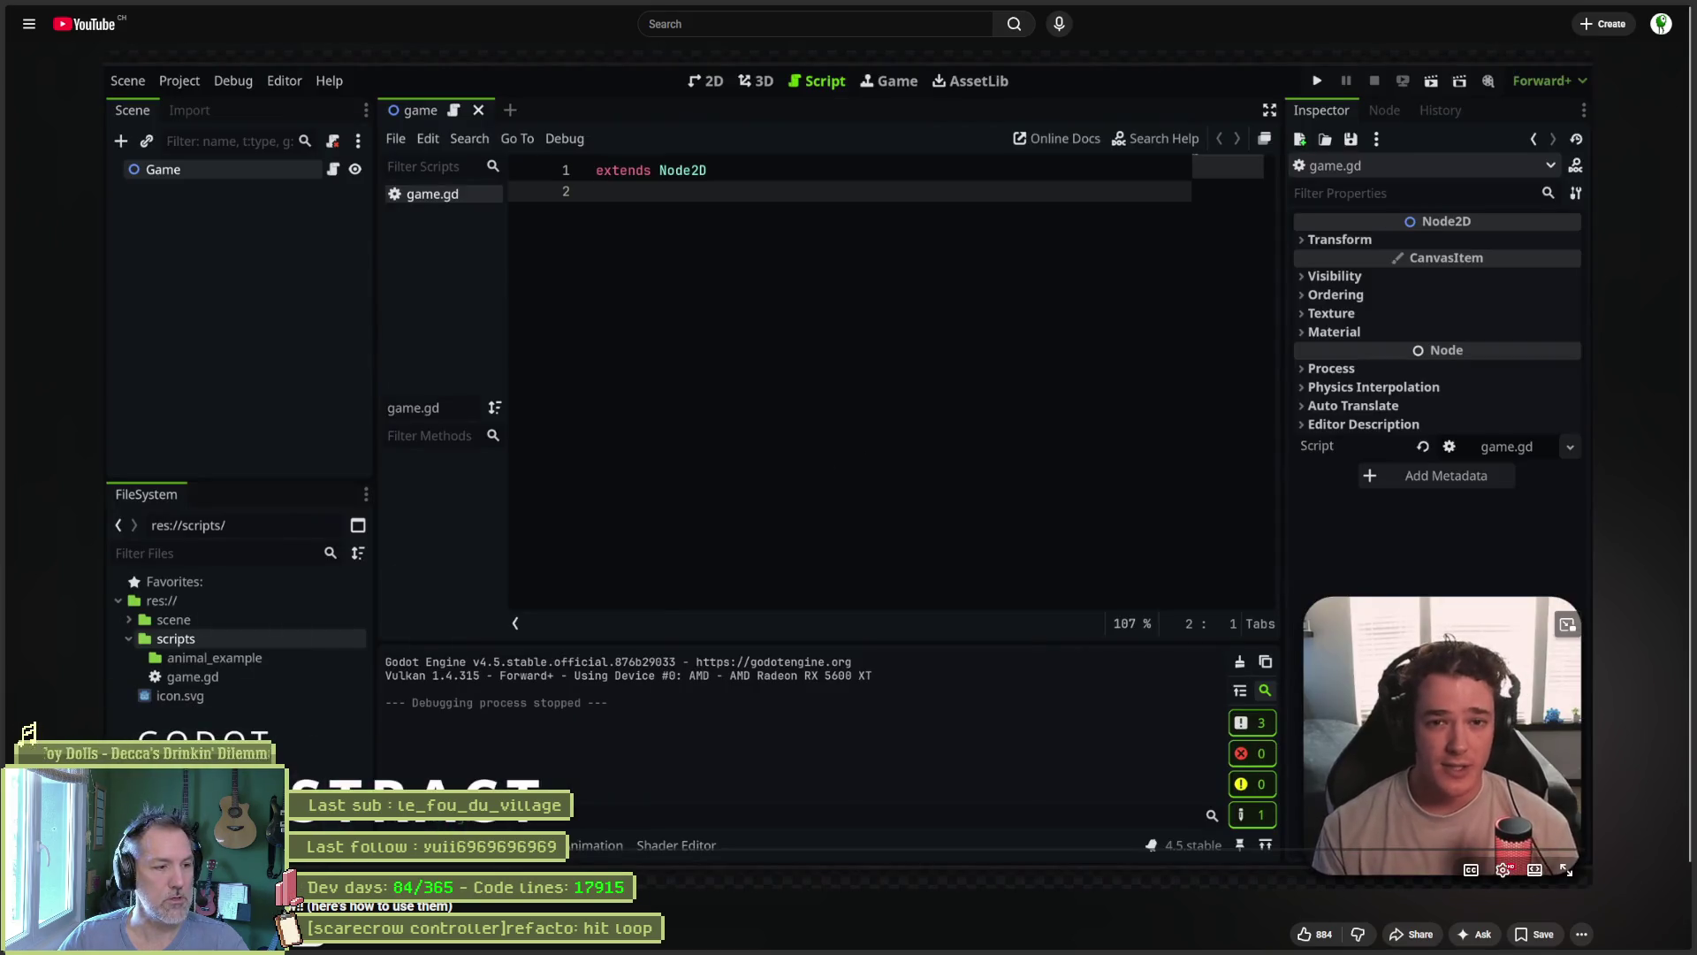
{"action": "mouse_move", "coordinate": [796, 950]}
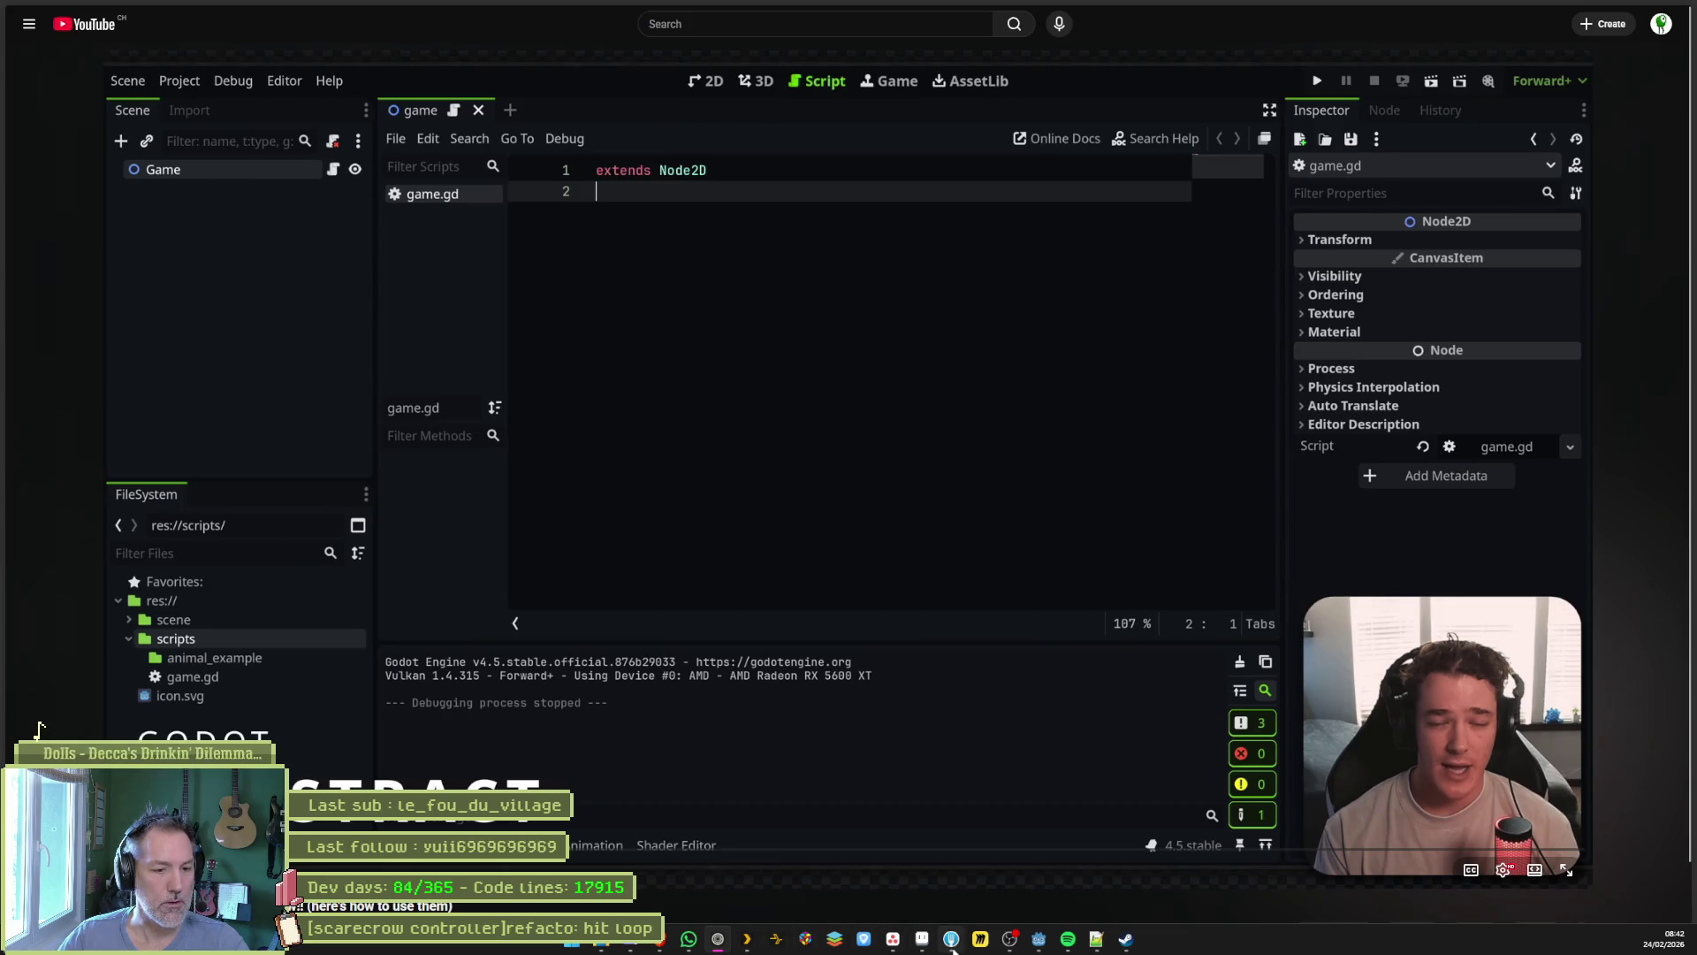
{"action": "left_click", "coordinate": [1038, 939]}
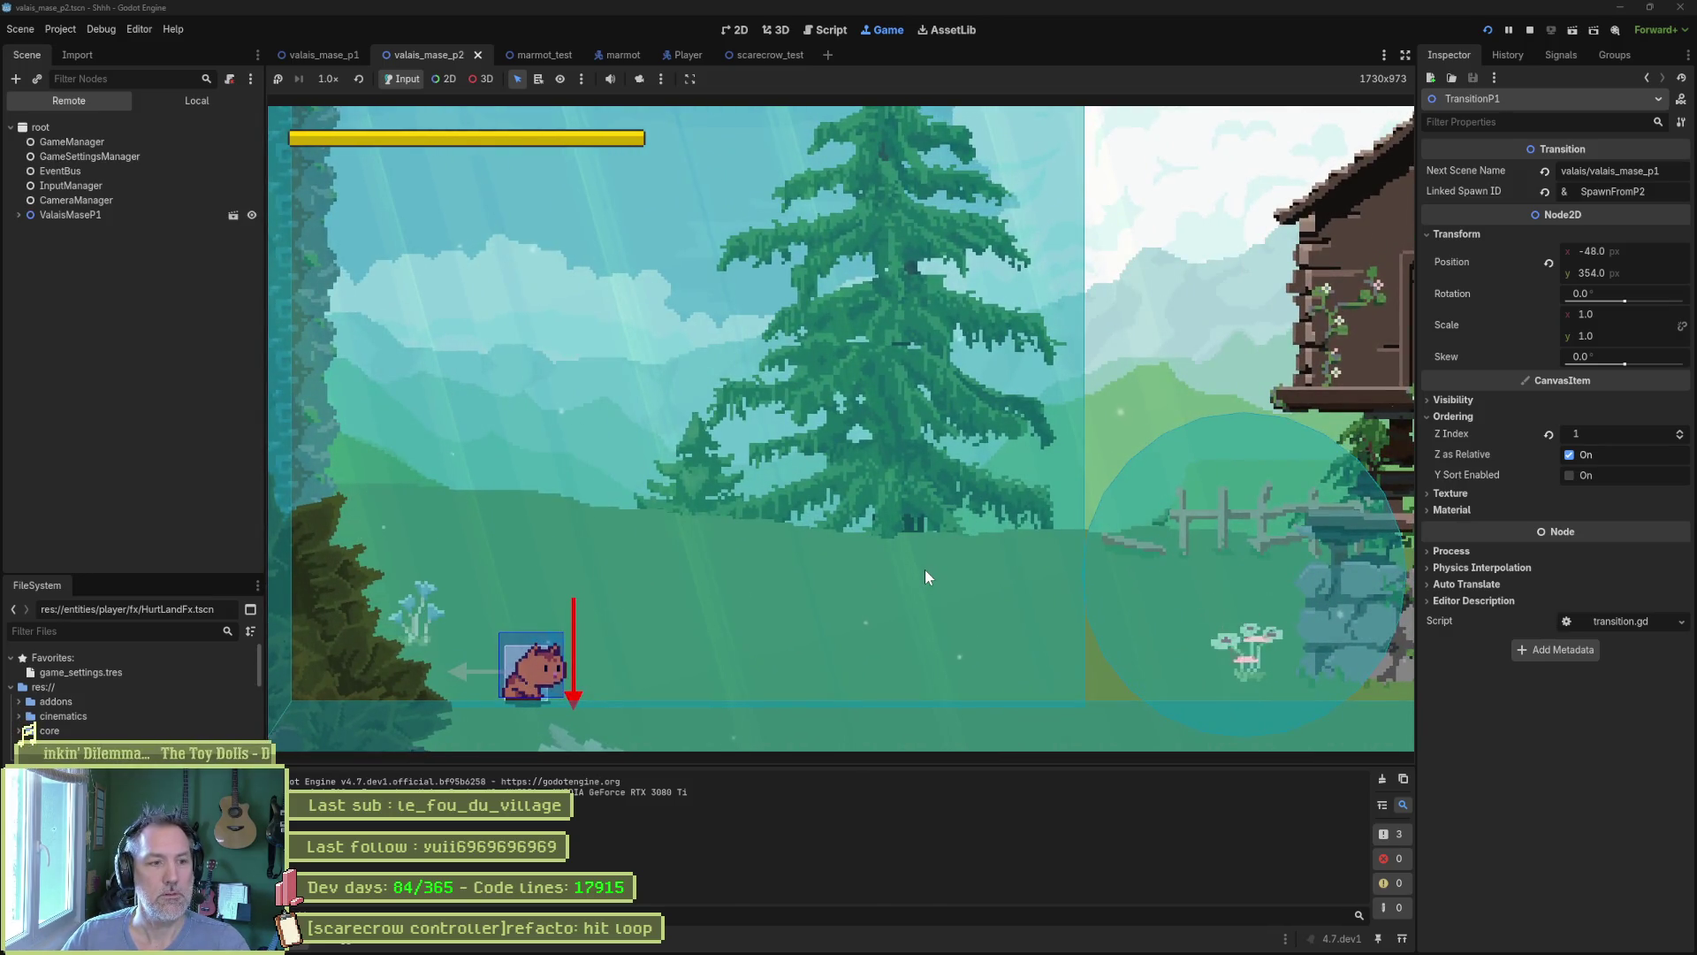
Stop the game, relaunch it to play from Valais part 1 into part 2, then stop it.
{"action": "key", "text": "F8"}
{"action": "key", "text": "F5"}
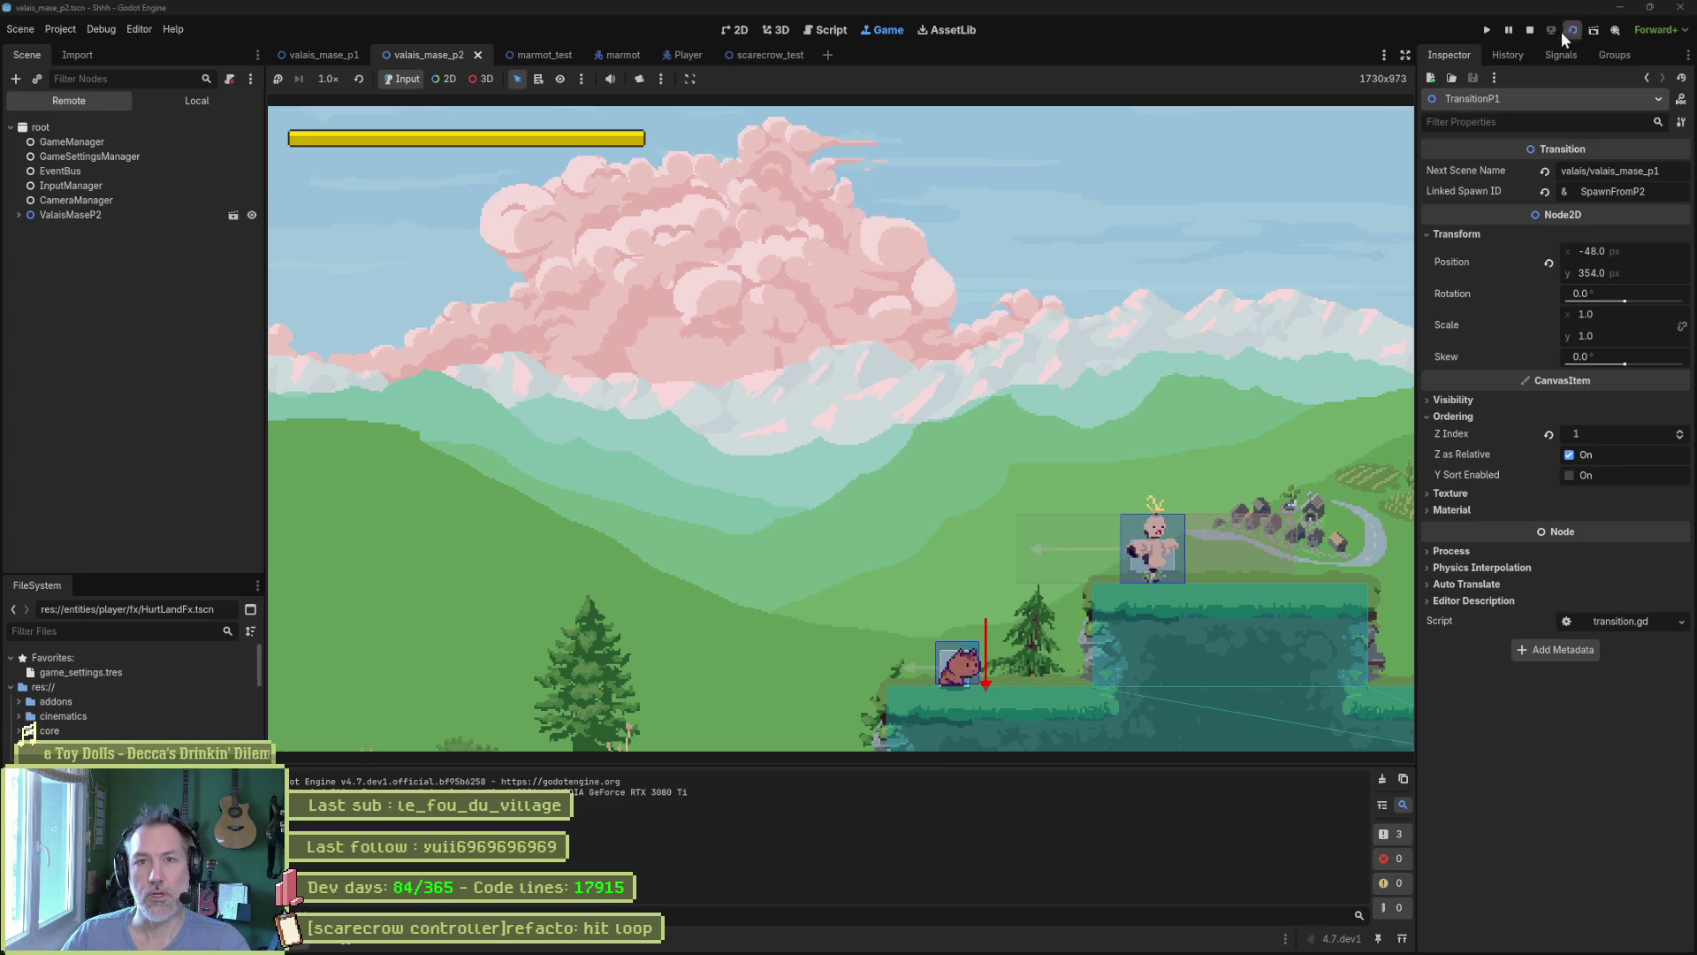
{"action": "left_click", "coordinate": [1531, 28]}
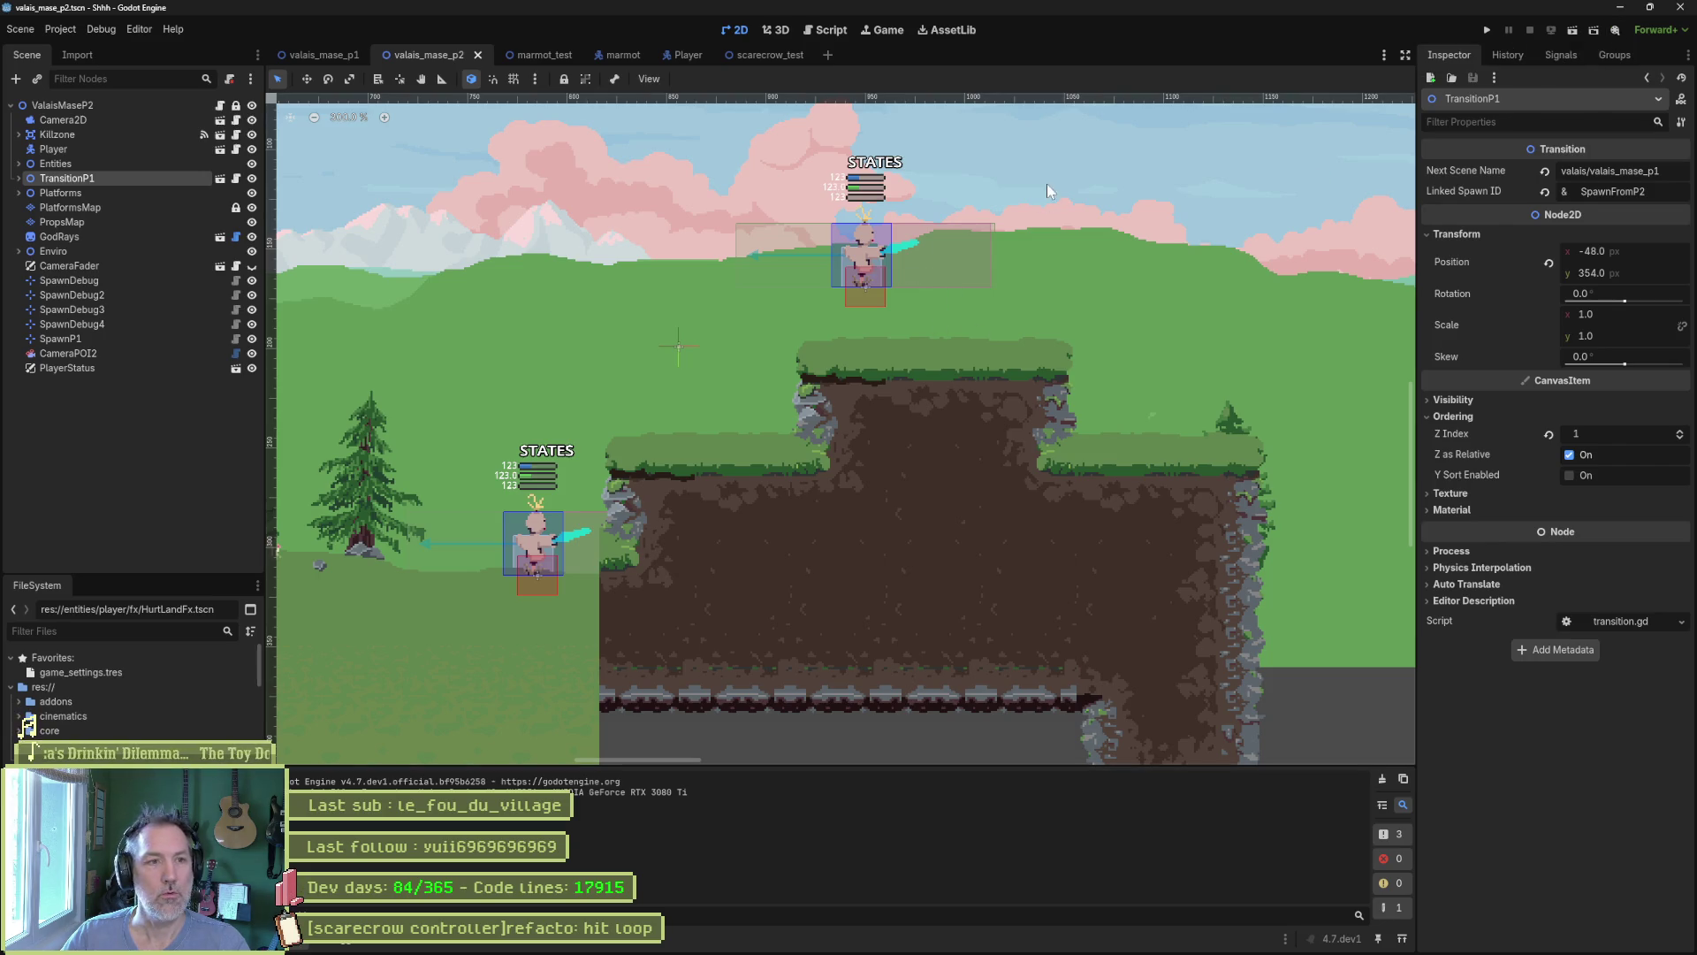
{"action": "left_click", "coordinate": [1616, 27]}
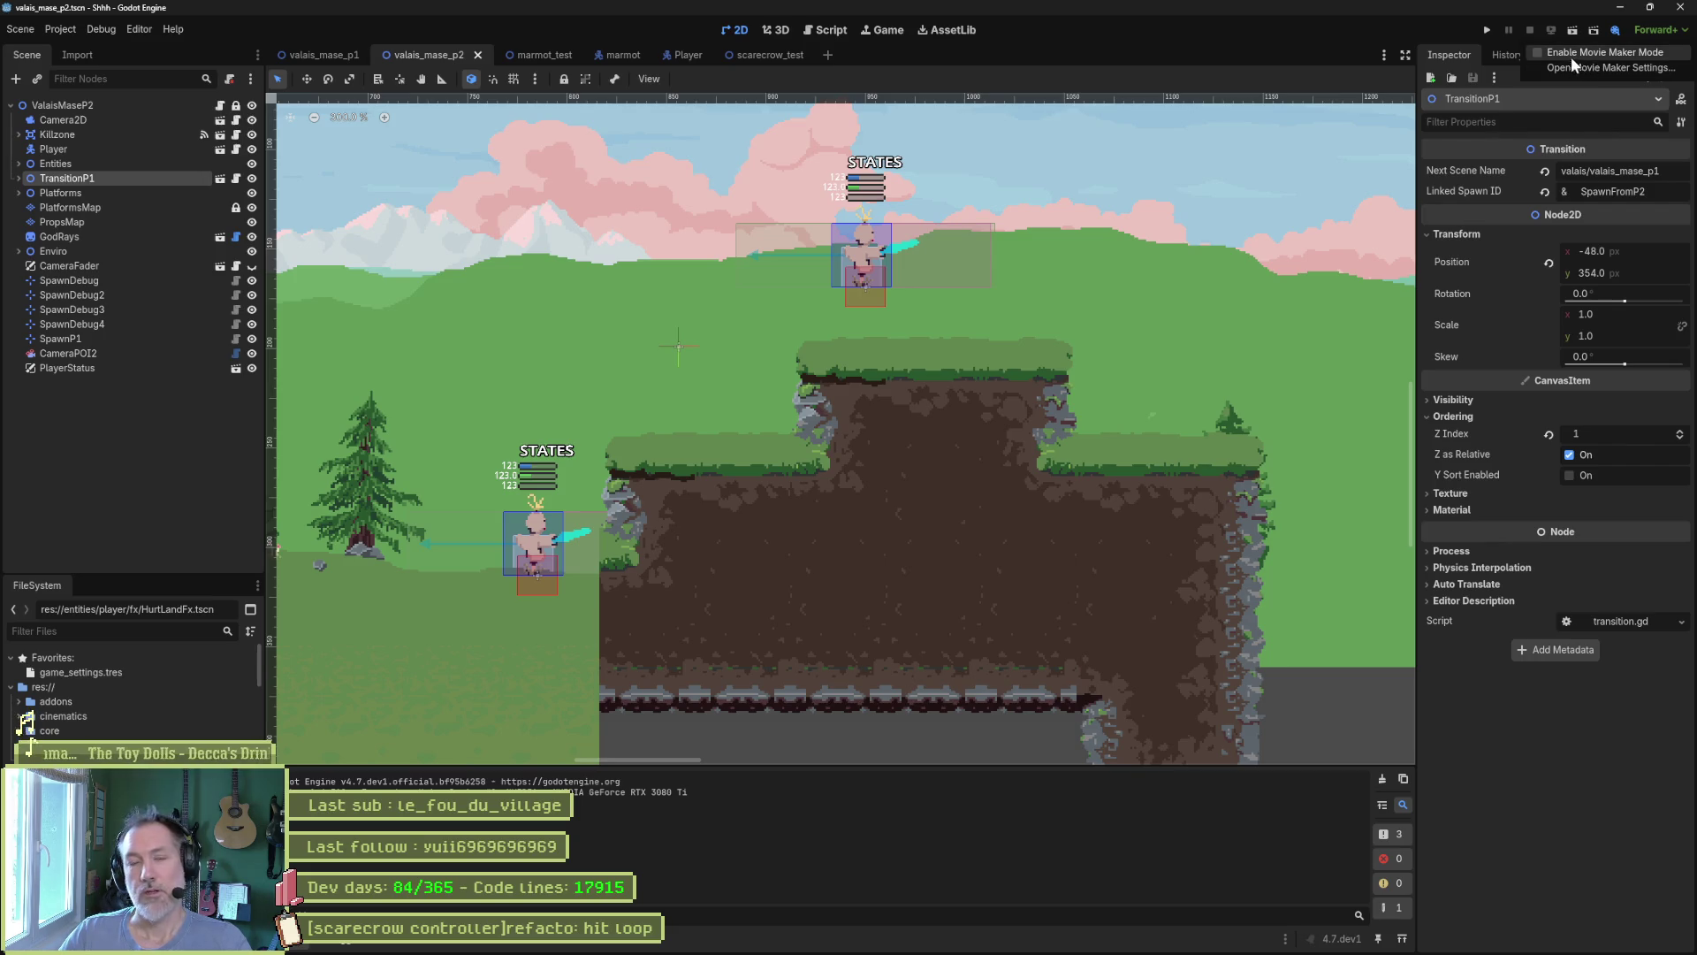
{"action": "left_click", "coordinate": [1302, 33]}
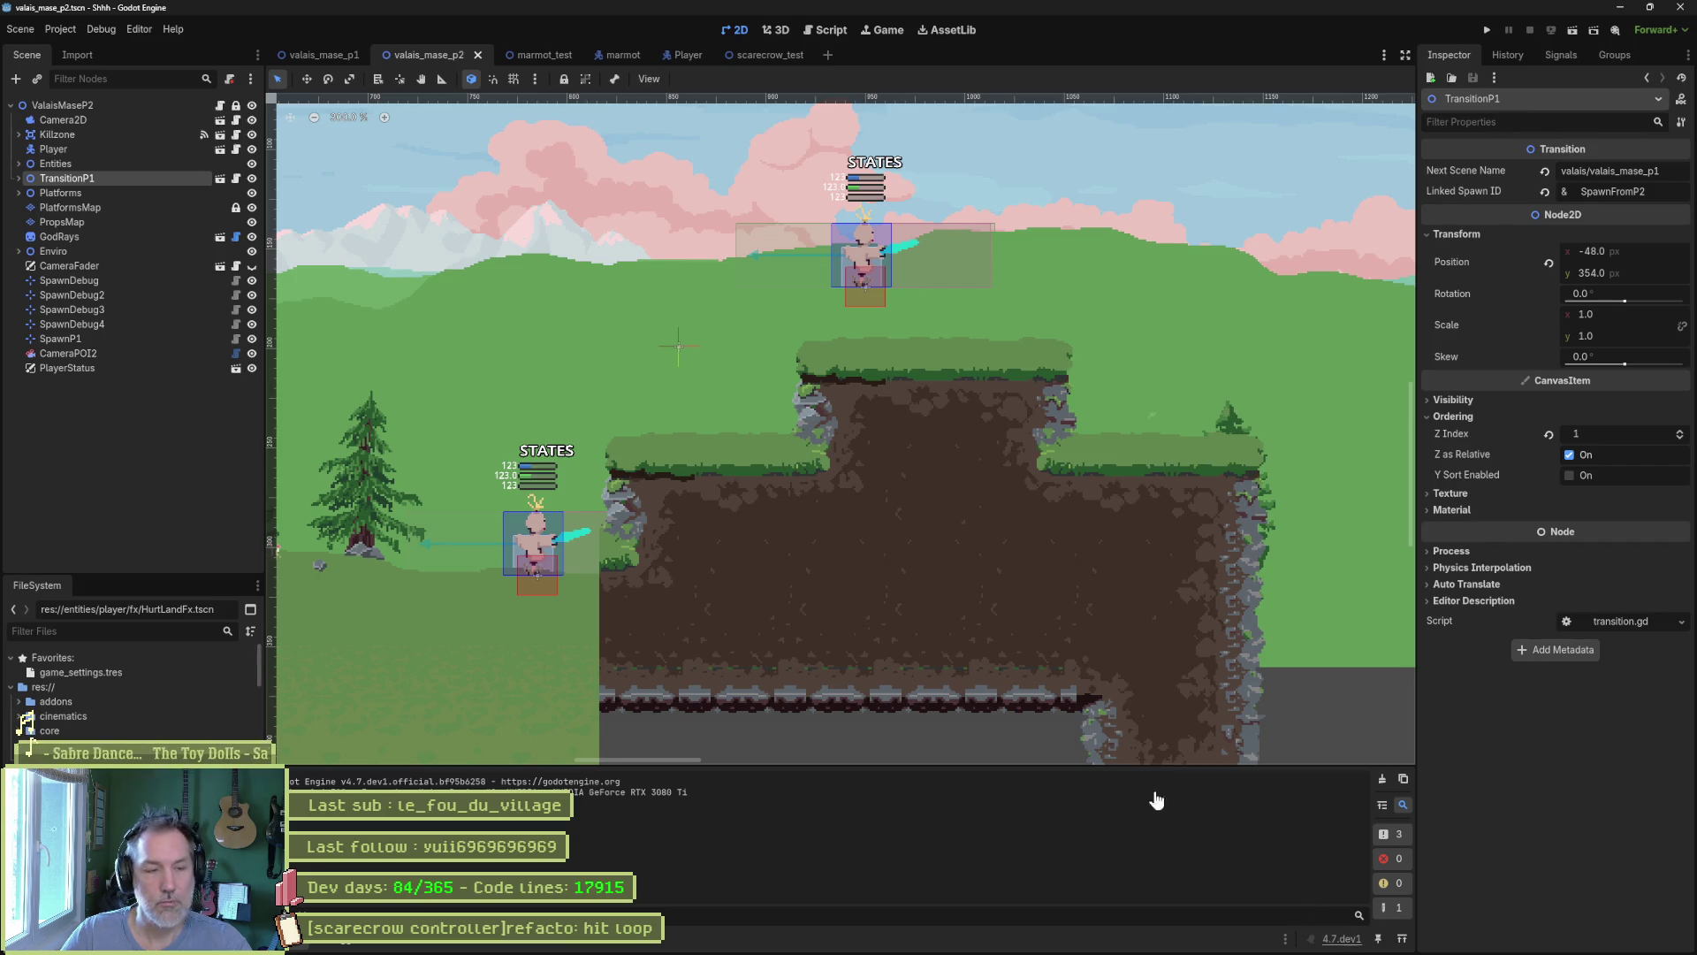
Open level.gd, toggle the shader editor panel, and place the cursor on empty line 11.
{"action": "left_click", "coordinate": [826, 30]}
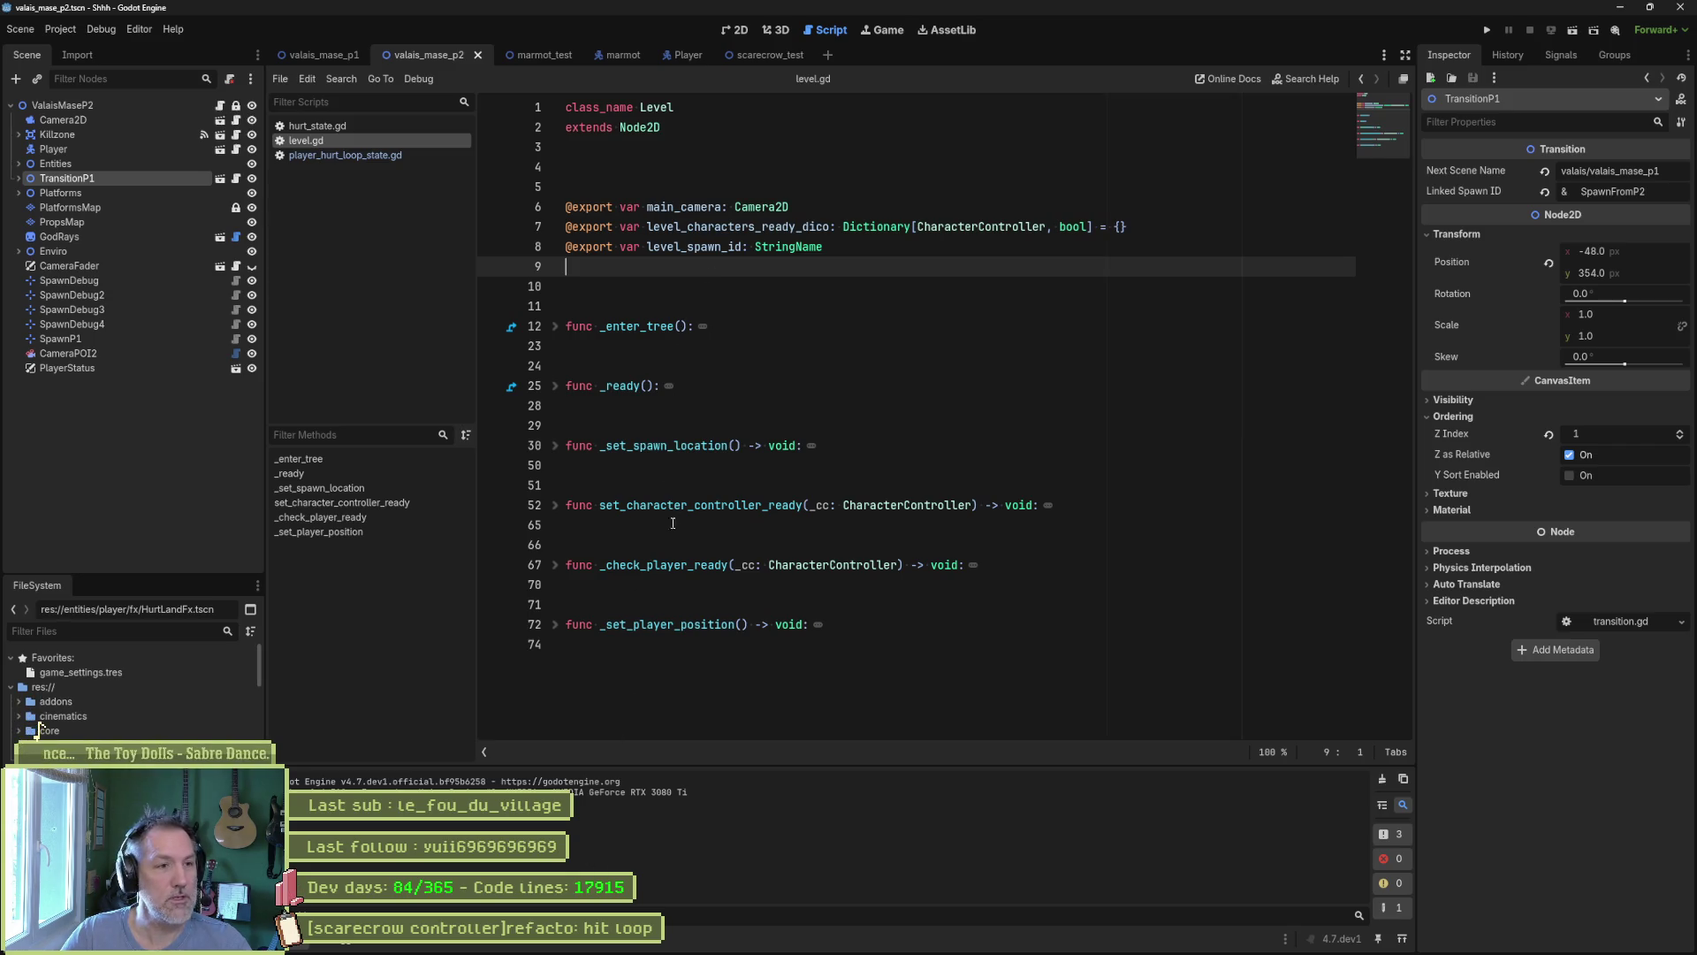
{"action": "left_click", "coordinate": [516, 946]}
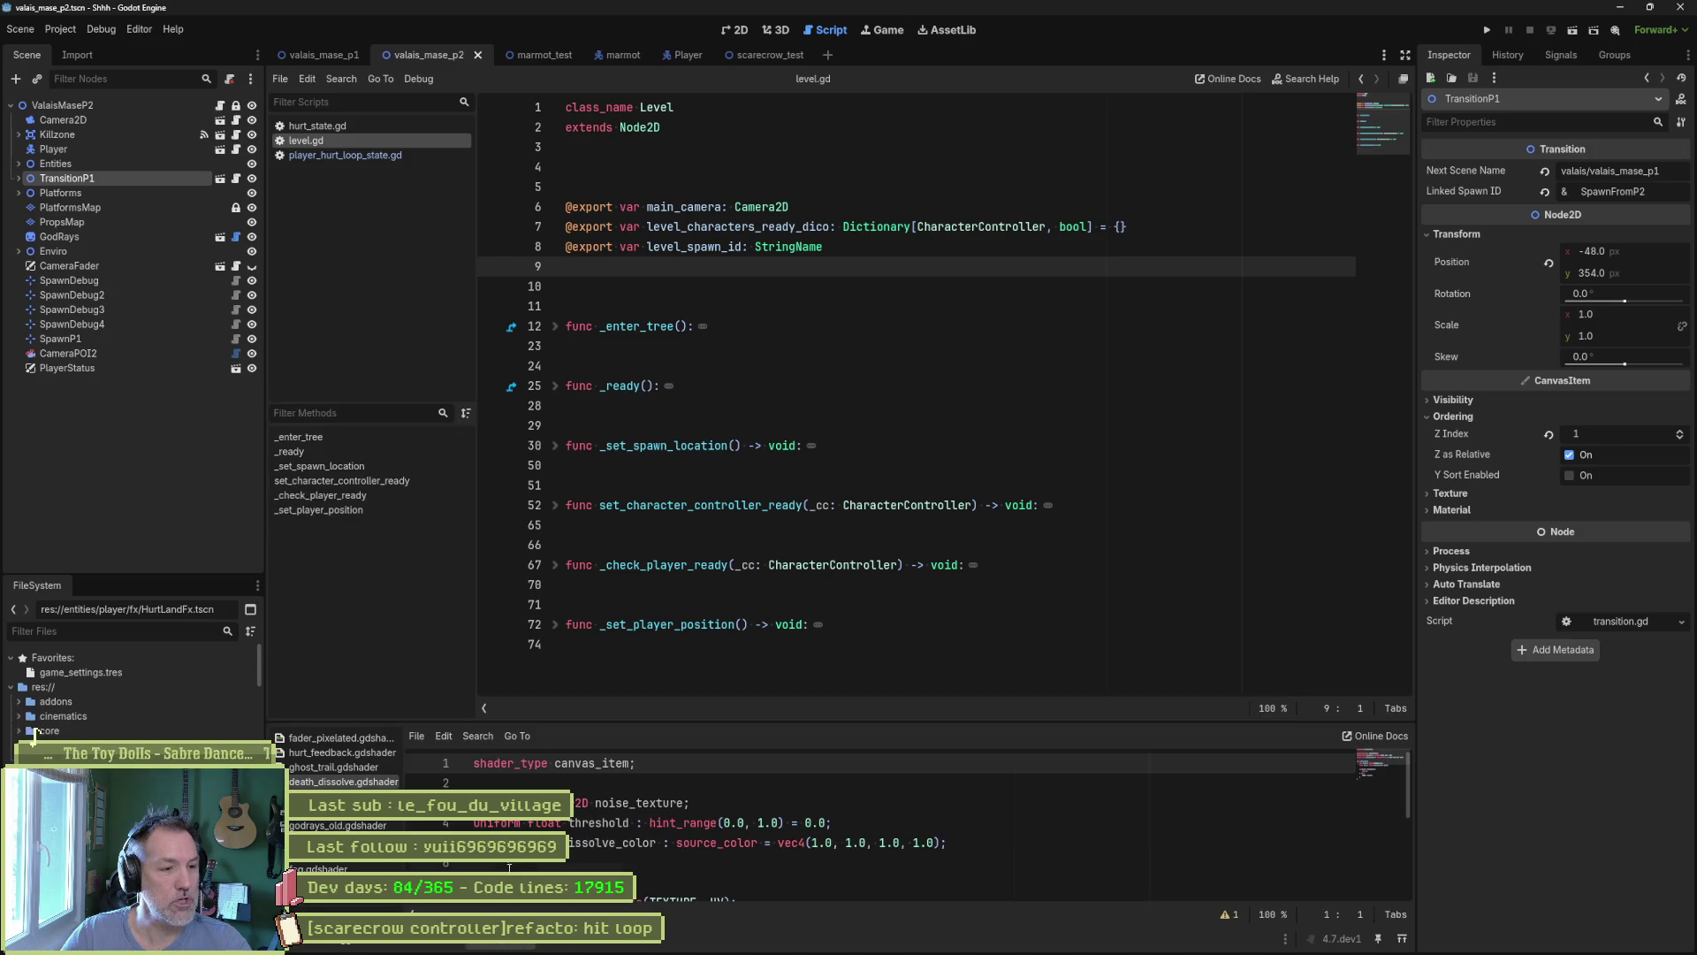
{"action": "left_click", "coordinate": [489, 777]}
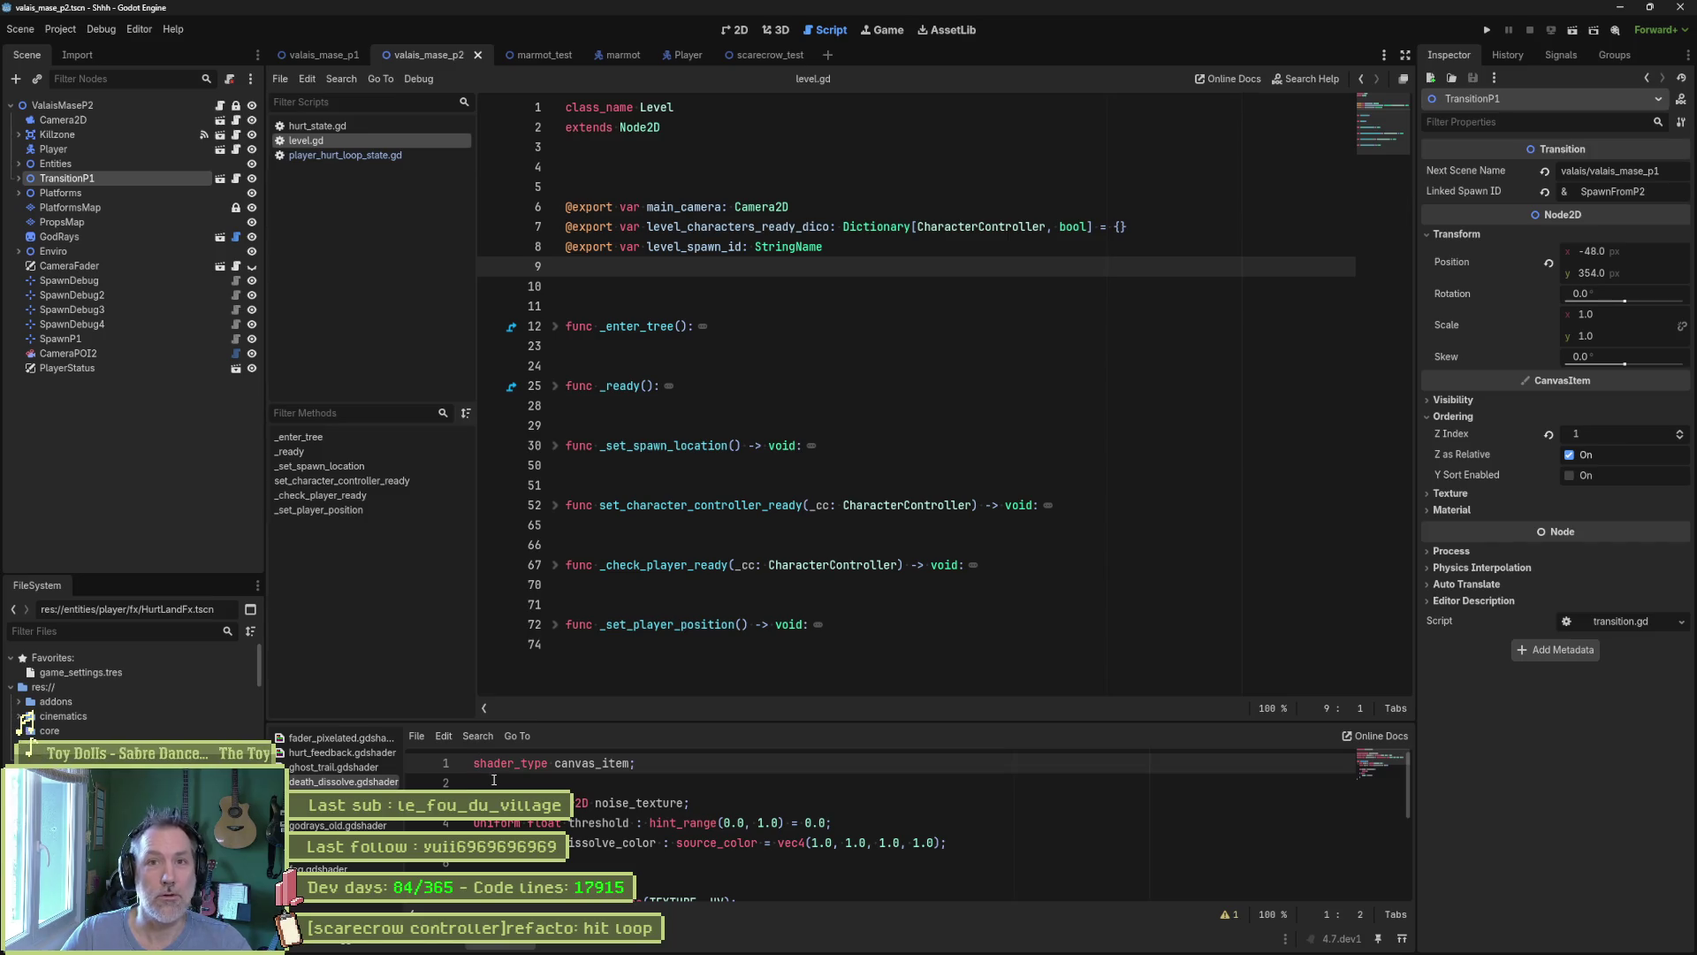
{"action": "left_click", "coordinate": [593, 306]}
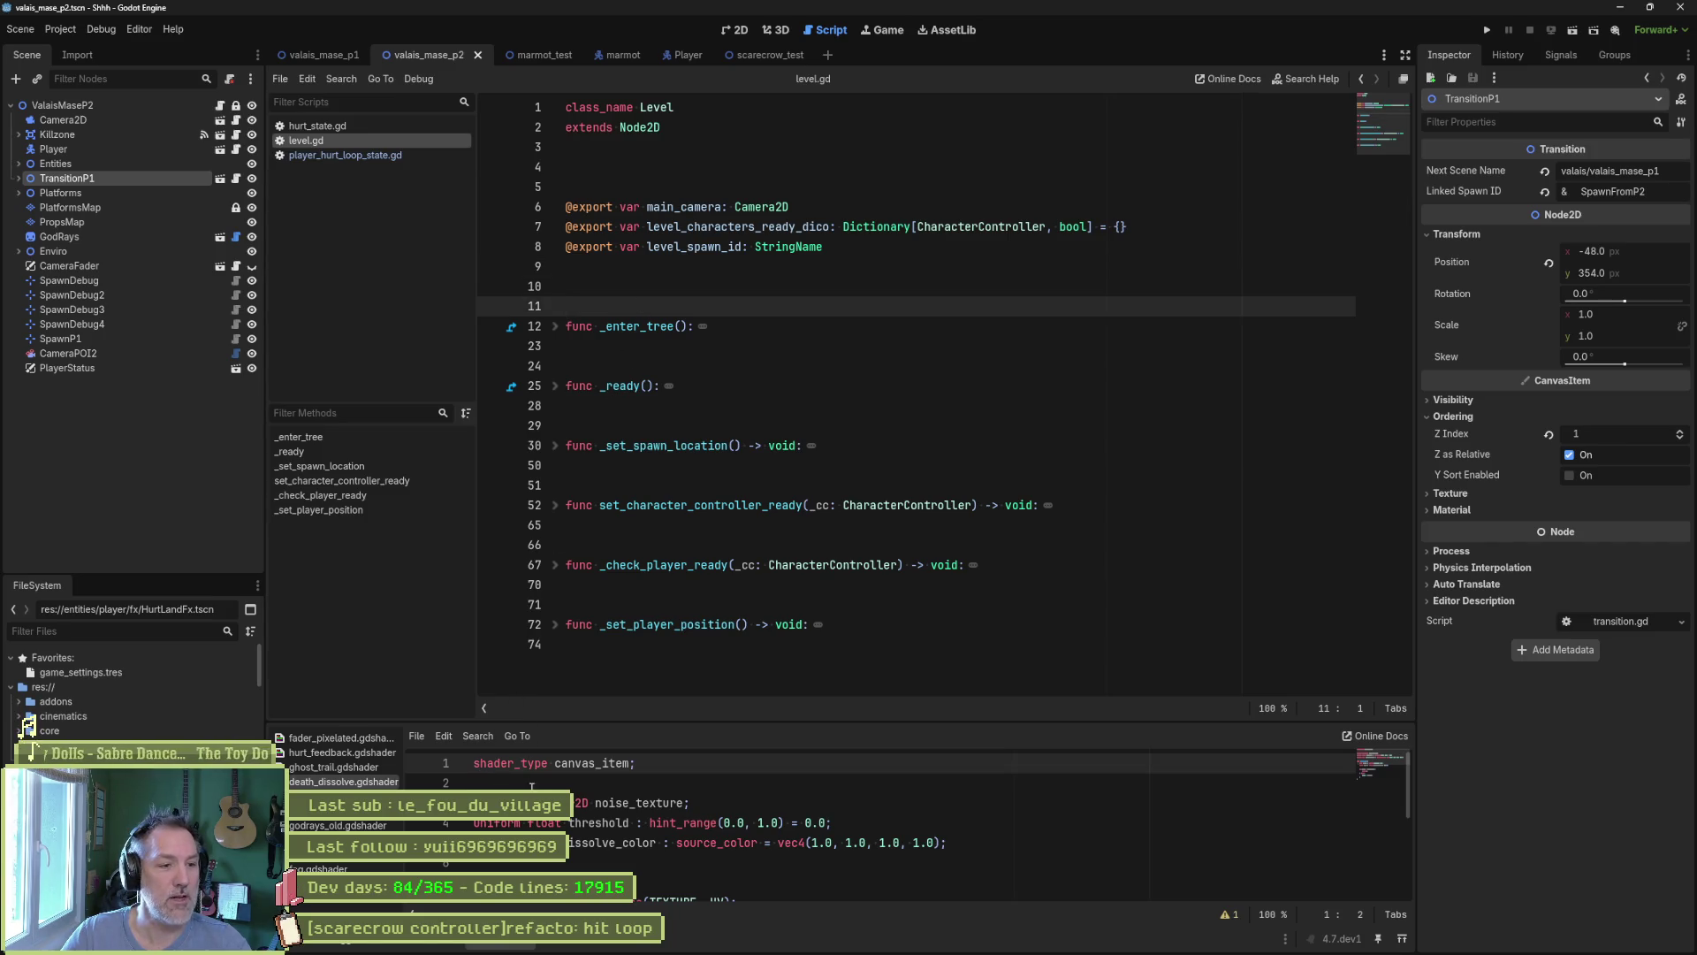
{"action": "left_click", "coordinate": [535, 765]}
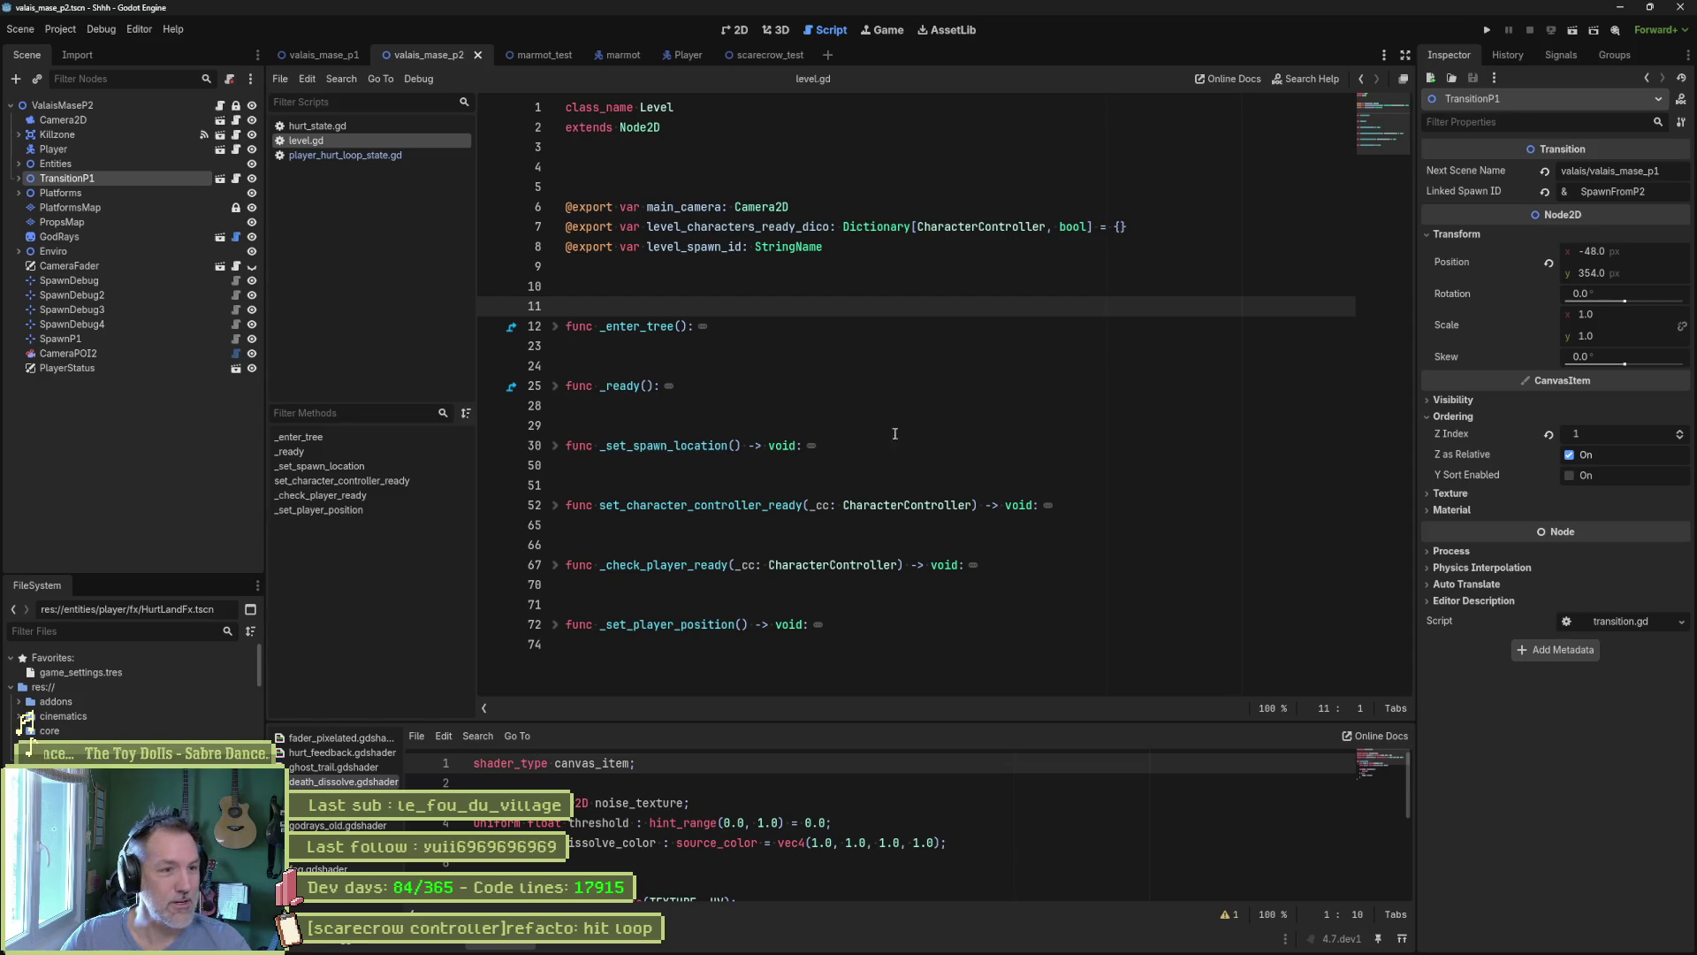
Move through level.gd's _ready and variable lines, then switch to the scarecrow_test scene.
{"action": "left_click", "coordinate": [826, 392]}
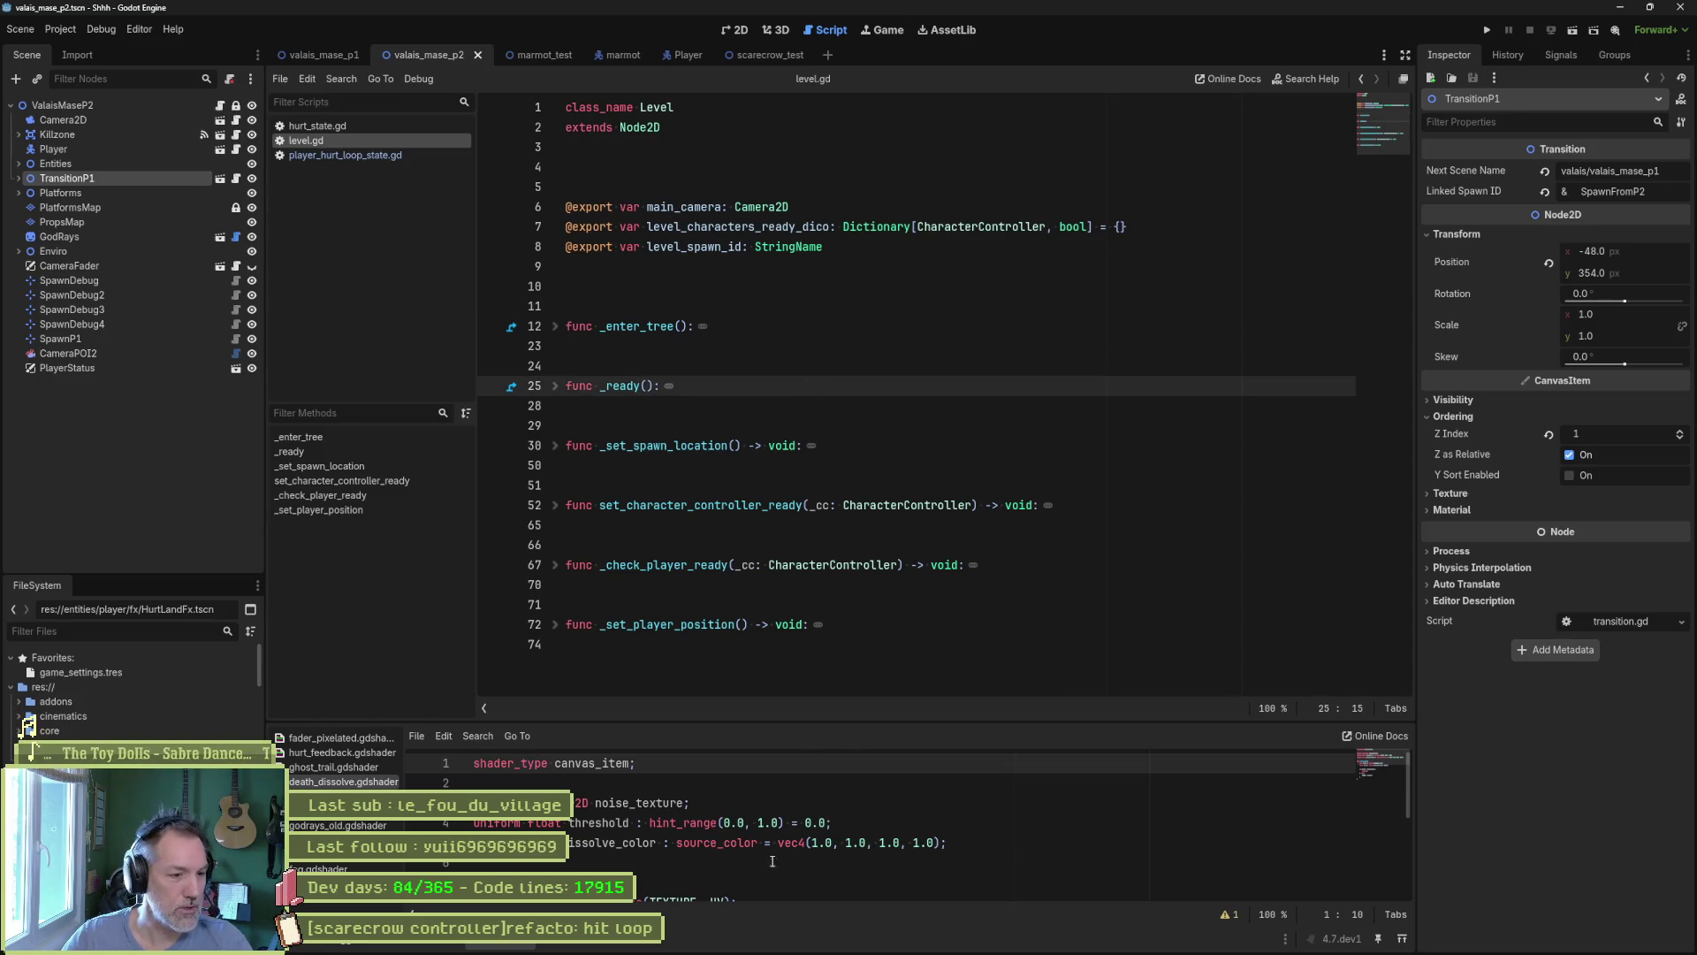
{"action": "left_click", "coordinate": [661, 365]}
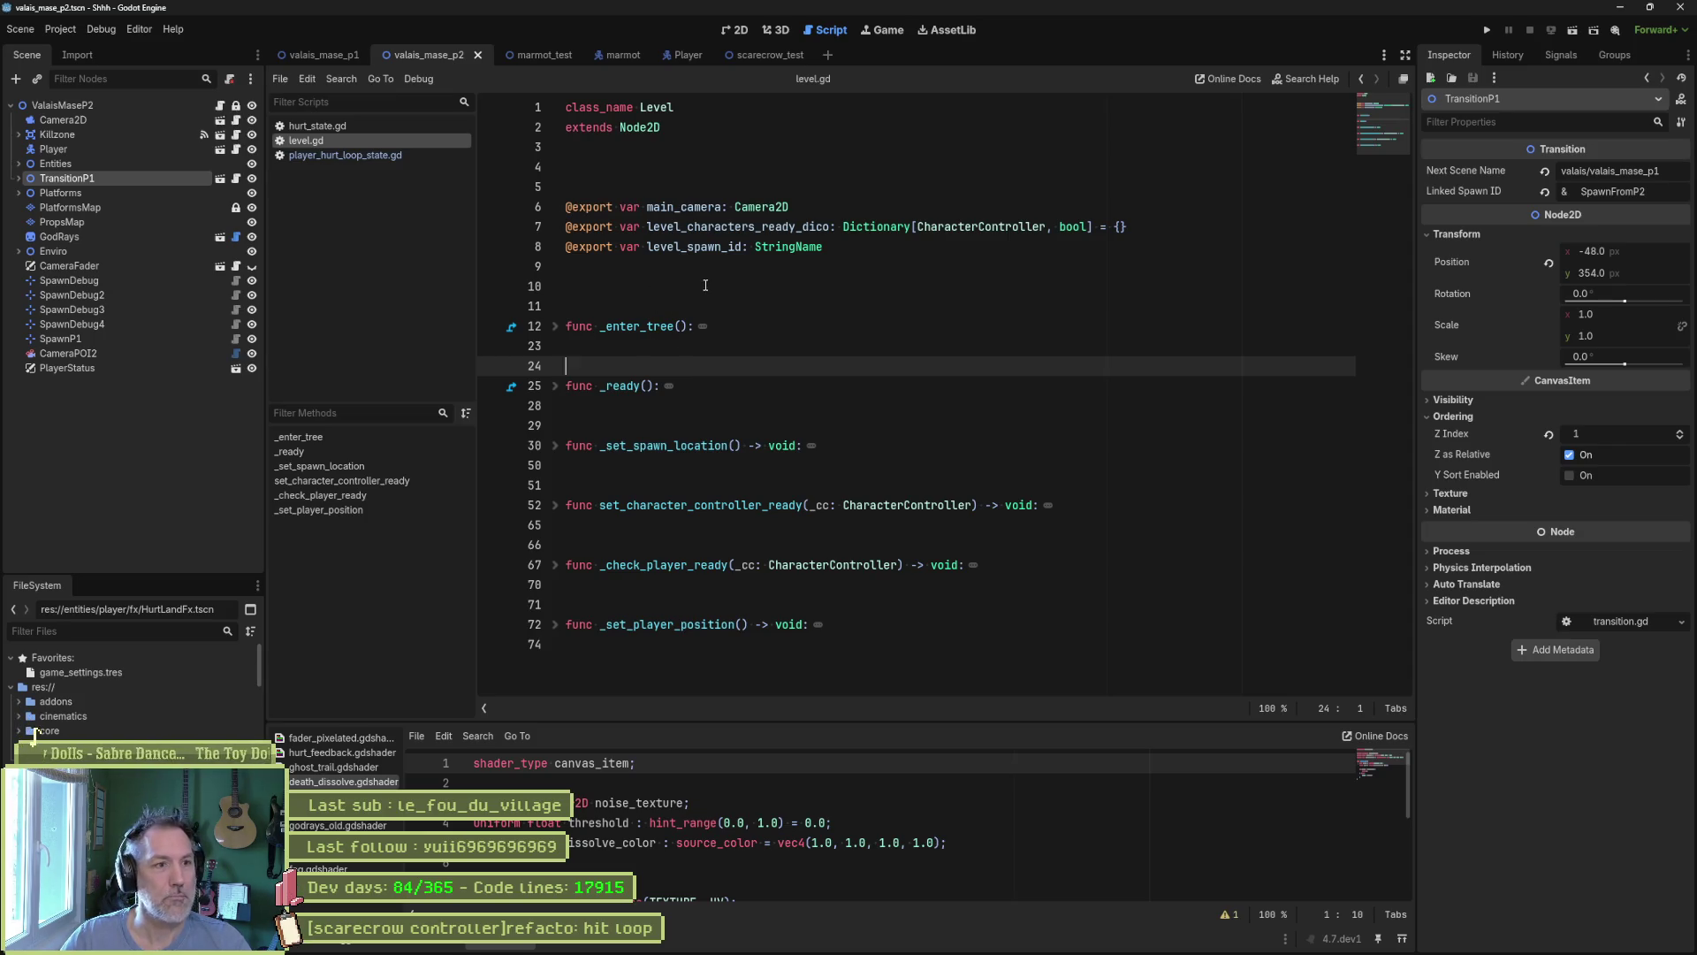
{"action": "left_click", "coordinate": [676, 287]}
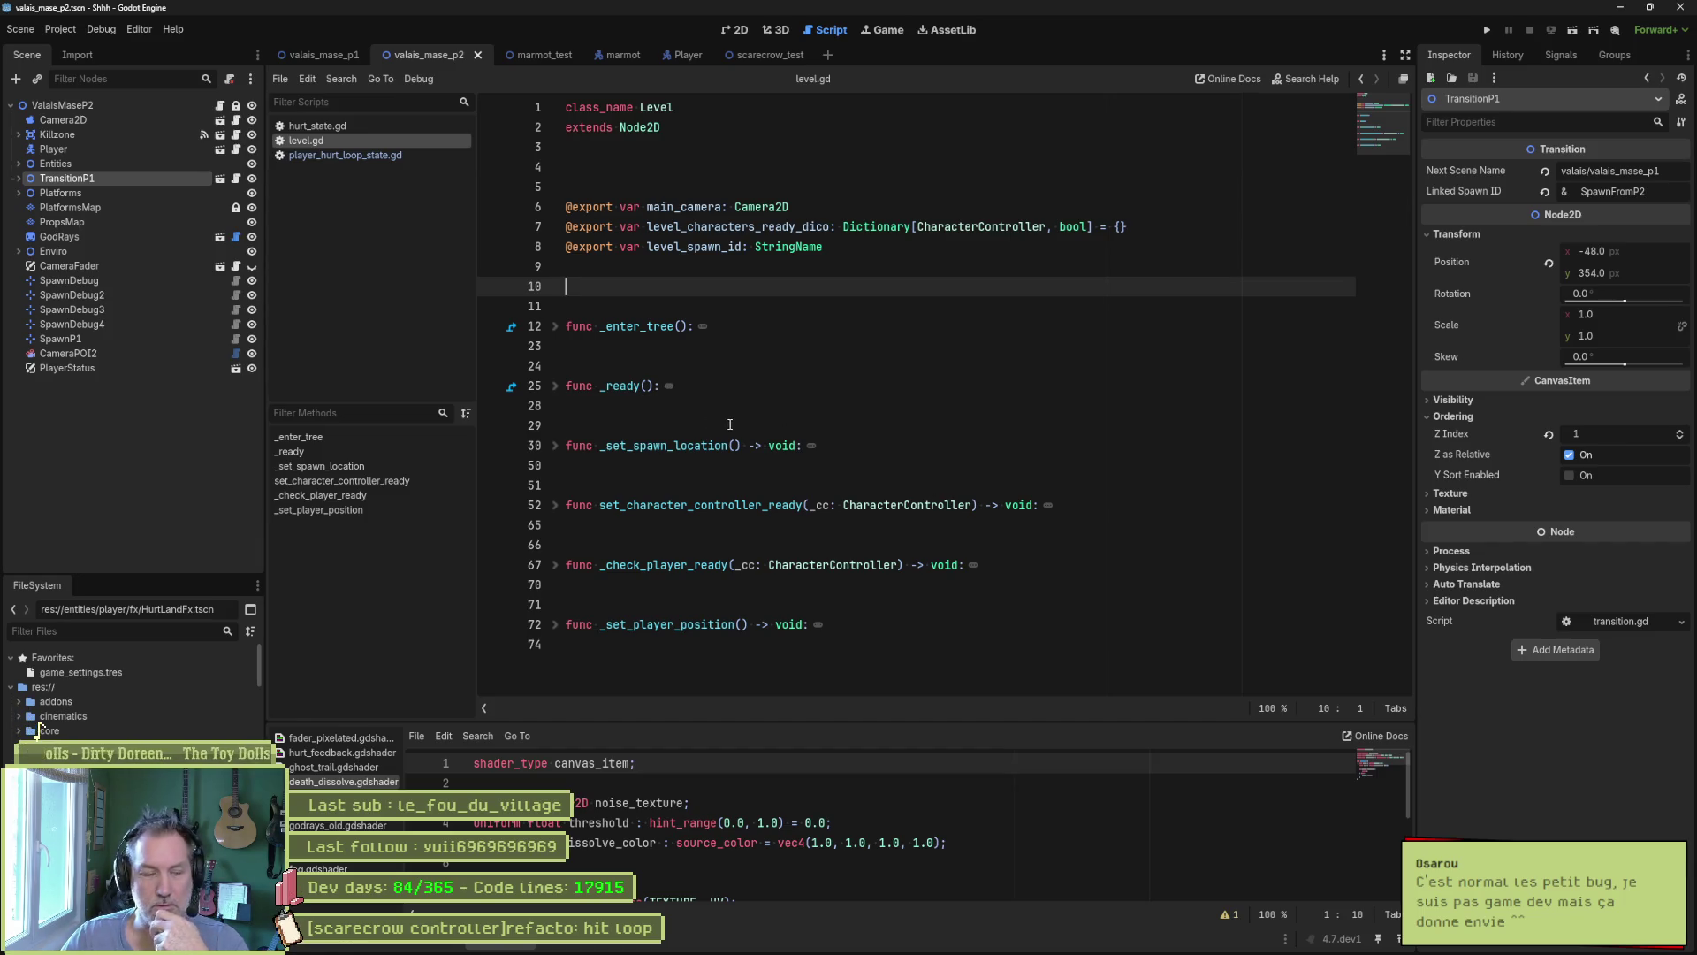
{"action": "left_click", "coordinate": [670, 247]}
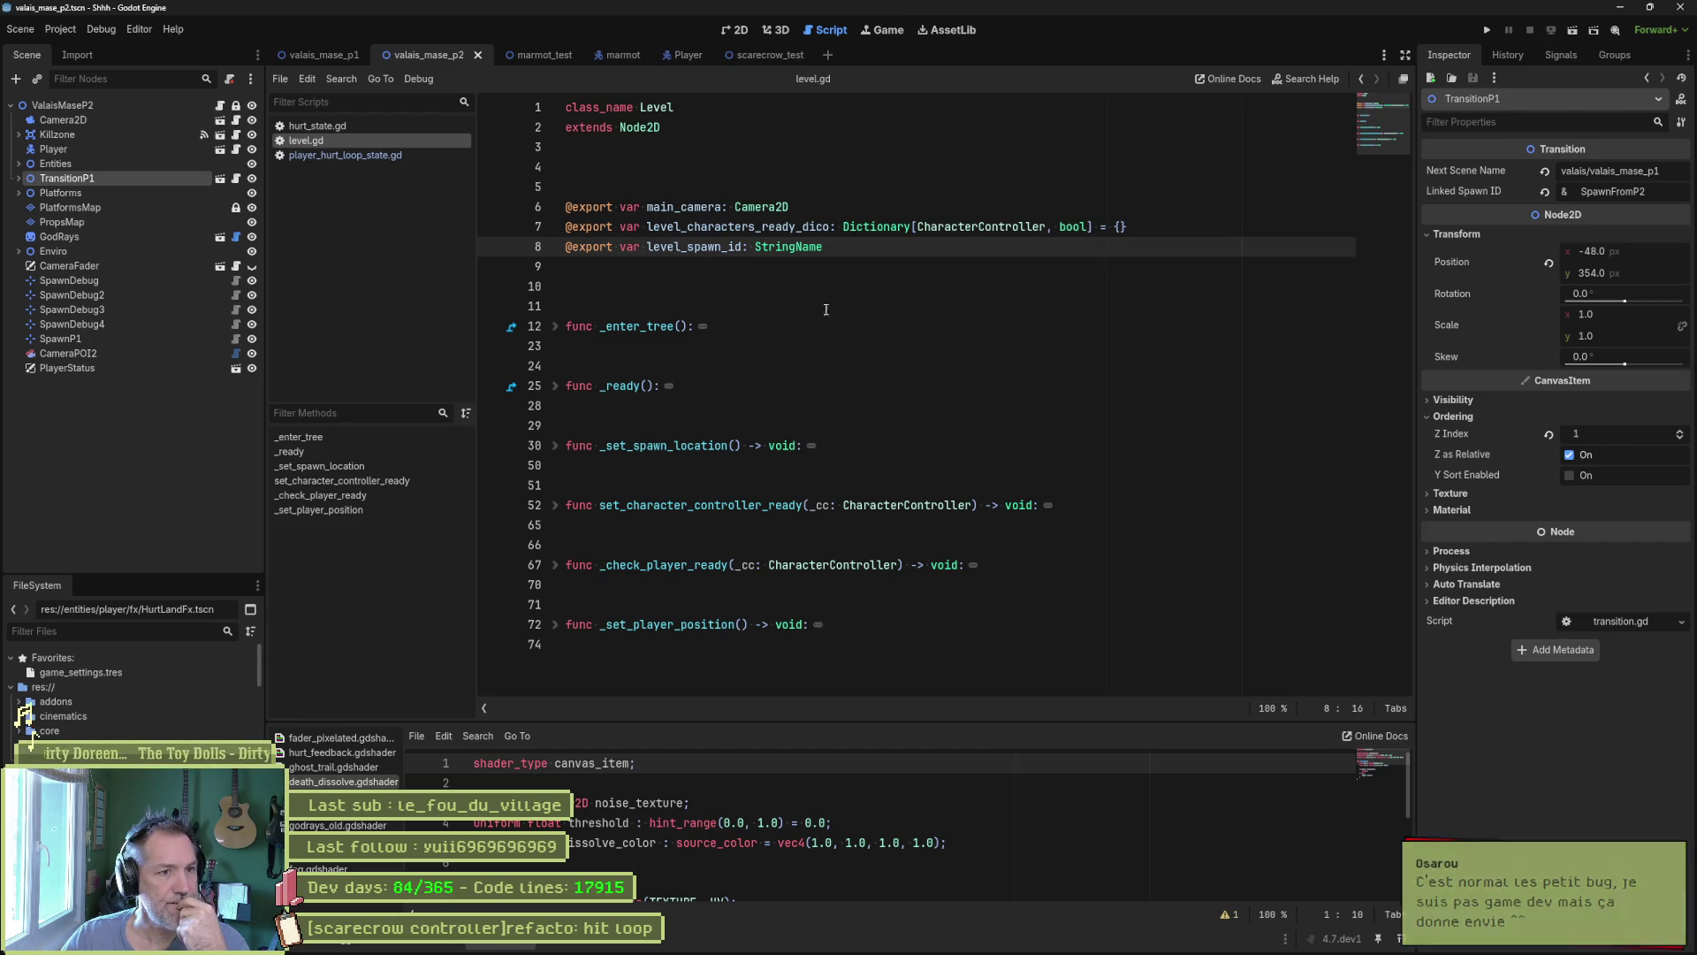
{"action": "left_click", "coordinate": [766, 56]}
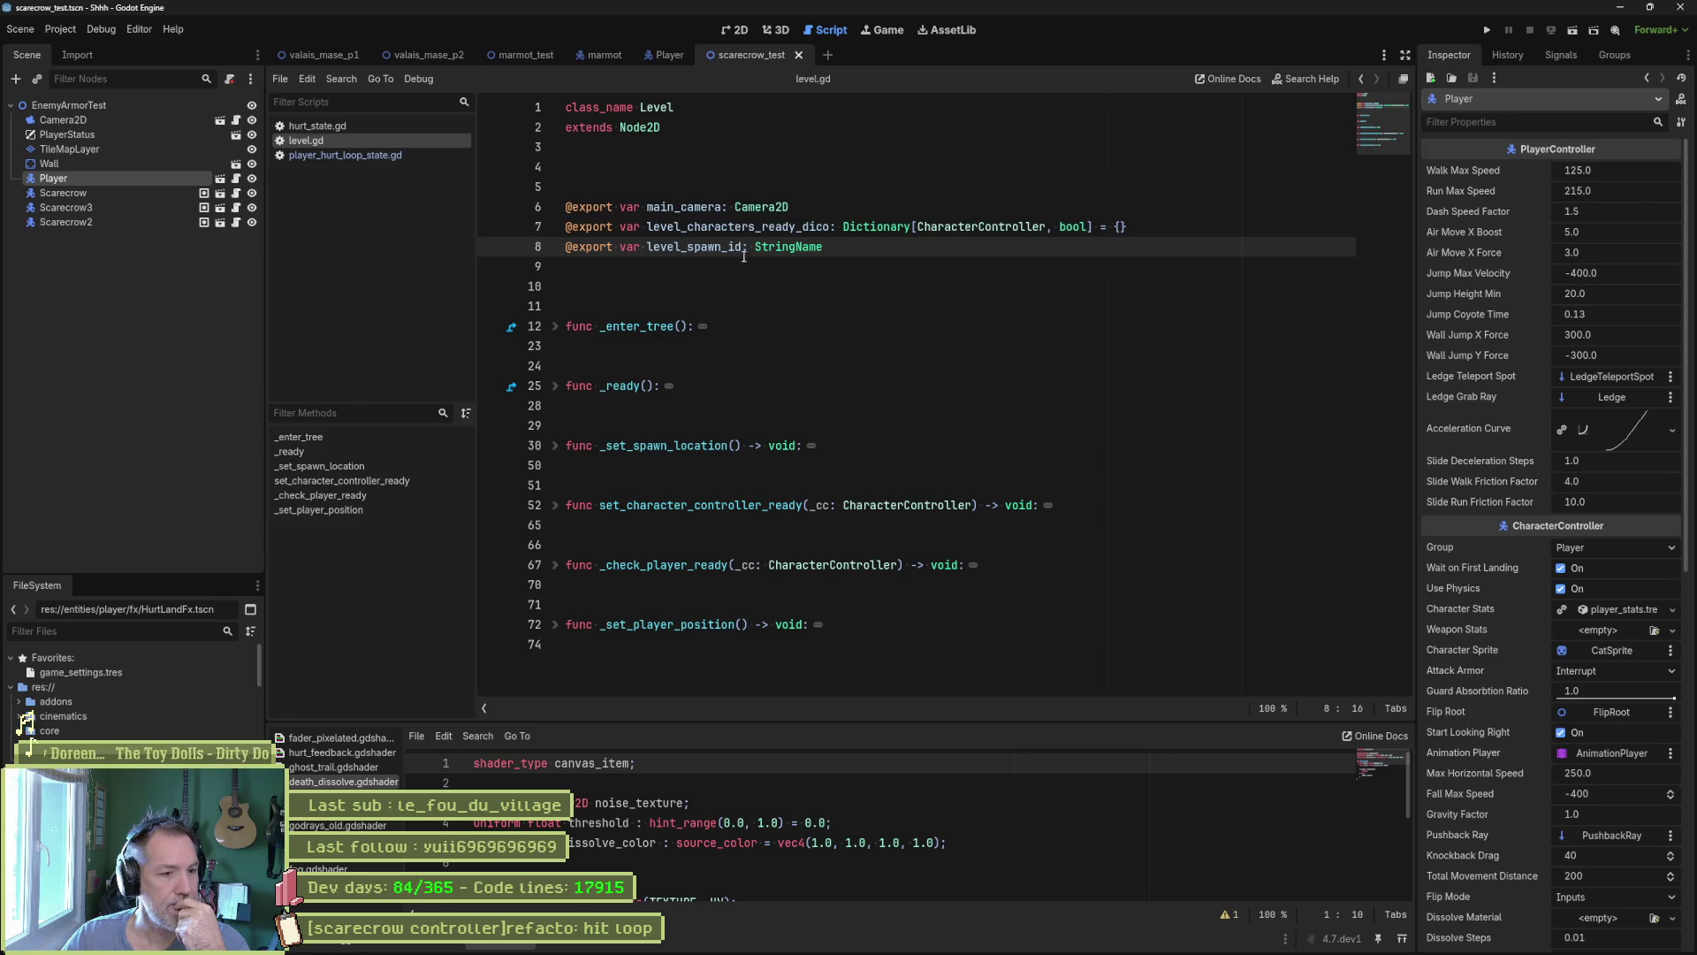
{"action": "key", "text": "F5"}
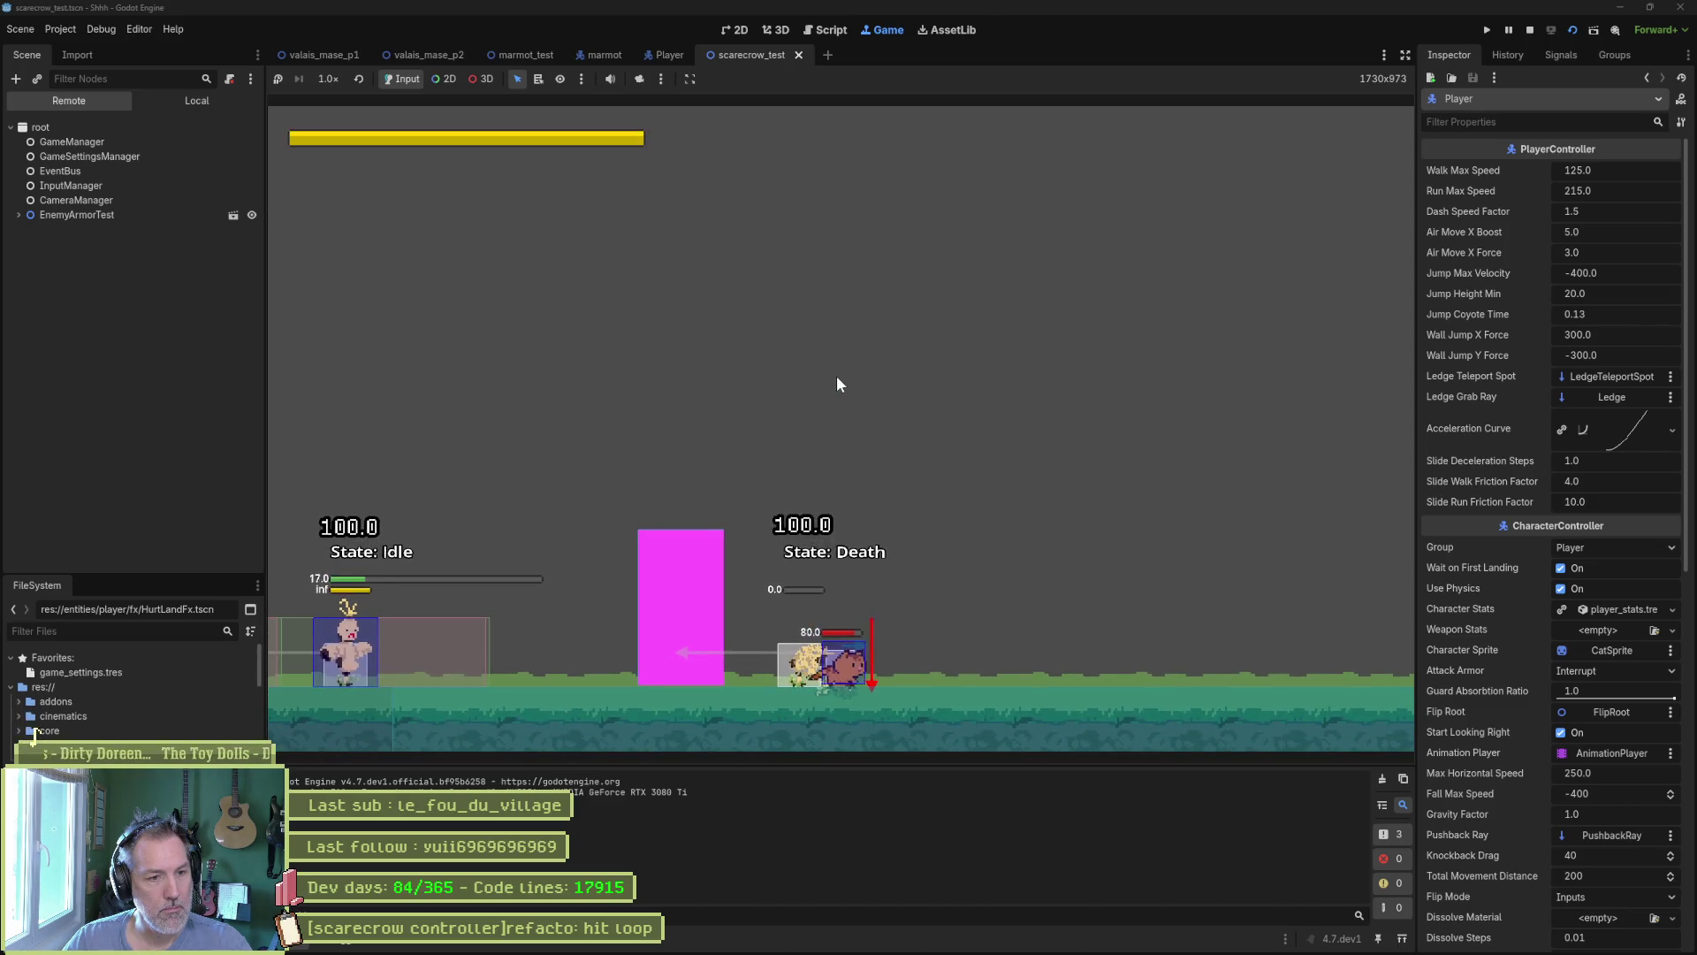
{"action": "key", "text": "space"}
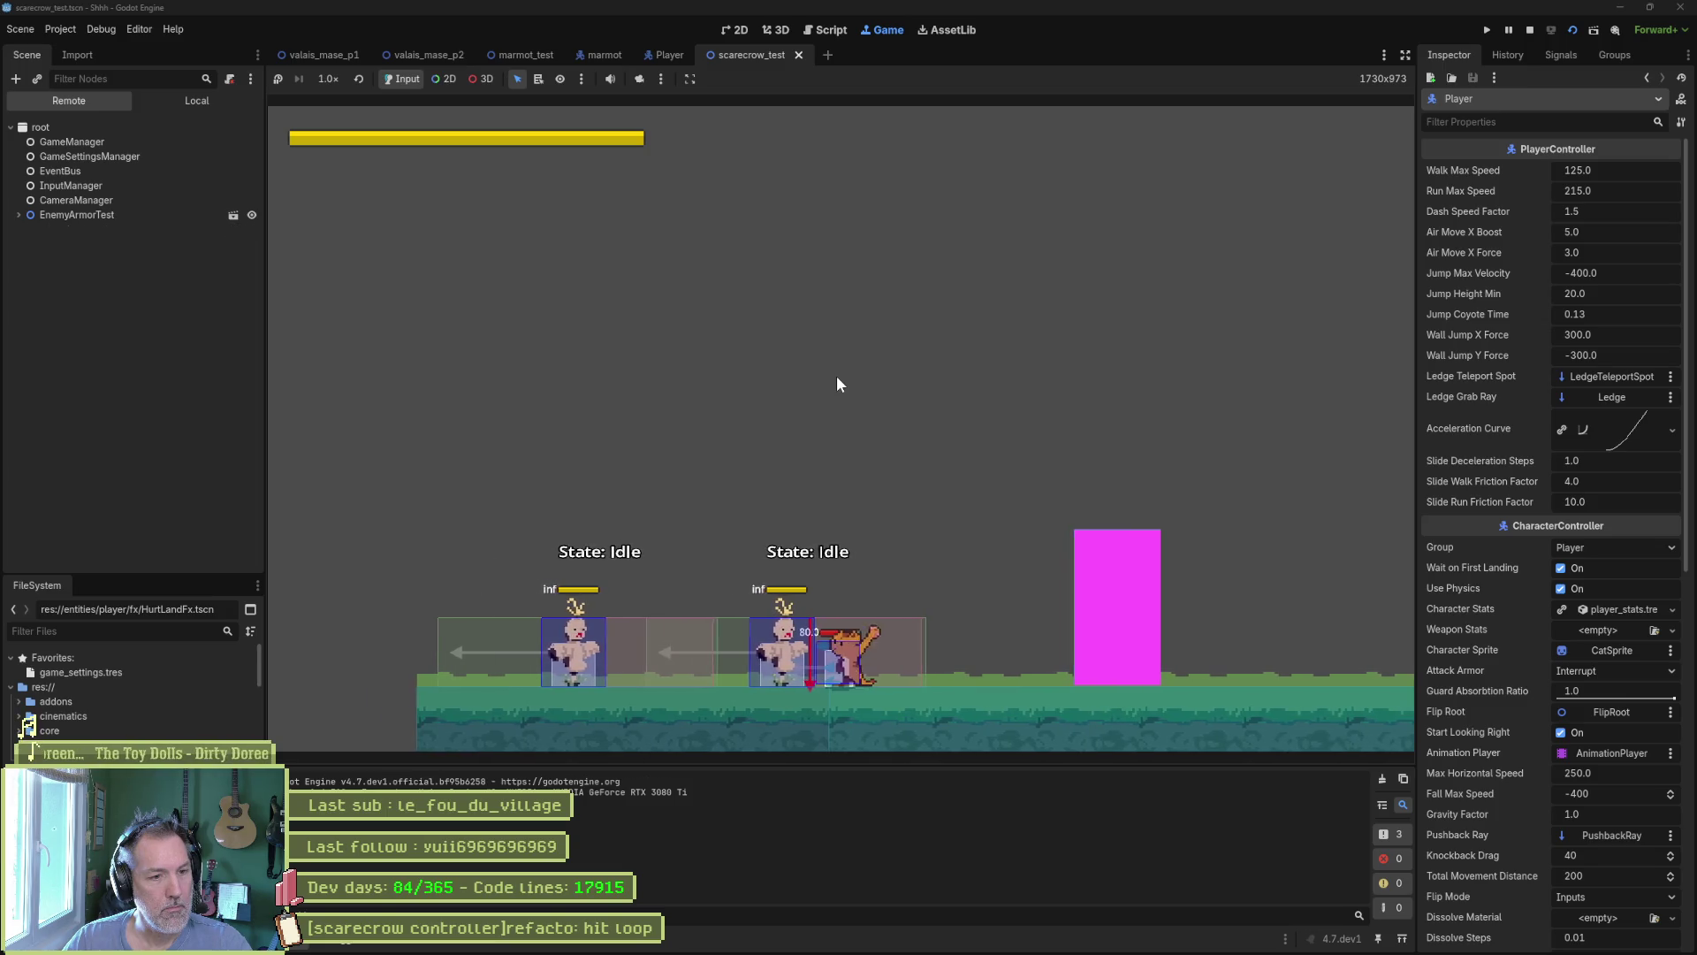
{"action": "key", "text": "x"}
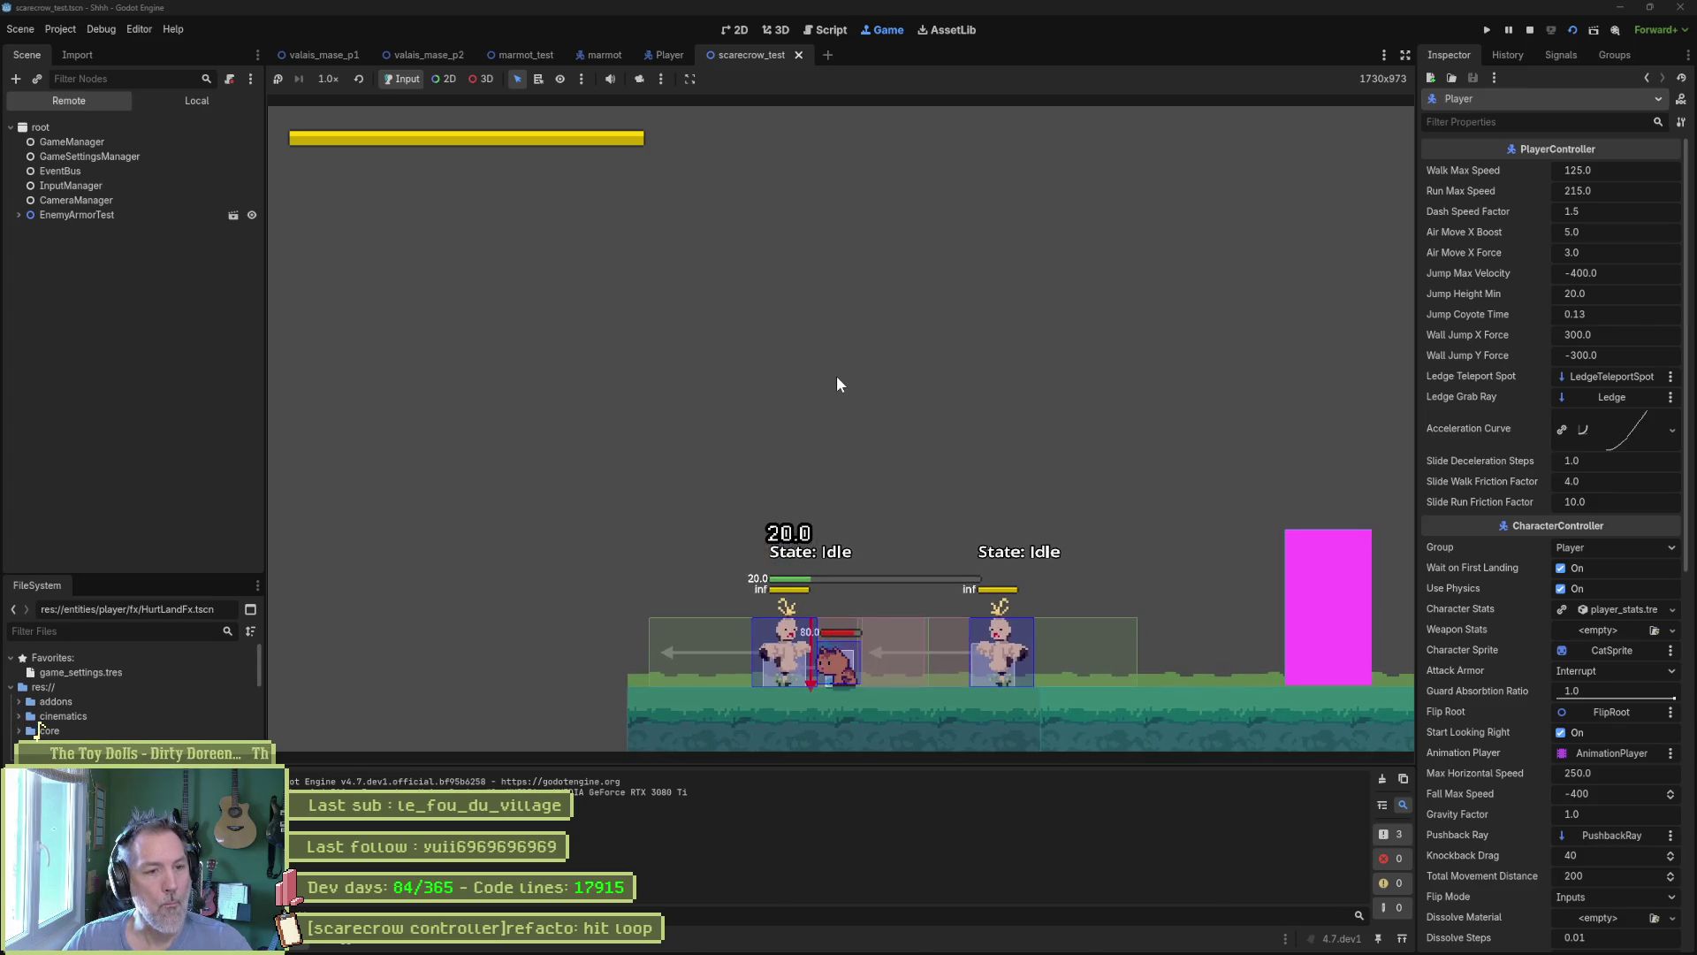
{"action": "key", "text": "F8"}
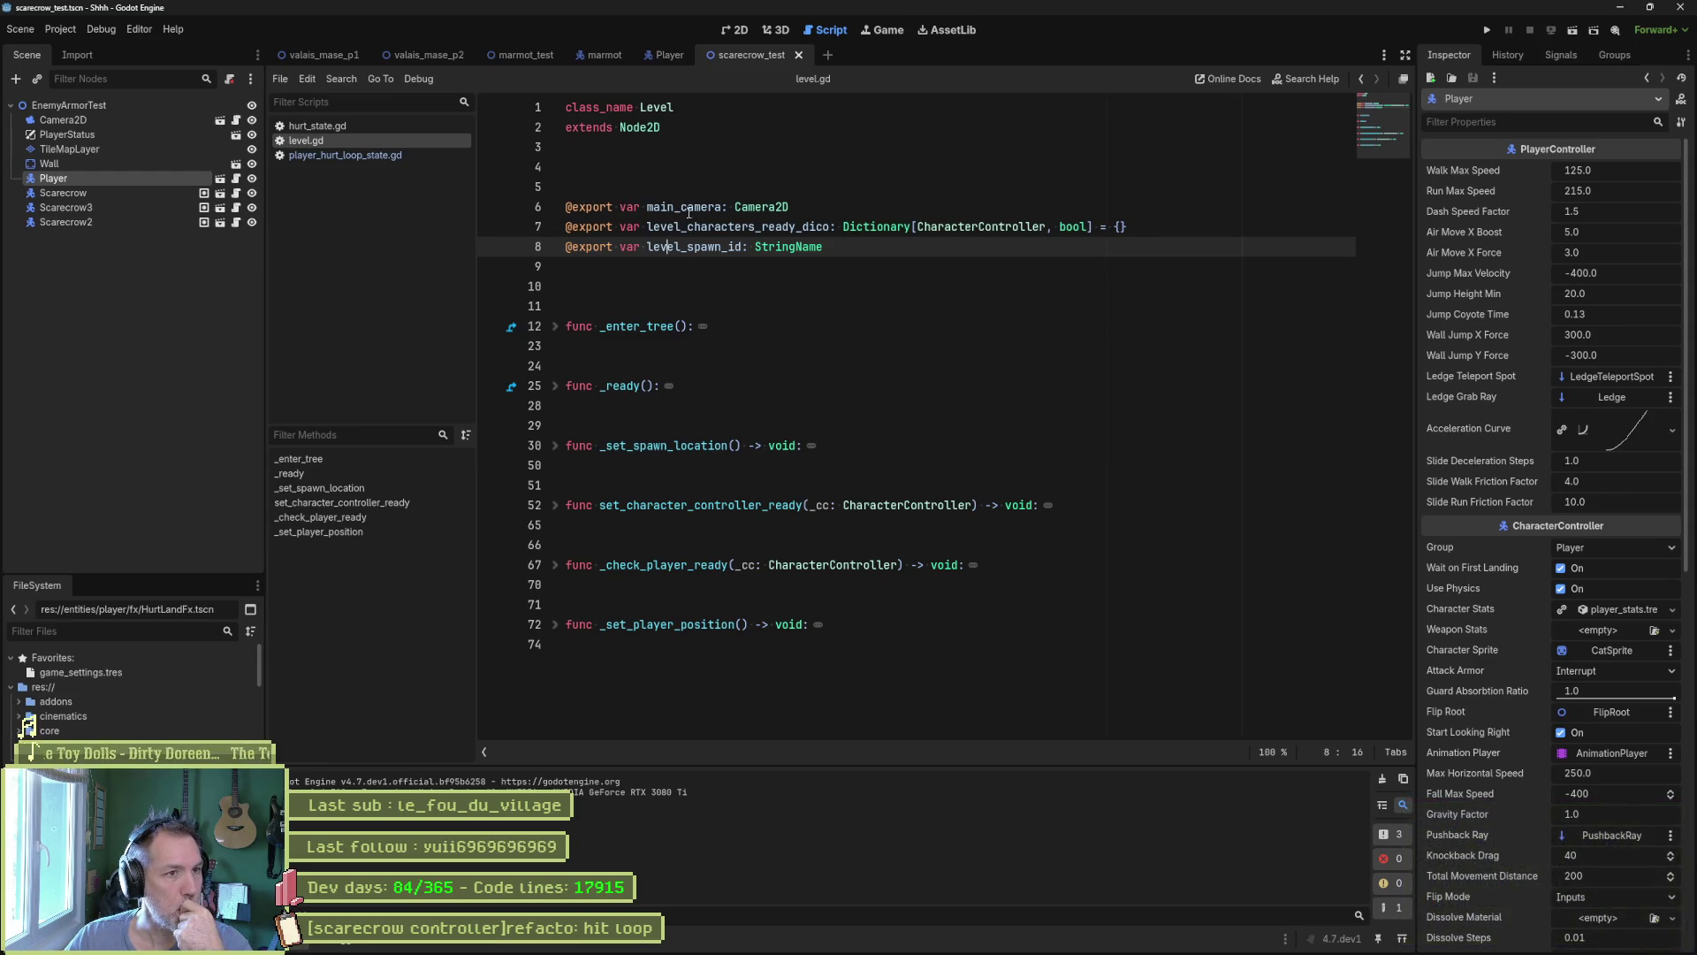
{"action": "left_click", "coordinate": [428, 55]}
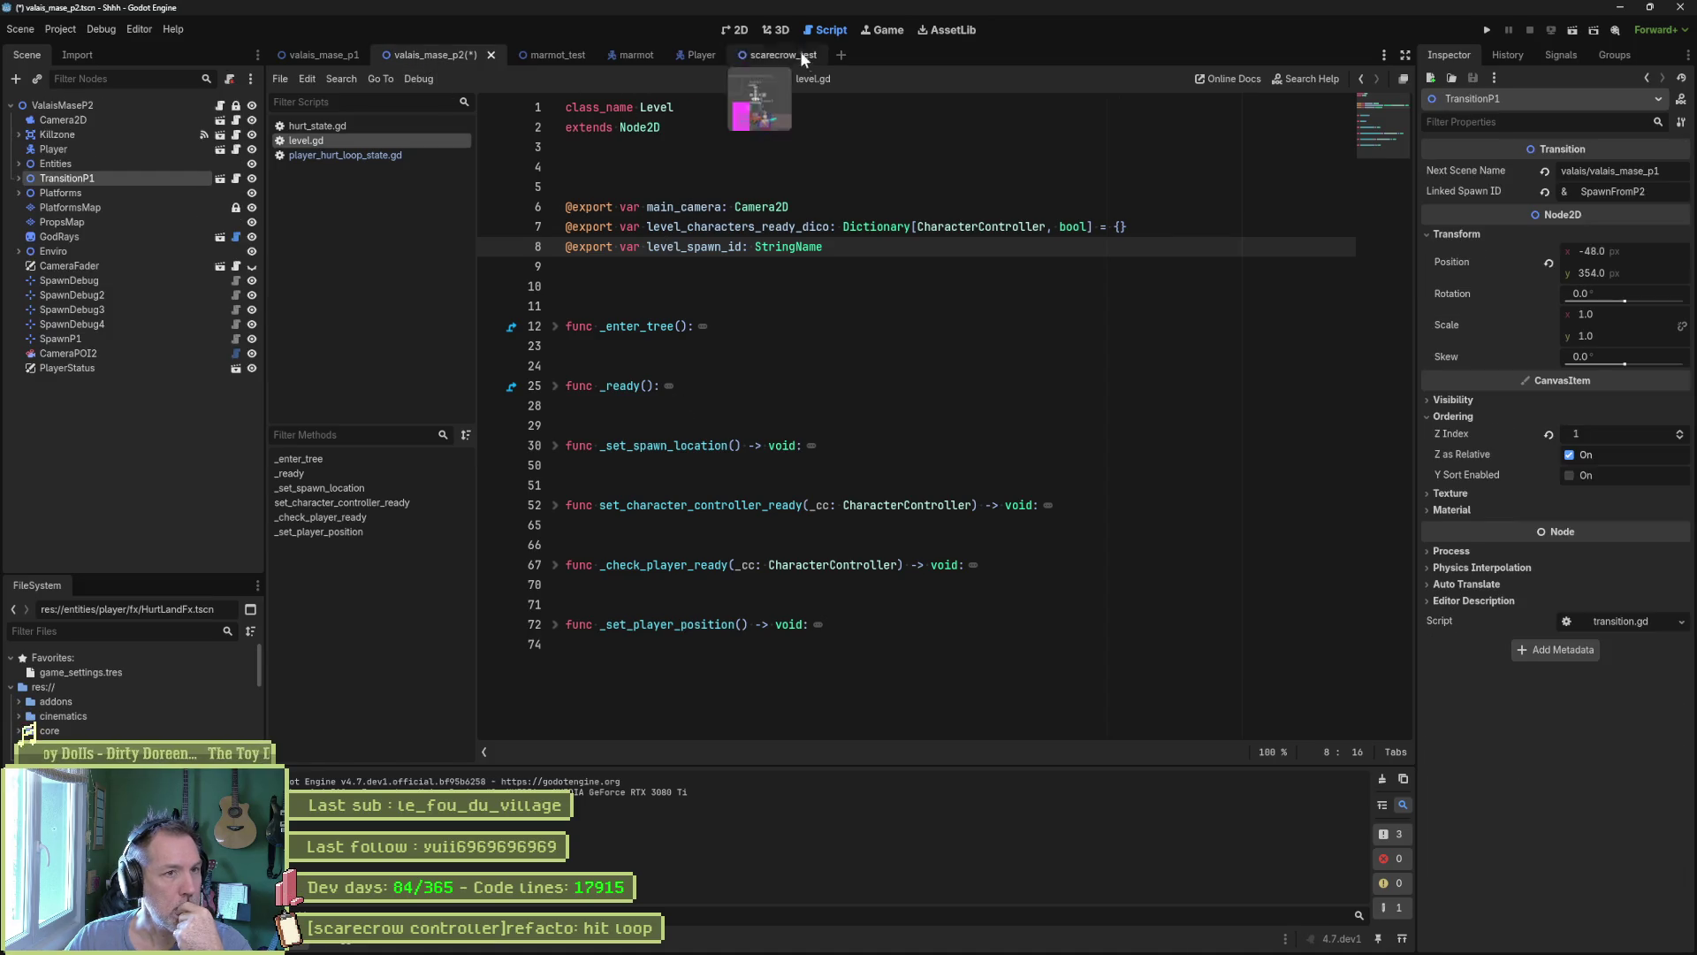
Pan the valais_mase_p2 level to its river end and select the ValaisMaseP2 root's Level settings.
{"action": "left_click", "coordinate": [734, 30]}
{"action": "left_click_drag", "start_coordinate": [610, 511], "coordinate": [1147, 553]}
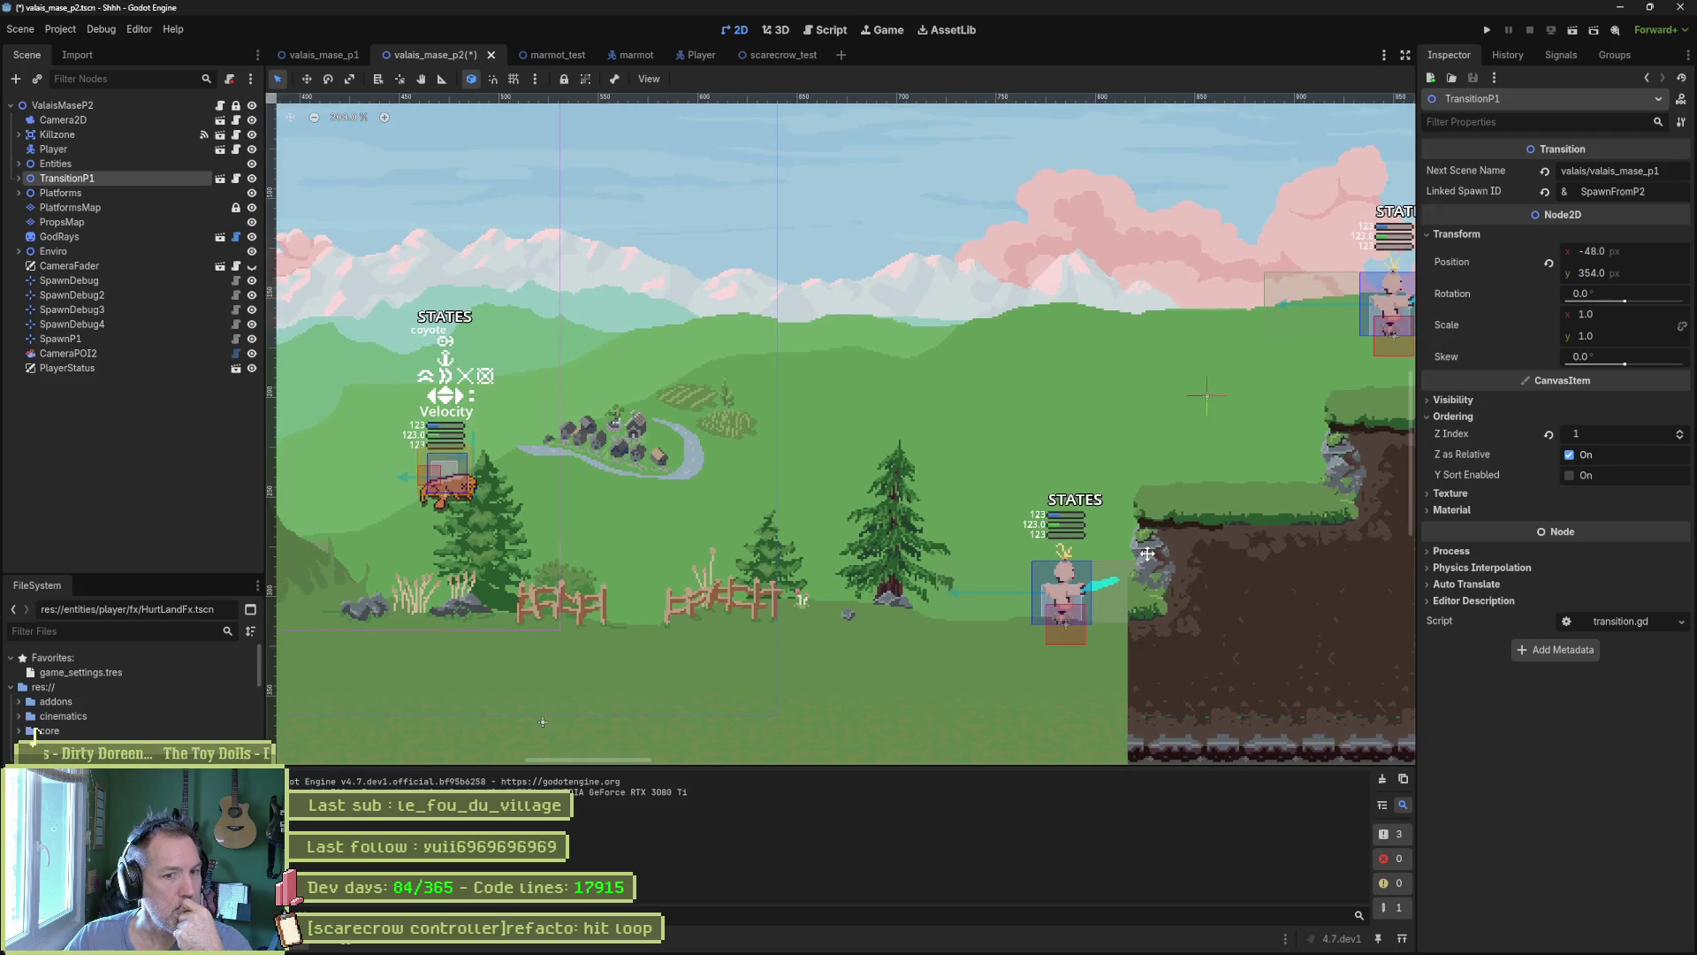
{"action": "left_click_drag", "start_coordinate": [1147, 553], "coordinate": [1115, 545]}
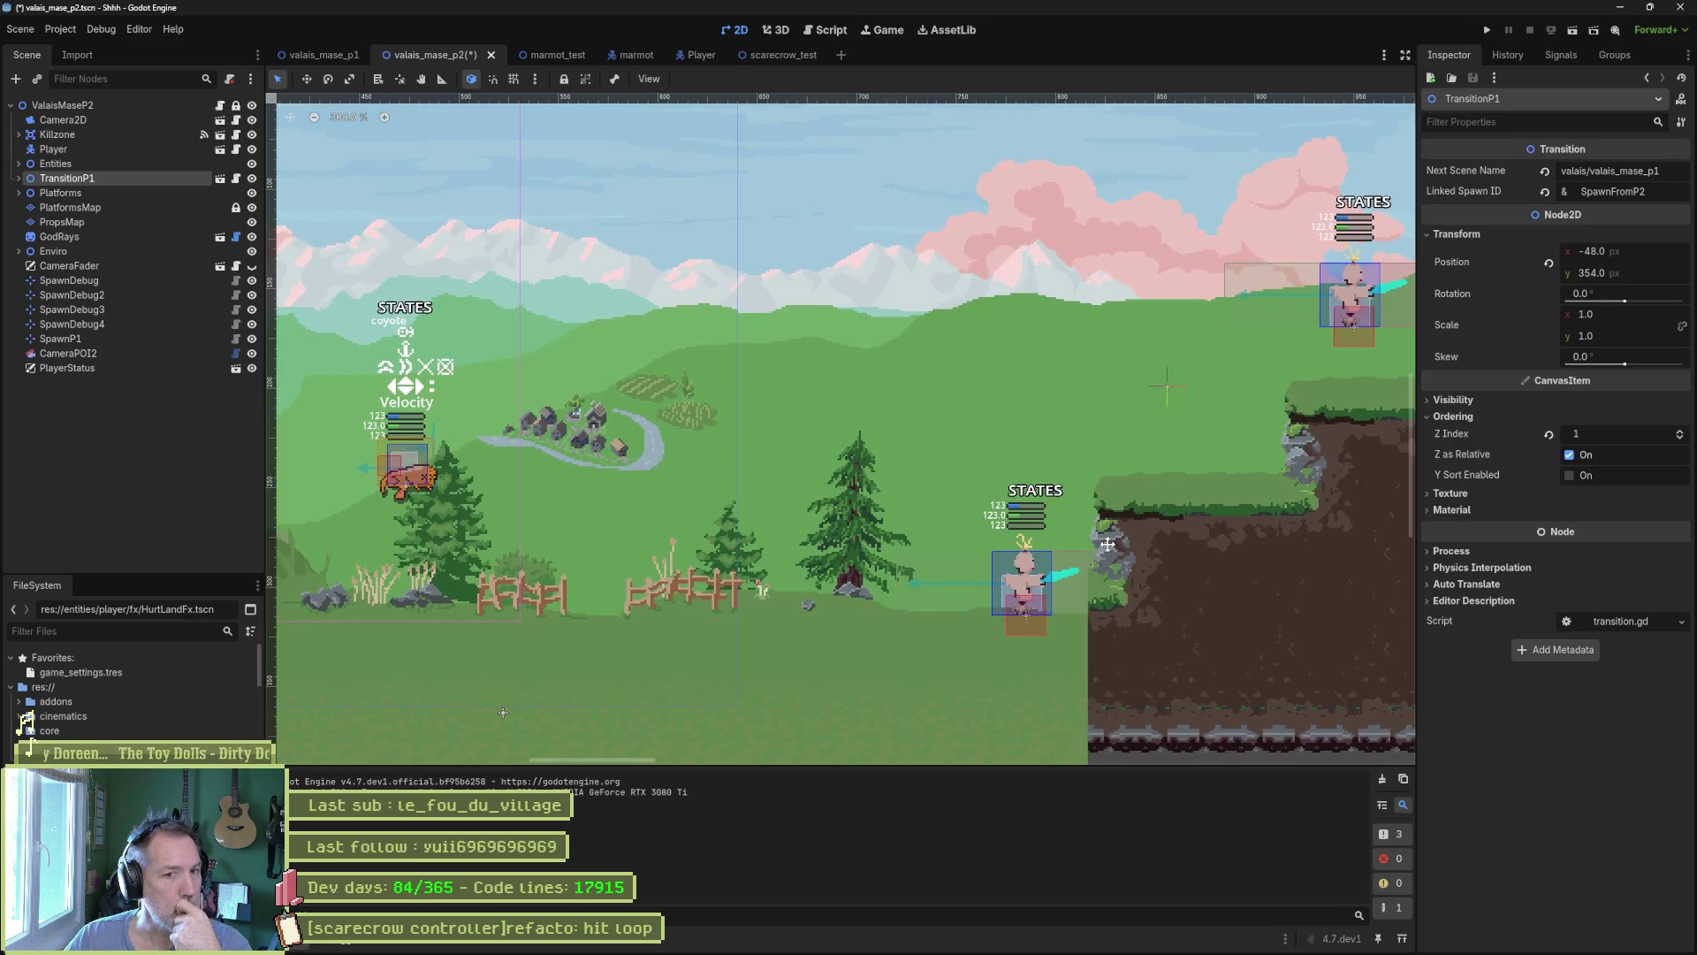
{"action": "left_click_drag", "start_coordinate": [1115, 545], "coordinate": [1076, 532]}
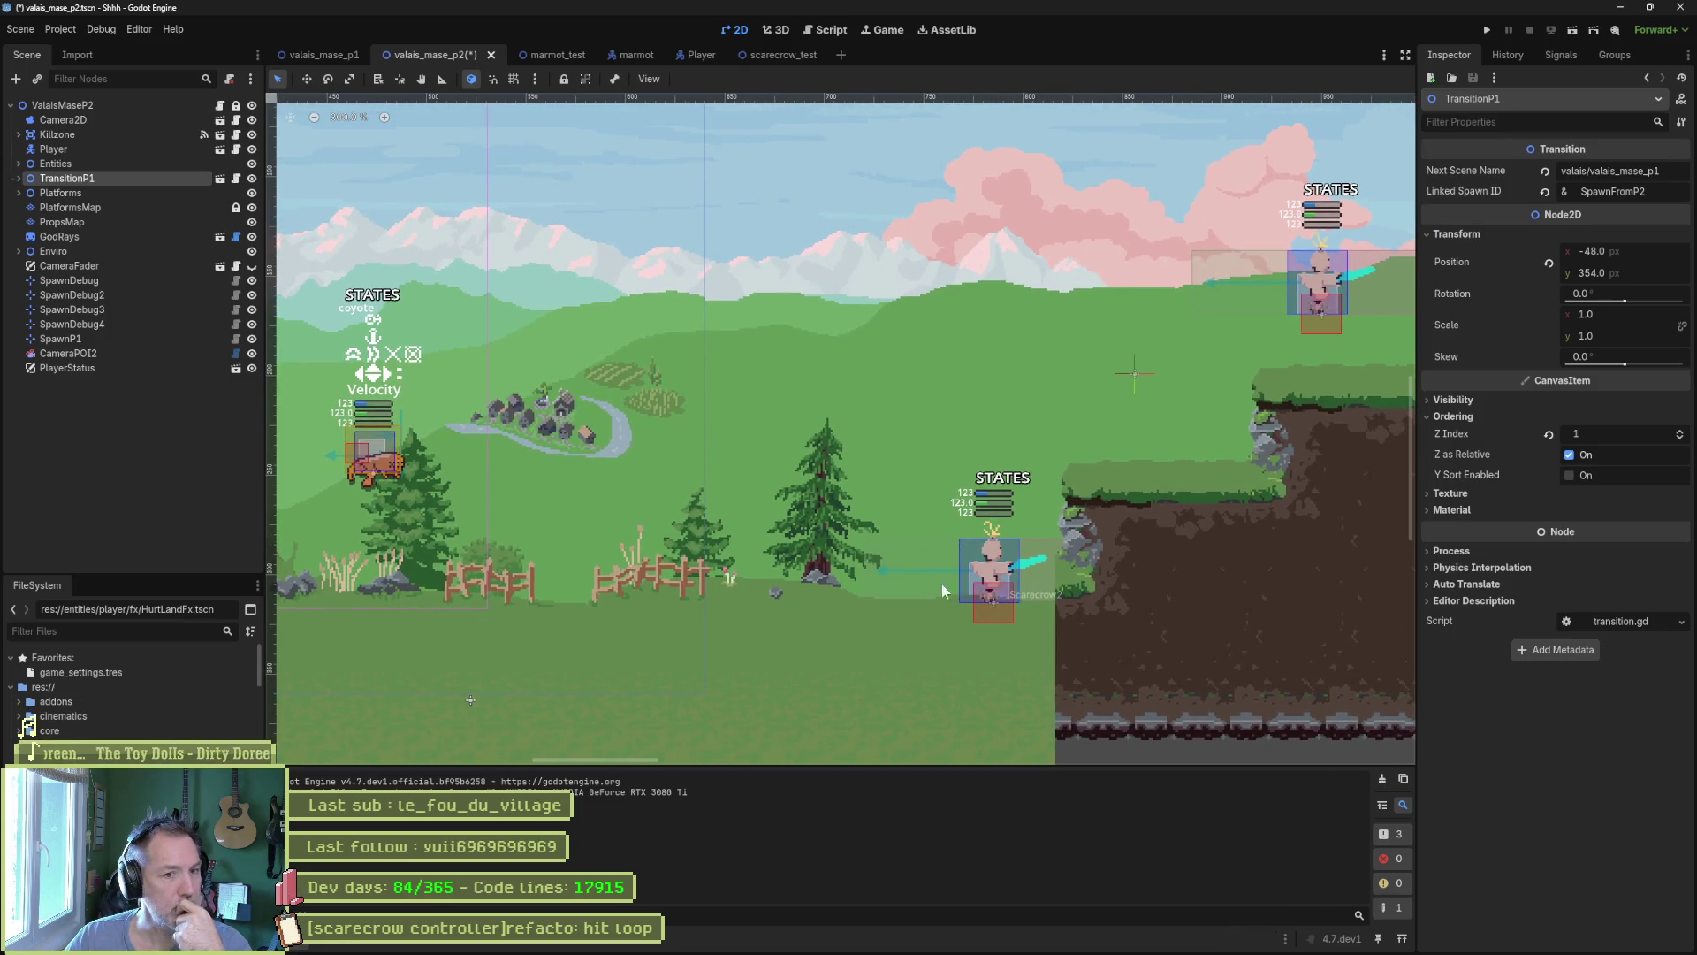
{"action": "left_click_drag", "start_coordinate": [924, 502], "coordinate": [1301, 432]}
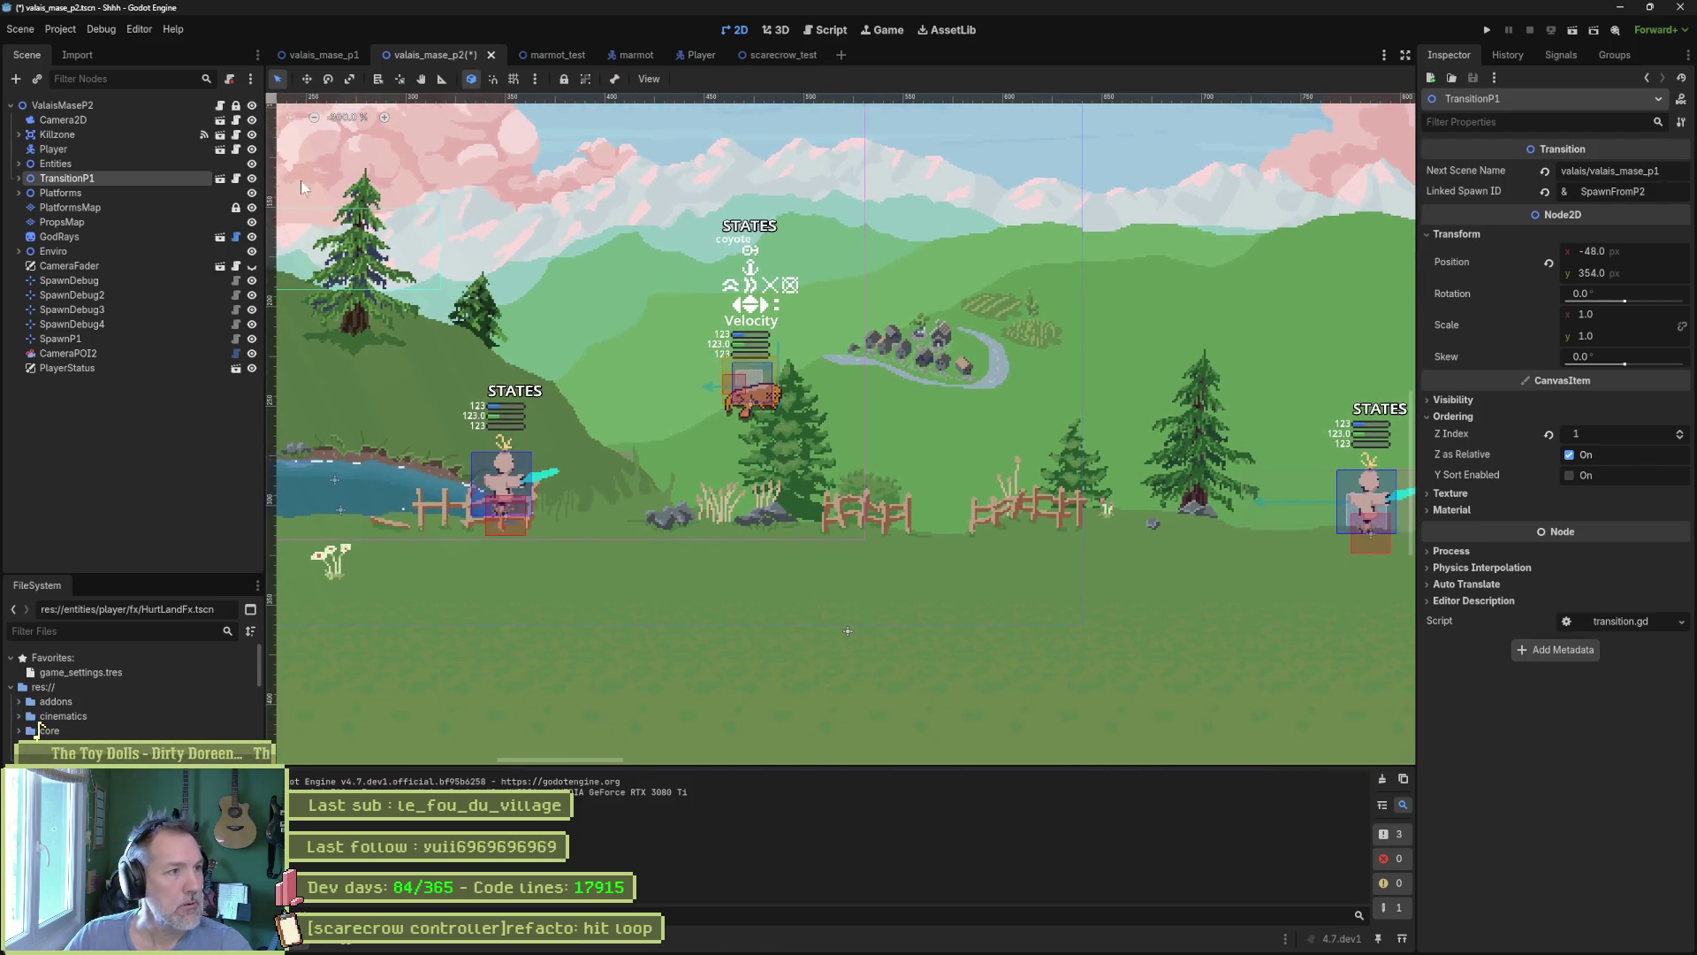
{"action": "left_click", "coordinate": [102, 105]}
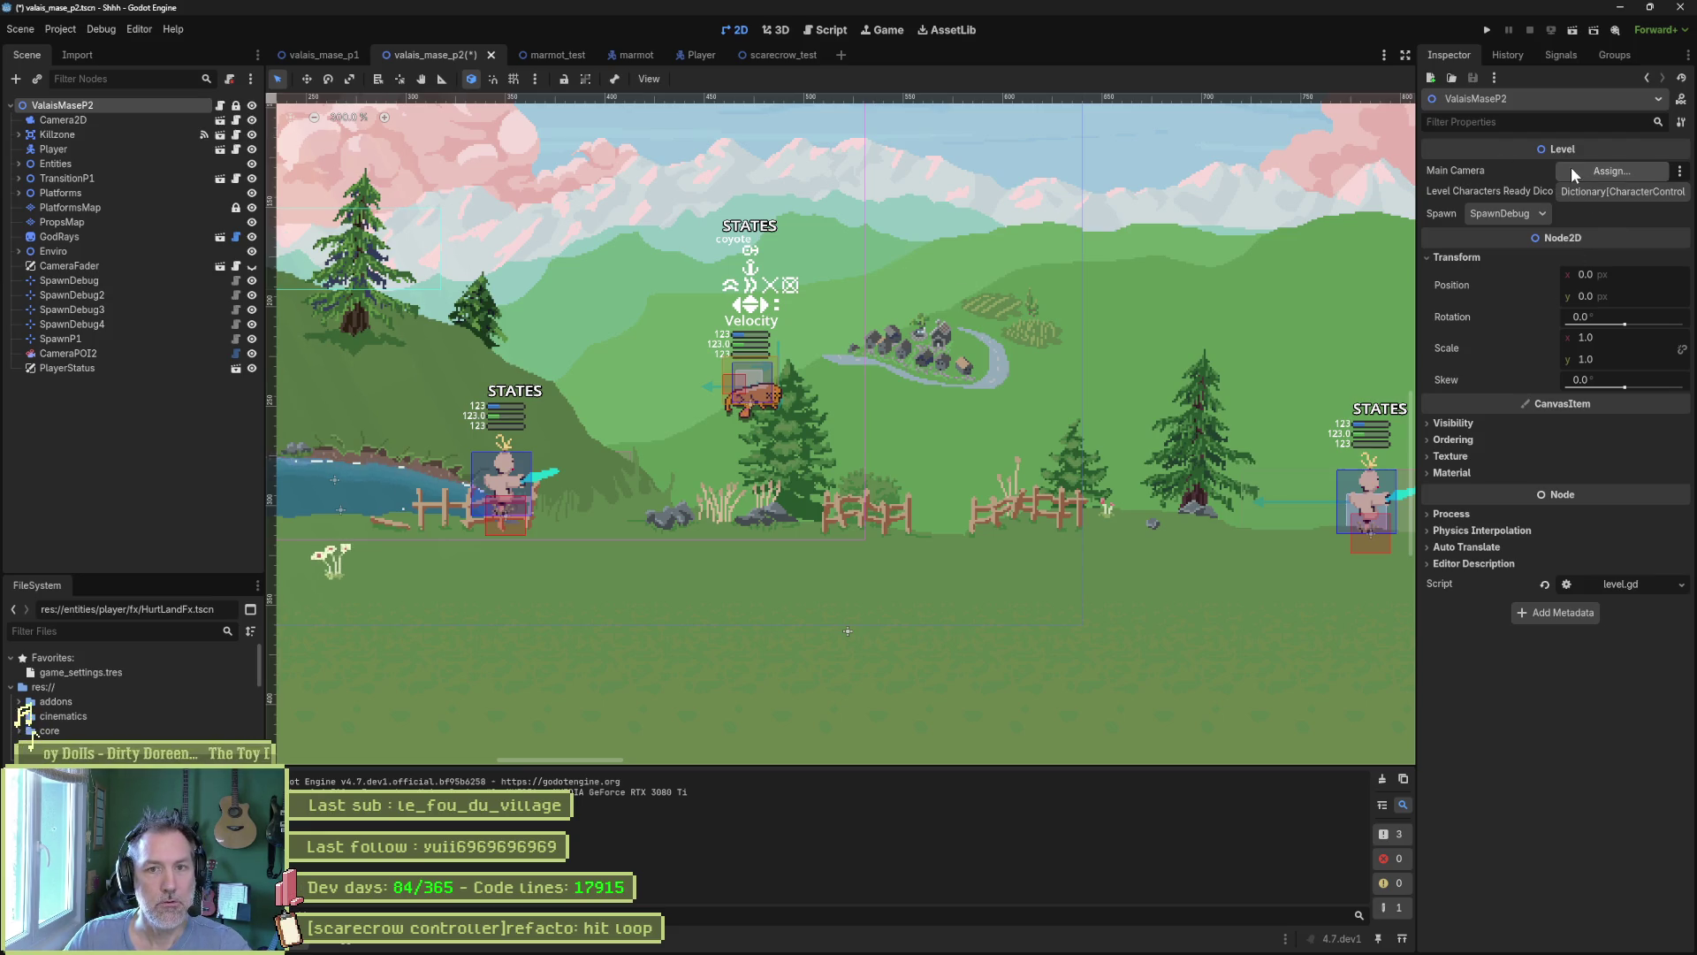
Set the level's Spawn to SpawnP1 and frame the player and nearby enemy in view.
{"action": "left_click", "coordinate": [1520, 215]}
{"action": "left_click", "coordinate": [1530, 296]}
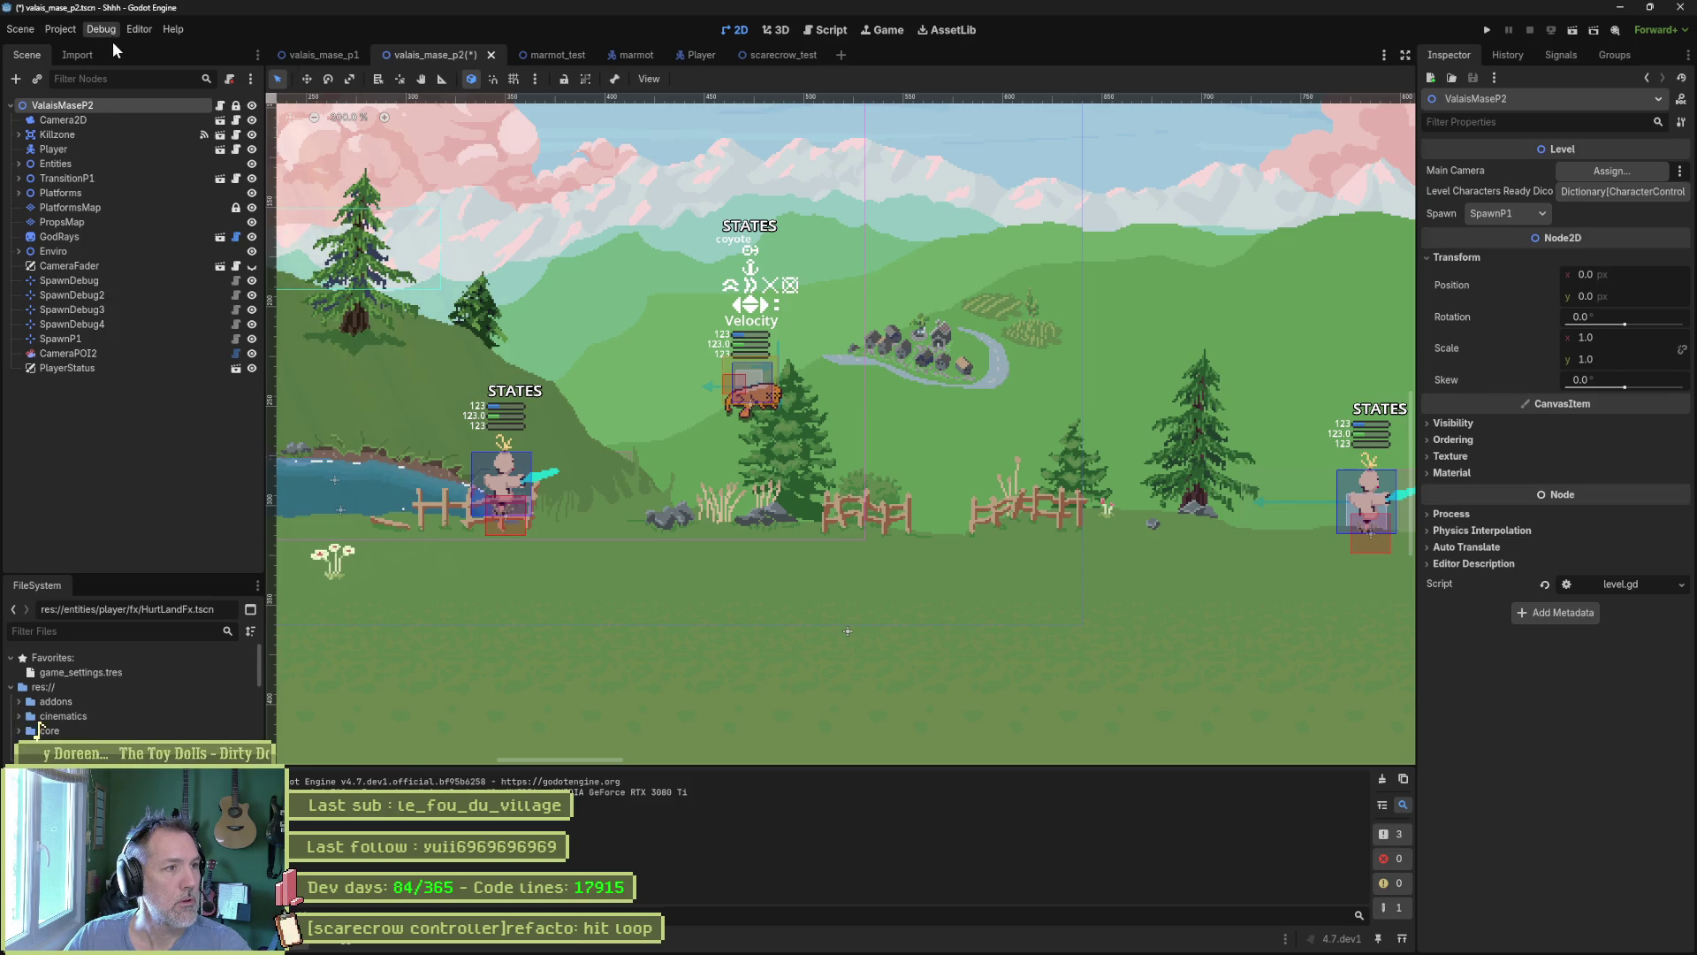
{"action": "left_click", "coordinate": [139, 29]}
{"action": "left_click", "coordinate": [95, 25]}
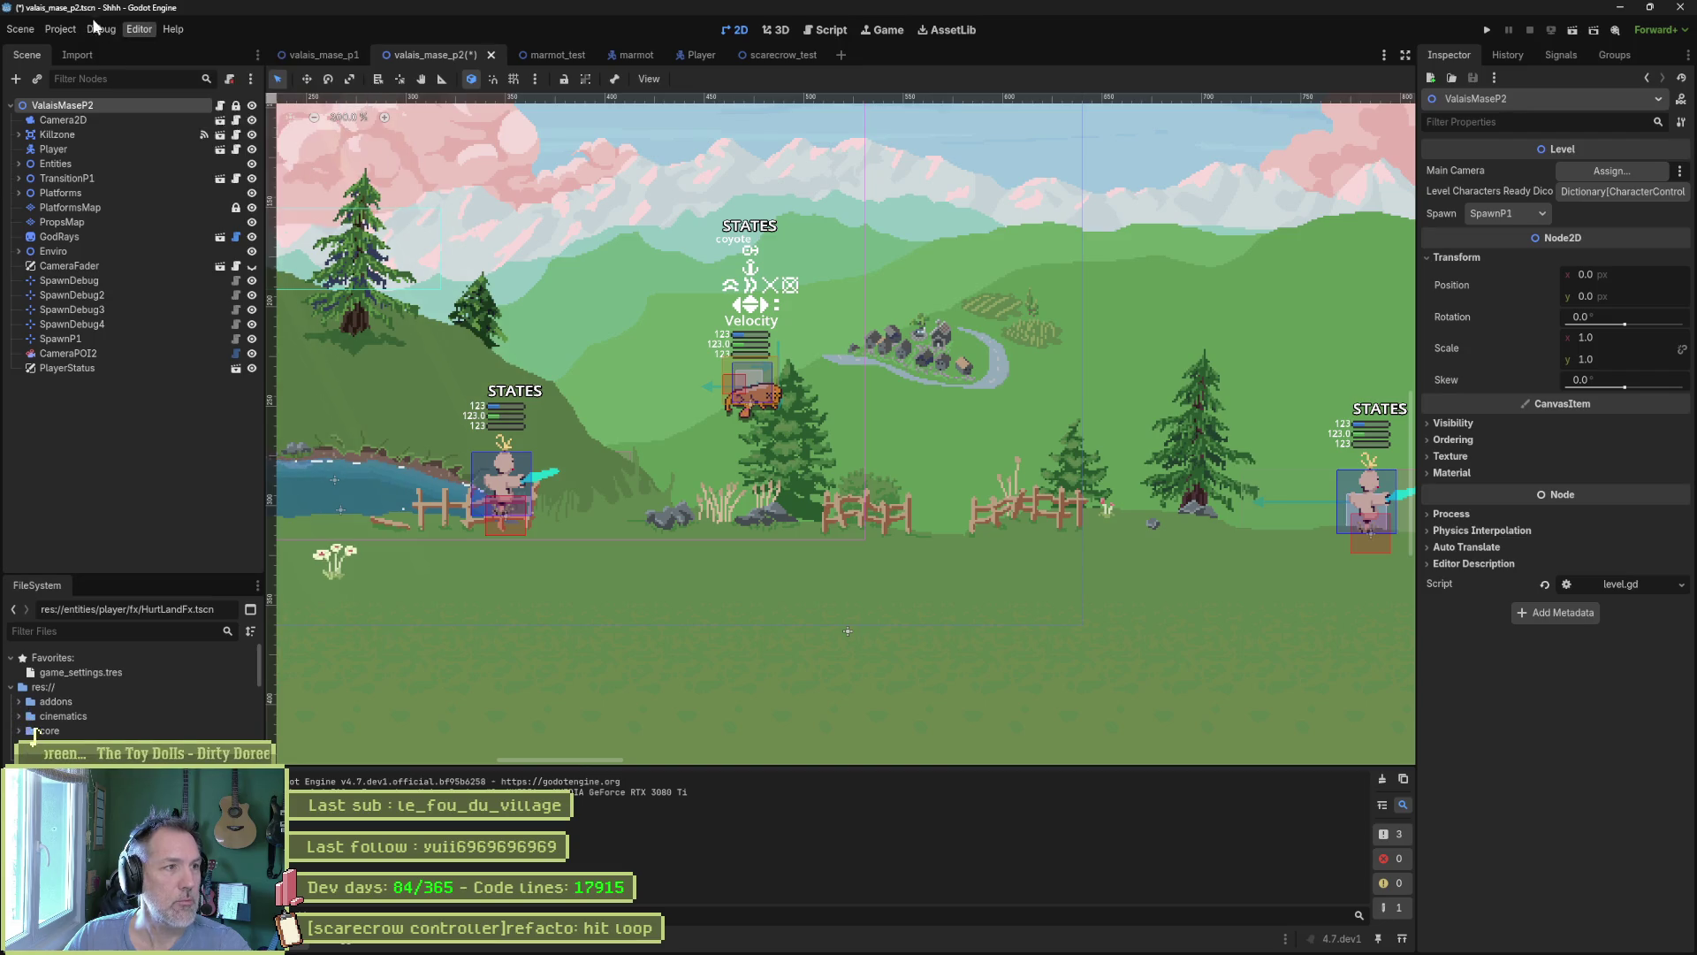
{"action": "left_click", "coordinate": [92, 30]}
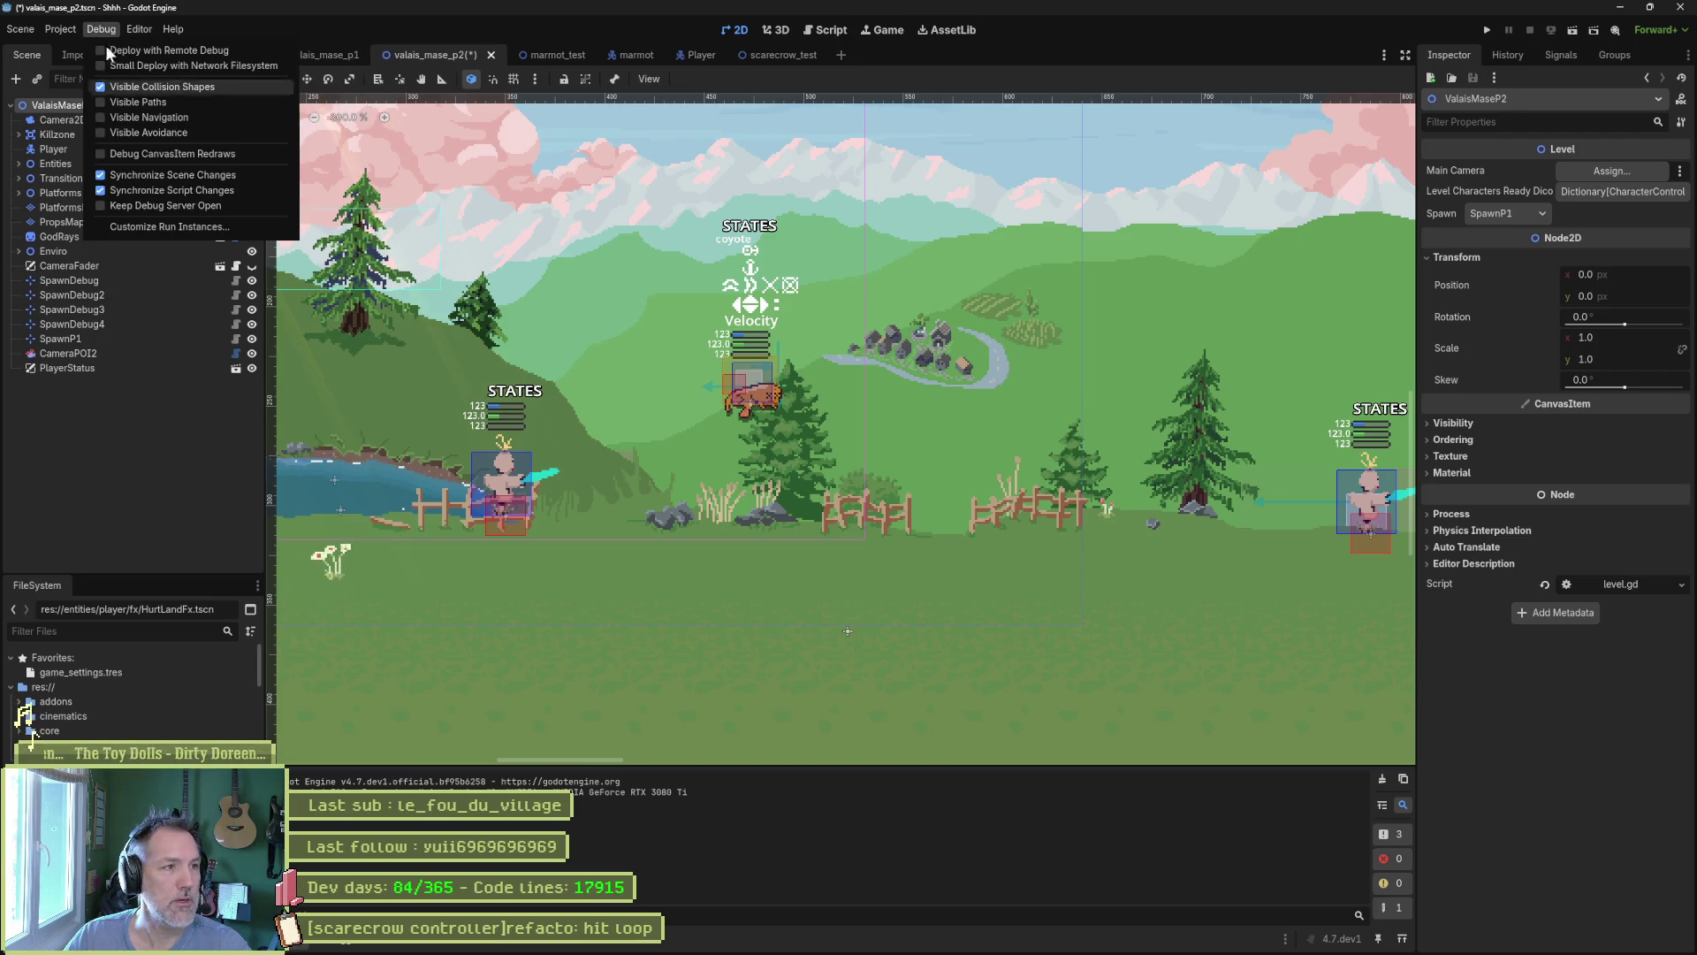
{"action": "left_click", "coordinate": [136, 481]}
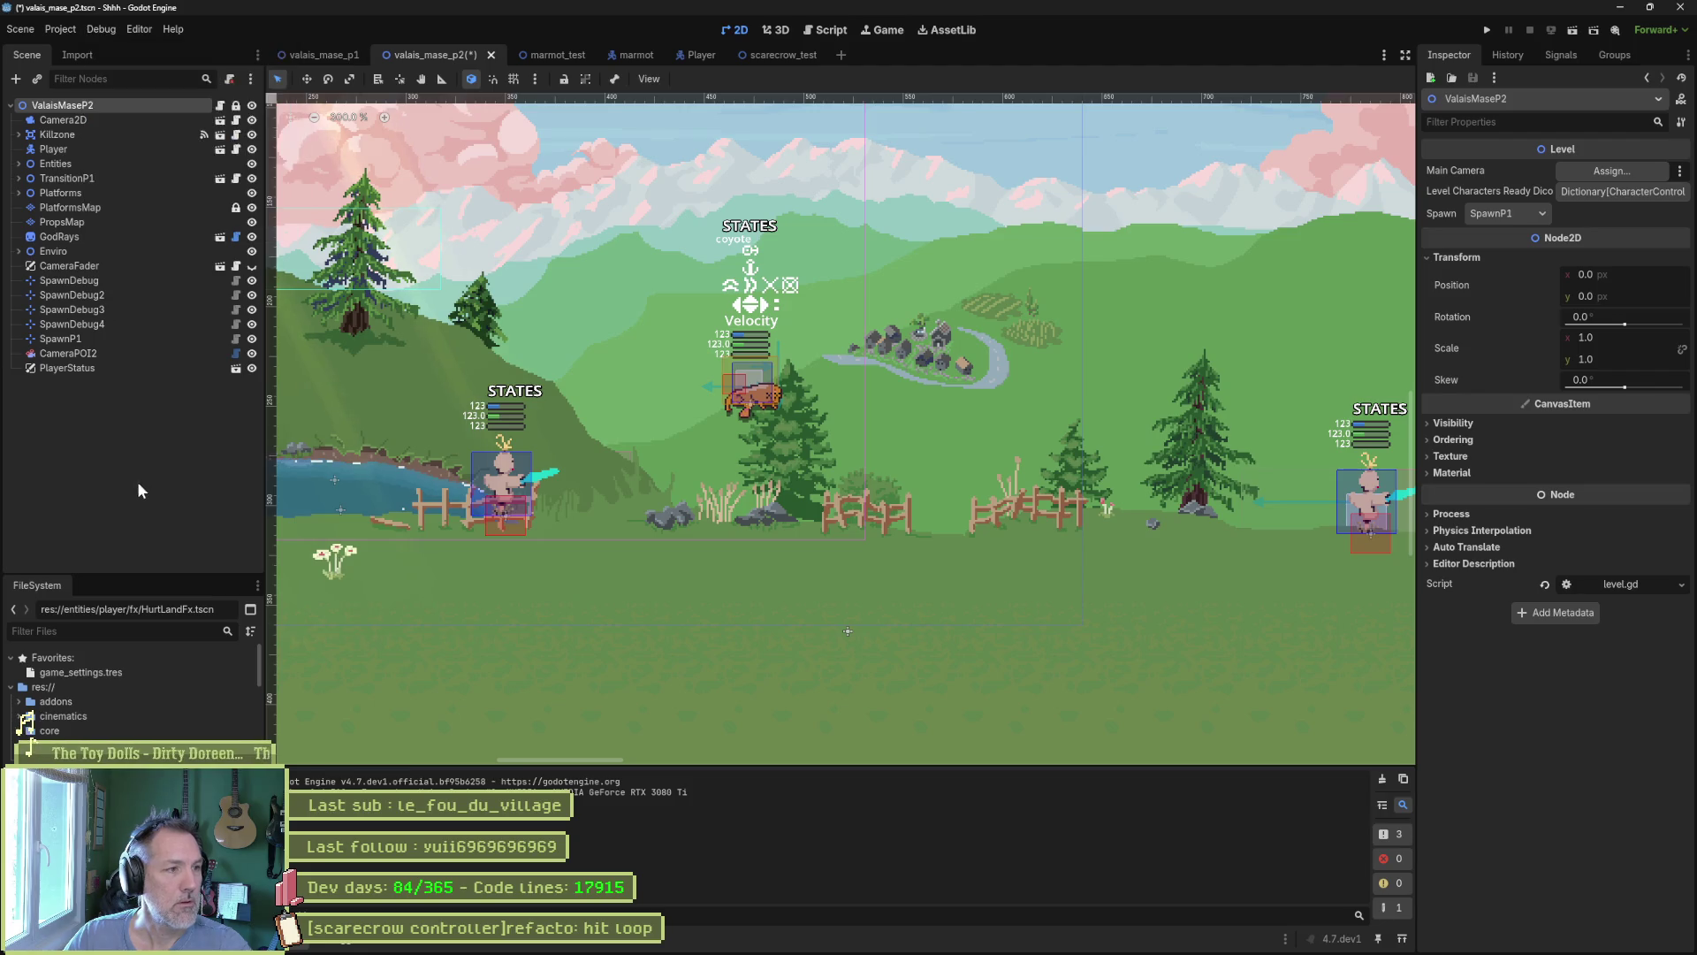
{"action": "scroll", "coordinate": [133, 690], "scroll_direction": "down", "scroll_amount": 10}
{"action": "scroll", "coordinate": [630, 470], "scroll_direction": "down", "scroll_amount": 5}
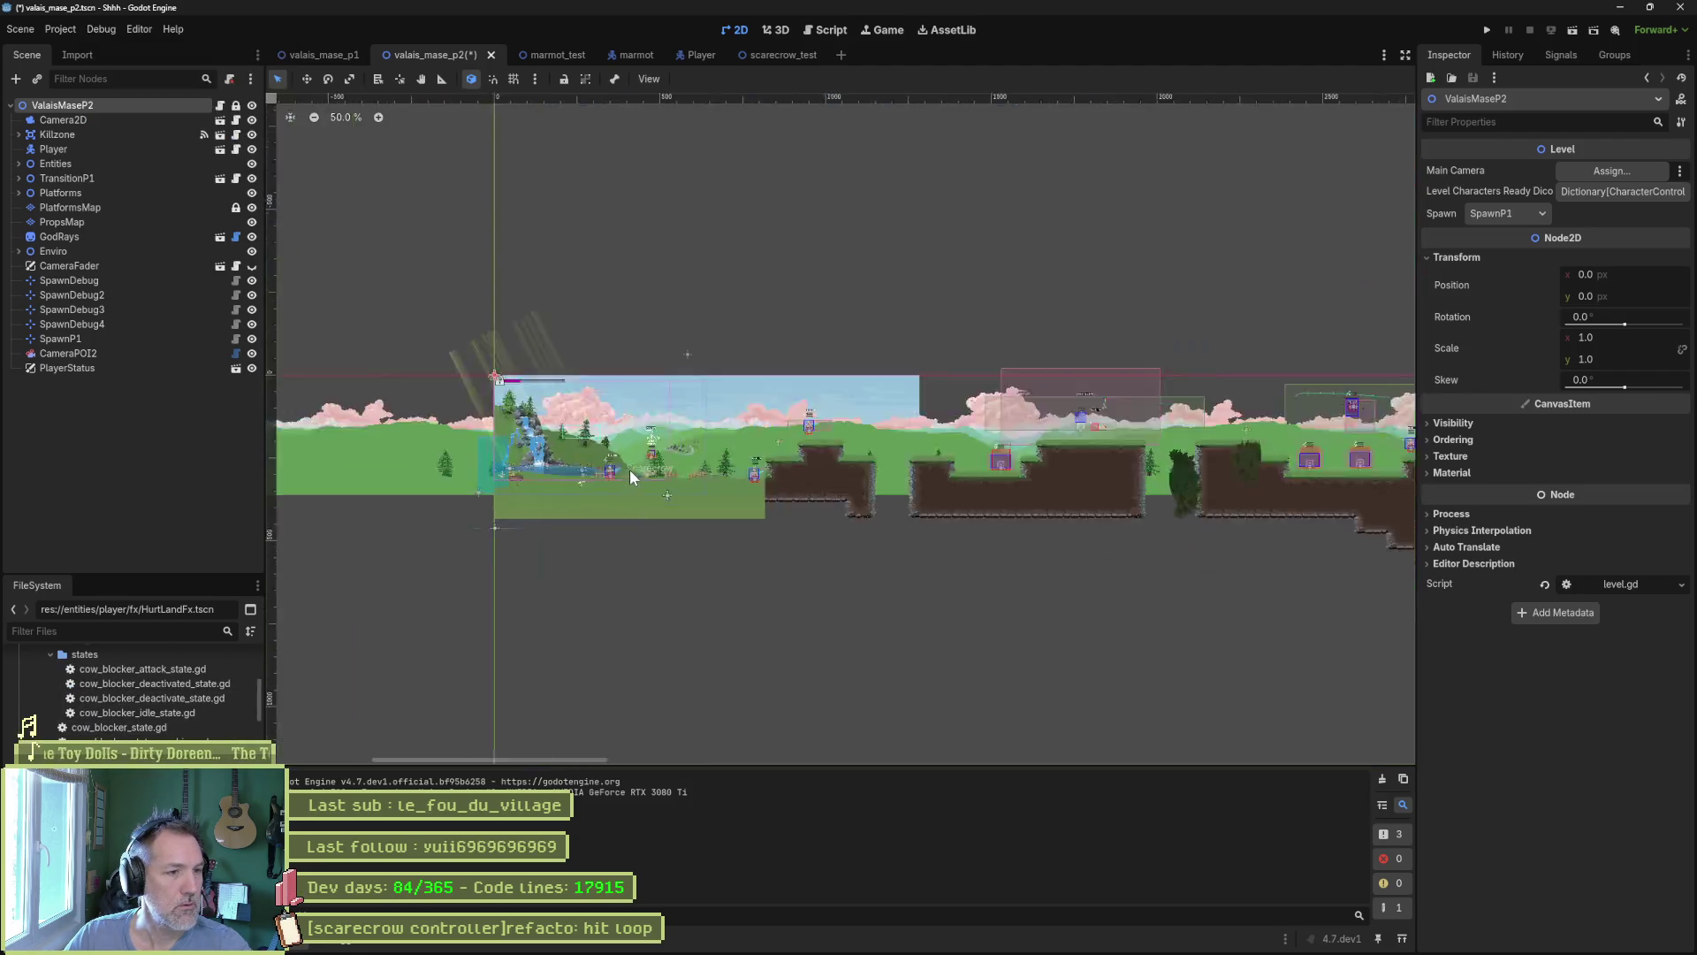
{"action": "scroll", "coordinate": [629, 470], "scroll_direction": "up", "scroll_amount": 6}
{"action": "left_click_drag", "start_coordinate": [629, 472], "coordinate": [690, 605]}
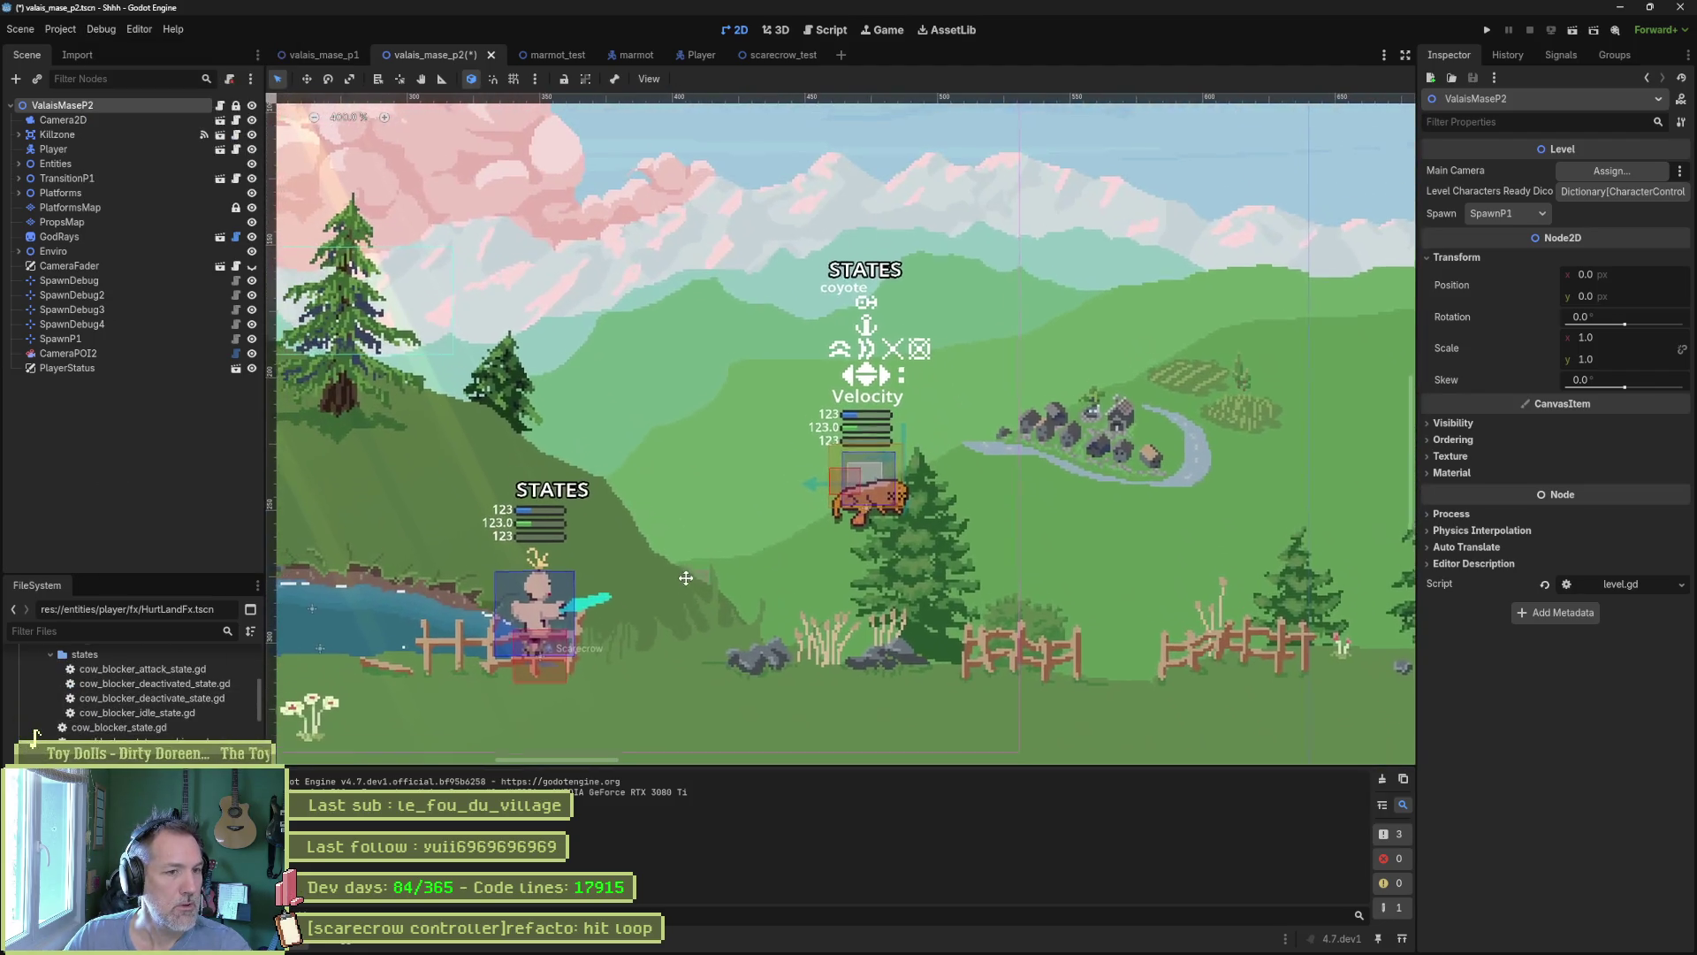
Look through the Project menu without changes, then save and run the scene with F6.
{"action": "left_click", "coordinate": [66, 30]}
{"action": "left_click", "coordinate": [66, 30]}
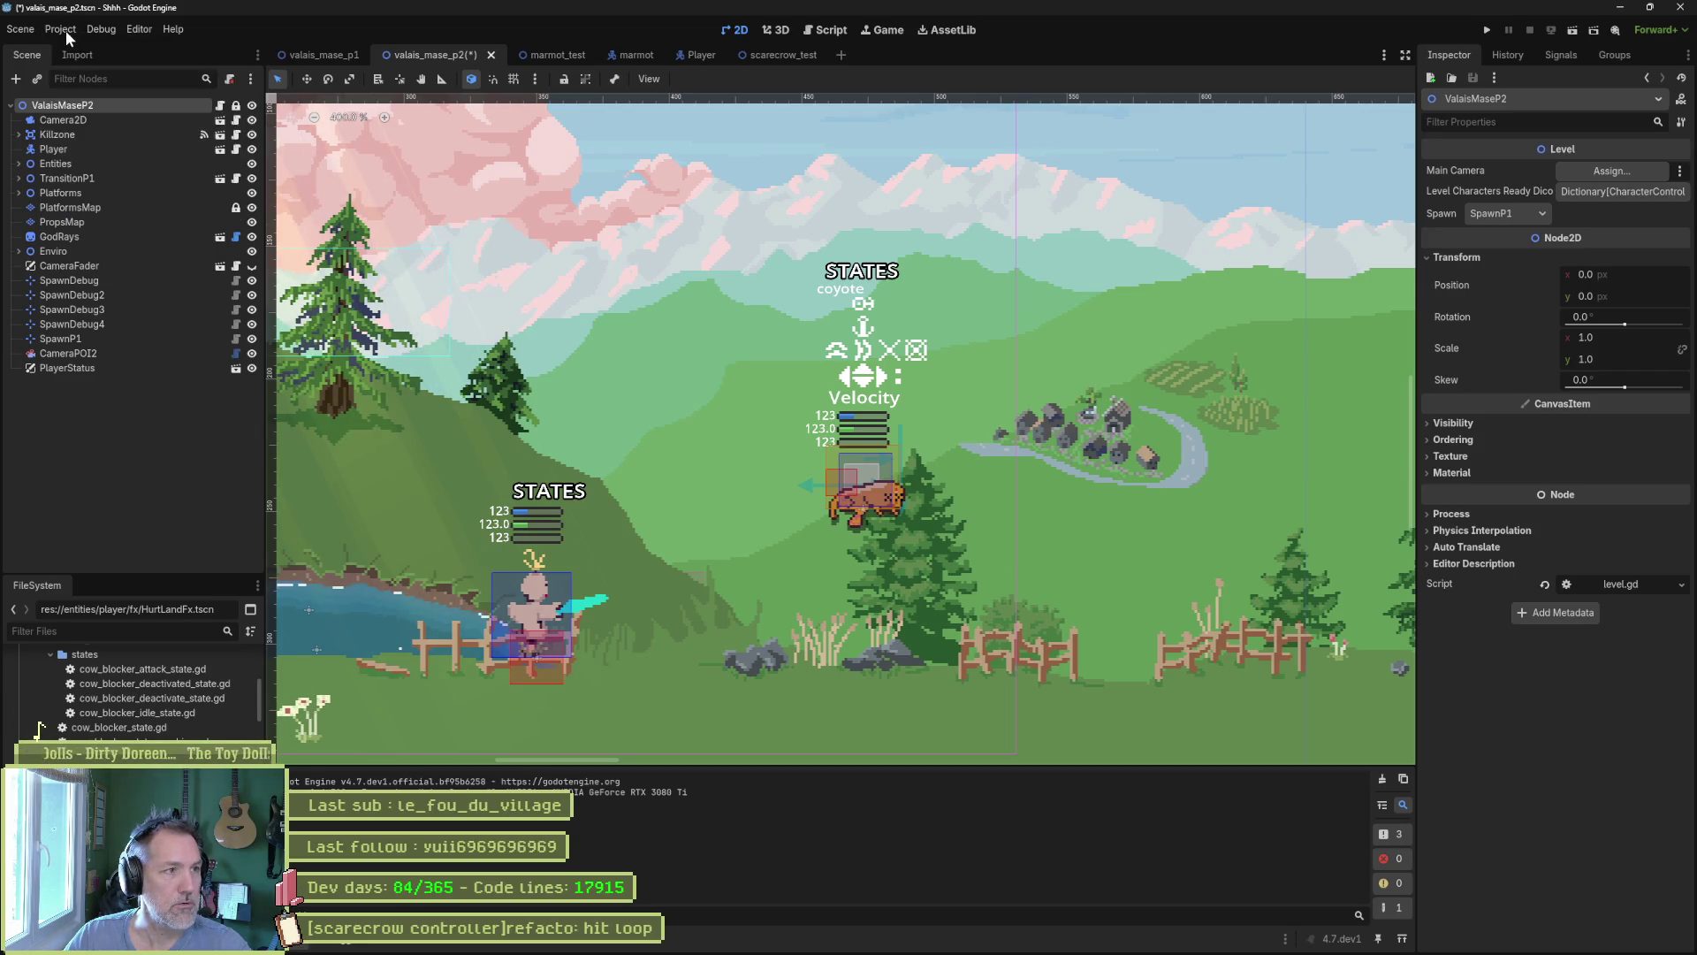
{"action": "left_click", "coordinate": [65, 30]}
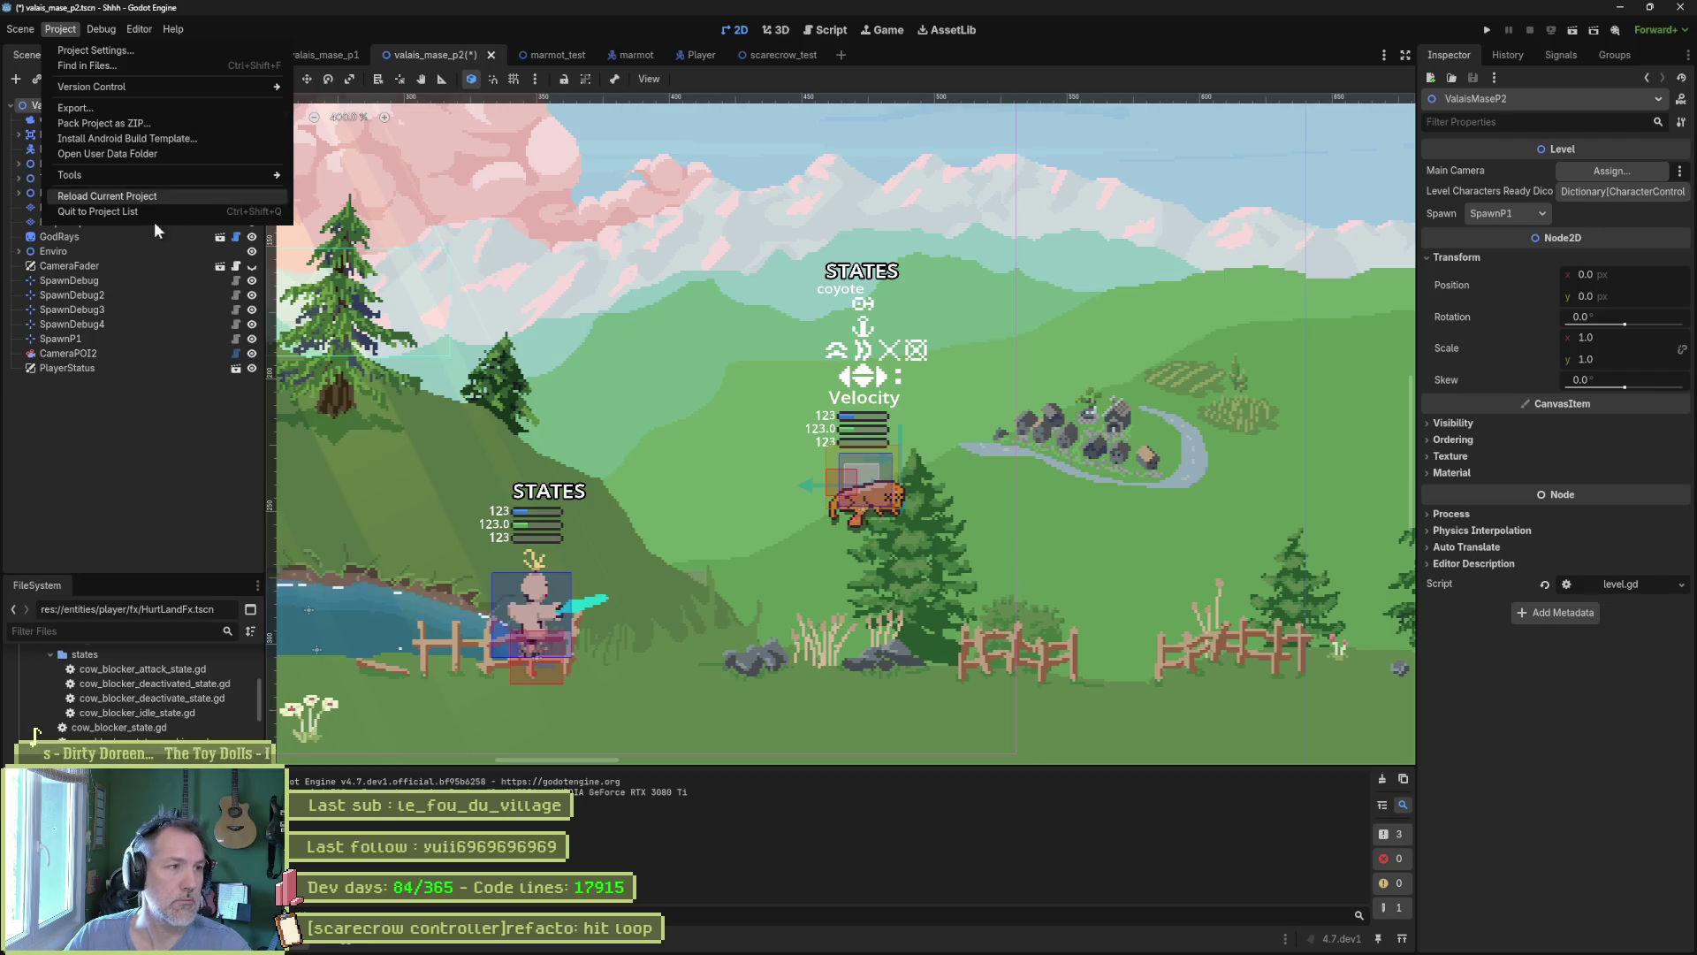
{"action": "left_click", "coordinate": [444, 441]}
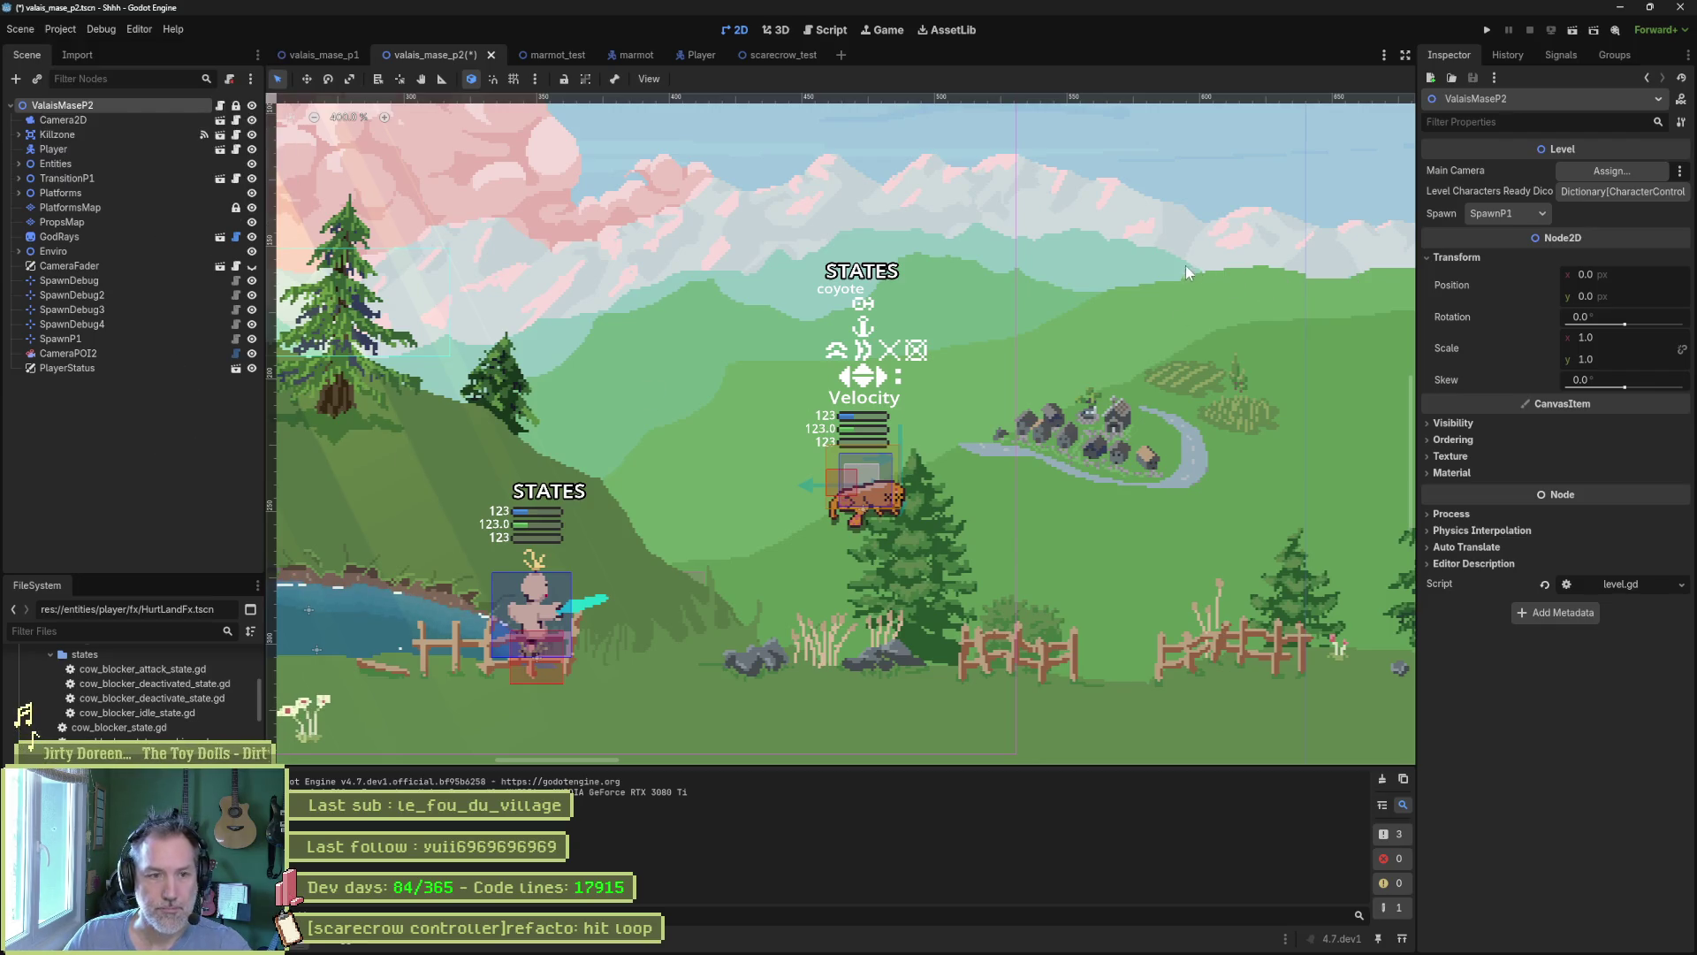
{"action": "key", "text": "F6"}
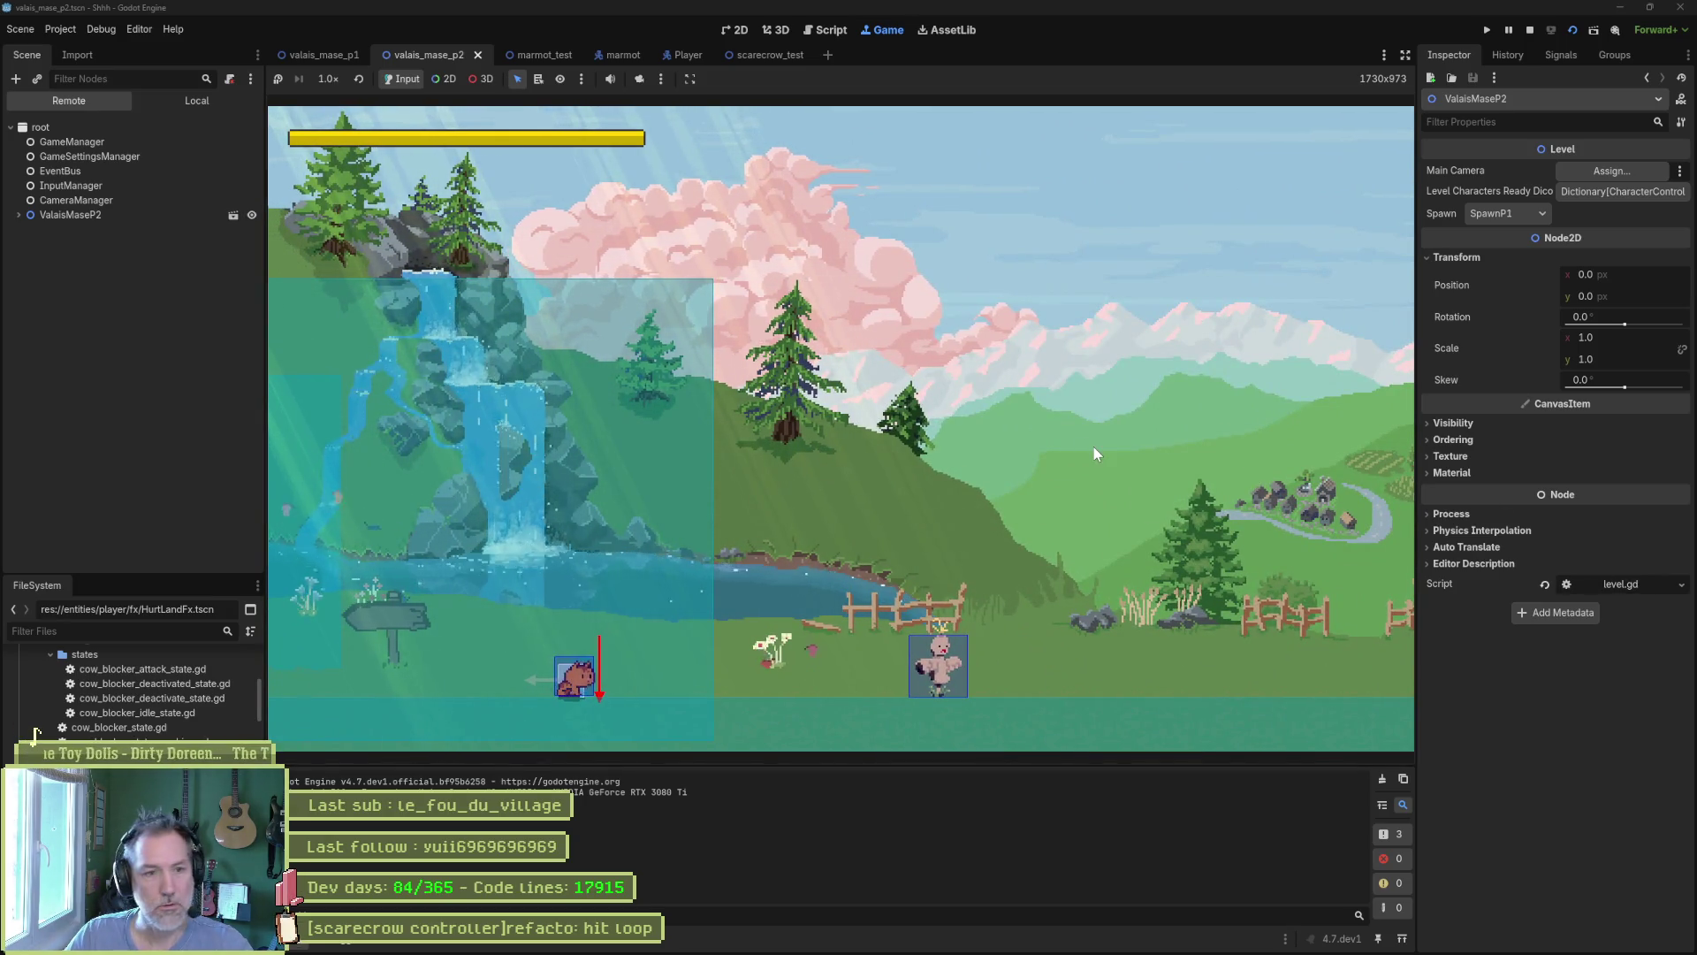
Run the cat right past the enemies onto the cliffs, then stop the game with F8.
{"action": "key", "text": "Right"}
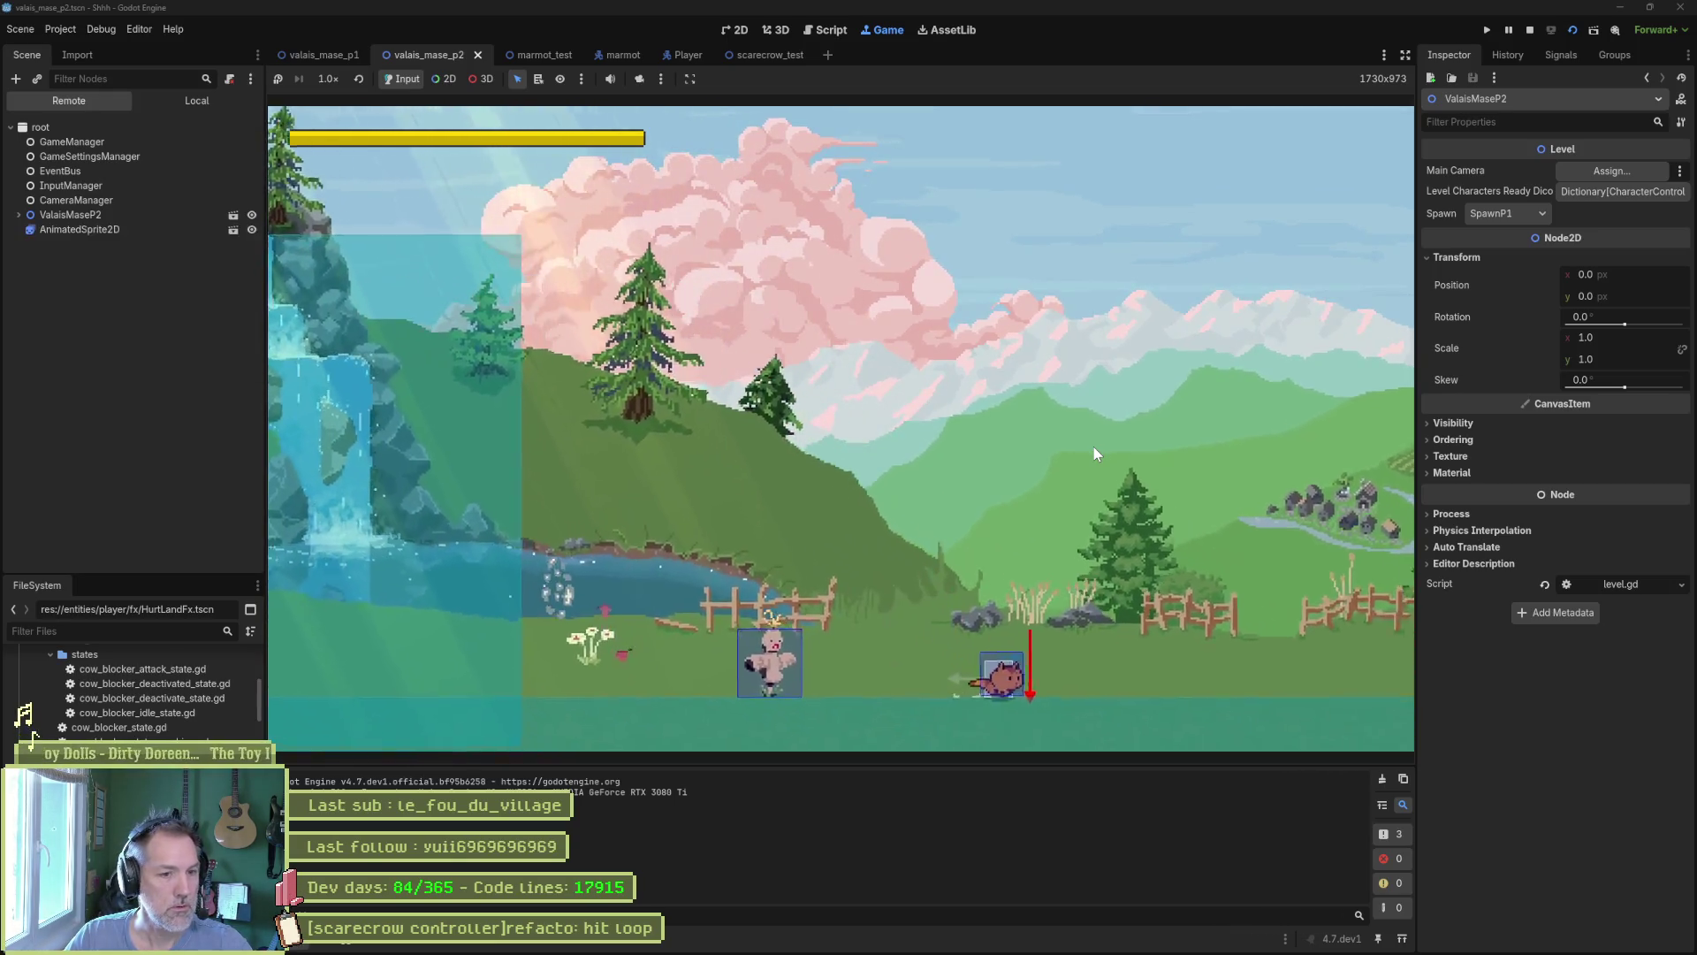
{"action": "key", "text": "Right"}
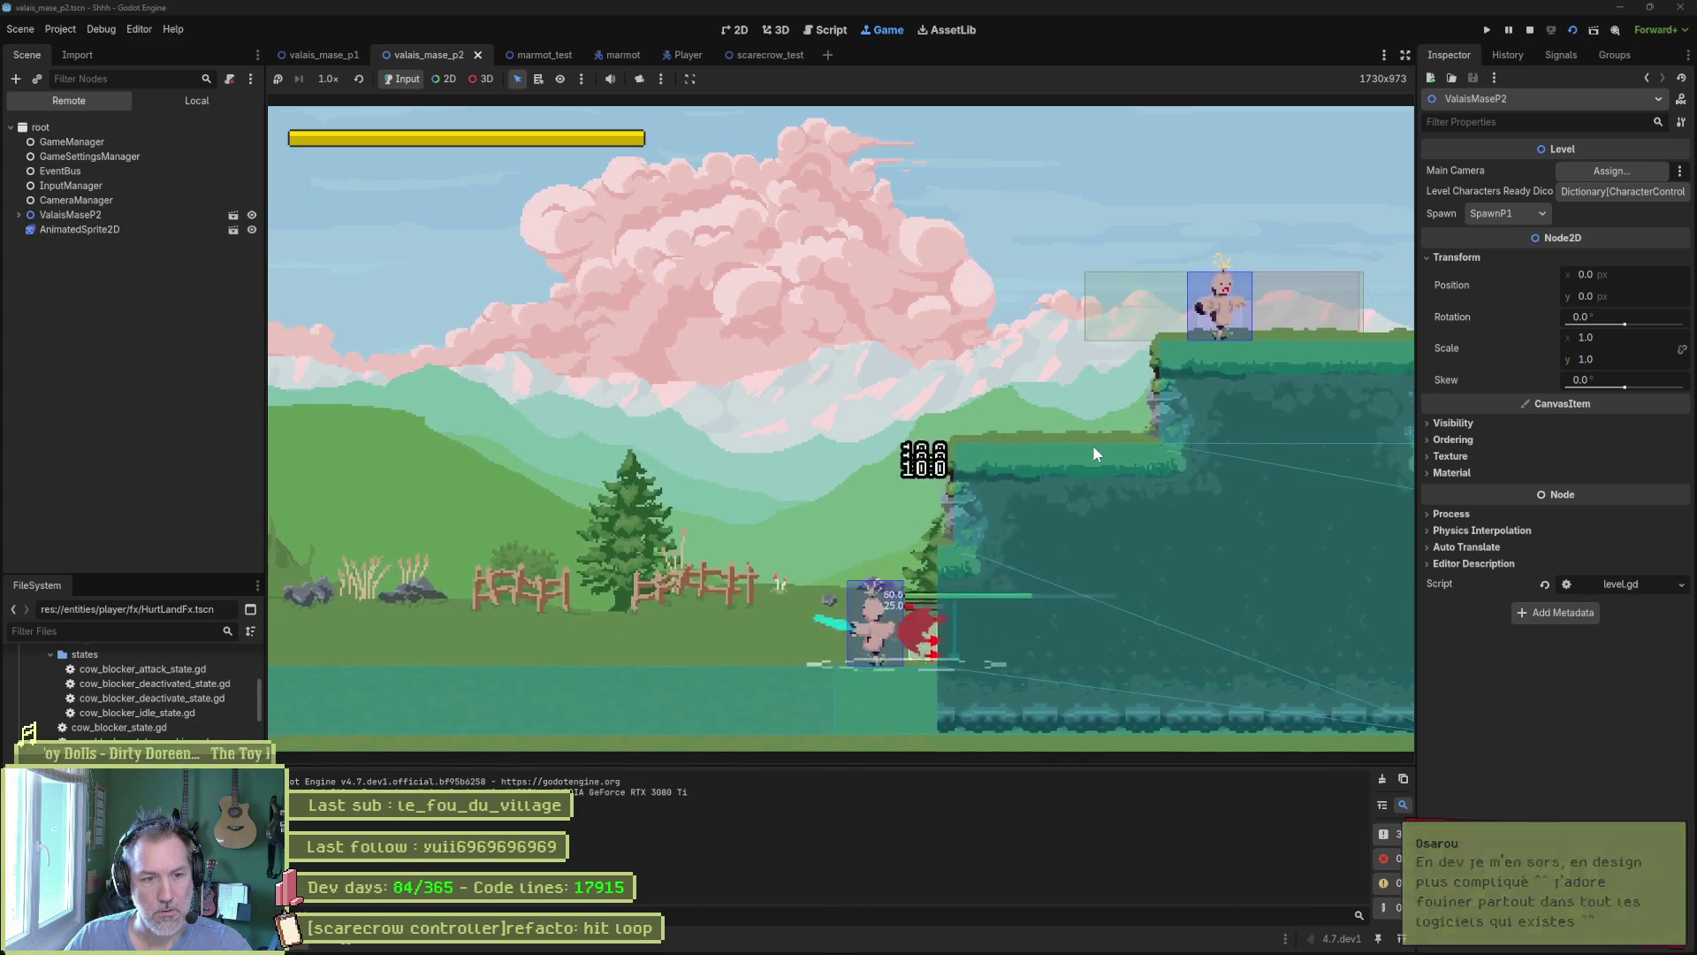
{"action": "key", "text": "F8"}
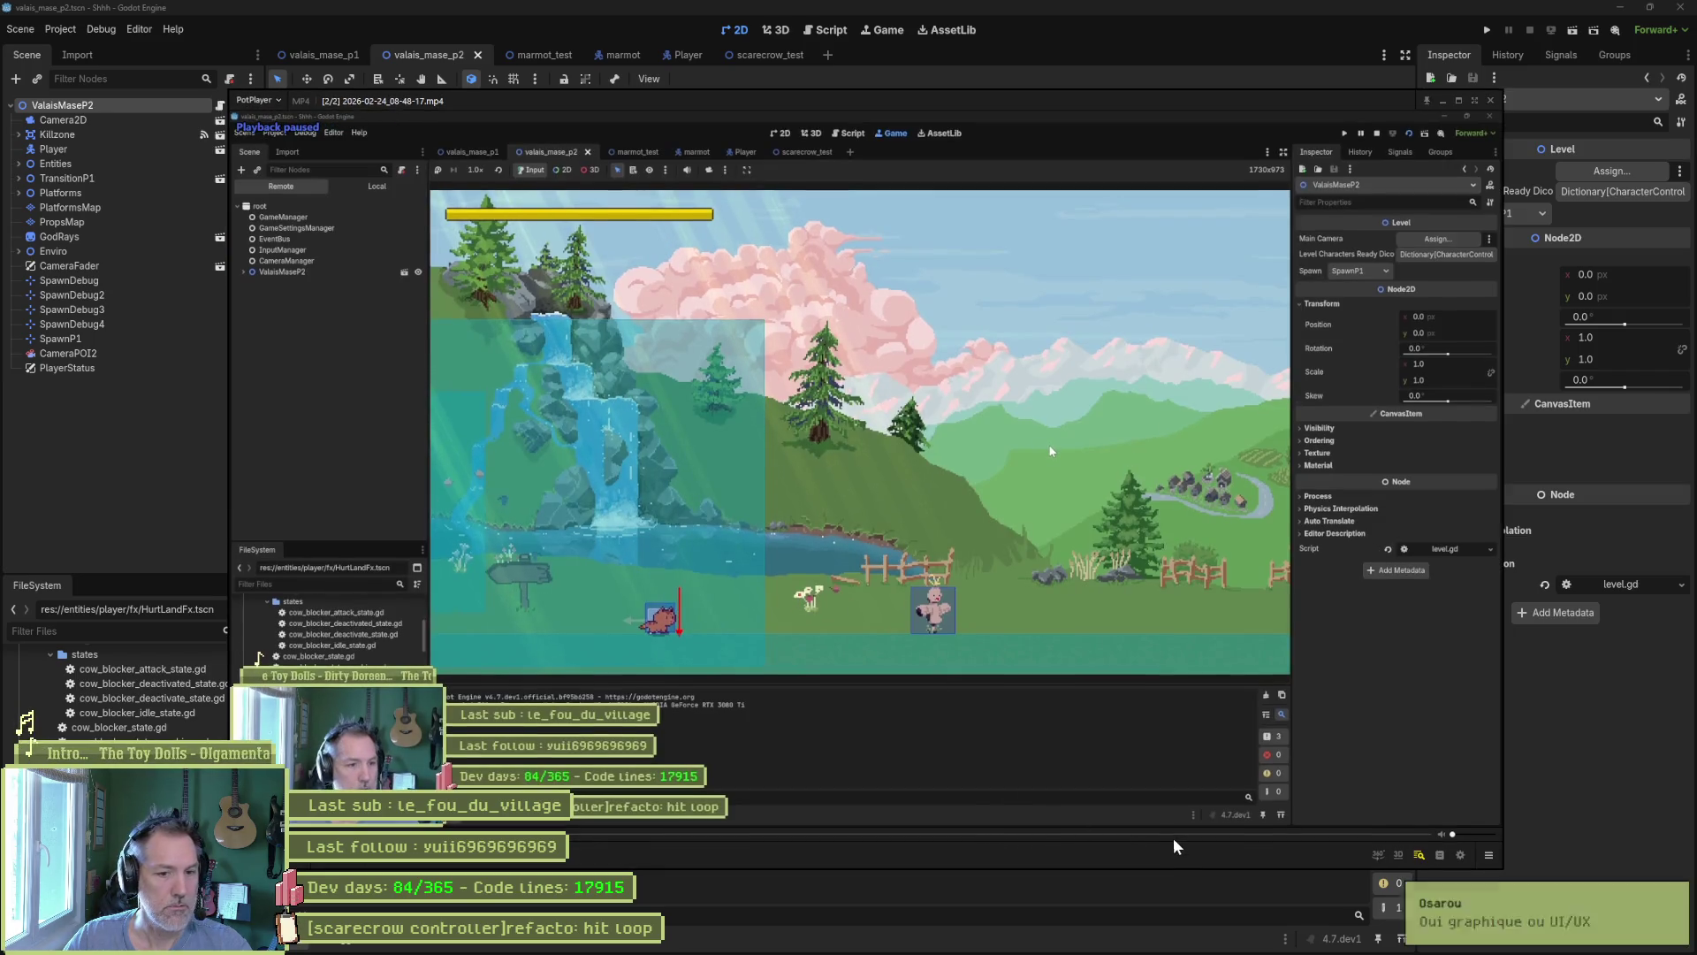
Jump the replay to about 18 seconds, pause, and step frames around the cat's hit.
{"action": "left_click", "coordinate": [1180, 836]}
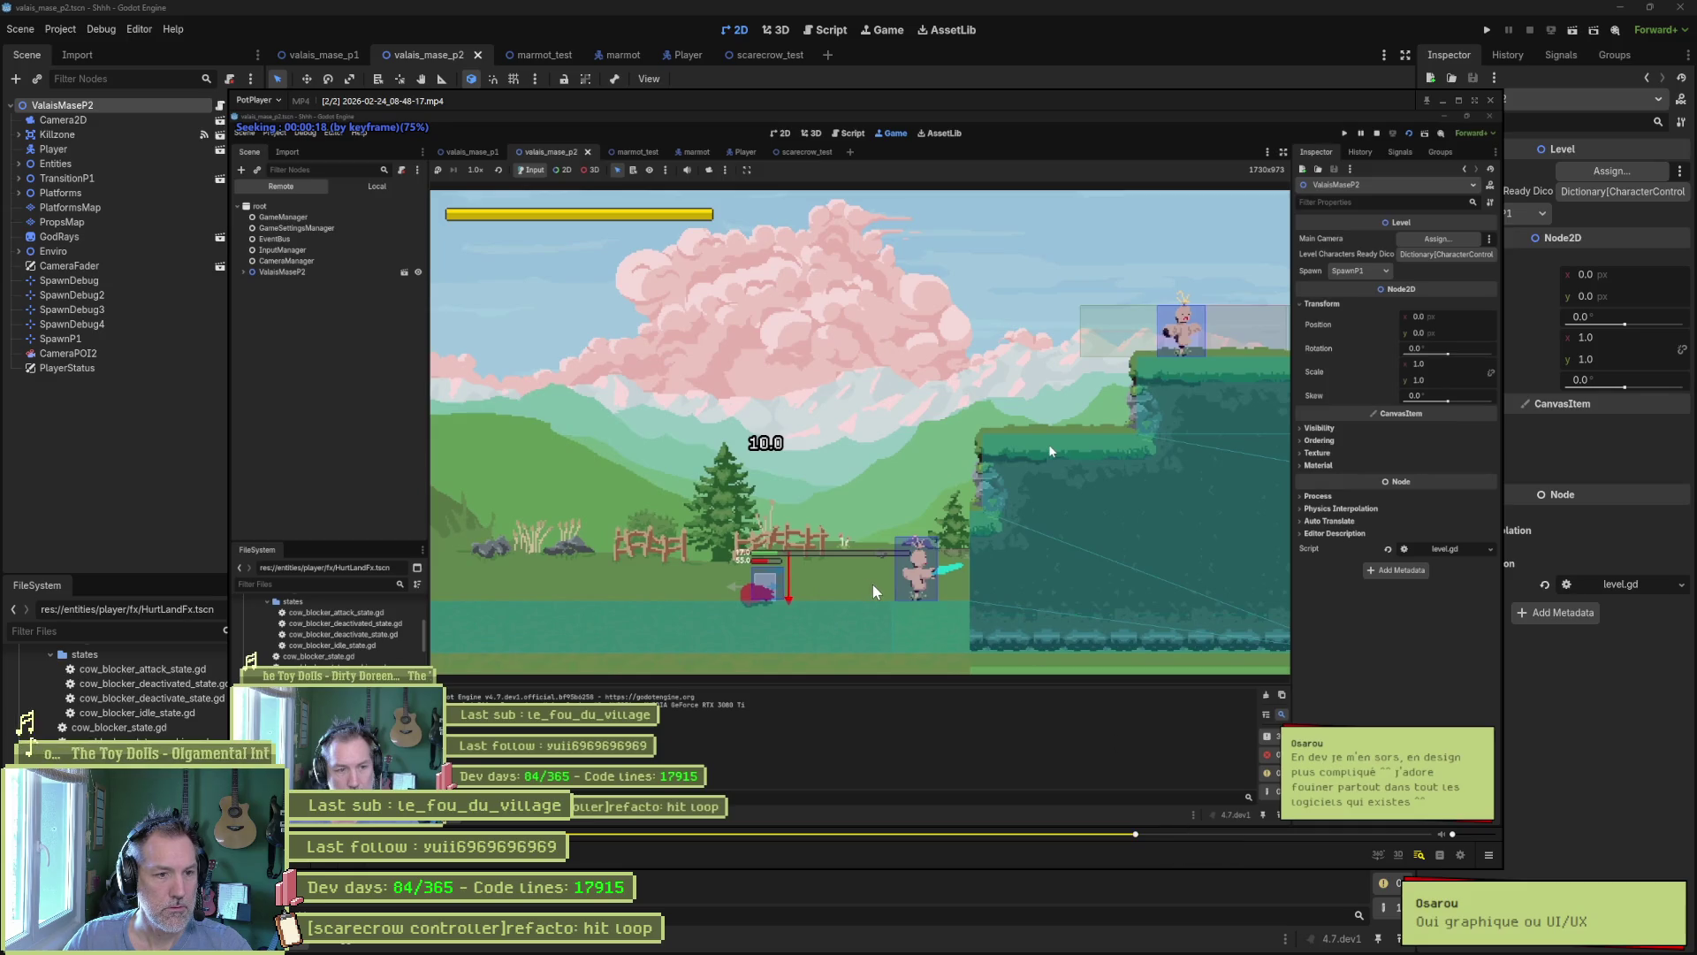
{"action": "key", "text": "space"}
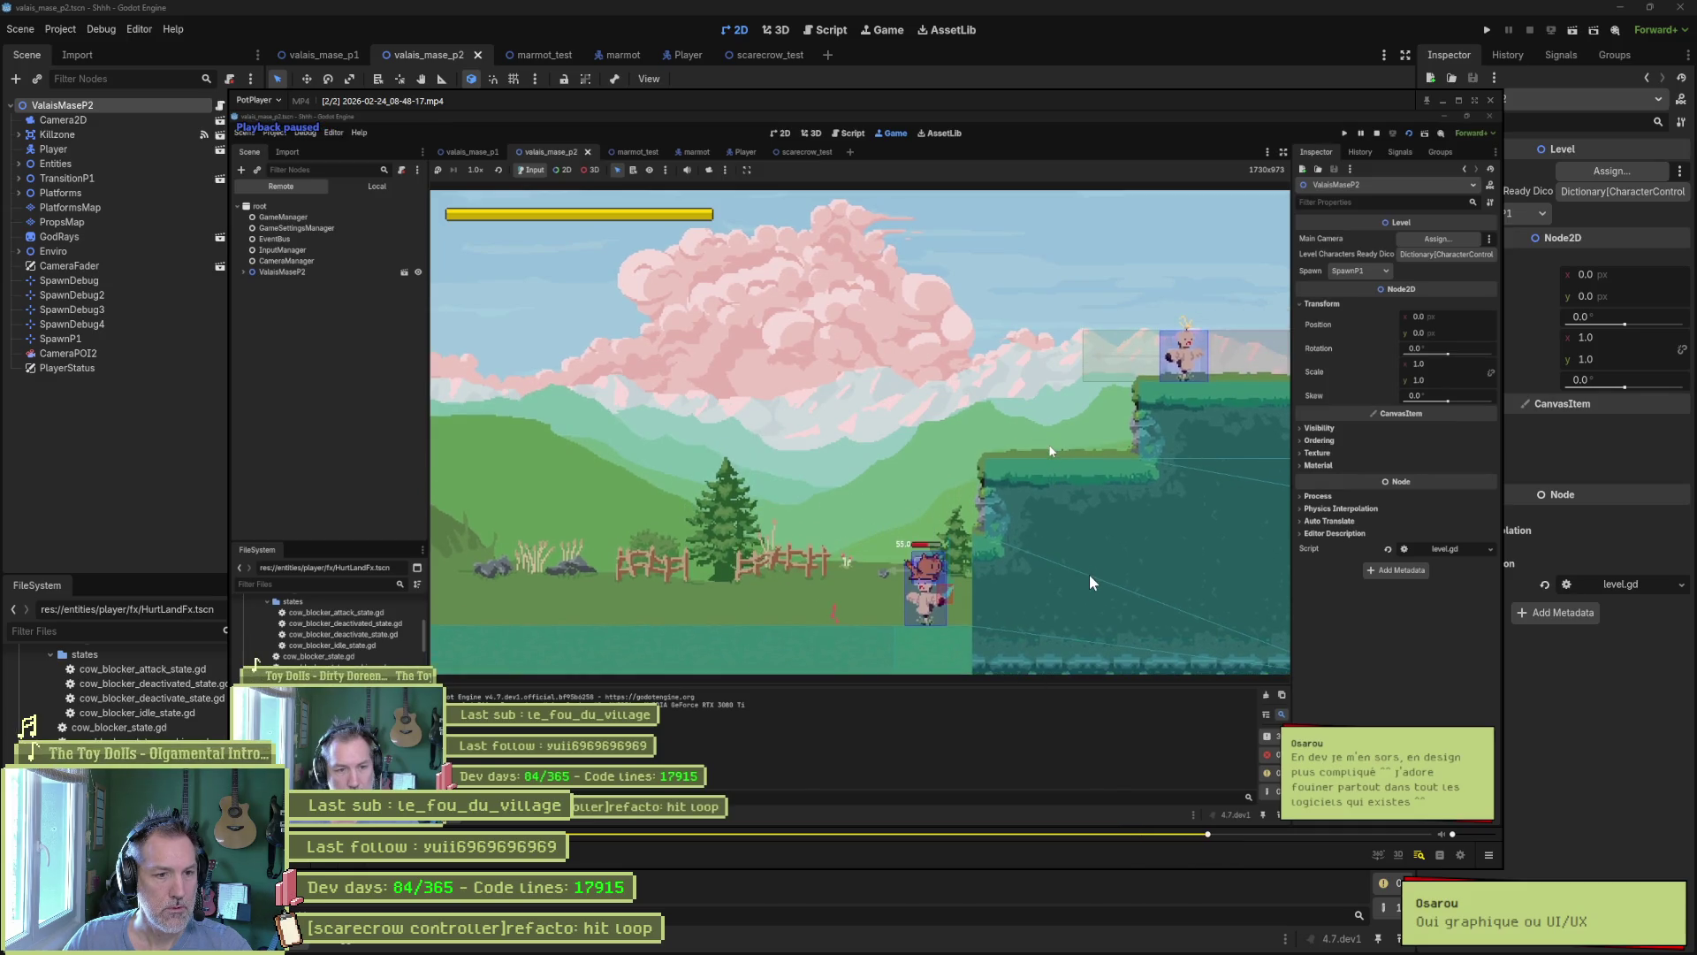
{"action": "key", "text": "f"}
{"action": "key", "text": "f"}
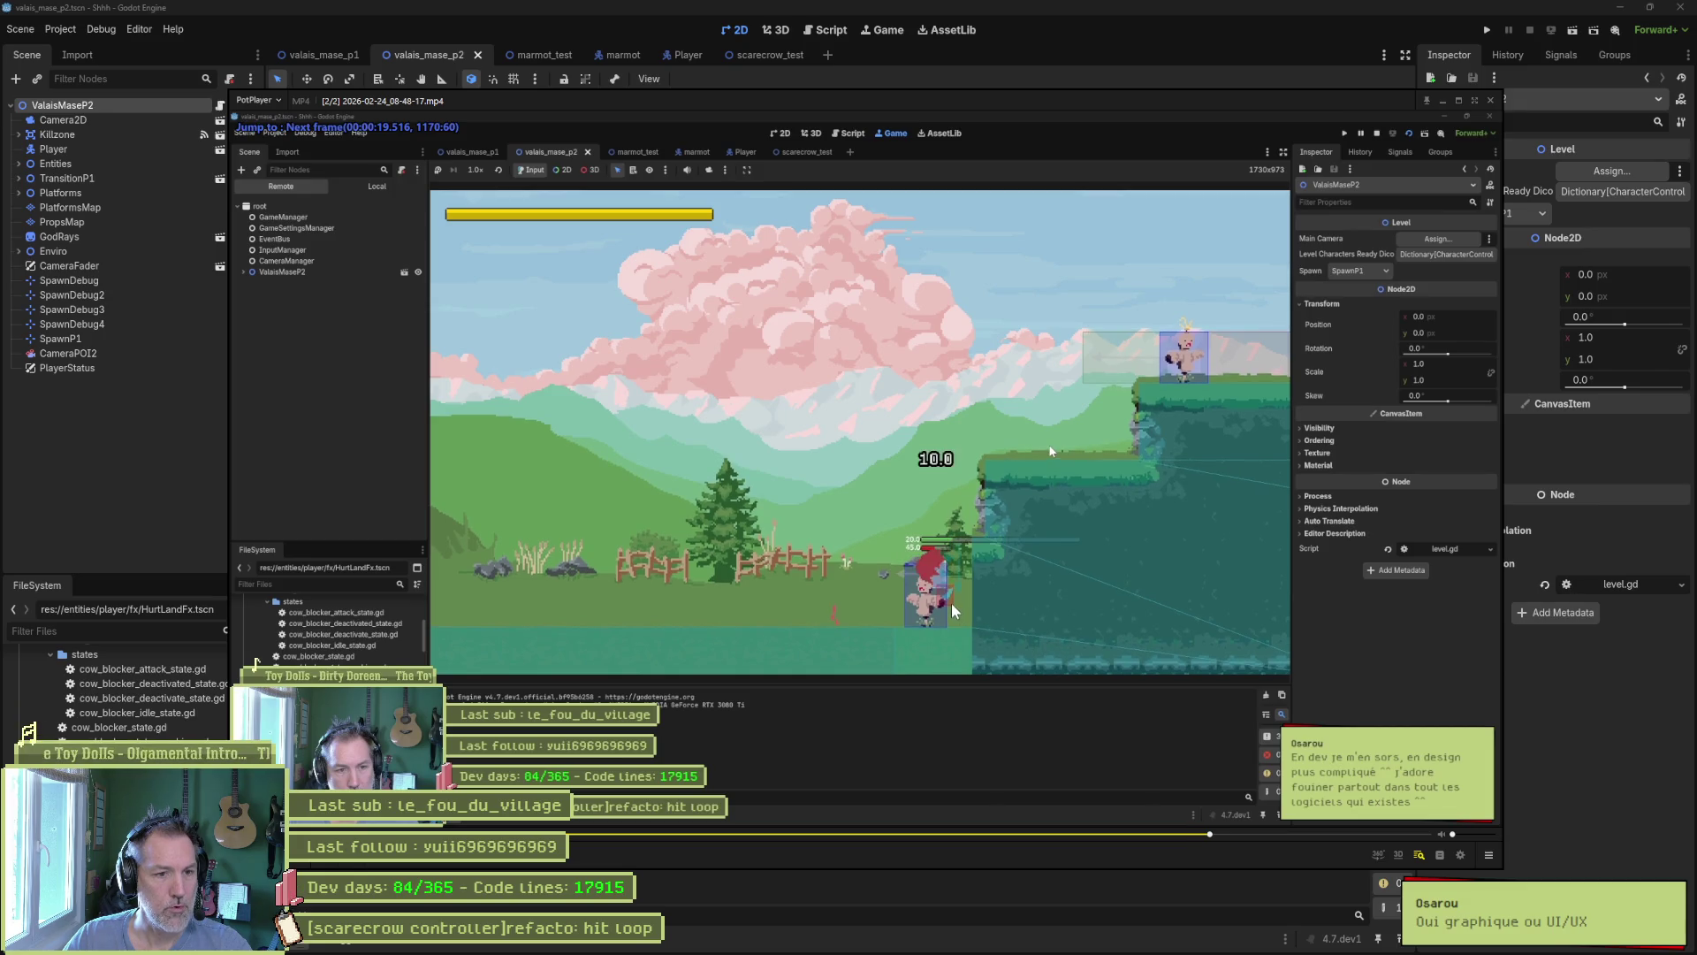
{"action": "key", "text": "f"}
{"action": "key", "text": "f"}
{"action": "key", "text": "f"}
{"action": "key", "text": "f"}
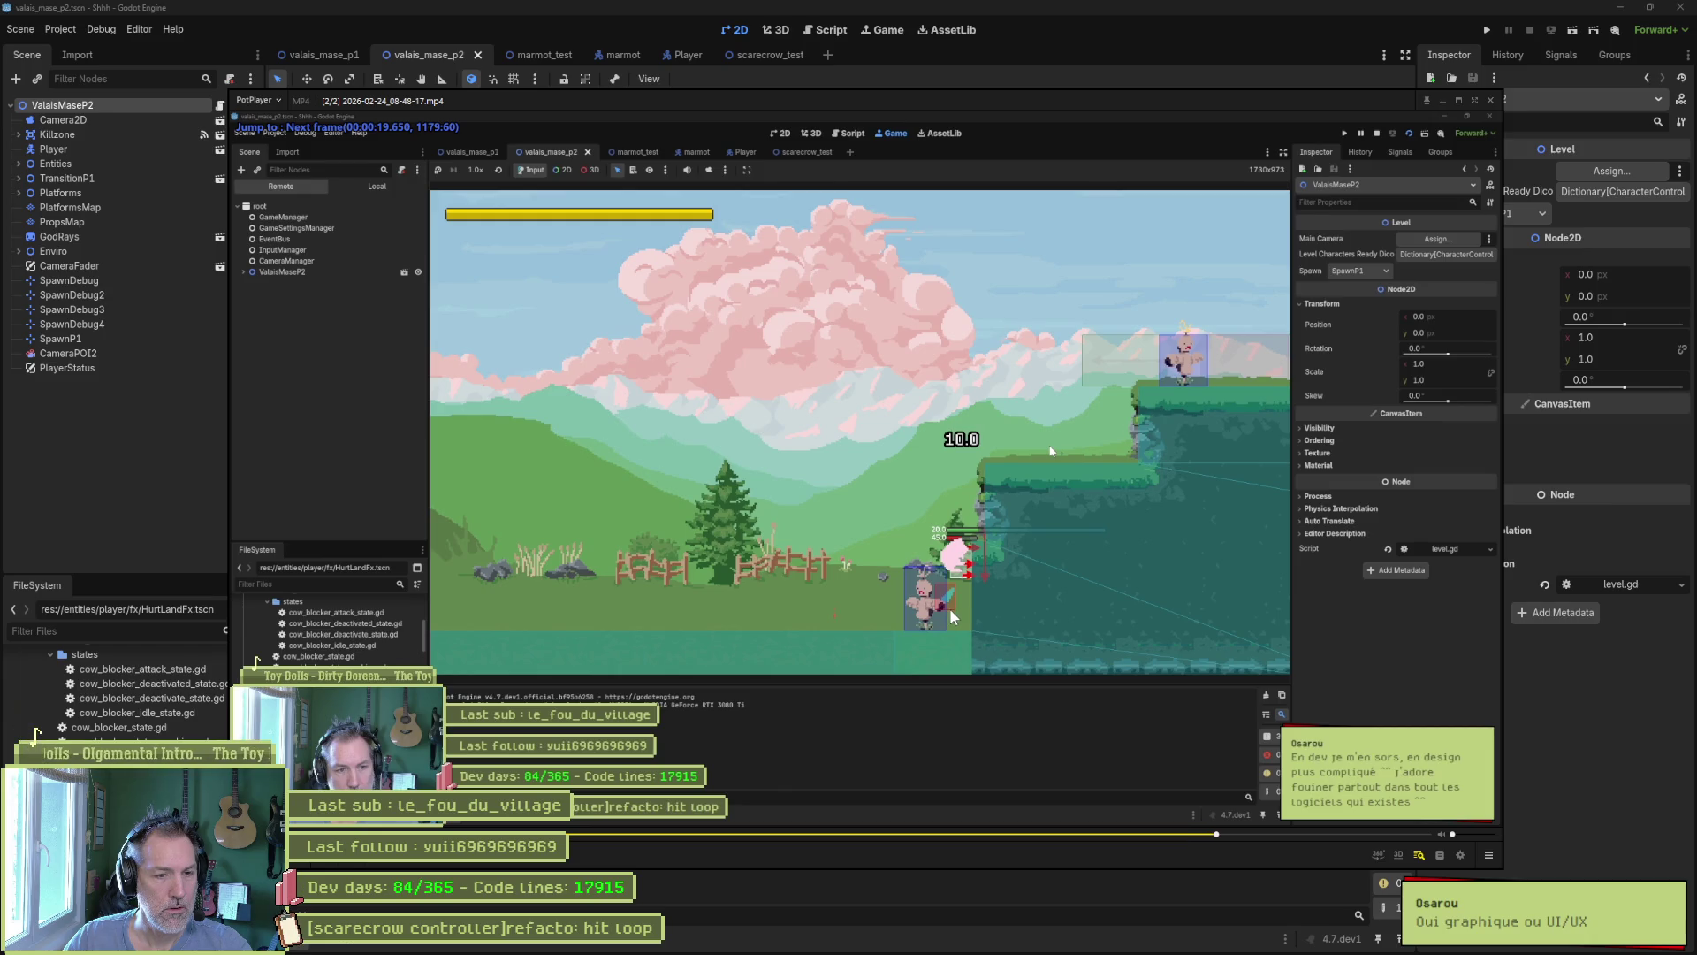
{"action": "key", "text": "f"}
{"action": "key", "text": "f"}
{"action": "key", "text": "f"}
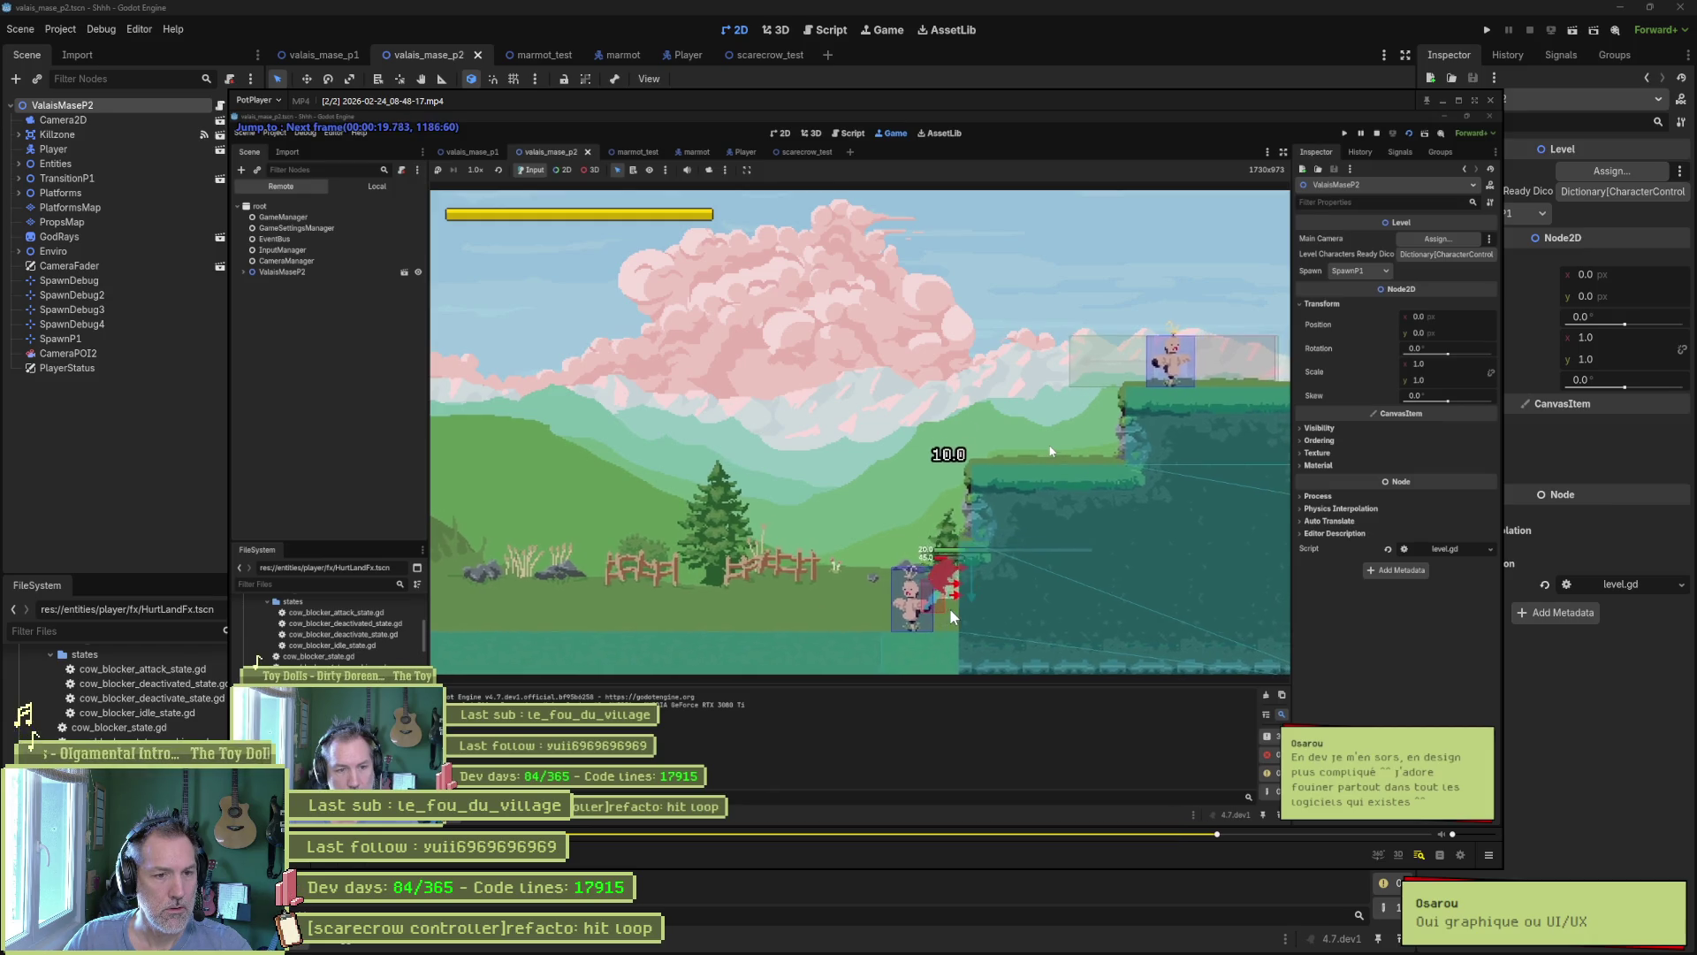
{"action": "key", "text": "f"}
{"action": "key", "text": "f"}
{"action": "key", "text": "f"}
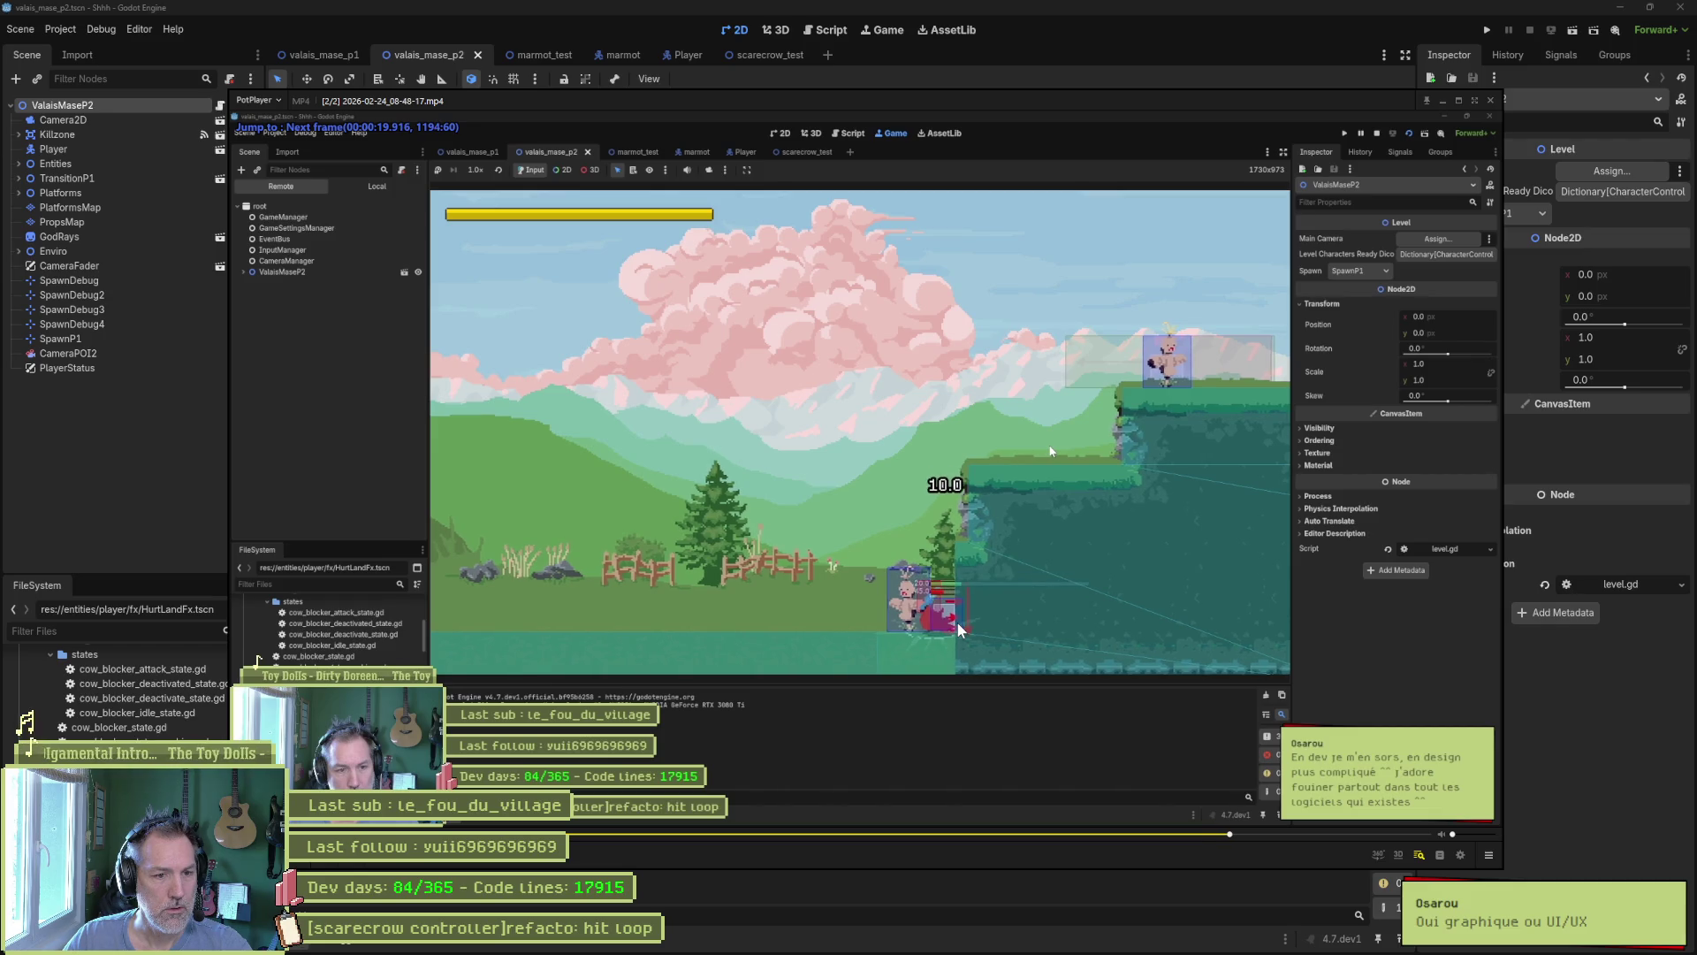
{"action": "key", "text": "d"}
{"action": "key", "text": "d"}
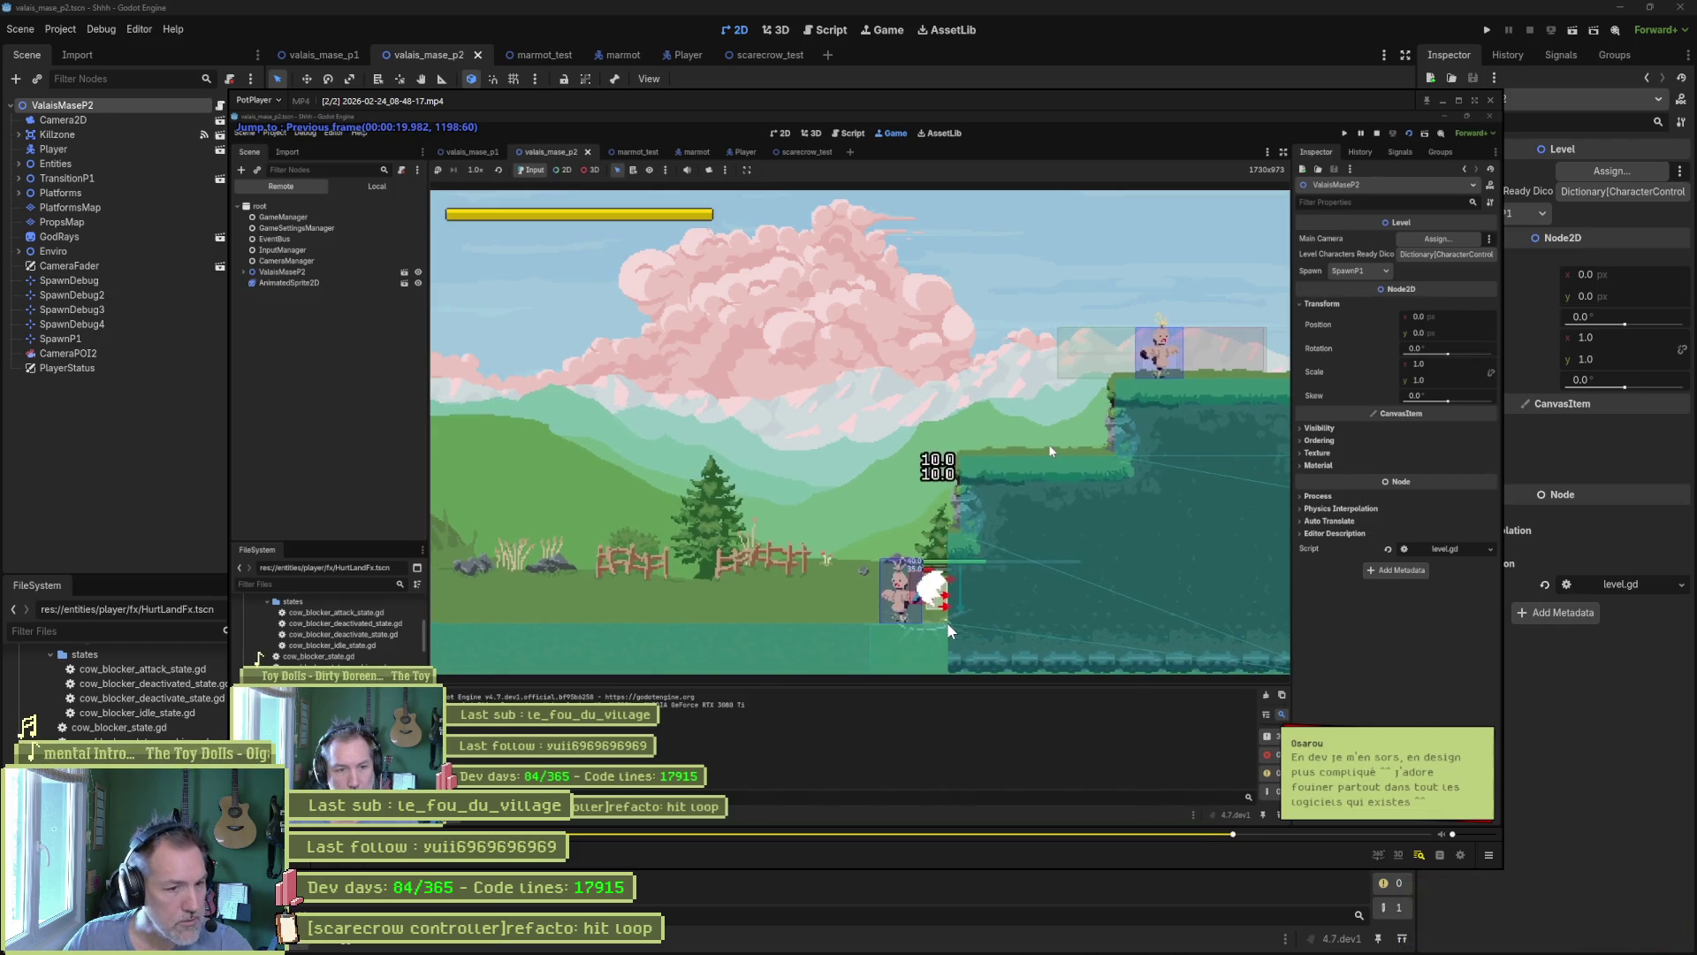
{"action": "key", "text": "d"}
{"action": "key", "text": "d"}
{"action": "key", "text": "d"}
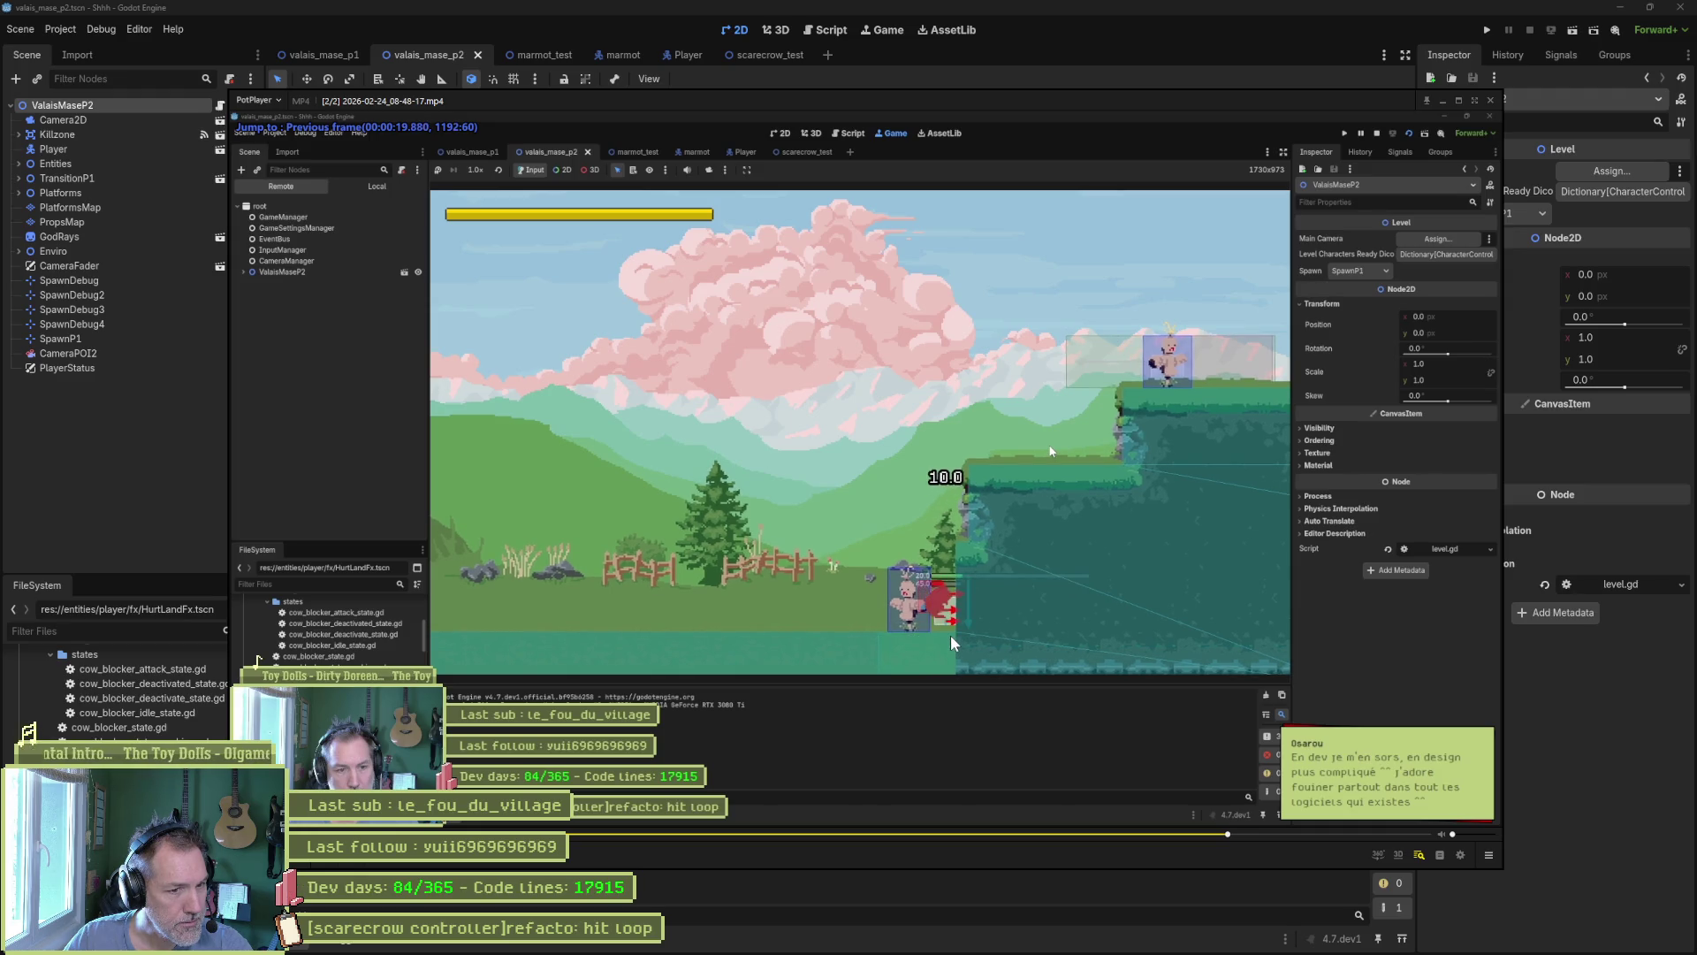
Step frames until the 10.0 damage appears near 20.3 seconds, then leave the video.
{"action": "key", "text": "f"}
{"action": "key", "text": "f"}
{"action": "key", "text": "f"}
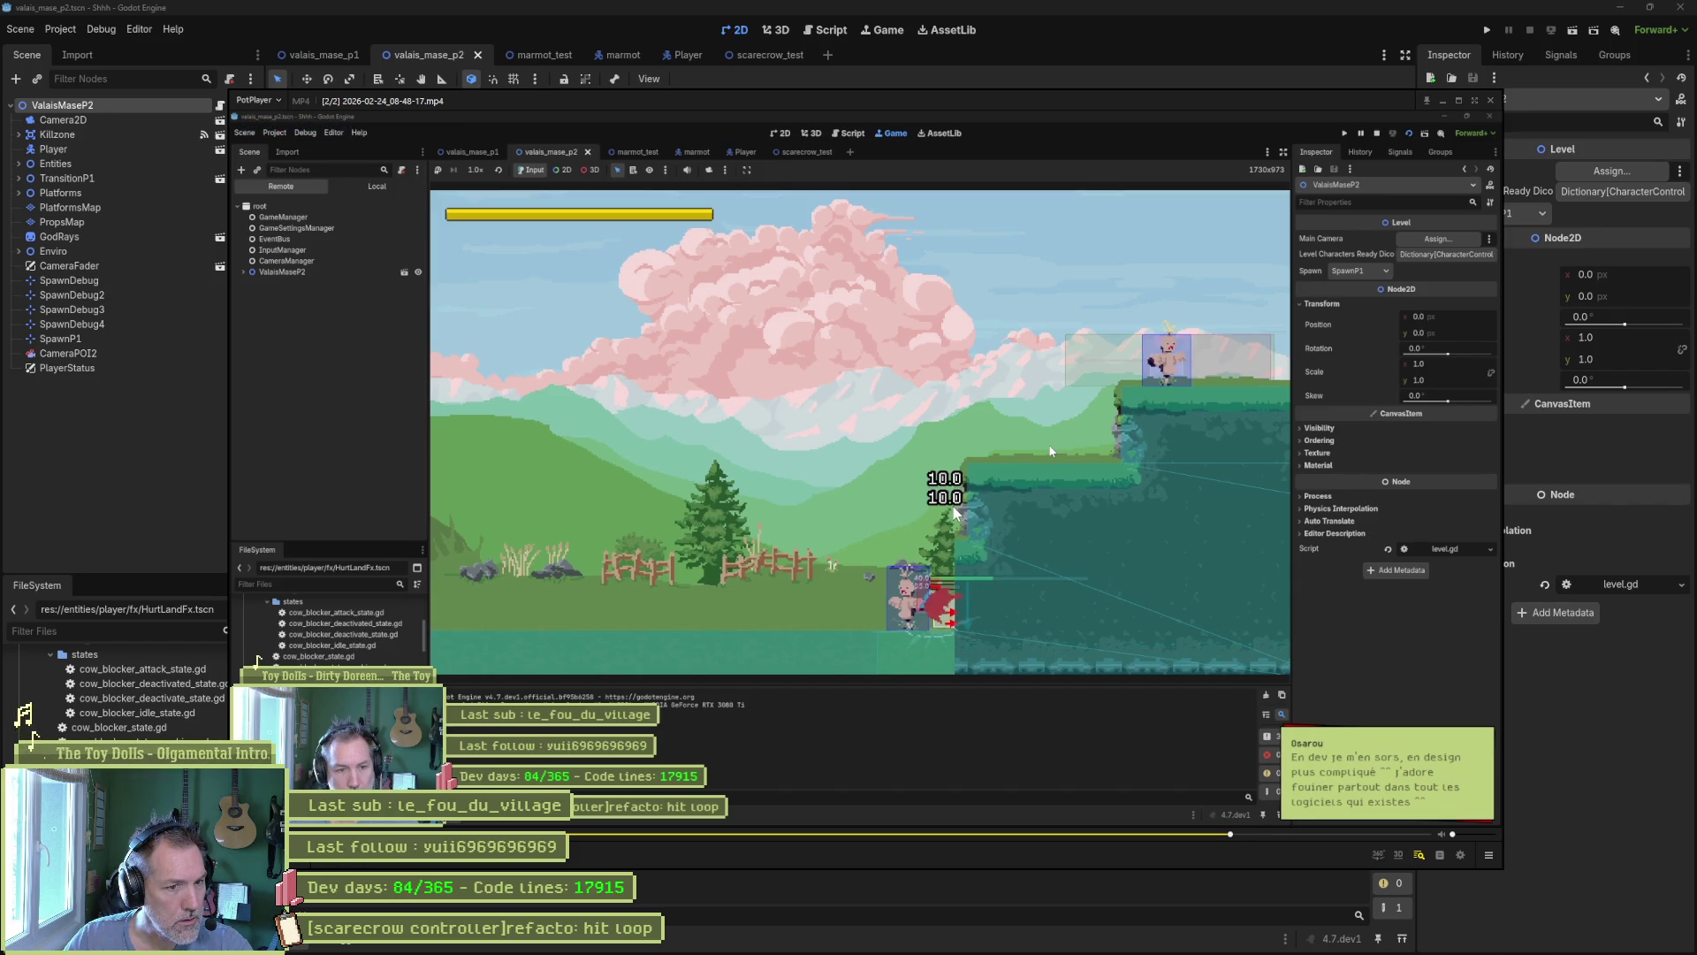
{"action": "key", "text": "f"}
{"action": "key", "text": "f"}
{"action": "key", "text": "f"}
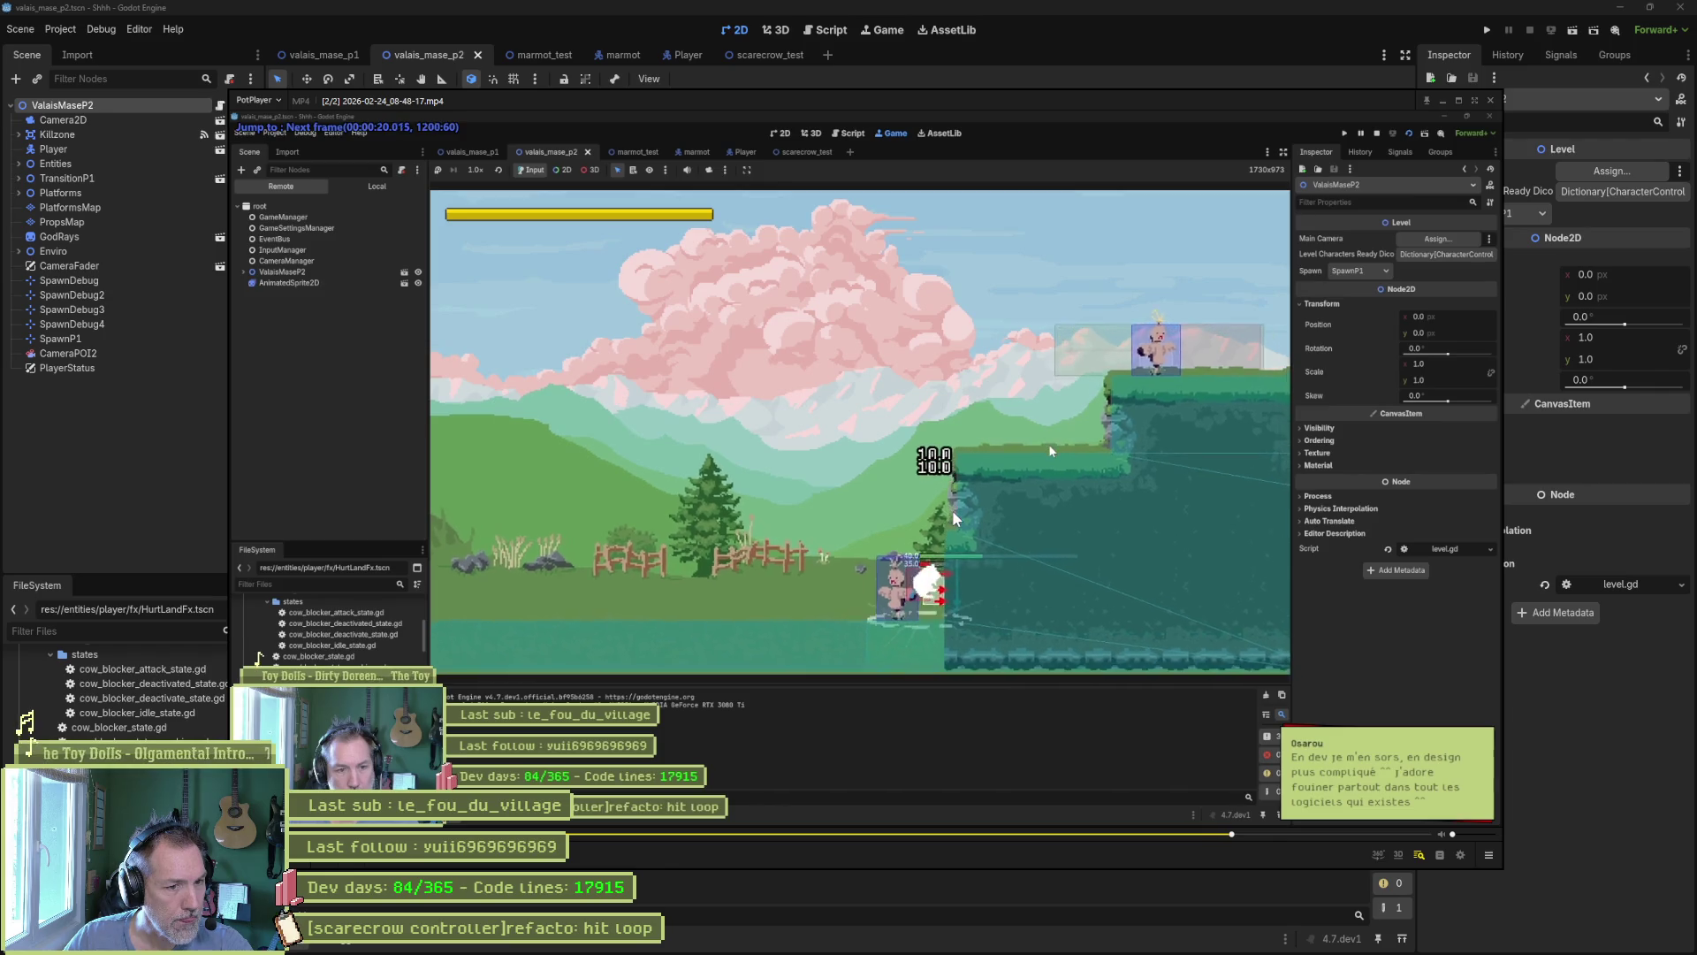
{"action": "key", "text": "f"}
{"action": "key", "text": "f"}
{"action": "key", "text": "f"}
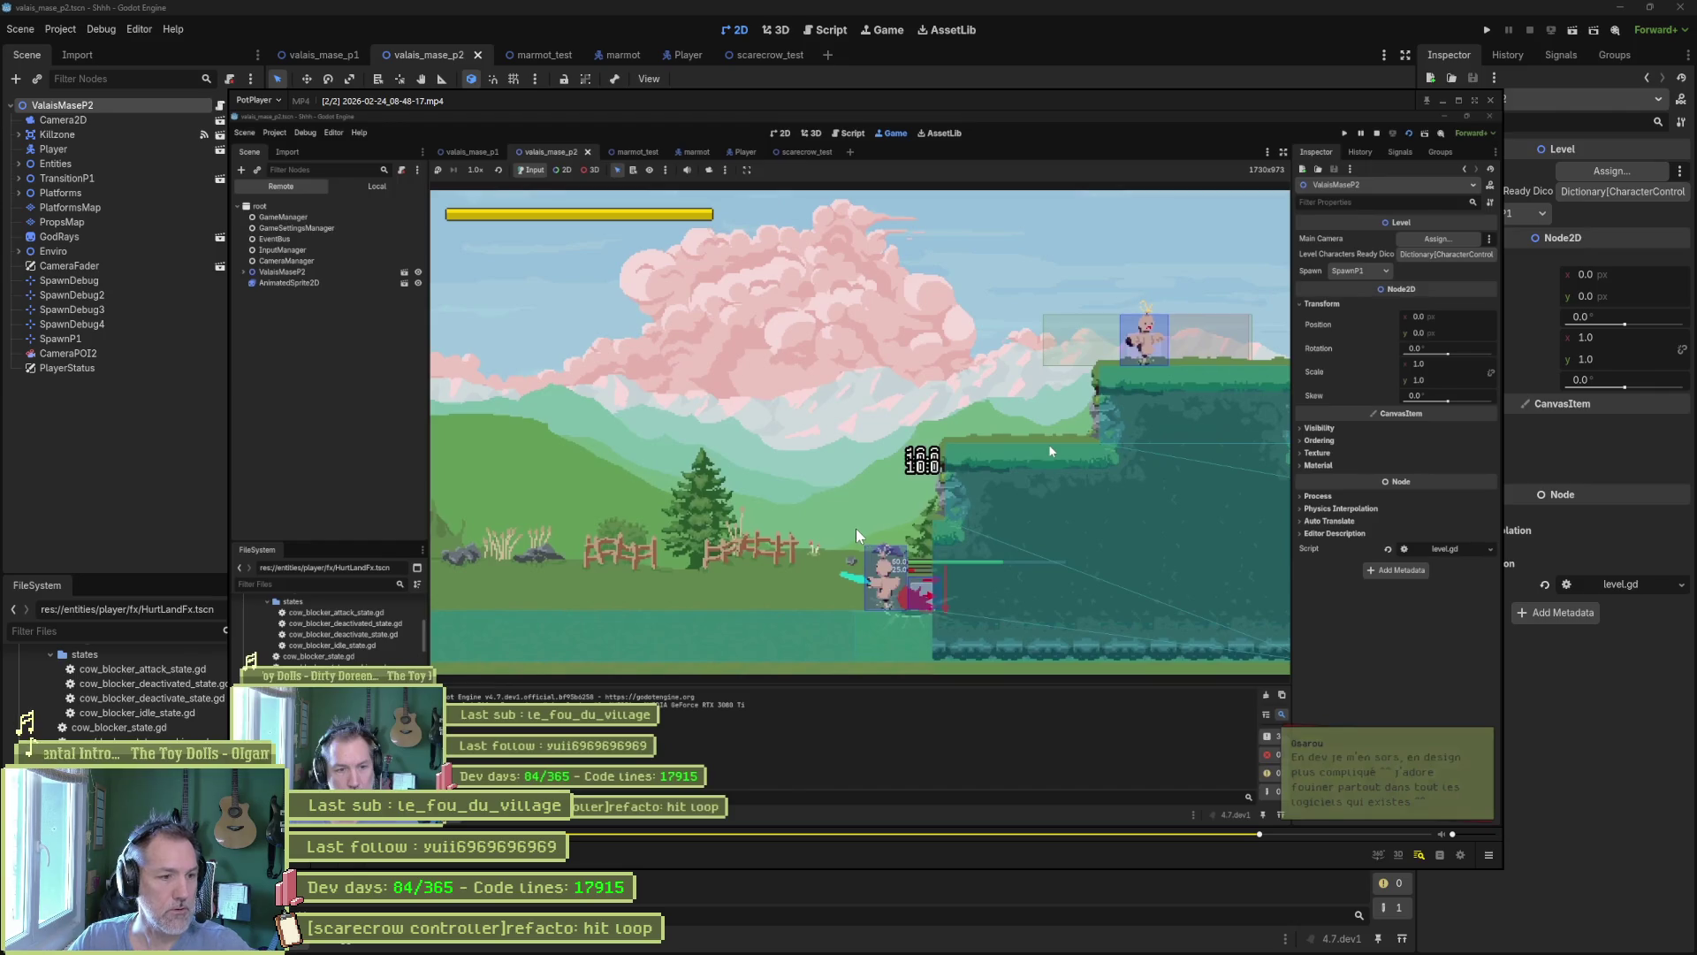
{"action": "key", "text": "d"}
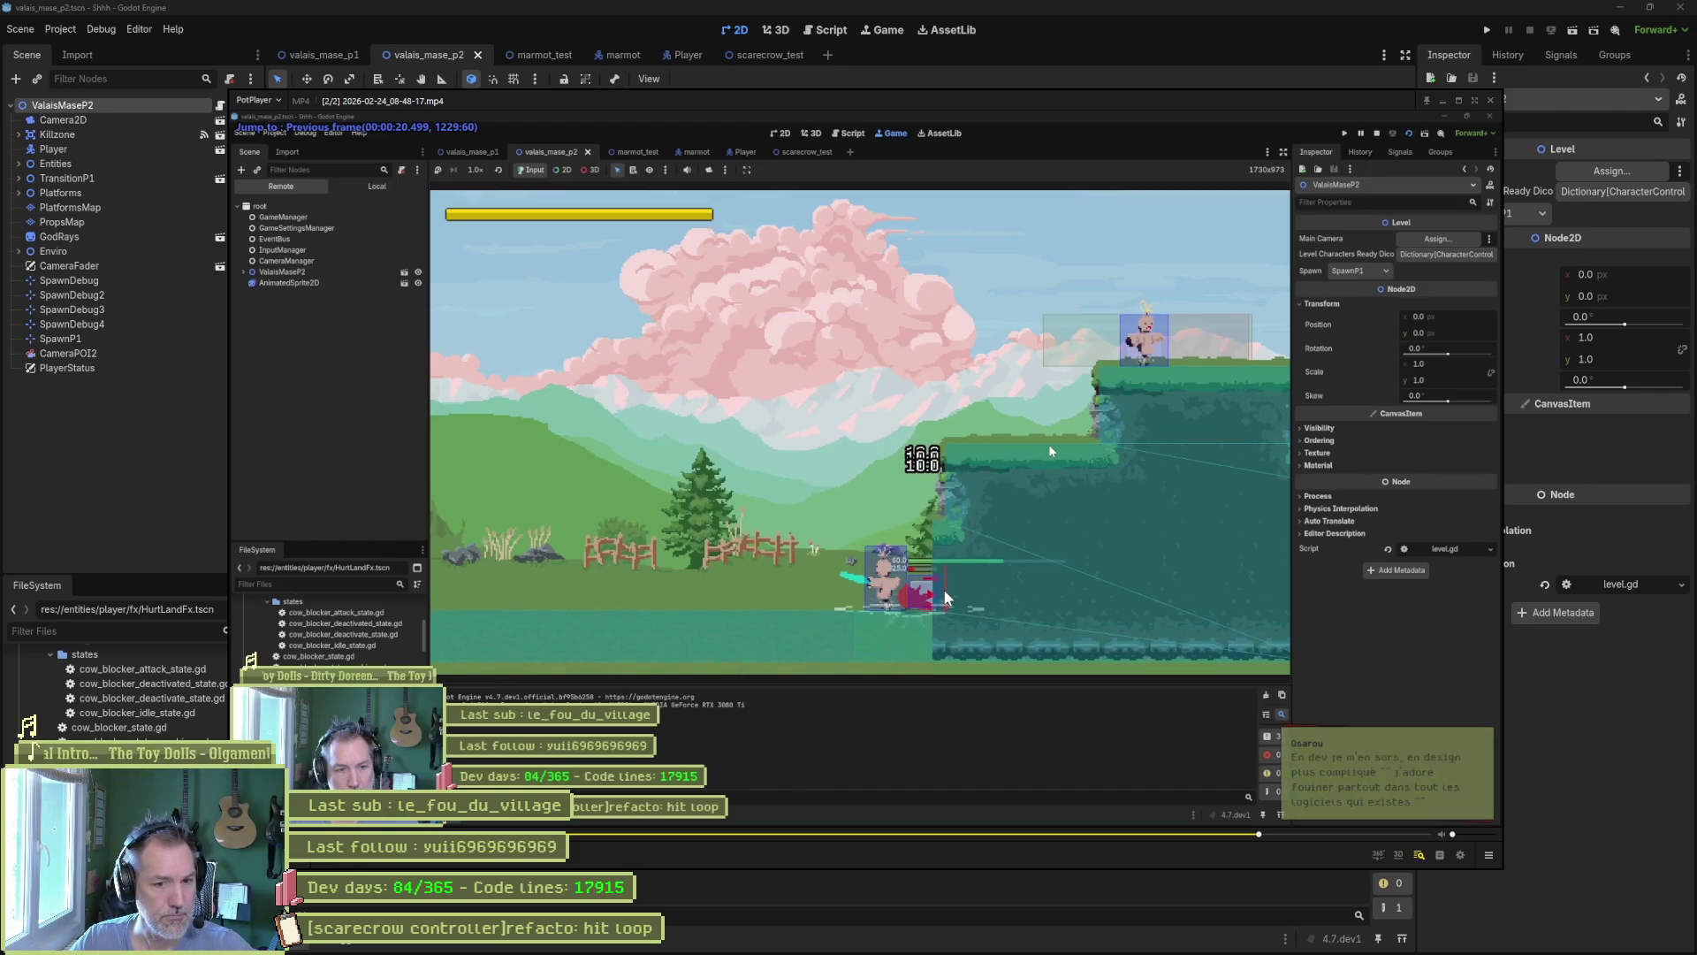
{"action": "key", "text": "d"}
{"action": "key", "text": "d"}
{"action": "key", "text": "d"}
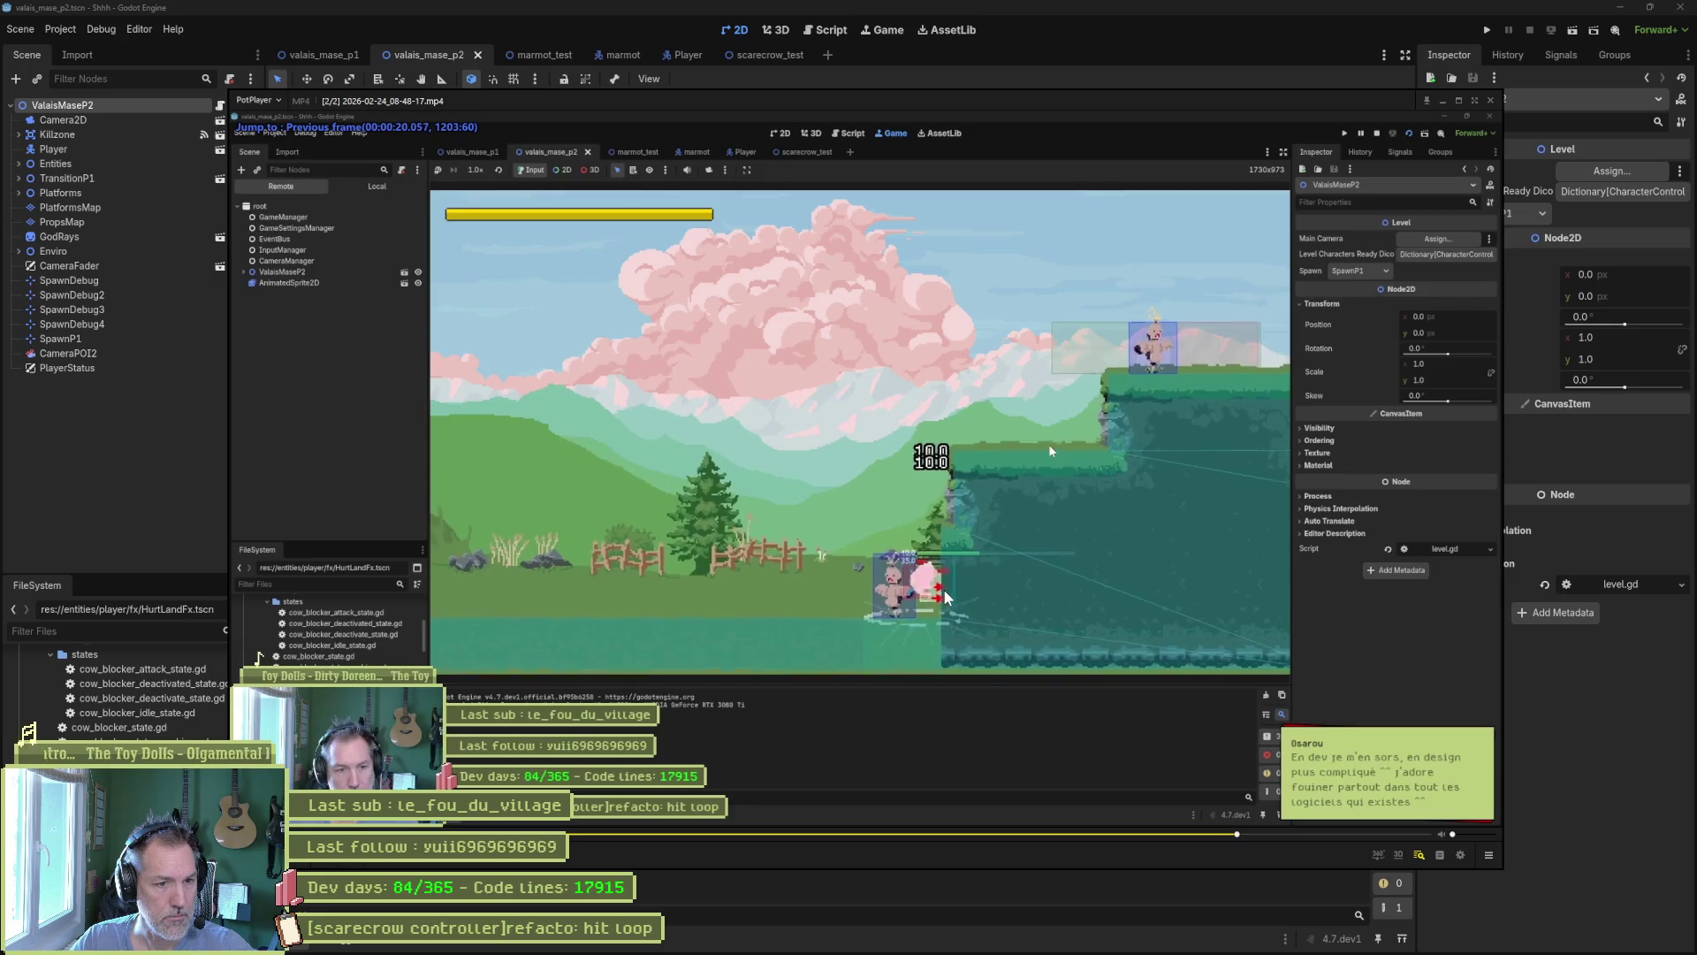
{"action": "key", "text": "f"}
{"action": "key", "text": "f"}
{"action": "key", "text": "f"}
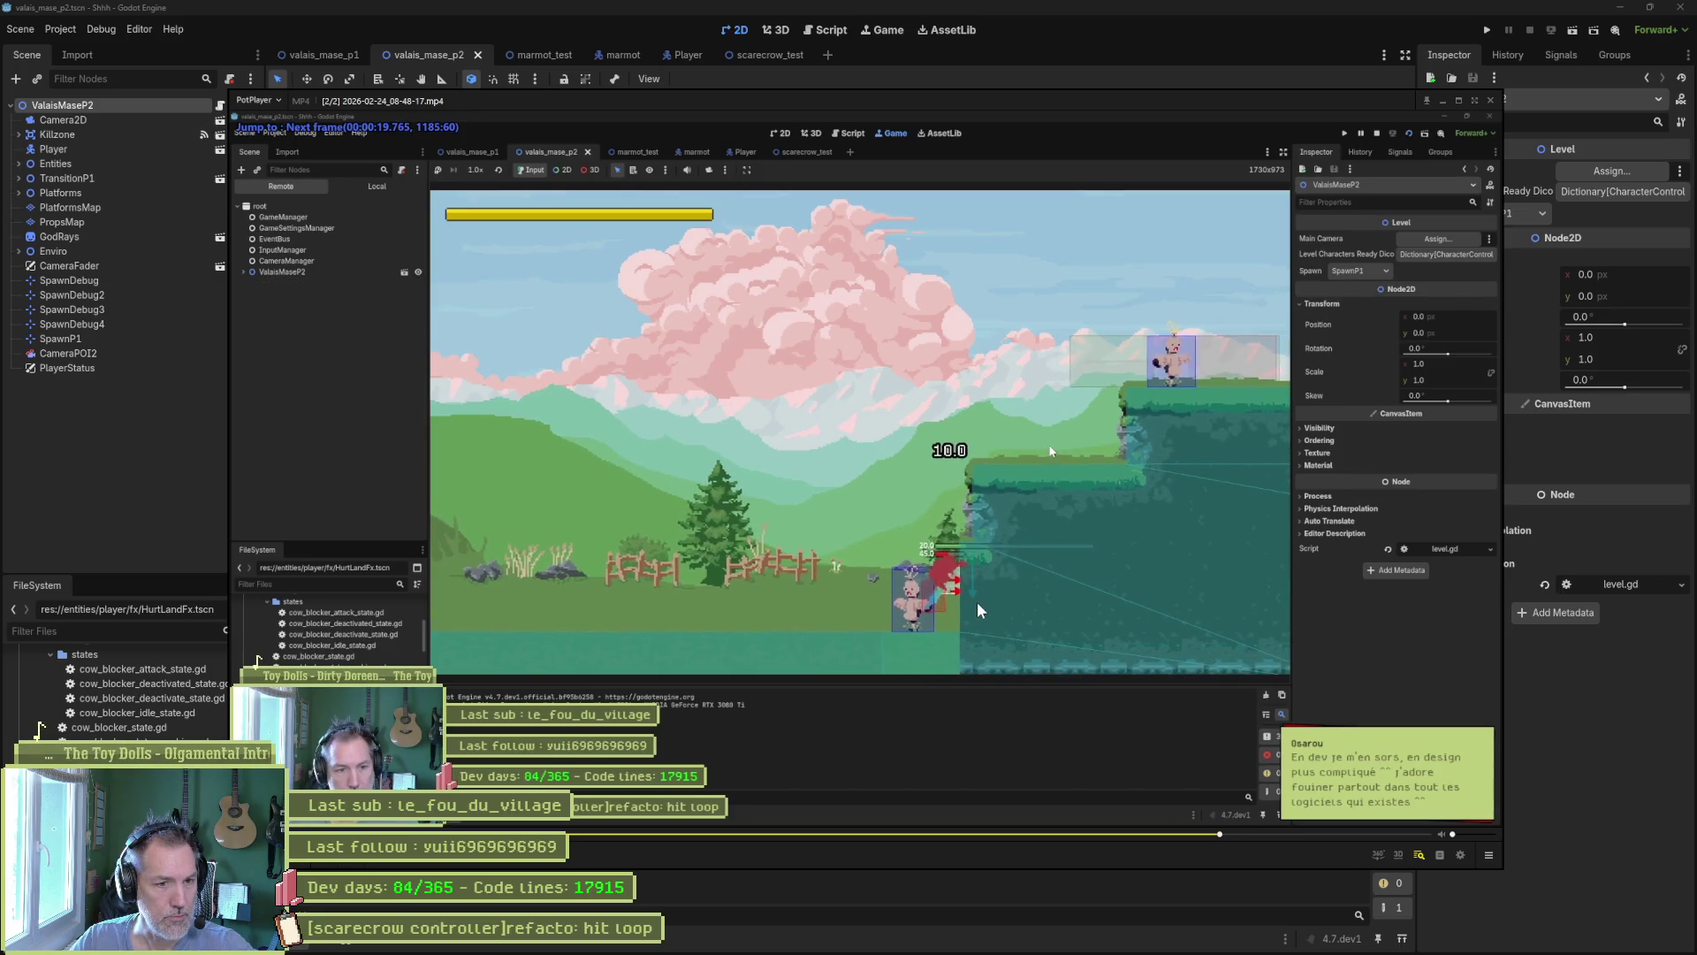
{"action": "key", "text": "f"}
{"action": "key", "text": "f"}
{"action": "key", "text": "f"}
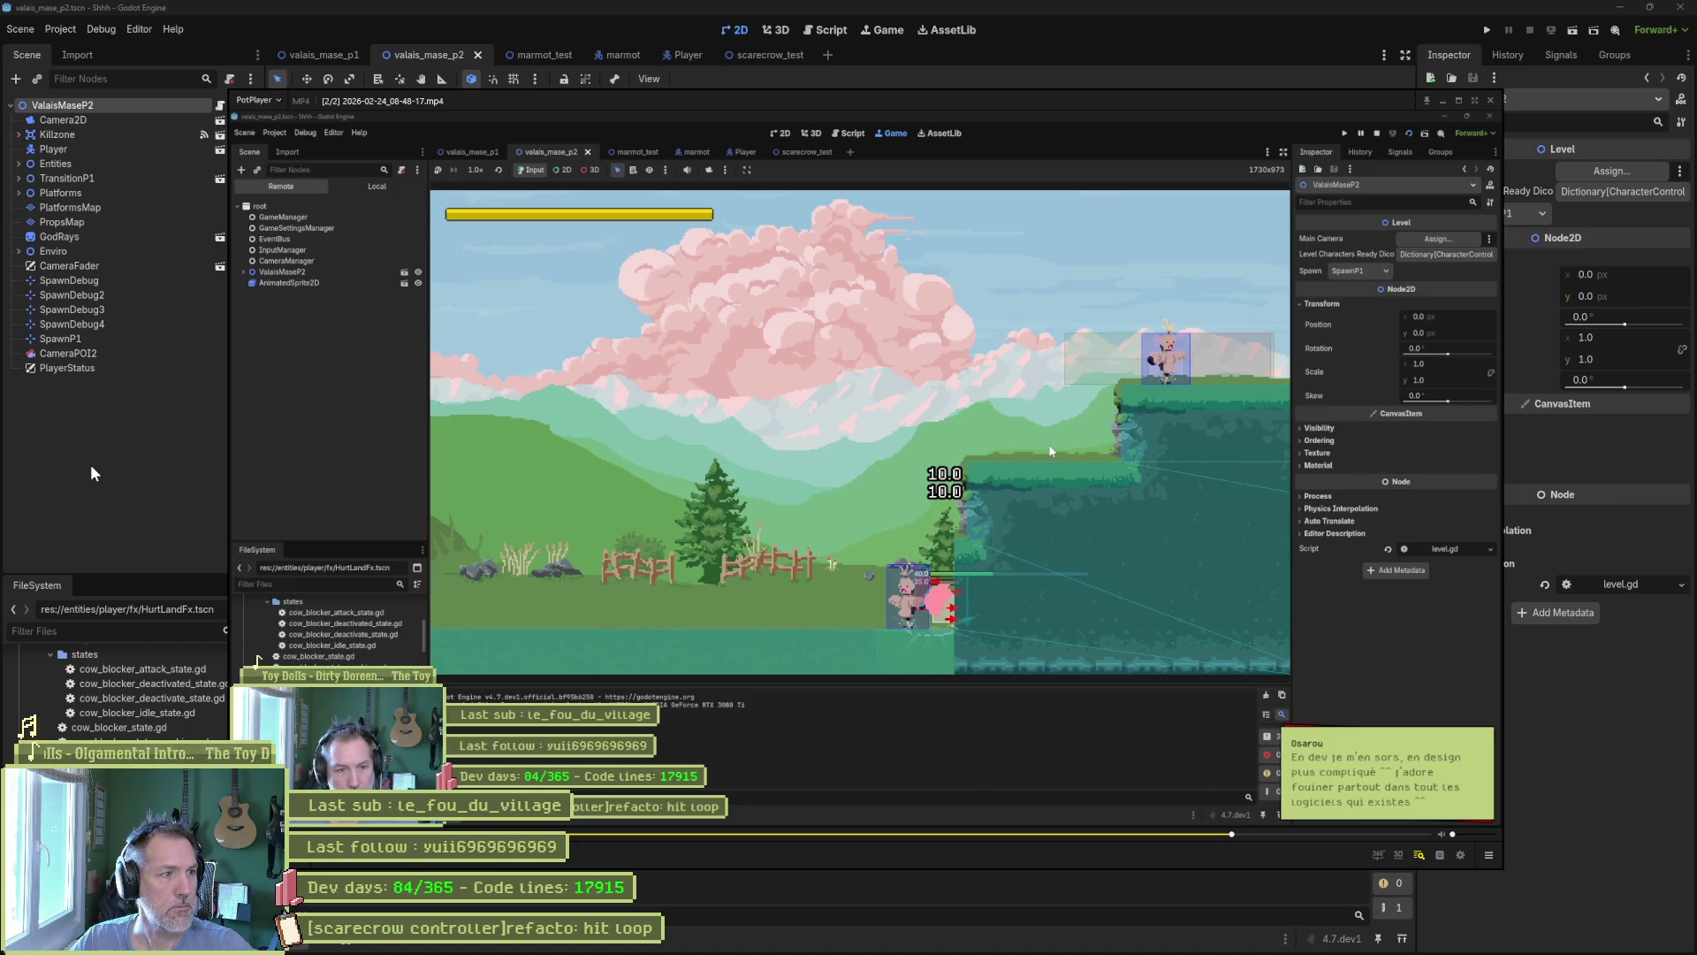
{"action": "key", "text": "alt+Tab"}
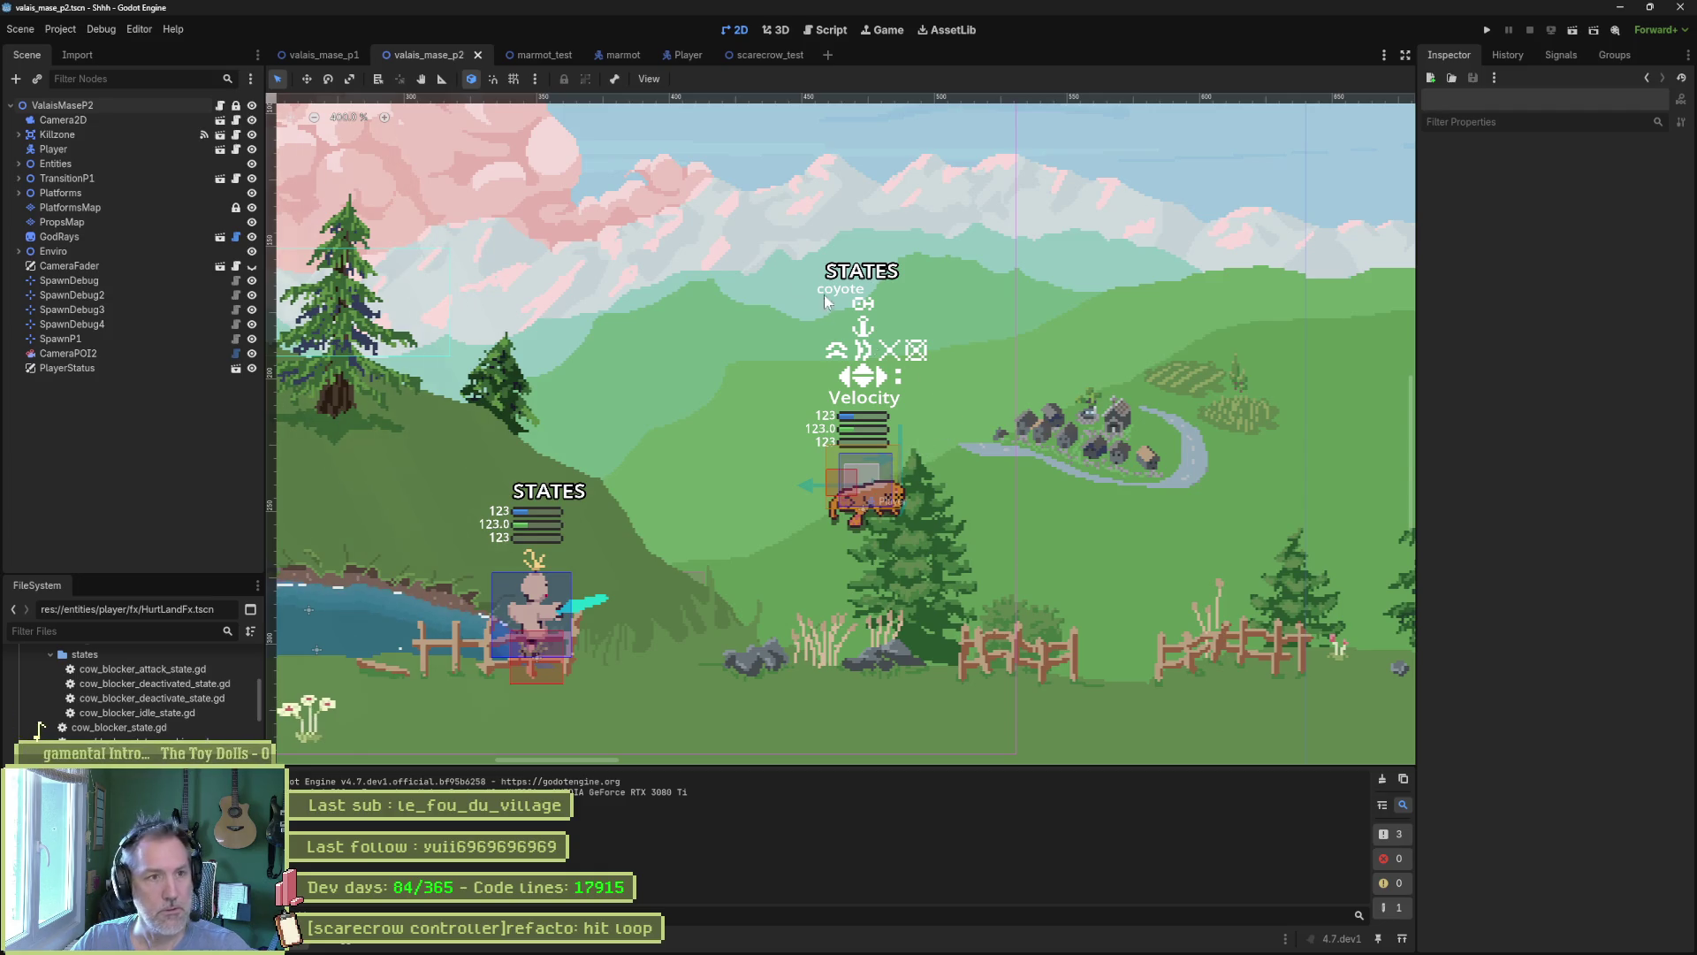
Switch to scarecrow_test, run and stop the game, then run the current scene with F6 and pause mid-attack.
{"action": "left_click", "coordinate": [782, 53]}
{"action": "key", "text": "F5"}
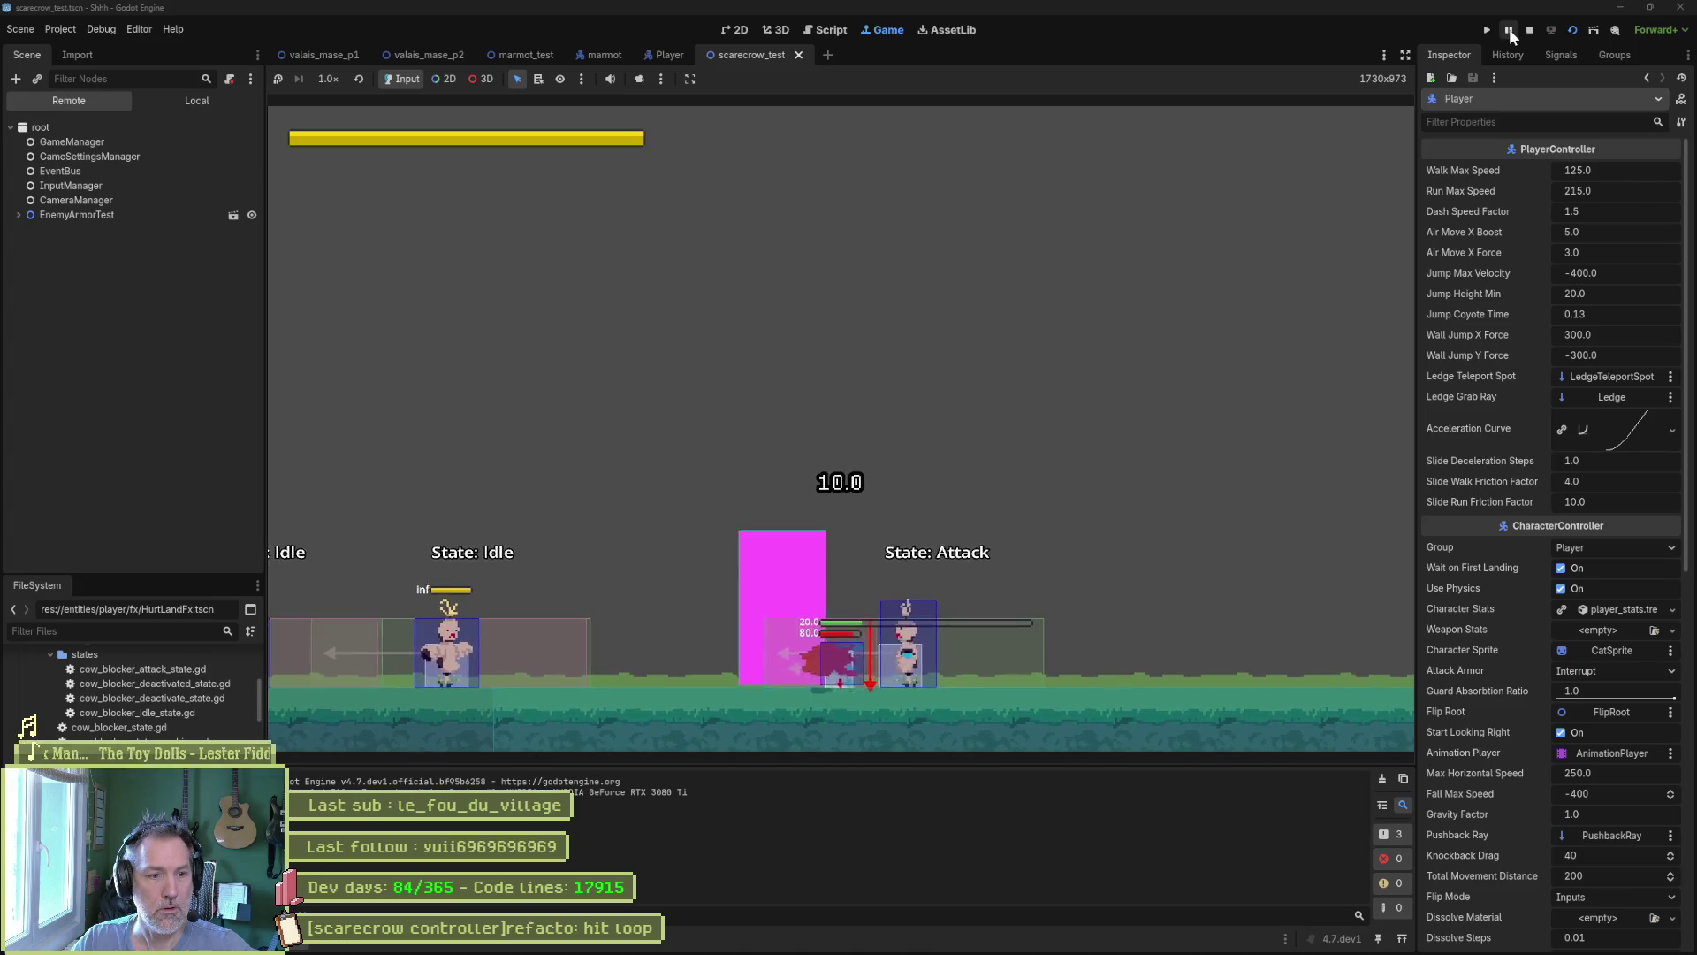
{"action": "left_click", "coordinate": [1509, 28]}
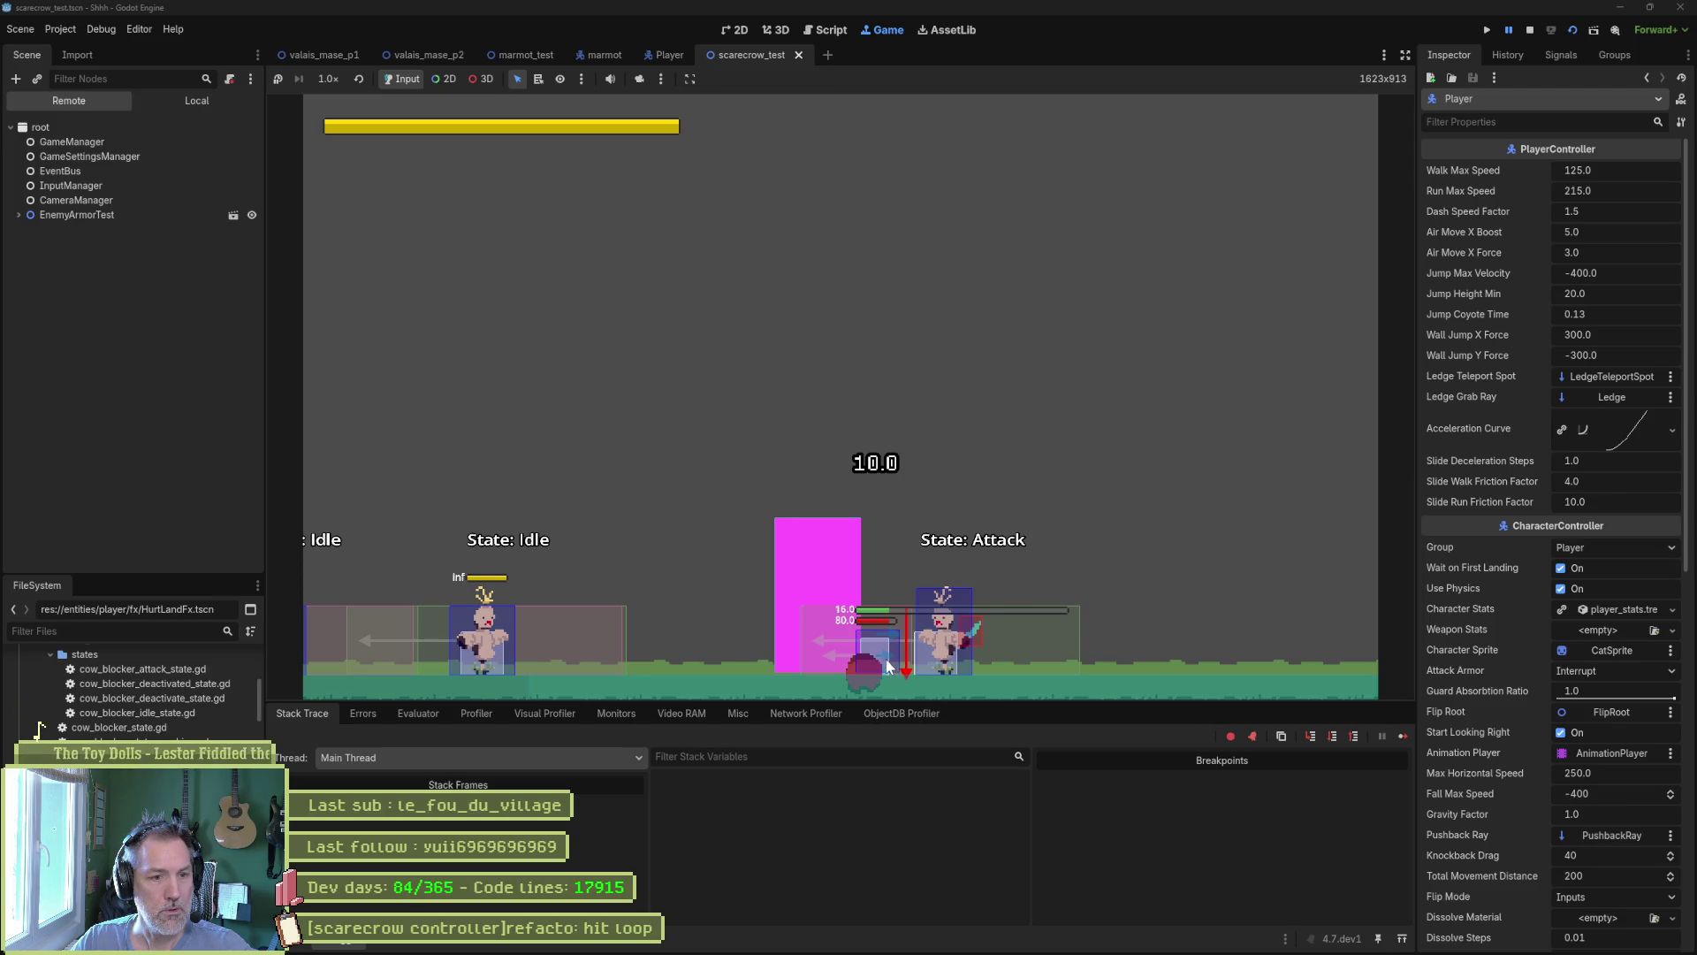
{"action": "left_click", "coordinate": [1526, 34]}
{"action": "key", "text": "F6"}
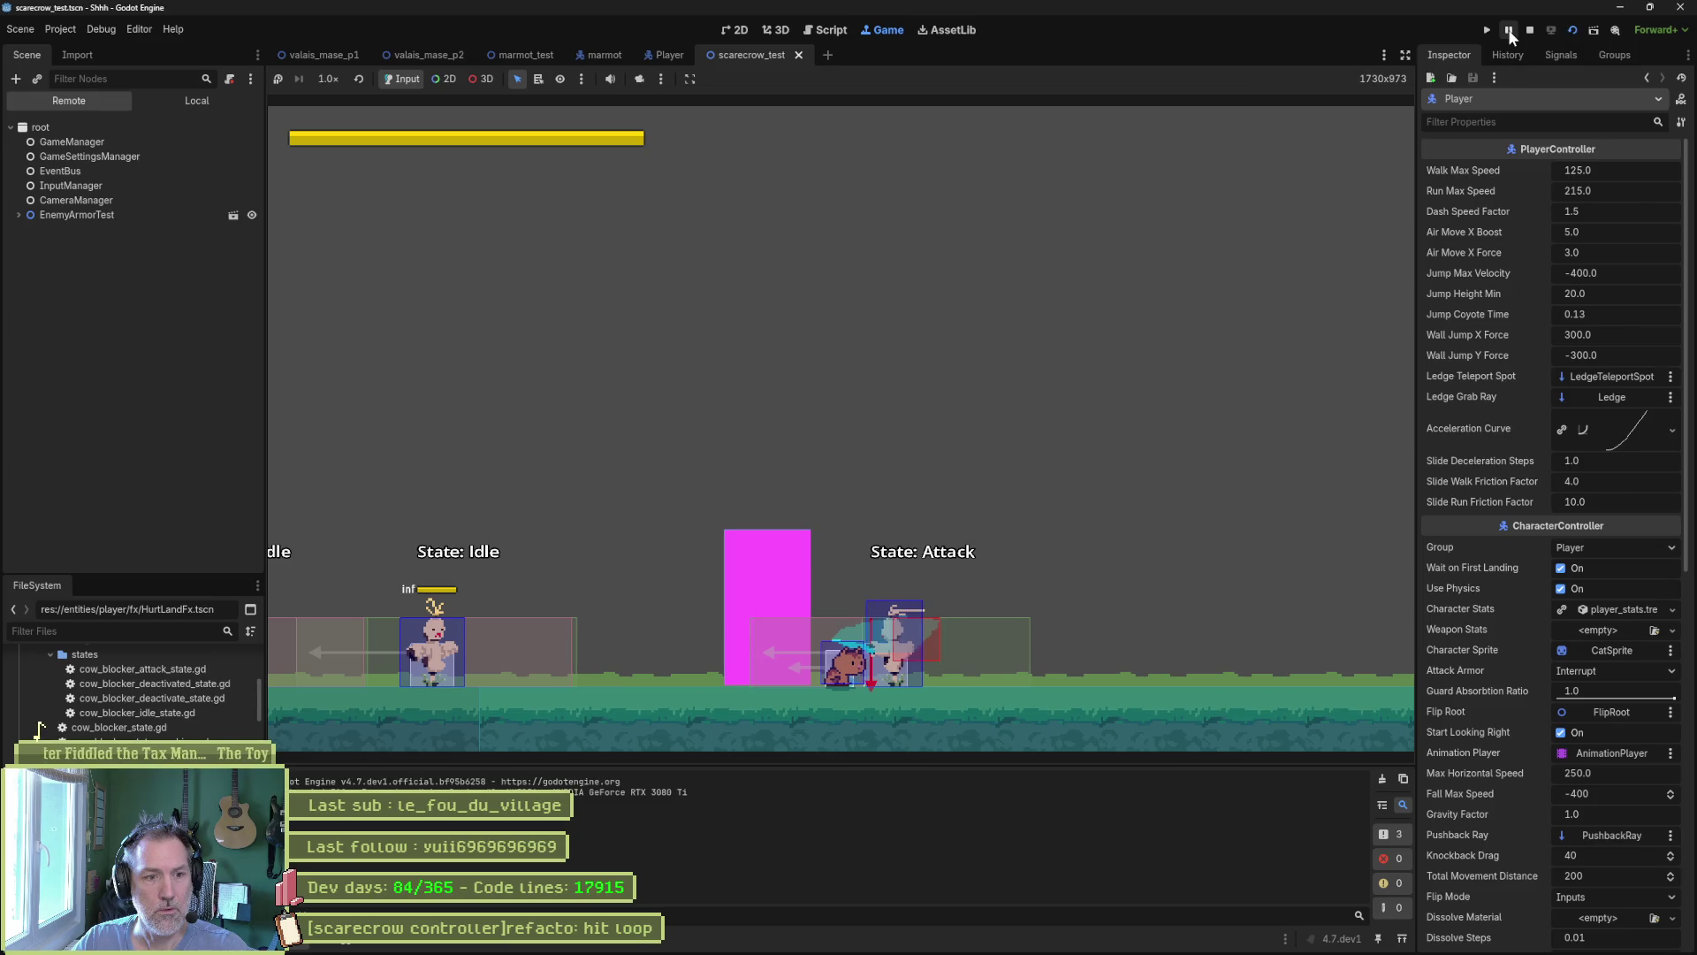
{"action": "left_click", "coordinate": [1508, 29]}
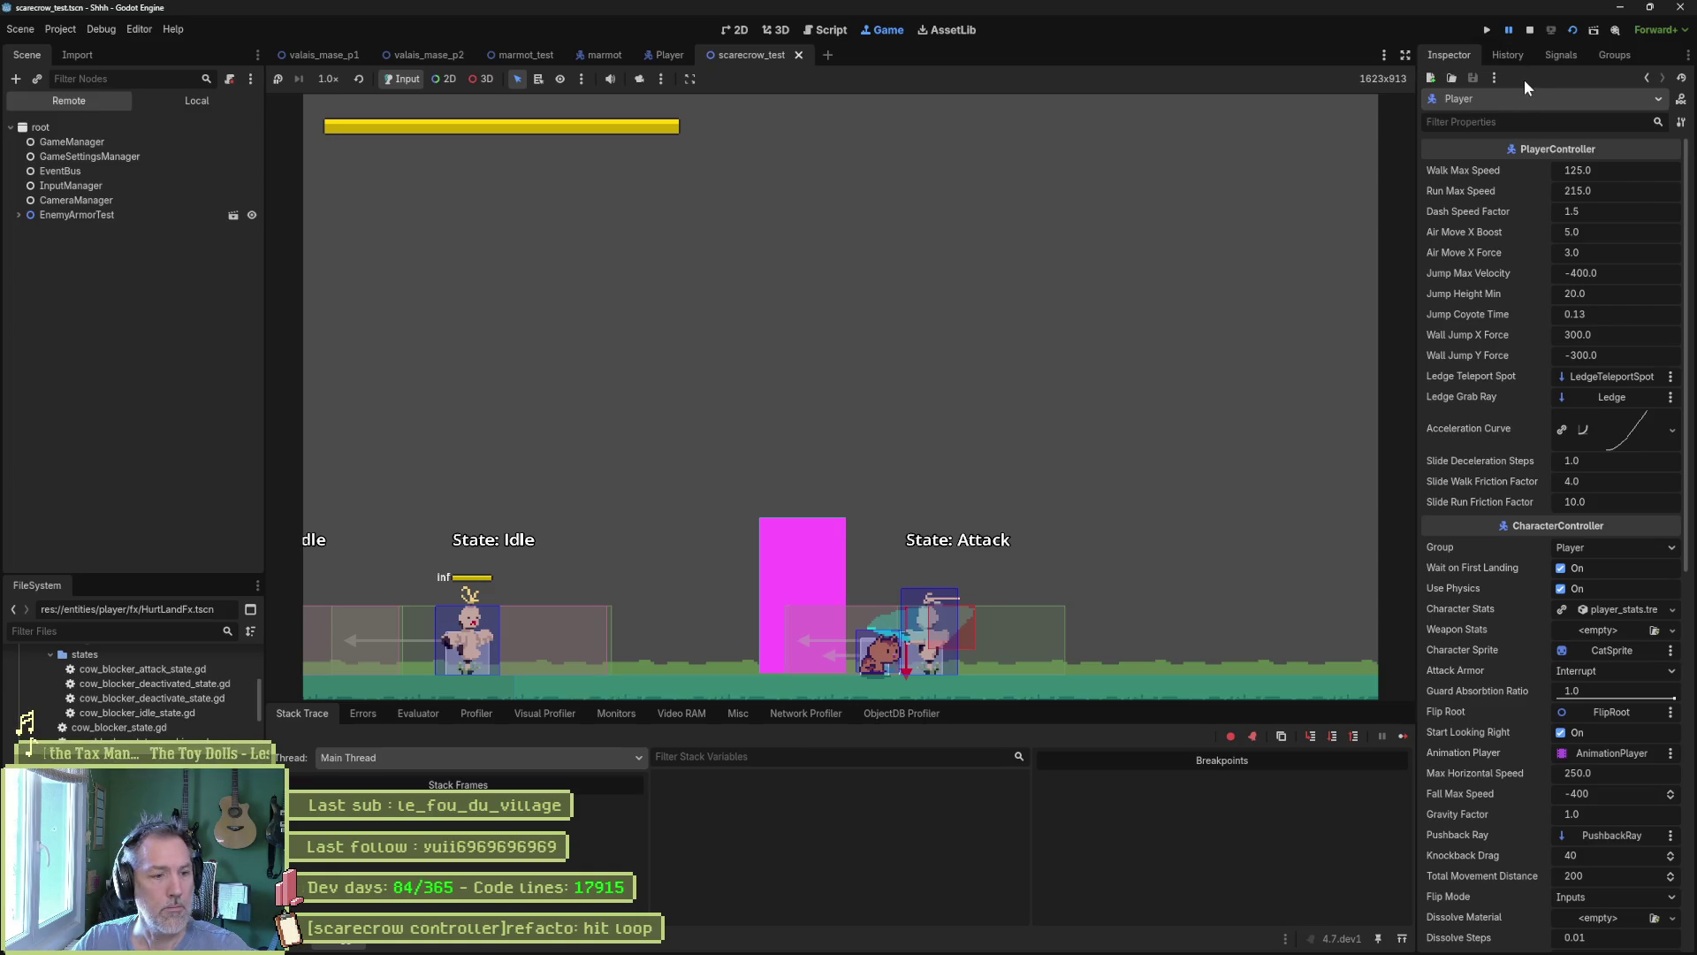
{"action": "left_click", "coordinate": [331, 81]}
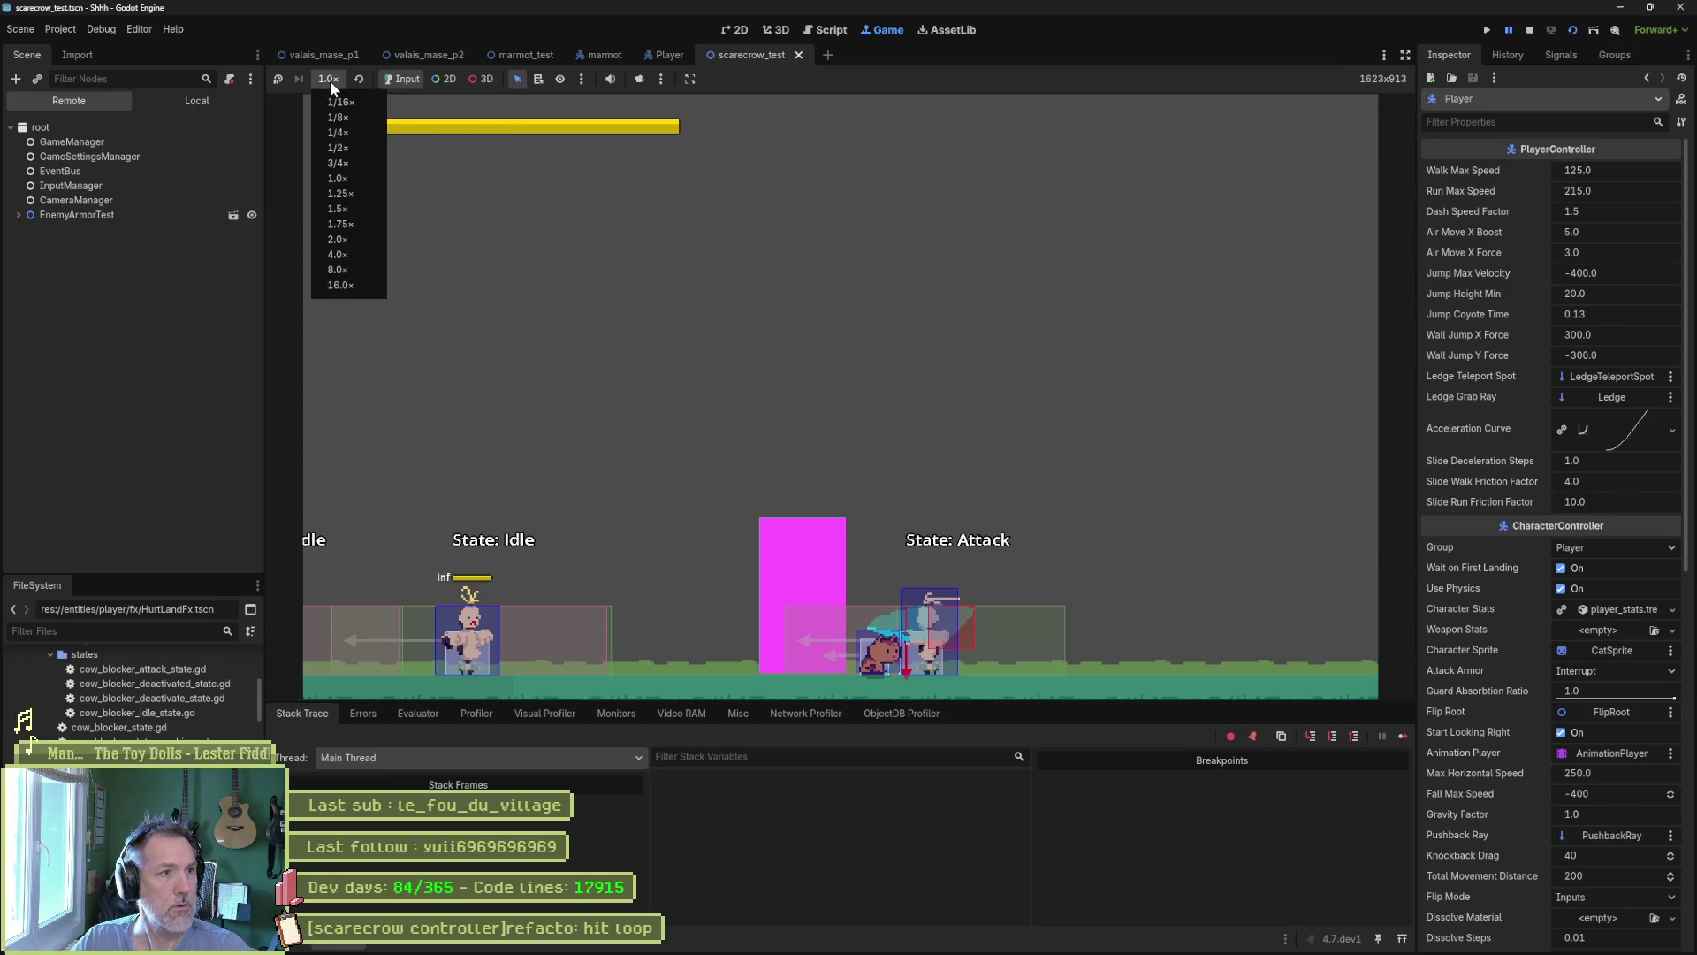
Set game speed to 1/2, pause on the hit frame, and expand EnemyArmorTest in the live tree.
{"action": "left_click", "coordinate": [363, 148]}
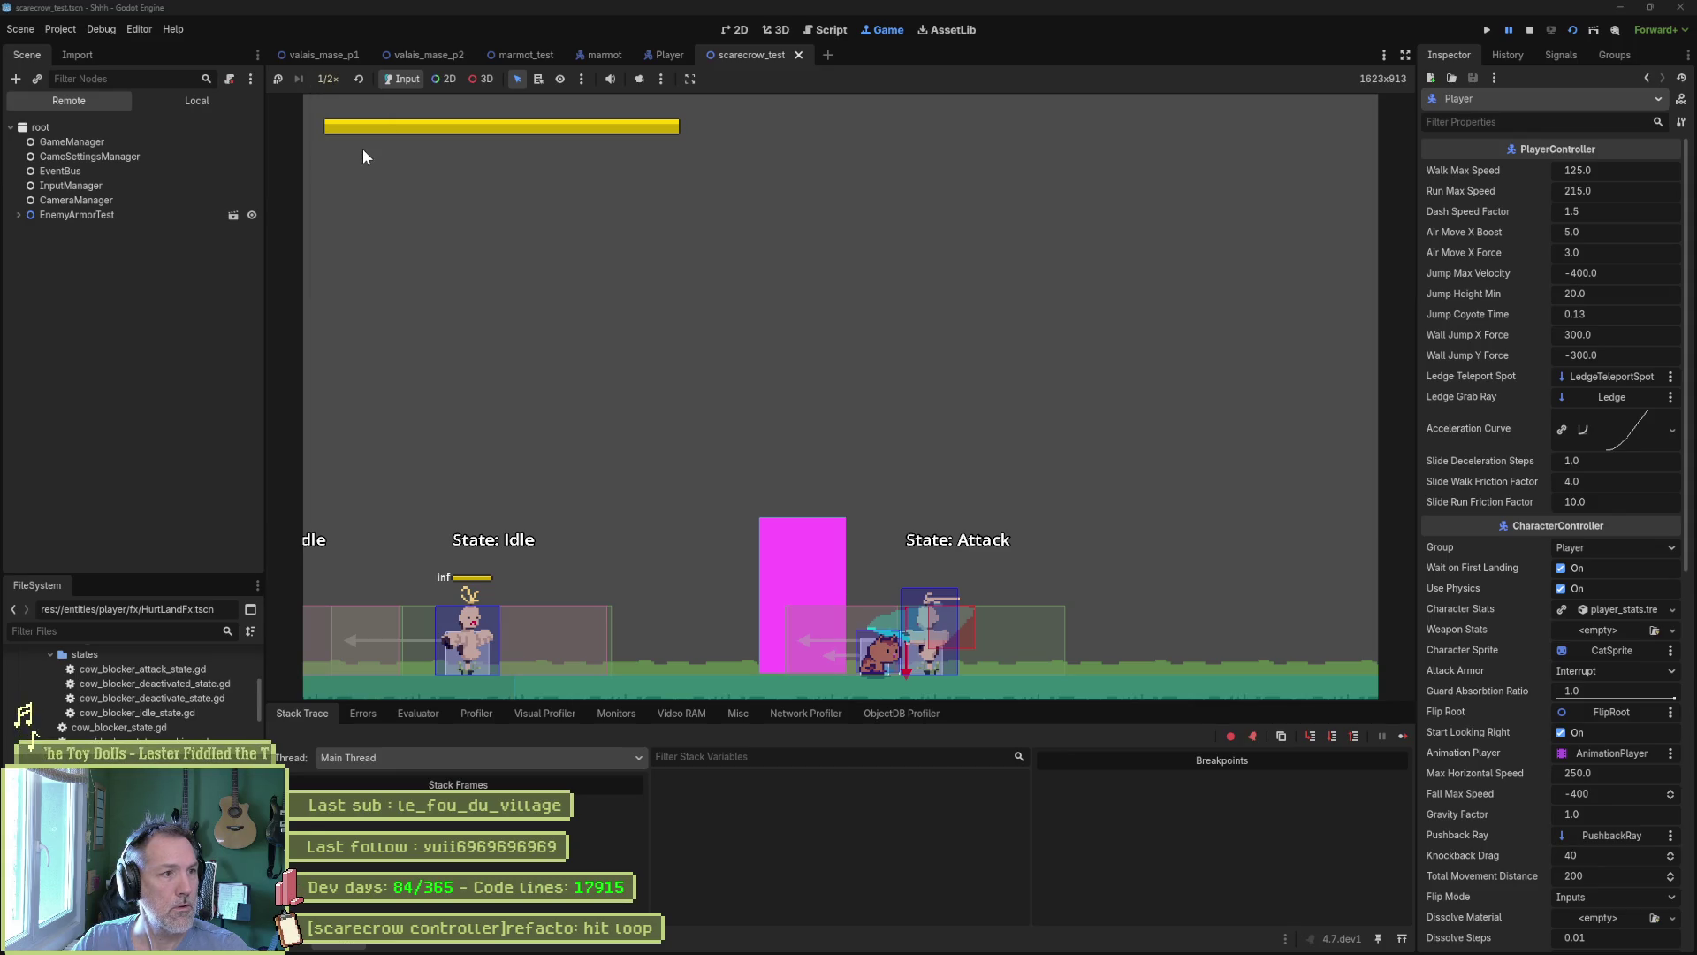
{"action": "left_click", "coordinate": [276, 81]}
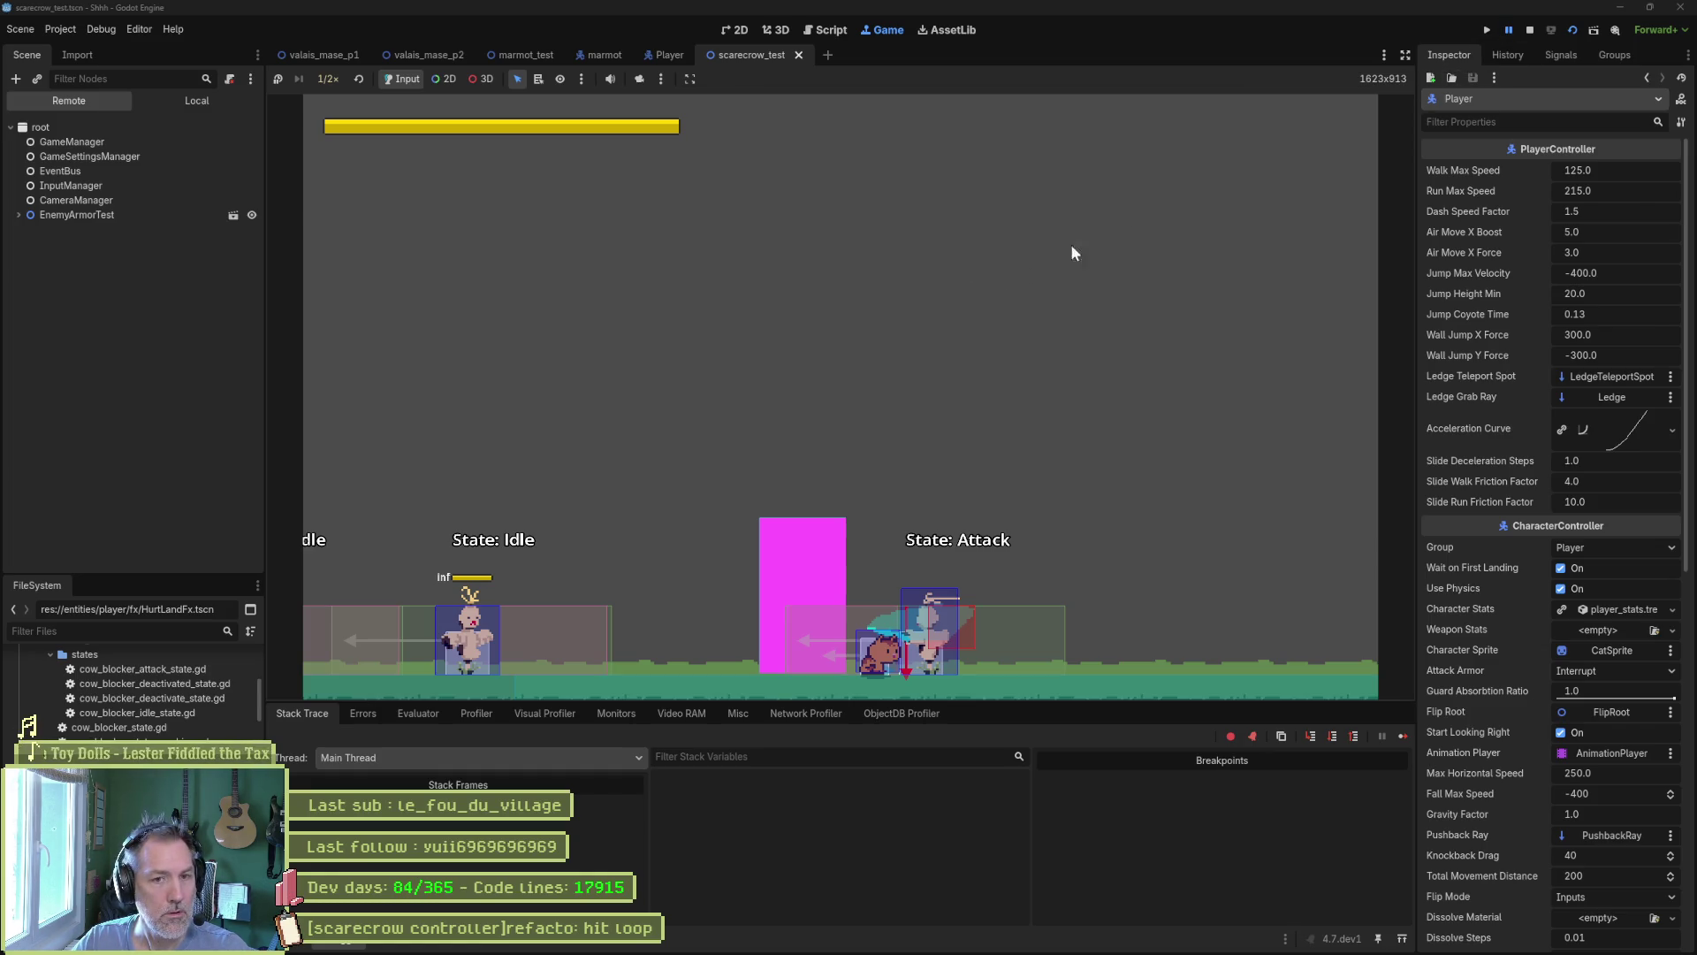
{"action": "left_click", "coordinate": [1510, 32]}
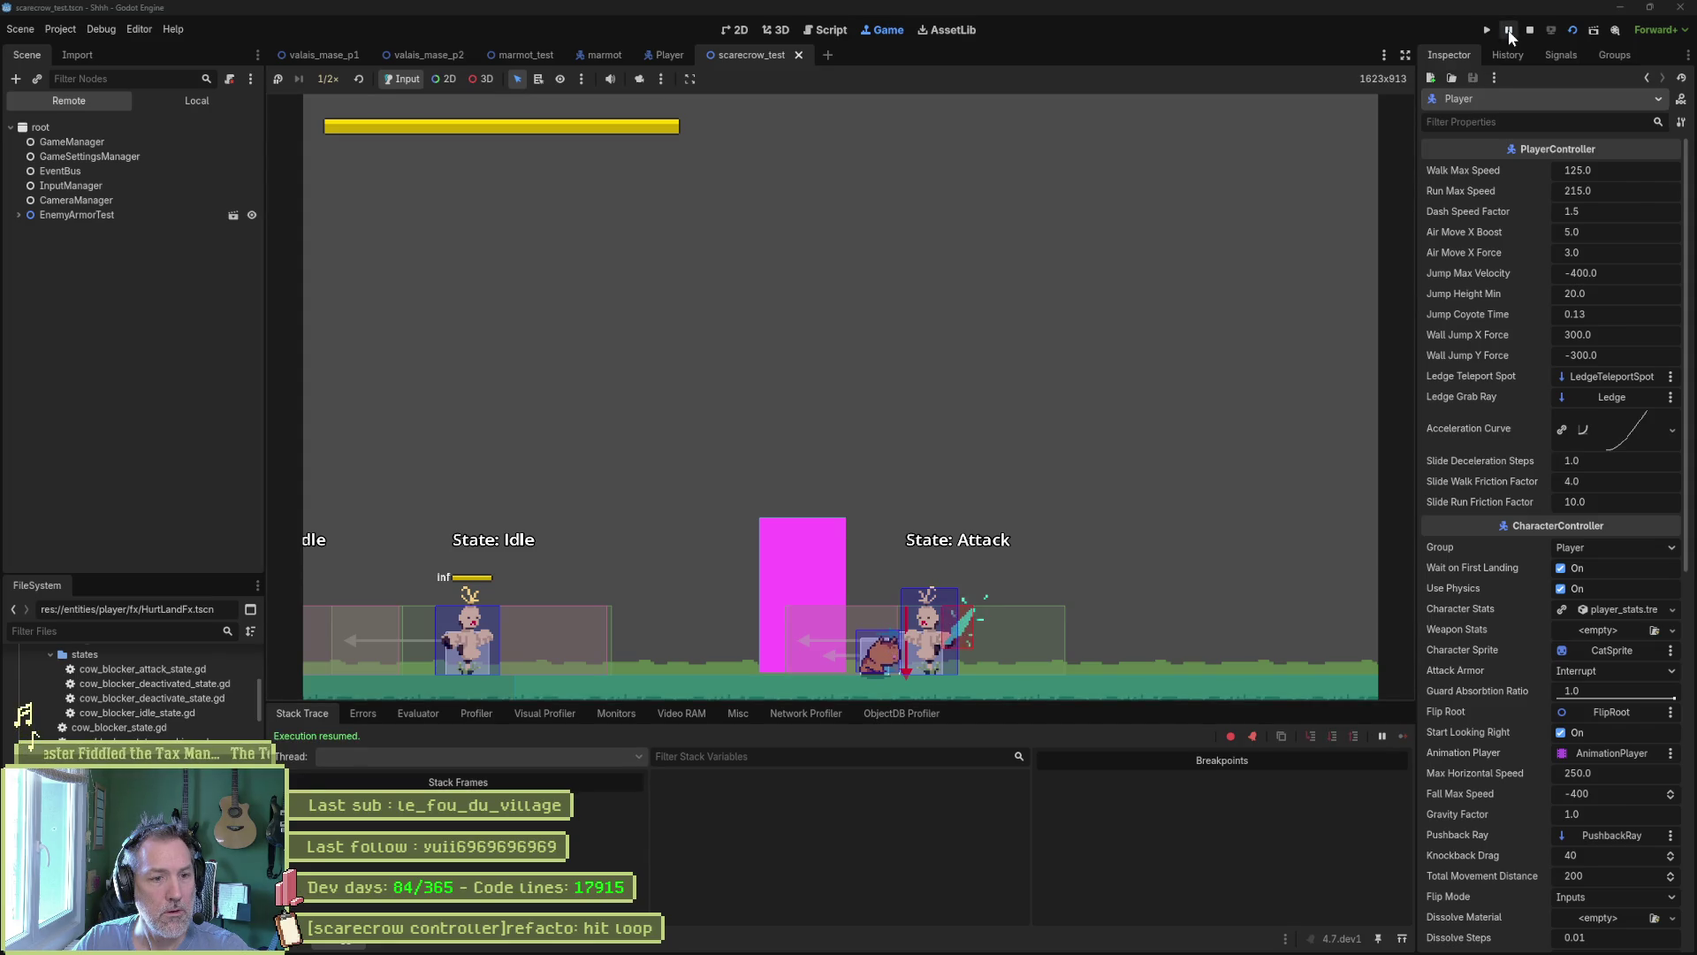
{"action": "left_click", "coordinate": [1509, 31]}
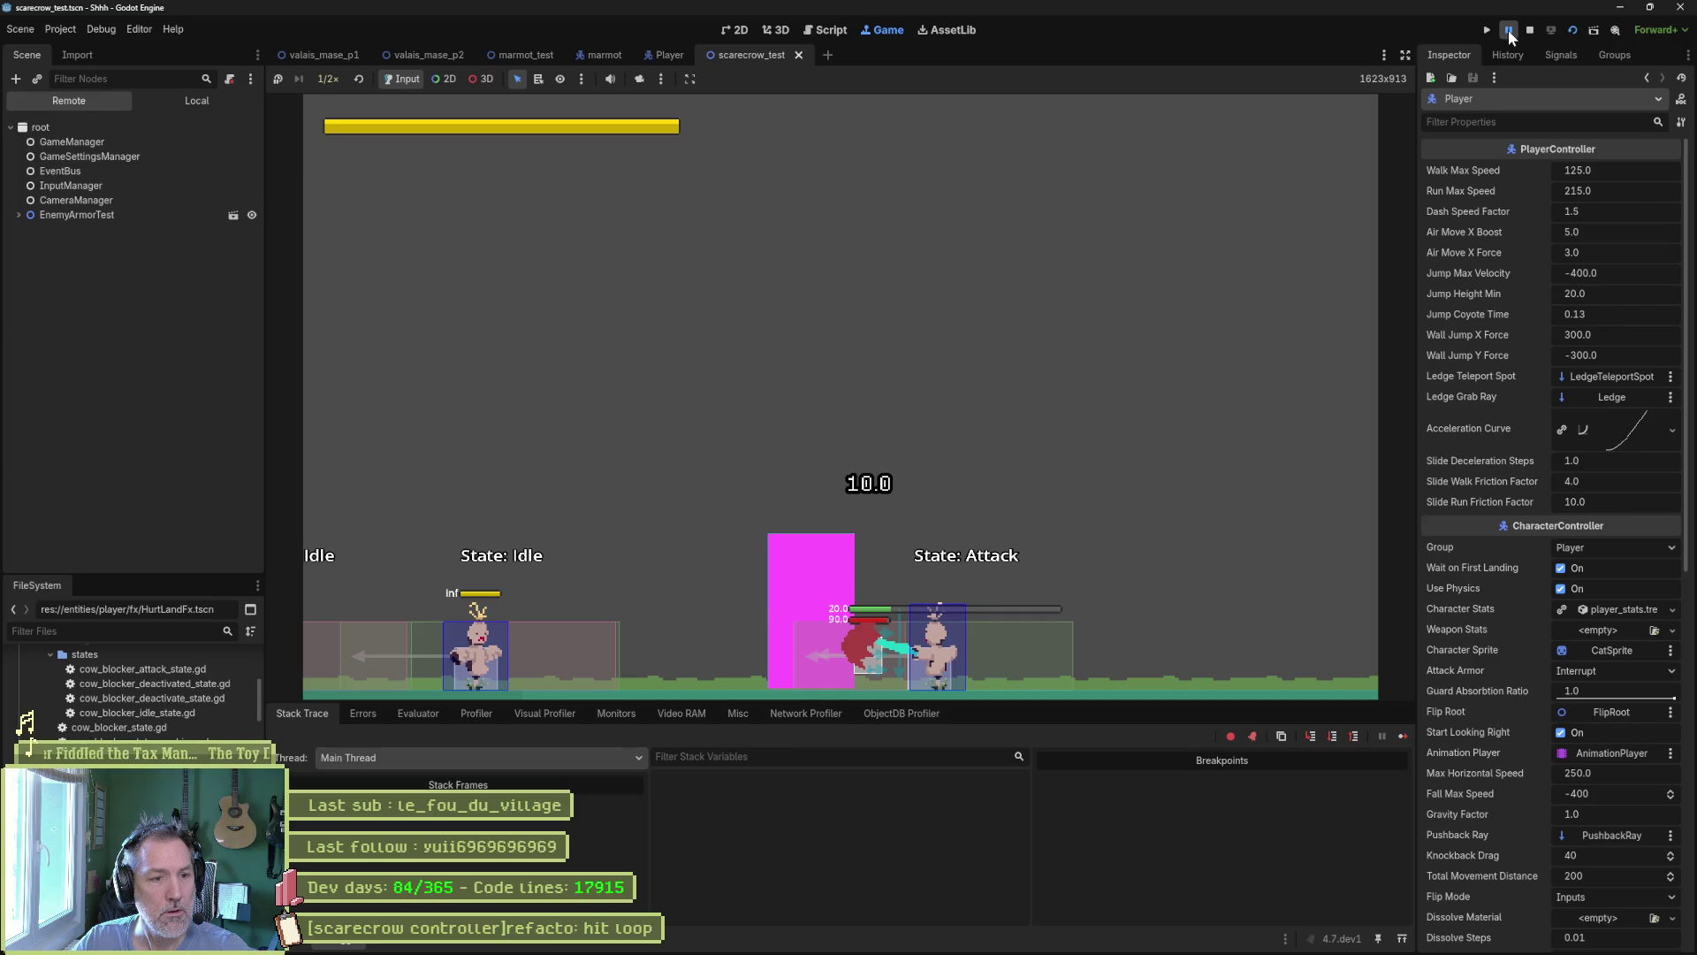
{"action": "left_click", "coordinate": [19, 214]}
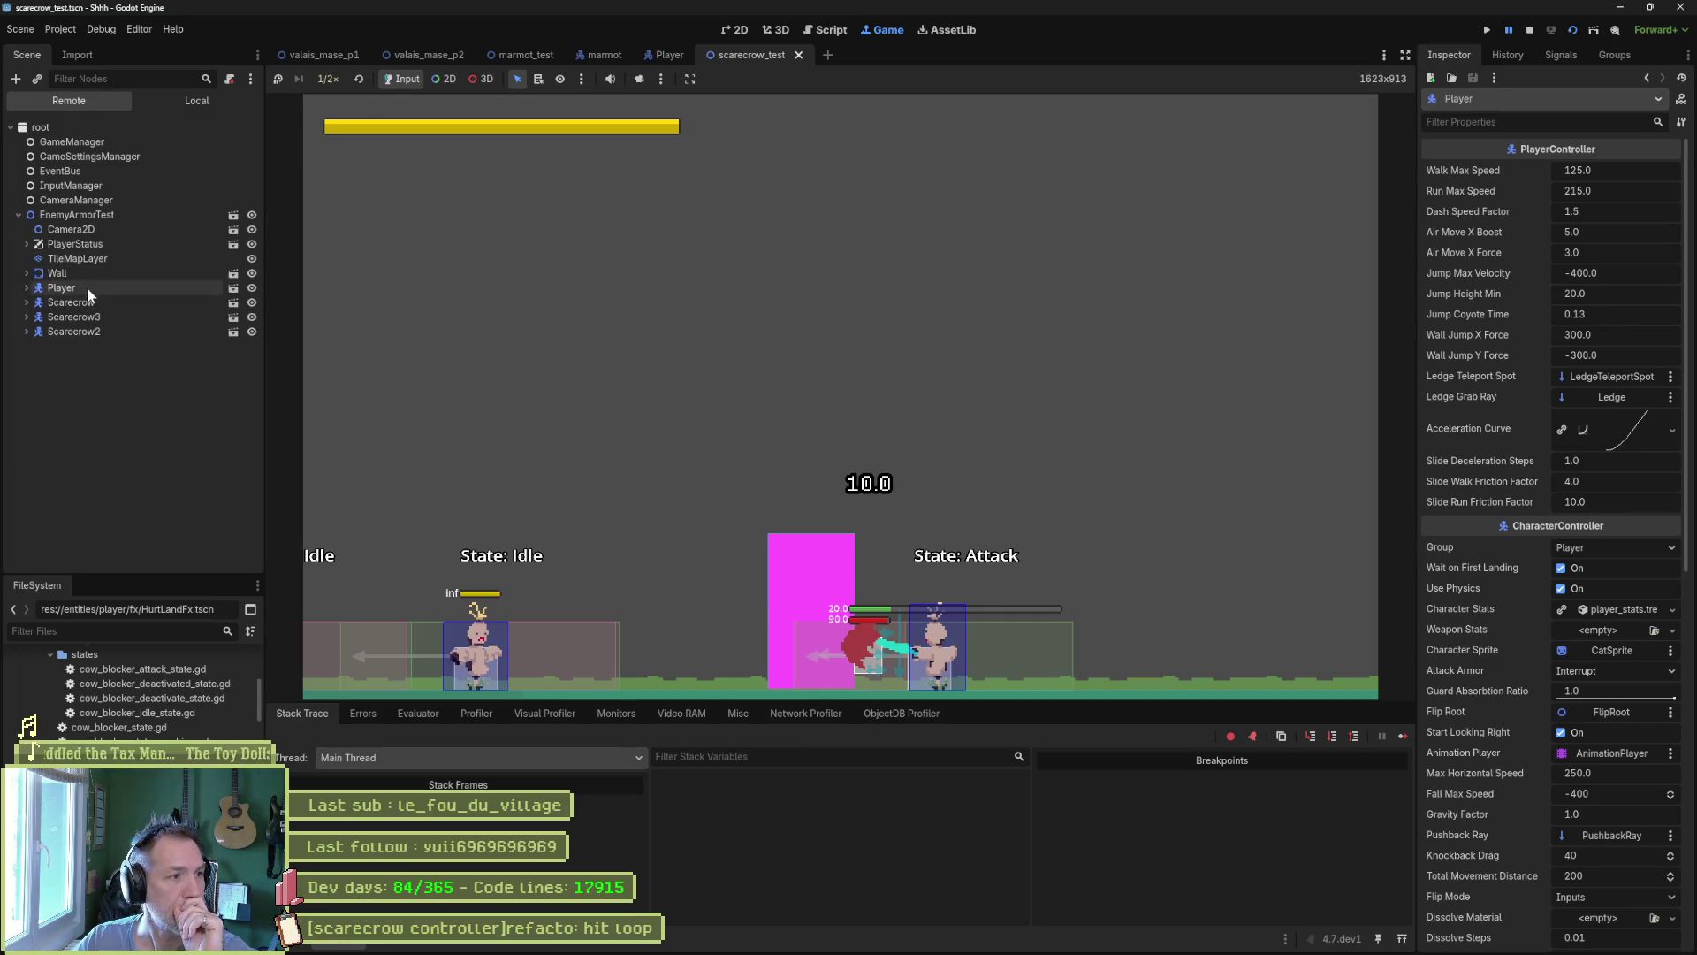
Expand the live Player and its FlipRoot in the Remote tree to reach HurtBox.
{"action": "left_click", "coordinate": [62, 287]}
{"action": "left_click", "coordinate": [27, 288]}
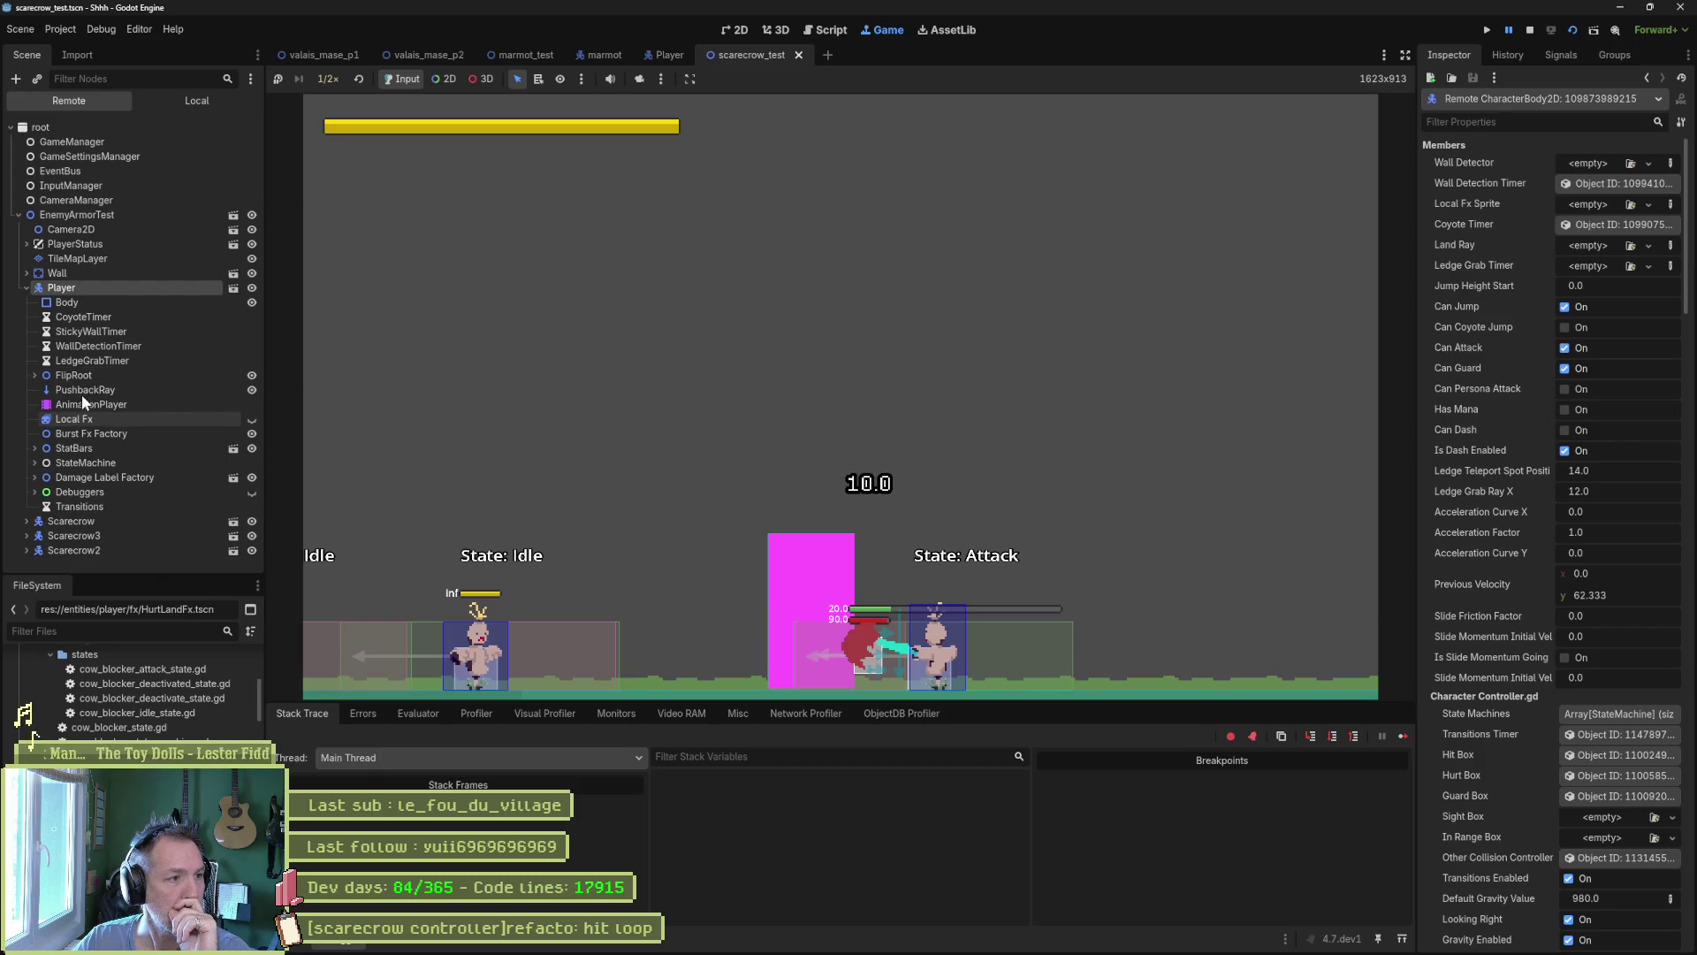
{"action": "left_click", "coordinate": [35, 375]}
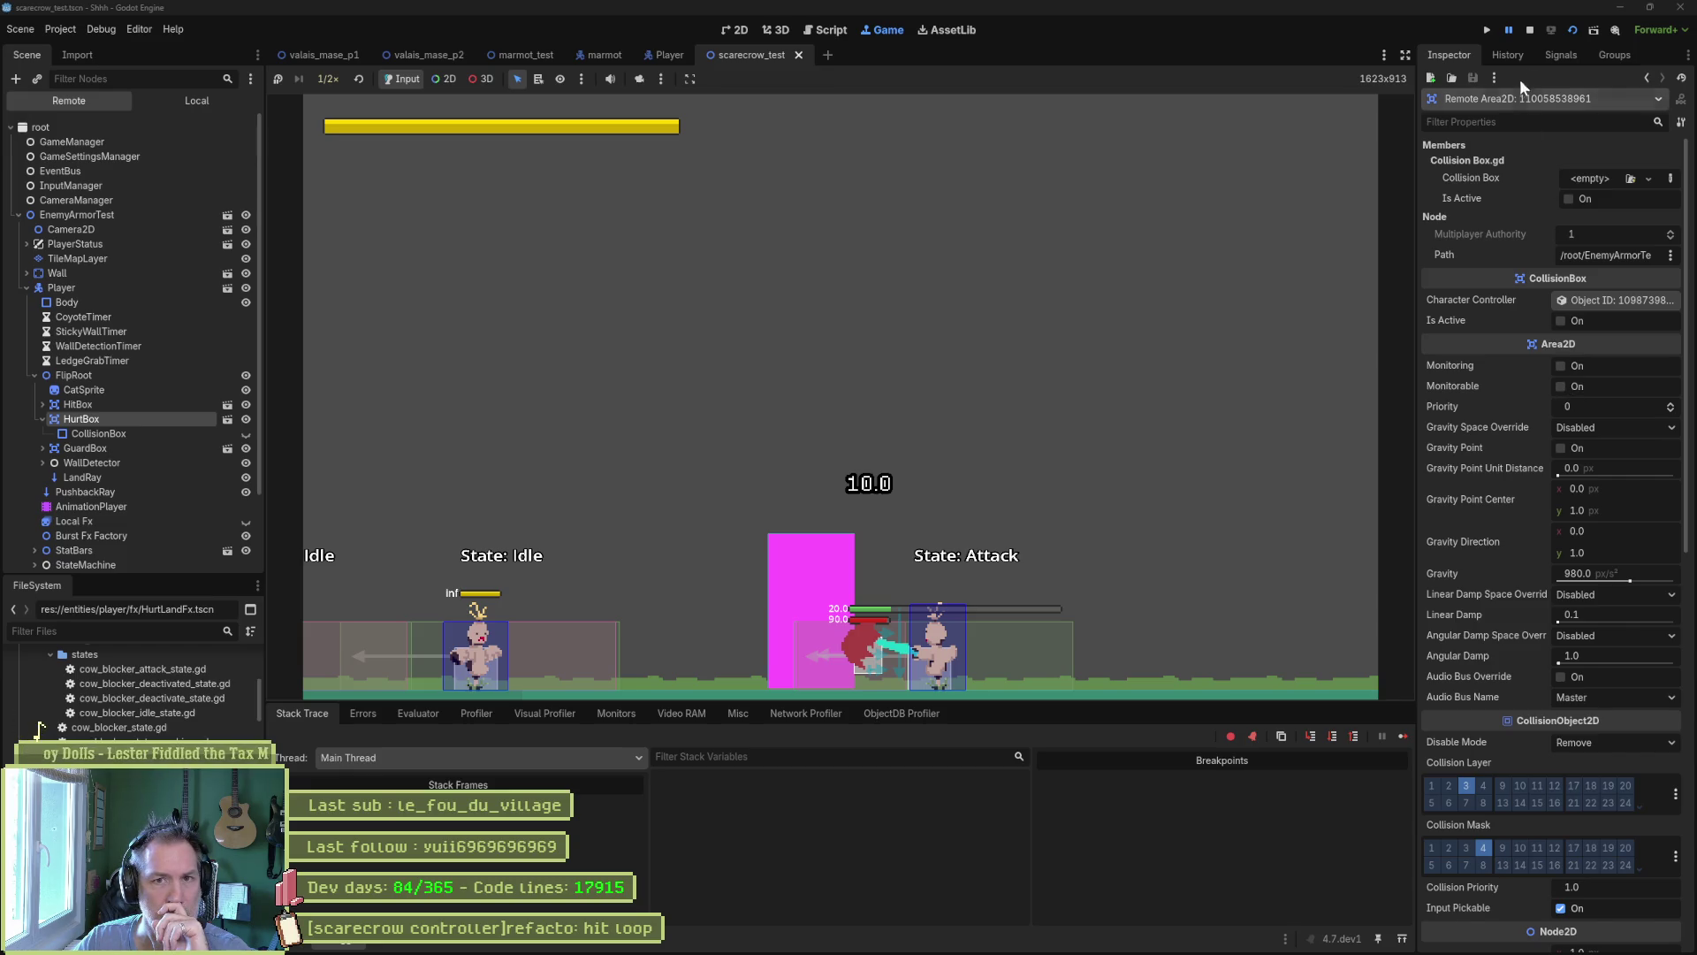
Resume and re-pause mid-hit to watch HurtBox's Is Active, stop the game, and go to the Player scene.
{"action": "left_click", "coordinate": [1509, 30]}
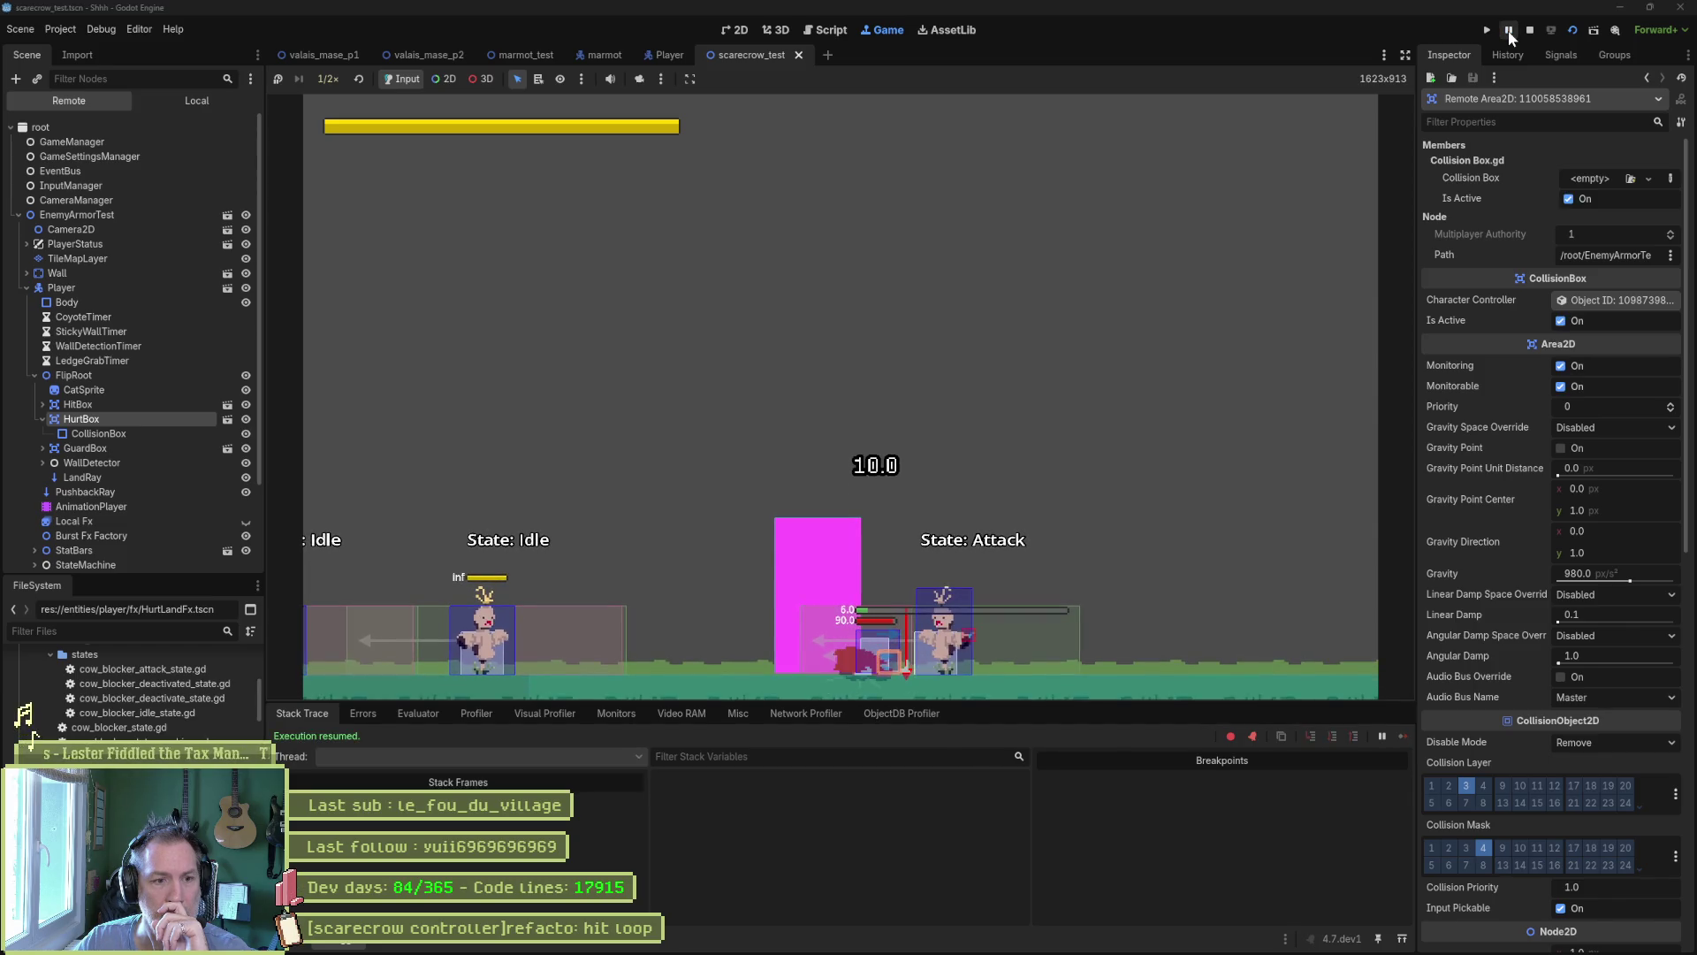
{"action": "left_click", "coordinate": [1509, 32]}
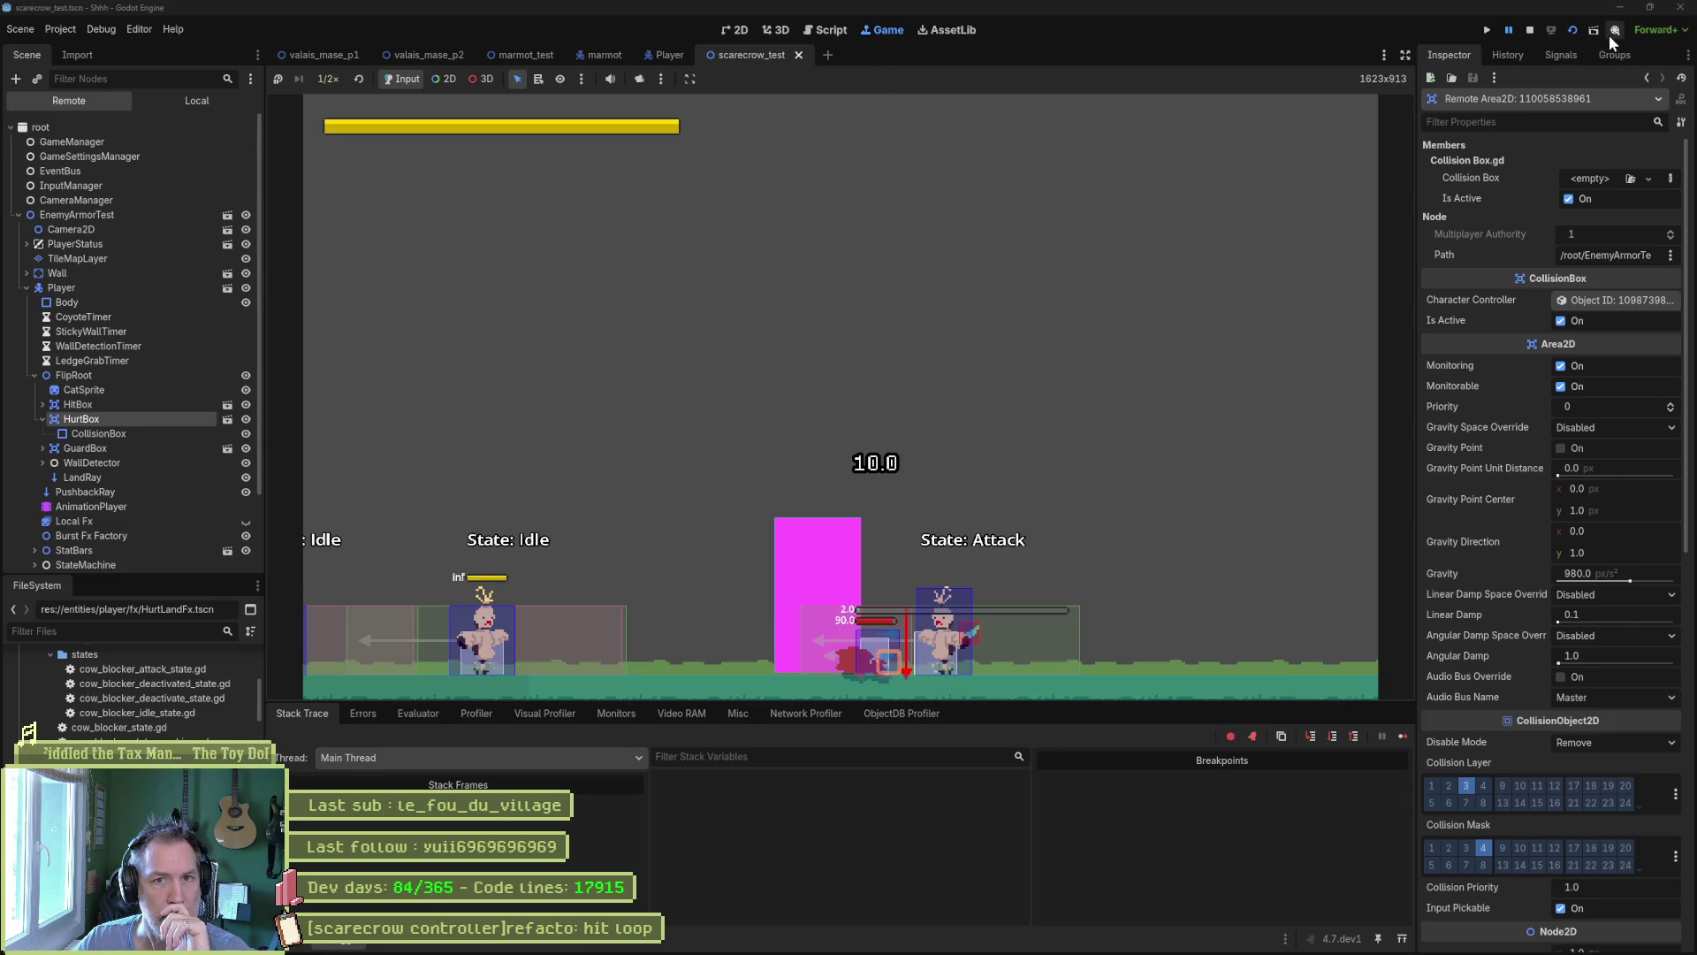
{"action": "left_click", "coordinate": [1528, 32]}
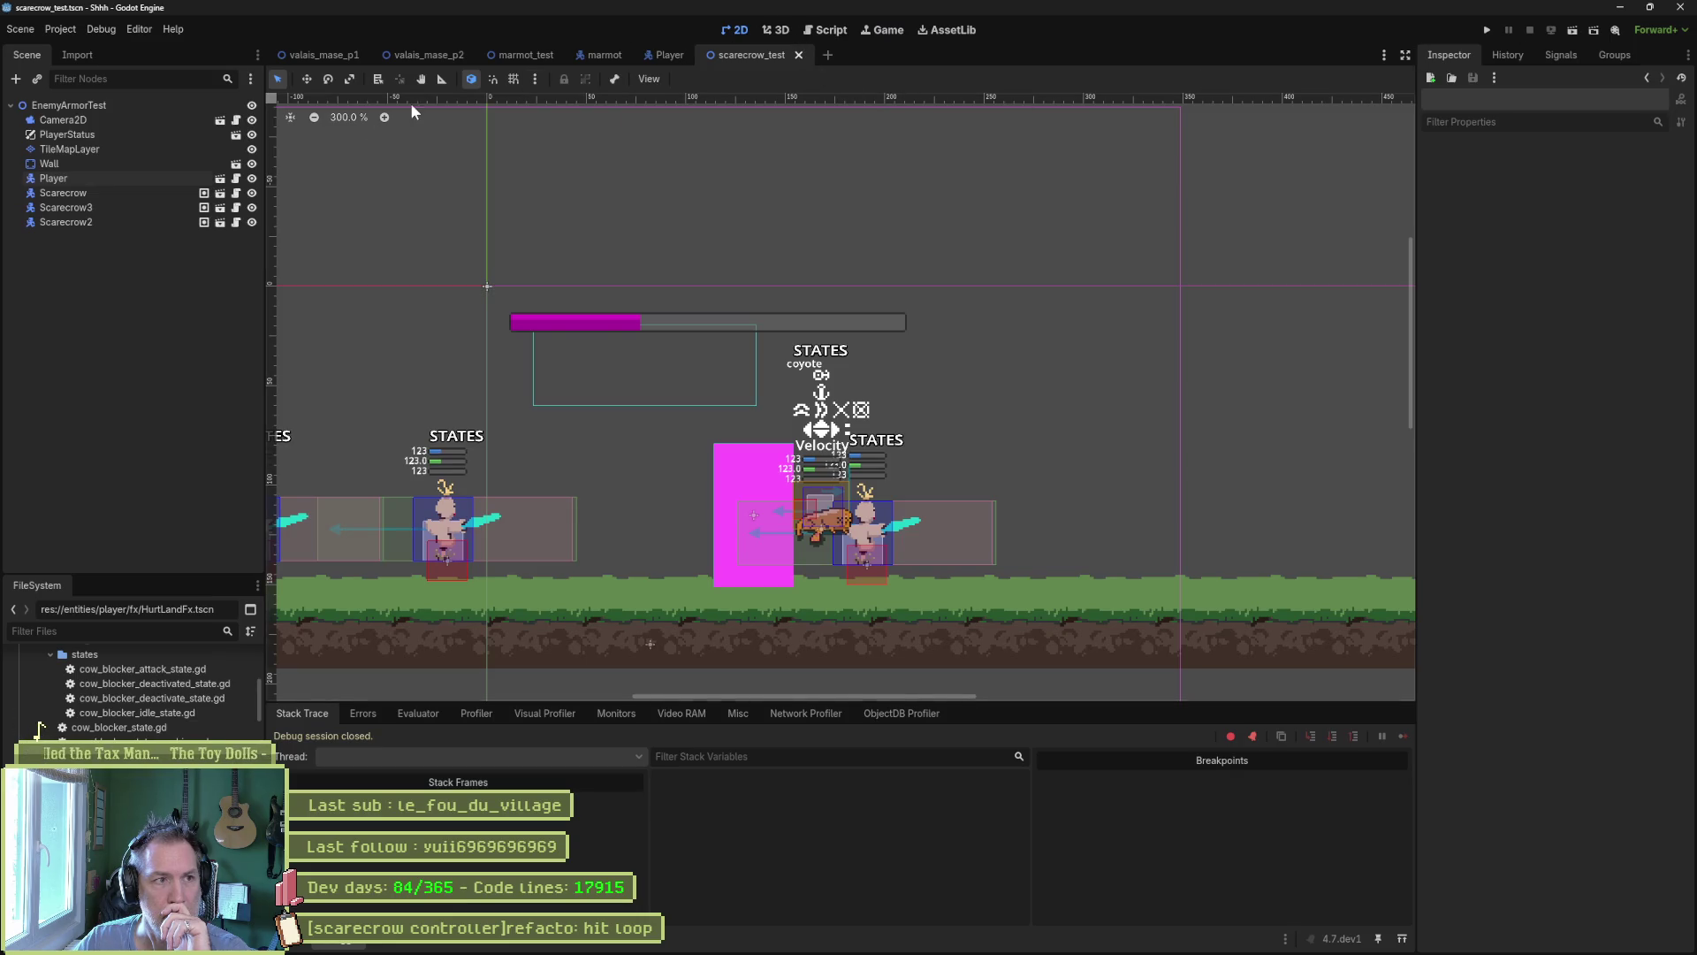
{"action": "left_click", "coordinate": [662, 55]}
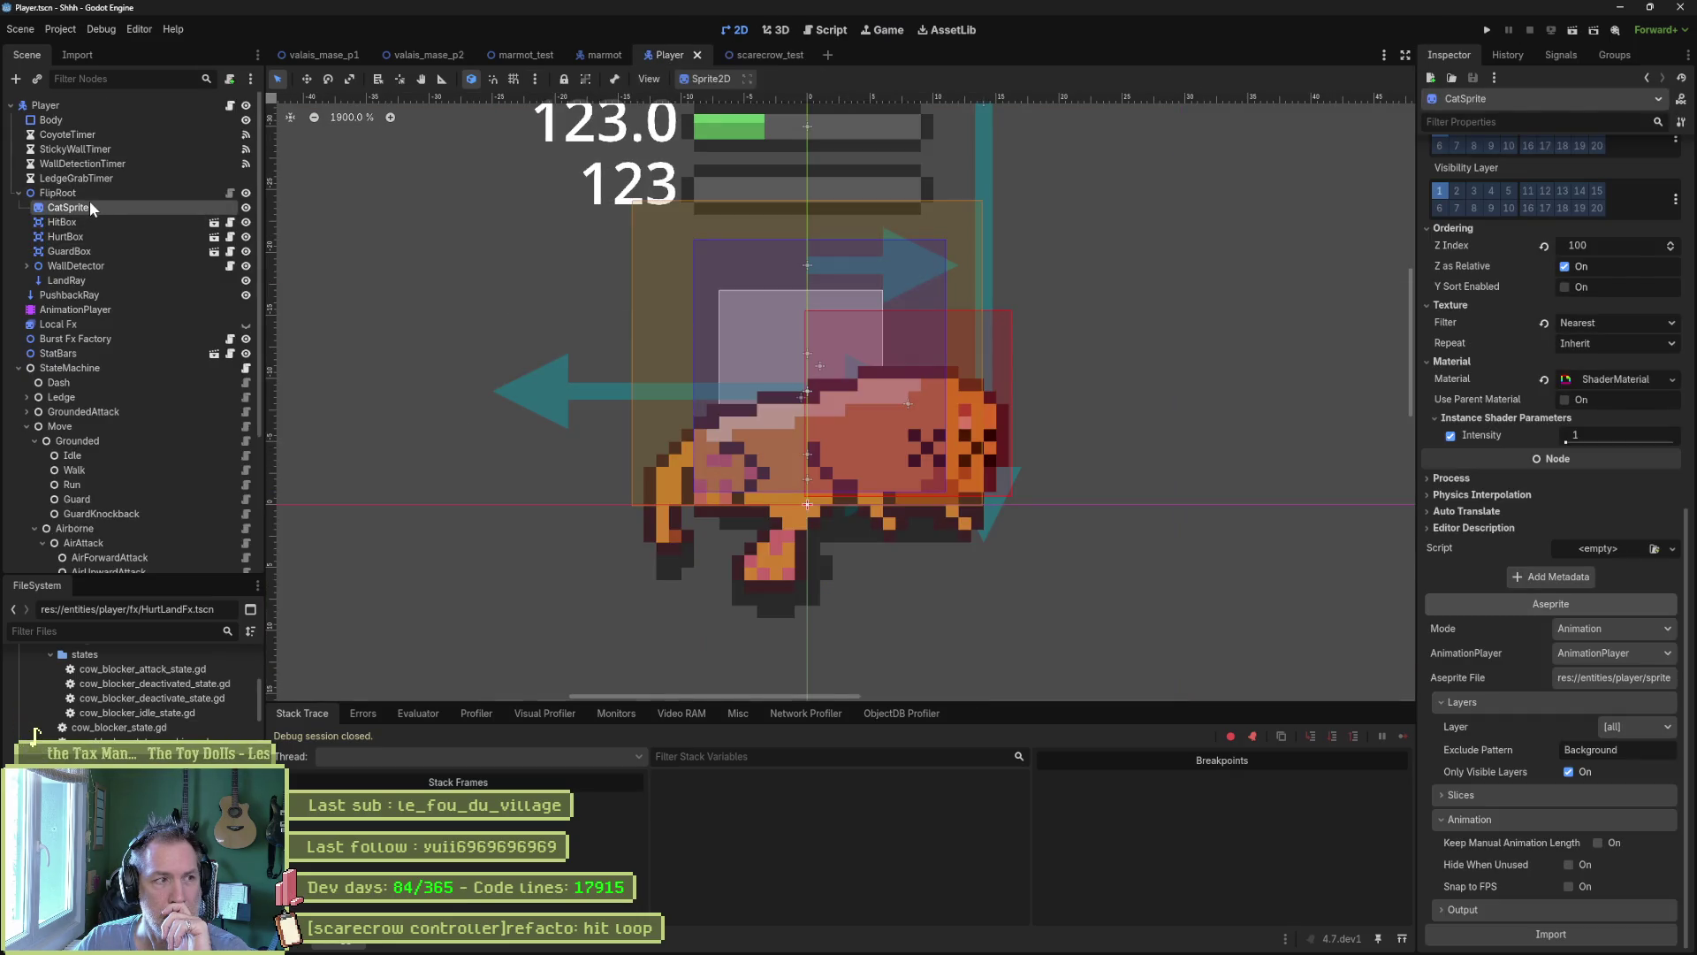
Load the player's hurt_loop animation in the animation editor.
{"action": "left_click", "coordinate": [76, 309]}
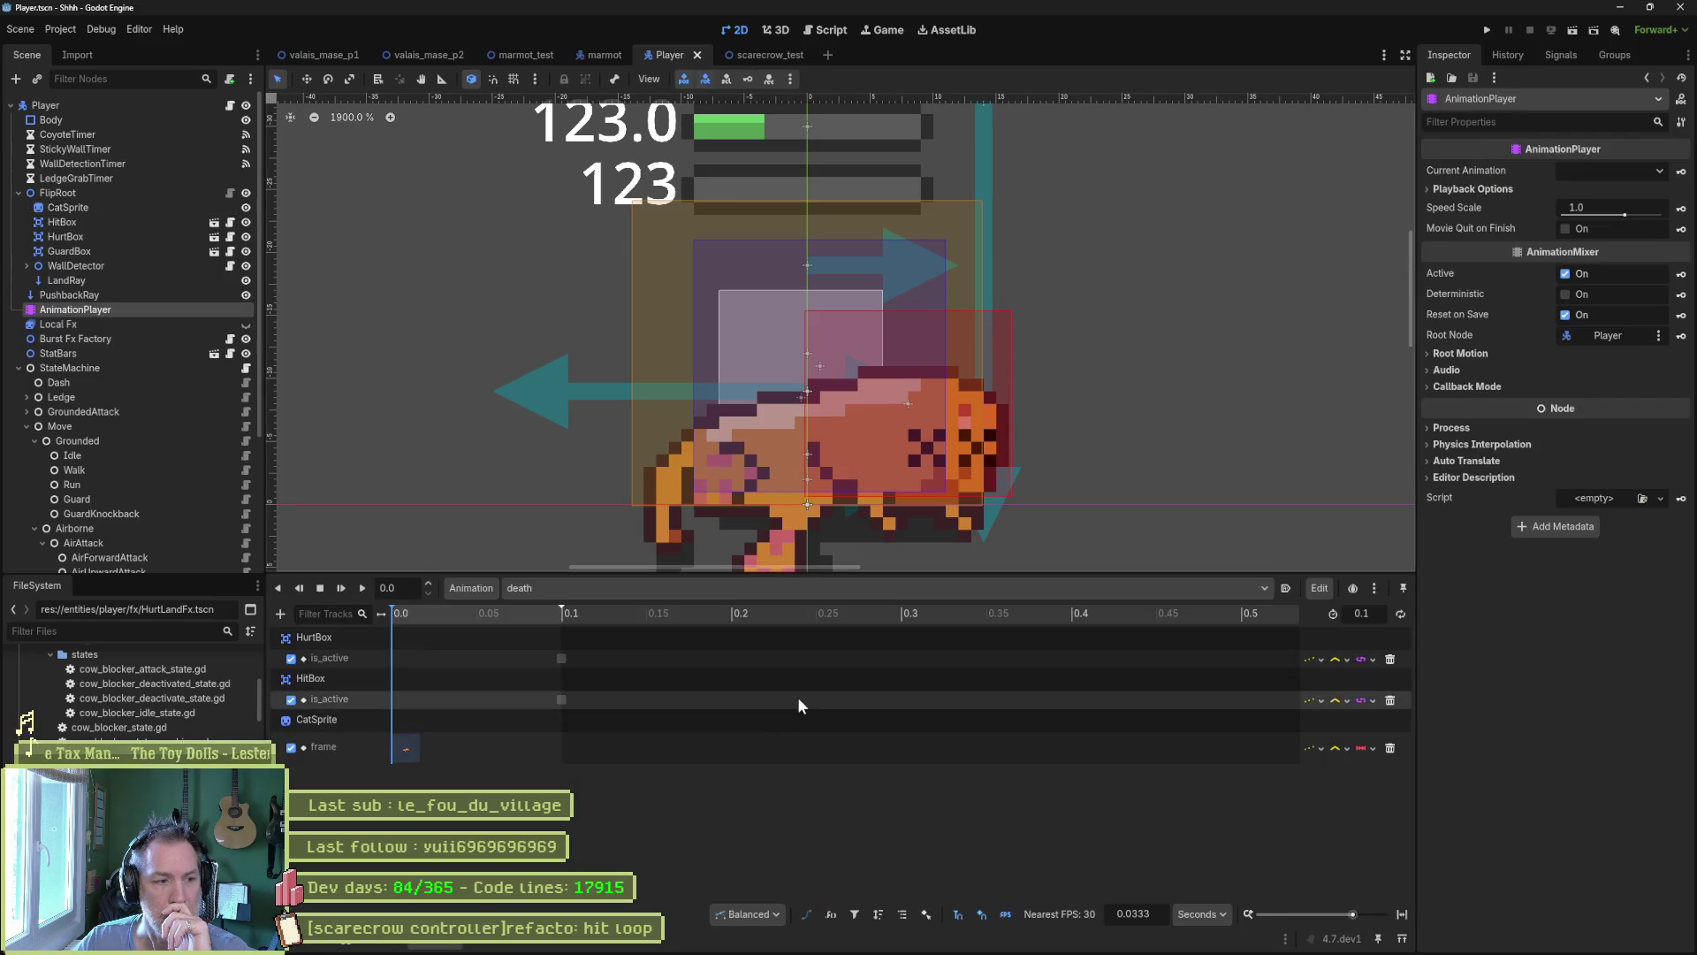
{"action": "left_click", "coordinate": [794, 590]}
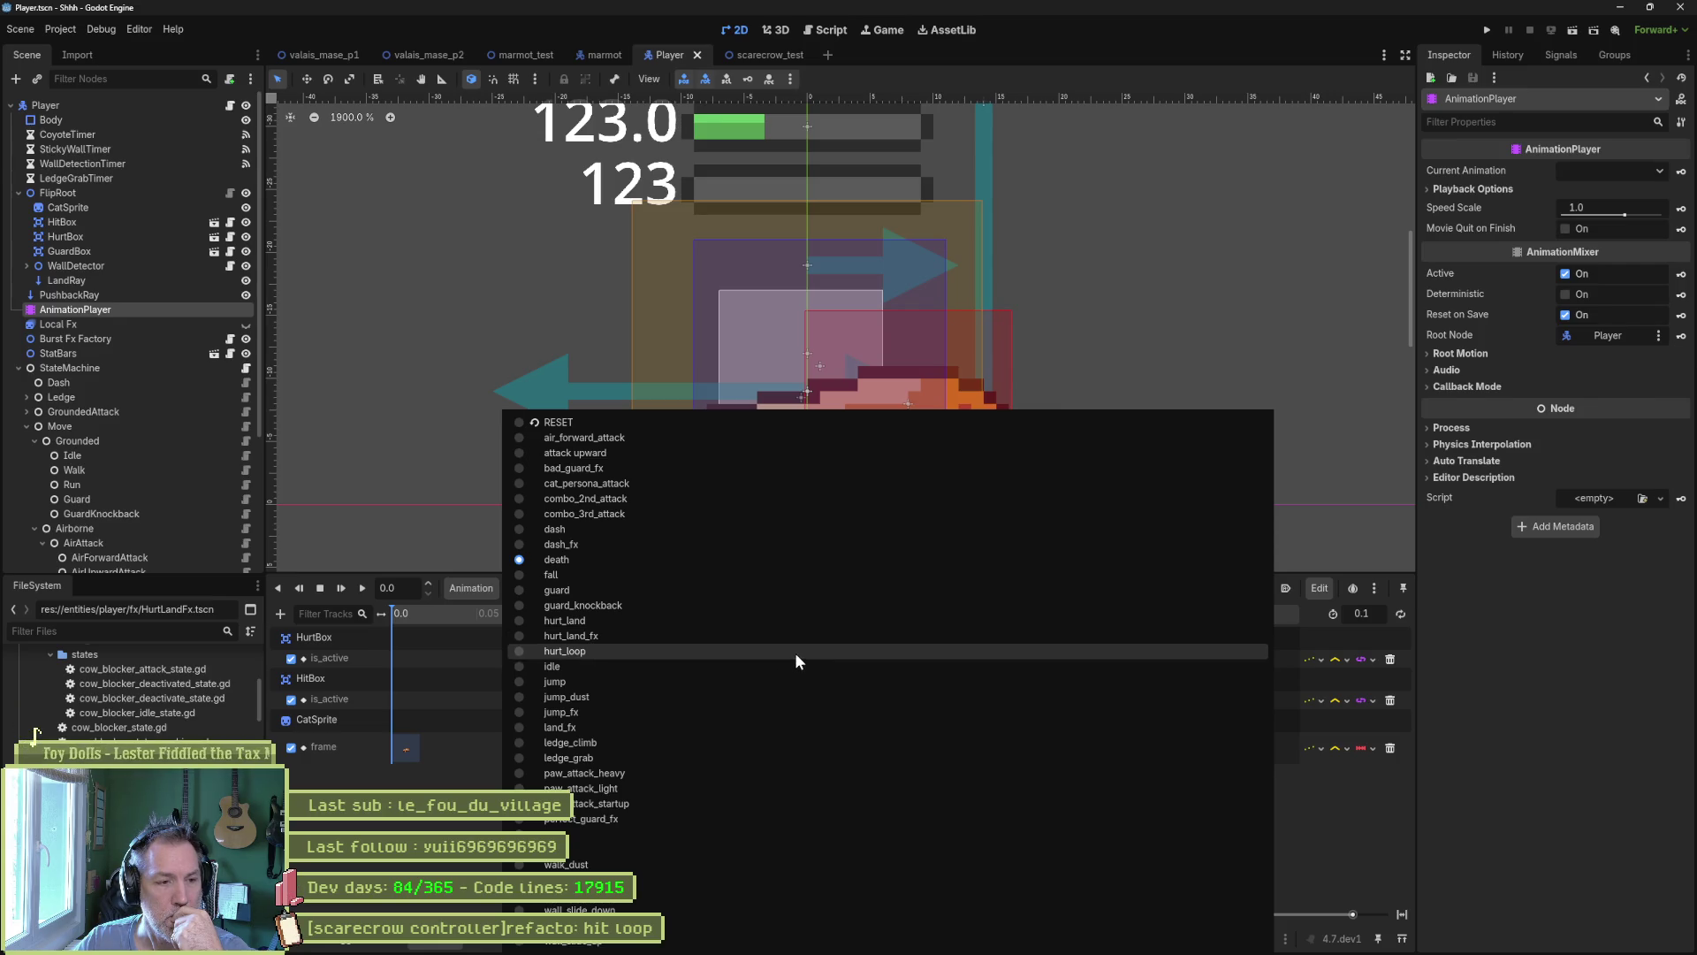
{"action": "left_click", "coordinate": [794, 652]}
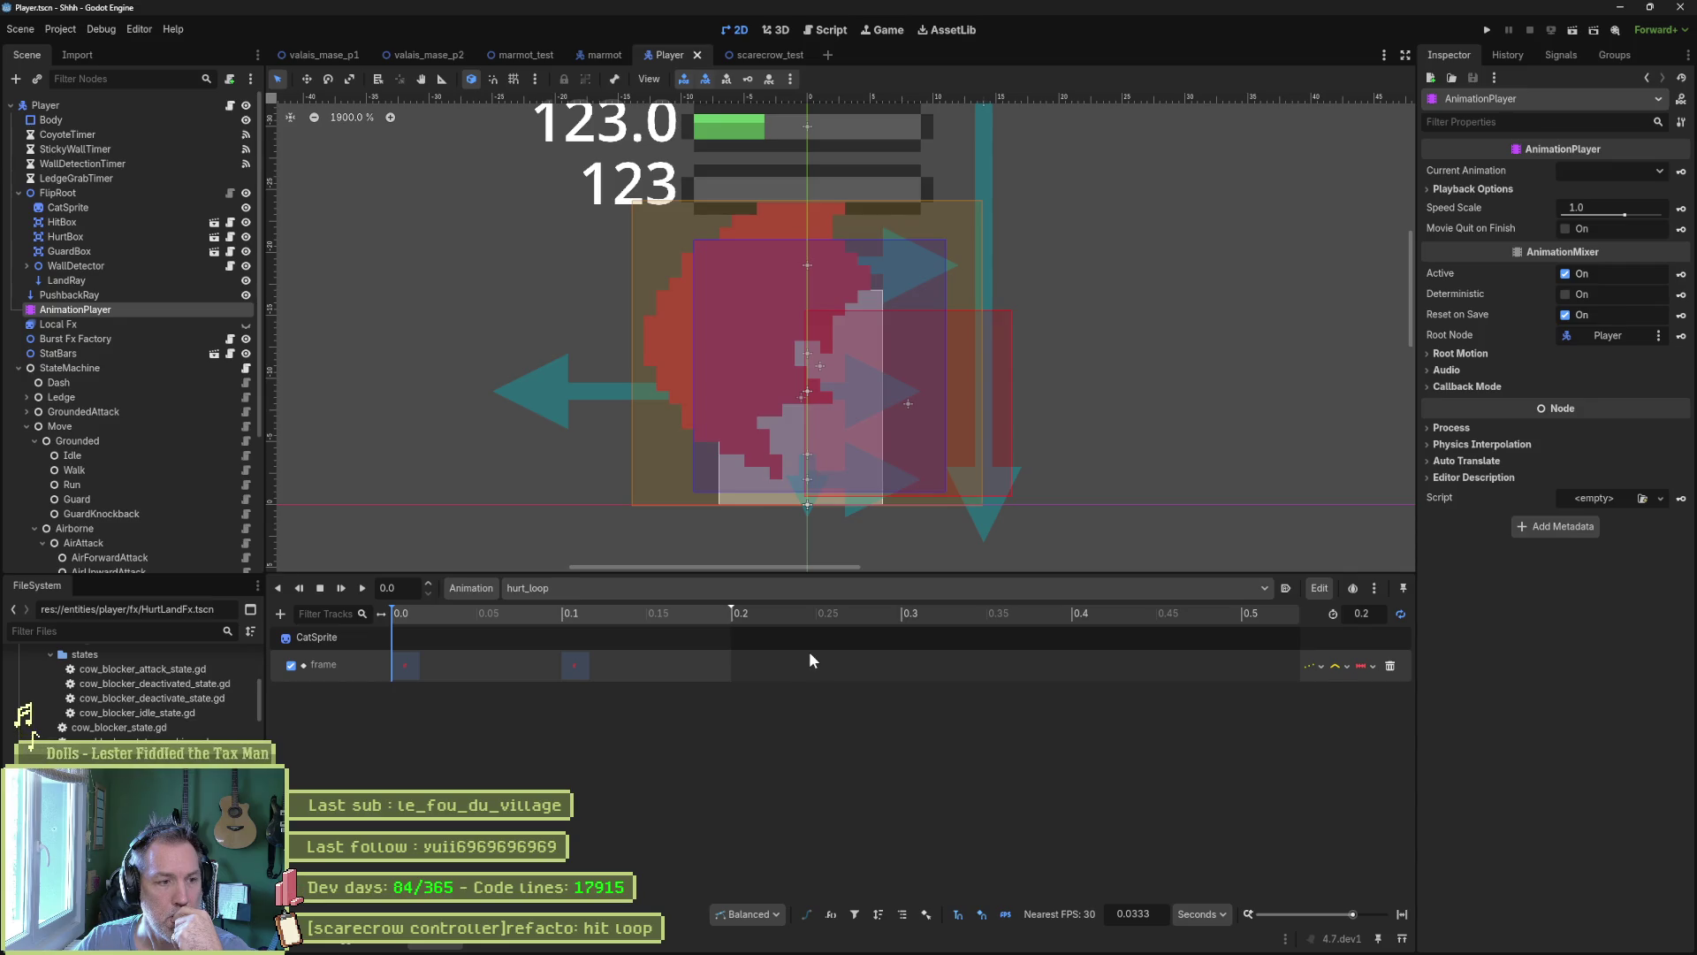
{"action": "left_click", "coordinate": [754, 588]}
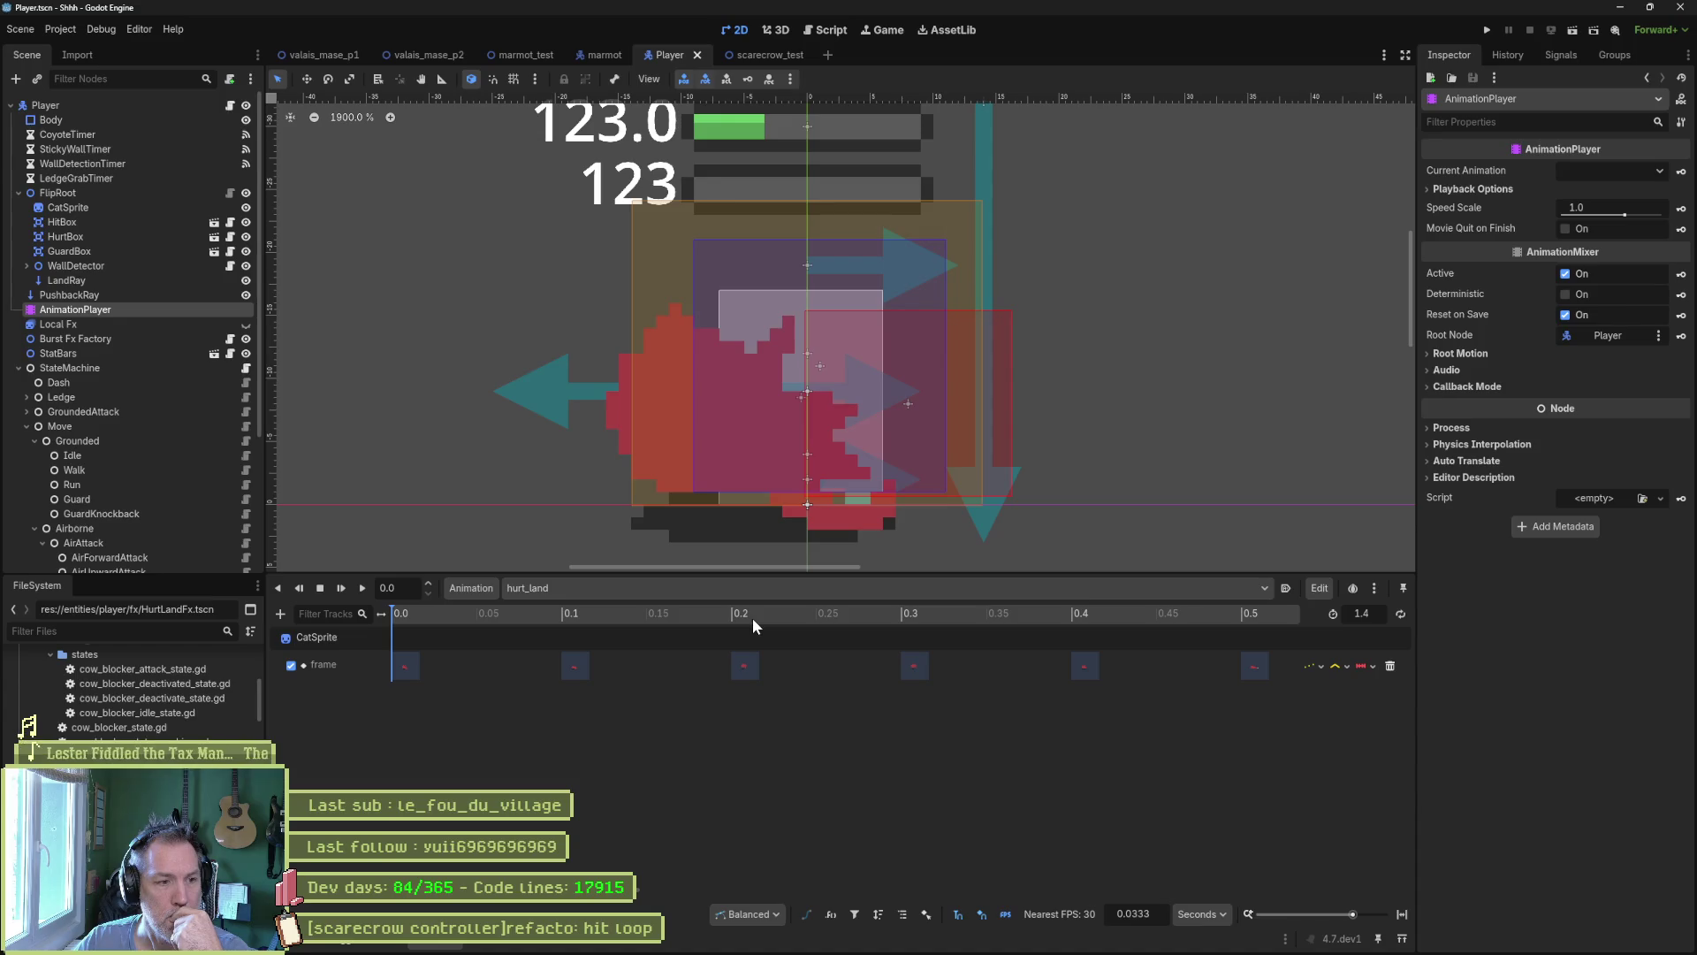
{"action": "scroll", "coordinate": [188, 432], "scroll_direction": "down", "scroll_amount": 5}
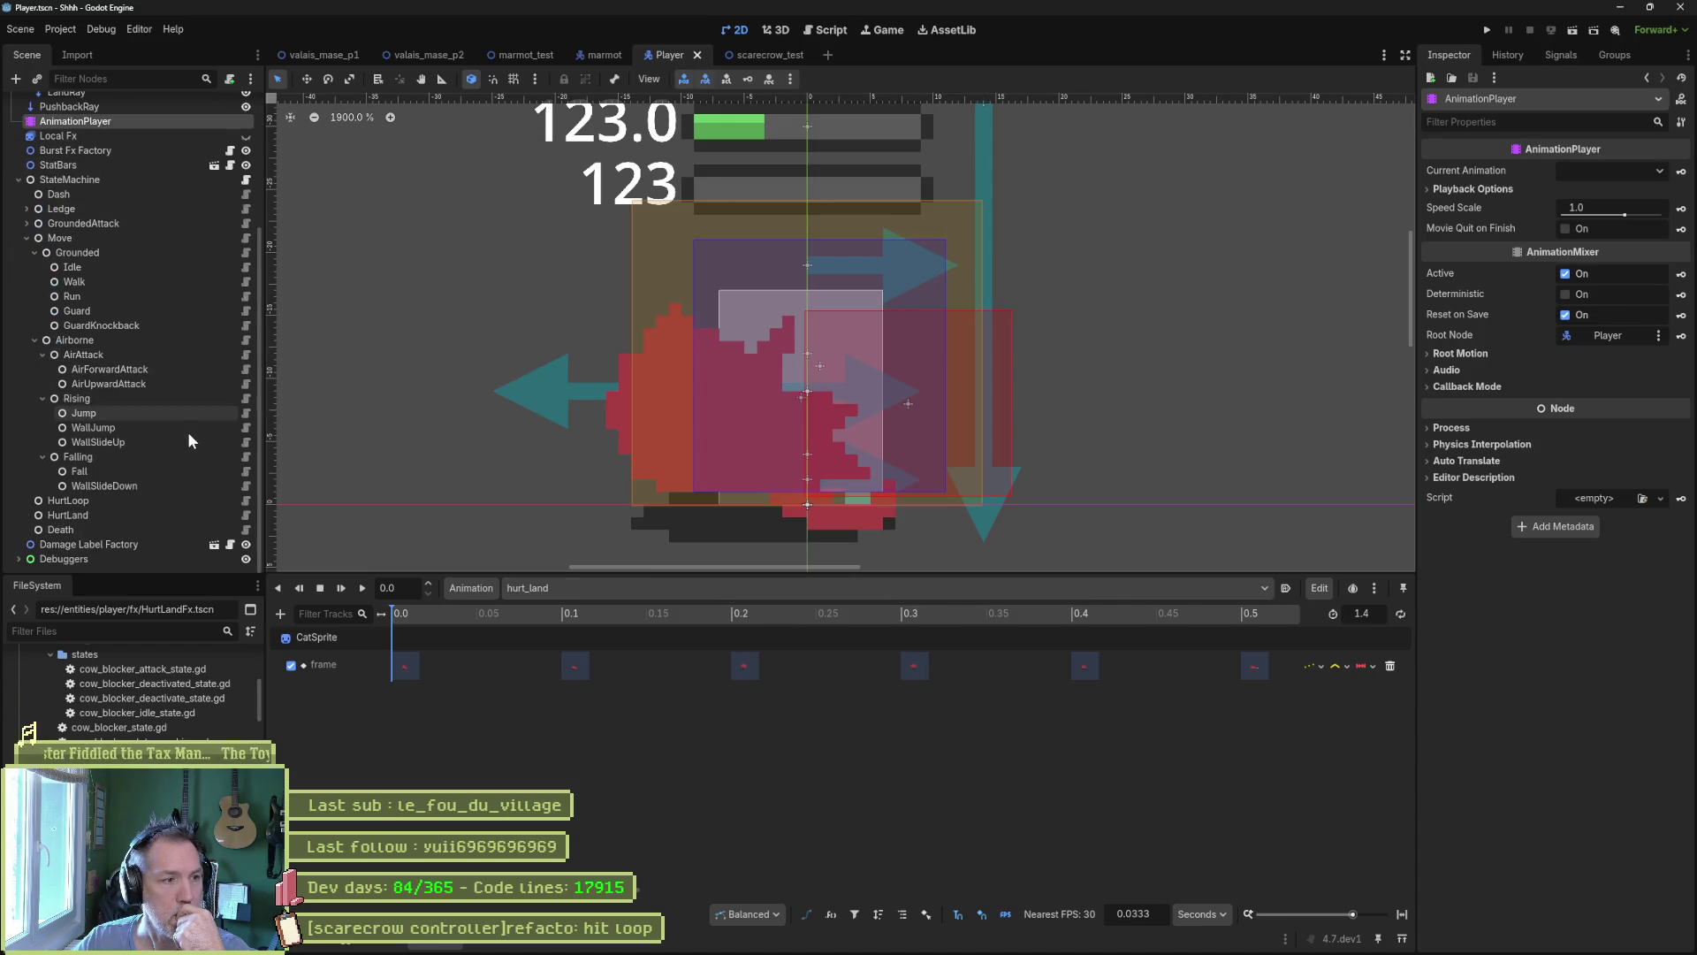
Review the HurtLoop and HurtLand state scripts from the Scene tree.
{"action": "left_click", "coordinate": [247, 500]}
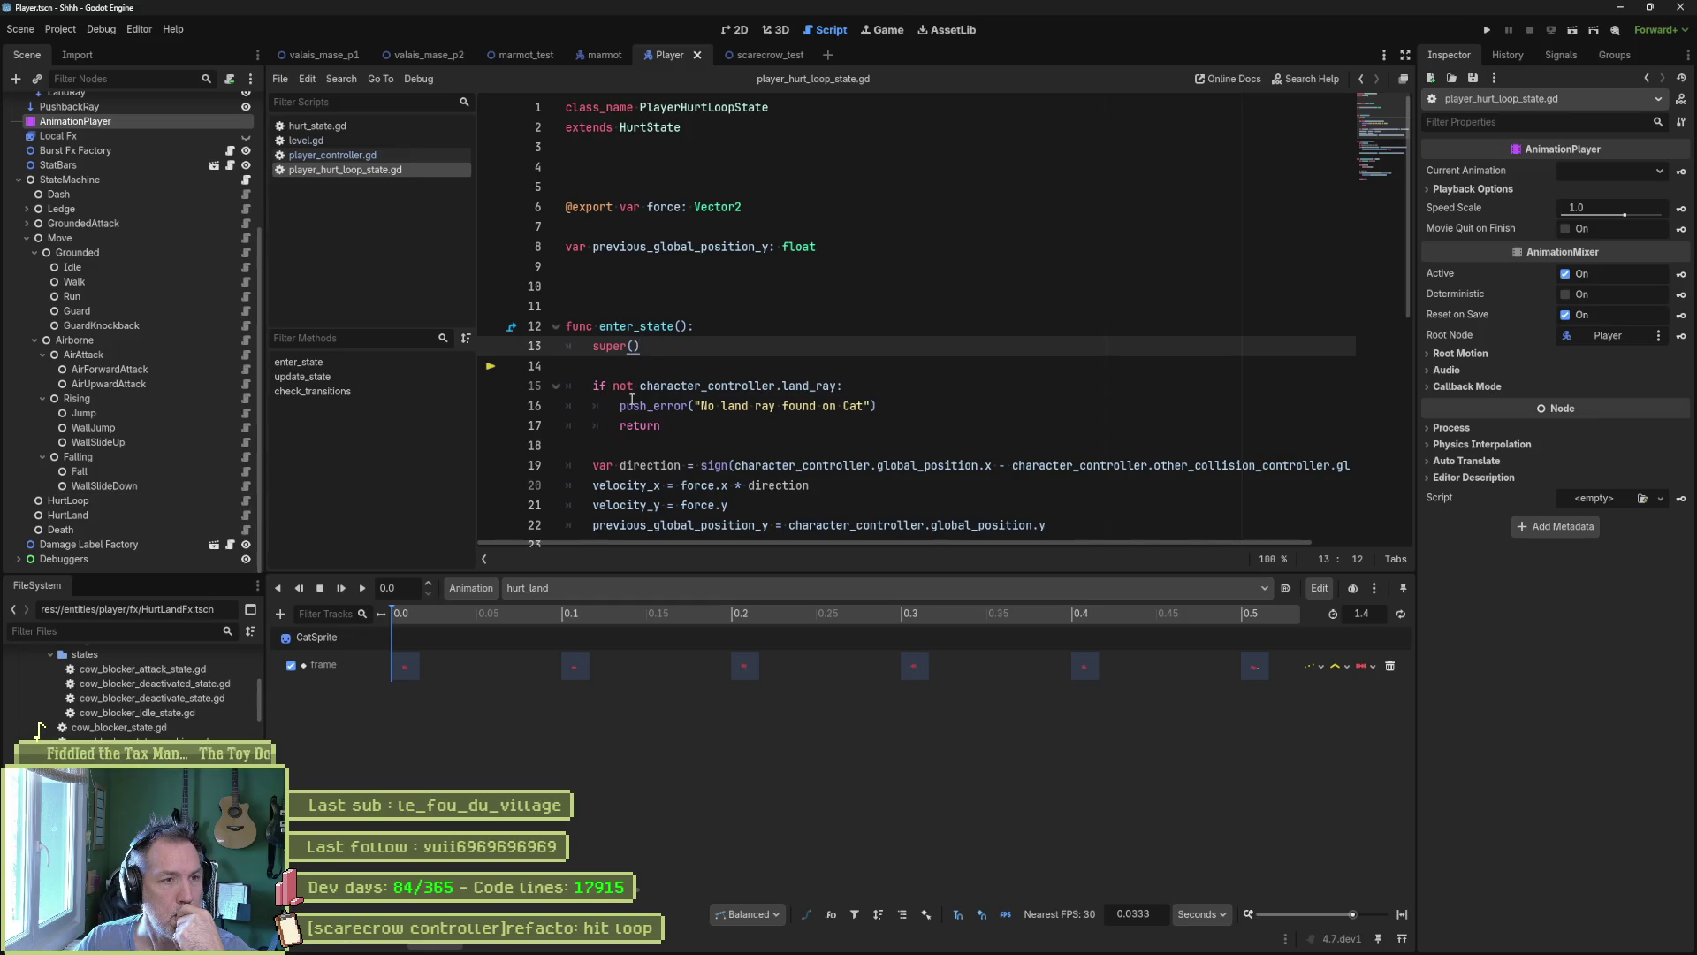
{"action": "scroll", "coordinate": [658, 389], "scroll_direction": "down", "scroll_amount": 2}
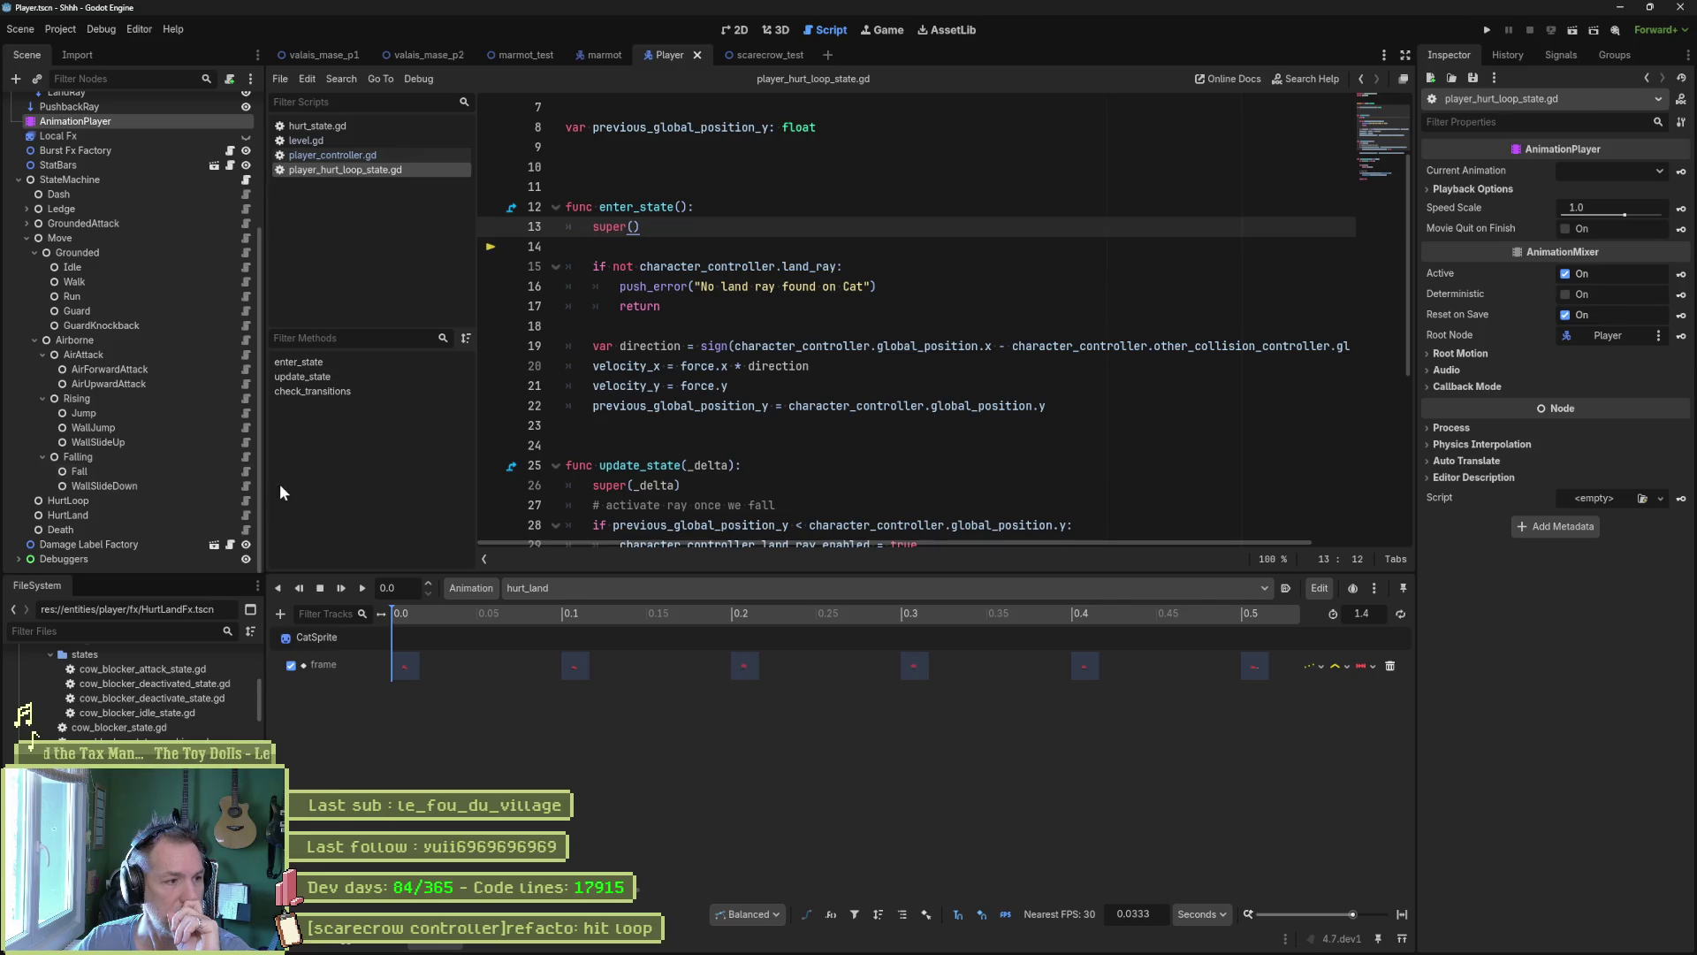
{"action": "left_click", "coordinate": [246, 514]}
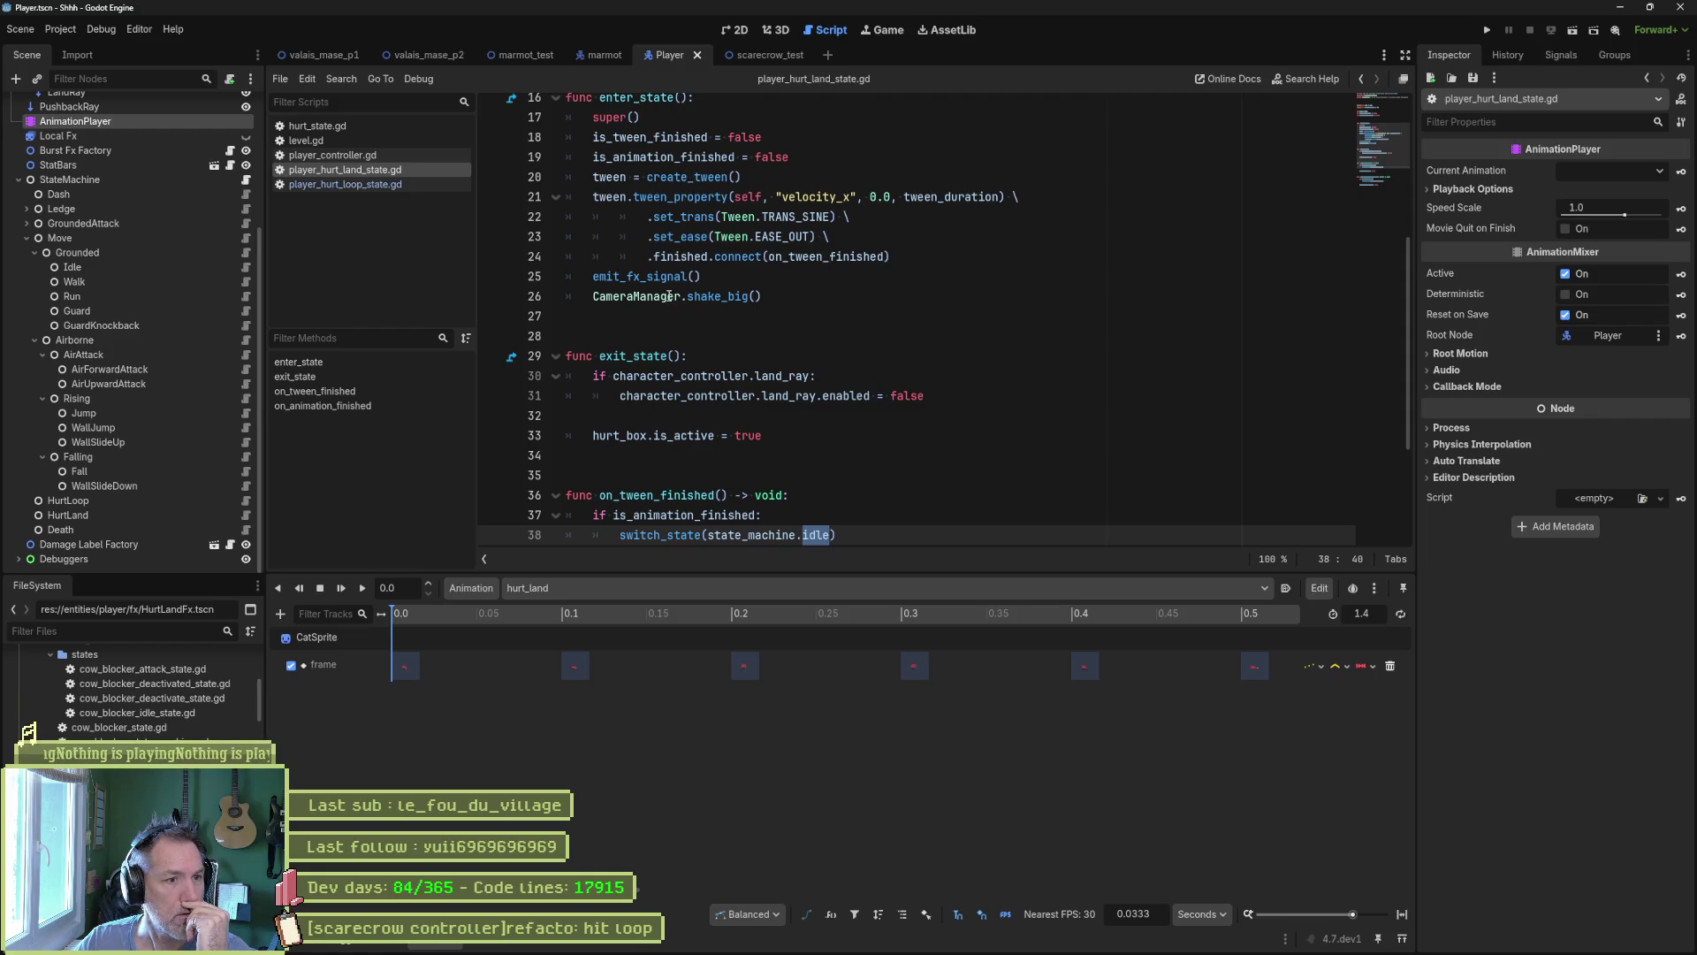
{"action": "mouse_move", "coordinate": [667, 296]}
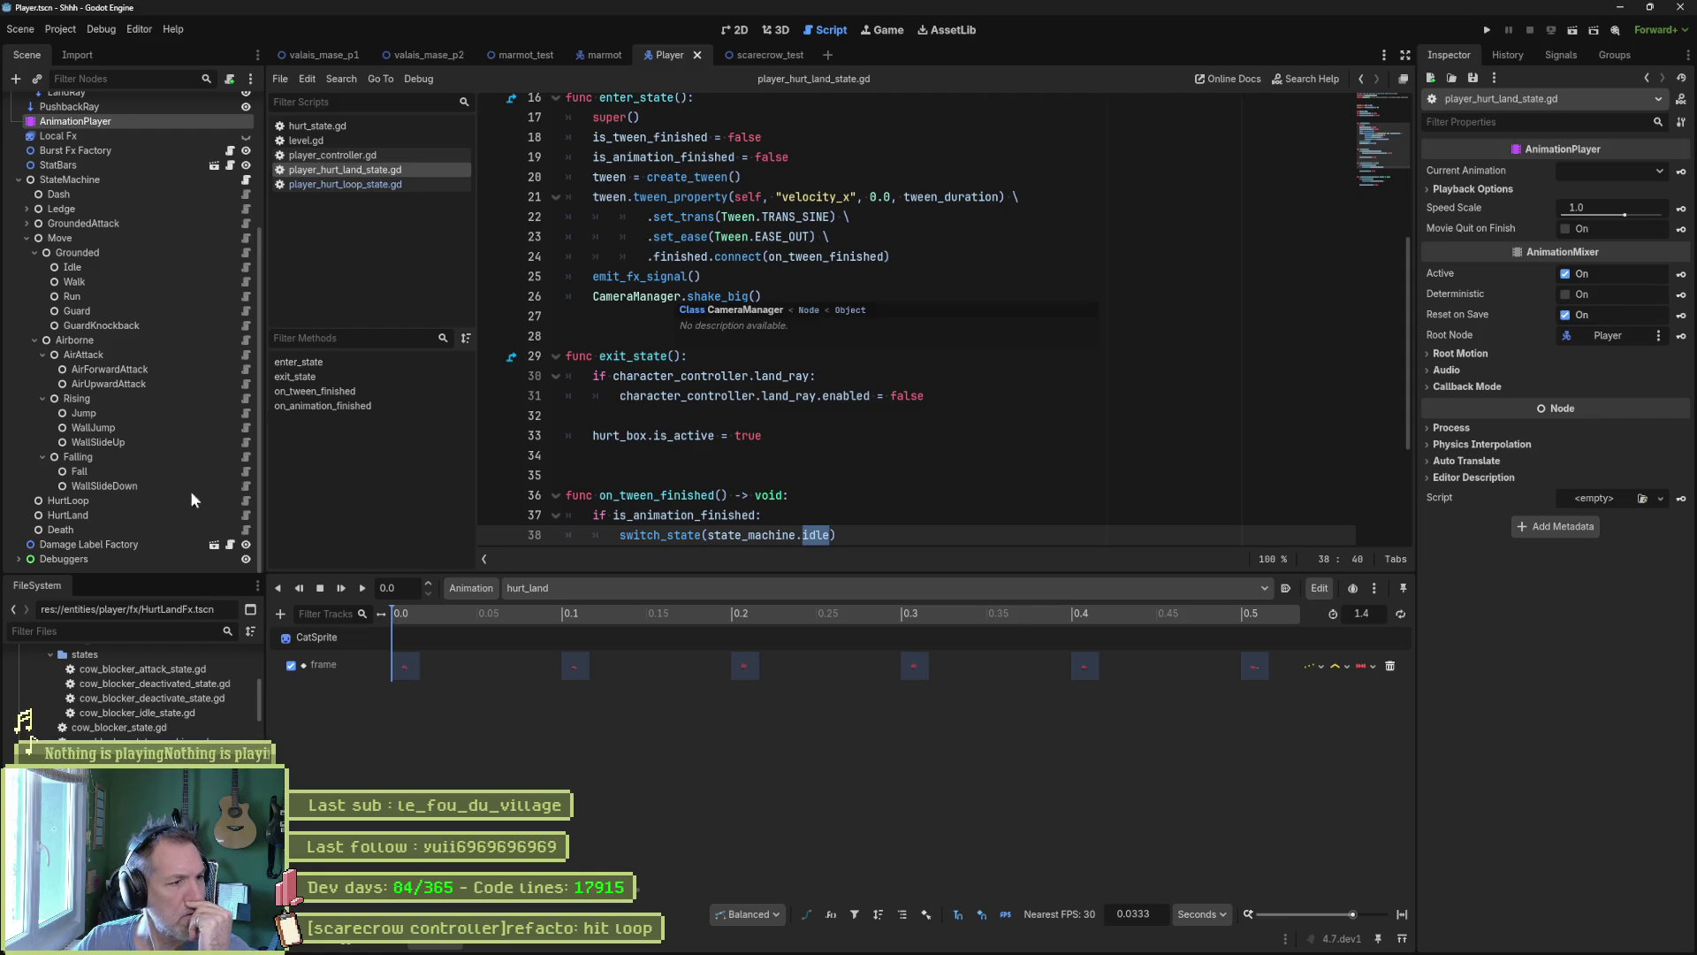
{"action": "left_click", "coordinate": [244, 501]}
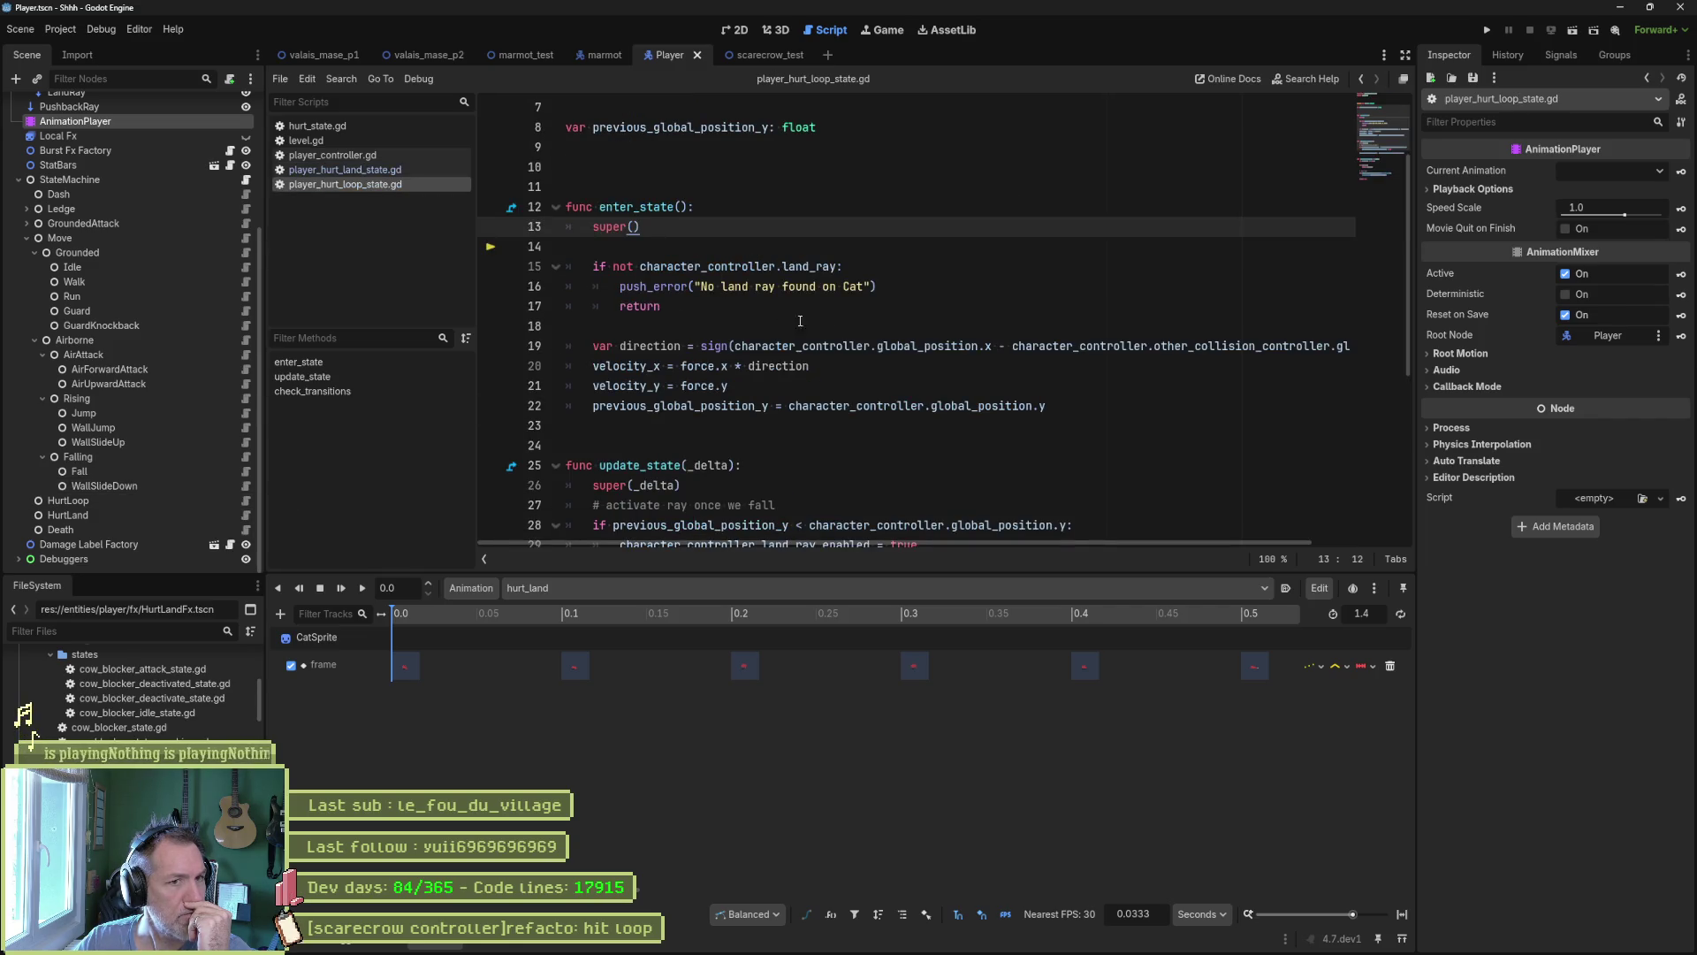
{"action": "scroll", "coordinate": [1358, 152], "scroll_direction": "up", "scroll_amount": 2}
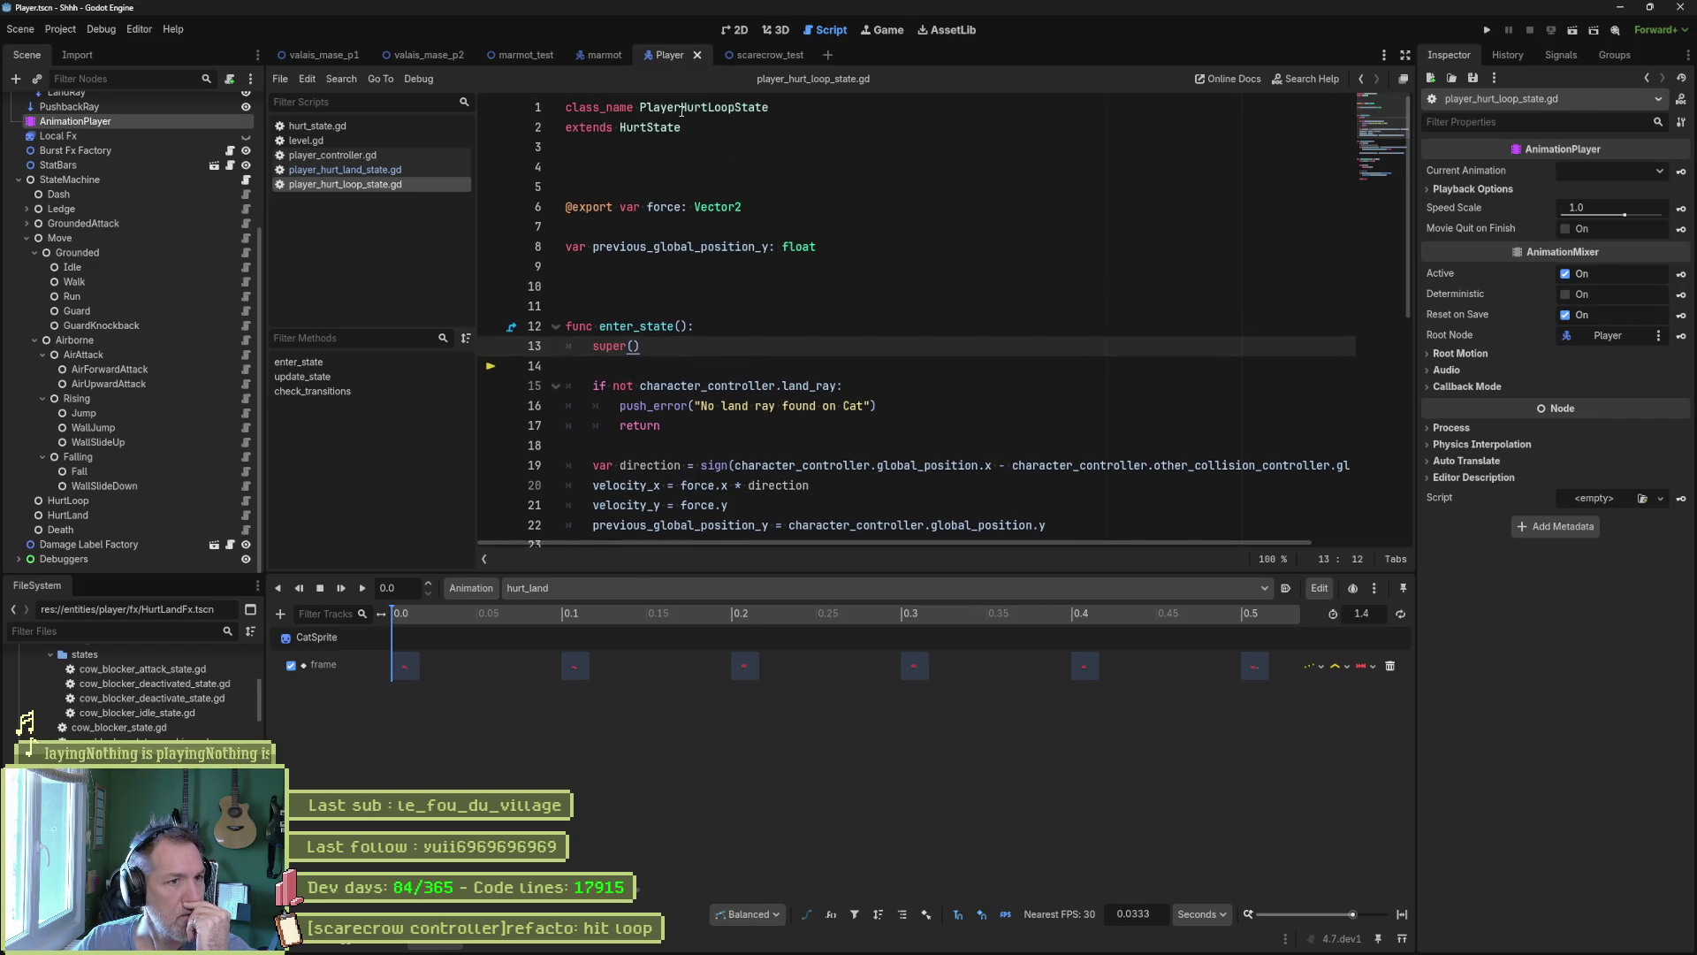
Inspect the parent HurtState script, then reopen player_hurt_land_state.gd.
{"action": "double_click", "coordinate": [665, 129]}
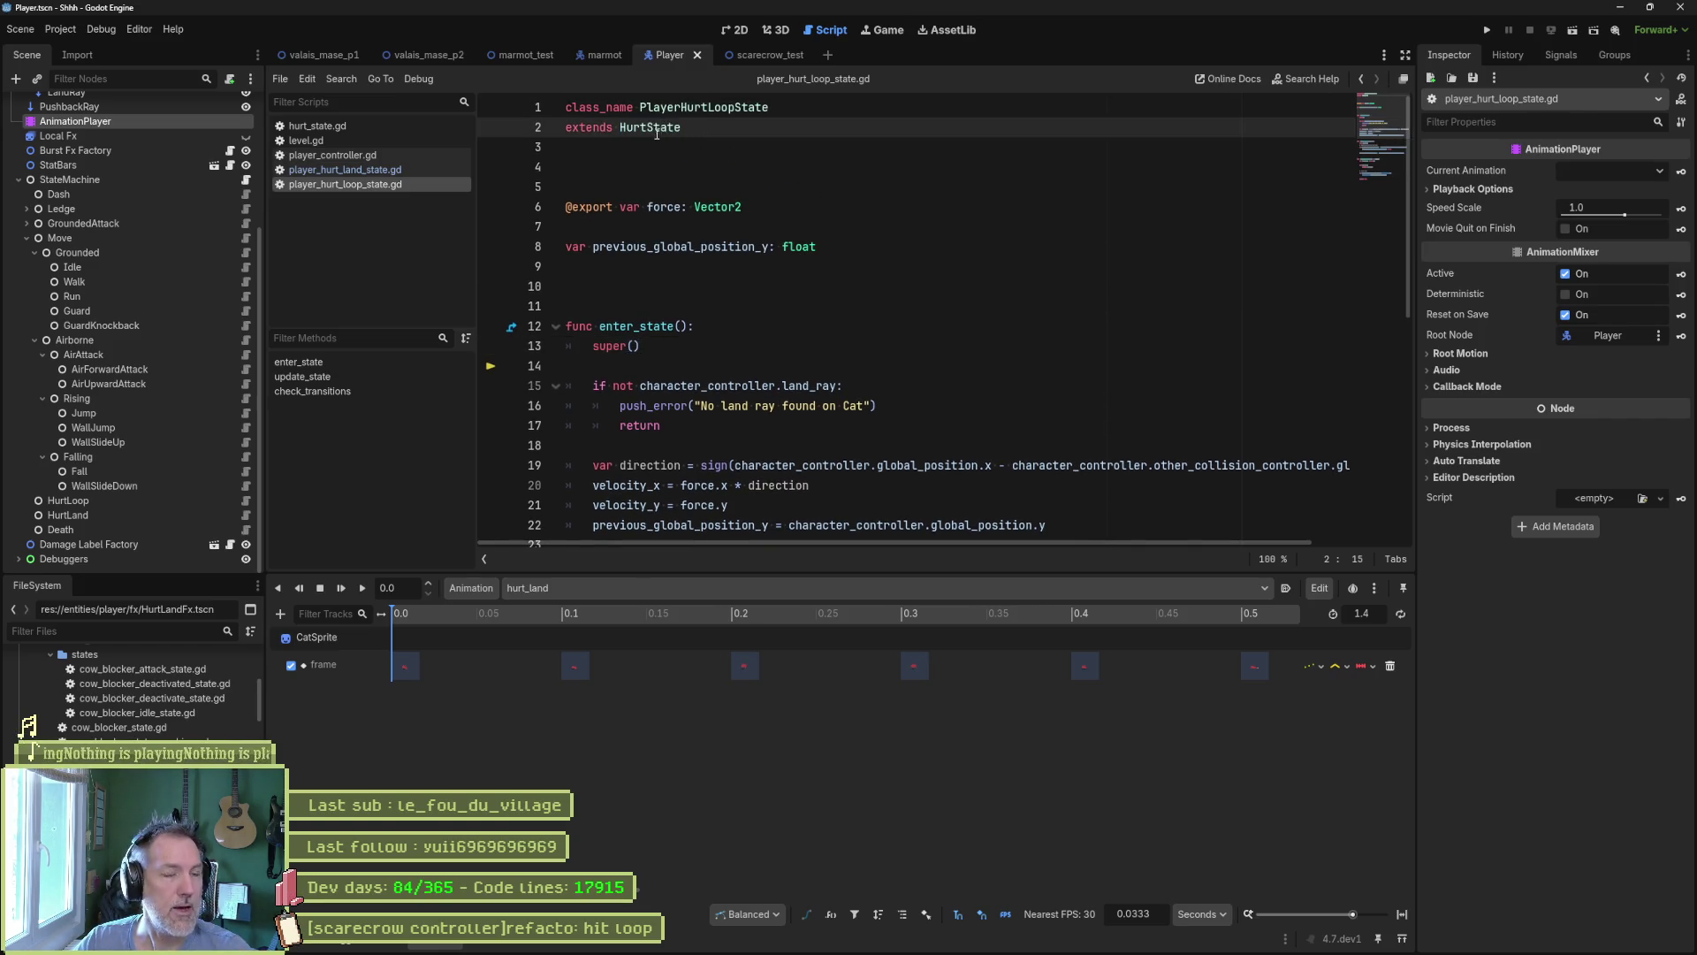
{"action": "left_click", "coordinate": [657, 131], "text": "ctrl"}
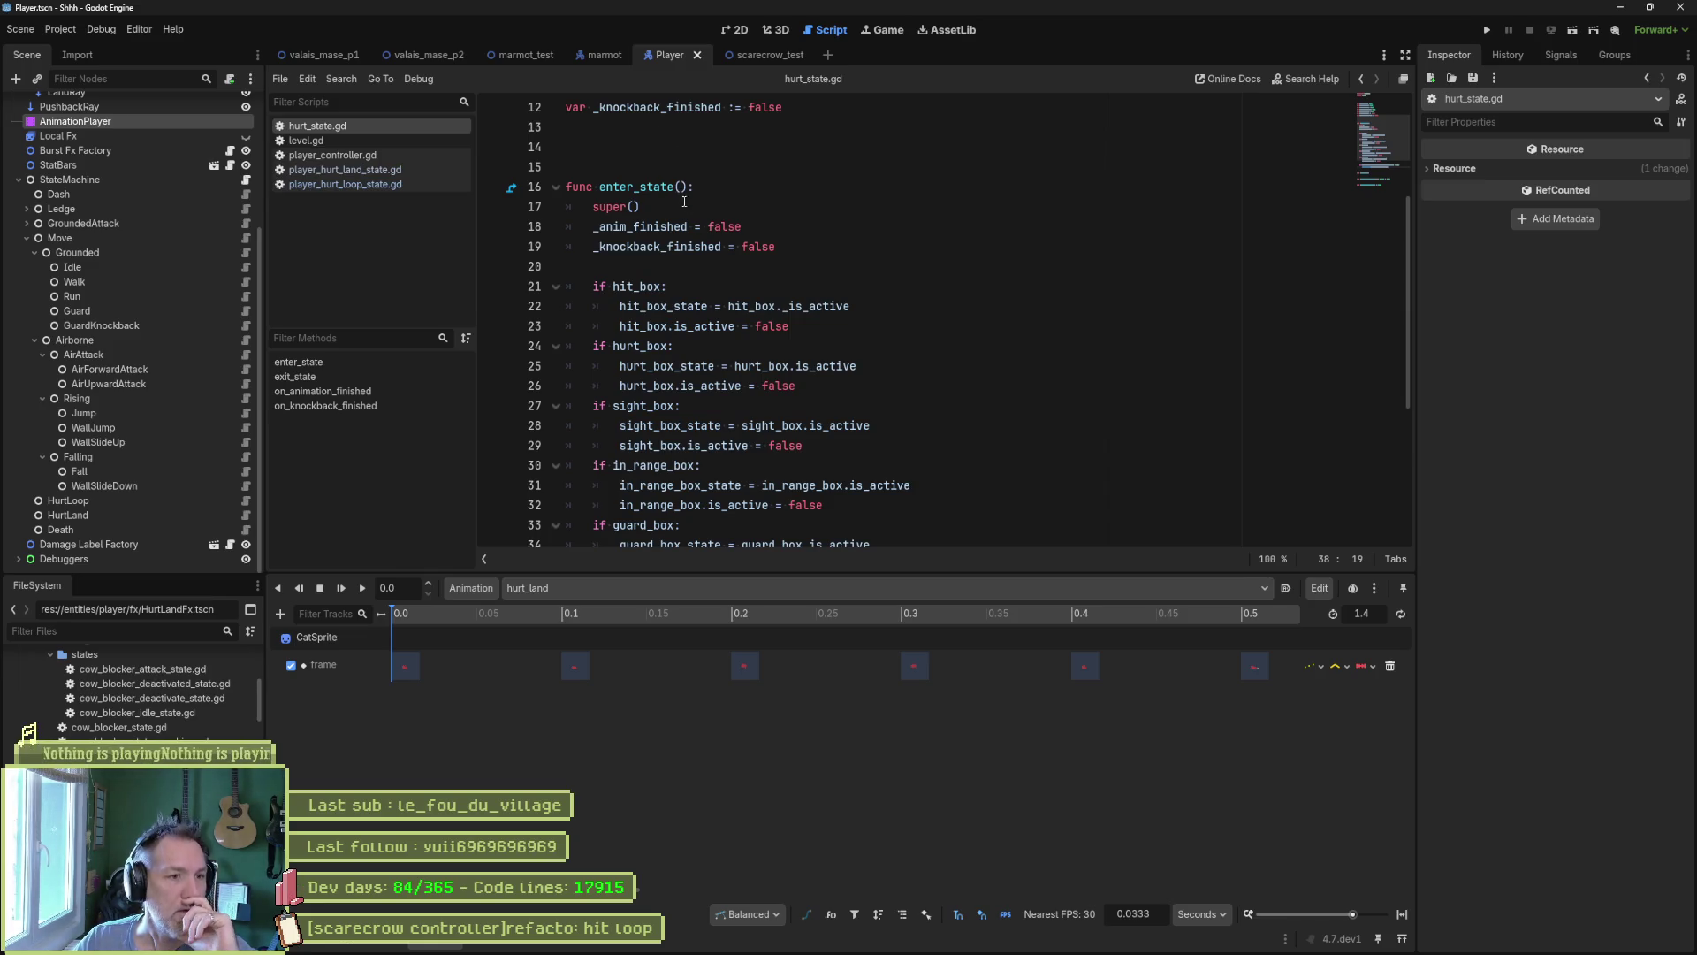
{"action": "scroll", "coordinate": [732, 267], "scroll_direction": "down", "scroll_amount": 5}
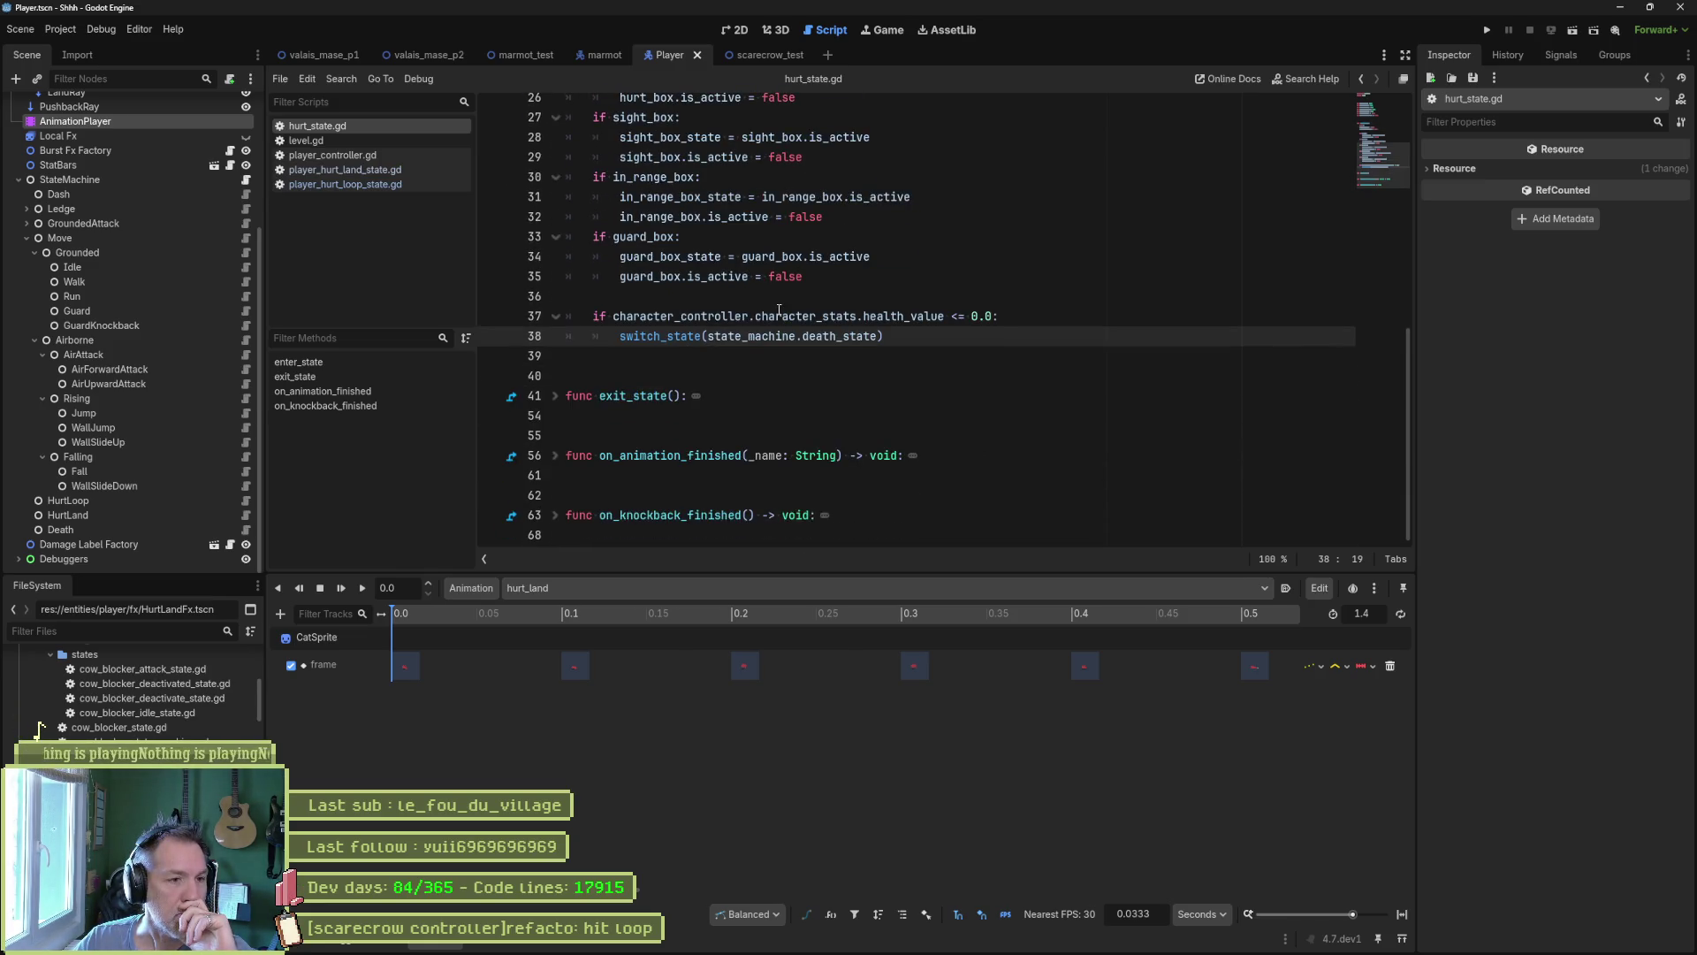
{"action": "left_click", "coordinate": [246, 516]}
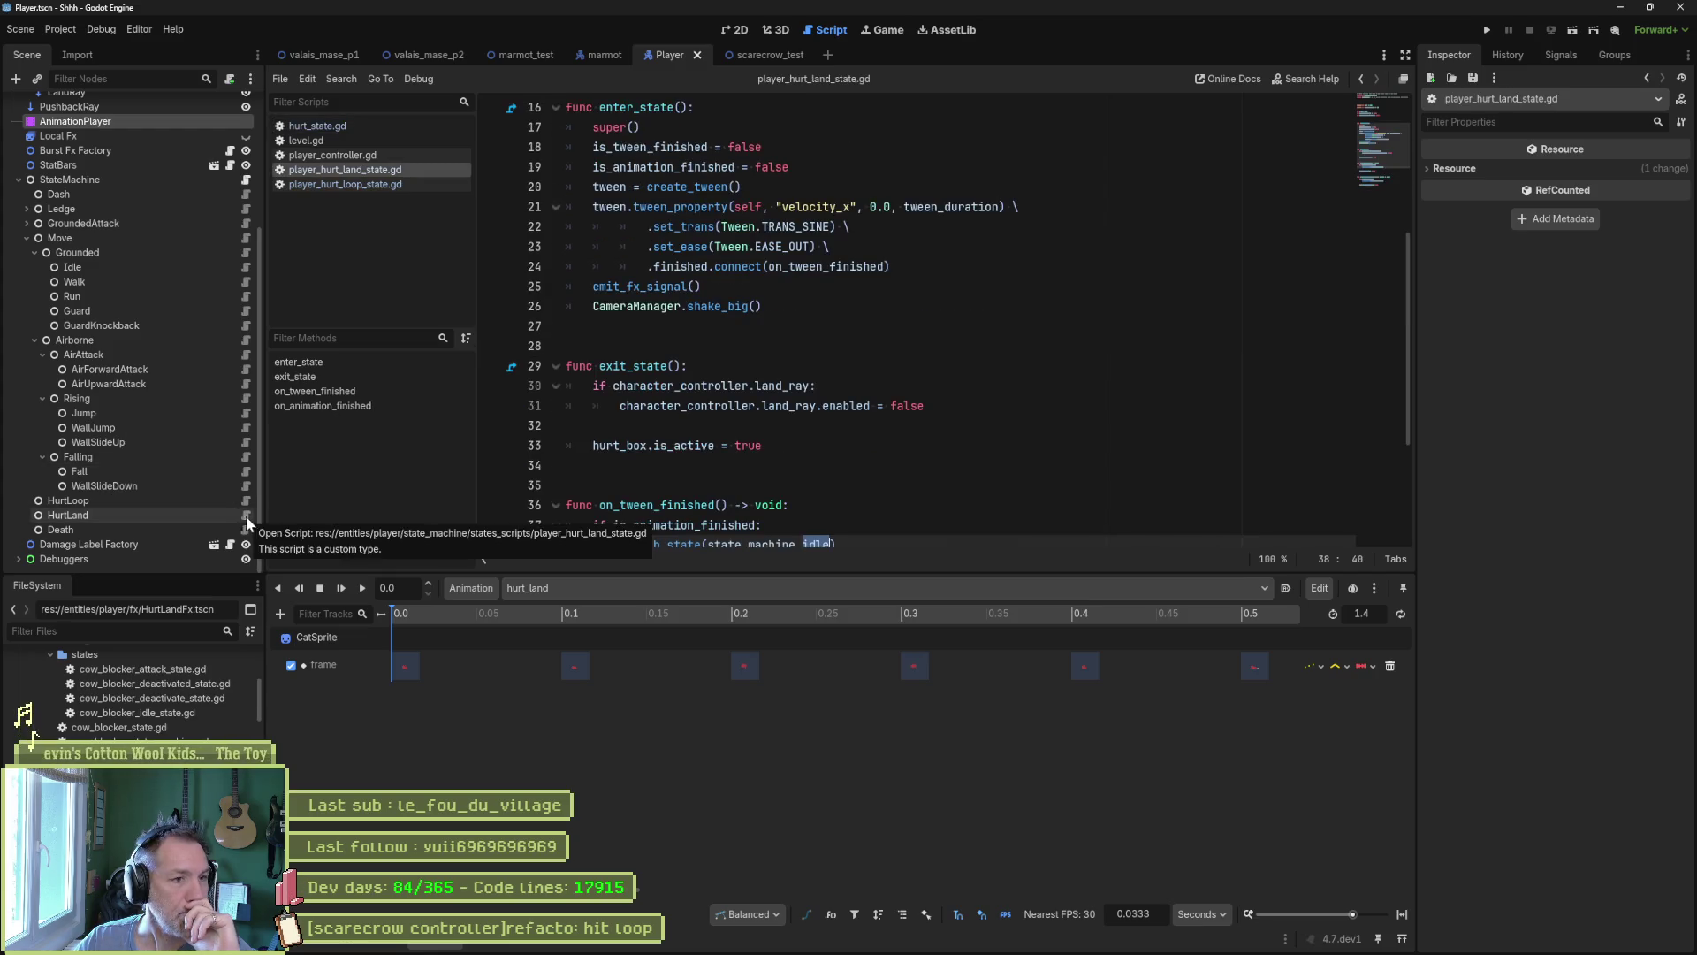
{"action": "scroll", "coordinate": [653, 223], "scroll_direction": "up", "scroll_amount": 2}
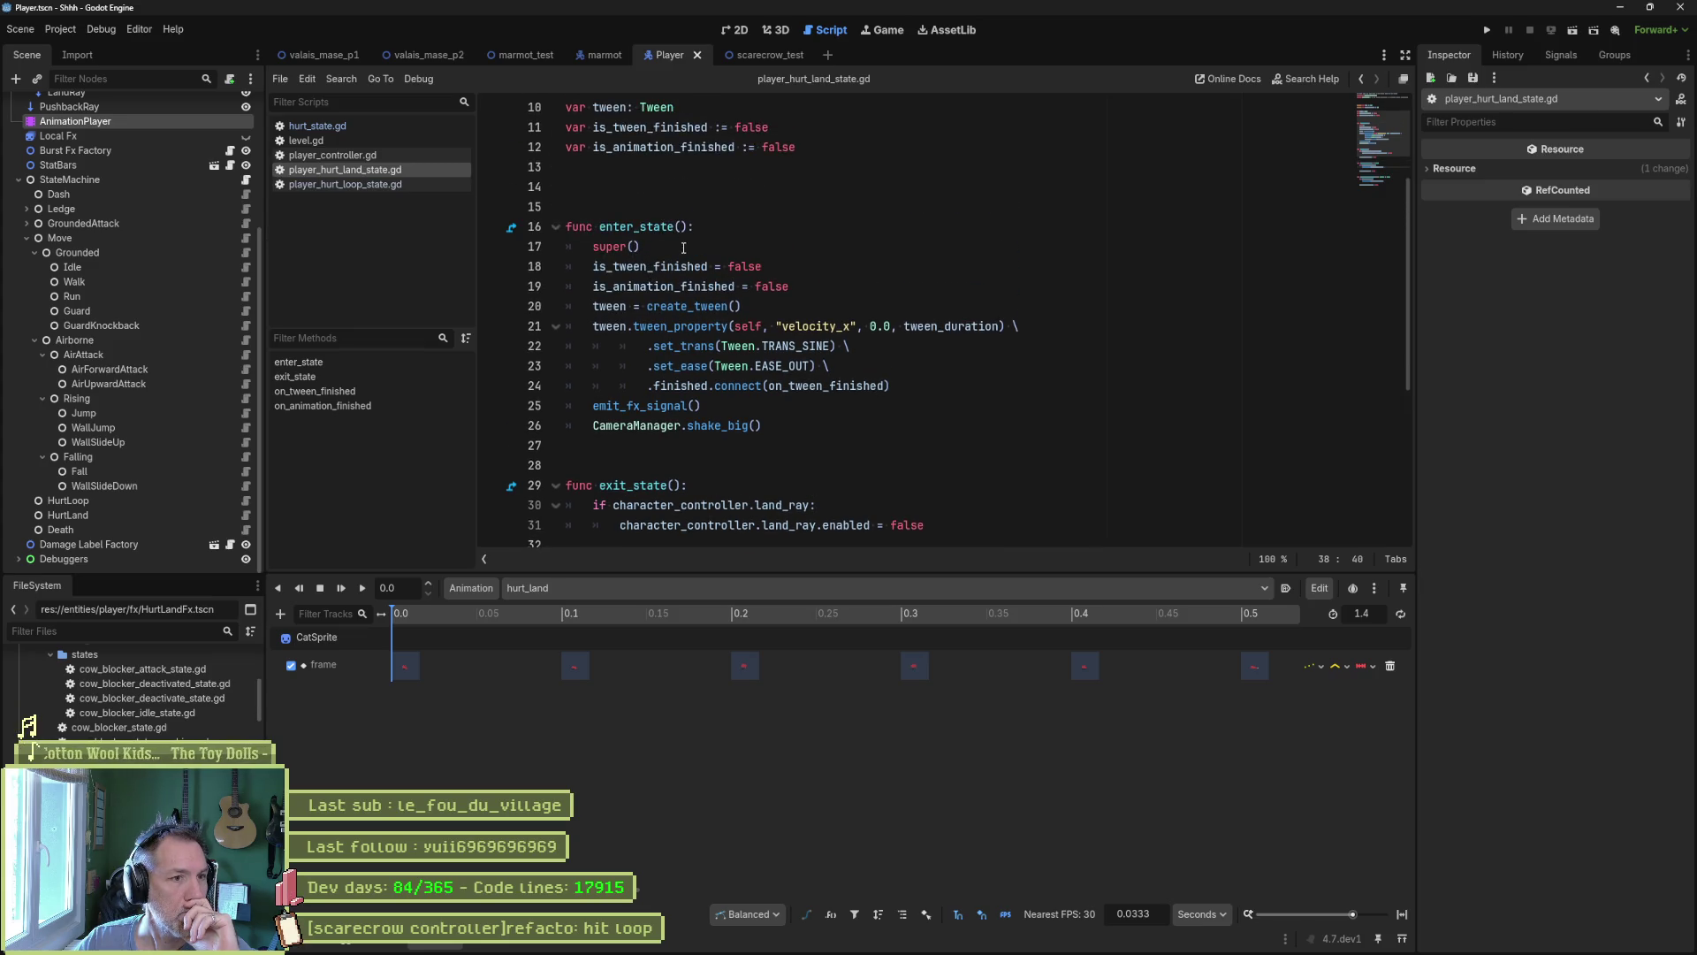
Add 'hurt_box.is_active = false' after line 19 in enter_state using autocomplete.
{"action": "left_click", "coordinate": [791, 288]}
{"action": "key", "text": "Return"}
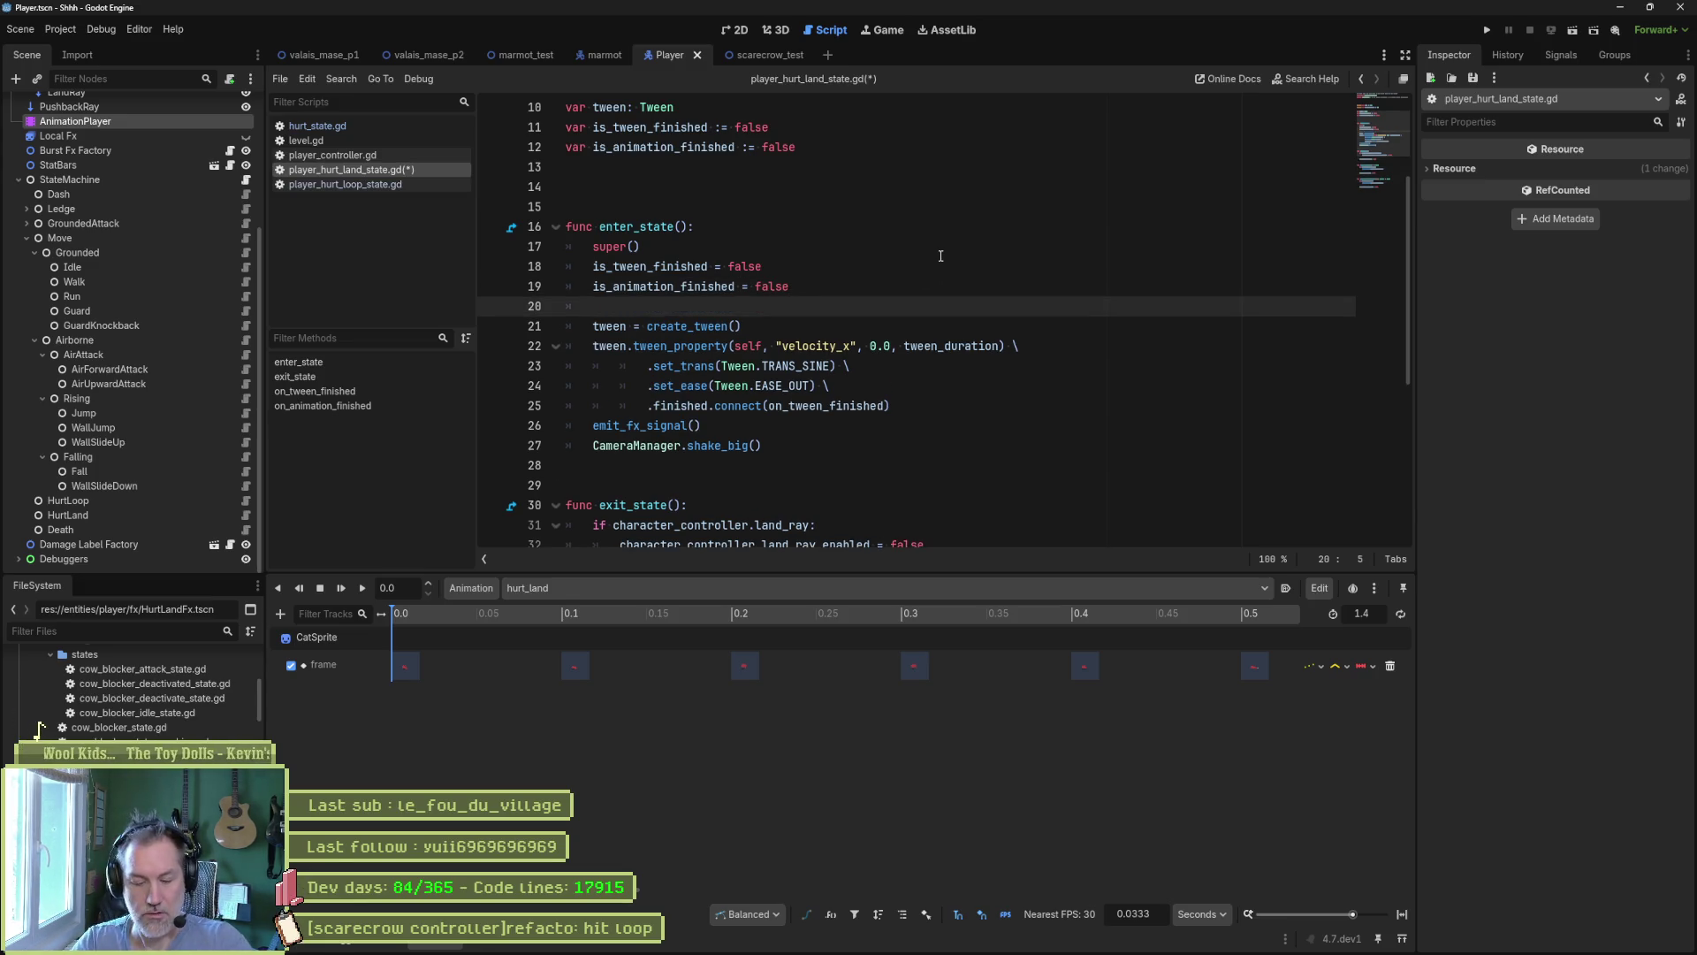
{"action": "type", "text": "hurt"}
{"action": "key", "text": "Return"}
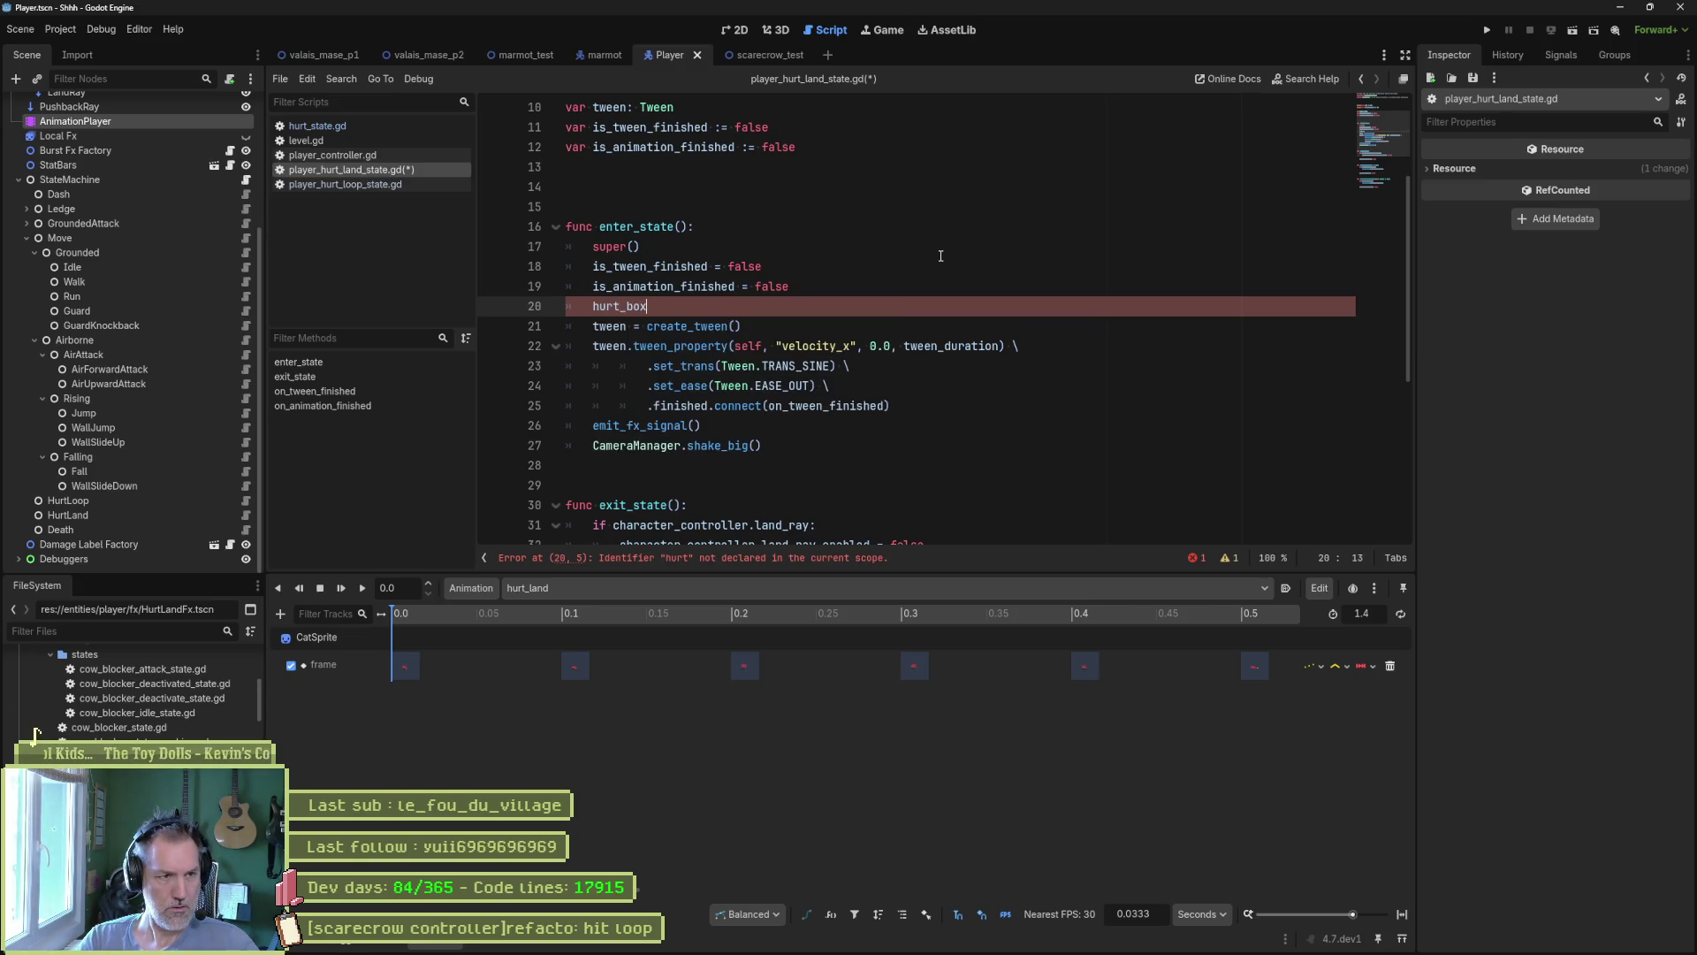
{"action": "type", "text": ".is_a"}
{"action": "key", "text": "Return"}
{"action": "type", "text": "j= false"}
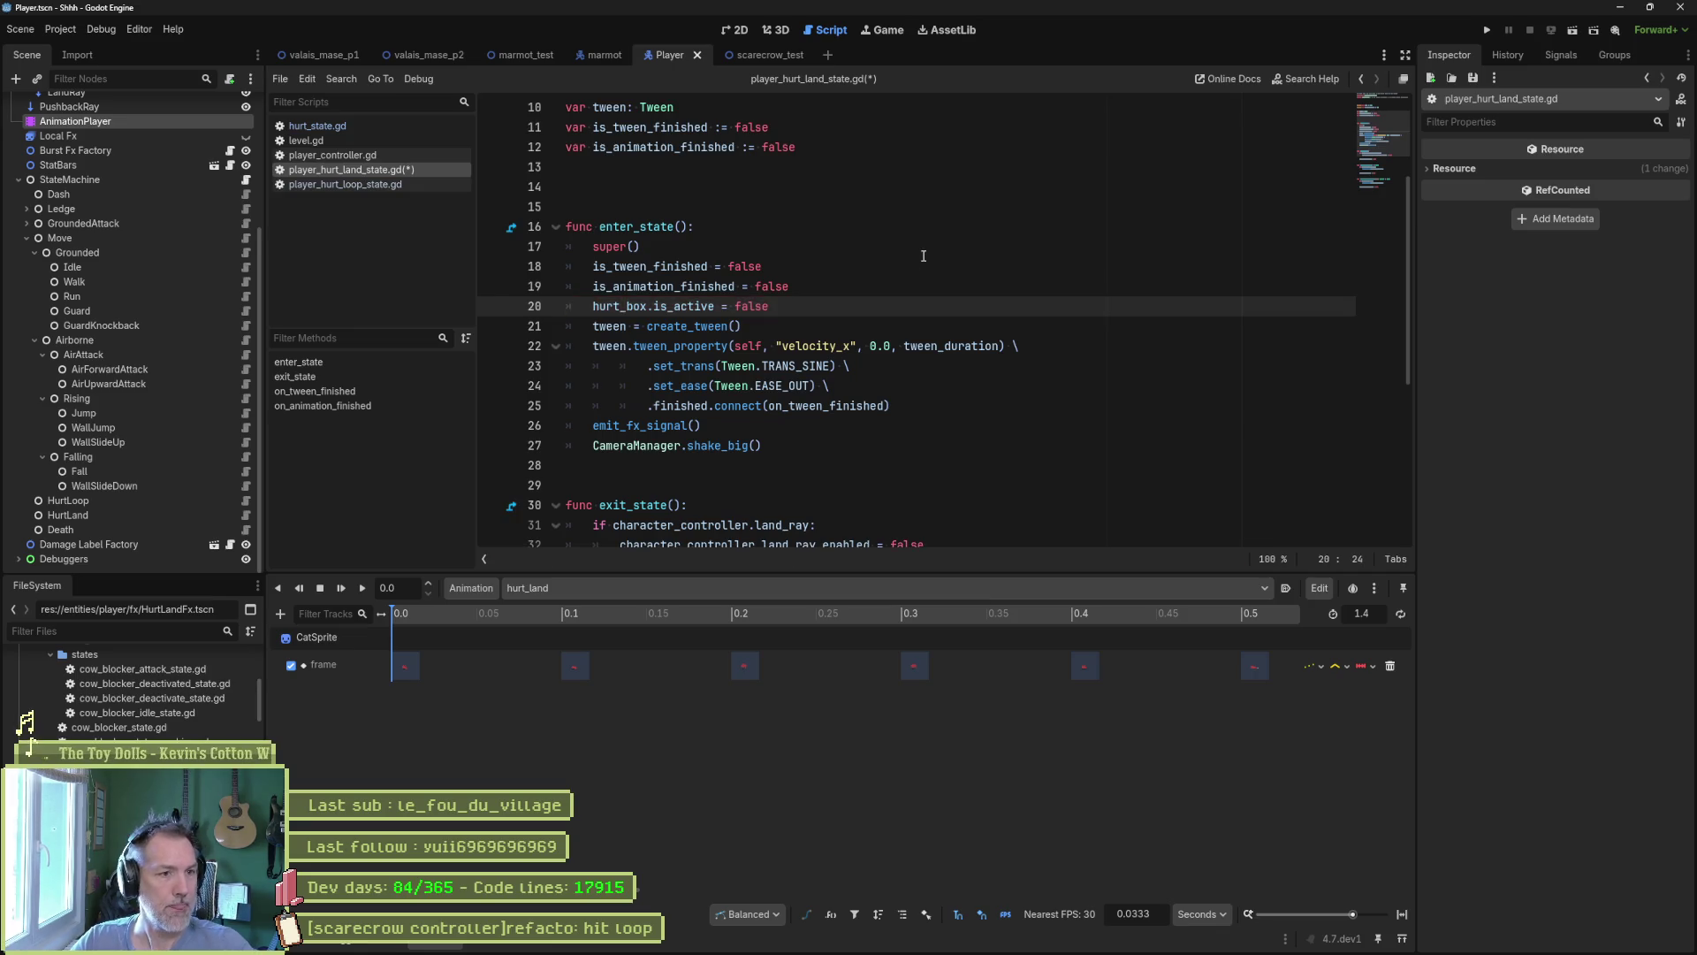
Check the hurt_box reference on line 34 and save the script.
{"action": "left_click_drag", "start_coordinate": [941, 306], "coordinate": [940, 286]}
{"action": "scroll", "coordinate": [820, 375], "scroll_direction": "down", "scroll_amount": 3}
{"action": "scroll", "coordinate": [820, 376], "scroll_direction": "down", "scroll_amount": 1}
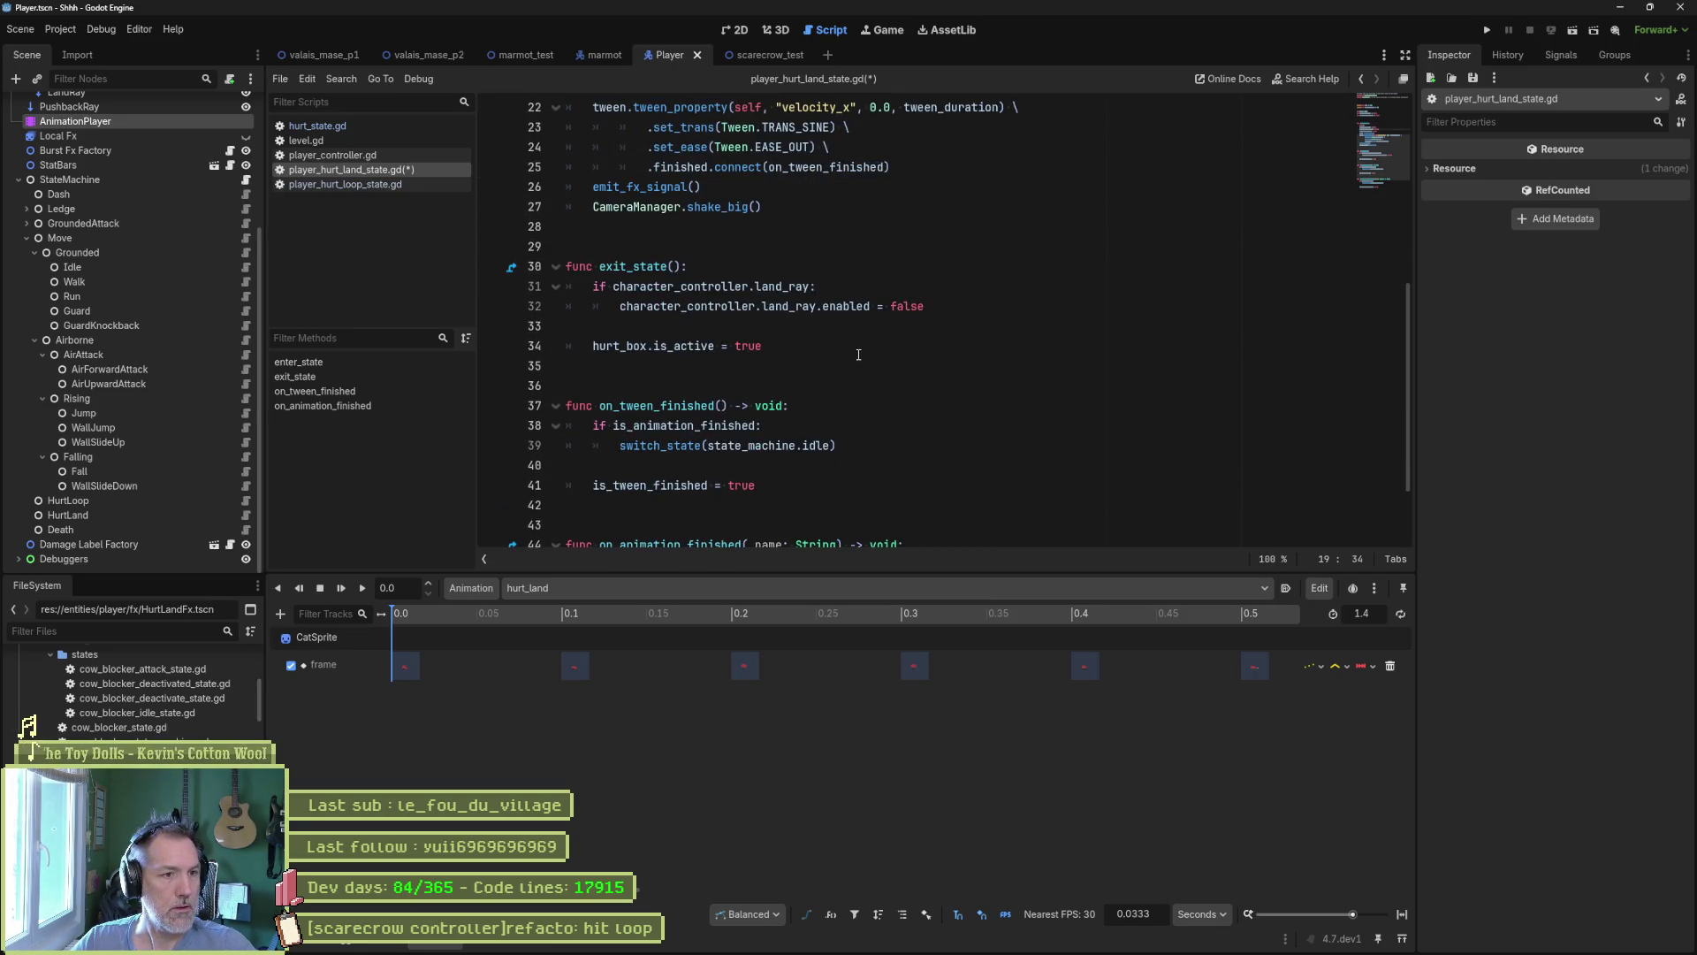
{"action": "double_click", "coordinate": [619, 345]}
{"action": "scroll", "coordinate": [885, 276], "scroll_direction": "up", "scroll_amount": 3}
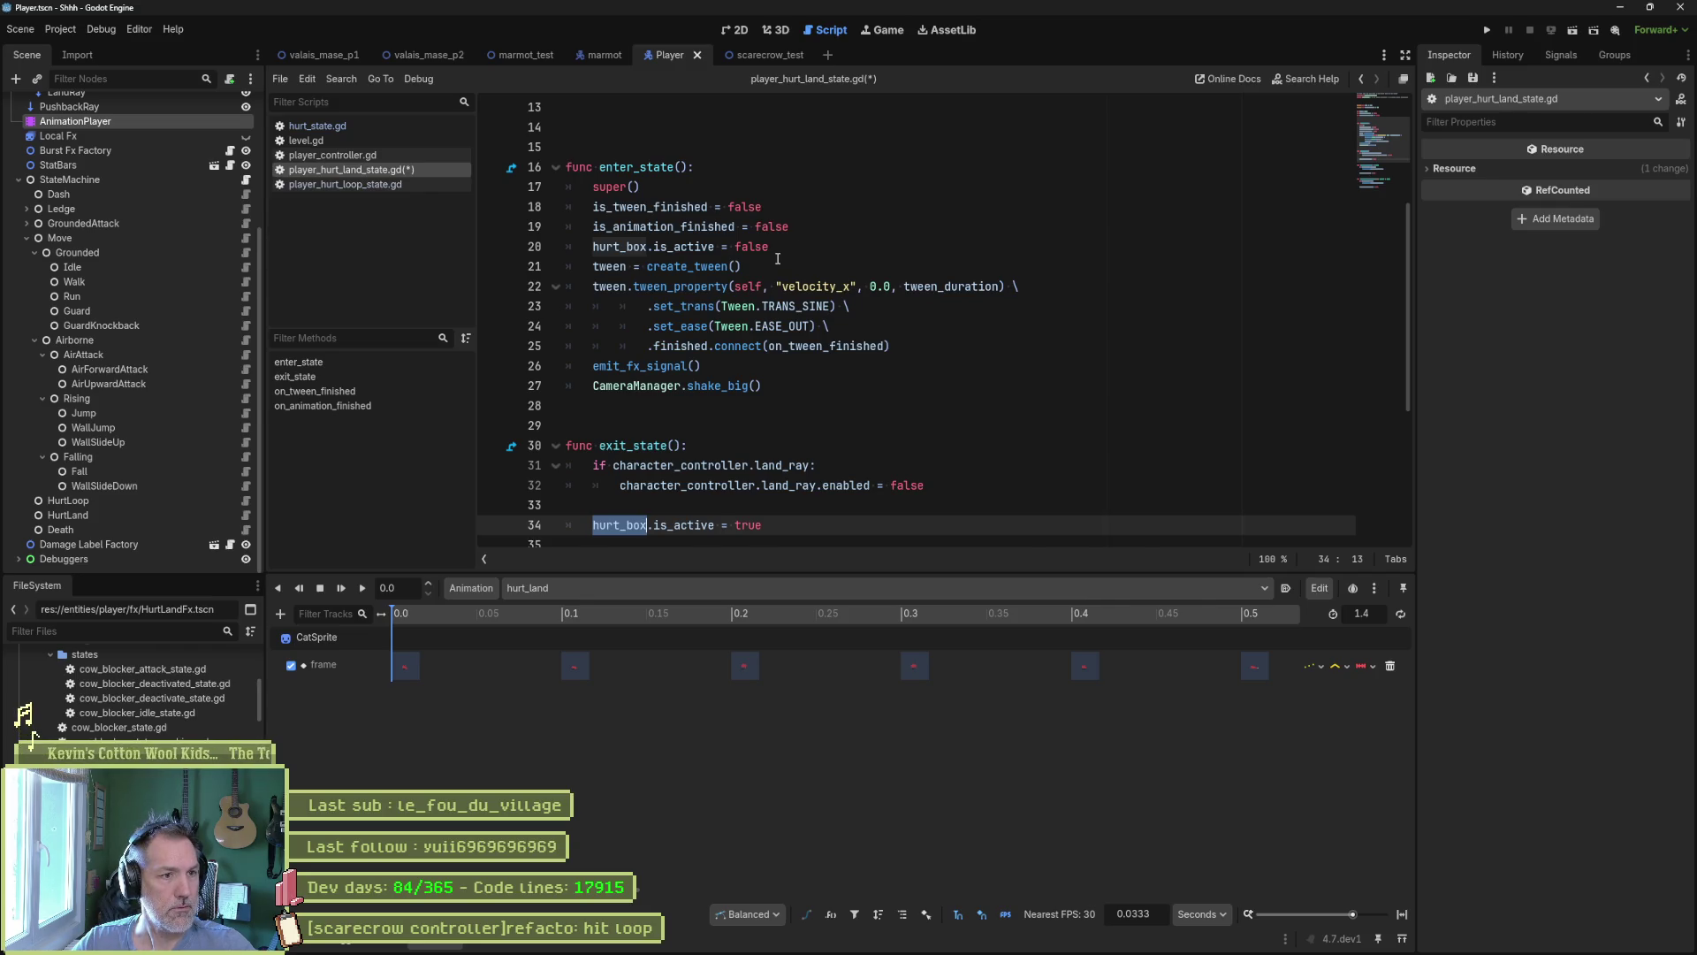
{"action": "key", "text": "ctrl+s"}
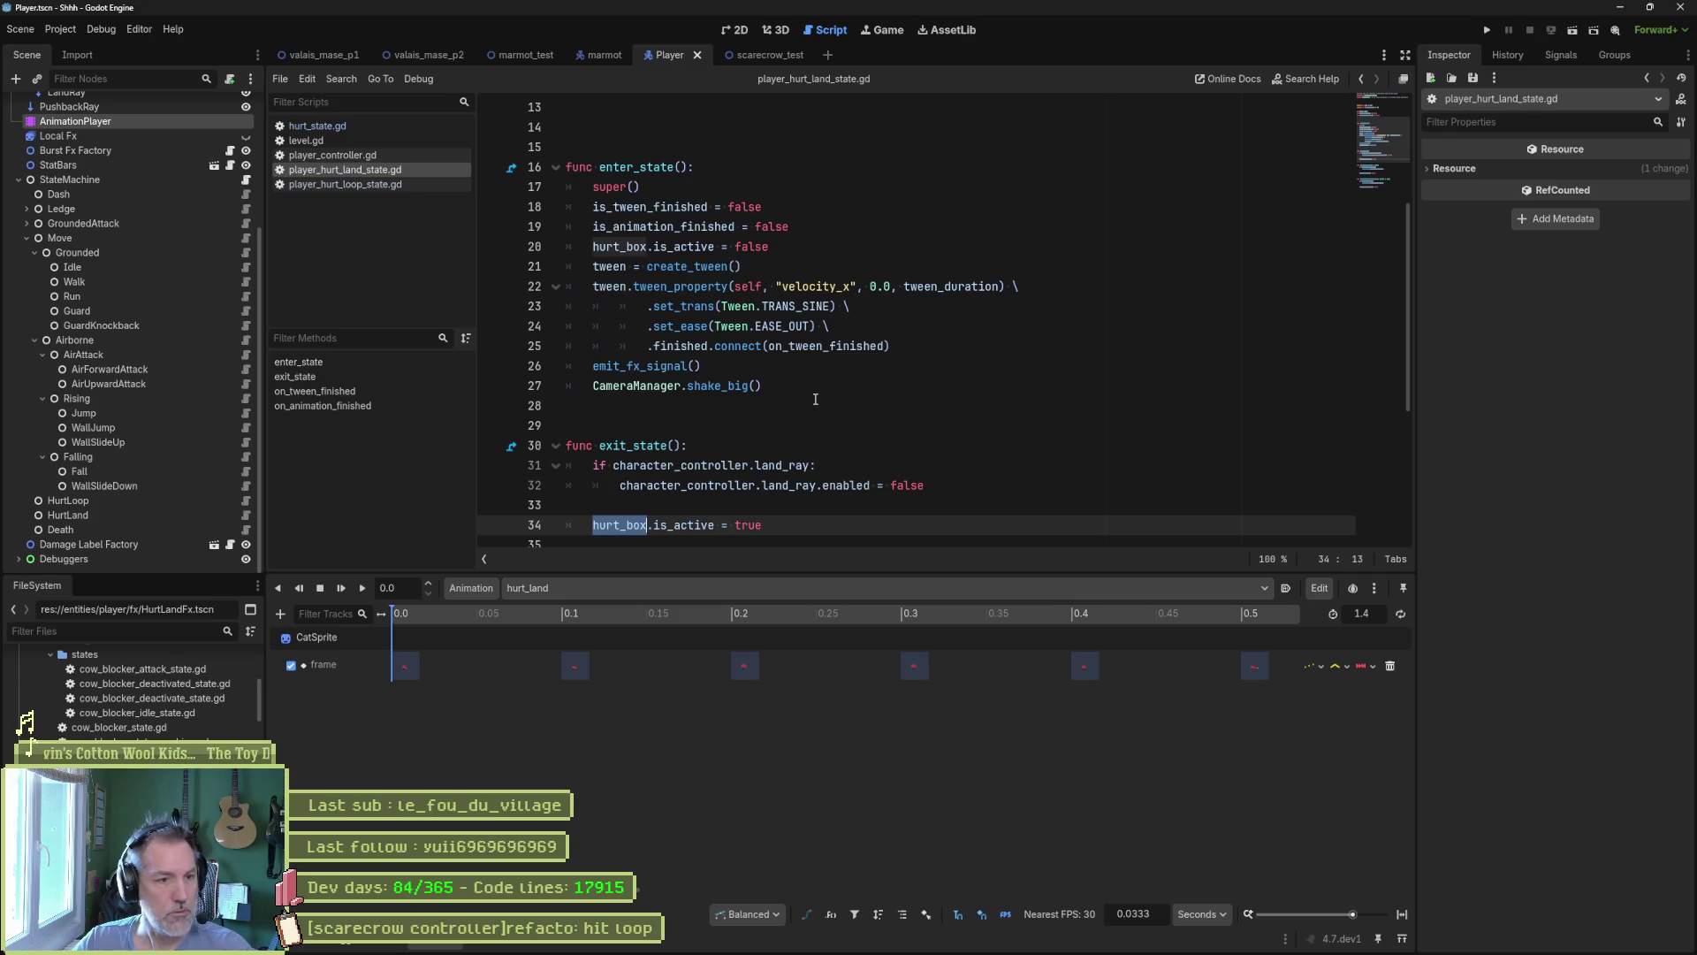
Run the scarecrow_test scene to playtest the hurt-box change, then stop it.
{"action": "key", "text": "F5"}
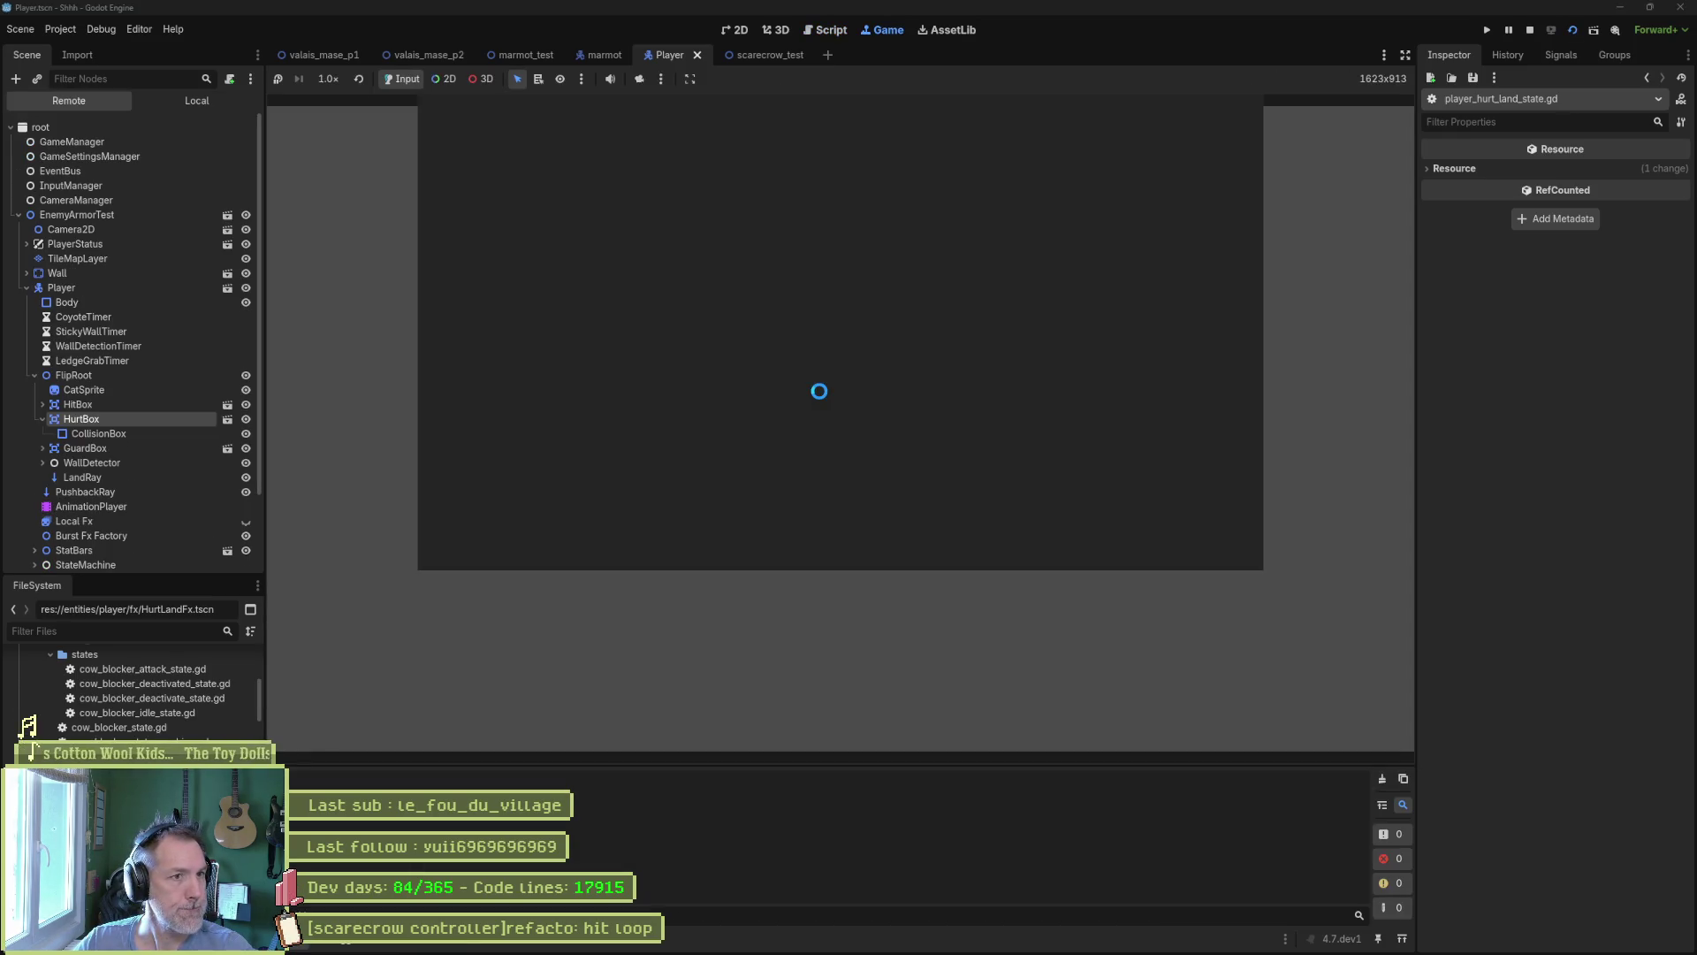
{"action": "left_click", "coordinate": [783, 53]}
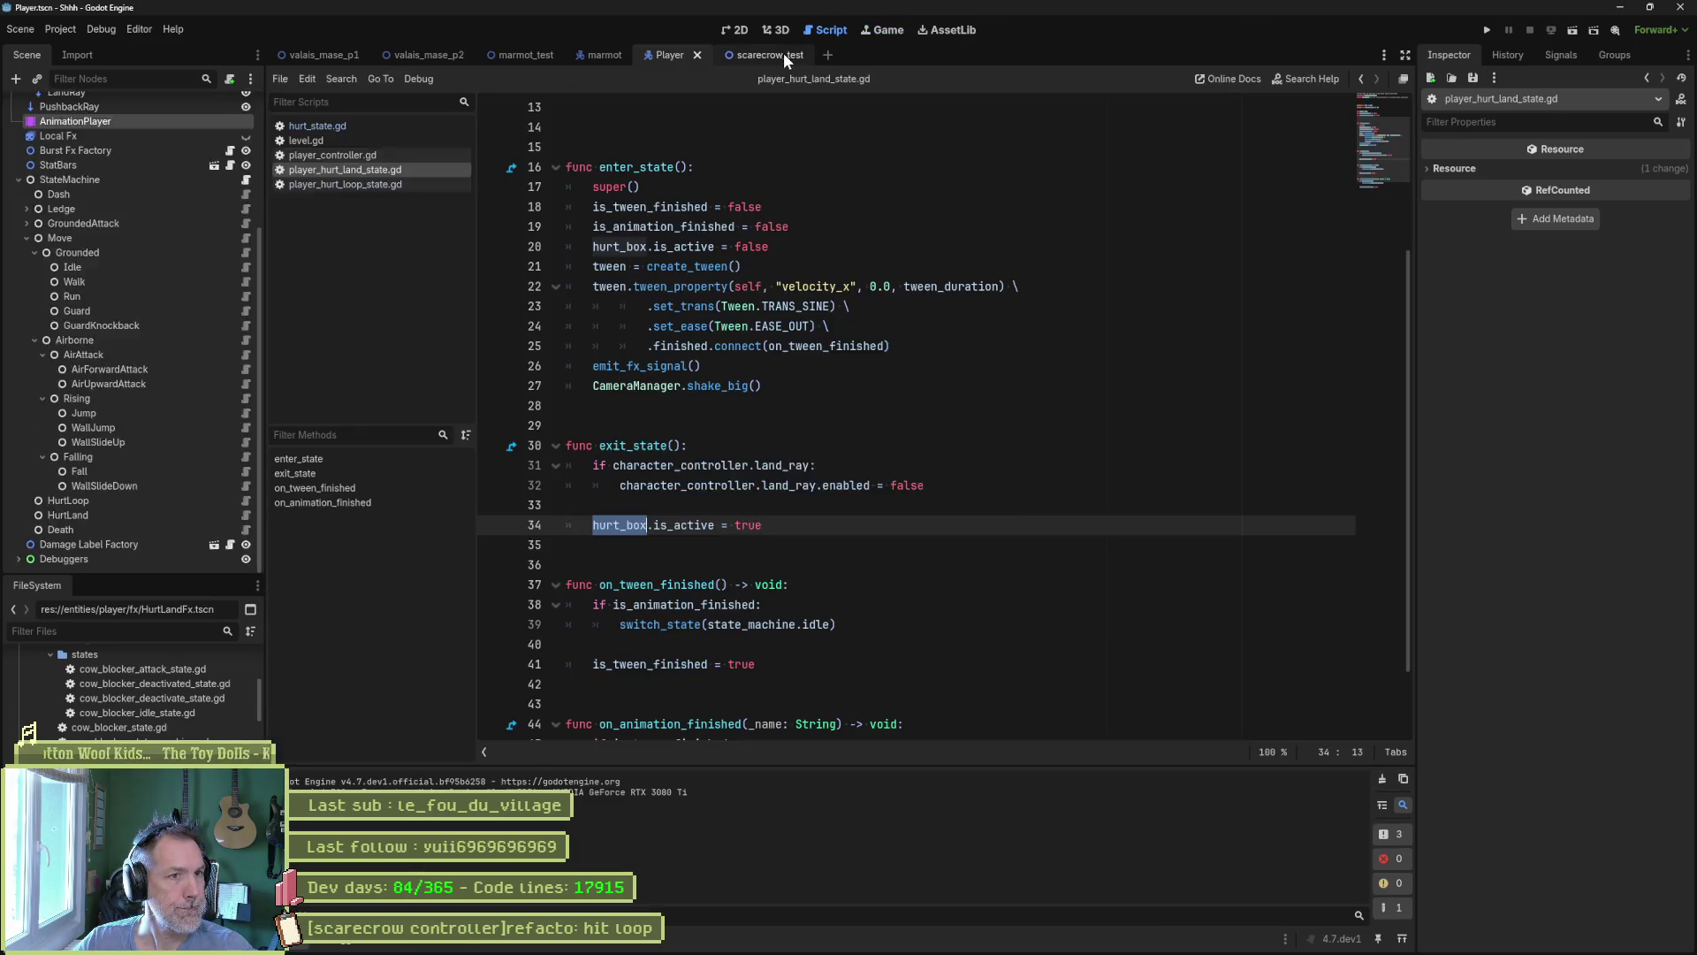
{"action": "key", "text": "F6"}
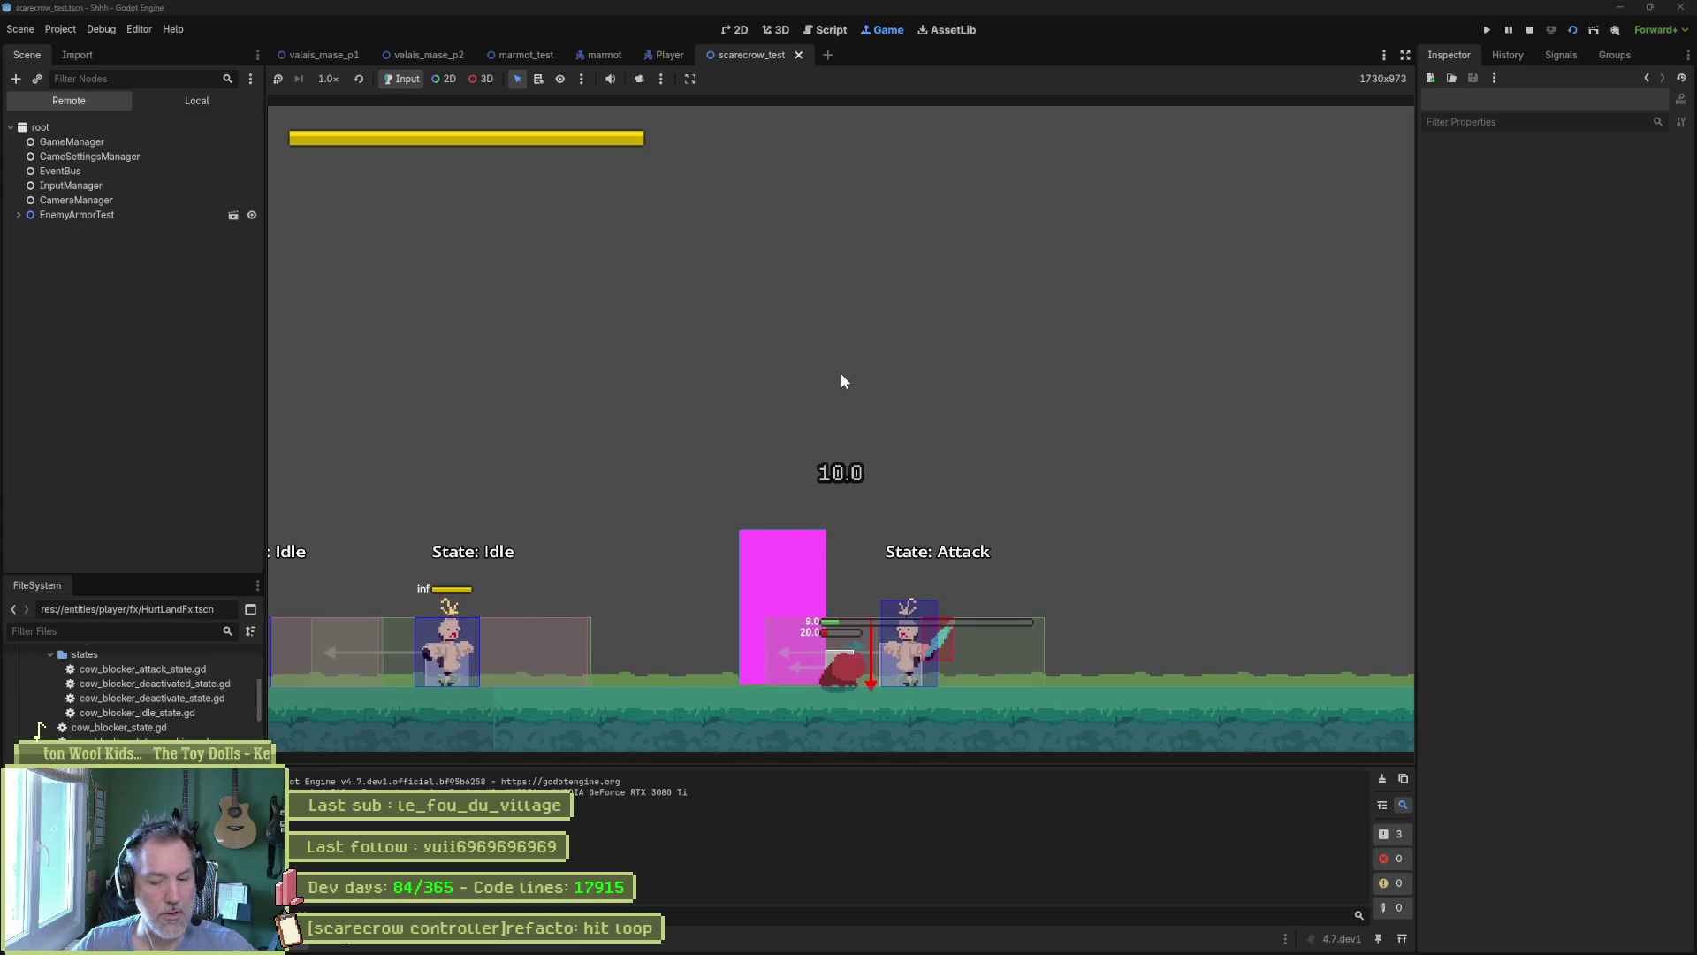
{"action": "key", "text": "F8"}
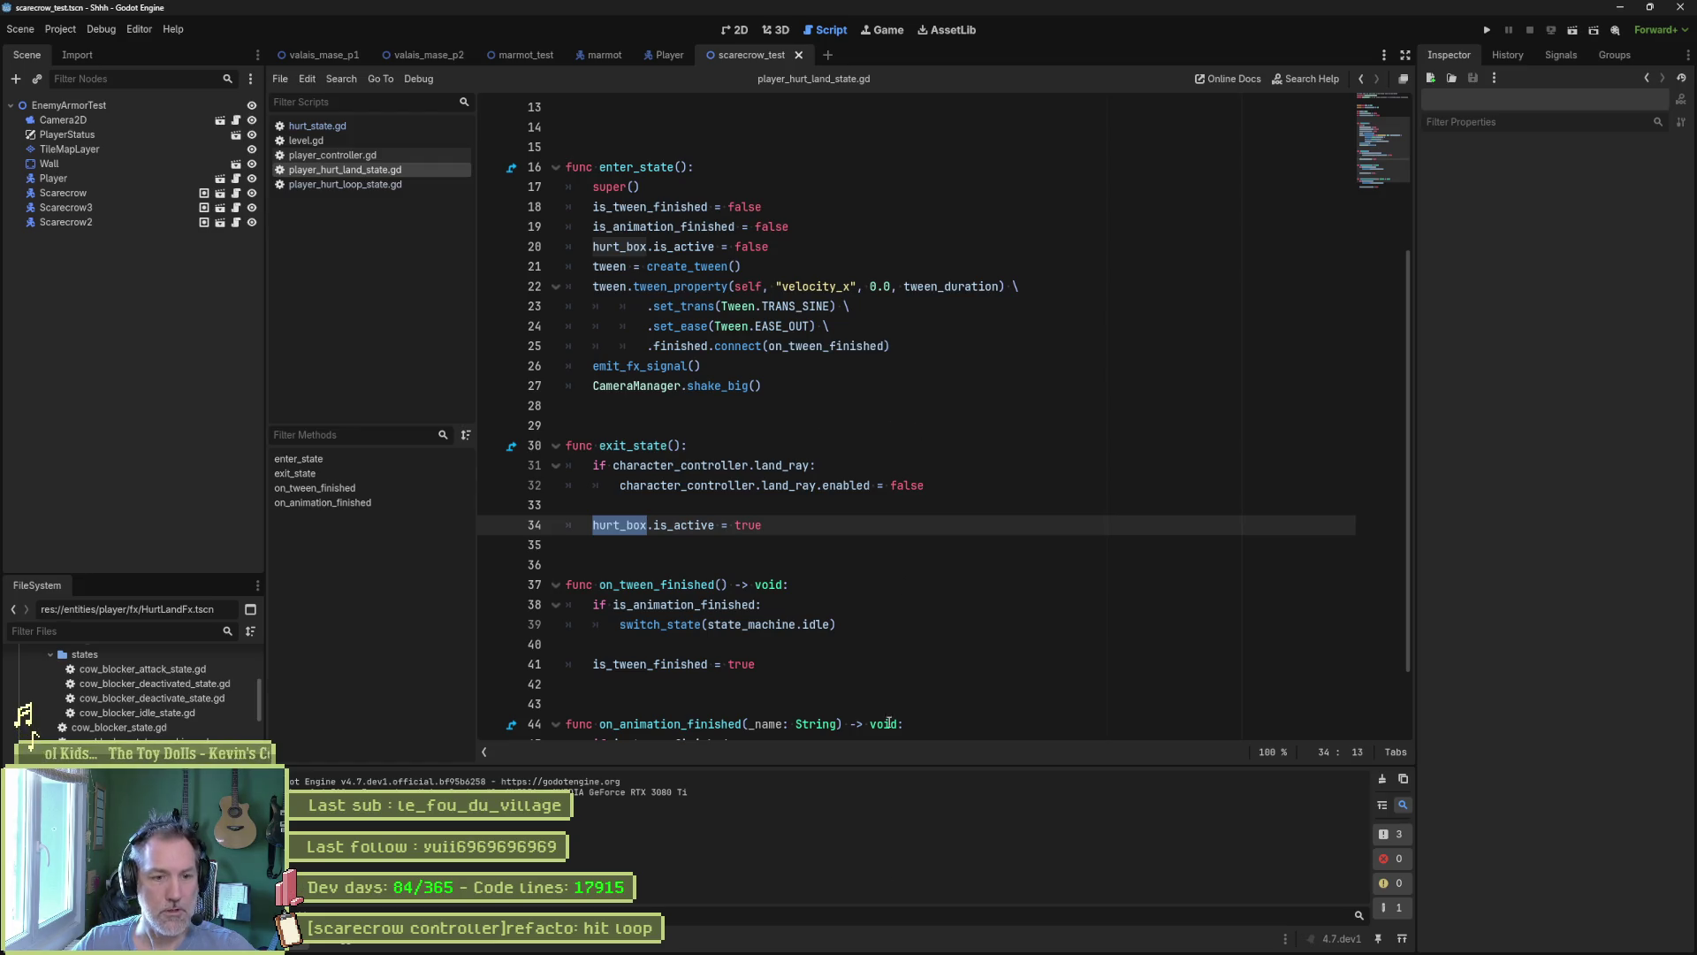
{"action": "left_click", "coordinate": [877, 944]}
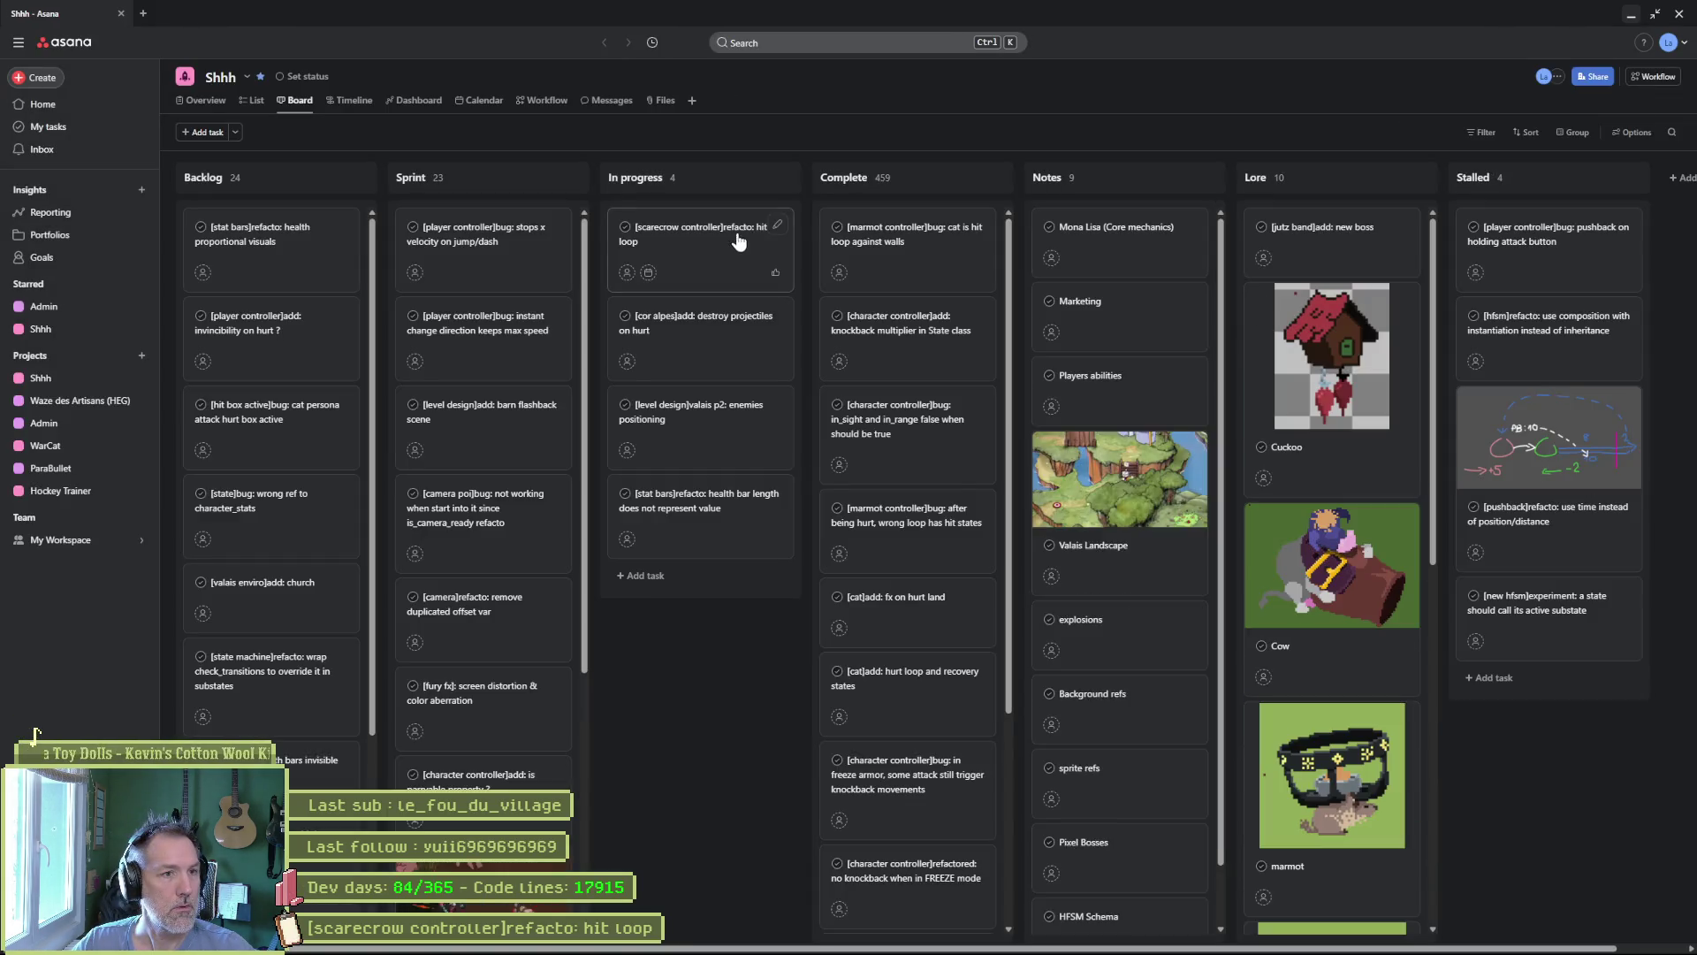
{"action": "left_click", "coordinate": [701, 251]}
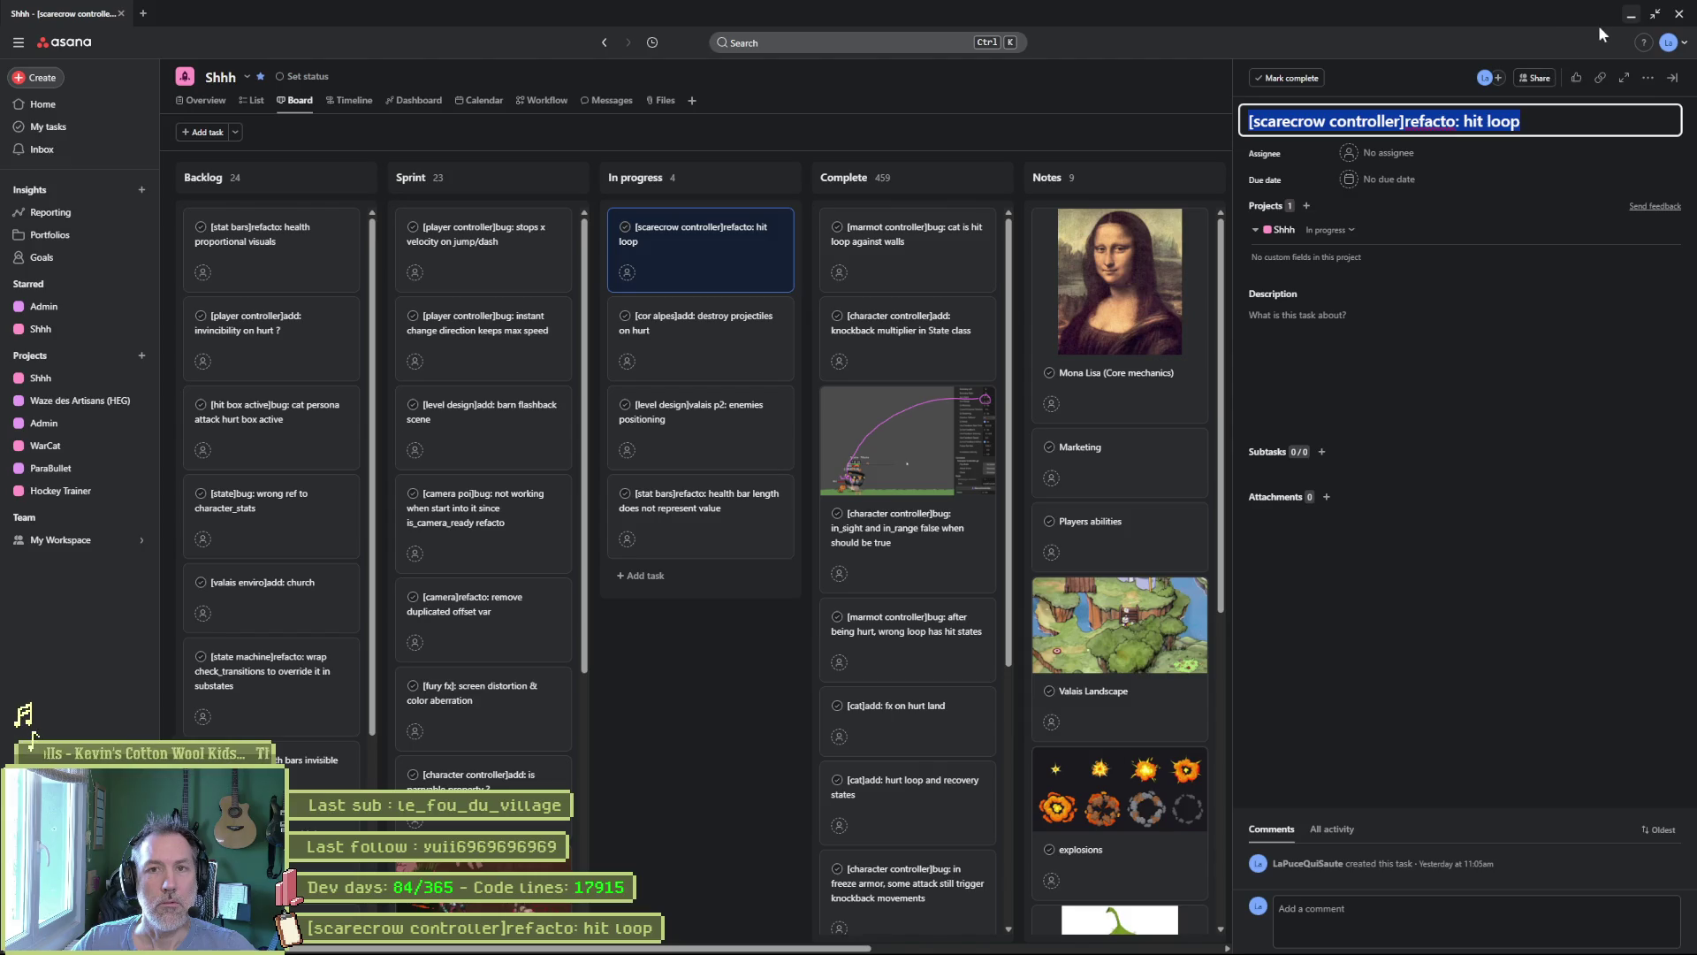
{"action": "left_click", "coordinate": [1632, 18]}
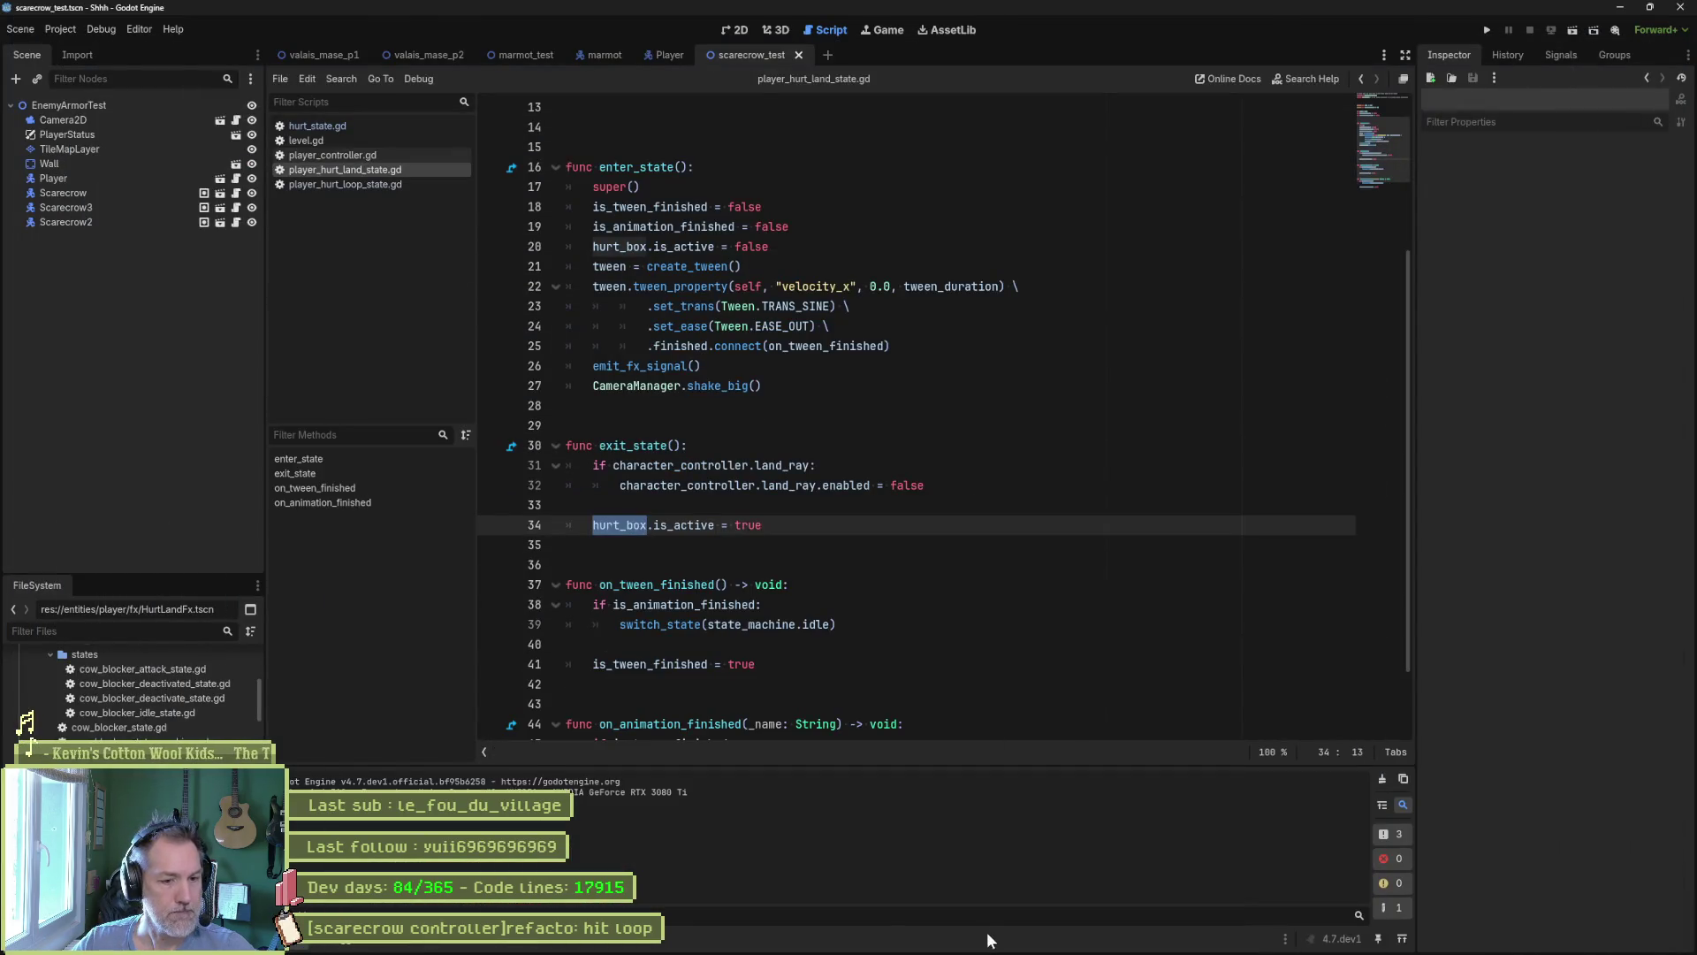
Close Godot's debugging options unchanged, then bring Fork back to the front.
{"action": "left_click", "coordinate": [937, 939]}
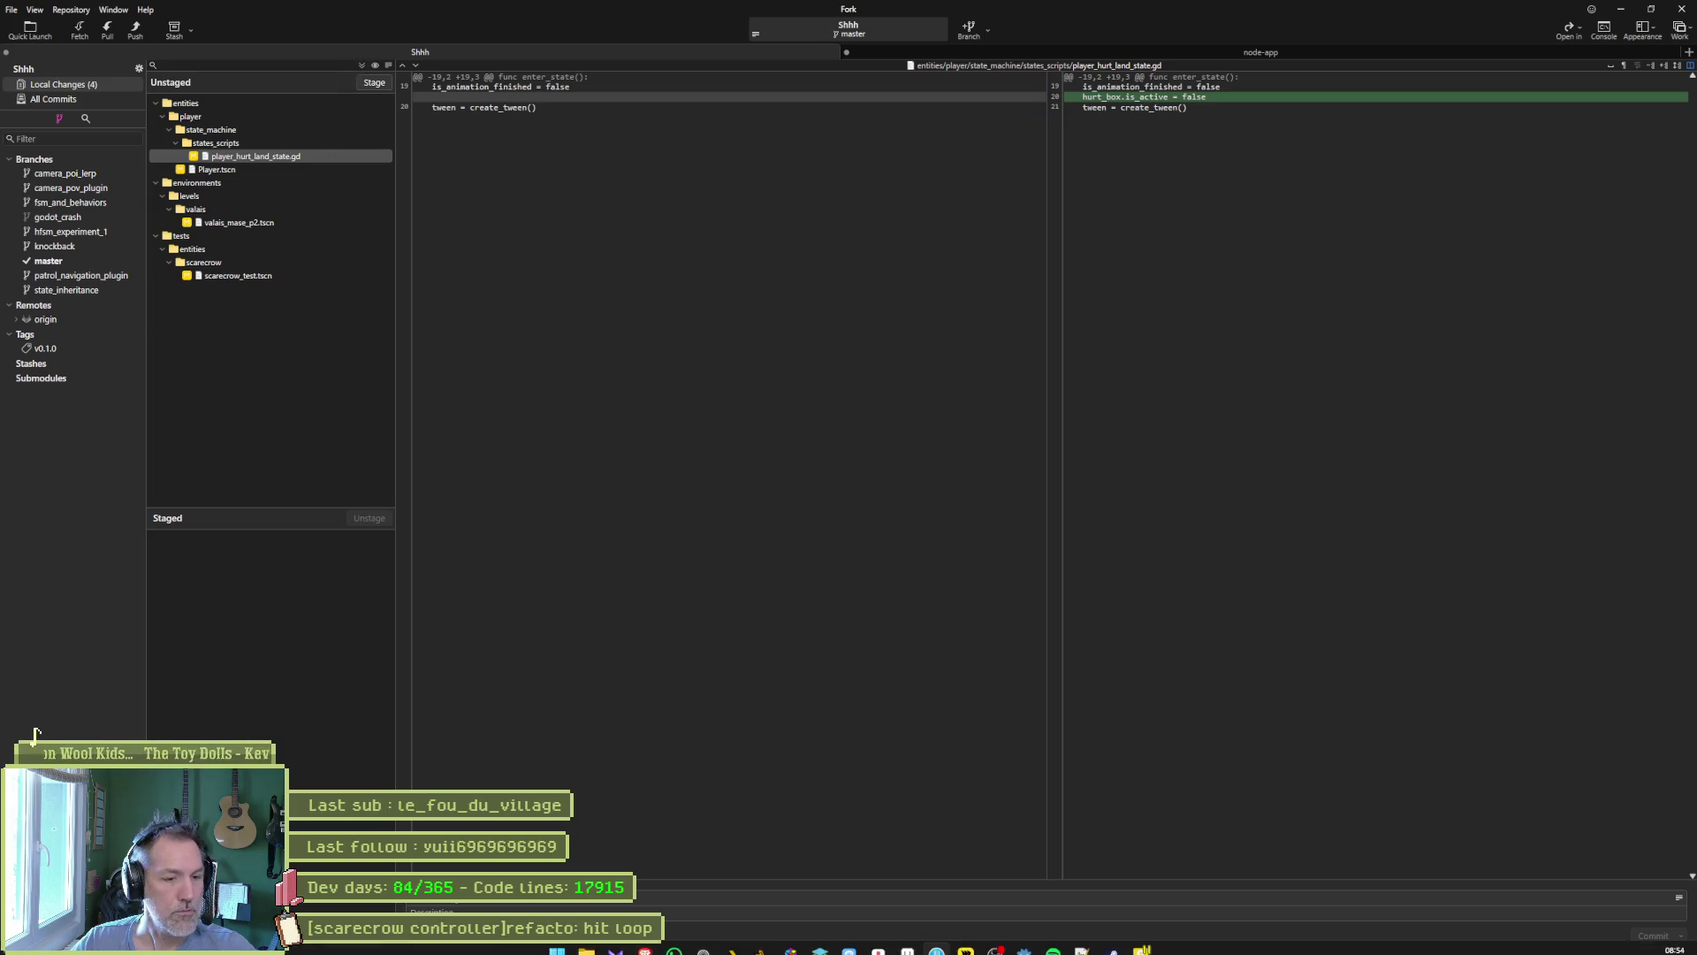
{"action": "key", "text": "alt+Tab"}
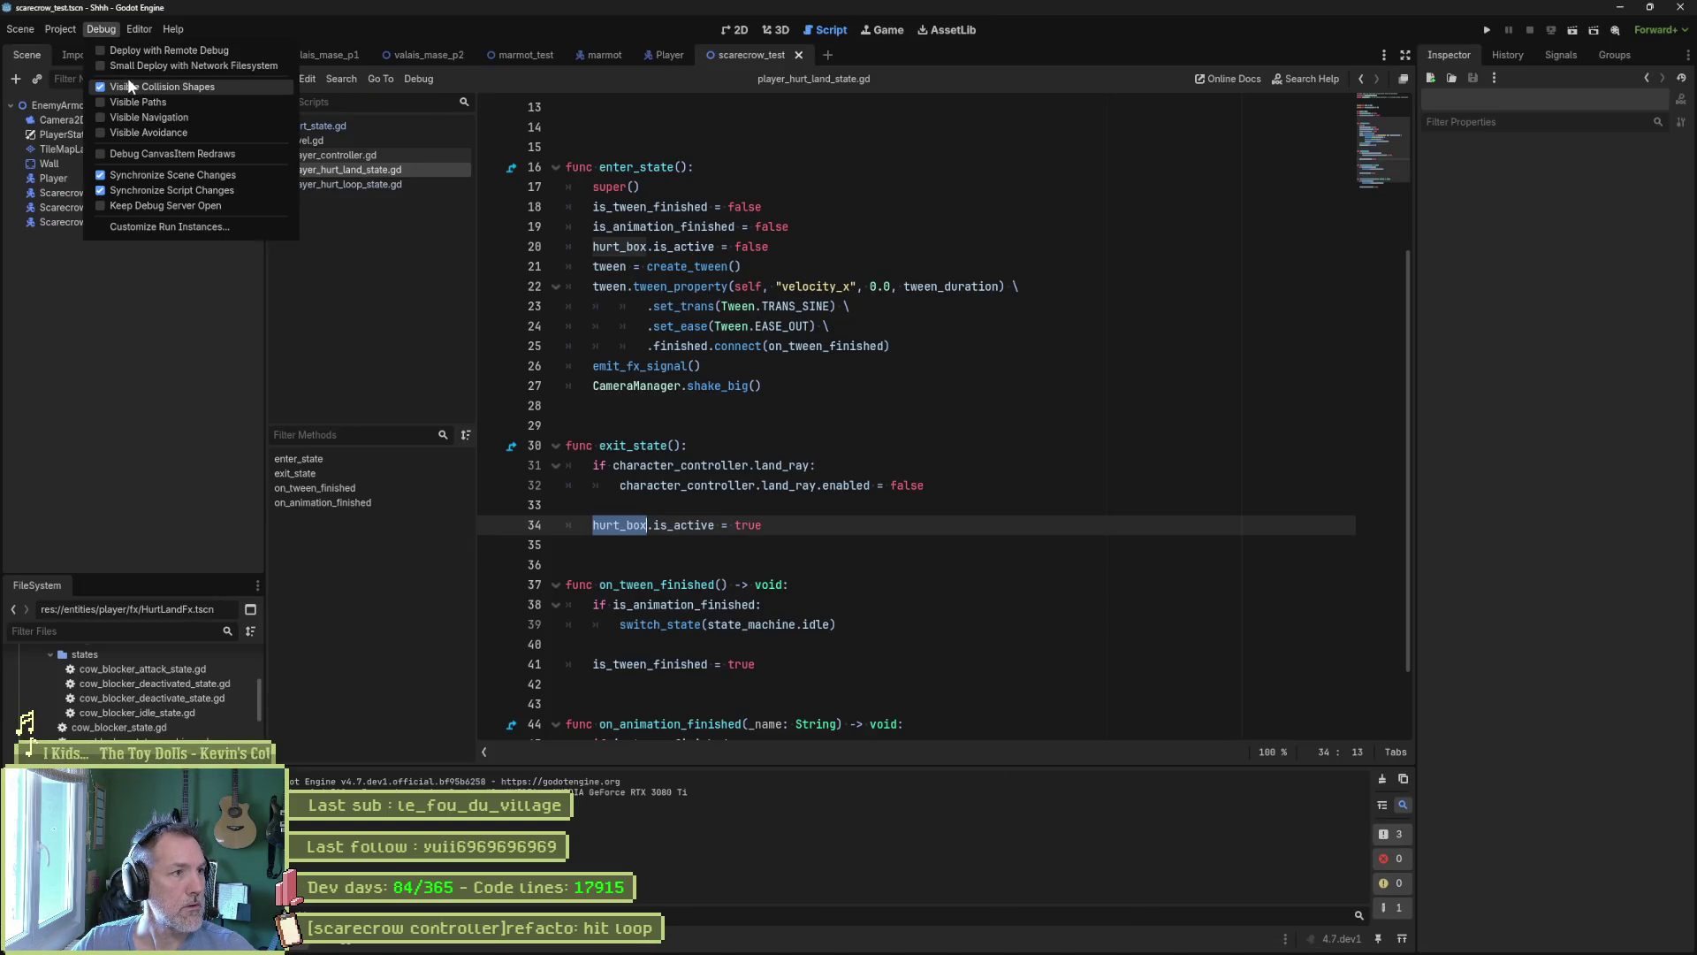
{"action": "left_click", "coordinate": [920, 332]}
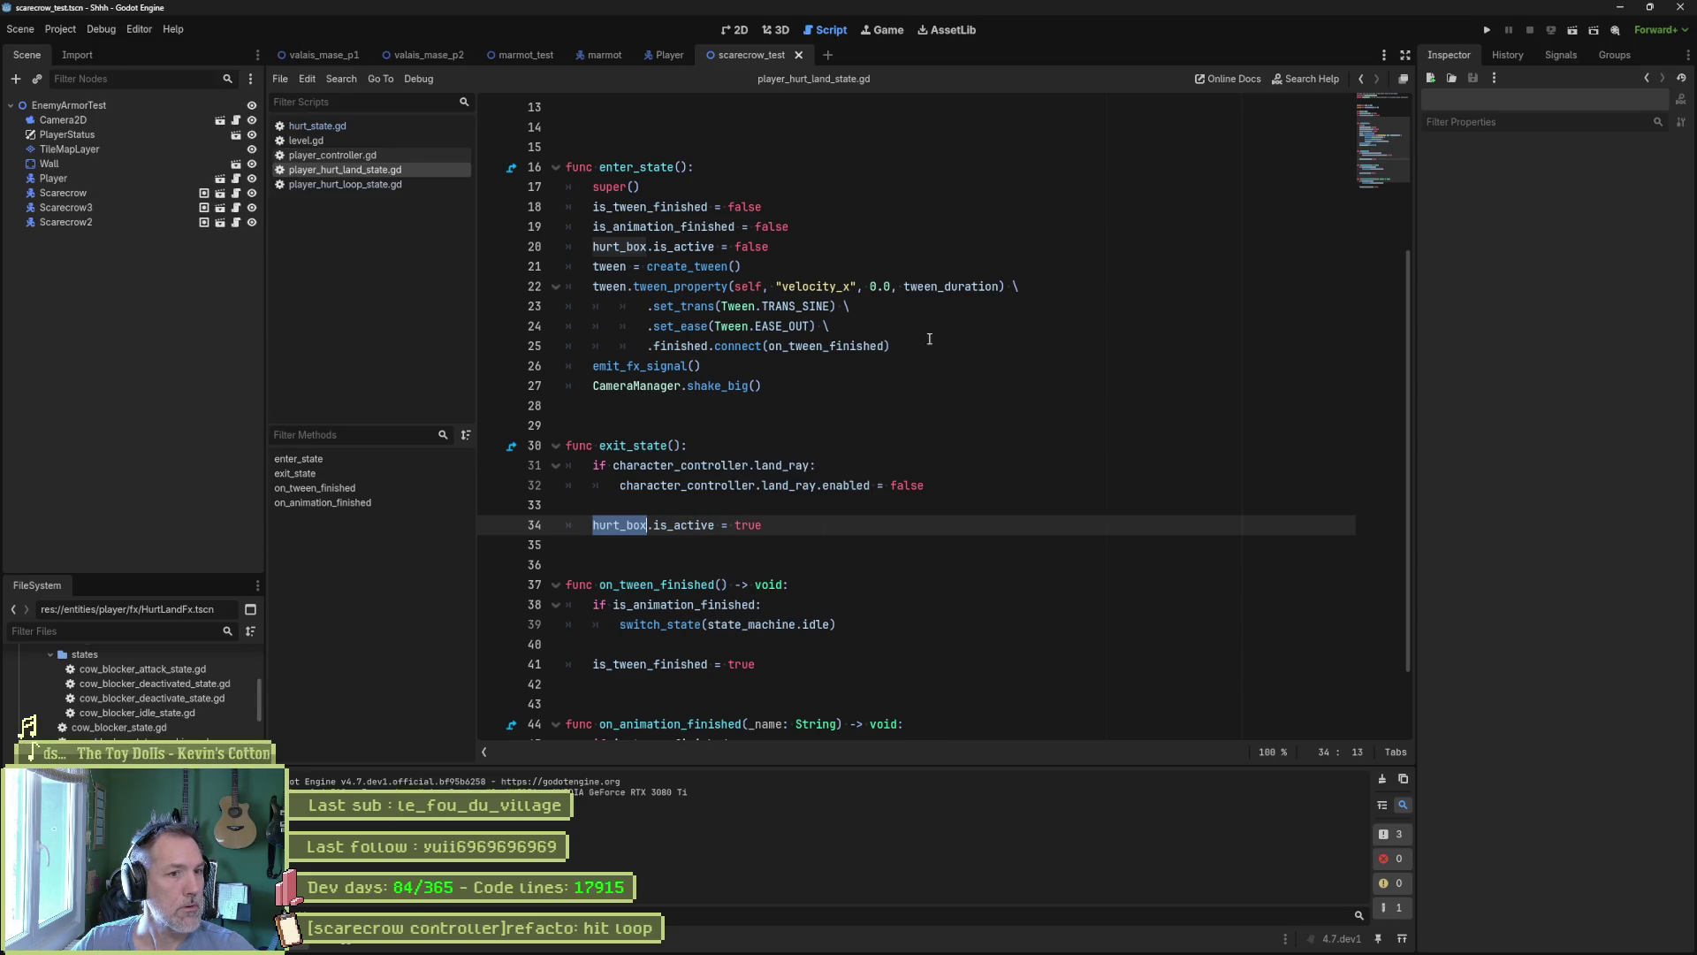
{"action": "left_click", "coordinate": [937, 939]}
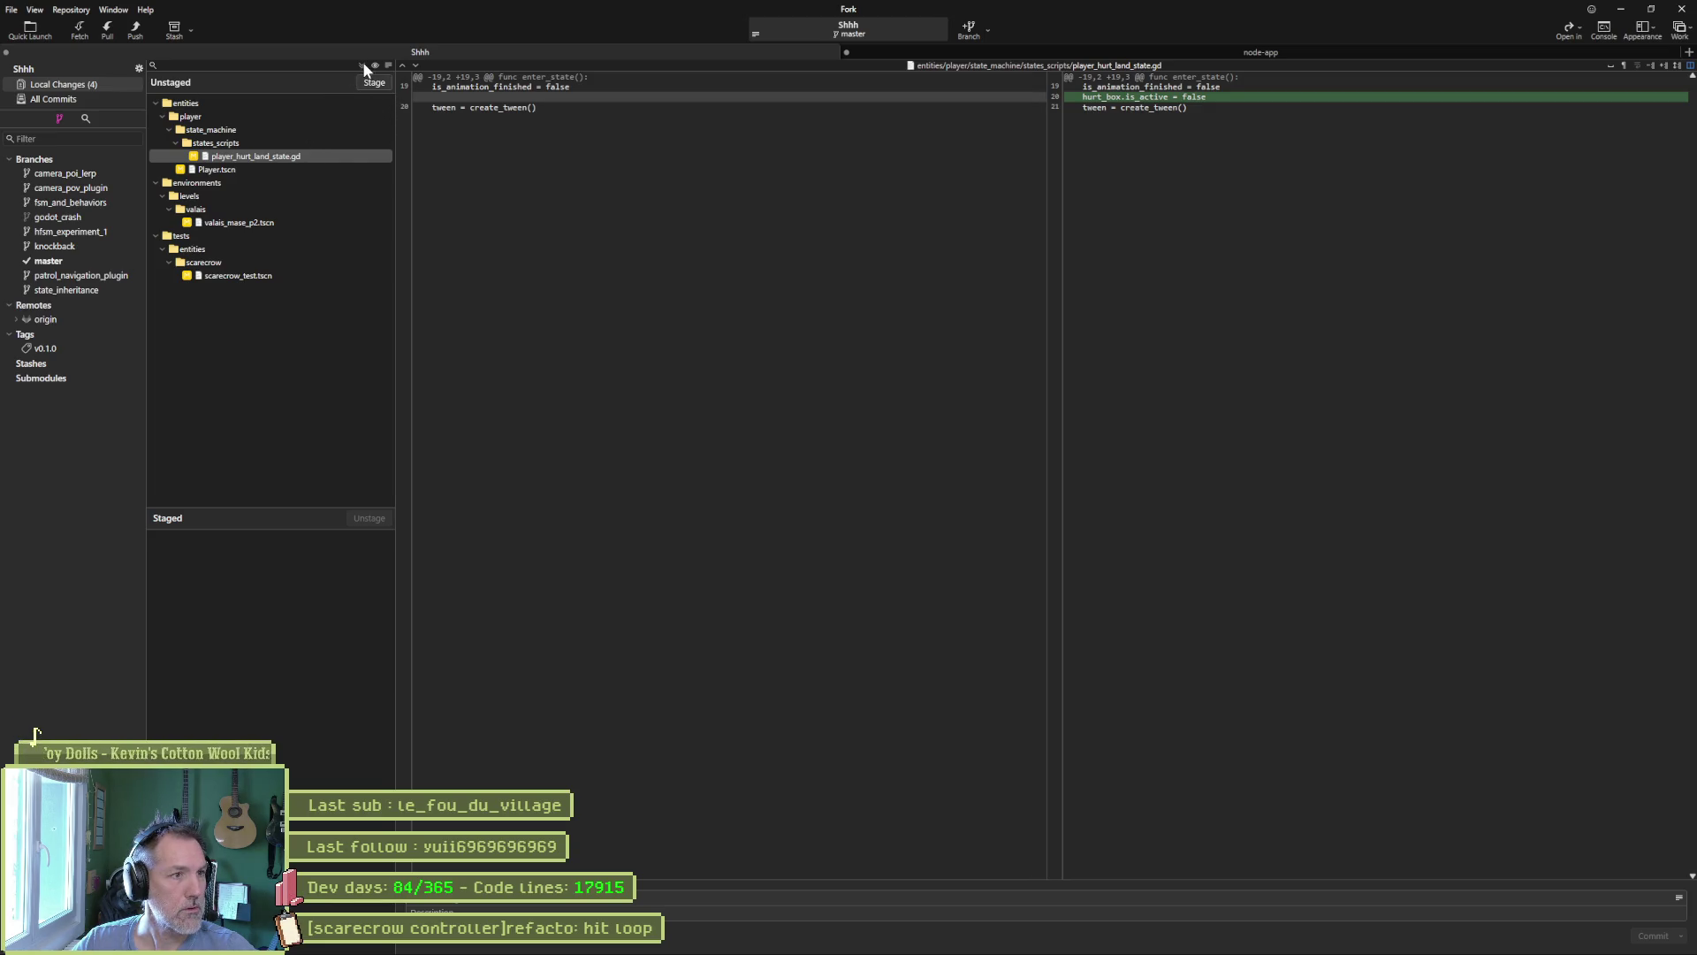
Stage all changes and commit the four files with a pasted, edited subject.
{"action": "left_click", "coordinate": [374, 83]}
{"action": "key", "text": "ctrl+v"}
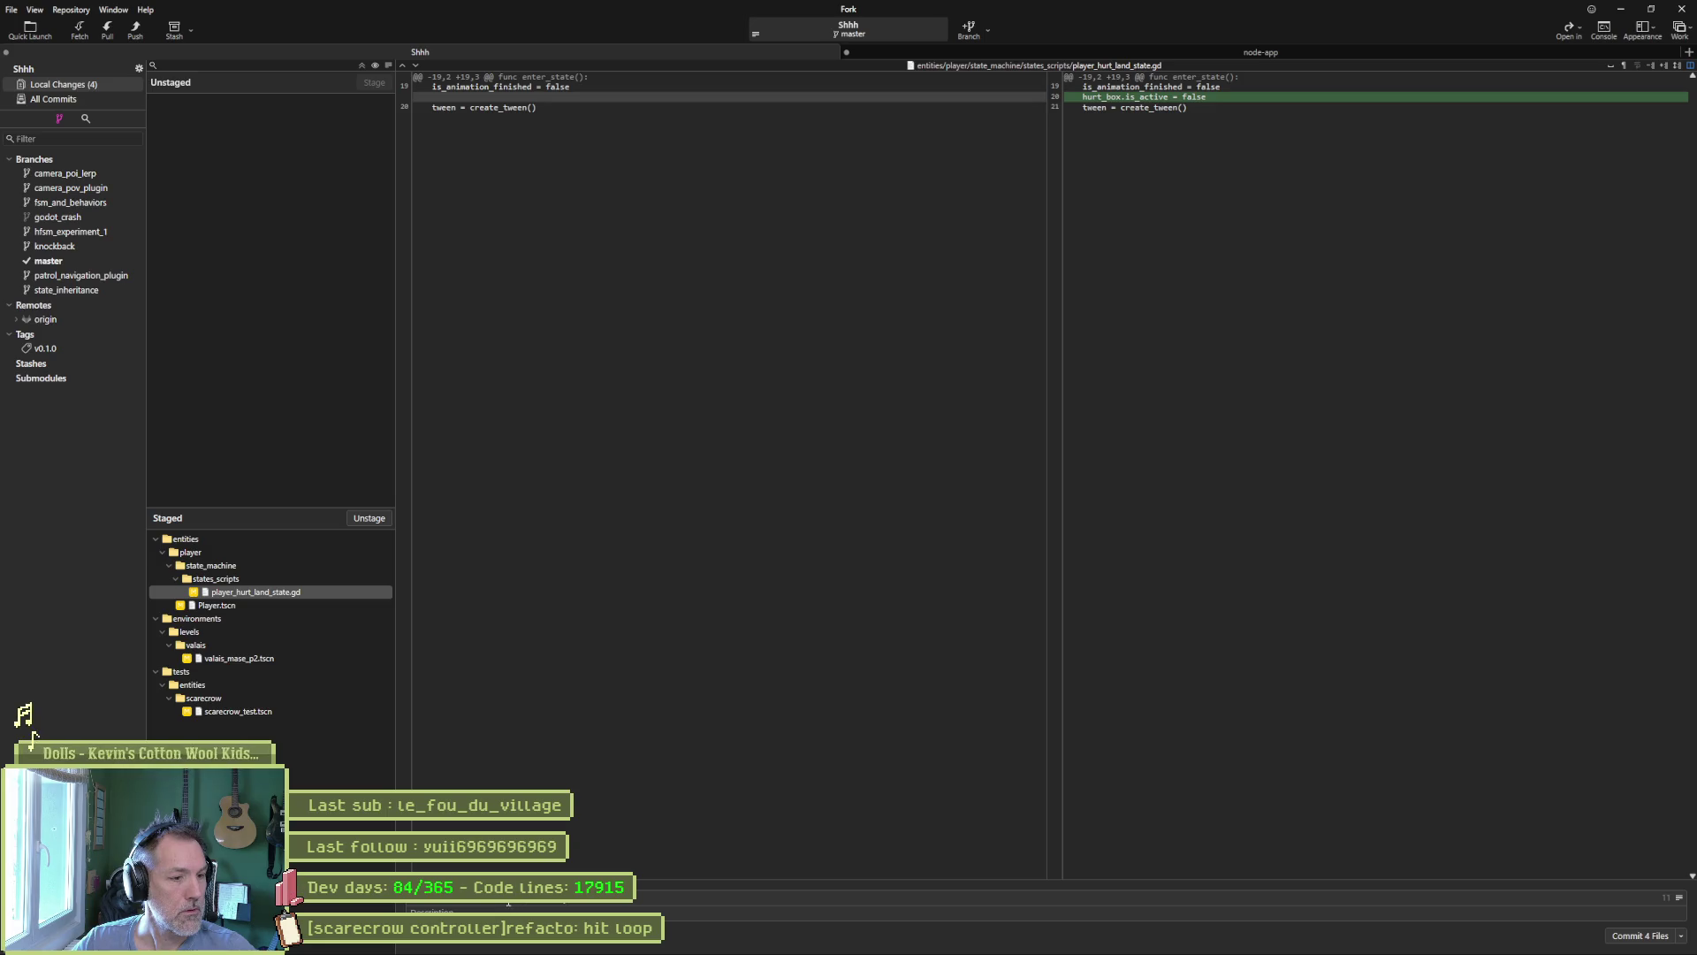
{"action": "key", "text": "BackSpace"}
{"action": "key", "text": "BackSpace"}
{"action": "key", "text": "BackSpace"}
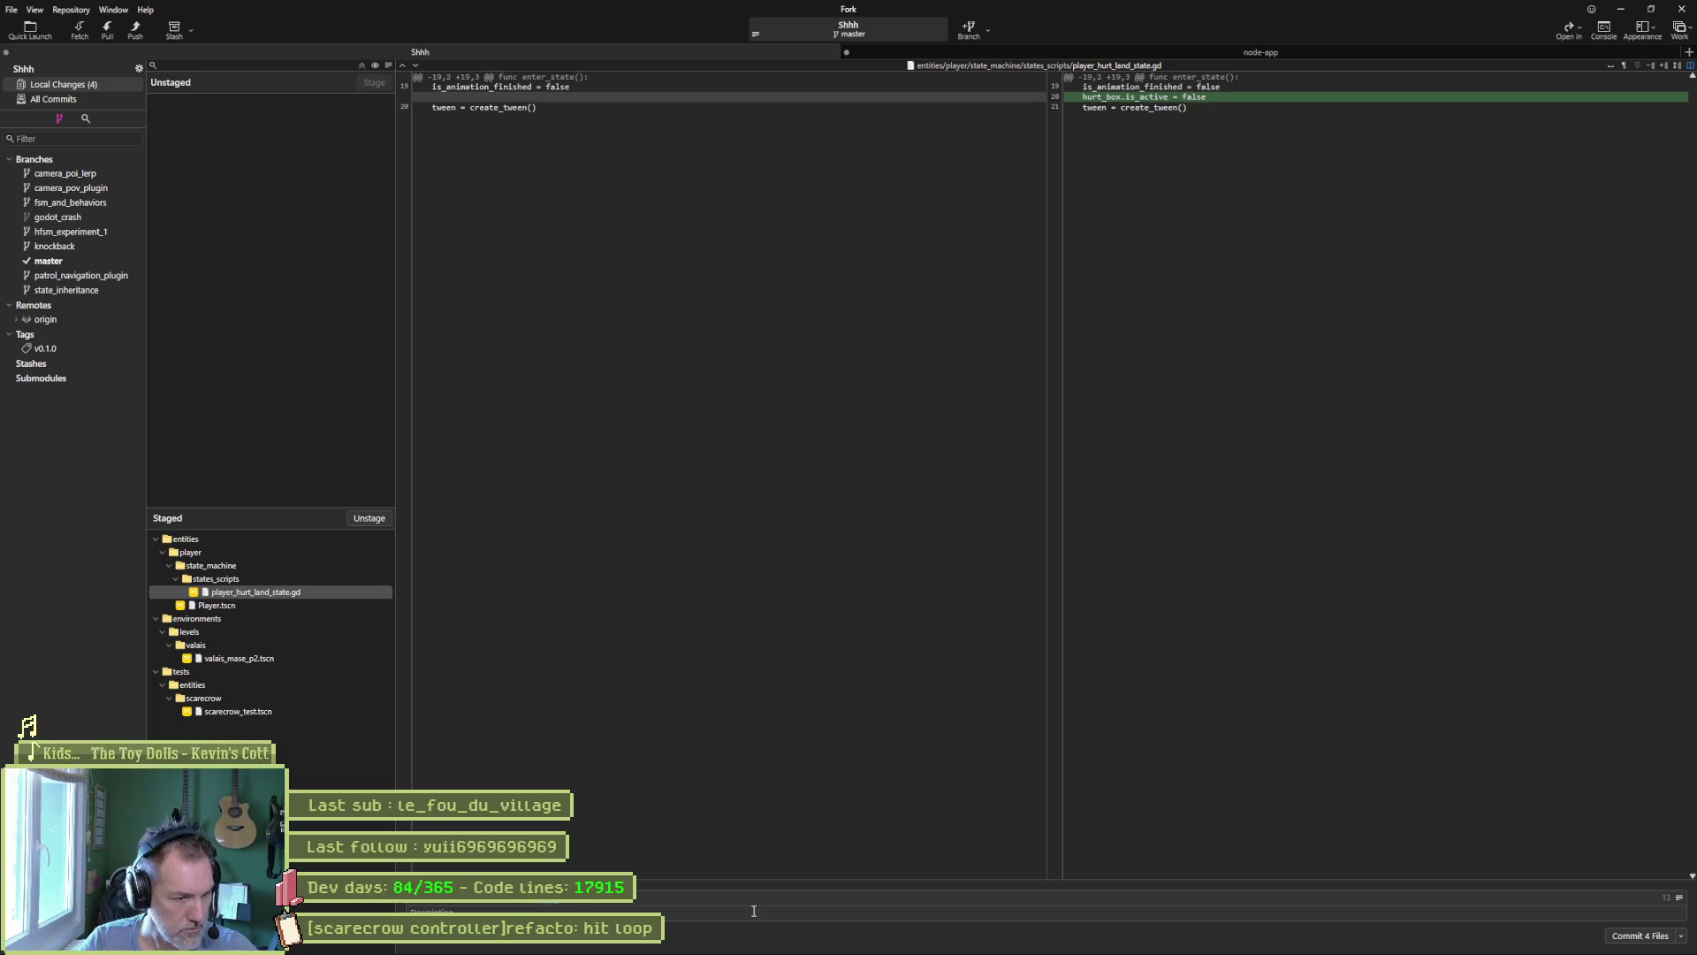
{"action": "type", "text": "e"}
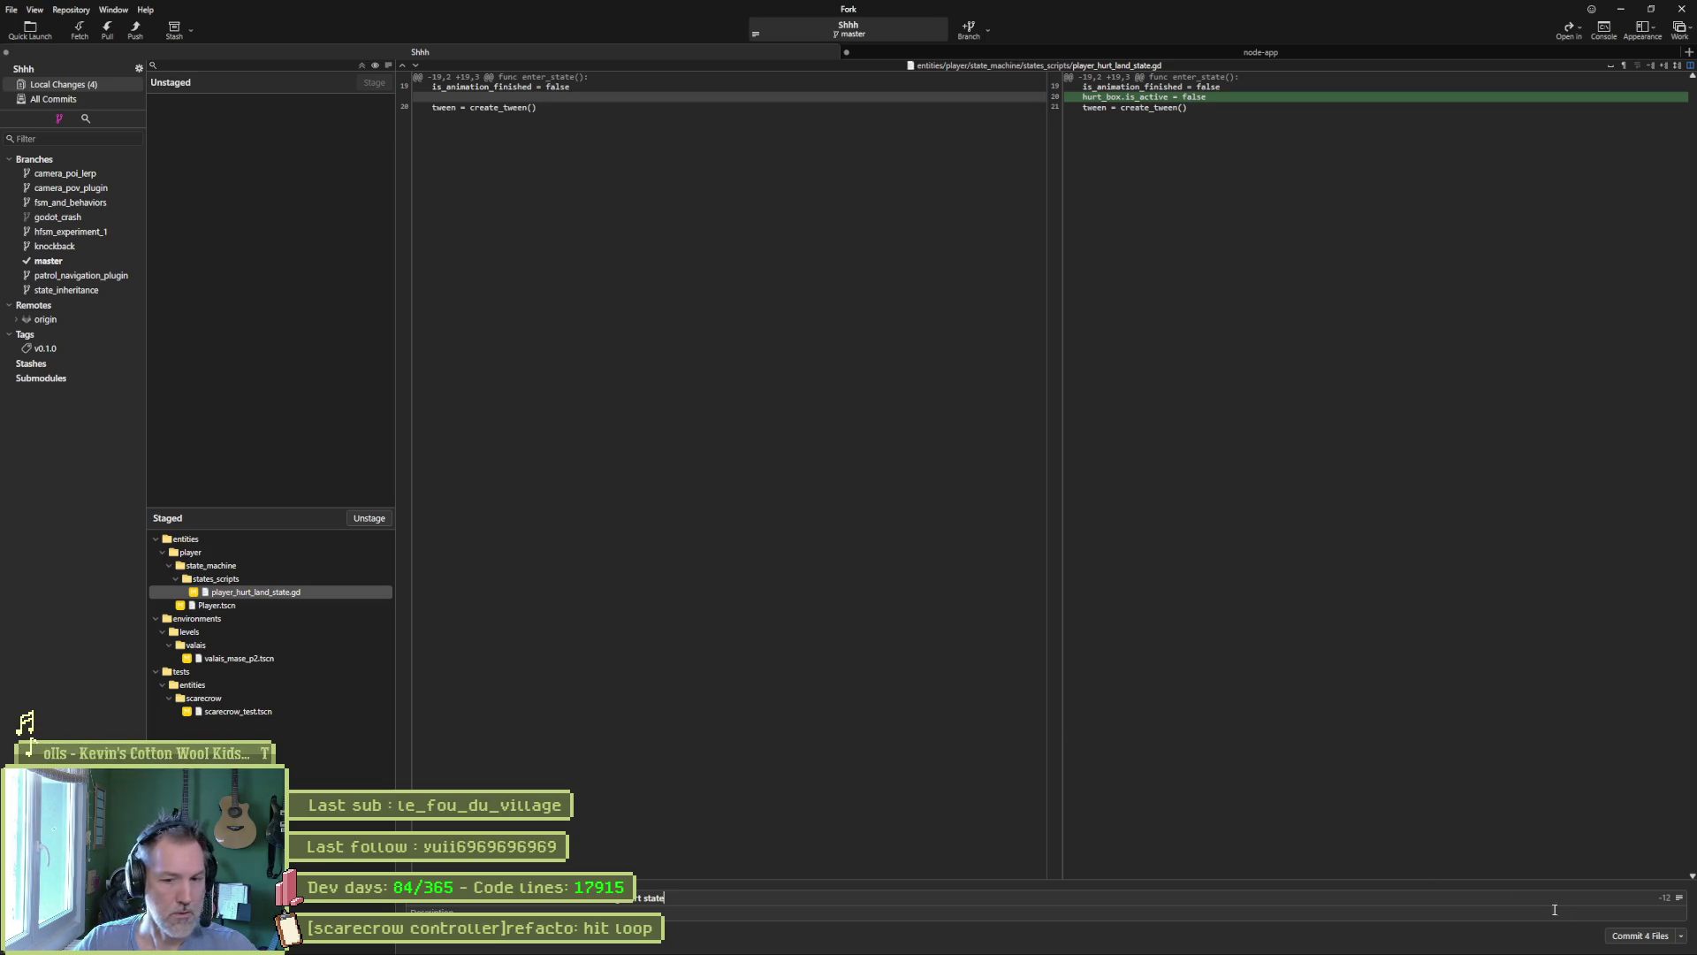
{"action": "left_click", "coordinate": [1627, 935]}
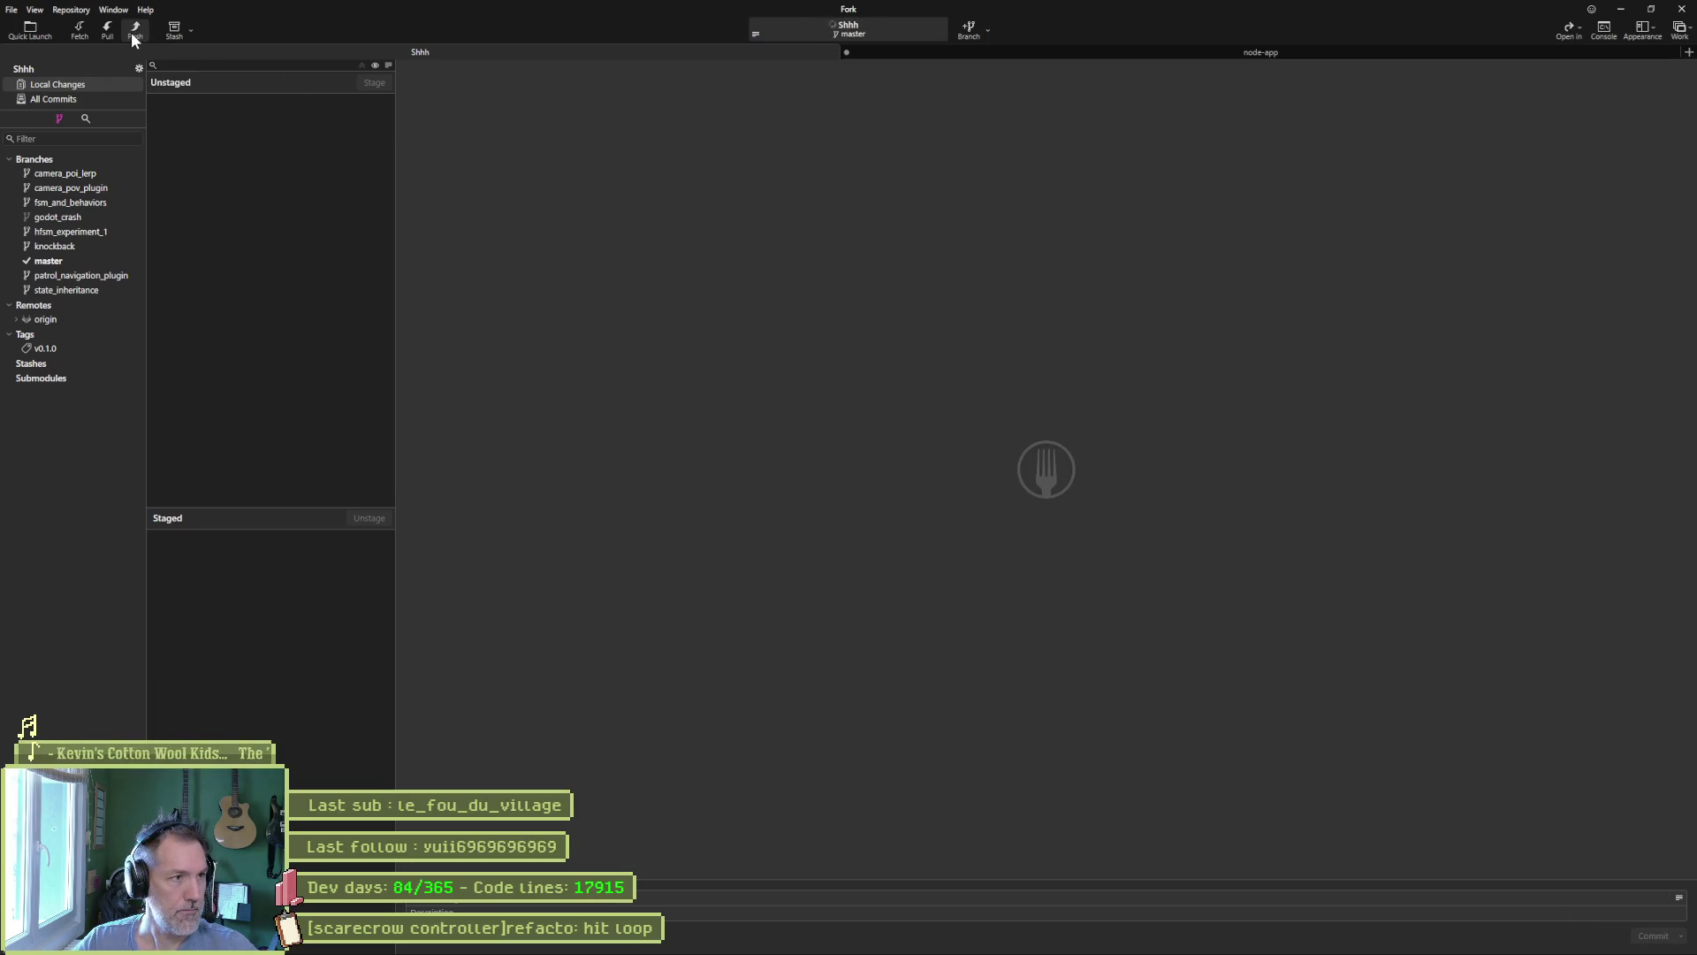
Push master to origin/master and minimize Fork.
{"action": "left_click", "coordinate": [131, 32]}
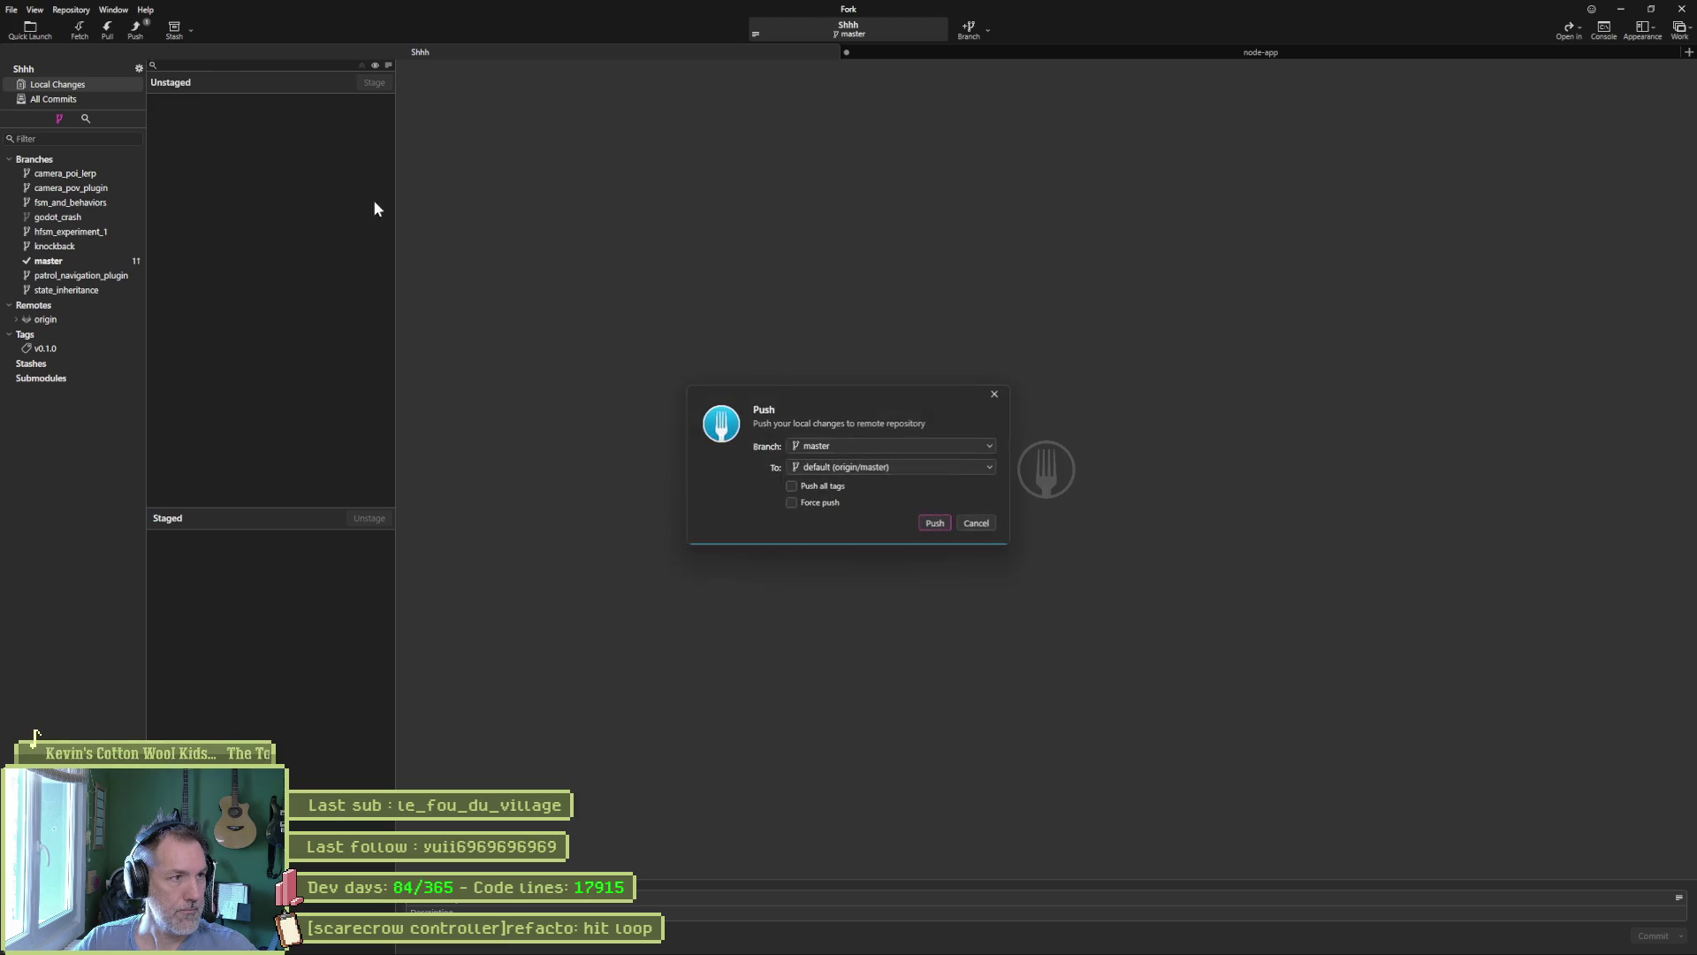
{"action": "left_click", "coordinate": [935, 524]}
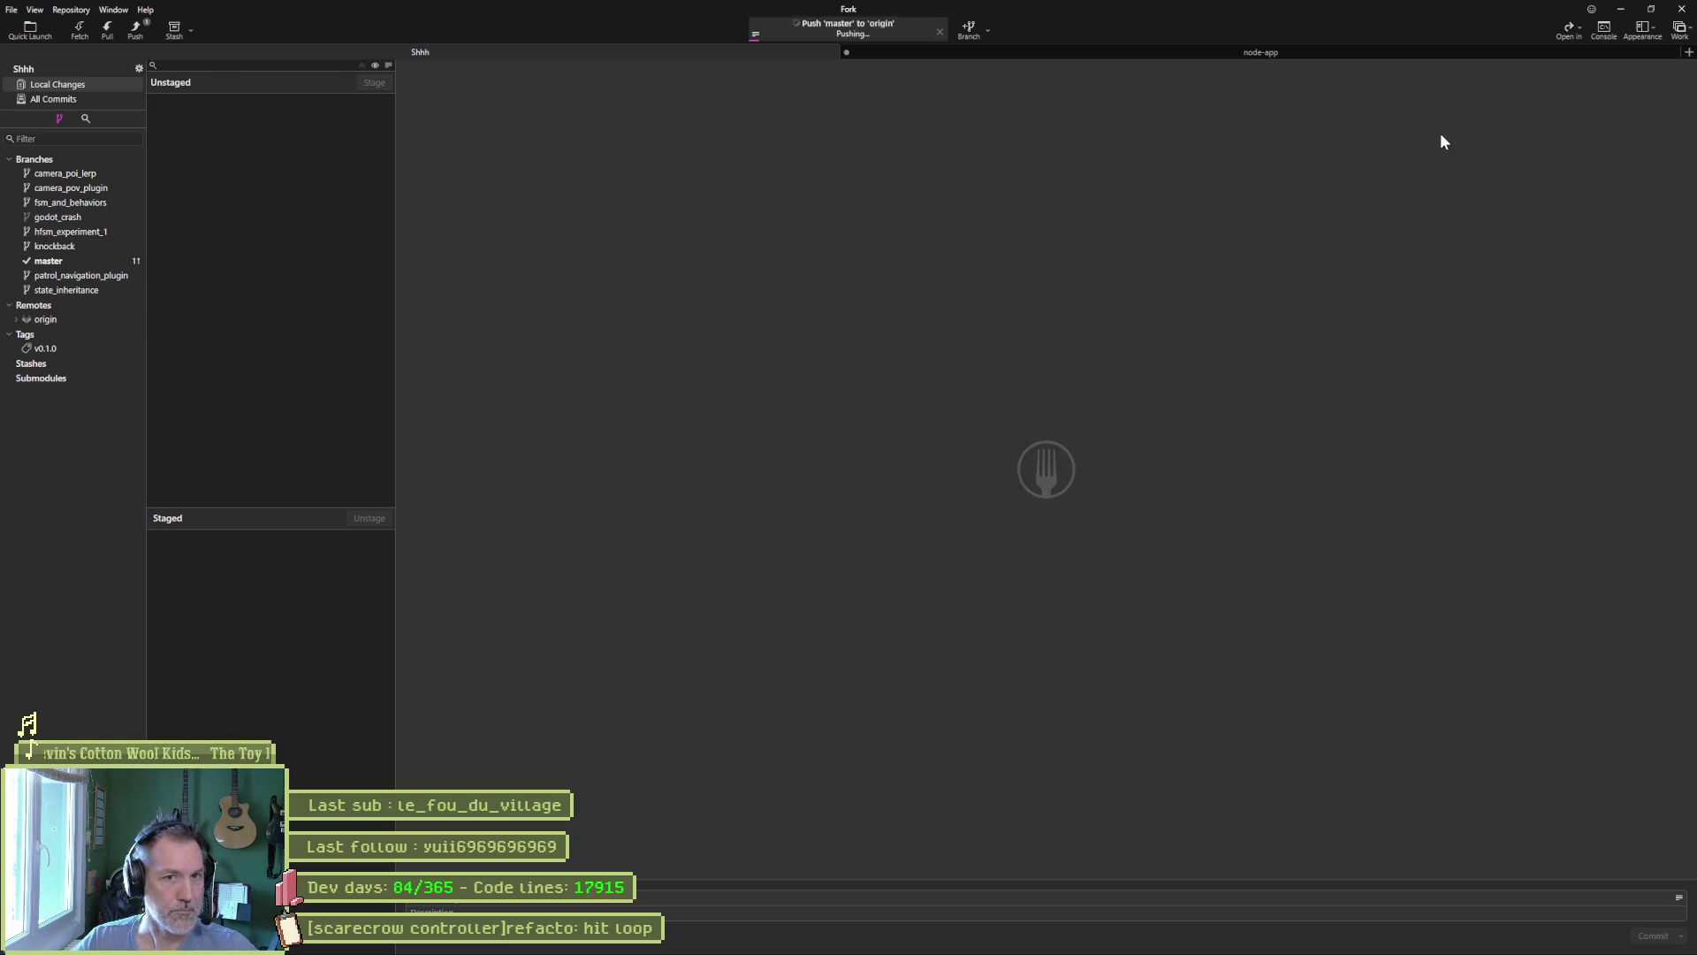
{"action": "left_click", "coordinate": [1630, 12]}
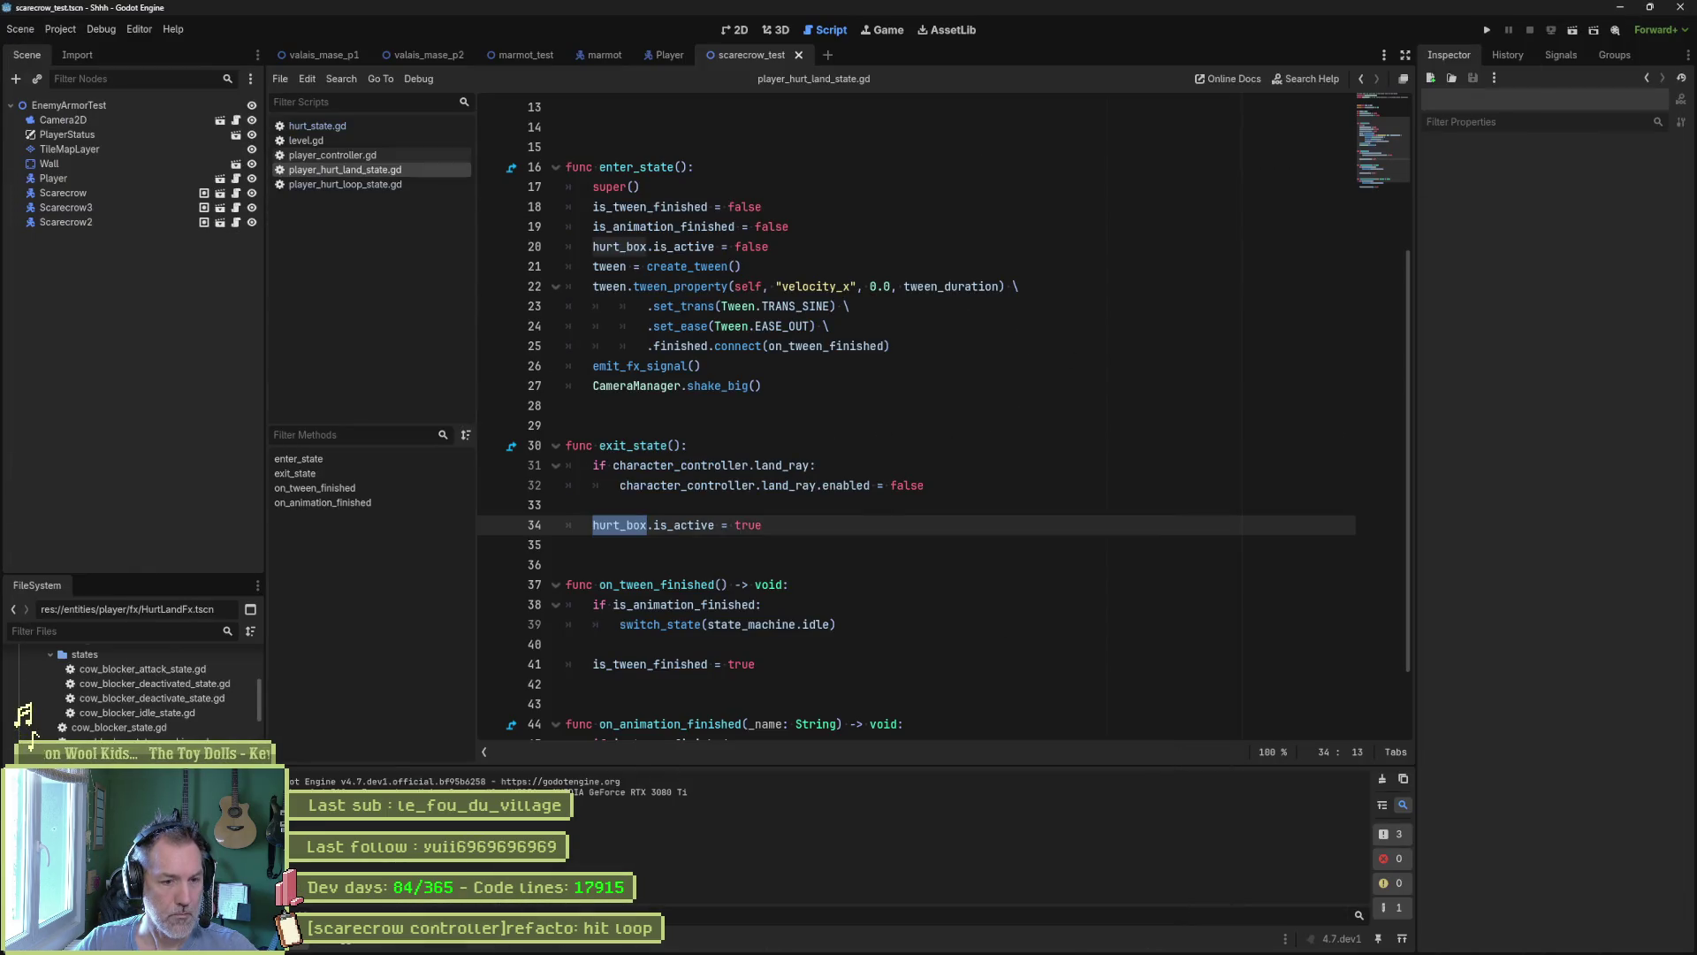
Move the scarecrow hit loop card to Complete and open the destroy projectiles on hurt task.
{"action": "left_click", "coordinate": [908, 948]}
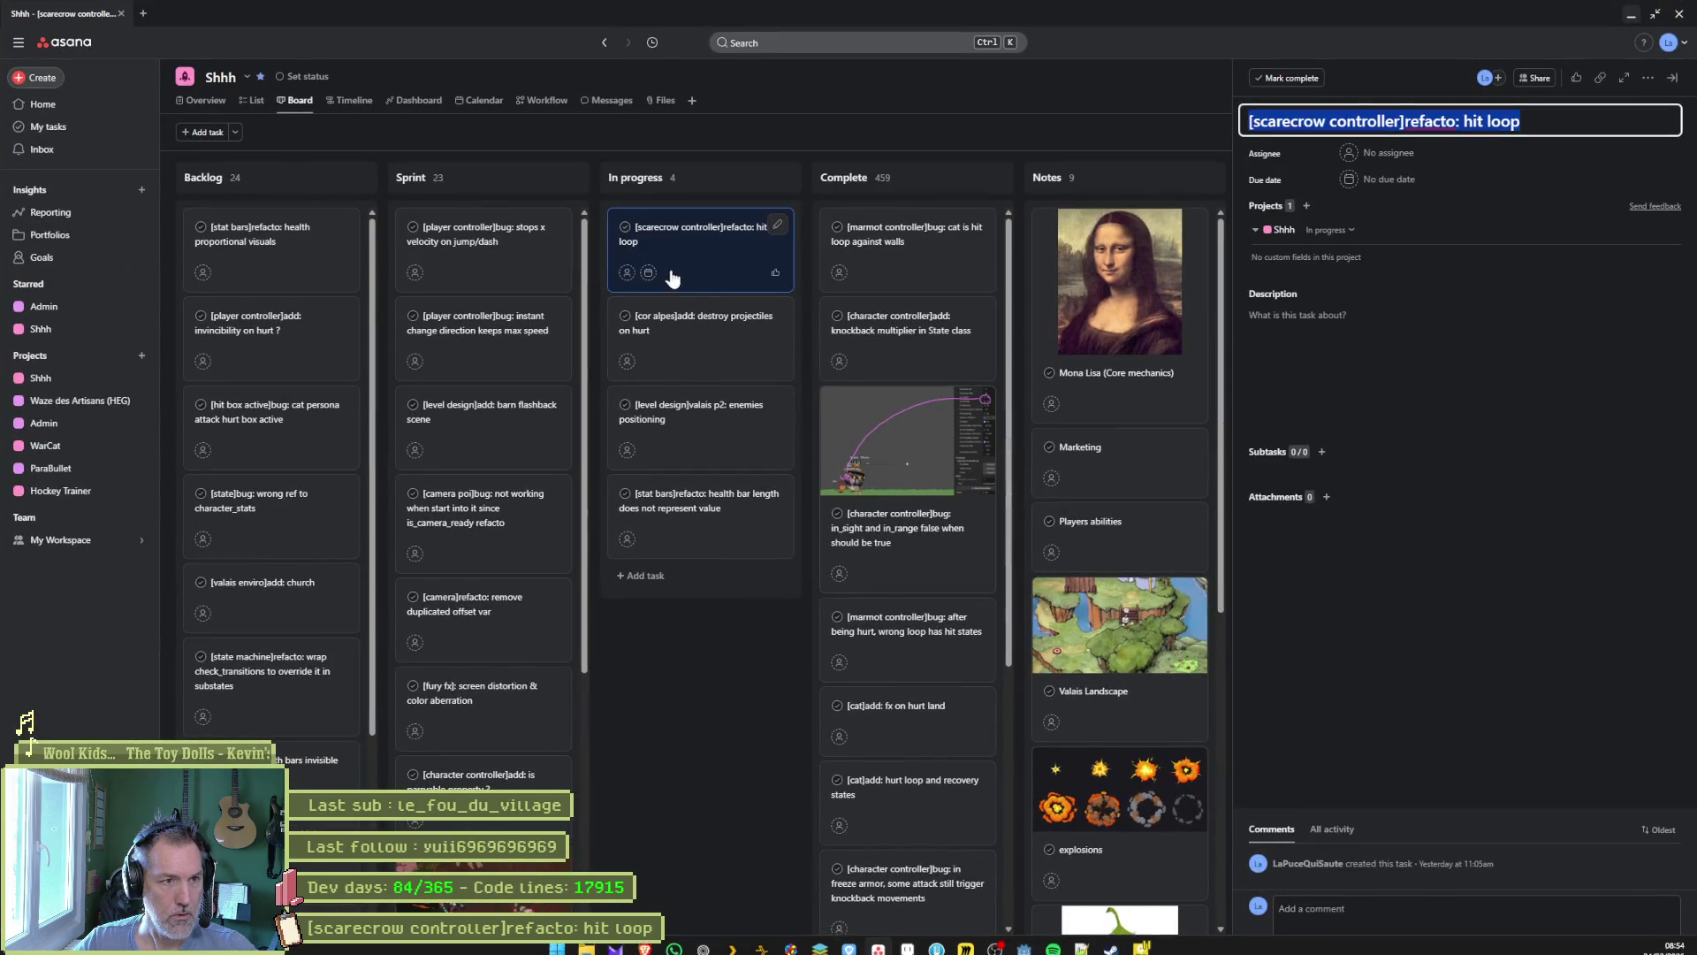
{"action": "left_click_drag", "start_coordinate": [672, 279], "coordinate": [902, 247]}
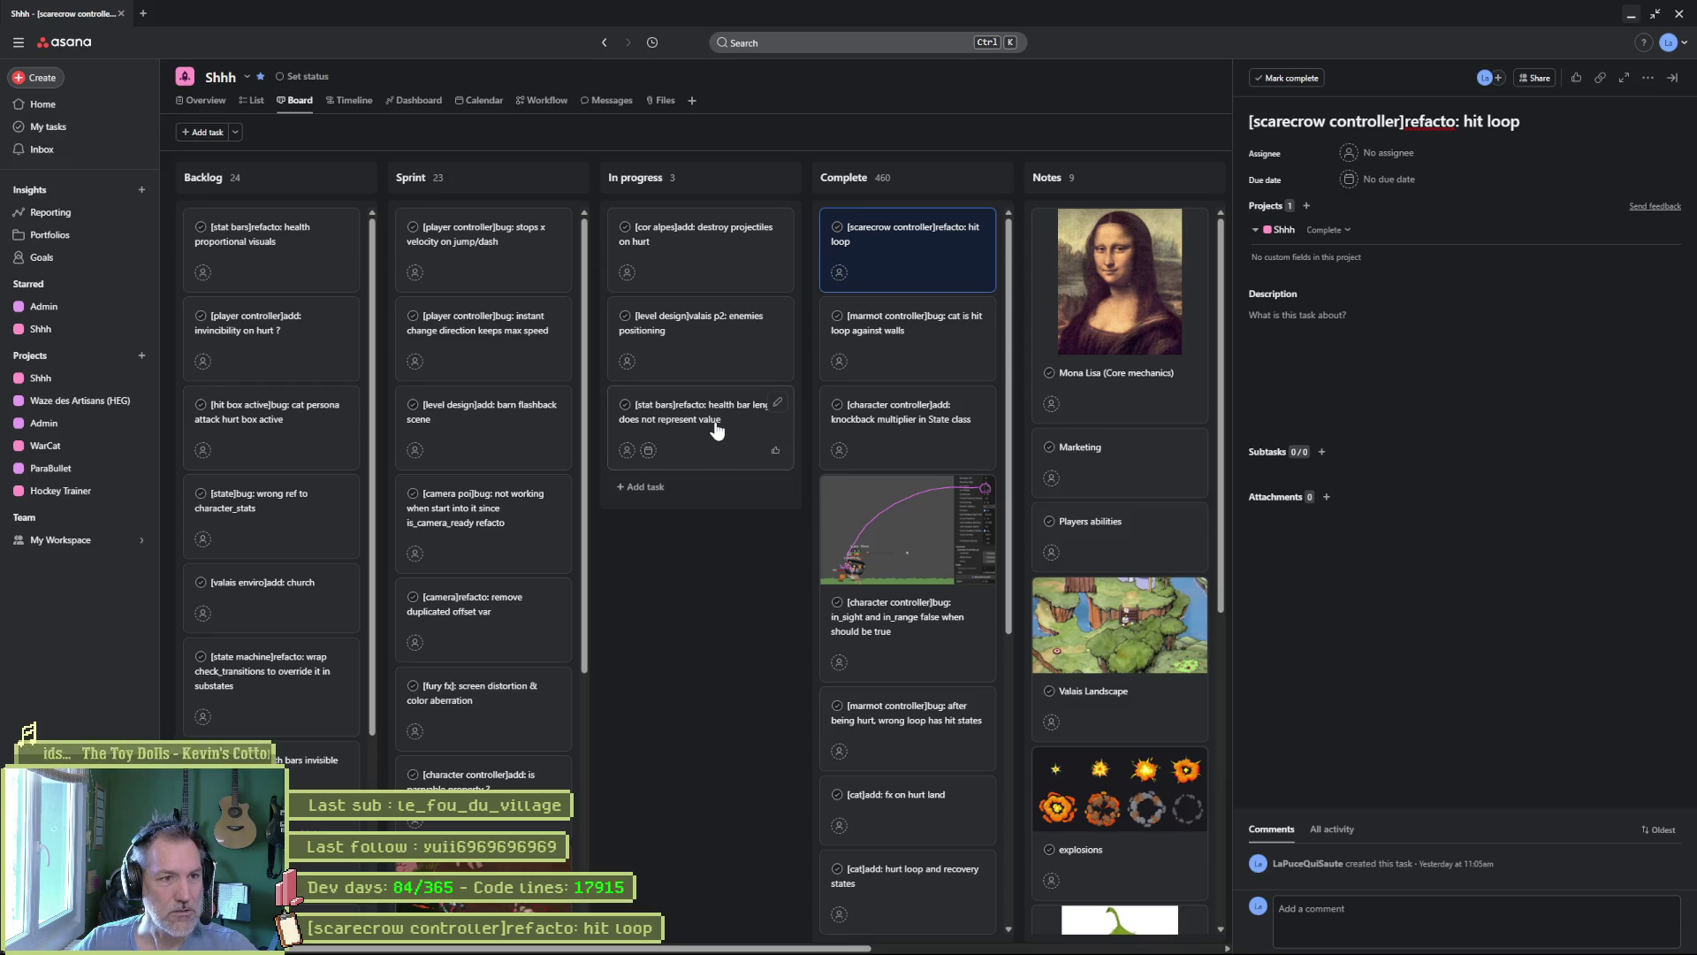
{"action": "left_click", "coordinate": [712, 258]}
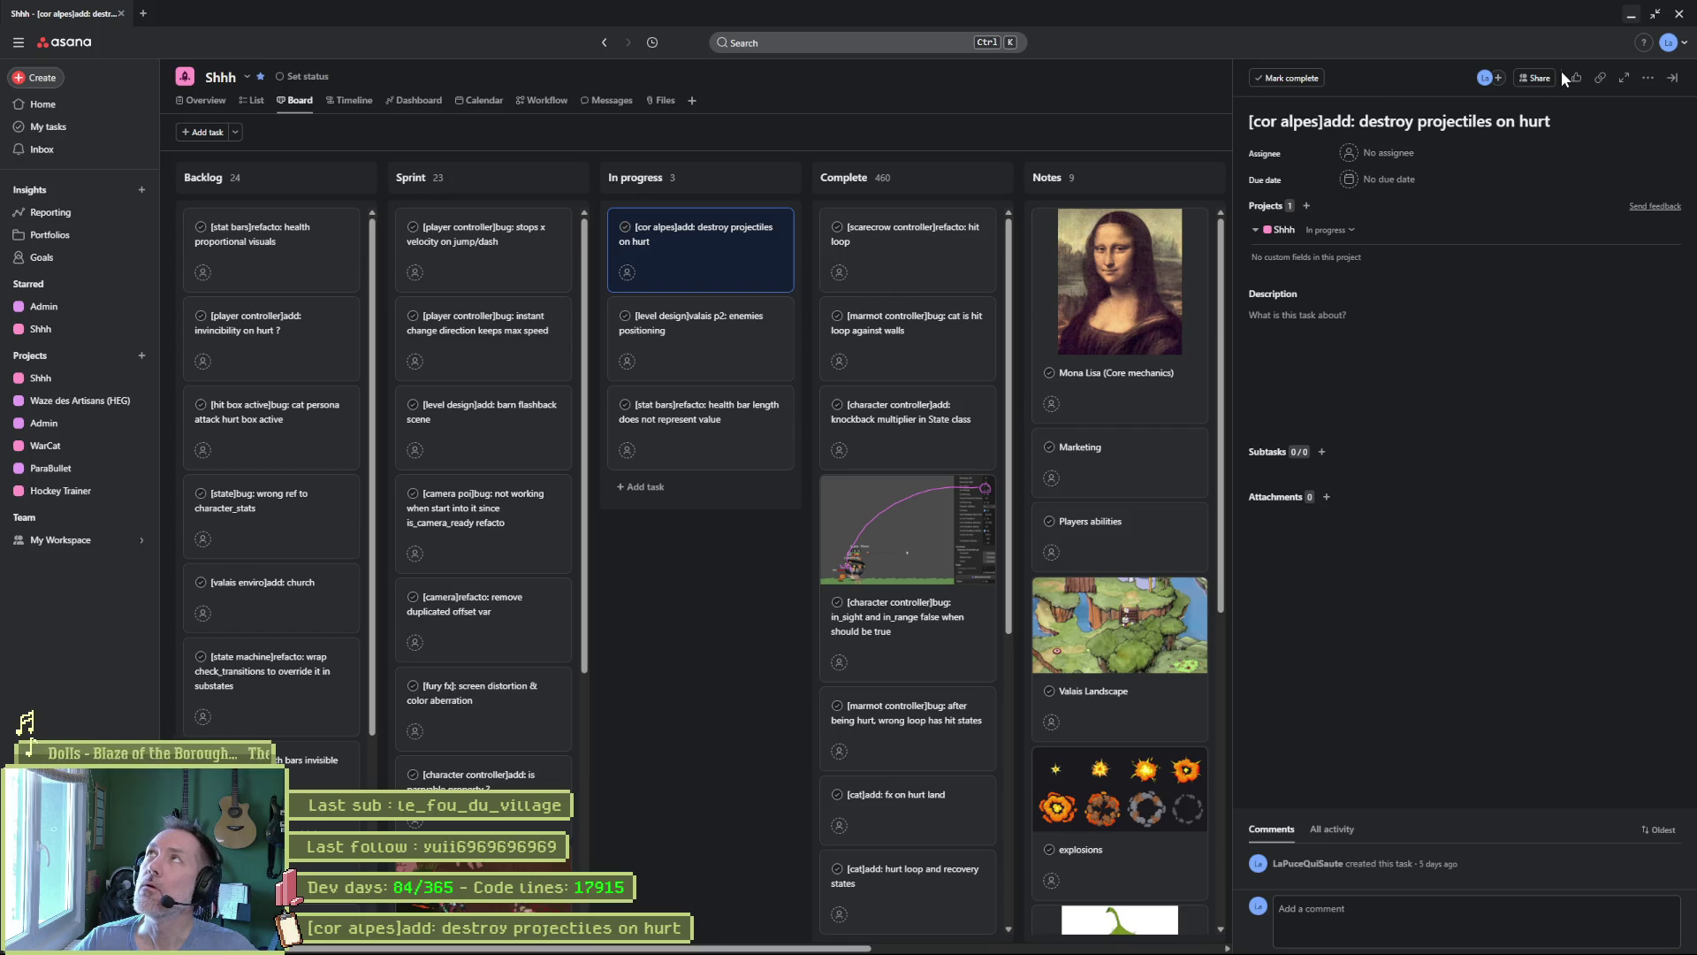
{"action": "key", "text": "alt+Tab"}
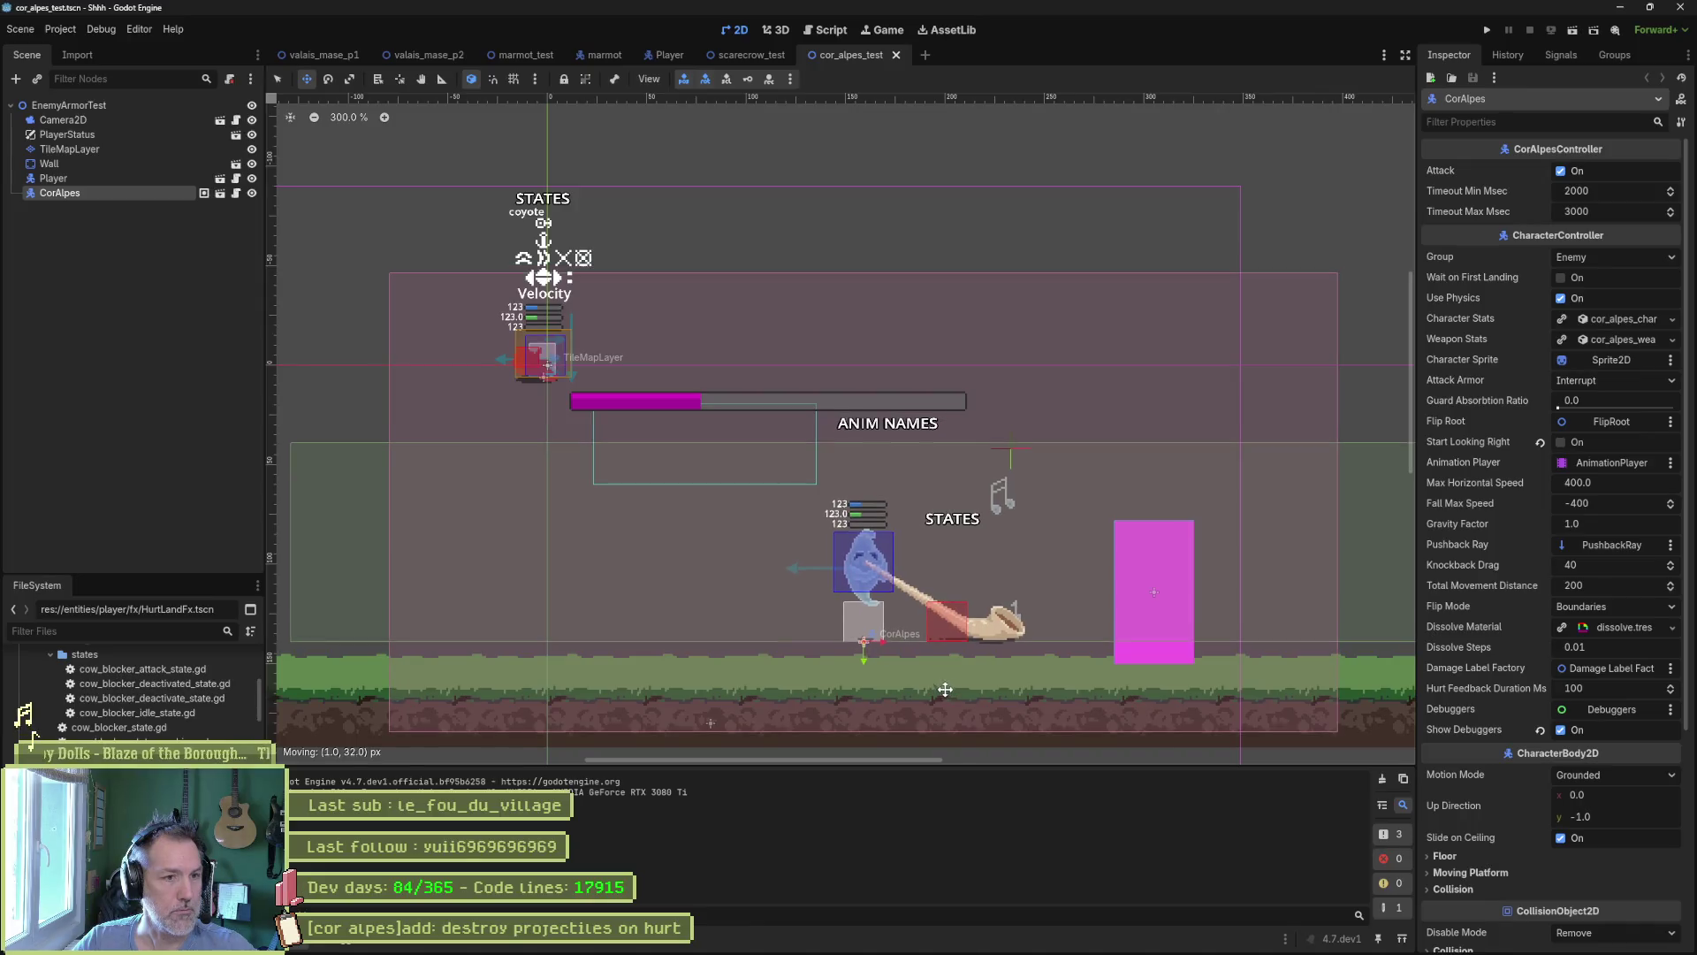
Raise CorAlpes slightly, then save and run cor_alpes_test before stopping and switching to Asana.
{"action": "left_click_drag", "start_coordinate": [945, 690], "coordinate": [943, 678]}
{"action": "left_click", "coordinate": [119, 178]}
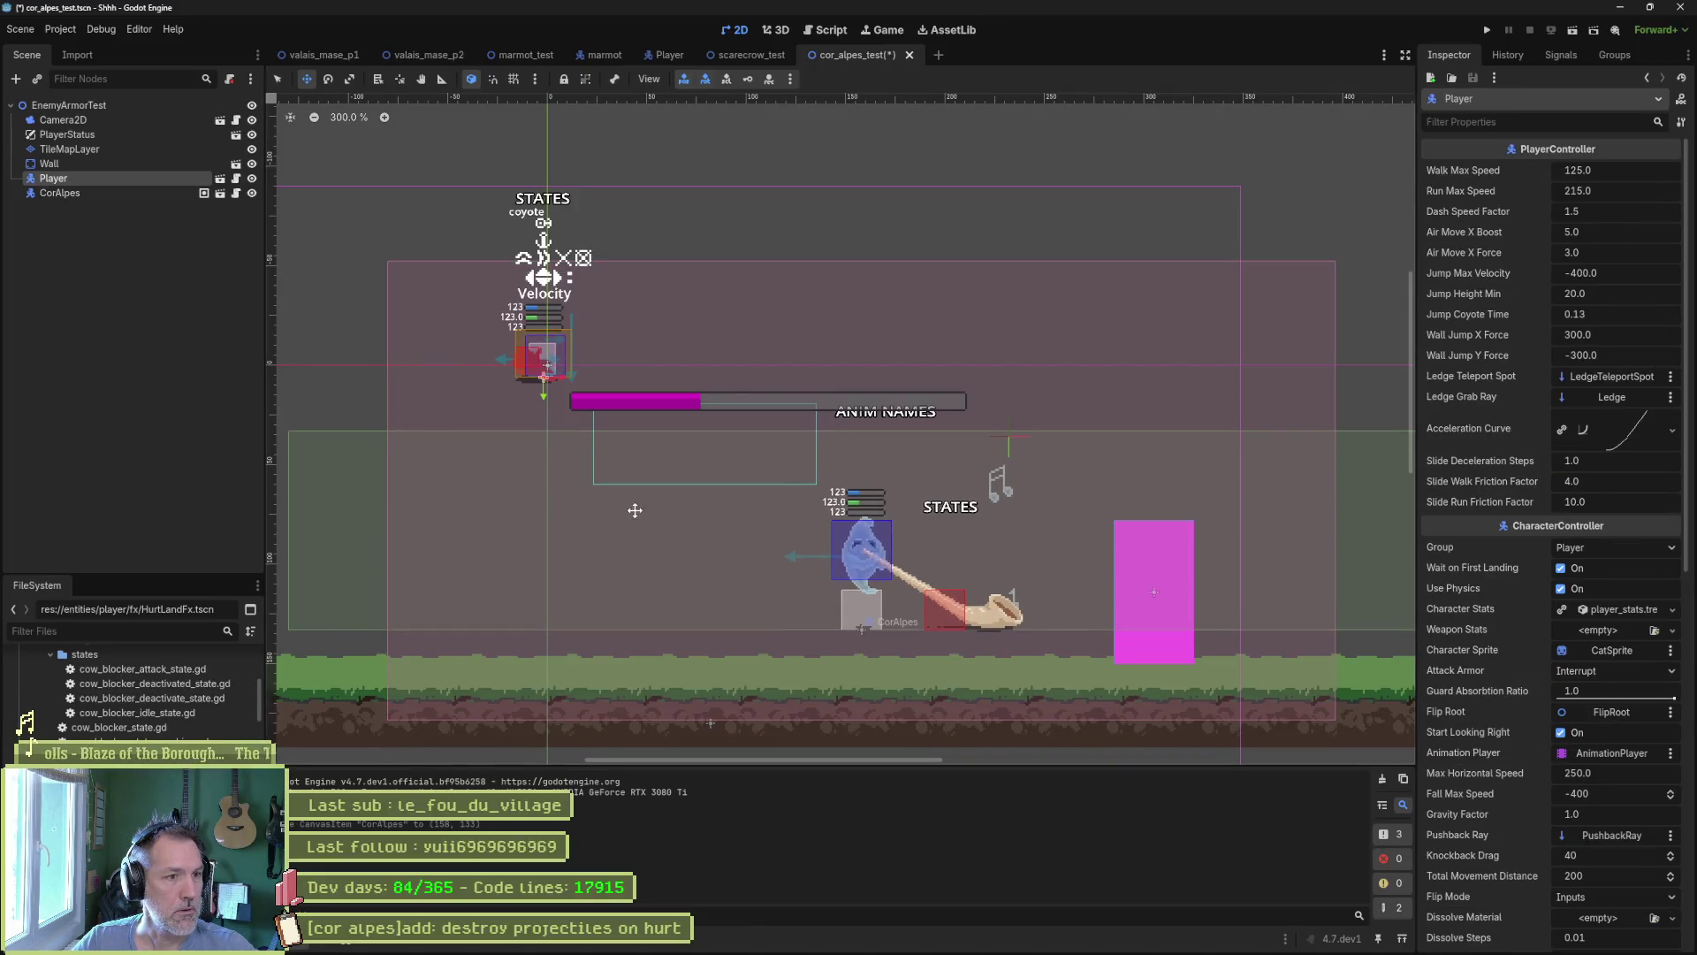
{"action": "key", "text": "F6"}
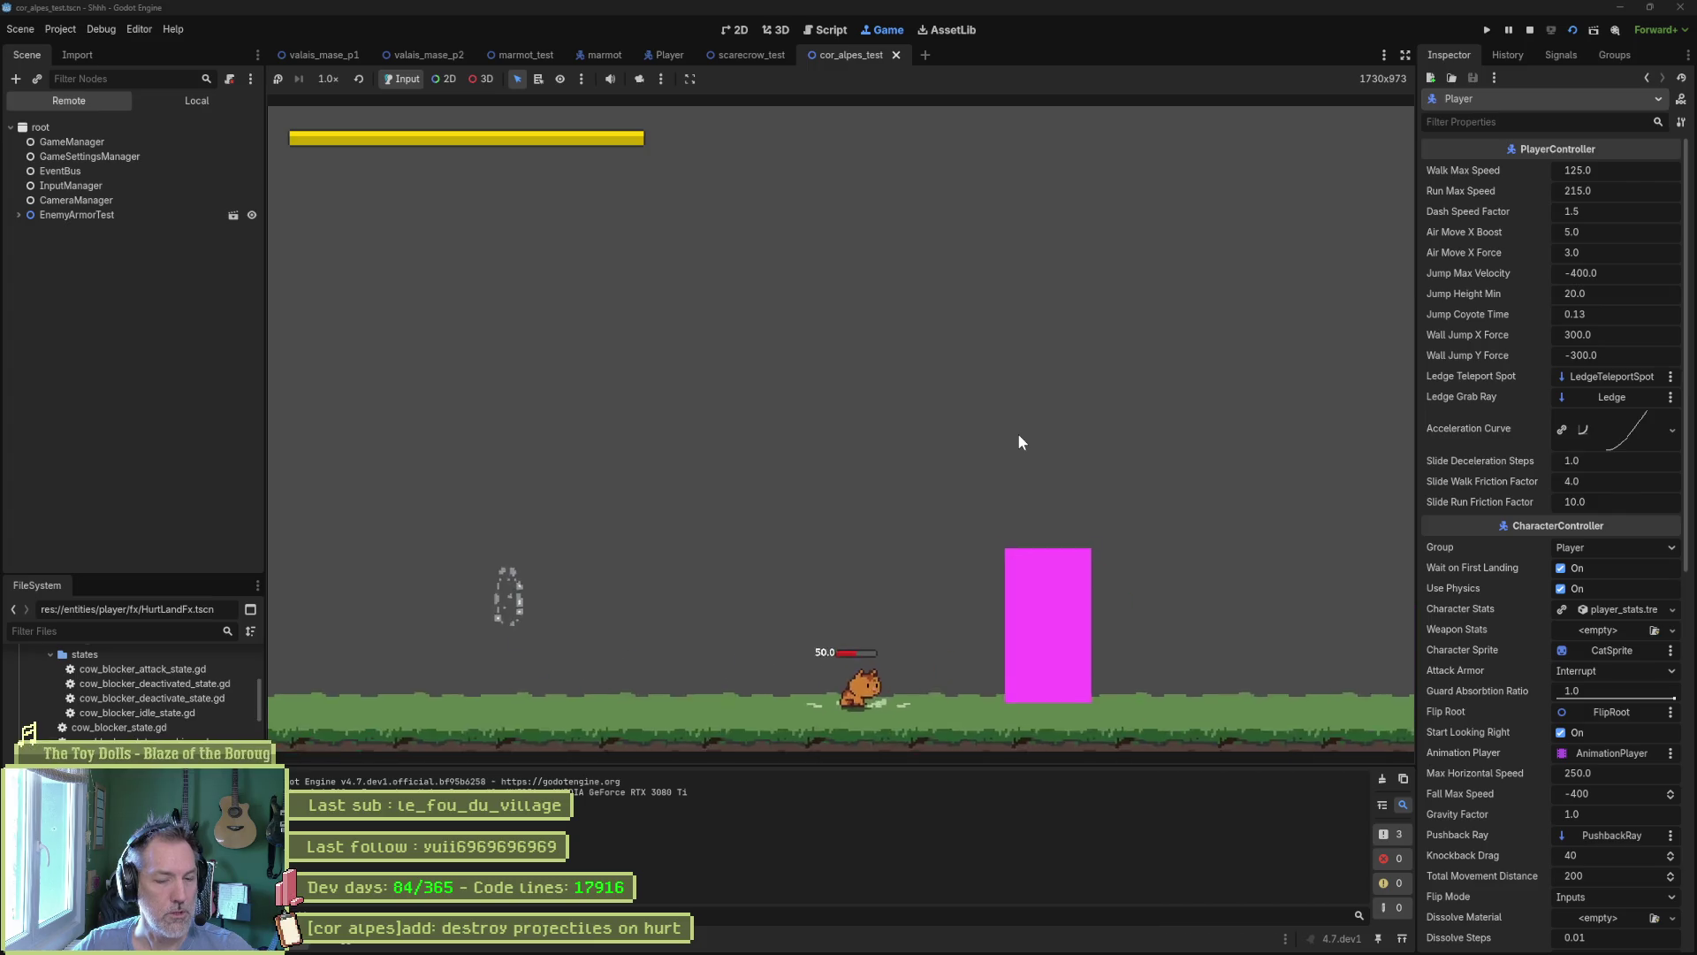
{"action": "key", "text": "F8"}
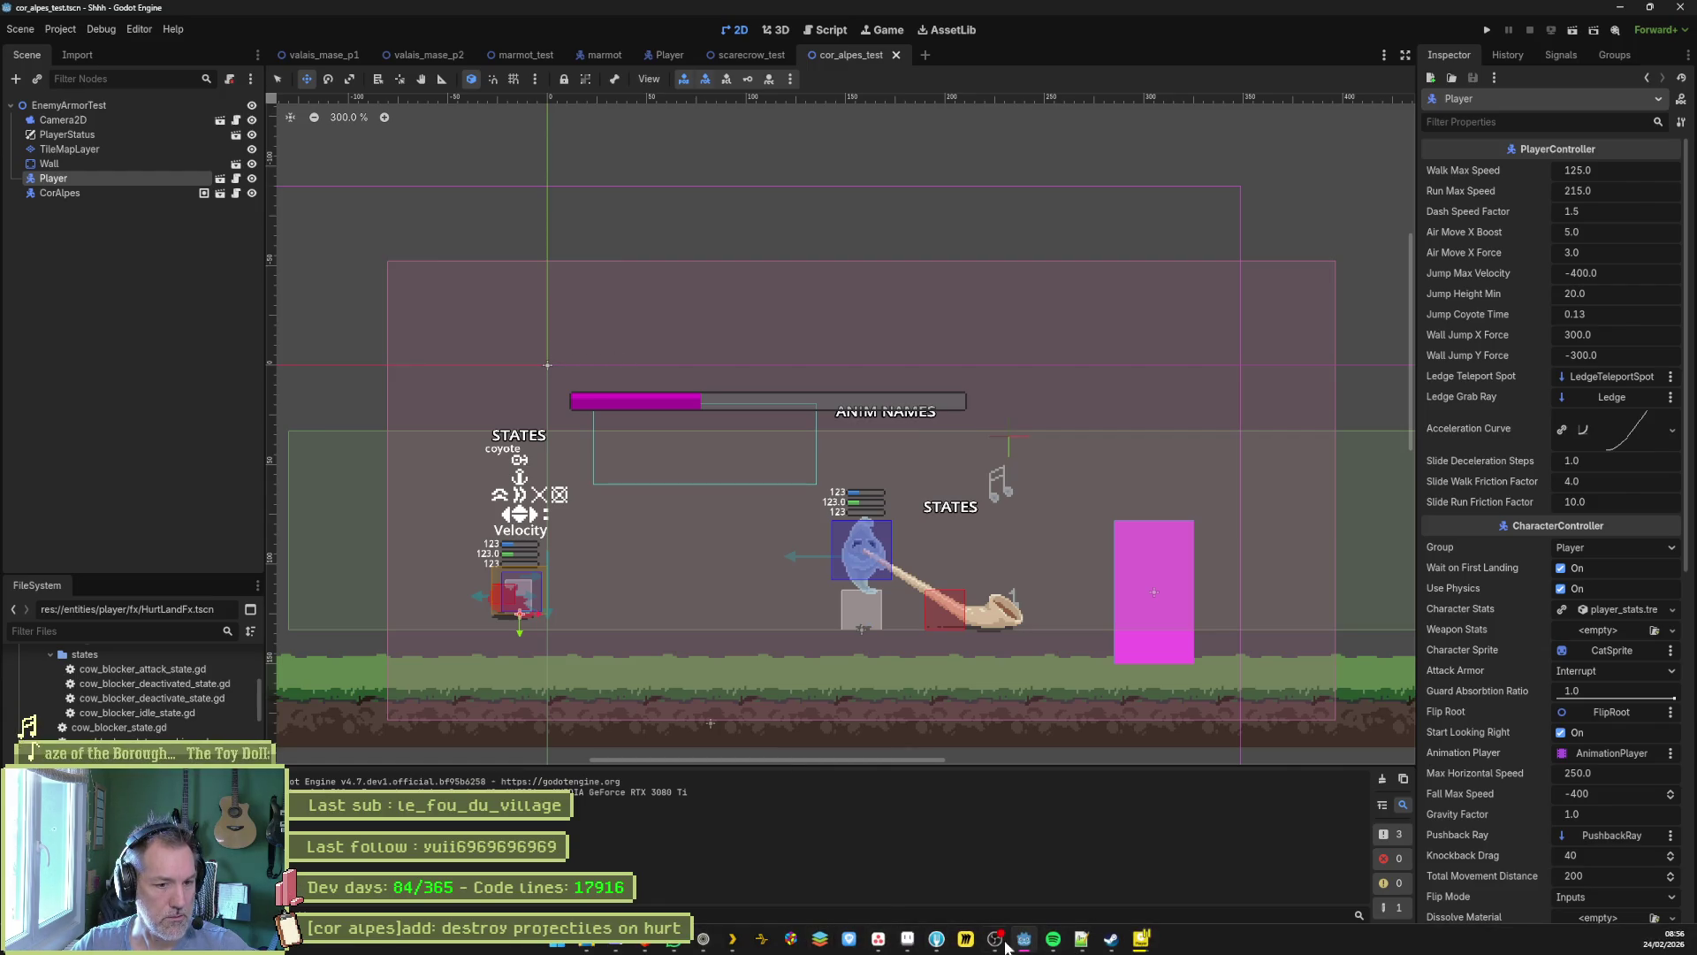
{"action": "left_click", "coordinate": [880, 941]}
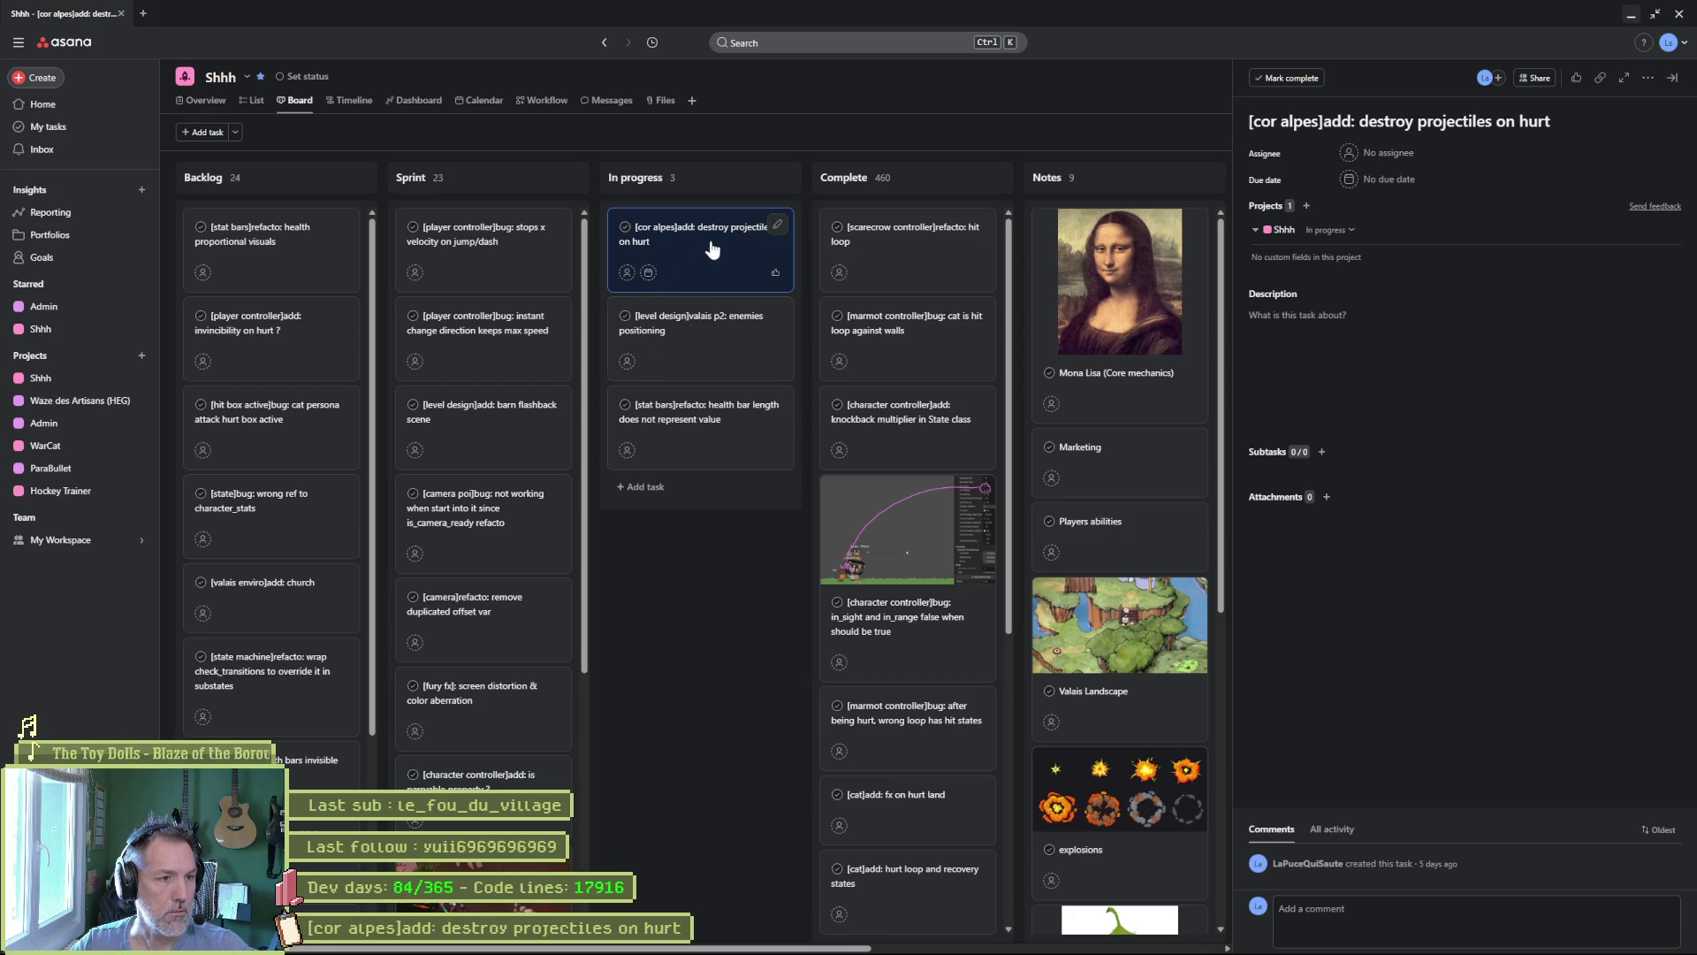
Drag the destroy projectiles card into Sprint and open the valais p2 enemies positioning task.
{"action": "mouse_move", "coordinate": [712, 249]}
{"action": "left_mouse_down"}
{"action": "mouse_move", "coordinate": [509, 506]}
{"action": "mouse_move", "coordinate": [504, 796]}
{"action": "left_mouse_up"}
{"action": "left_click", "coordinate": [717, 257]}
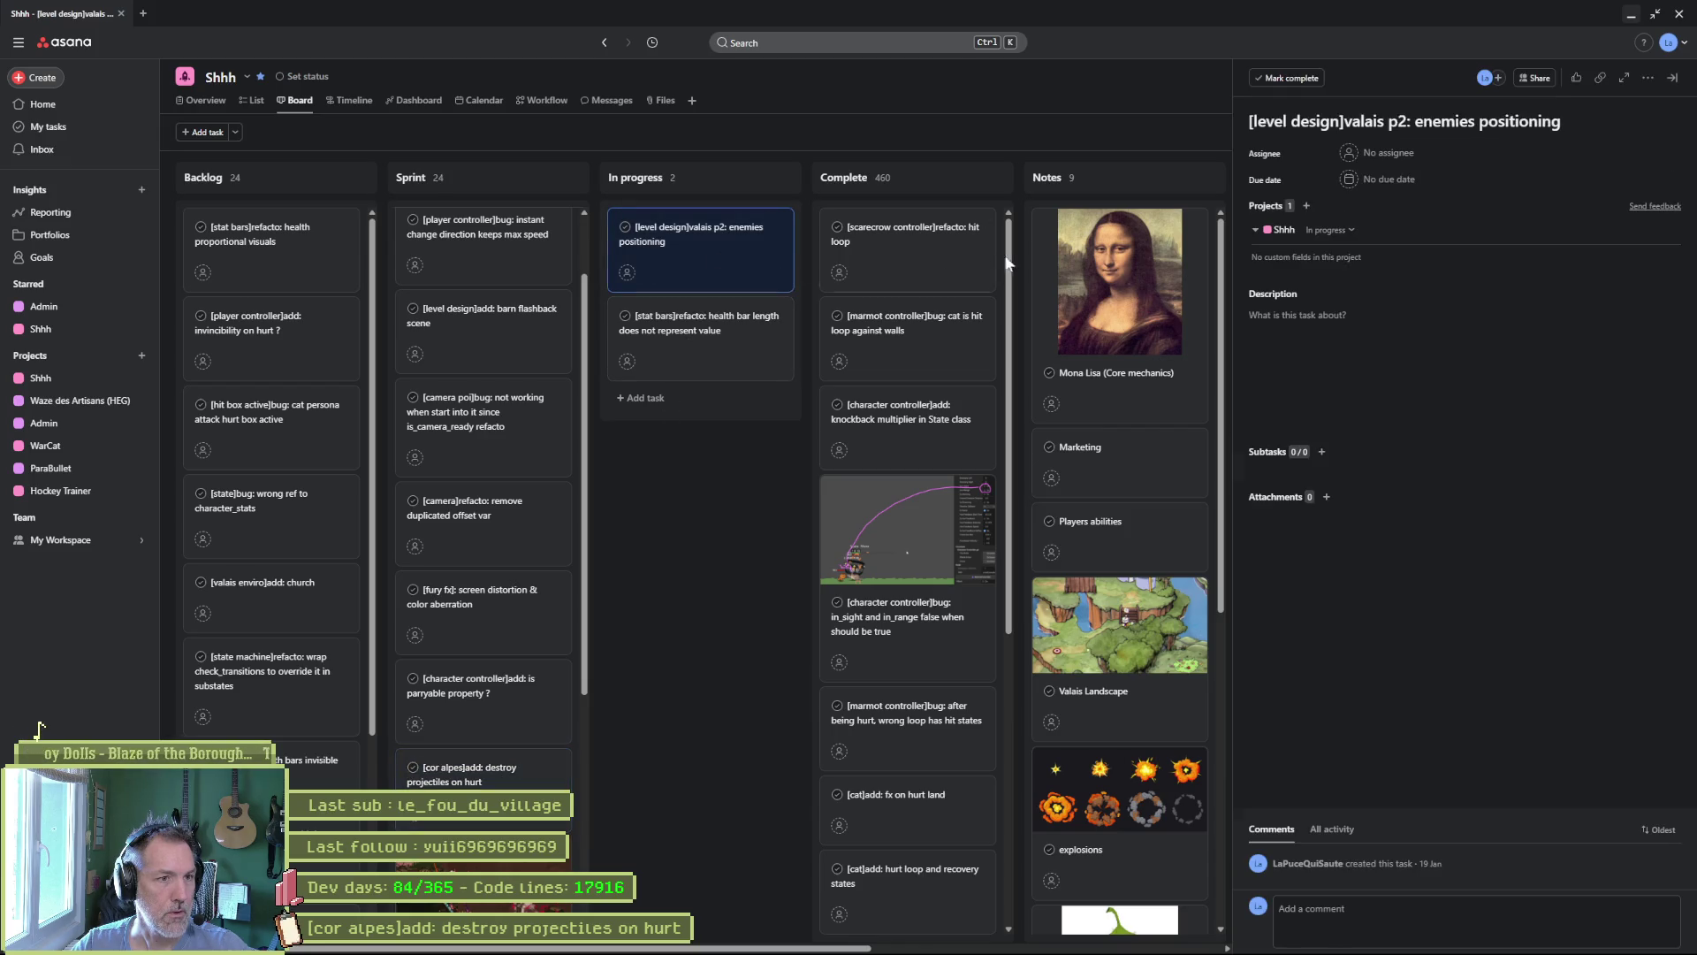
{"action": "left_click", "coordinate": [1631, 14]}
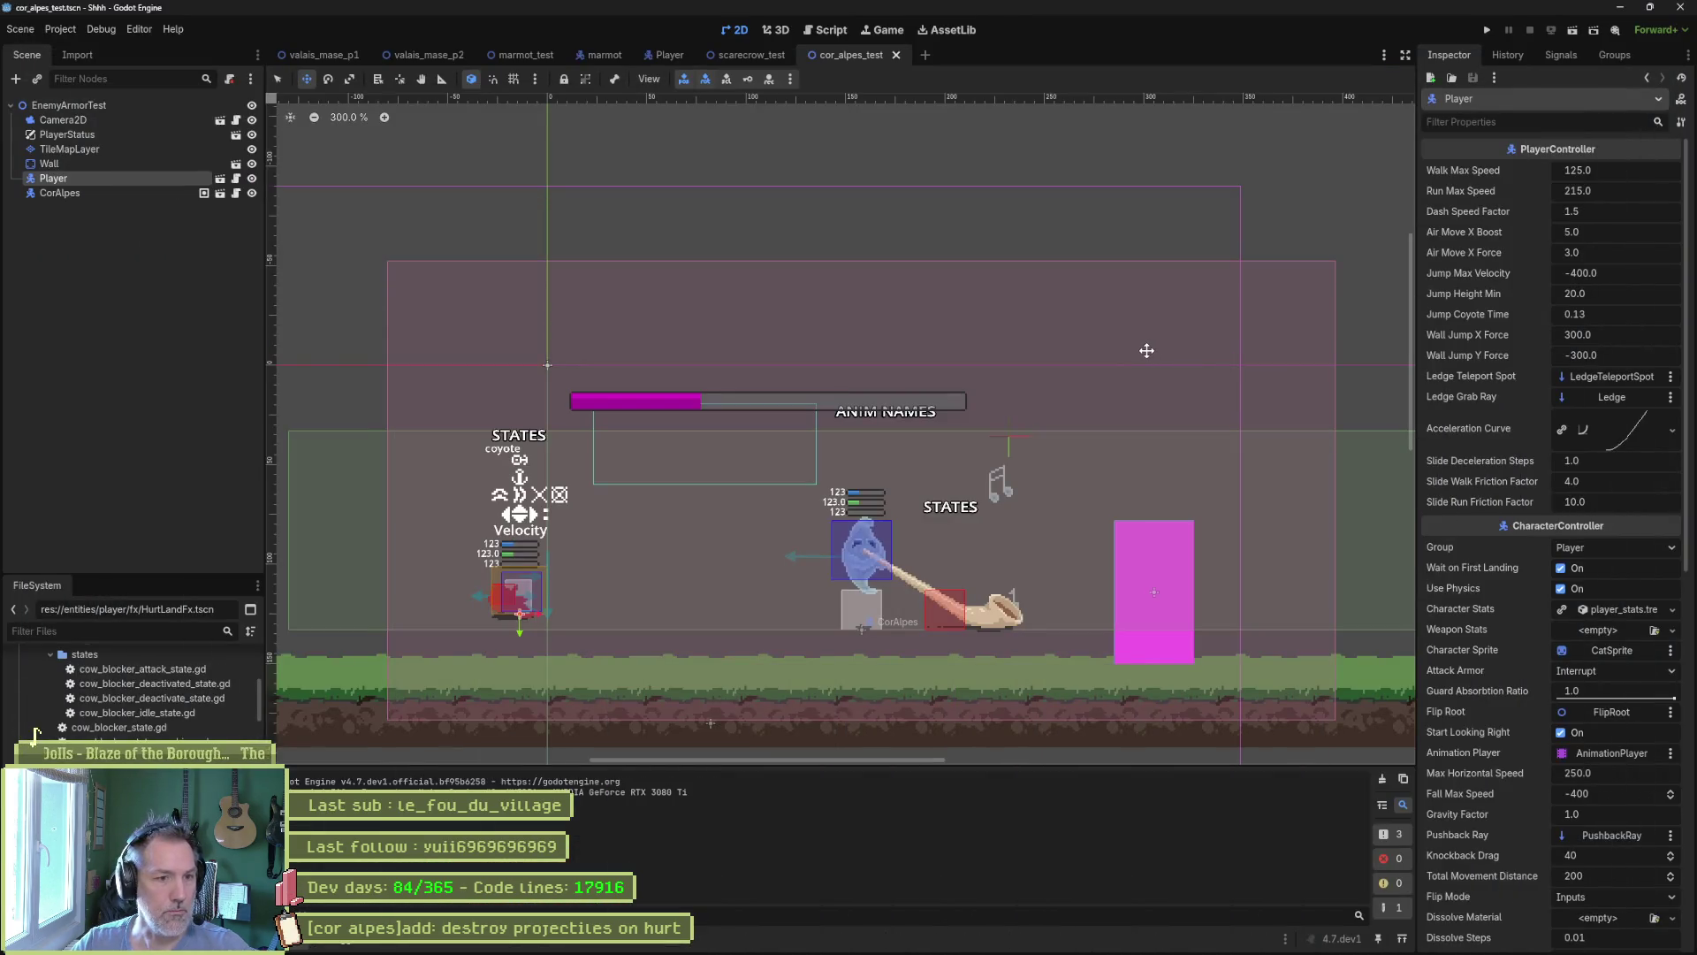
Close the cor_alpes_test, scarecrow_test, marmot and marmot_test tabs and open an enlarged valais_mase_p2.
{"action": "middle_click", "coordinate": [831, 54]}
{"action": "middle_click", "coordinate": [752, 55]}
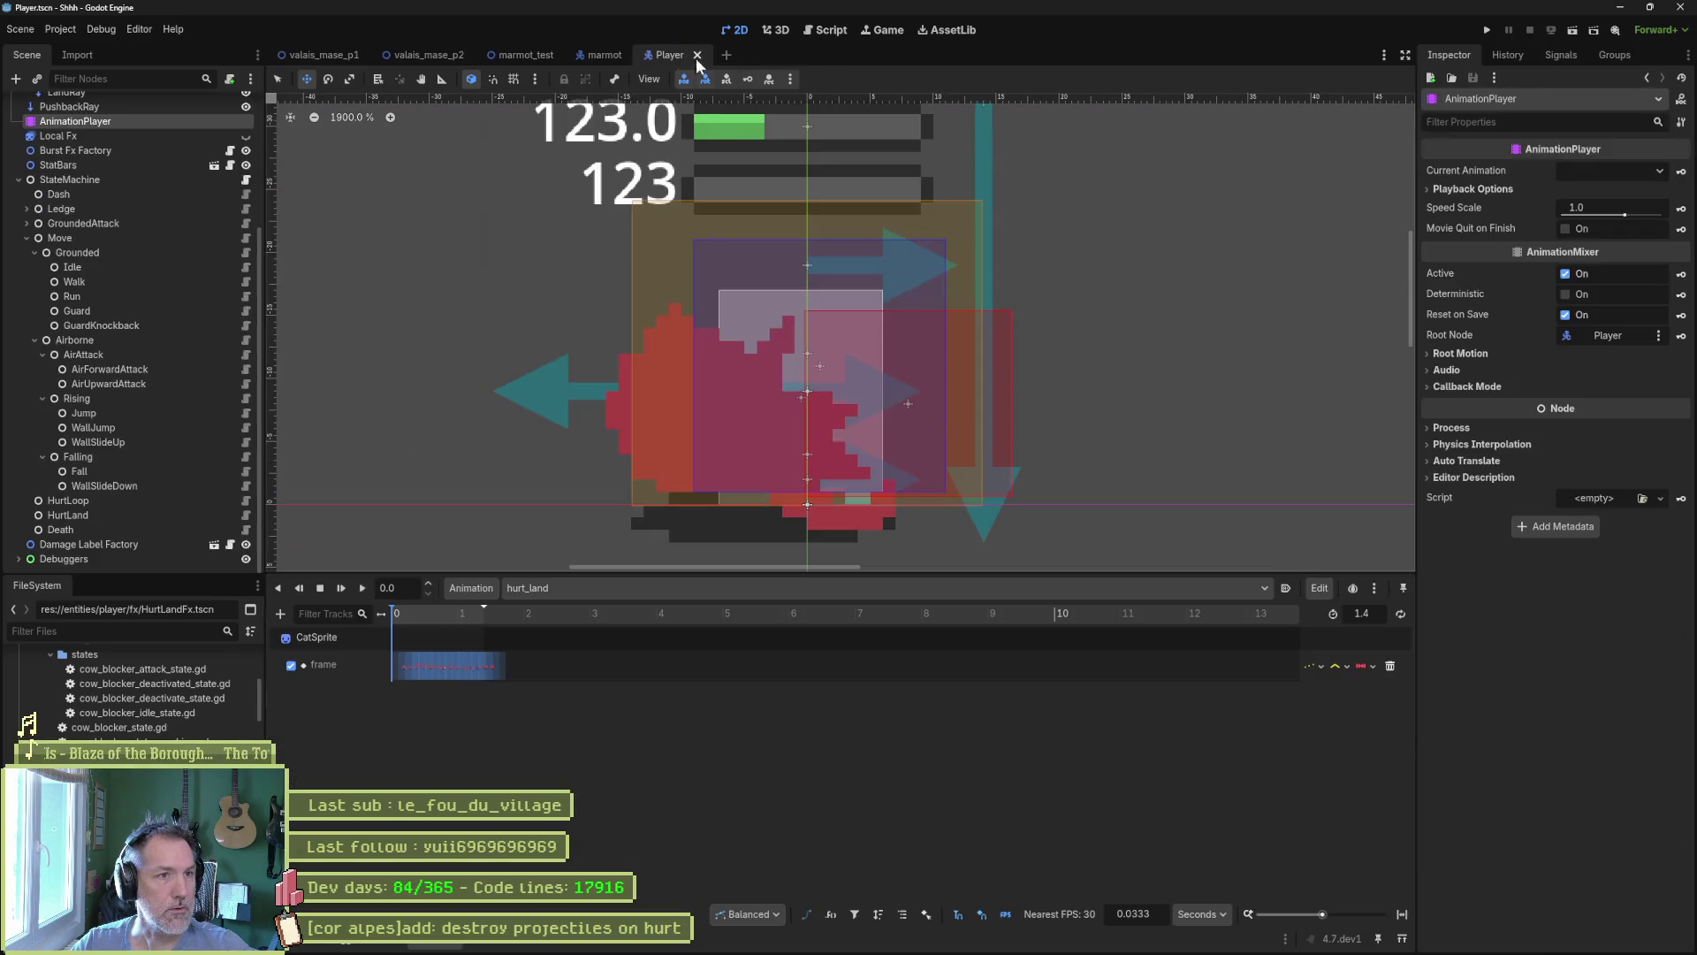
{"action": "middle_click", "coordinate": [627, 55]}
{"action": "middle_click", "coordinate": [516, 56]}
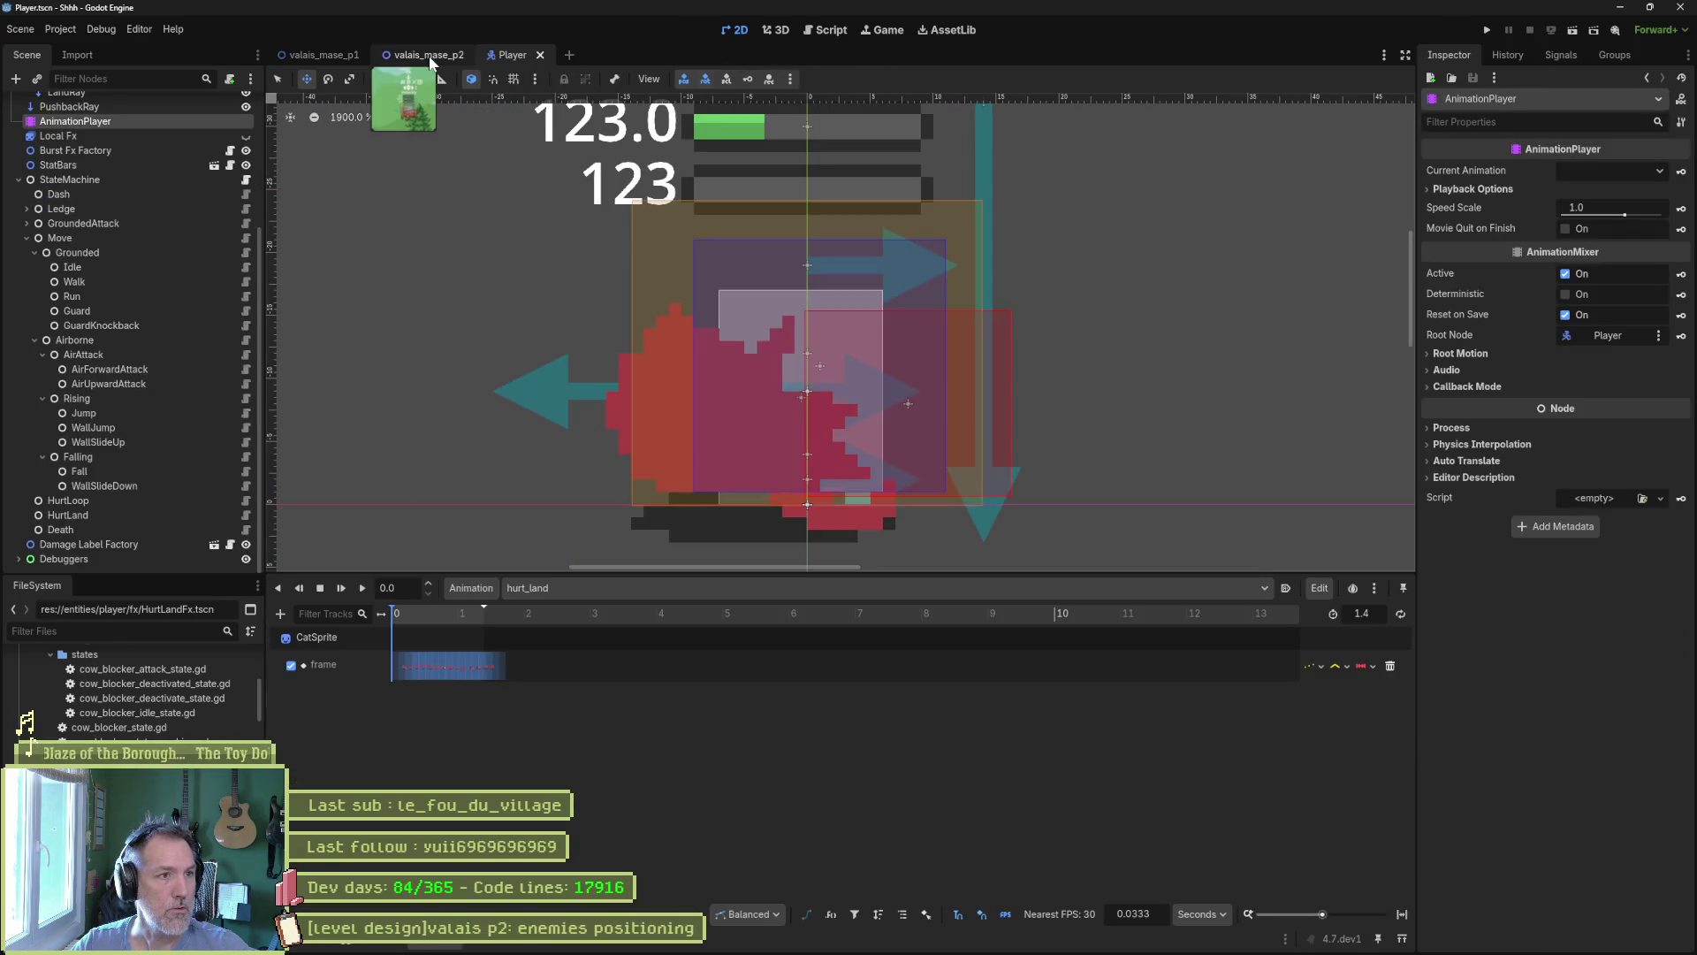
{"action": "left_click", "coordinate": [427, 58]}
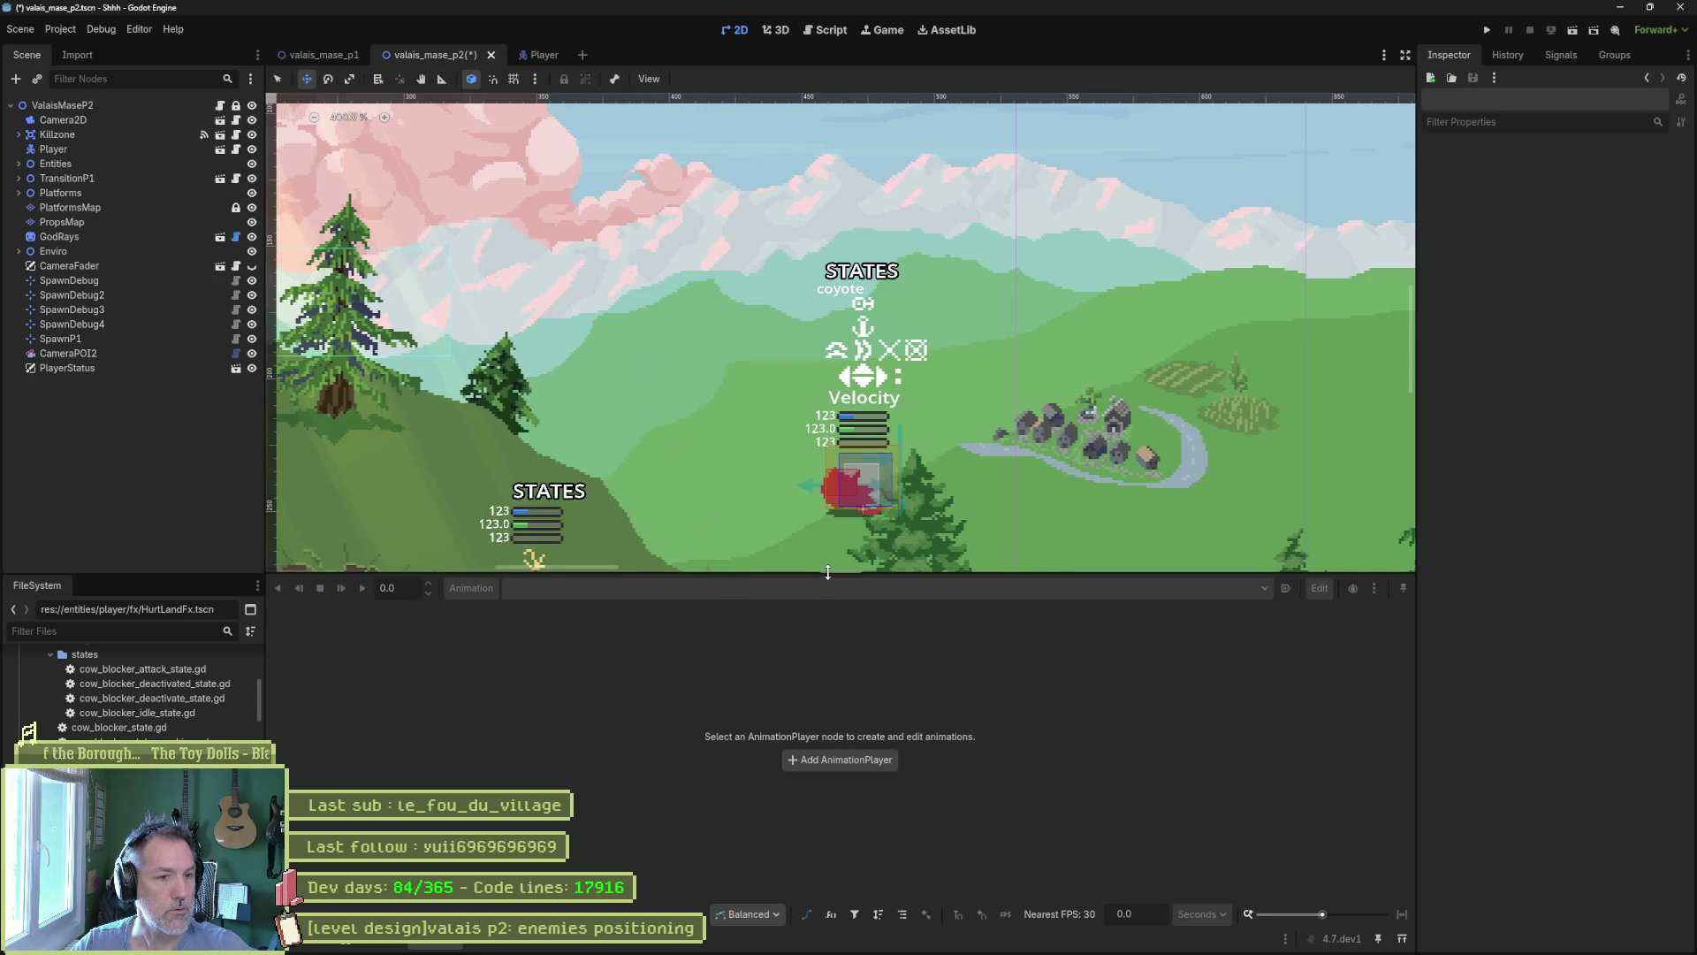
{"action": "left_click_drag", "start_coordinate": [818, 577], "coordinate": [832, 763]}
{"action": "scroll", "coordinate": [821, 537], "scroll_direction": "down", "scroll_amount": 4}
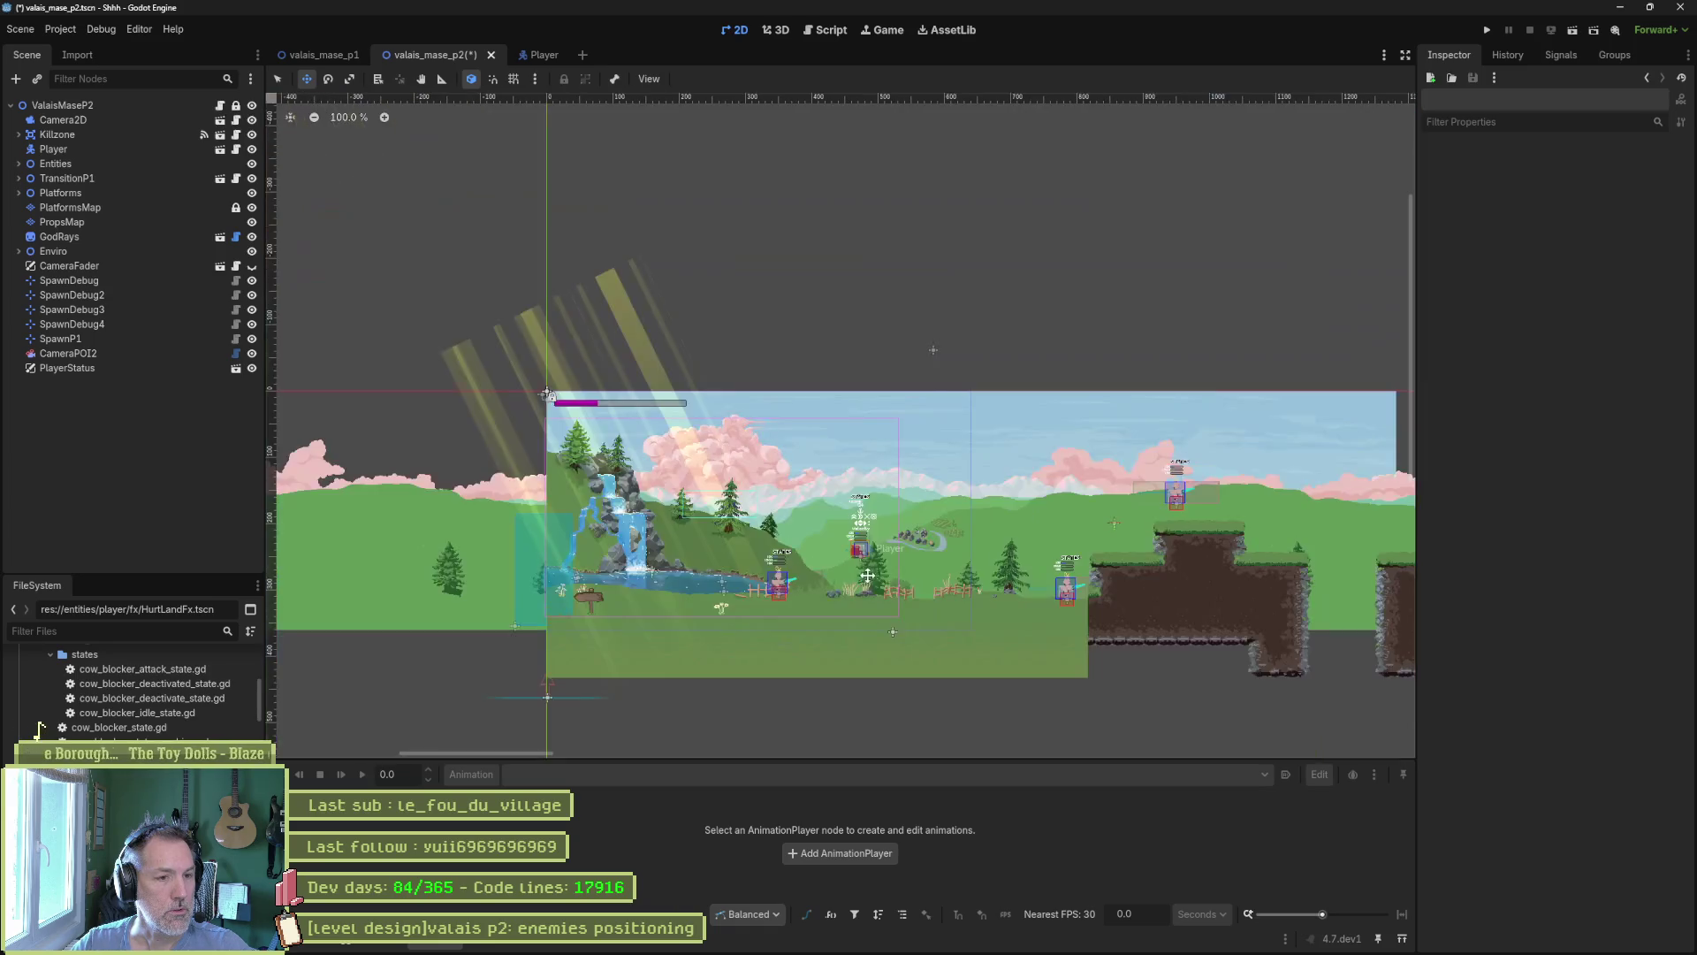
{"action": "scroll", "coordinate": [461, 315], "scroll_direction": "right", "scroll_amount": 3}
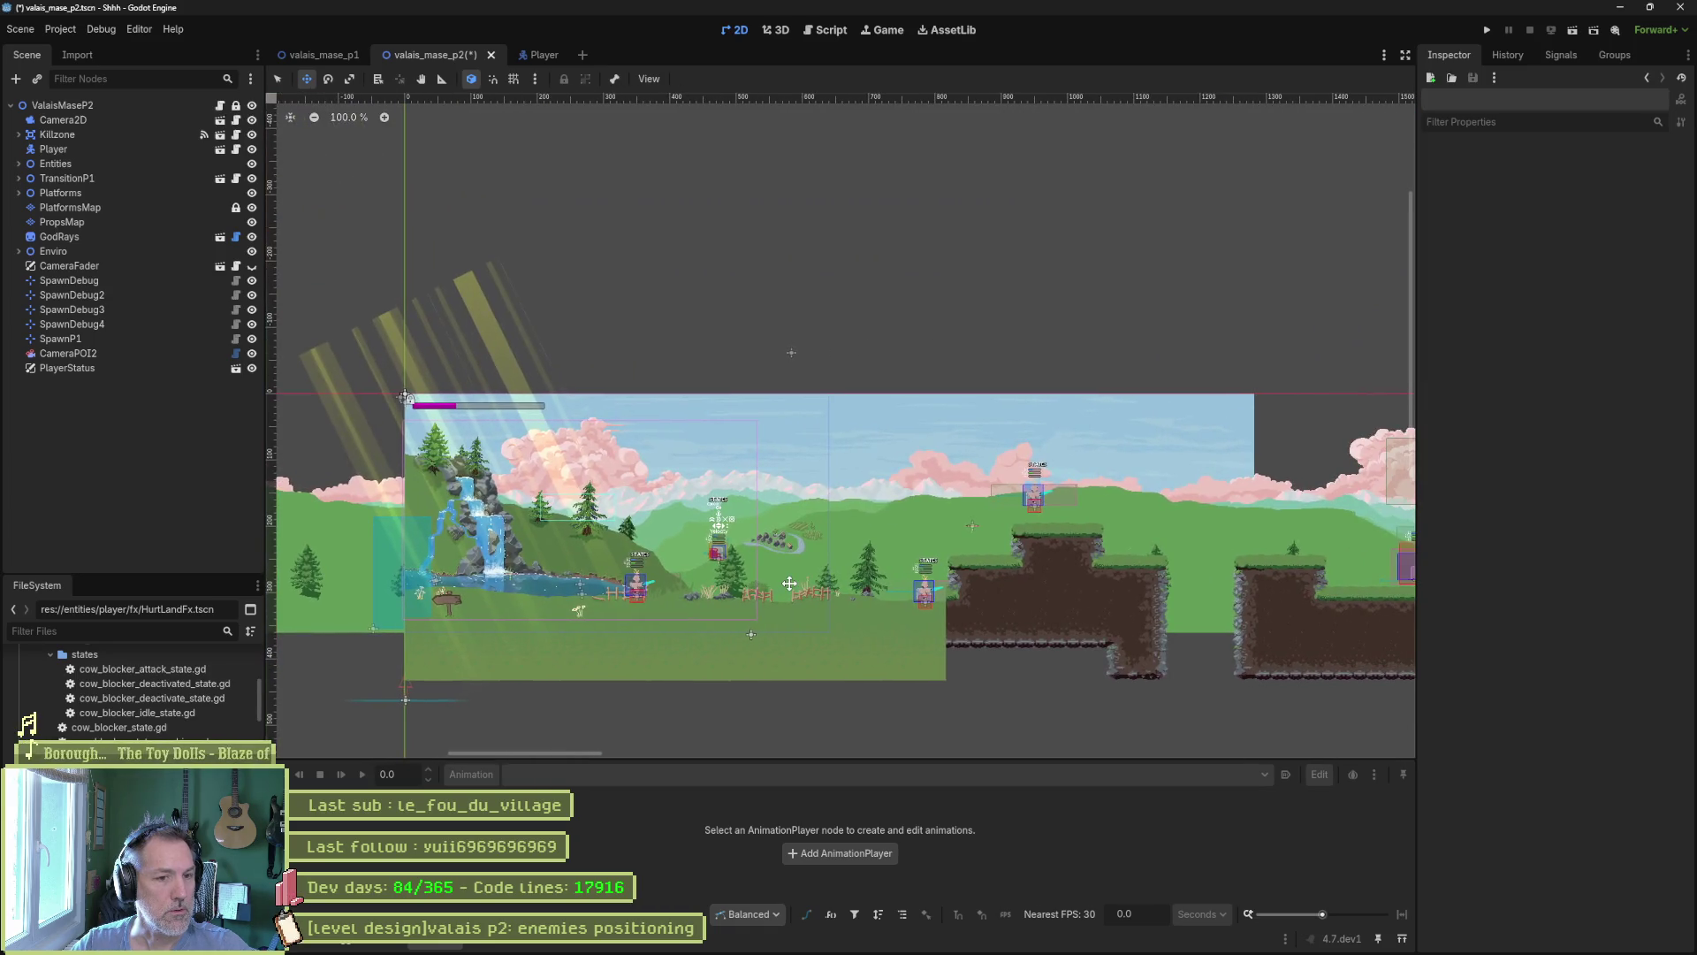
Set ValaisMaseP2's Spawn to SpawnDebug, save, and run the level.
{"action": "left_click", "coordinate": [87, 105]}
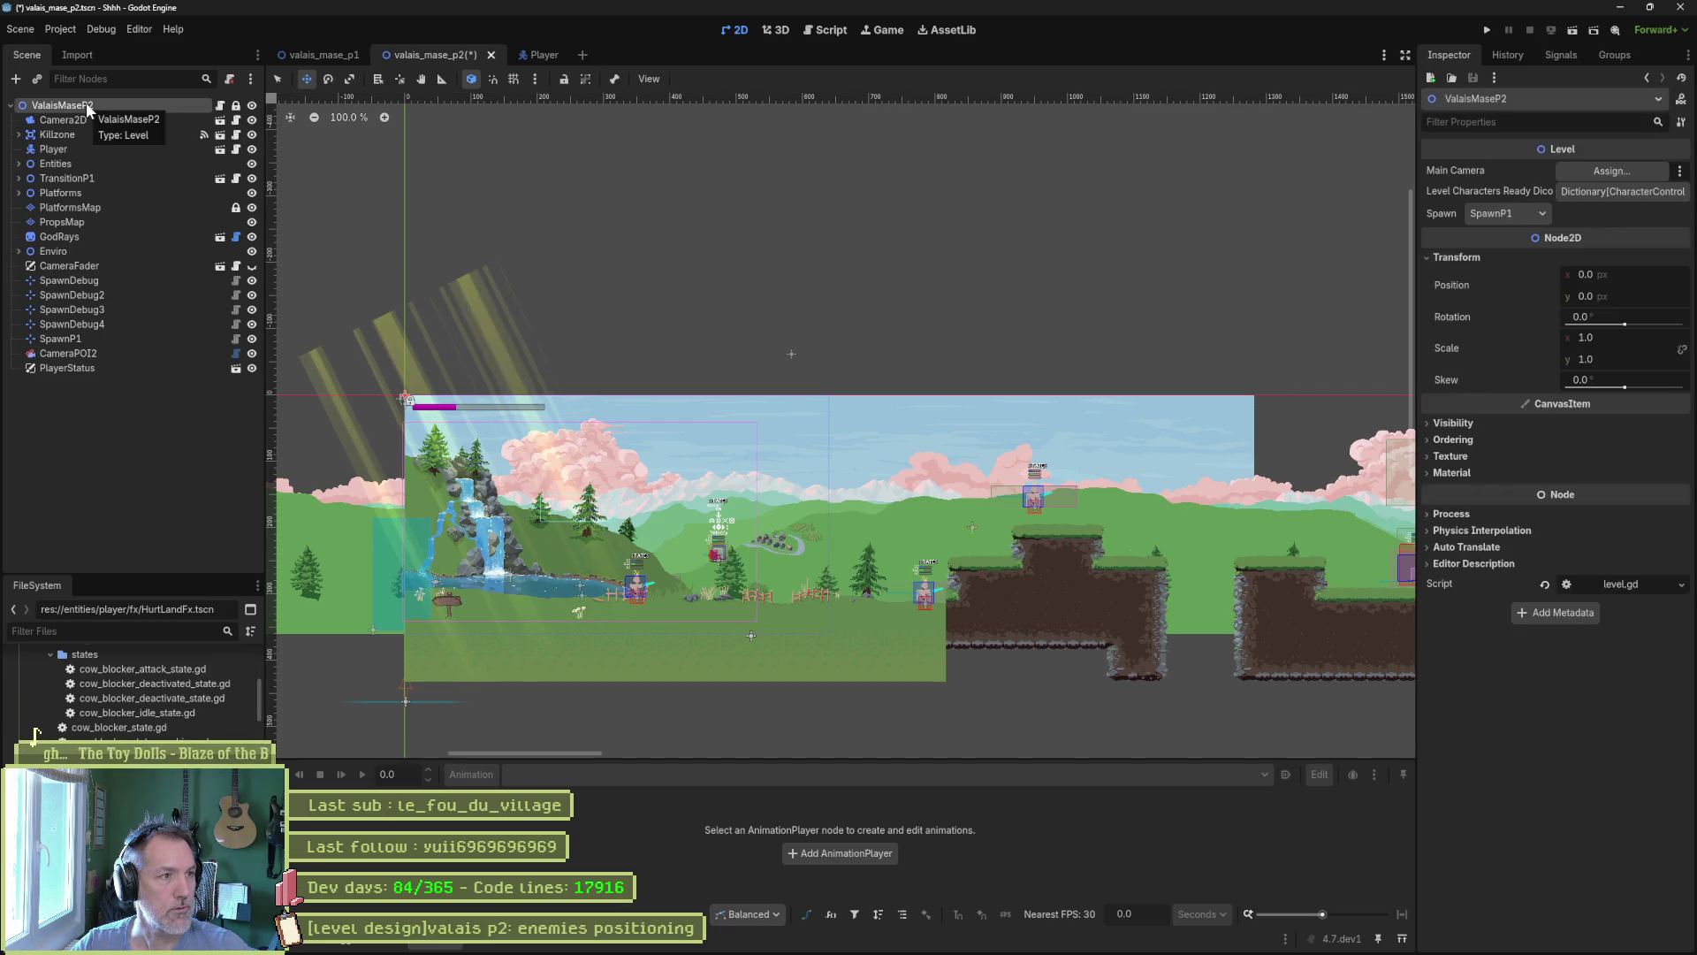
{"action": "left_click", "coordinate": [1510, 213]}
{"action": "left_click", "coordinate": [1515, 236]}
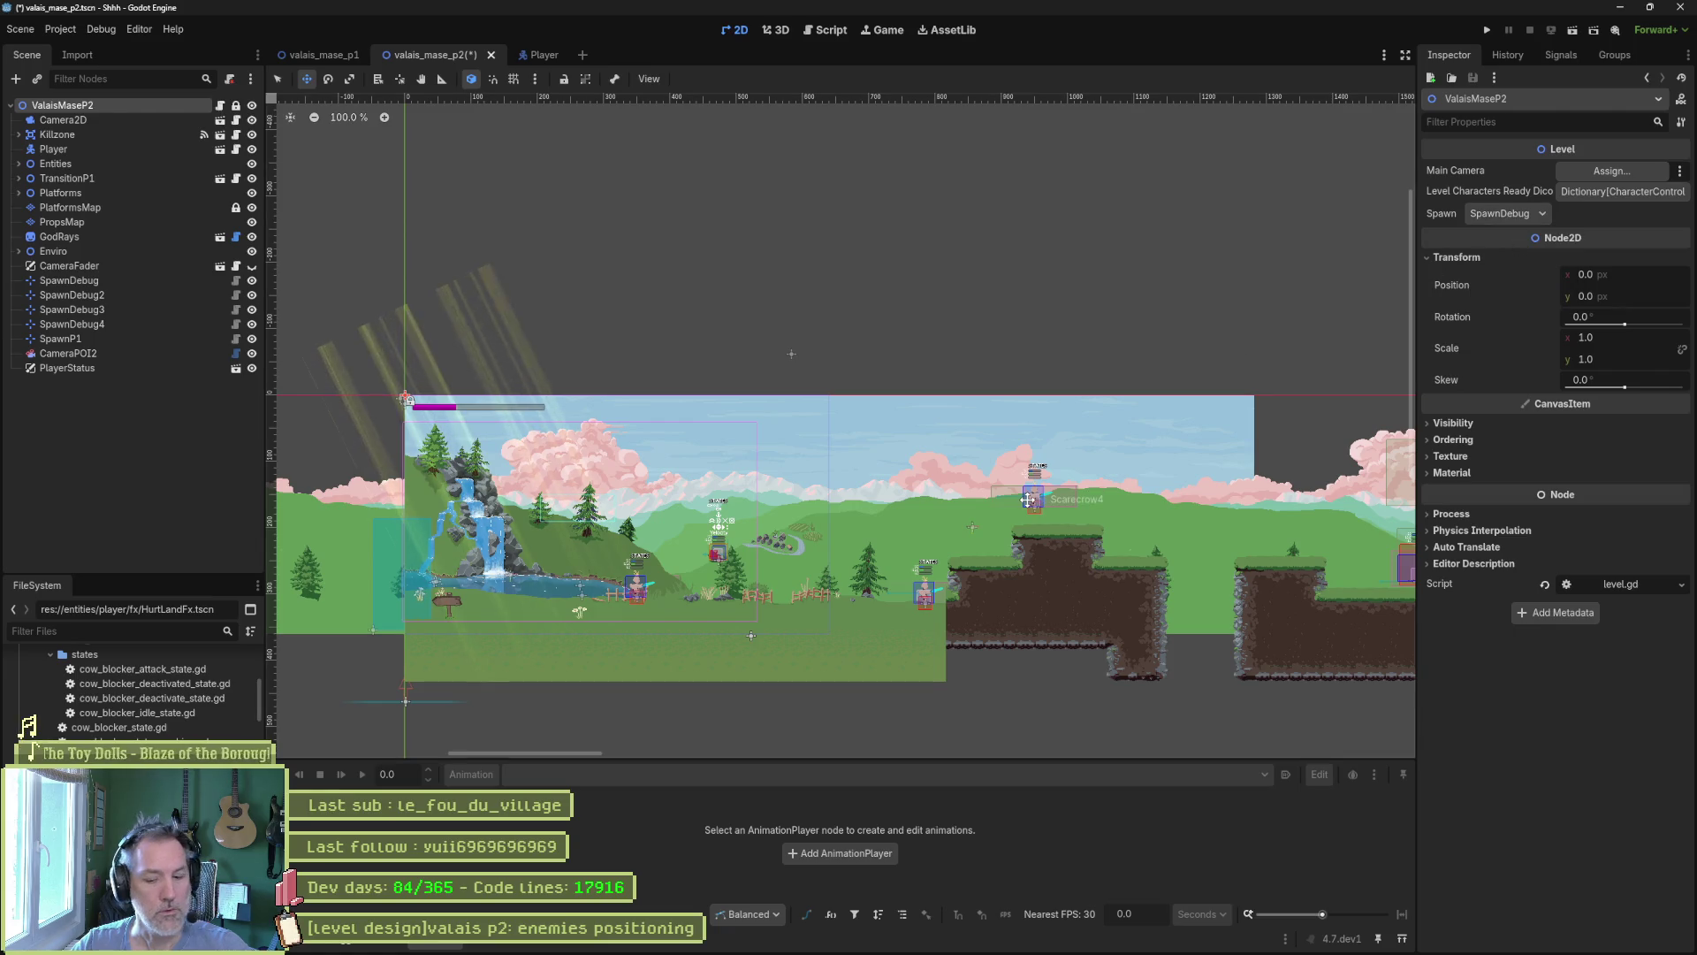
{"action": "key", "text": "ctrl+s"}
{"action": "key", "text": "F6"}
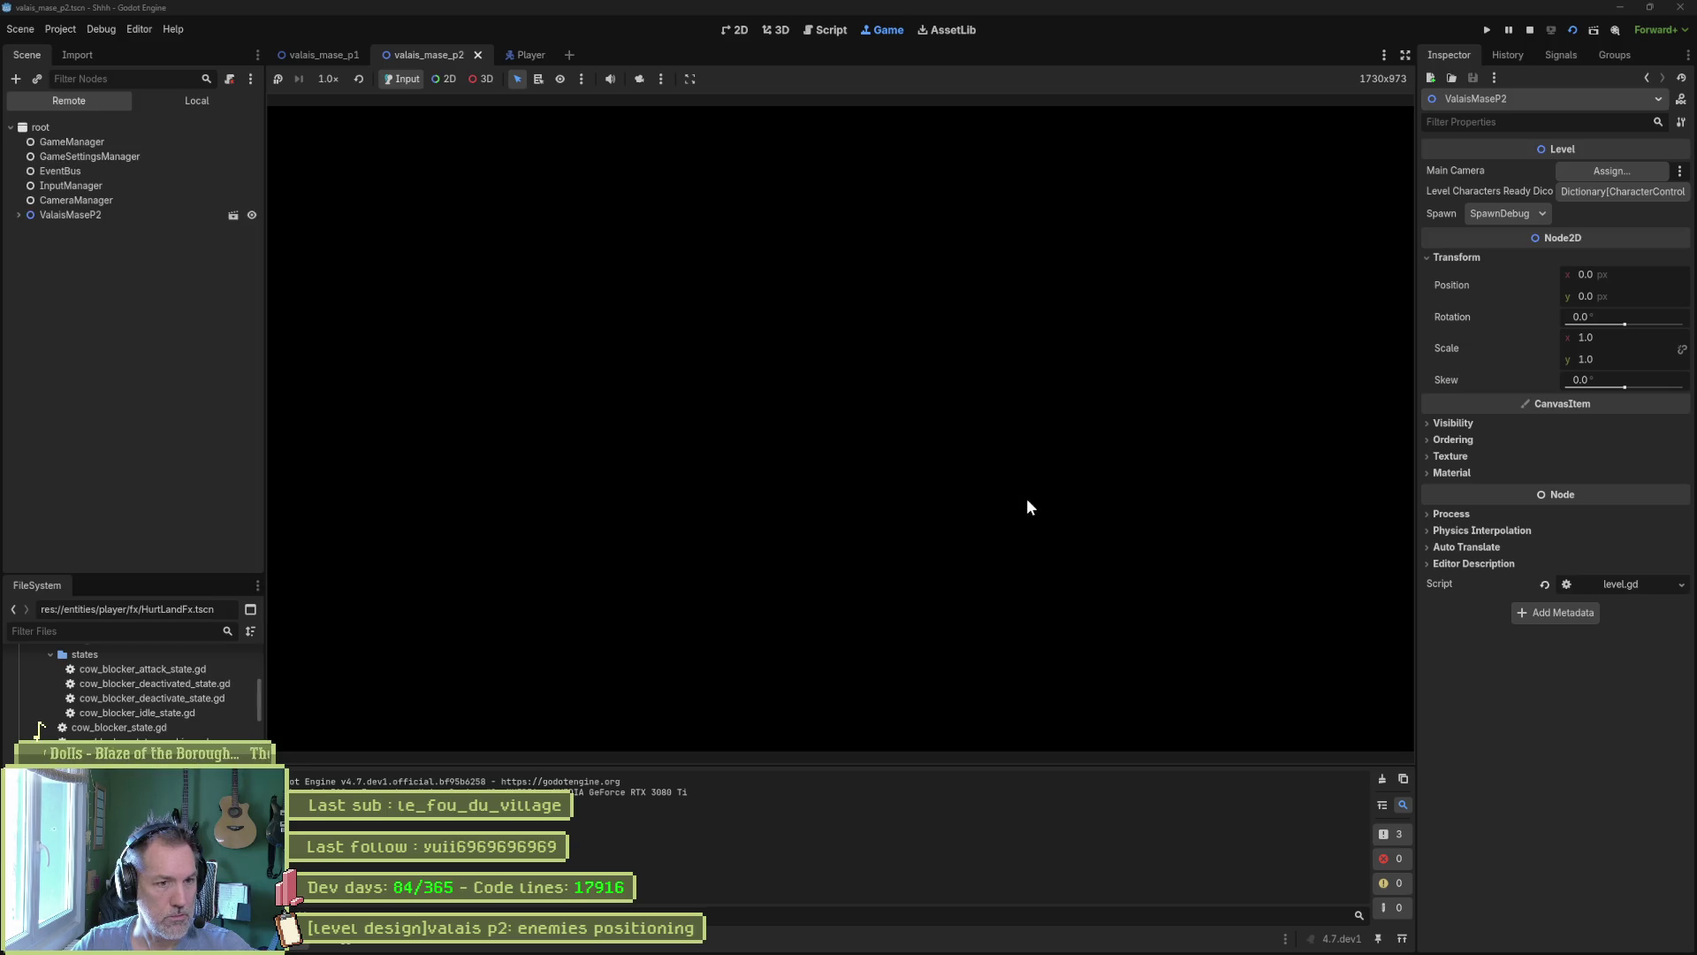
Stop the game, switch Spawn to SpawnP1, and save and run valais_mase_p2.
{"action": "key", "text": "F8"}
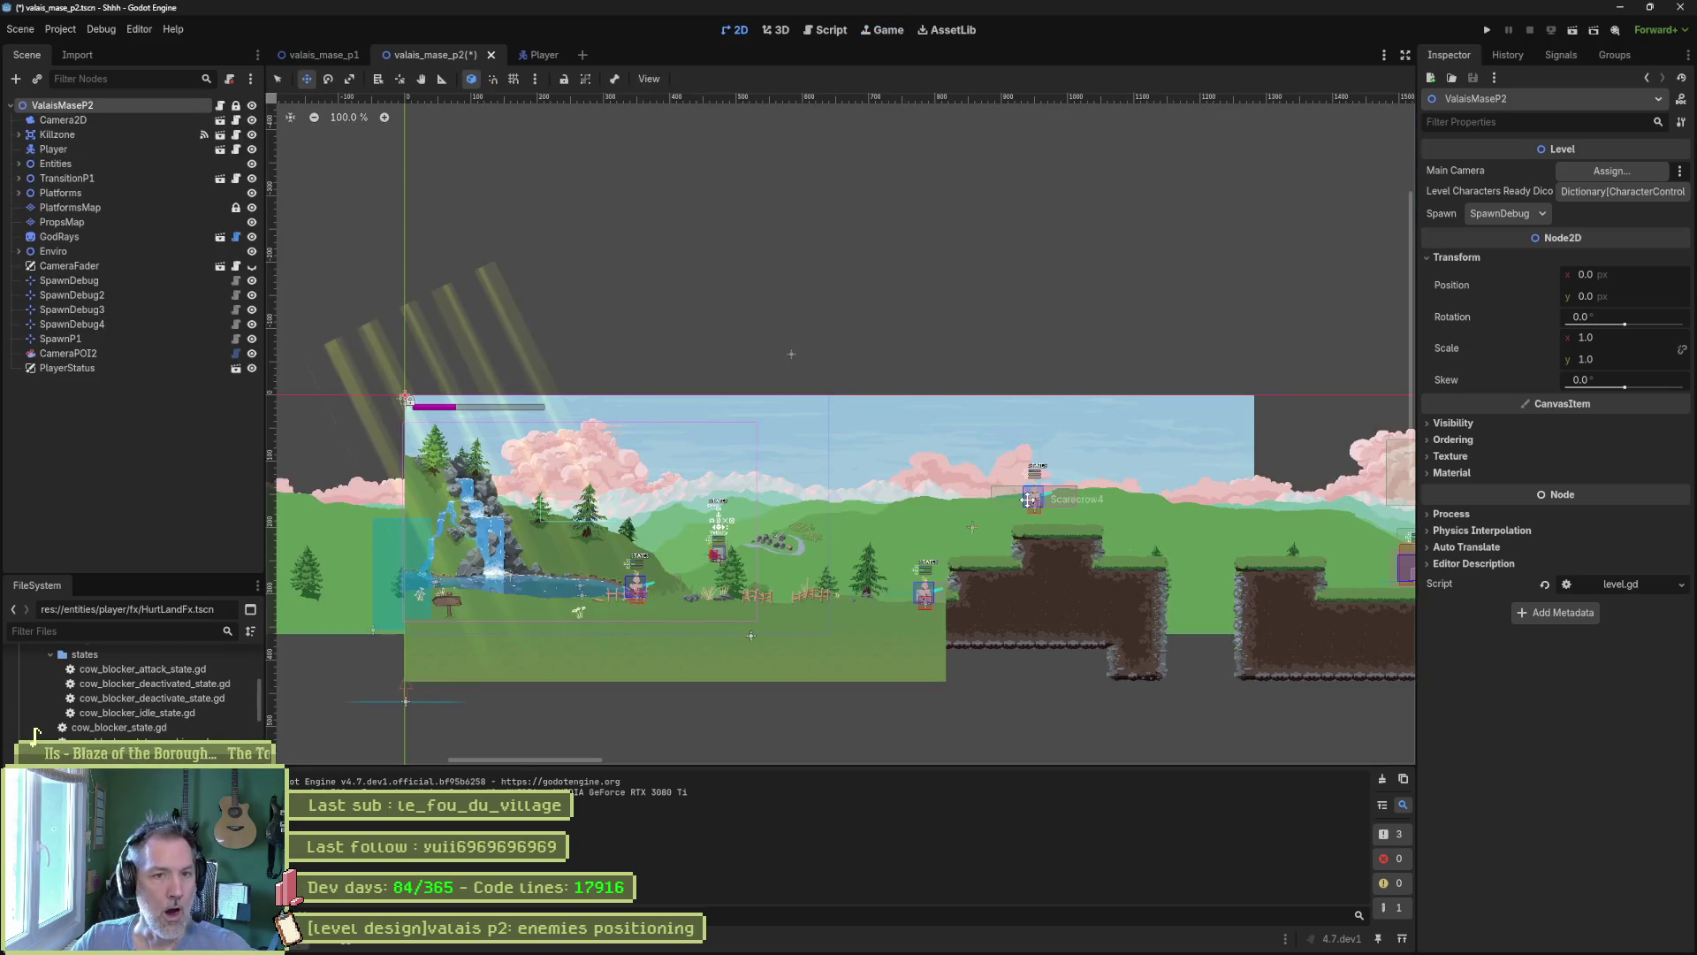
{"action": "left_click", "coordinate": [1472, 219]}
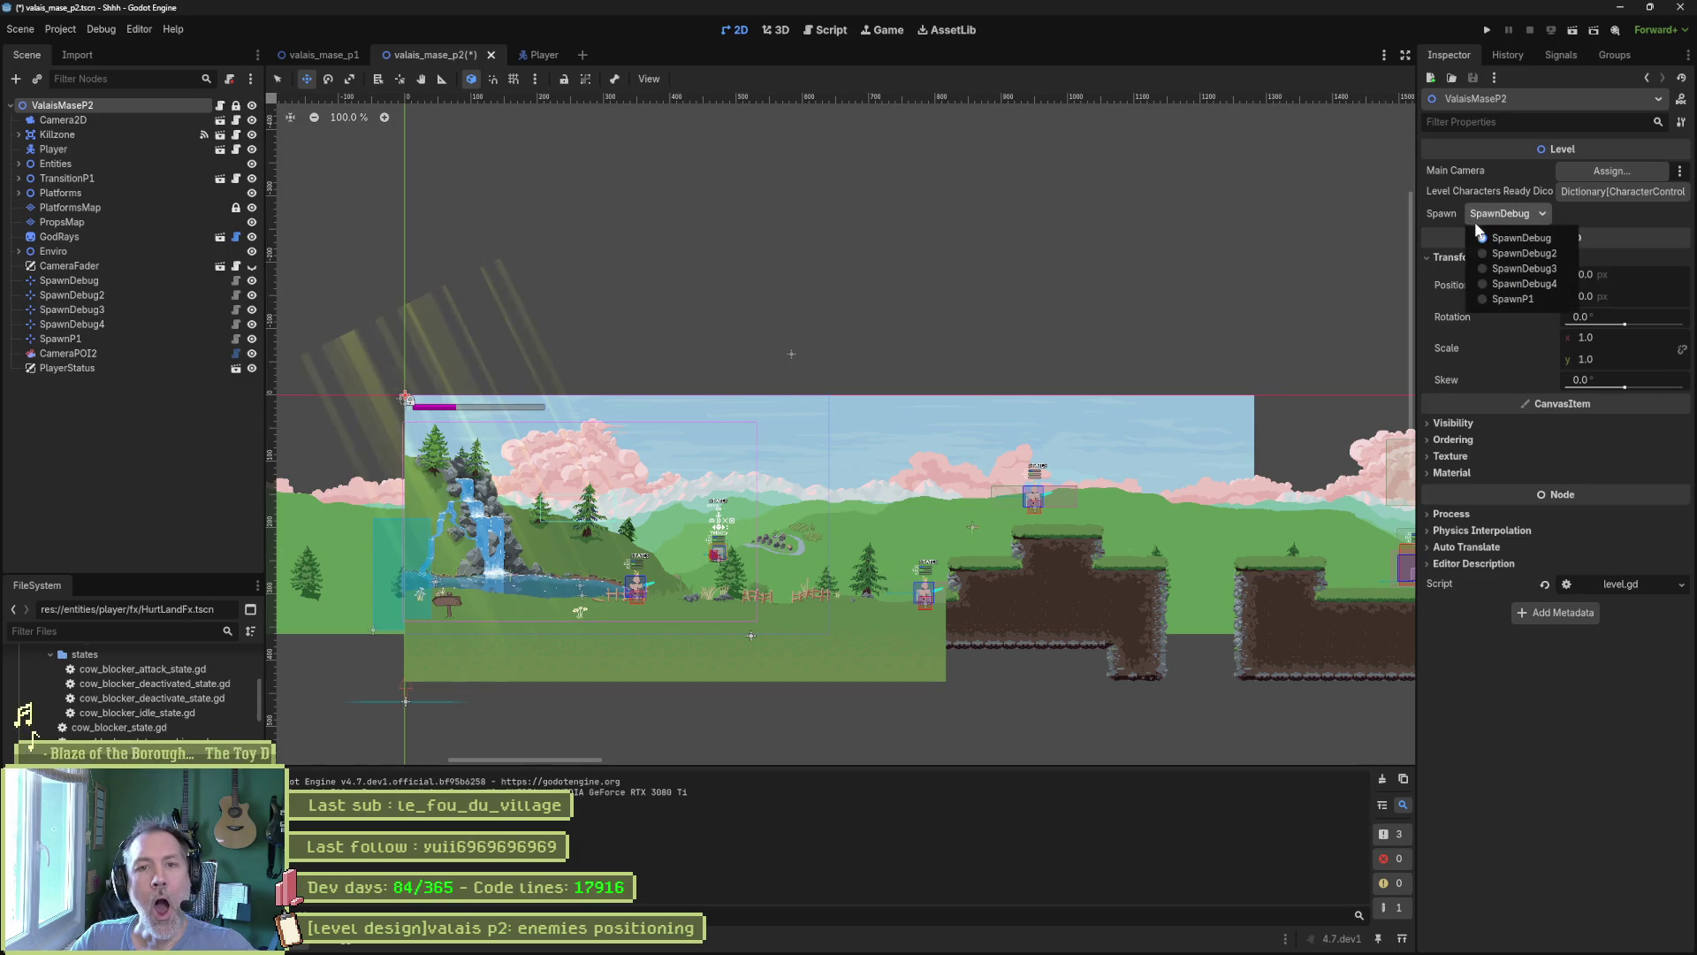
{"action": "left_click", "coordinate": [1503, 295]}
{"action": "key", "text": "F6"}
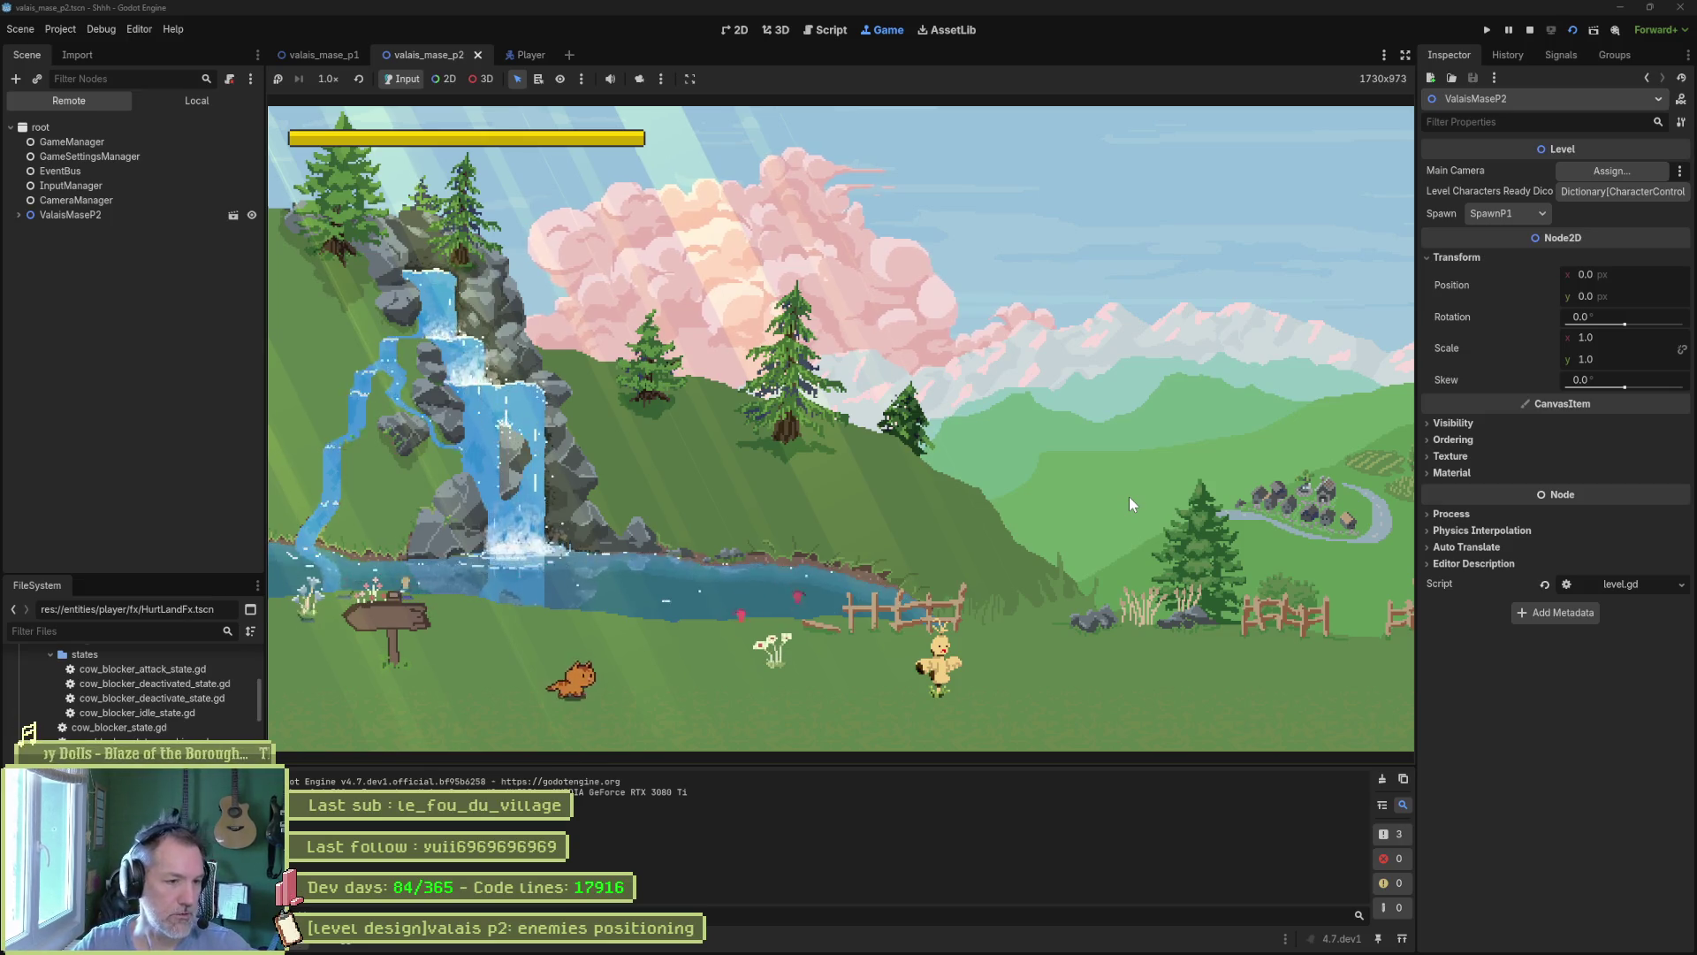
Run the cat right past the dummy and jump it up onto the grassy cliff ledge.
{"action": "key", "text": "Right"}
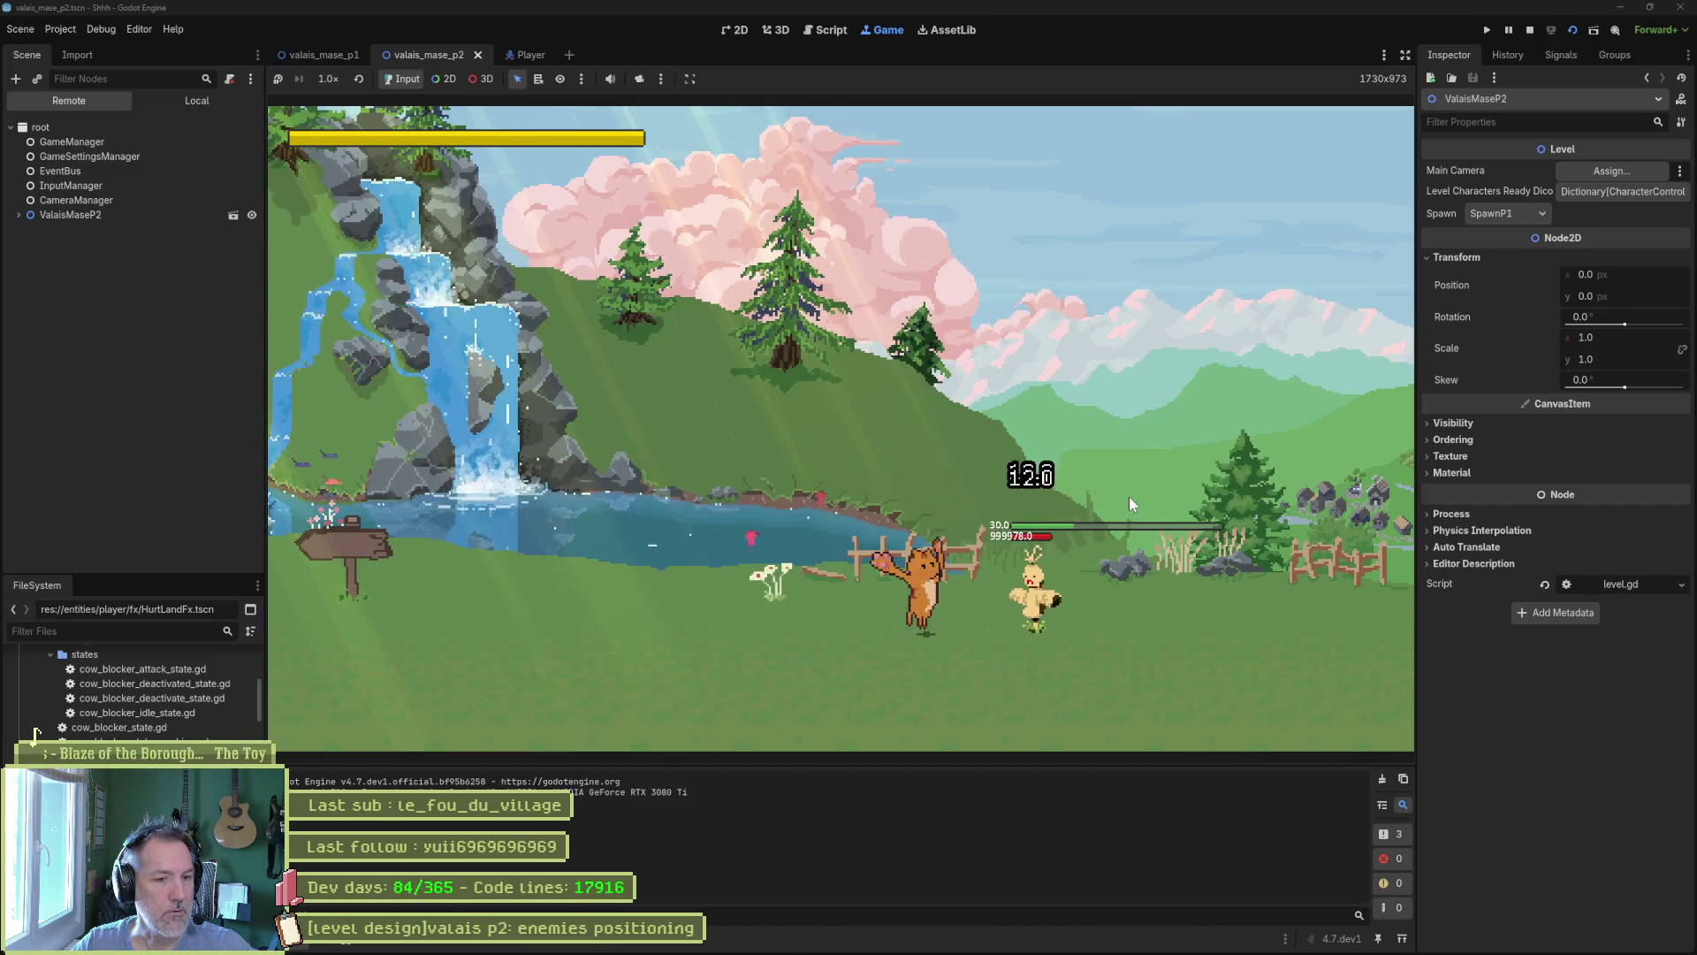
{"action": "key", "text": "Right"}
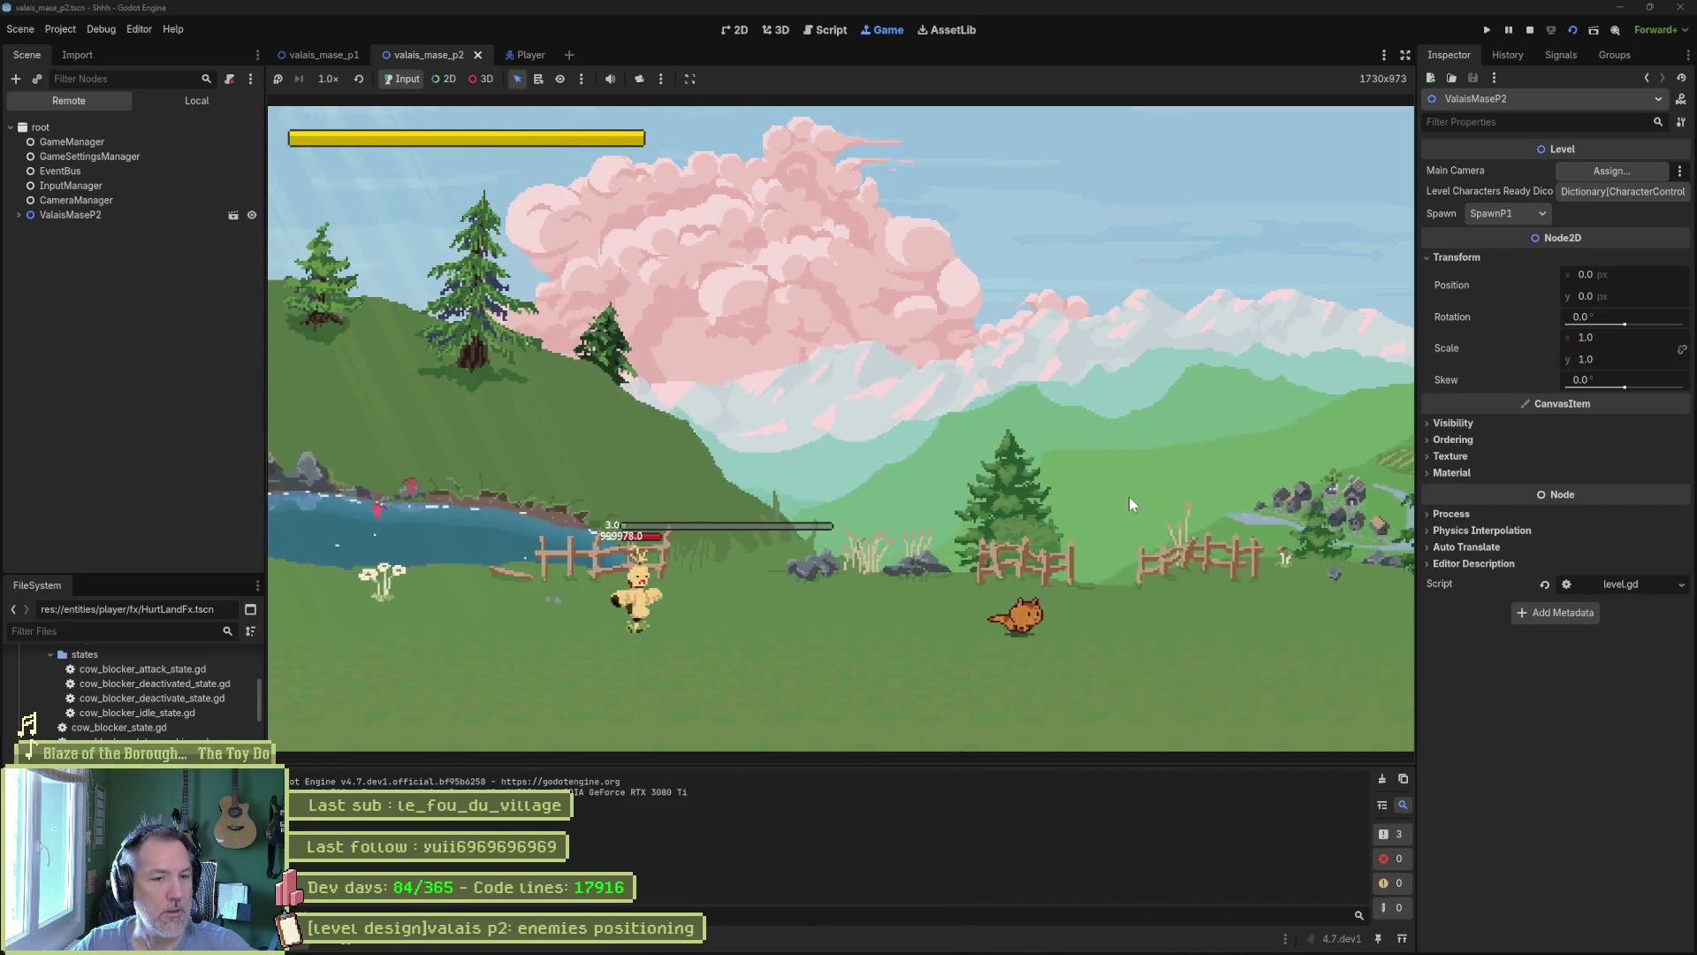
{"action": "key", "text": "Right"}
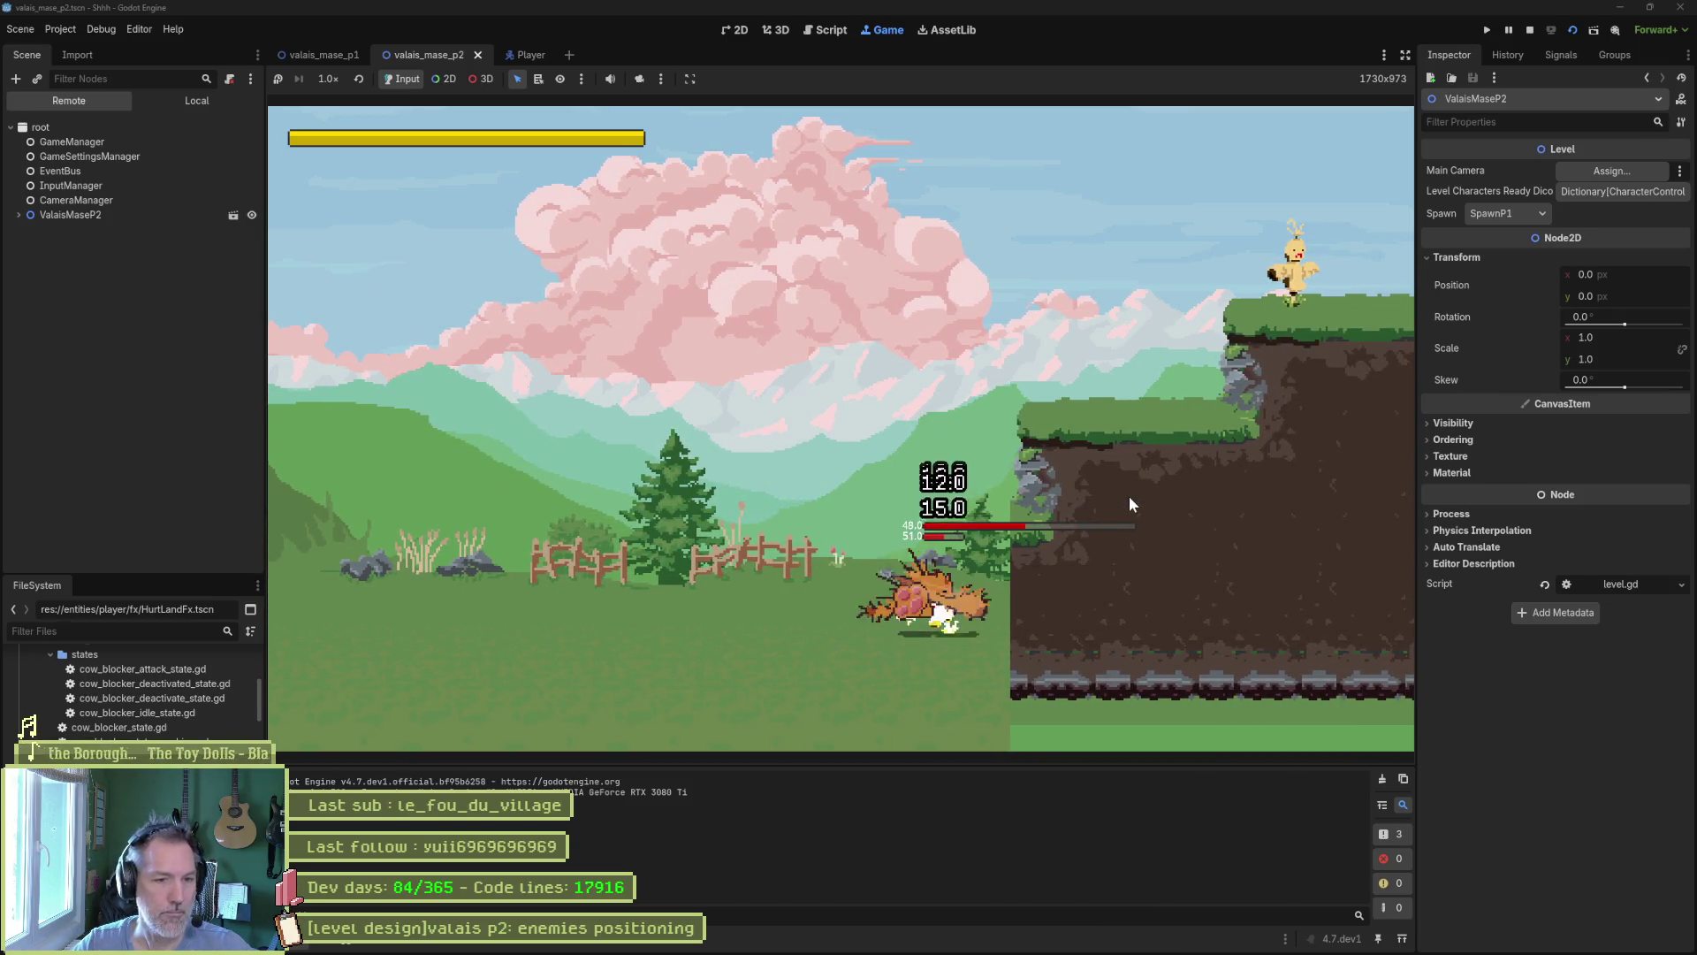
{"action": "key", "text": "space"}
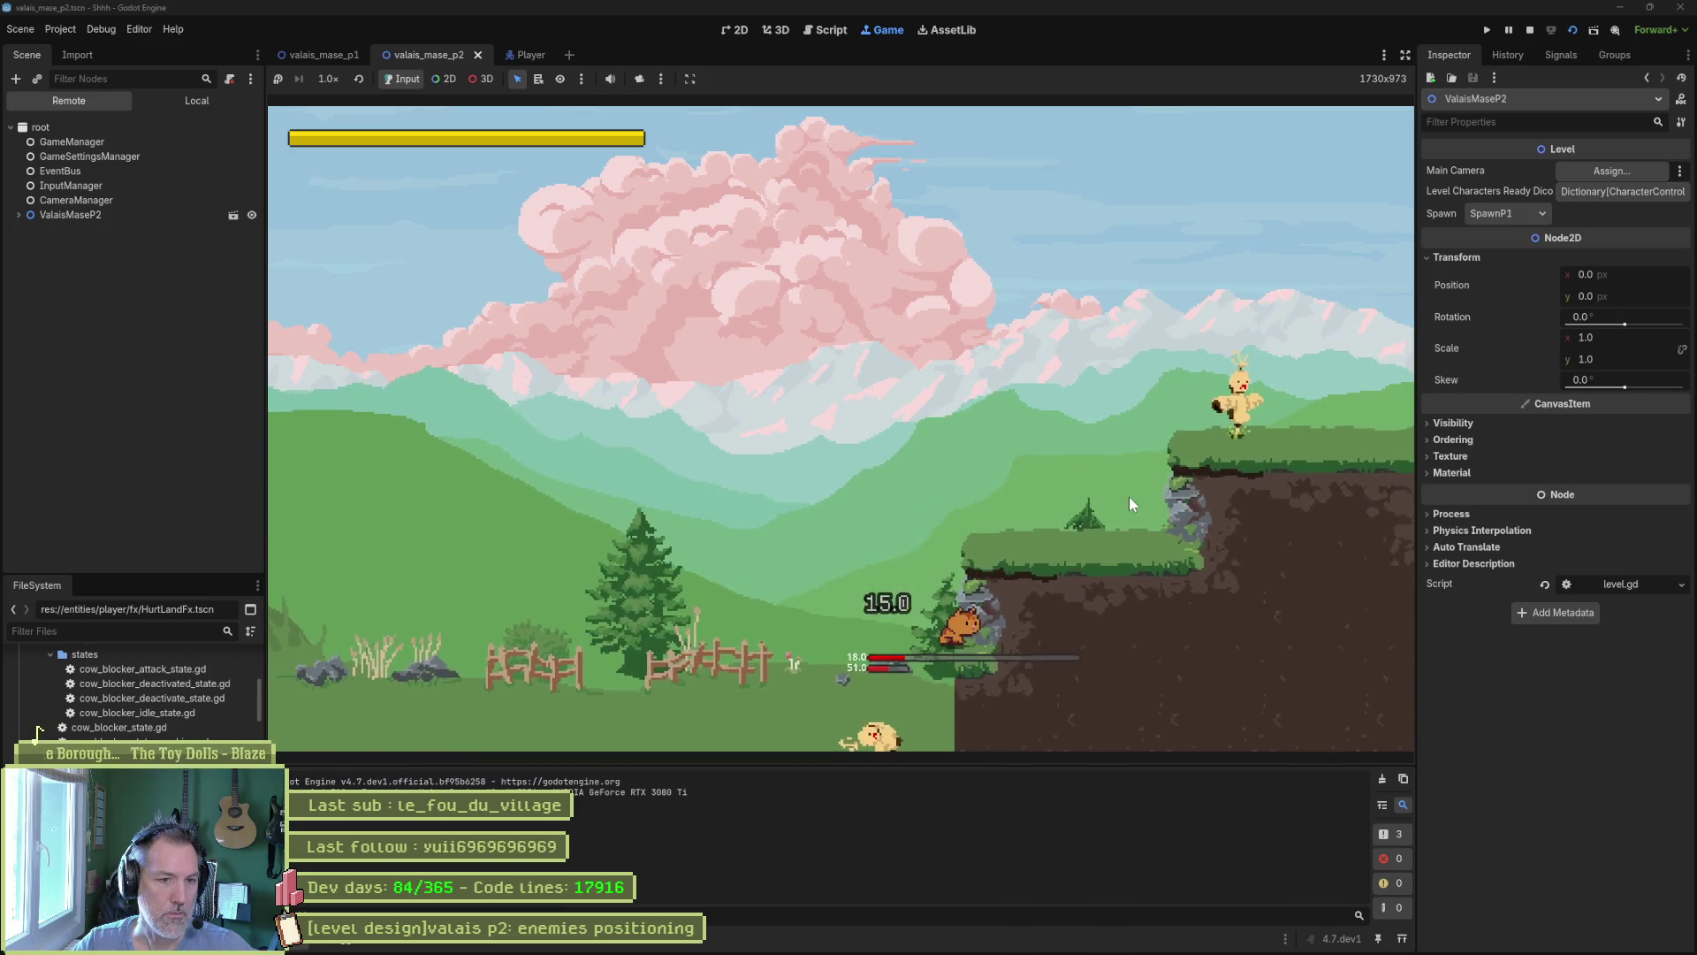
{"action": "key", "text": "space"}
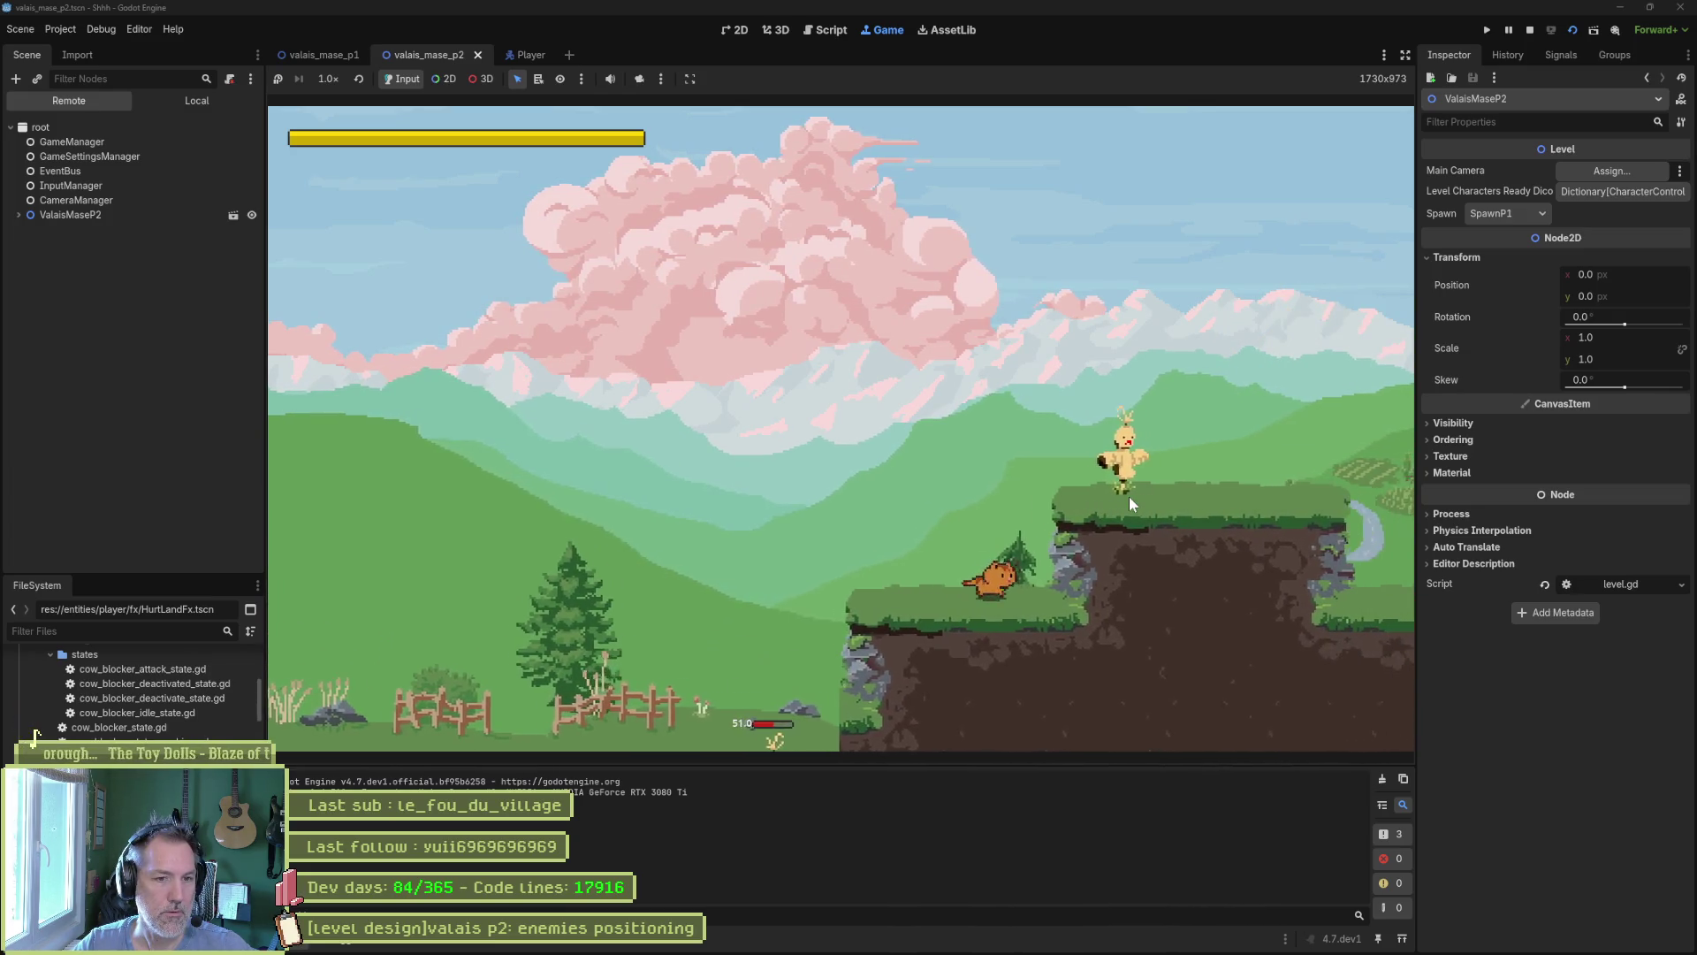
{"action": "key", "text": "space"}
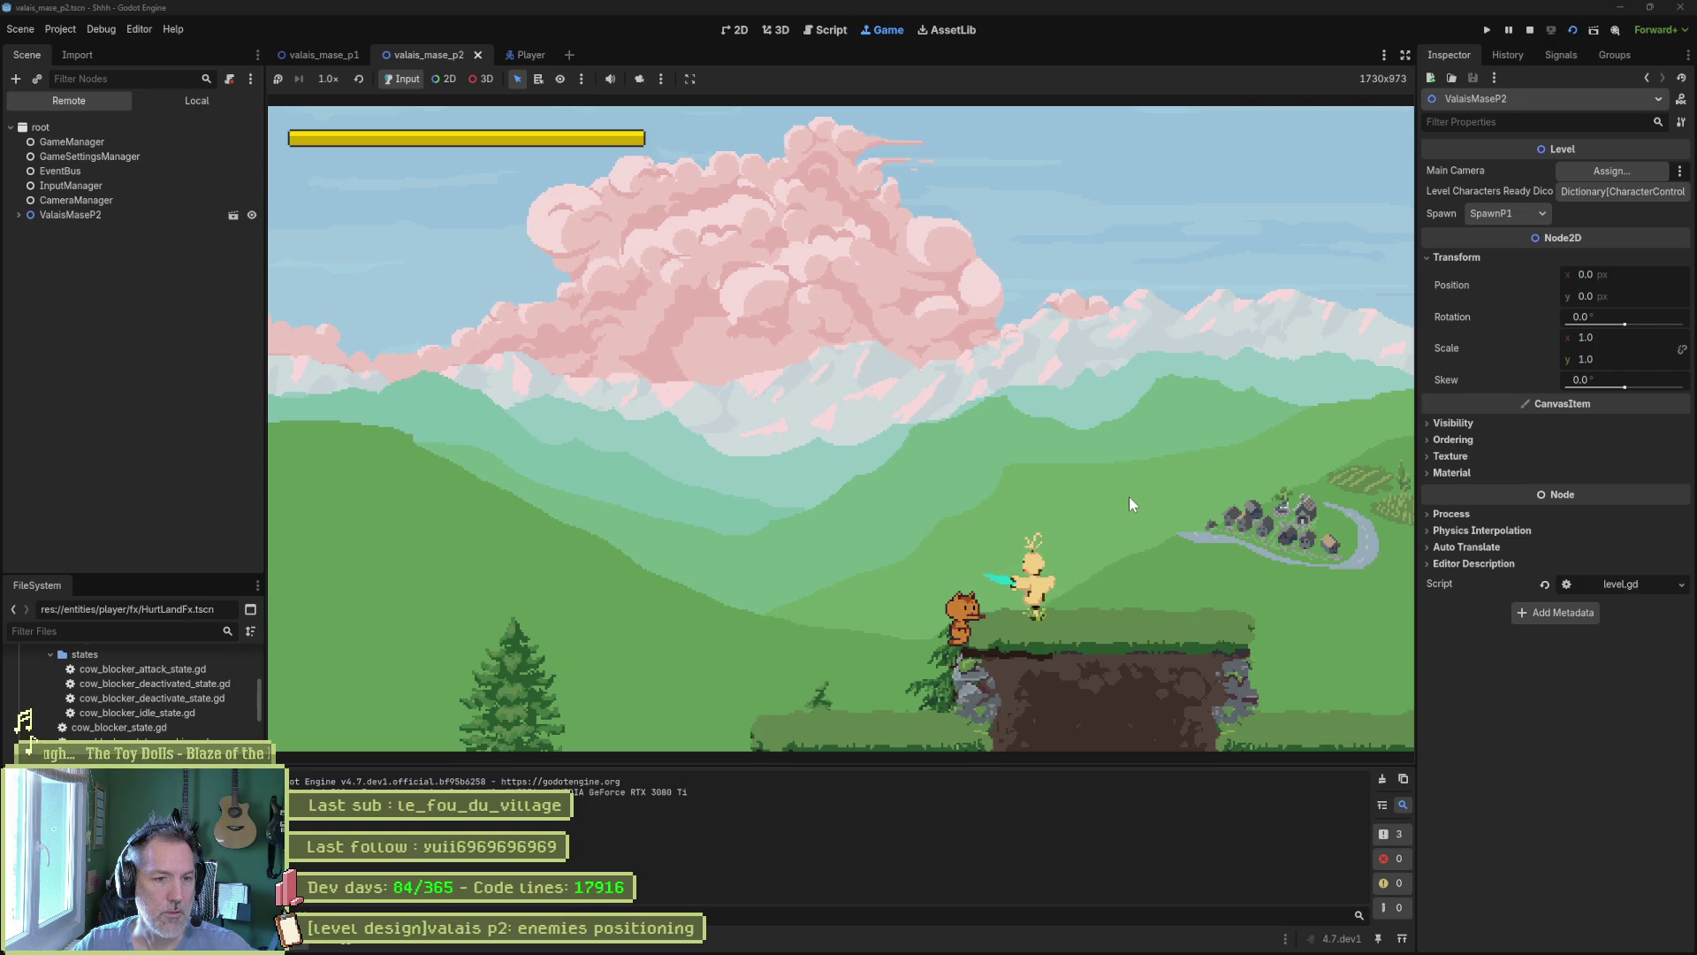
{"action": "key", "text": "space"}
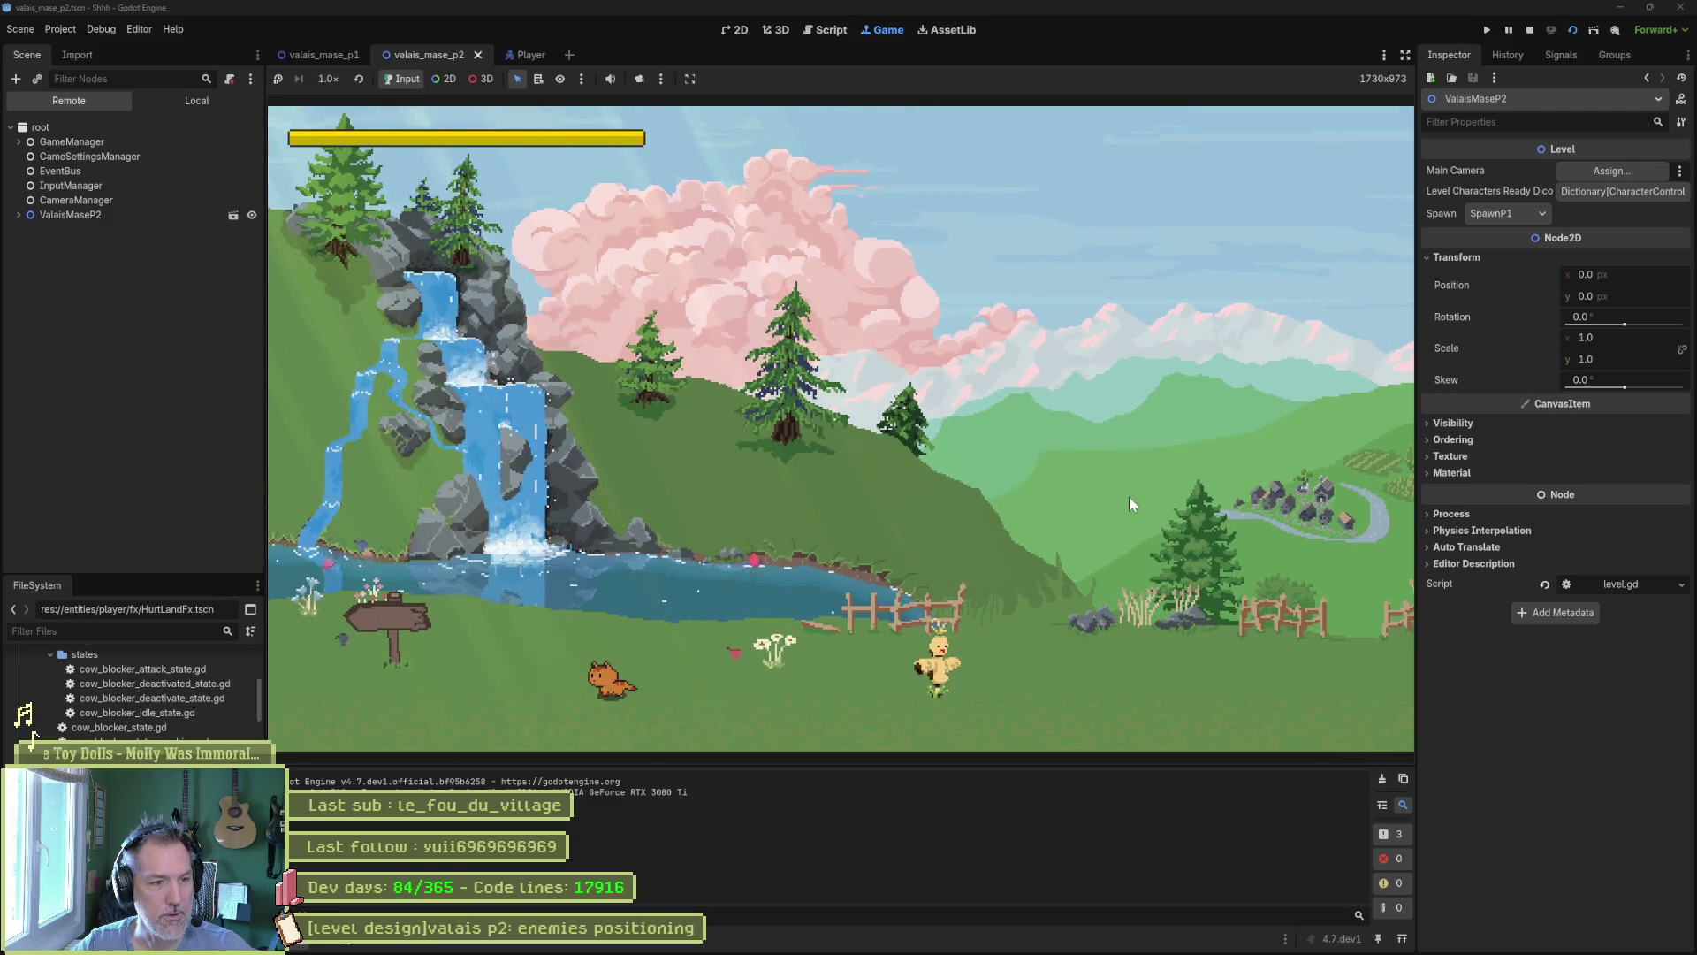
Run the cat right across the field, climb the cliff ledges and hit the cow-blocker enemy.
{"action": "key", "text": "Right"}
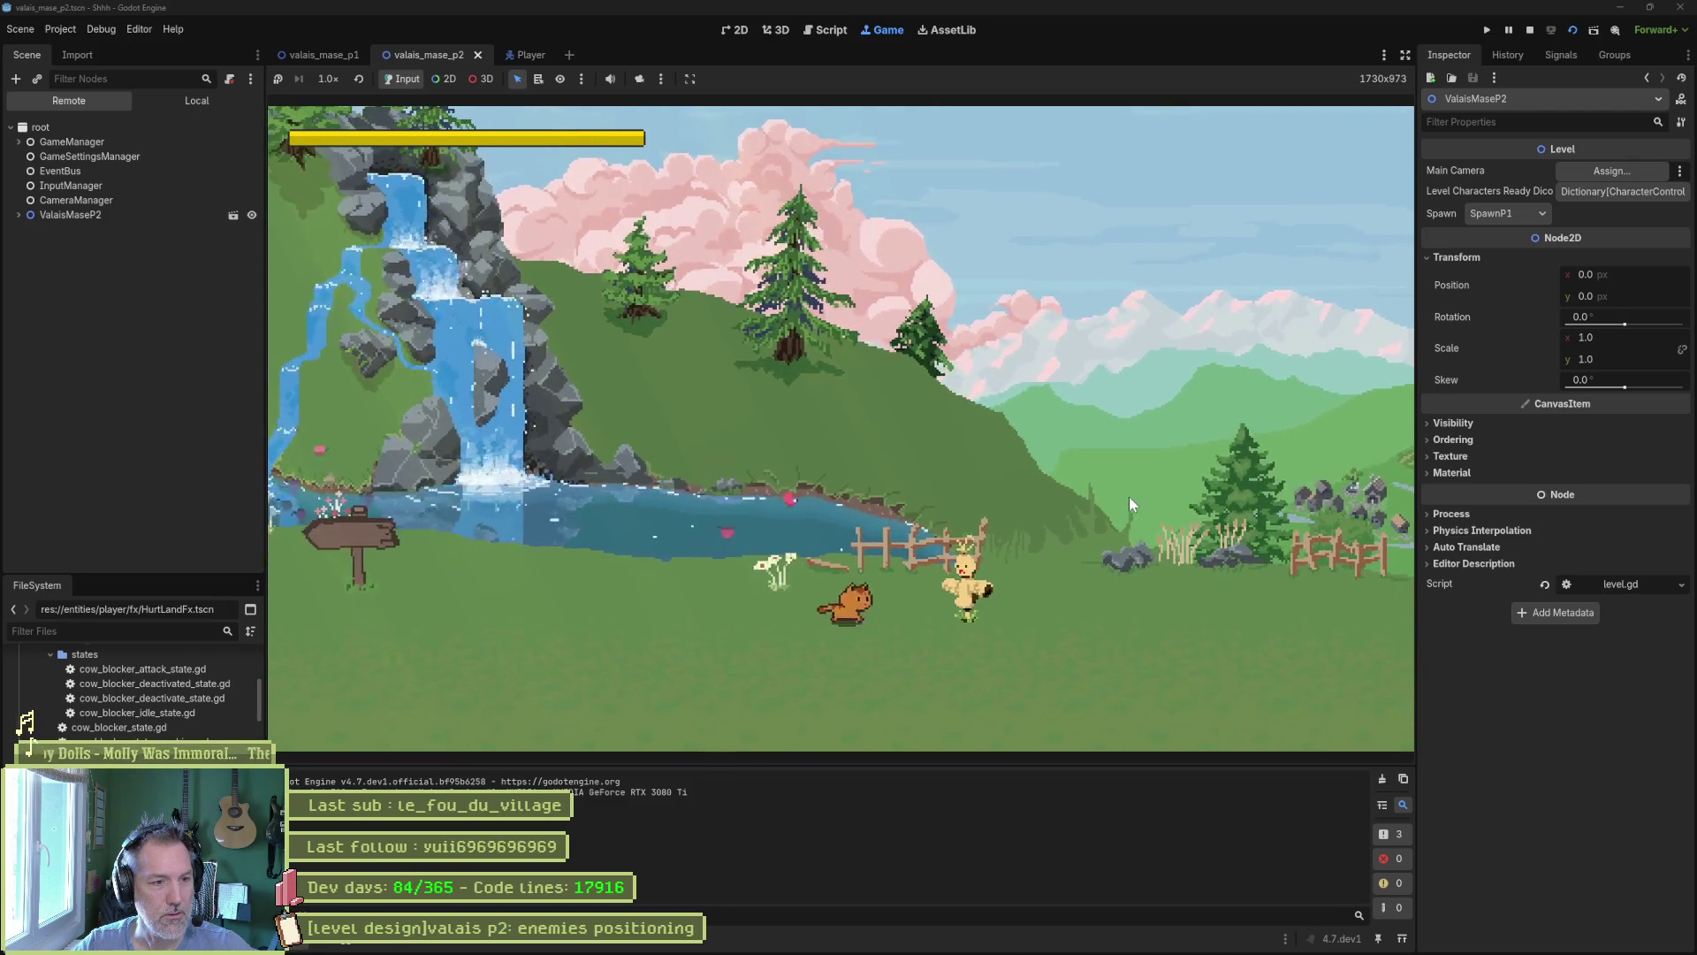
{"action": "key", "text": "Left"}
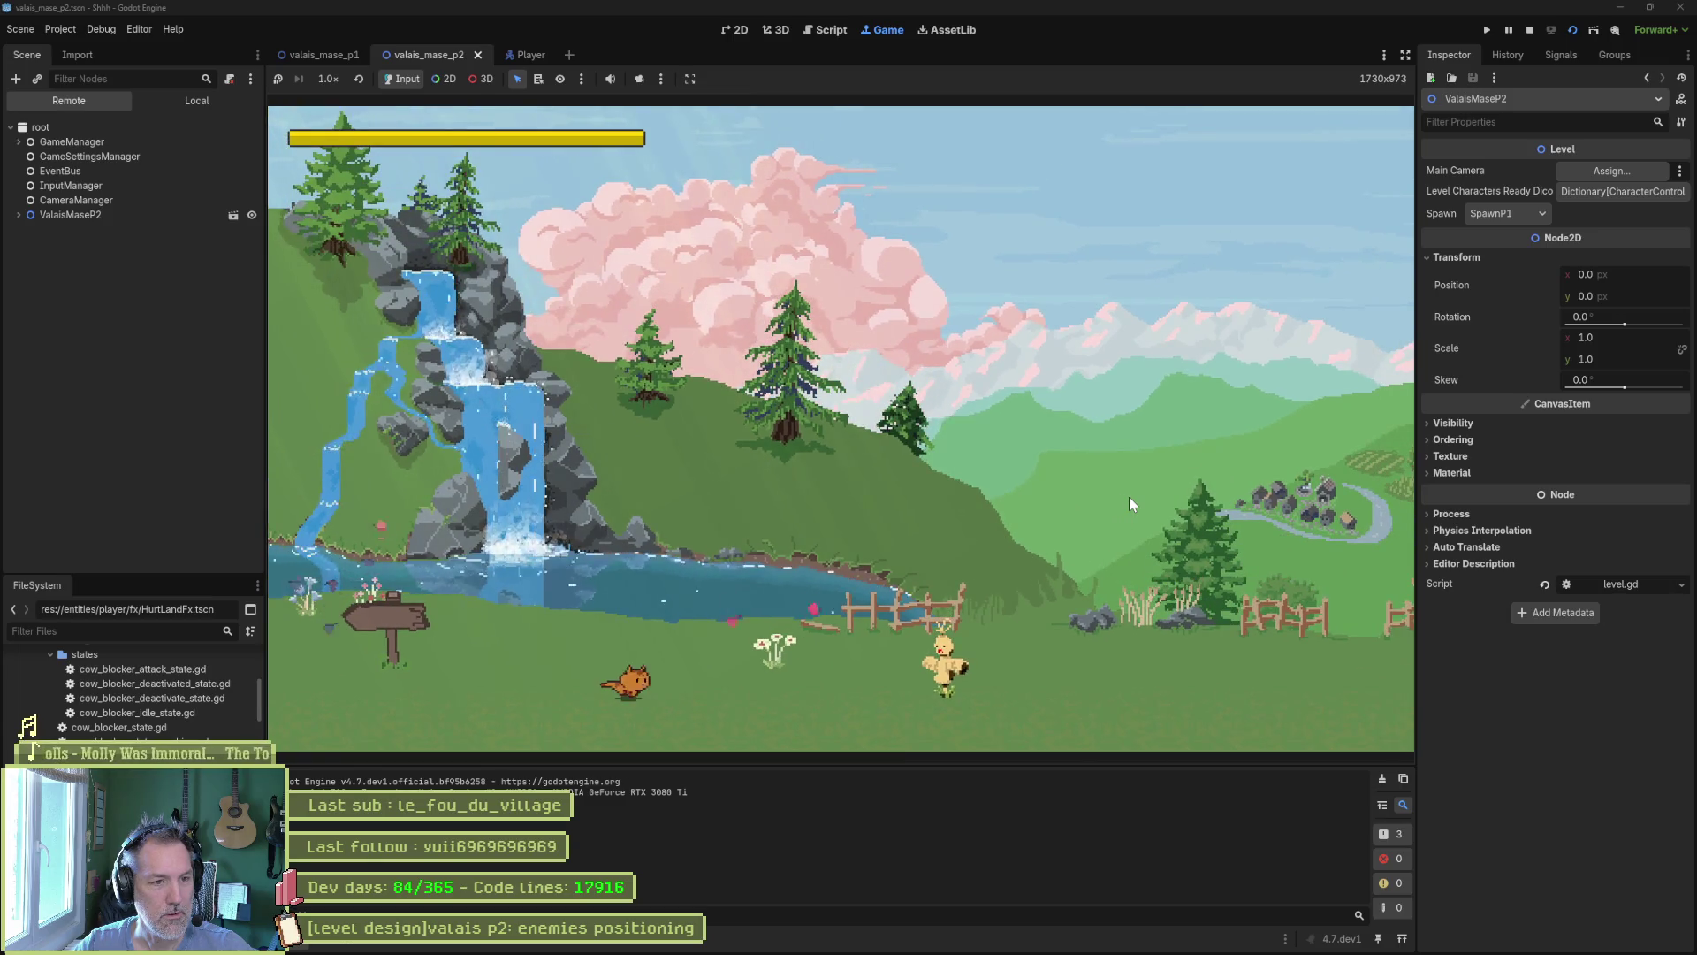
{"action": "key", "text": "Right"}
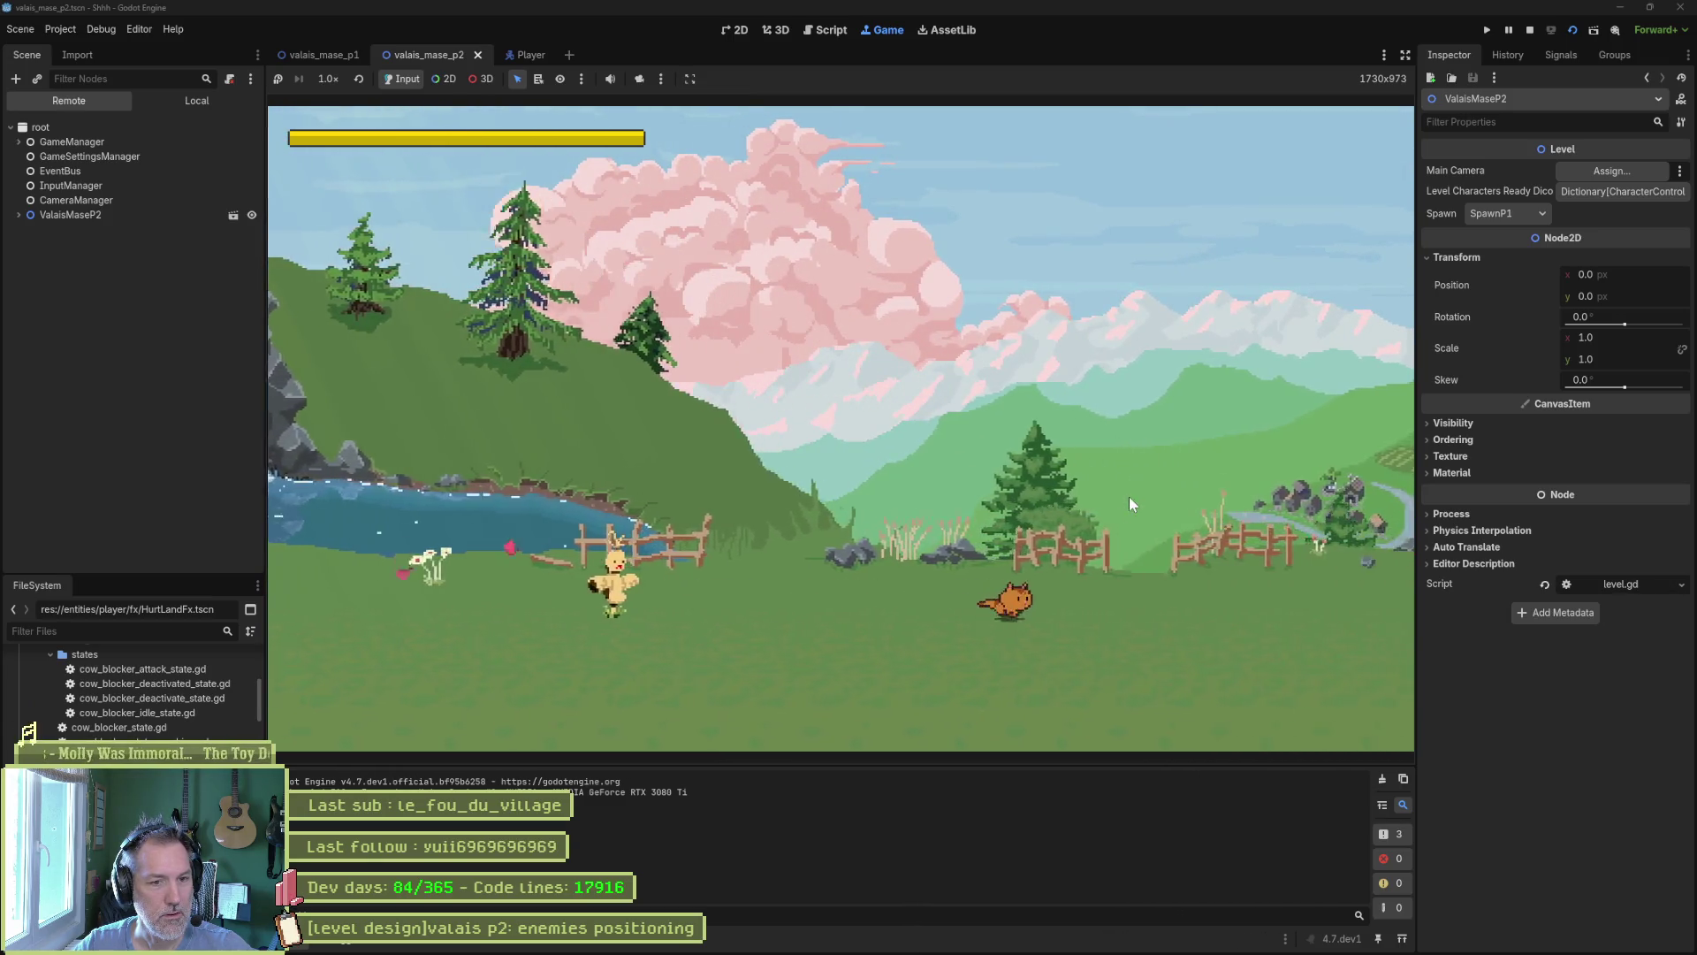
{"action": "key", "text": "Right"}
{"action": "key", "text": "space"}
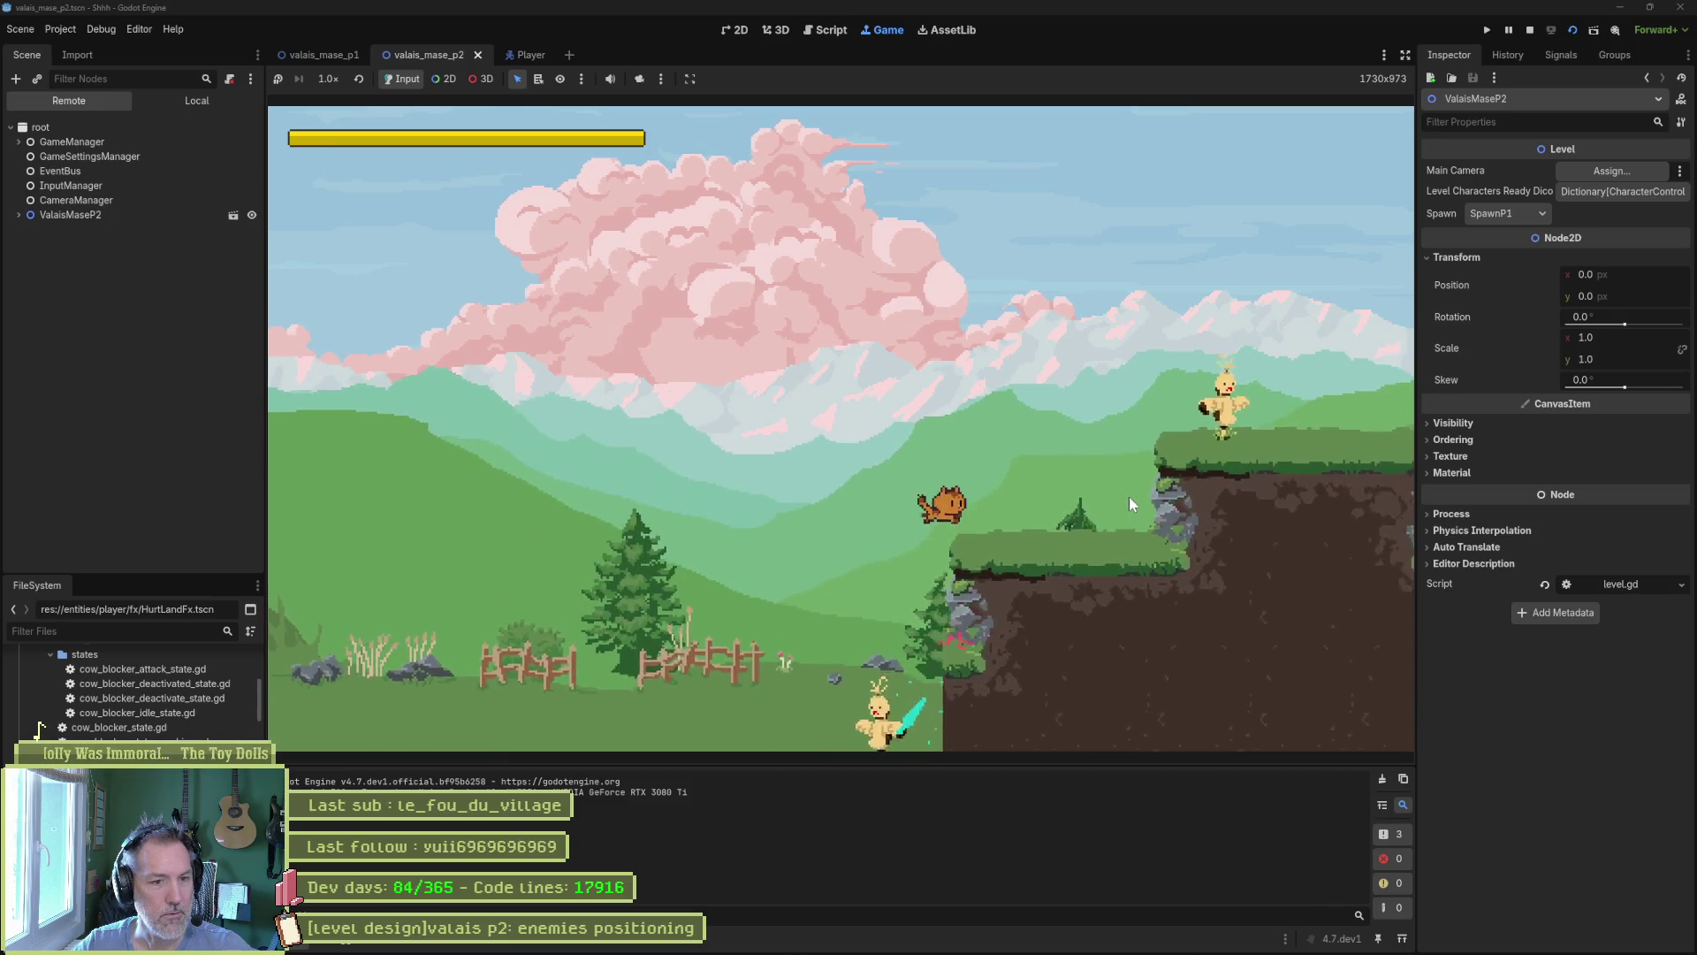
{"action": "key", "text": "Right"}
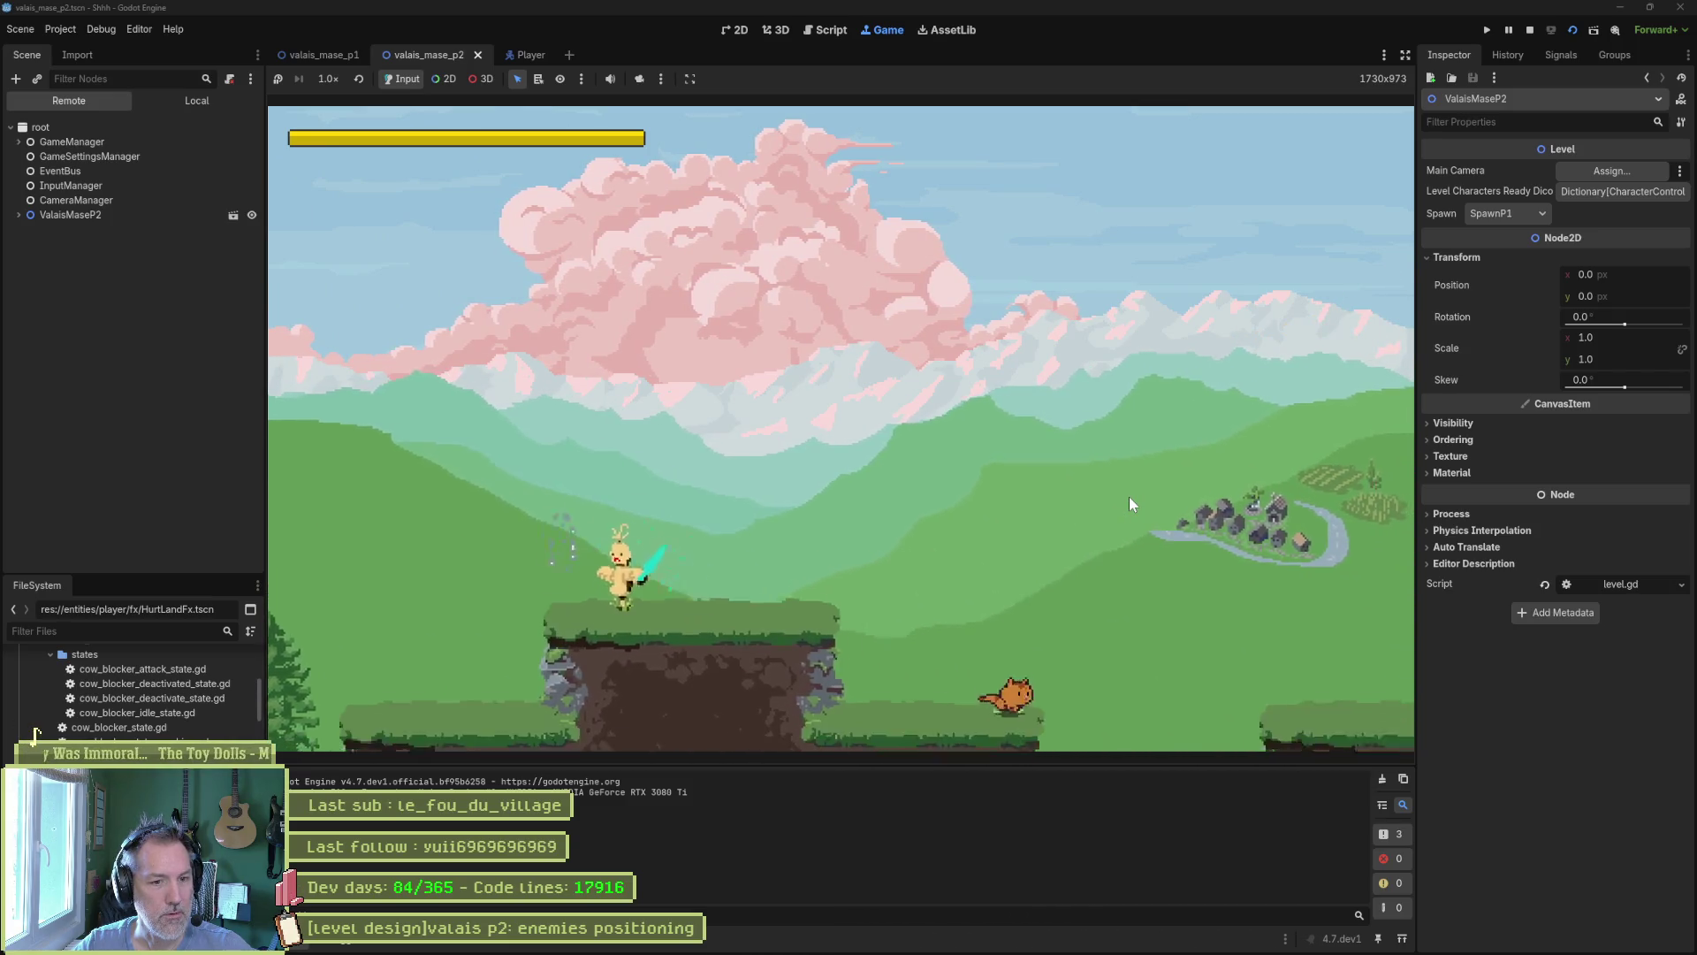
{"action": "key", "text": "Right"}
{"action": "key", "text": "space"}
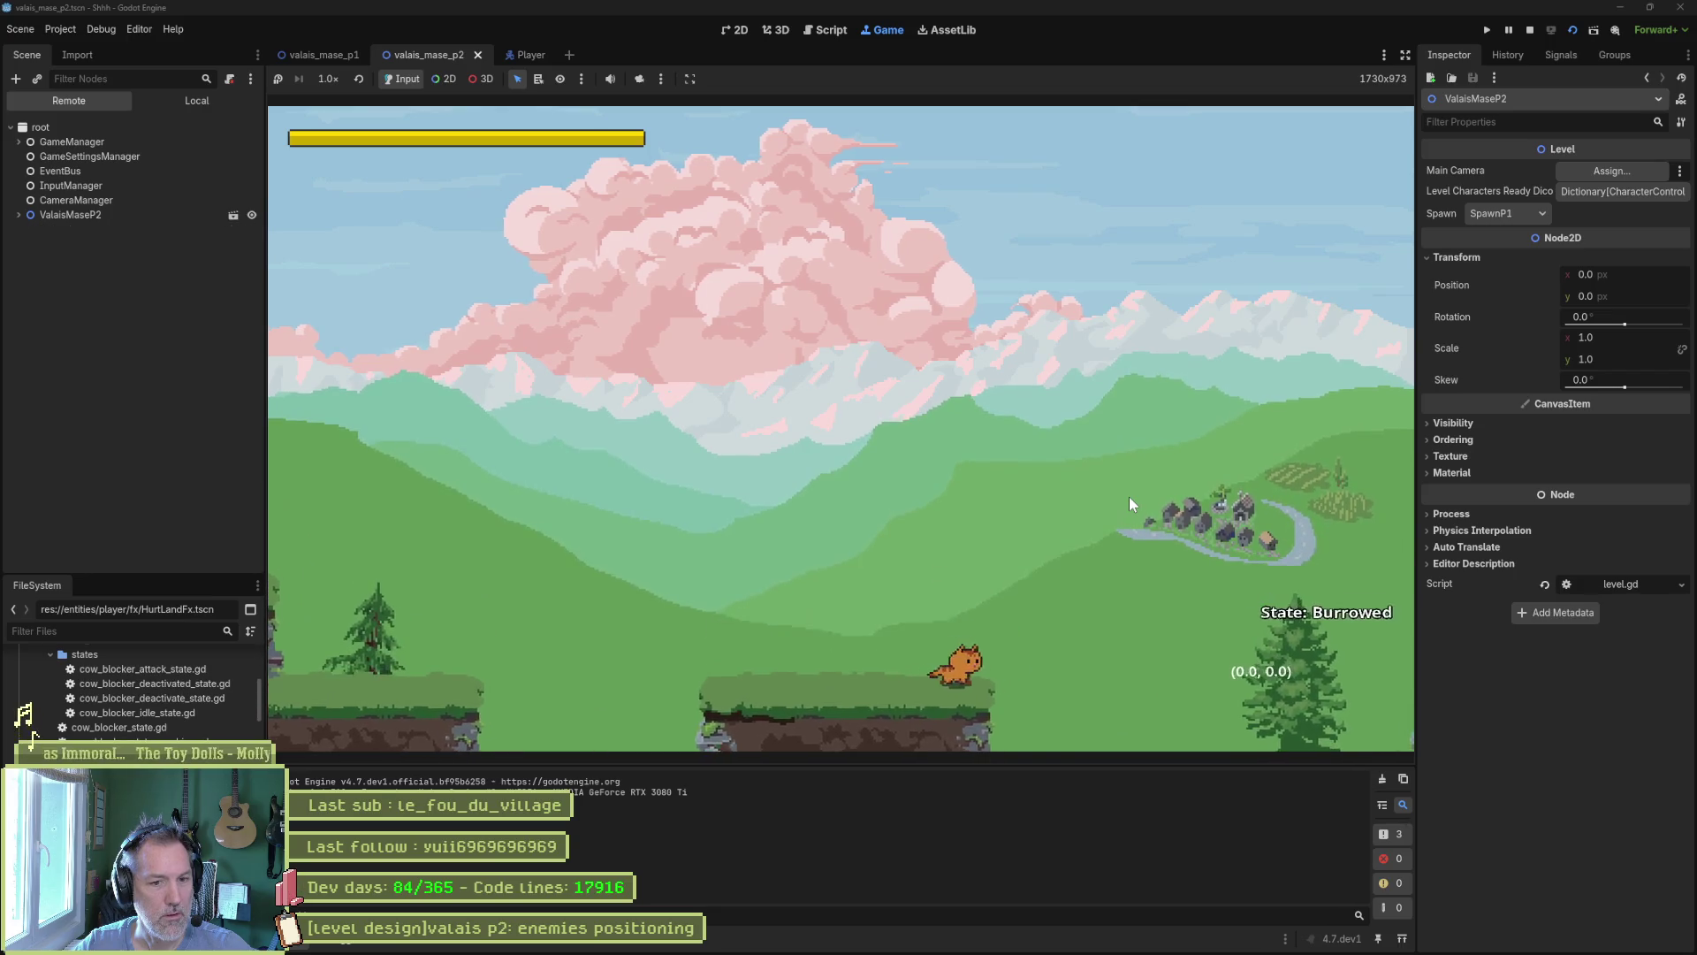
{"action": "key", "text": "Left"}
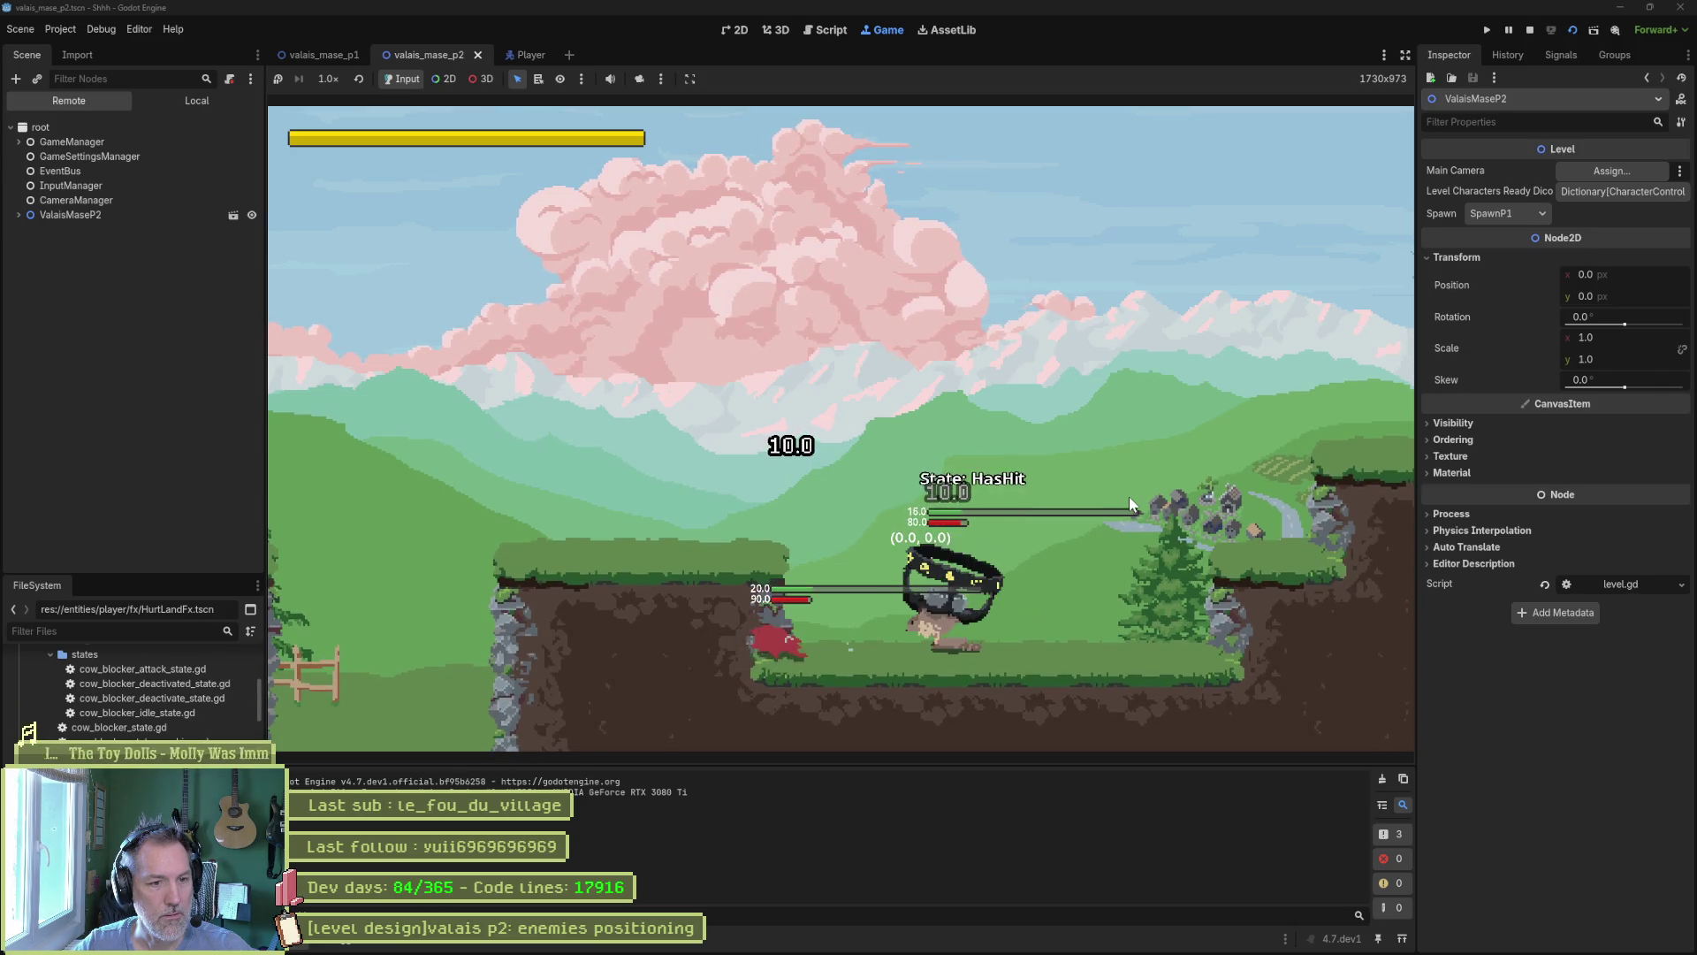
{"action": "key", "text": "Right"}
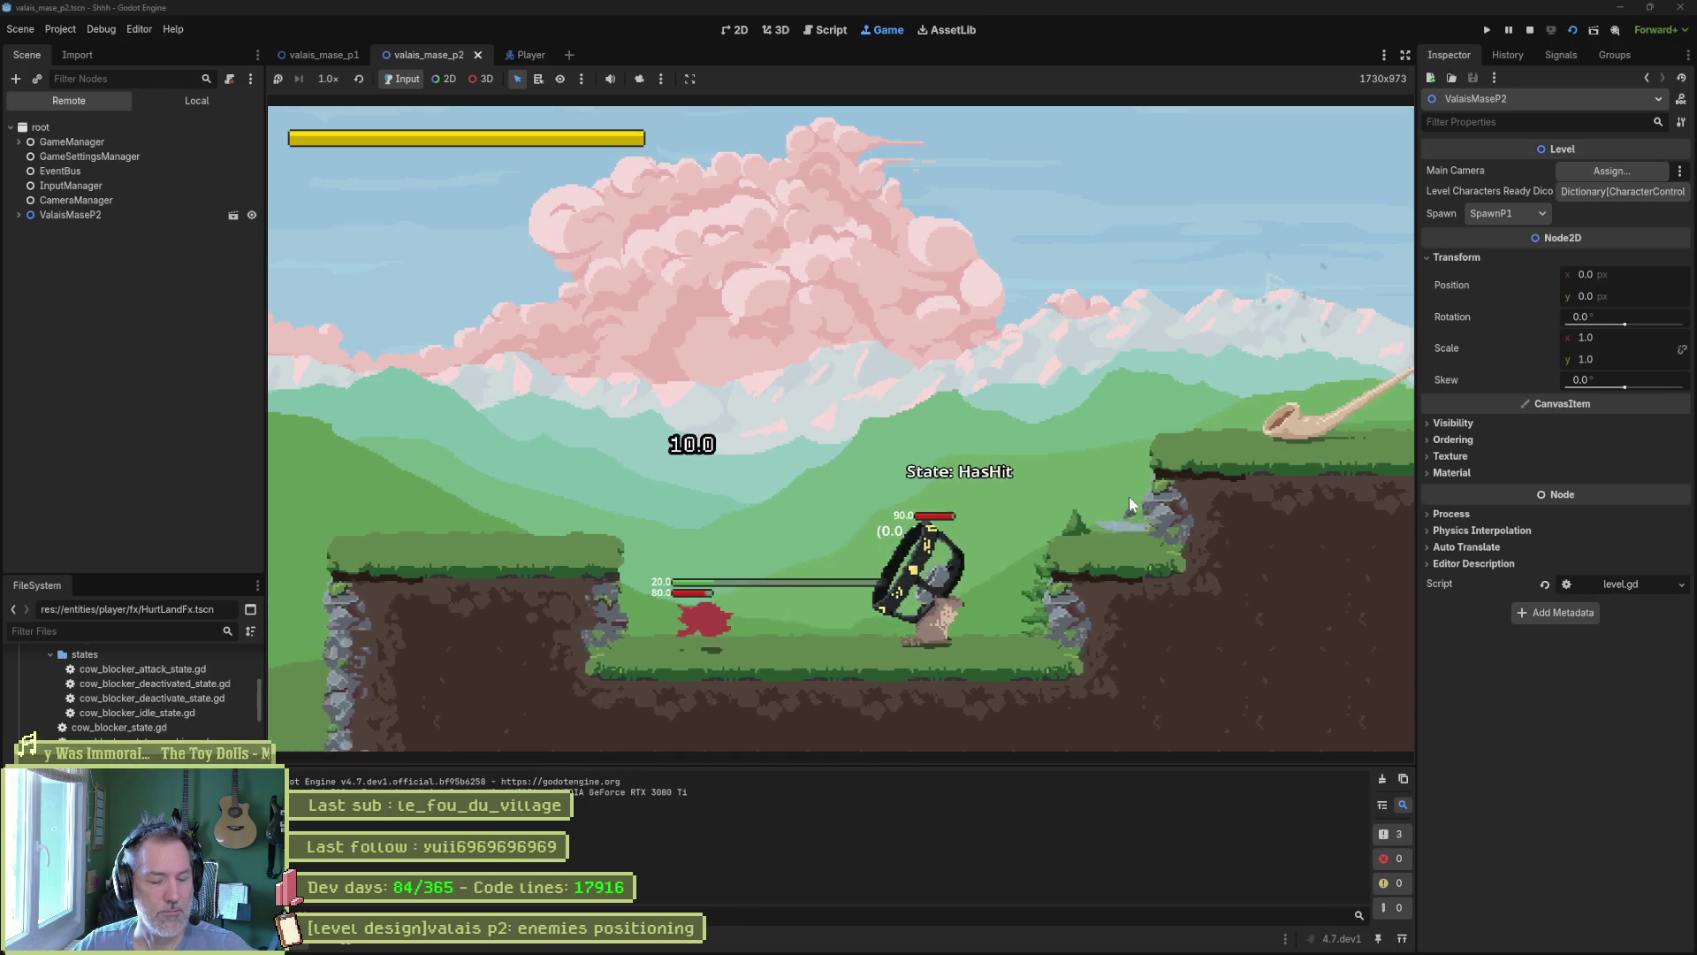
Stop the running game with F8 and switch to Aseprite showing the cat sprite.
{"action": "key", "text": "F8"}
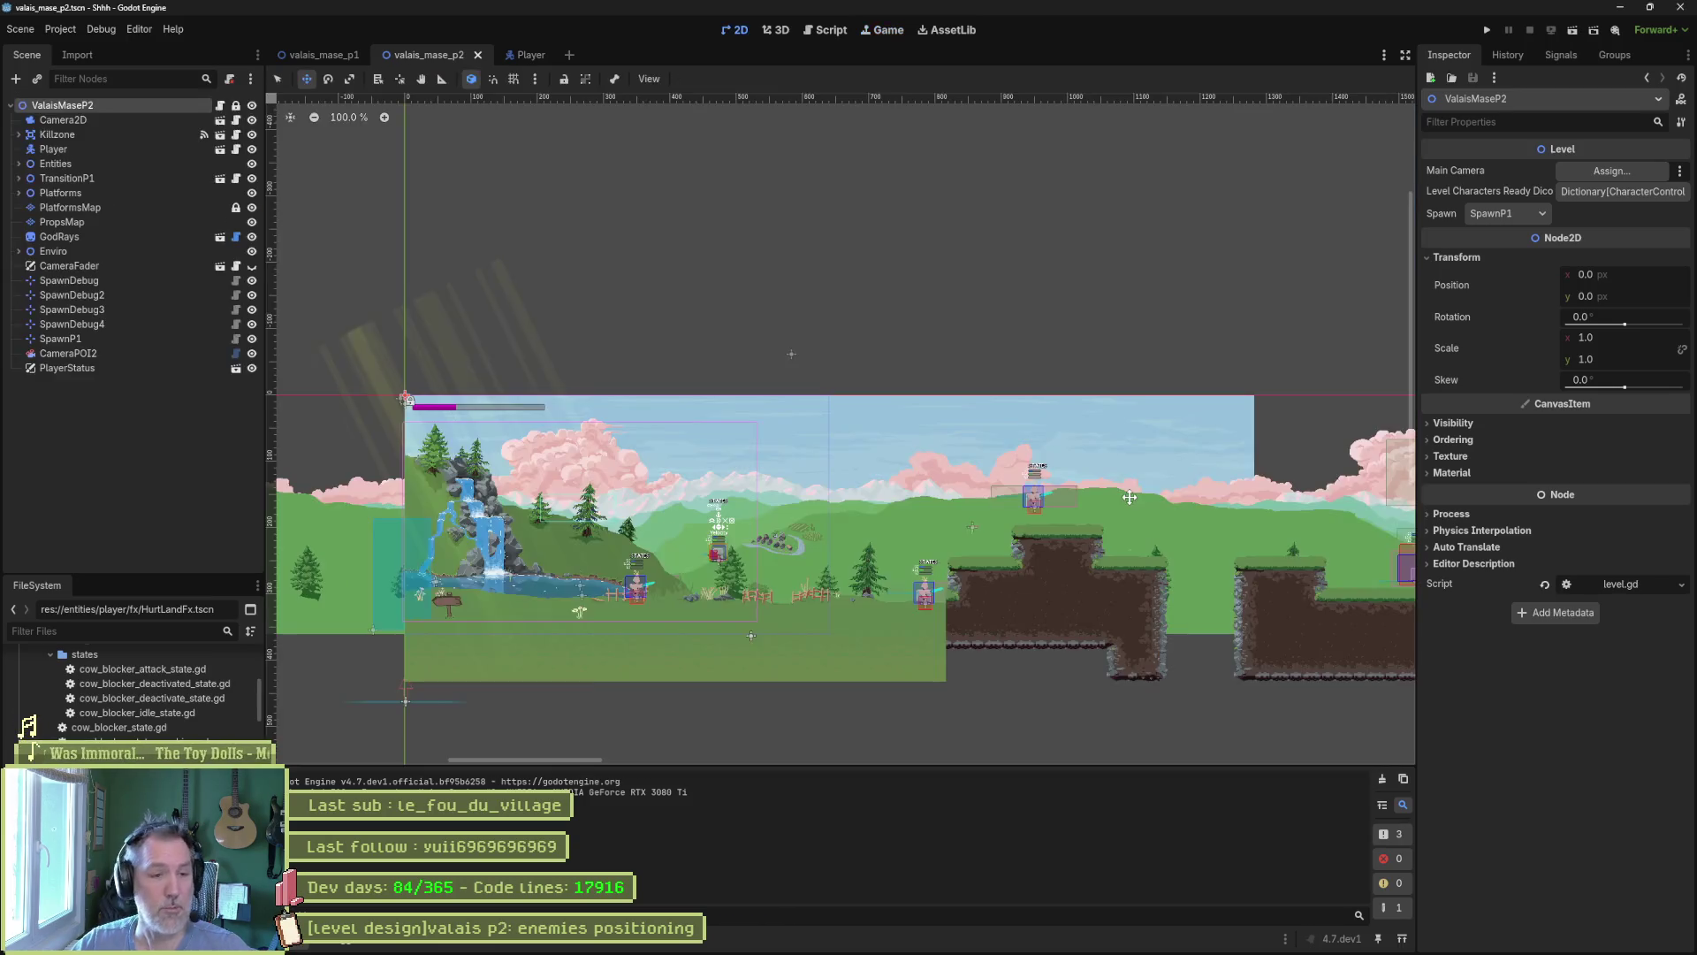
{"action": "mouse_move", "coordinate": [887, 944]}
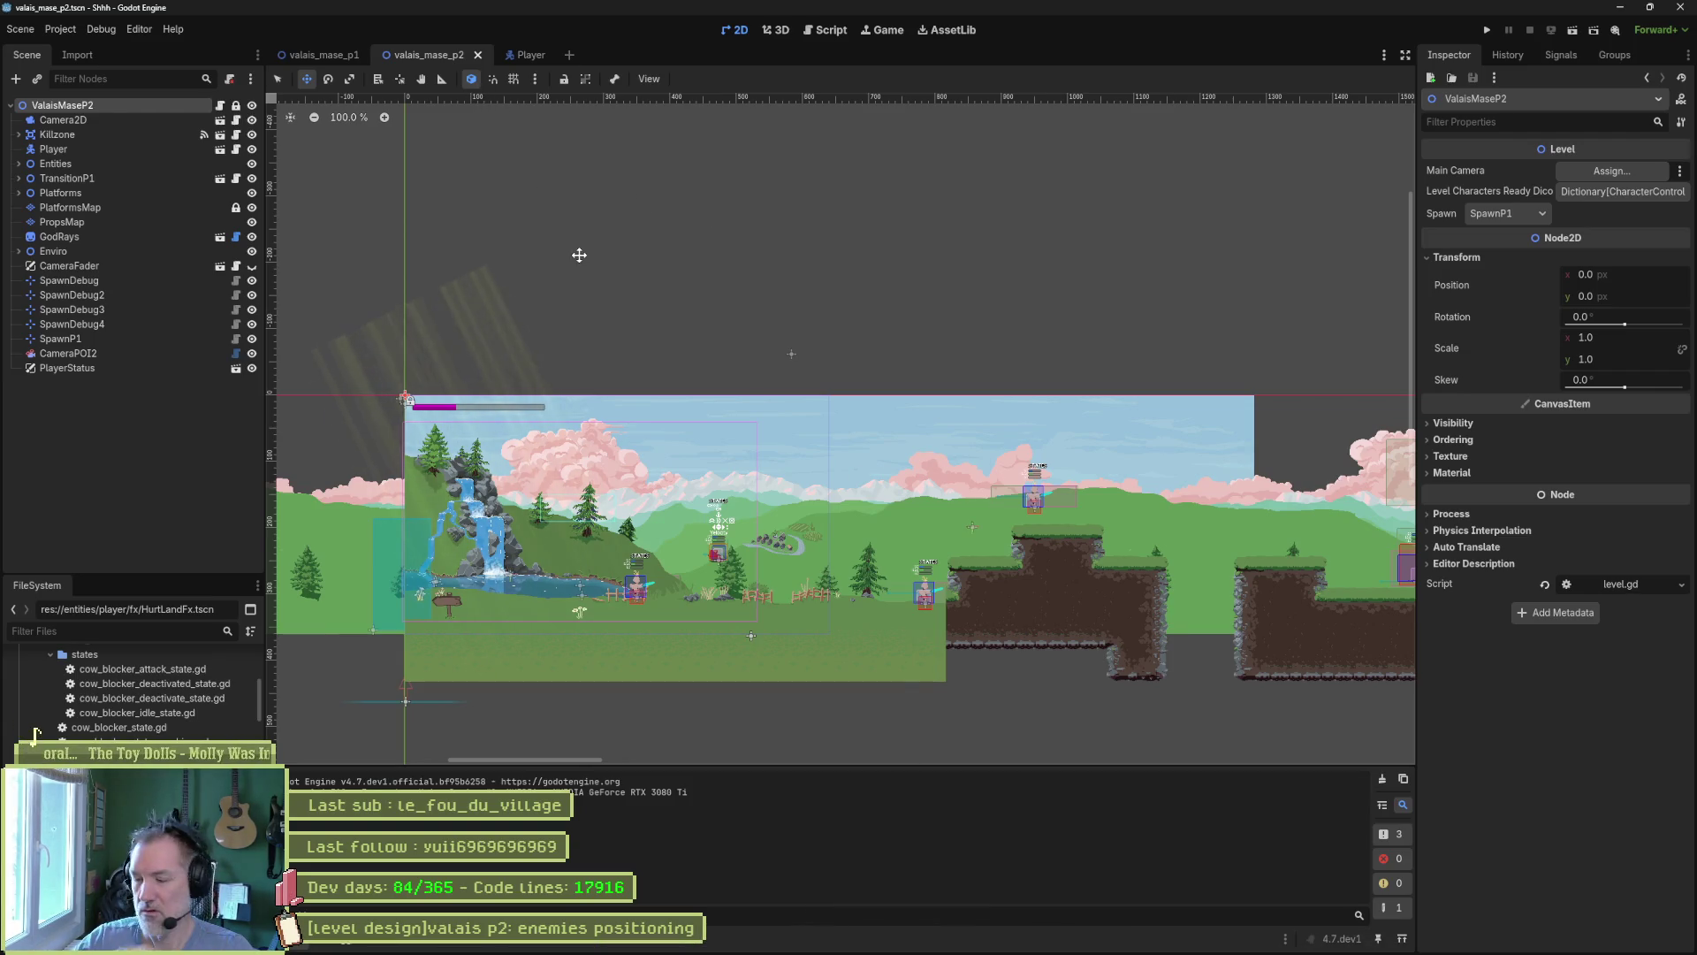
{"action": "mouse_move", "coordinate": [767, 953]}
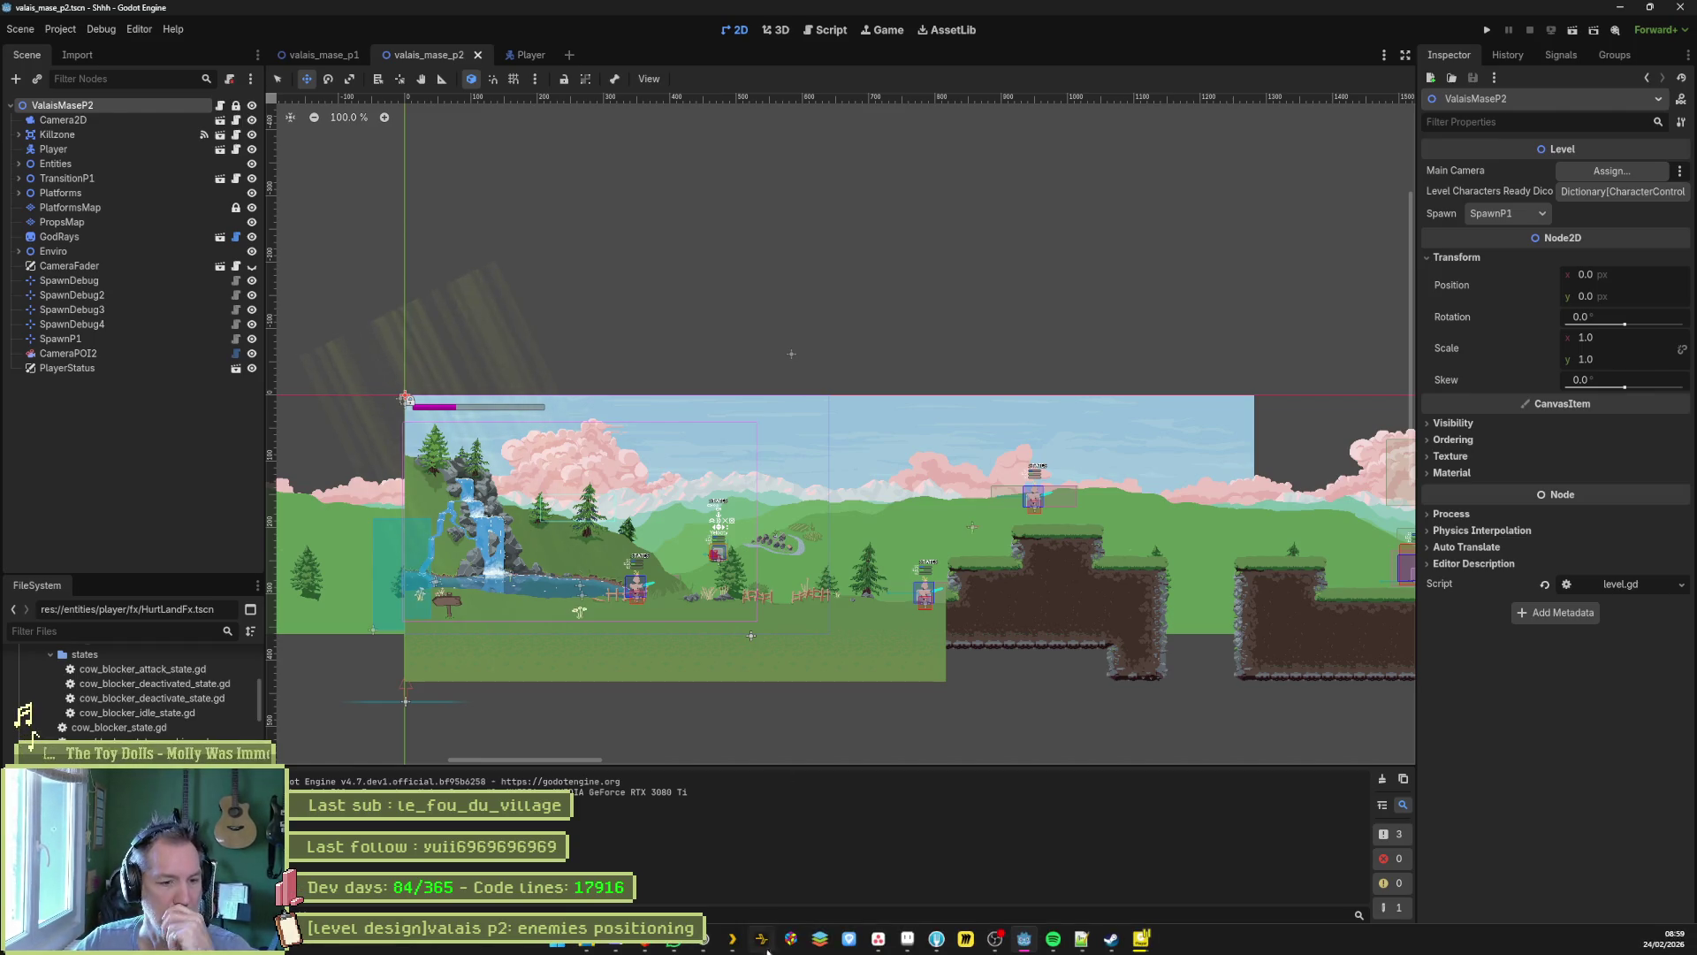
{"action": "left_click", "coordinate": [906, 944]}
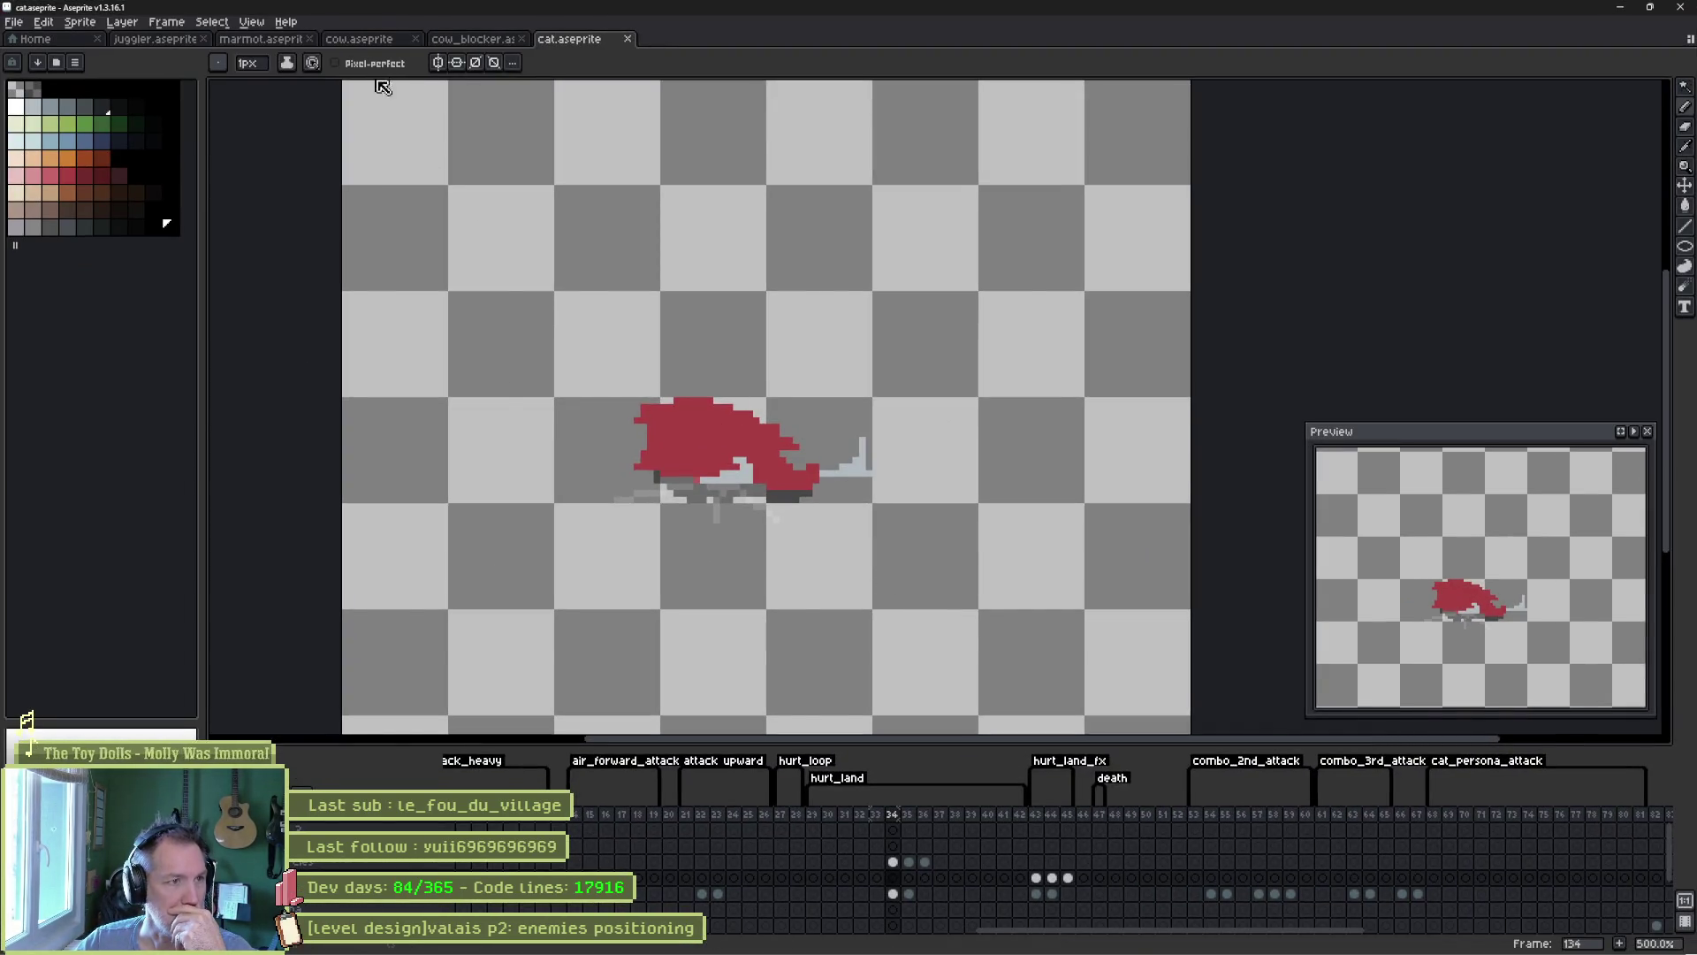
In marmot.aseprite, insert a new frame 22 after frame 21 and clear its flames.
{"action": "left_click", "coordinate": [252, 39]}
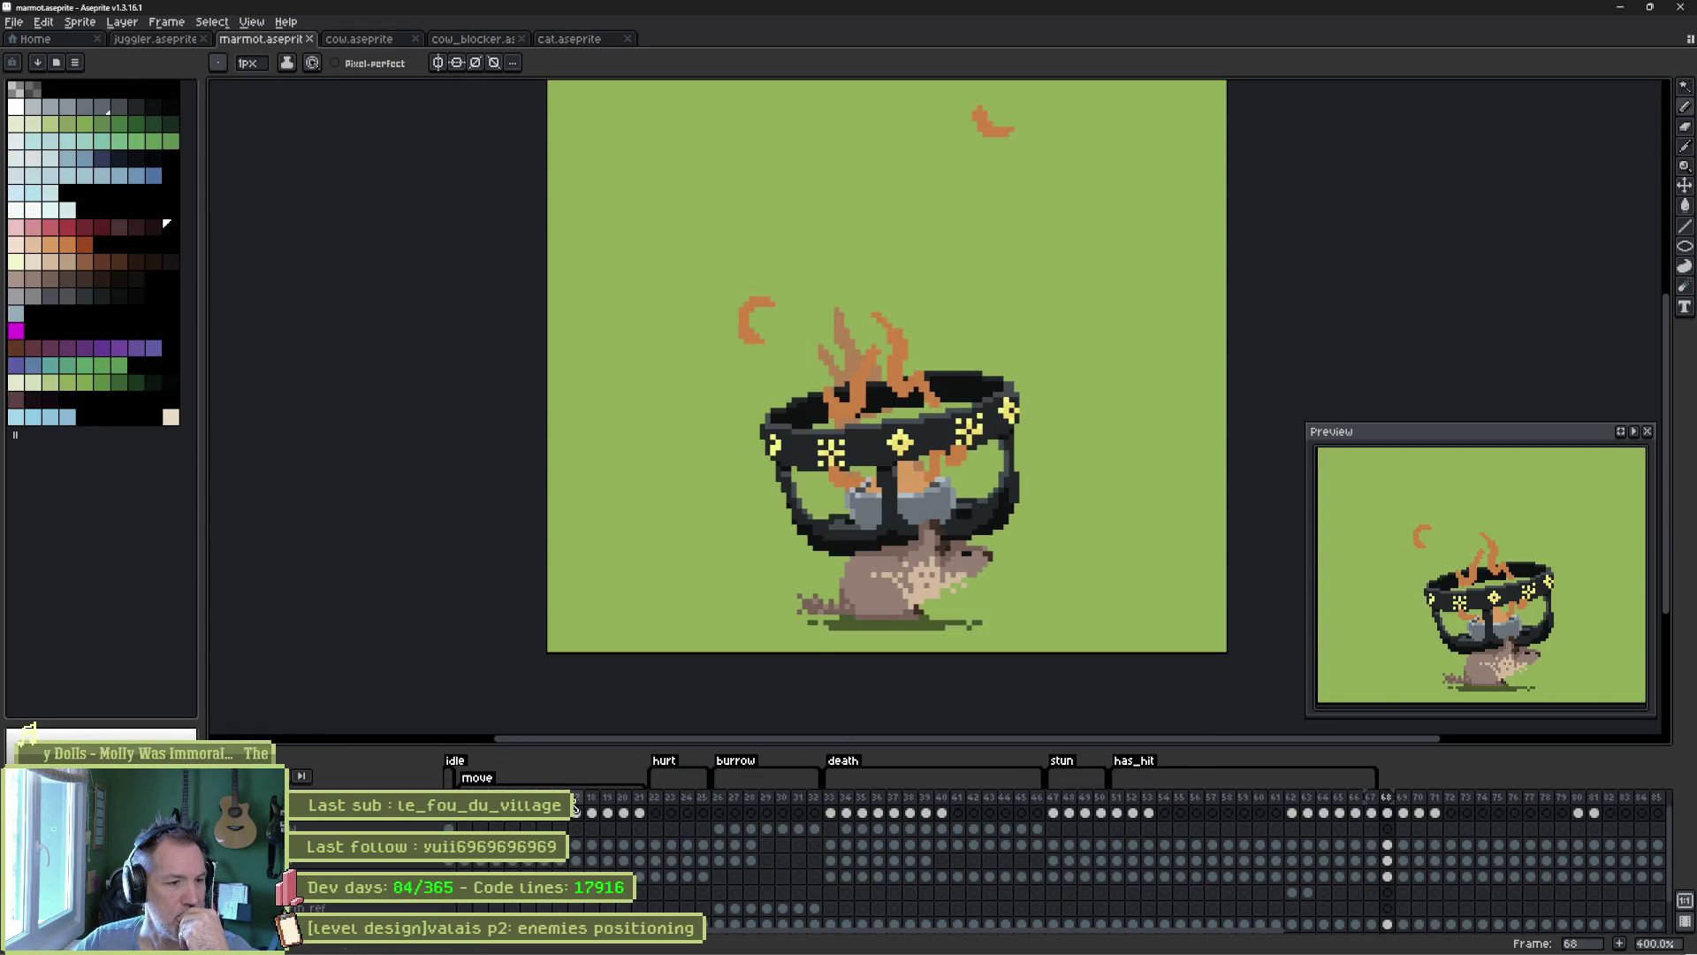
{"action": "mouse_move", "coordinate": [1386, 796]}
{"action": "left_mouse_down"}
{"action": "mouse_move", "coordinate": [610, 795]}
{"action": "mouse_move", "coordinate": [639, 801]}
{"action": "left_mouse_up"}
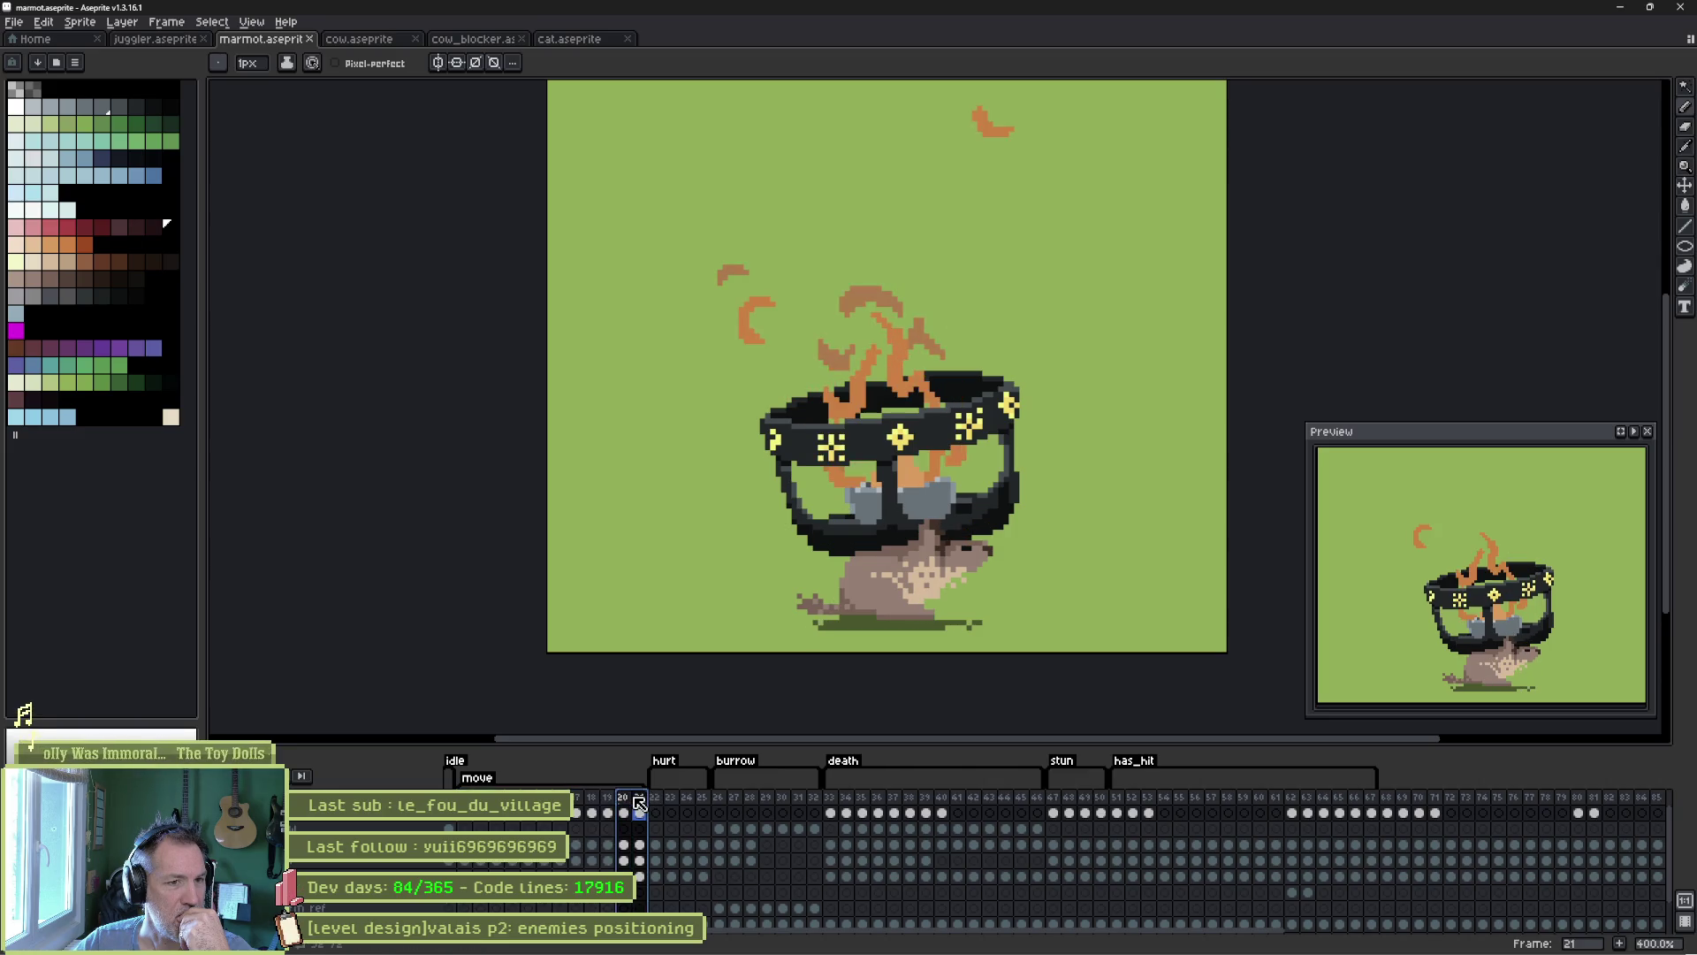
{"action": "left_click", "coordinate": [640, 798]}
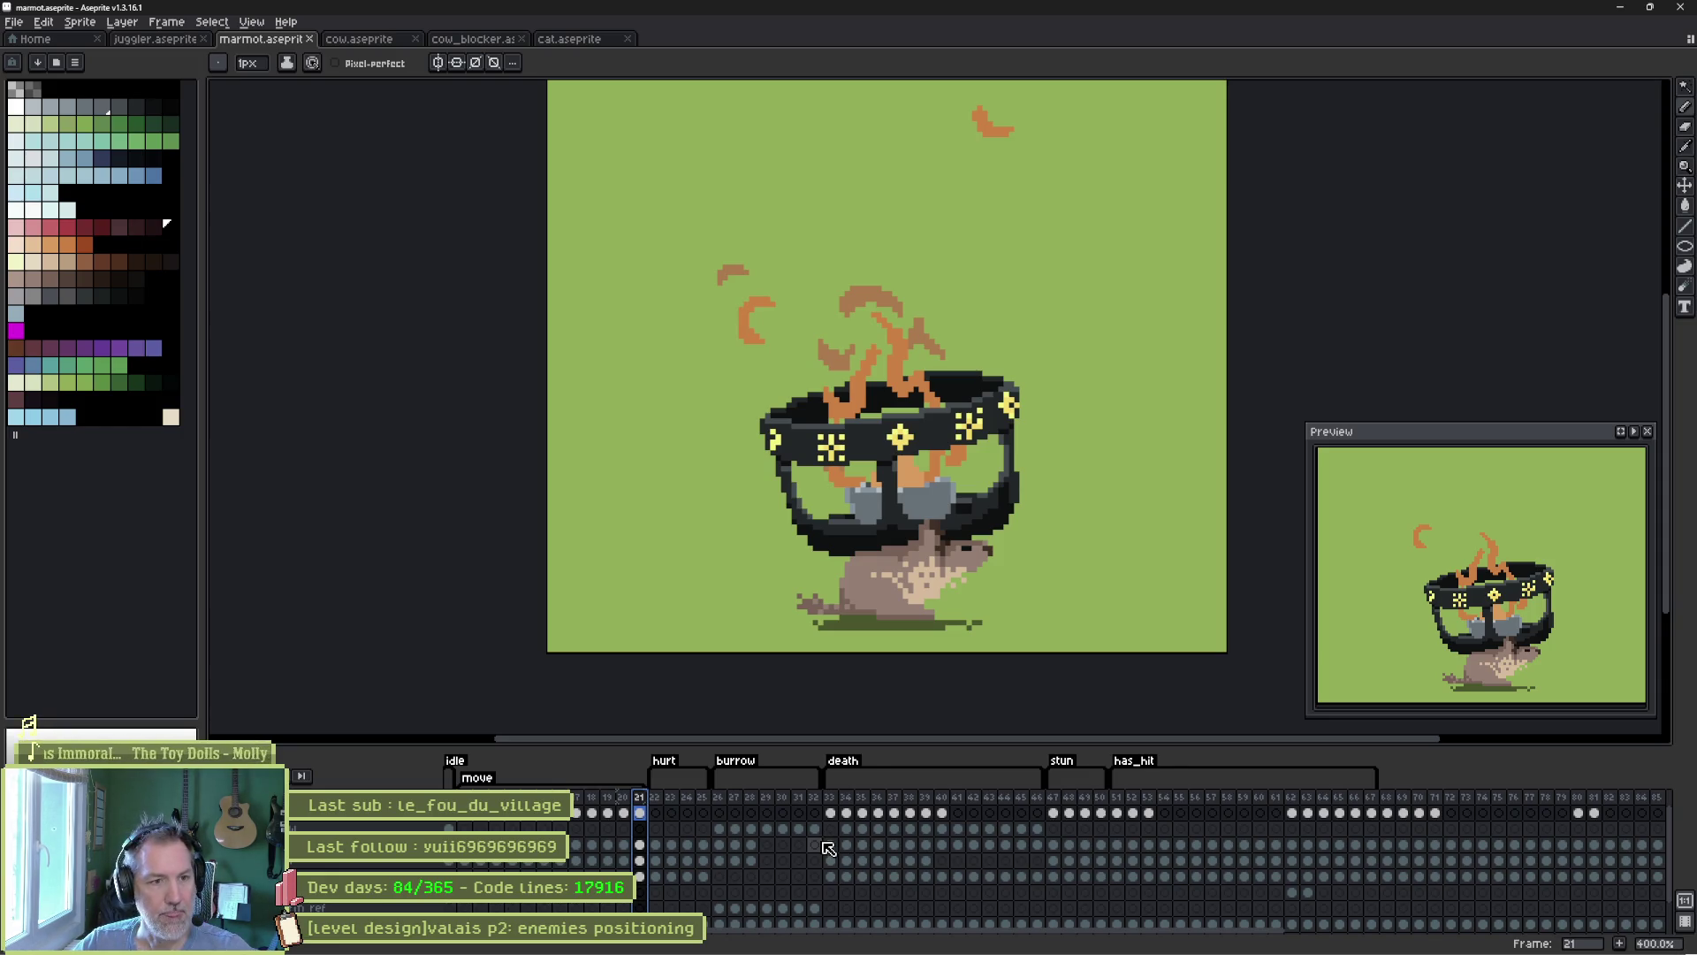
{"action": "key", "text": "alt+n"}
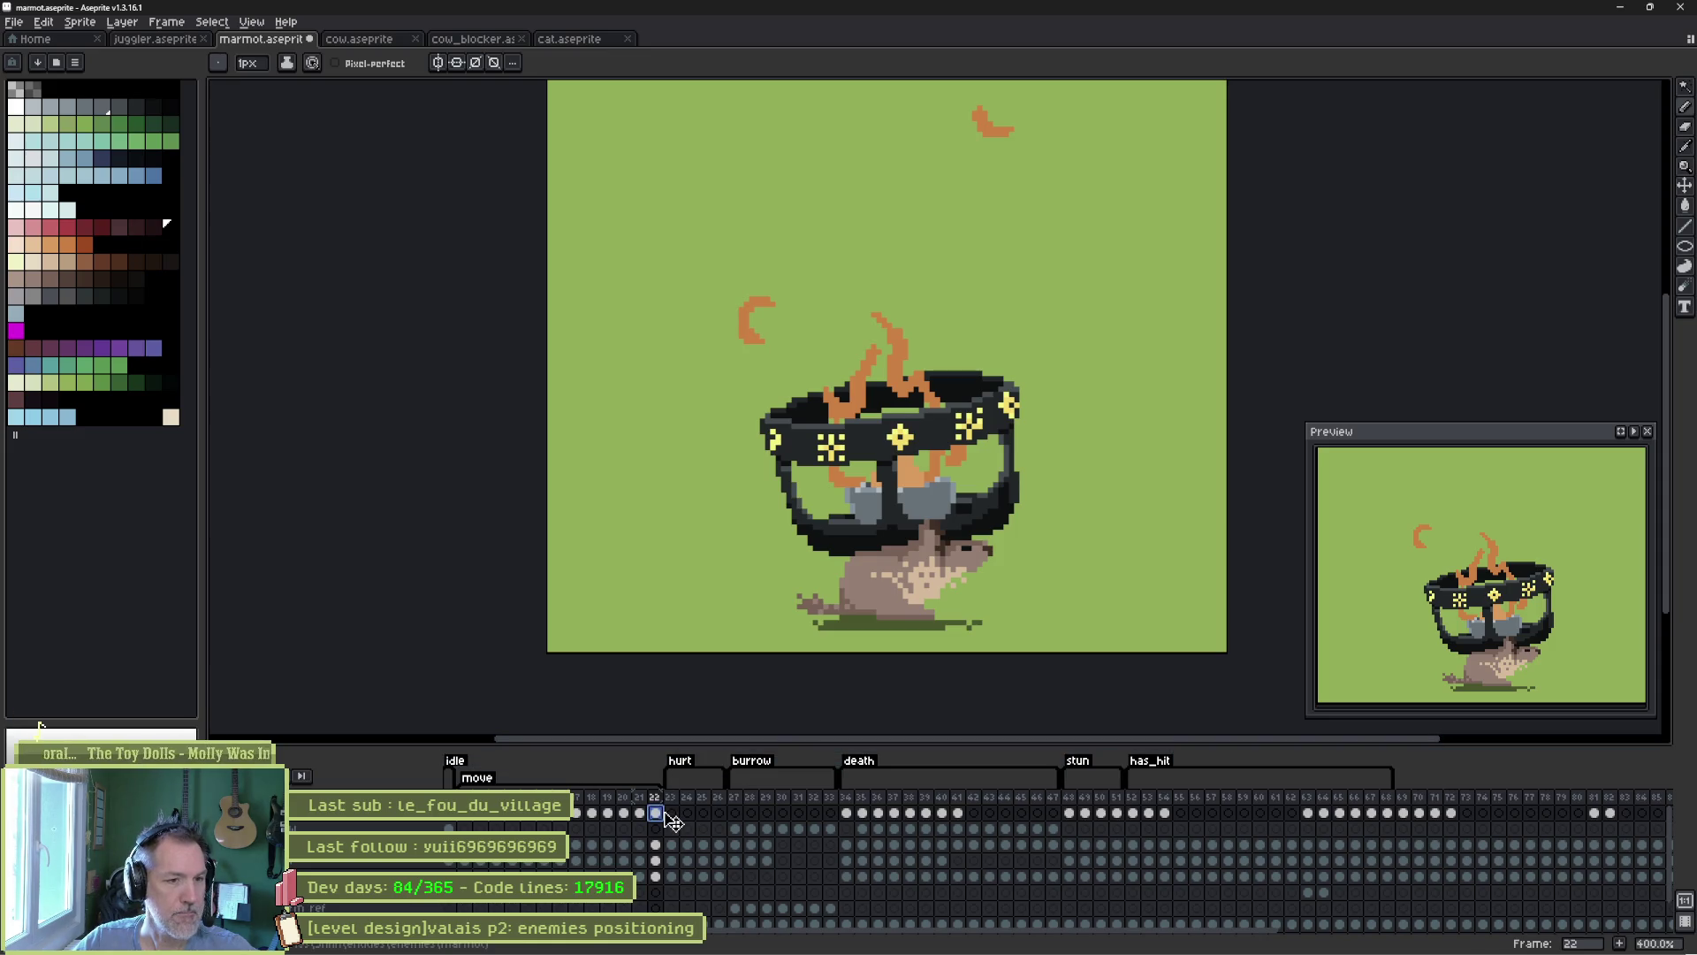
{"action": "key", "text": "Delete"}
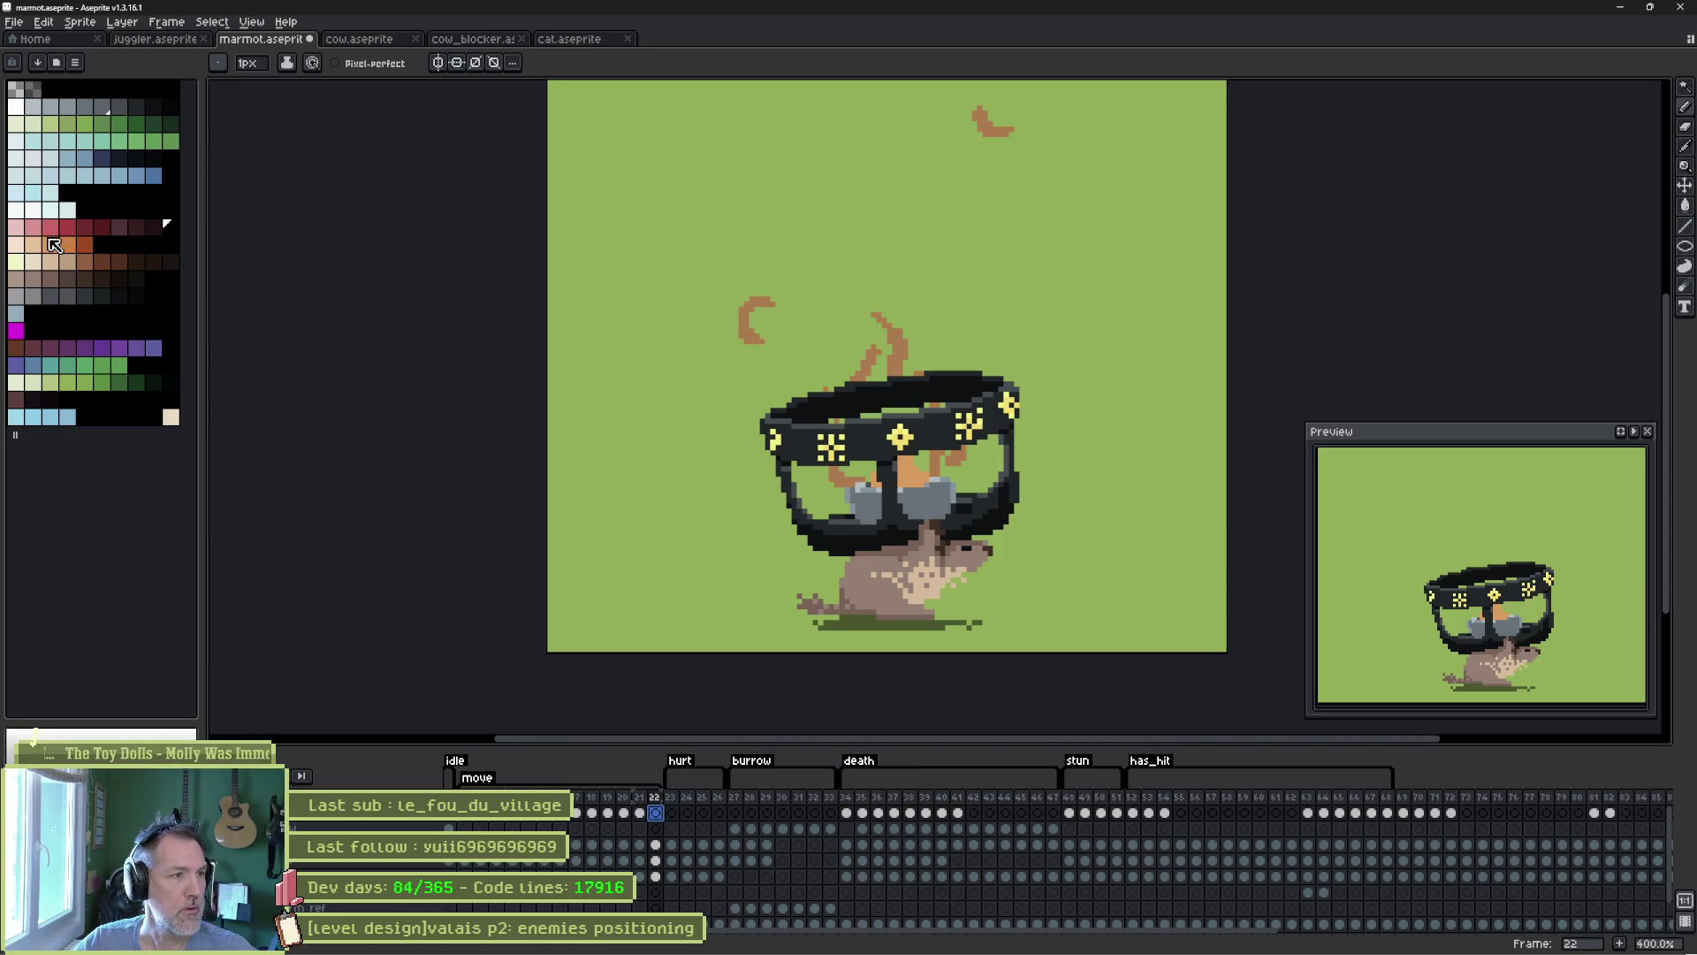
Paint orange pixels on frame 22, then erase them over the glasses and centre sparkle with a 5px eraser.
{"action": "left_click", "coordinate": [53, 245]}
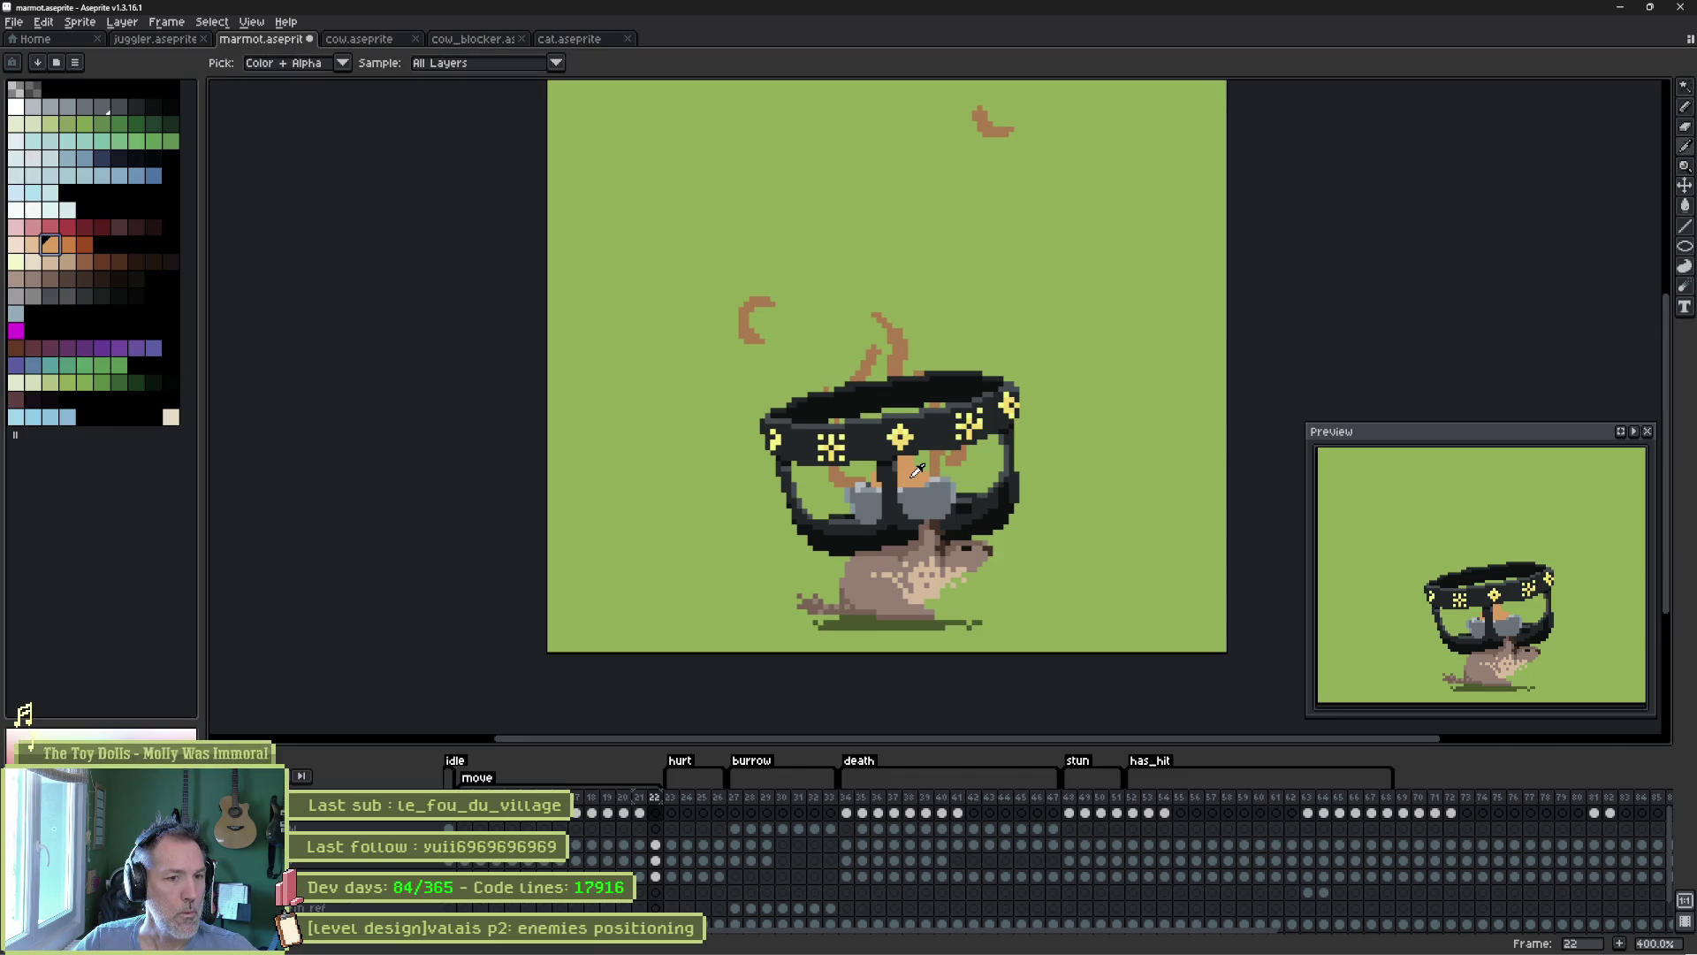
{"action": "left_click", "coordinate": [882, 414]}
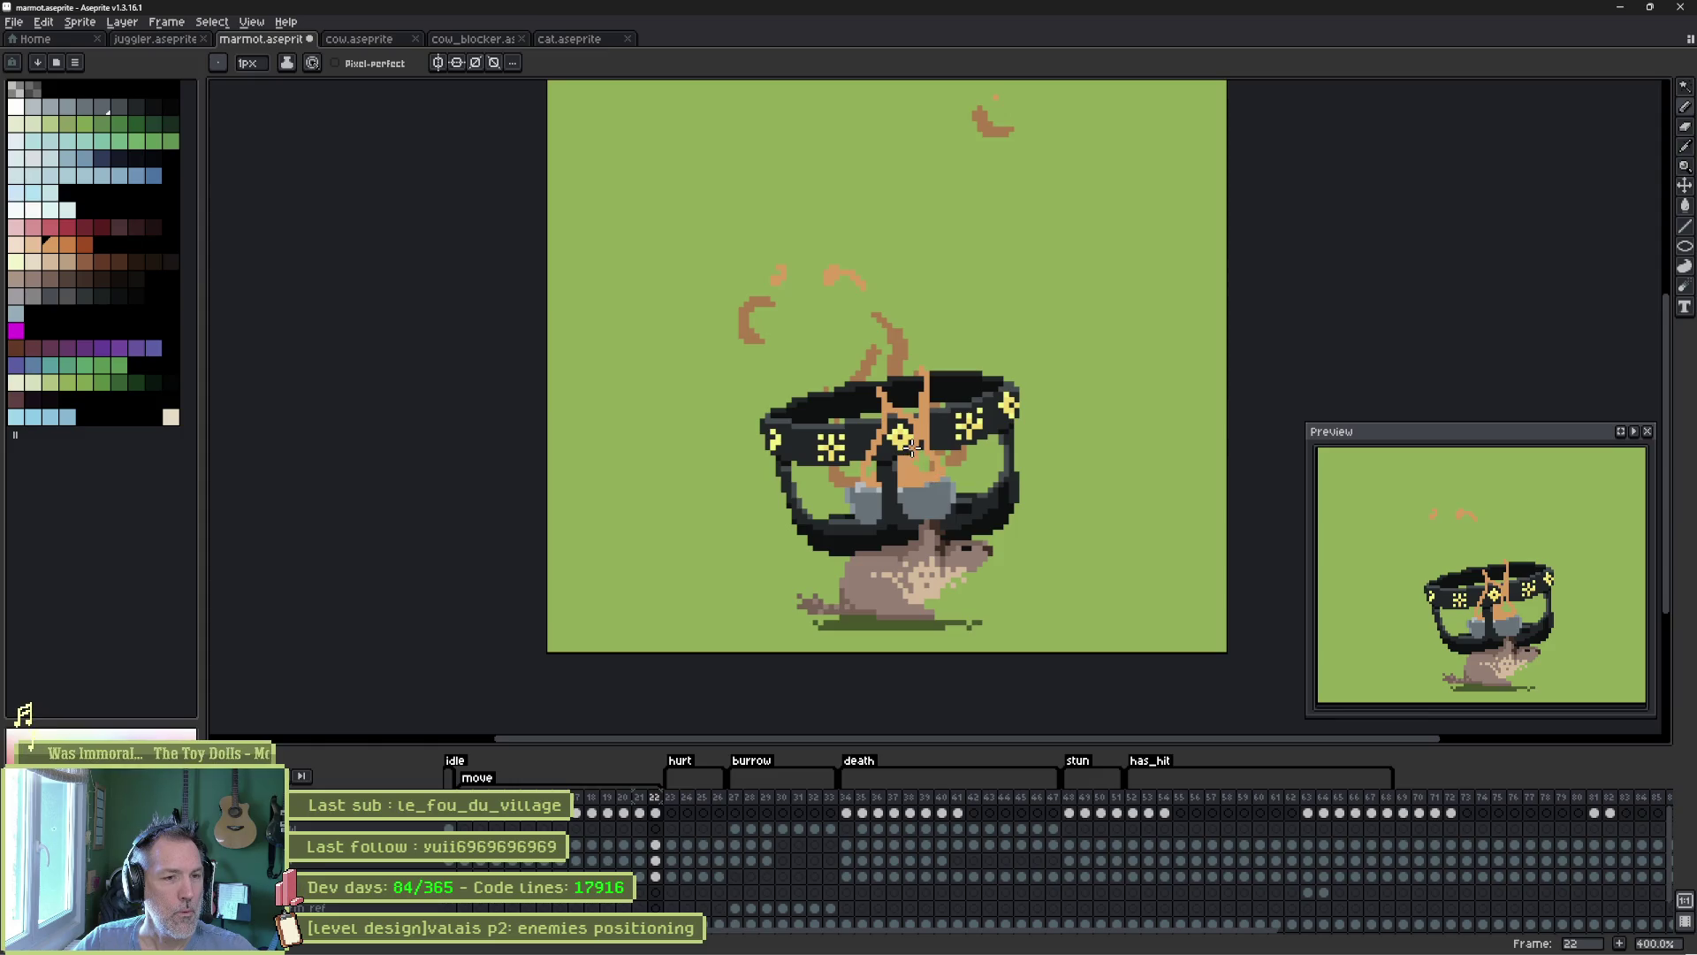
{"action": "scroll", "coordinate": [900, 451], "scroll_direction": "up", "scroll_amount": 3}
{"action": "mouse_move", "coordinate": [898, 410]}
{"action": "left_mouse_down"}
{"action": "mouse_move", "coordinate": [880, 403]}
{"action": "mouse_move", "coordinate": [858, 486]}
{"action": "mouse_move", "coordinate": [900, 405]}
{"action": "left_mouse_up"}
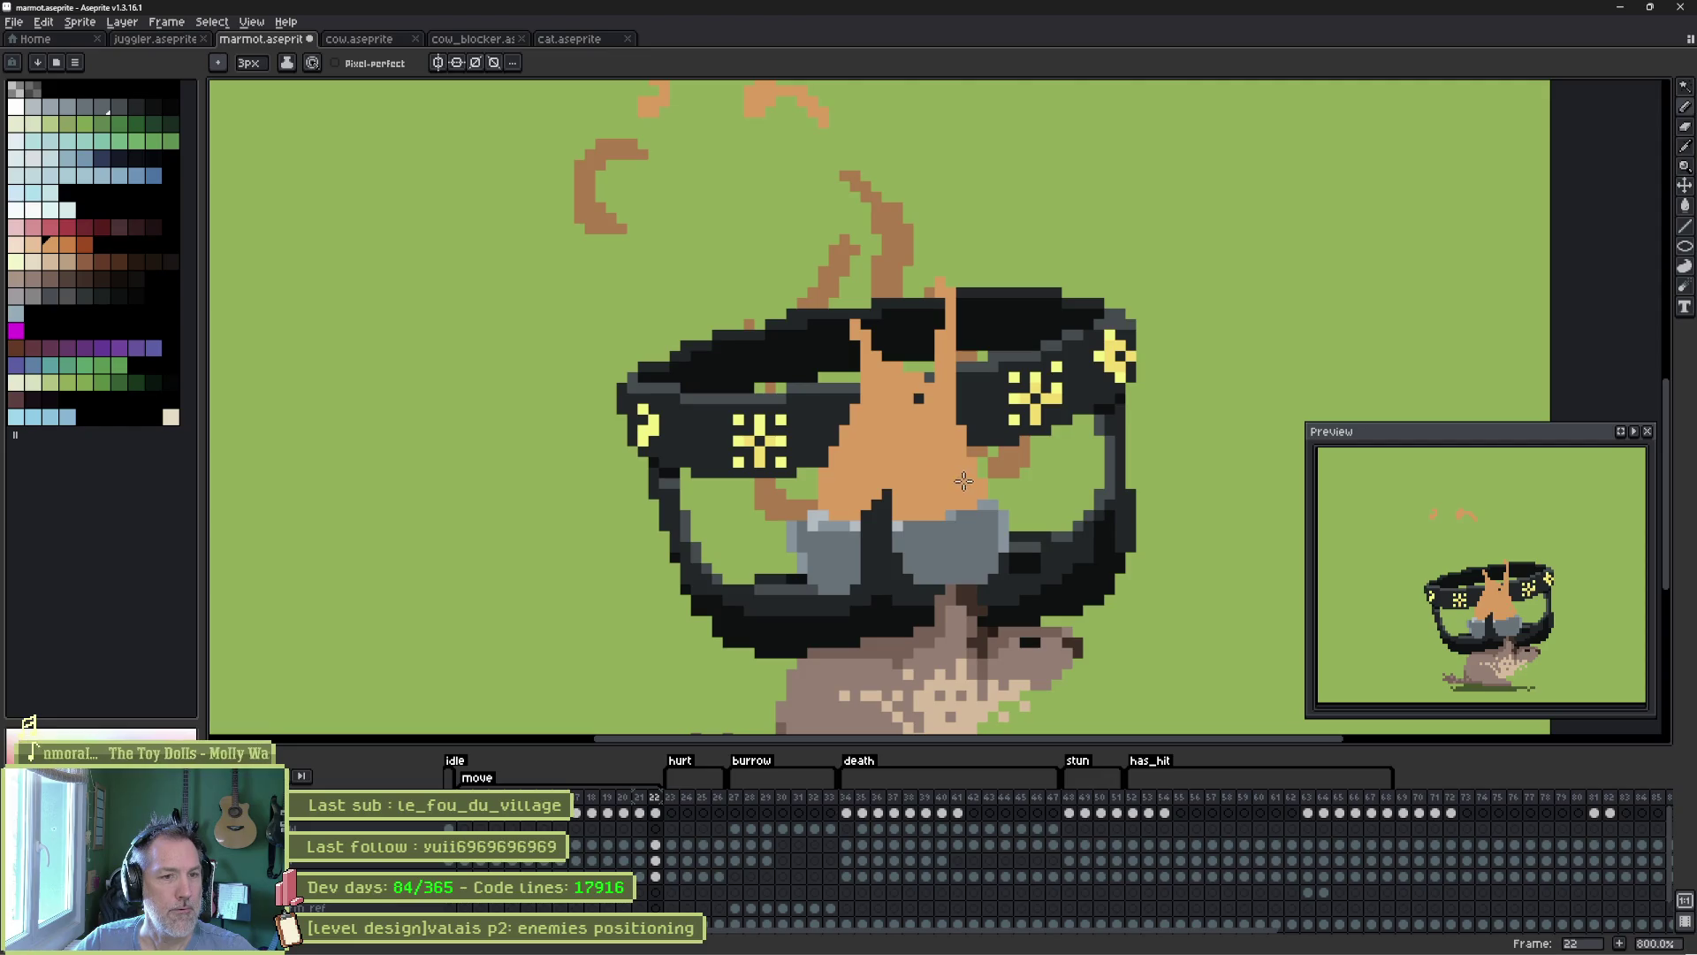
{"action": "key", "text": "e"}
{"action": "mouse_move", "coordinate": [849, 407]}
{"action": "left_mouse_down"}
{"action": "mouse_move", "coordinate": [947, 389]}
{"action": "mouse_move", "coordinate": [836, 442]}
{"action": "mouse_move", "coordinate": [954, 461]}
{"action": "left_mouse_up"}
{"action": "key", "text": "b"}
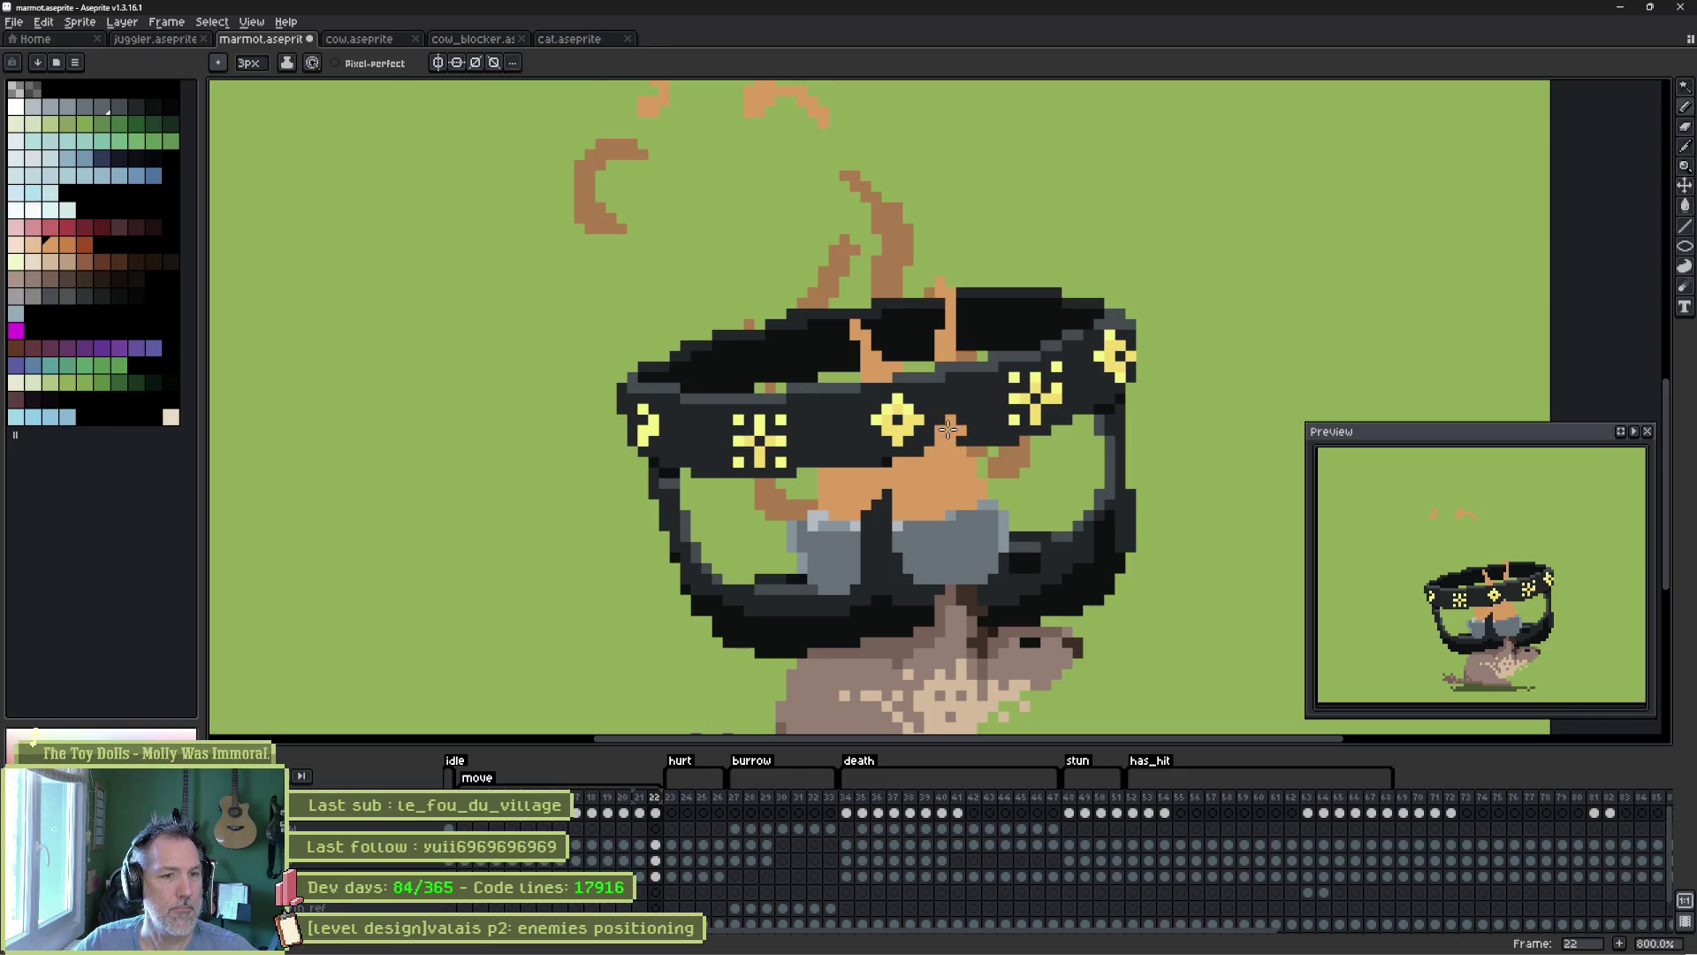
{"action": "key", "text": "e"}
{"action": "left_click_drag", "start_coordinate": [928, 409], "coordinate": [993, 466]}
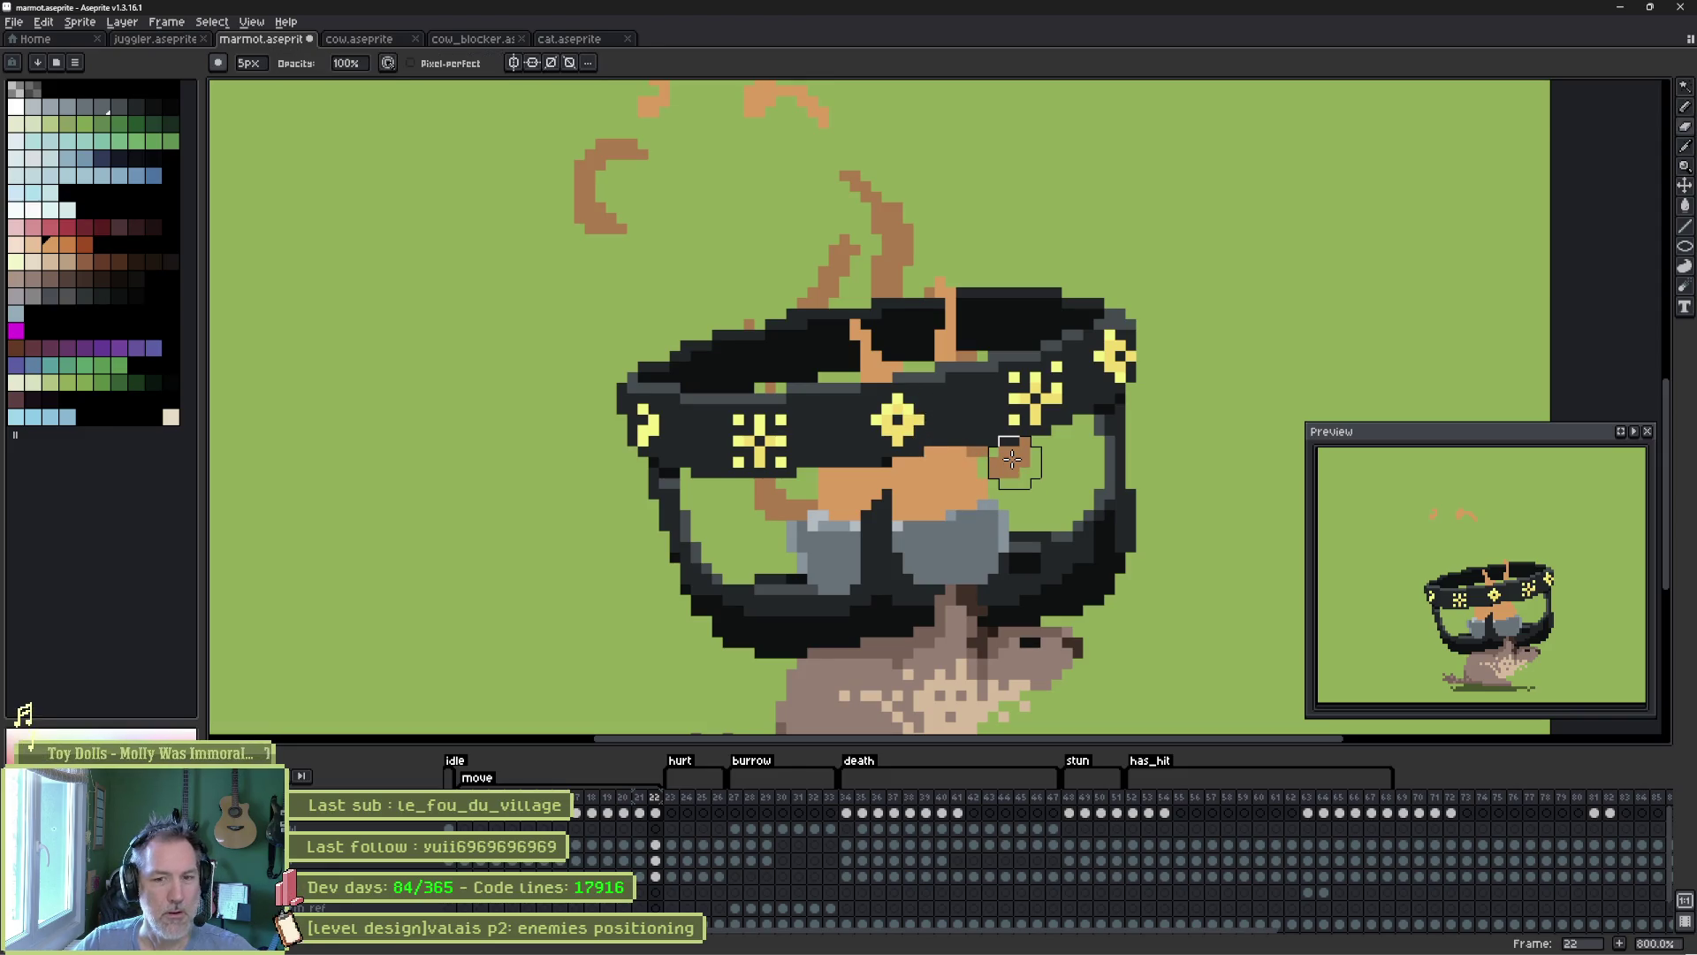
Add frame 23, stroke orange over the black hat, erase the stray pixels, and open the move tag's properties.
{"action": "key", "text": "alt+n"}
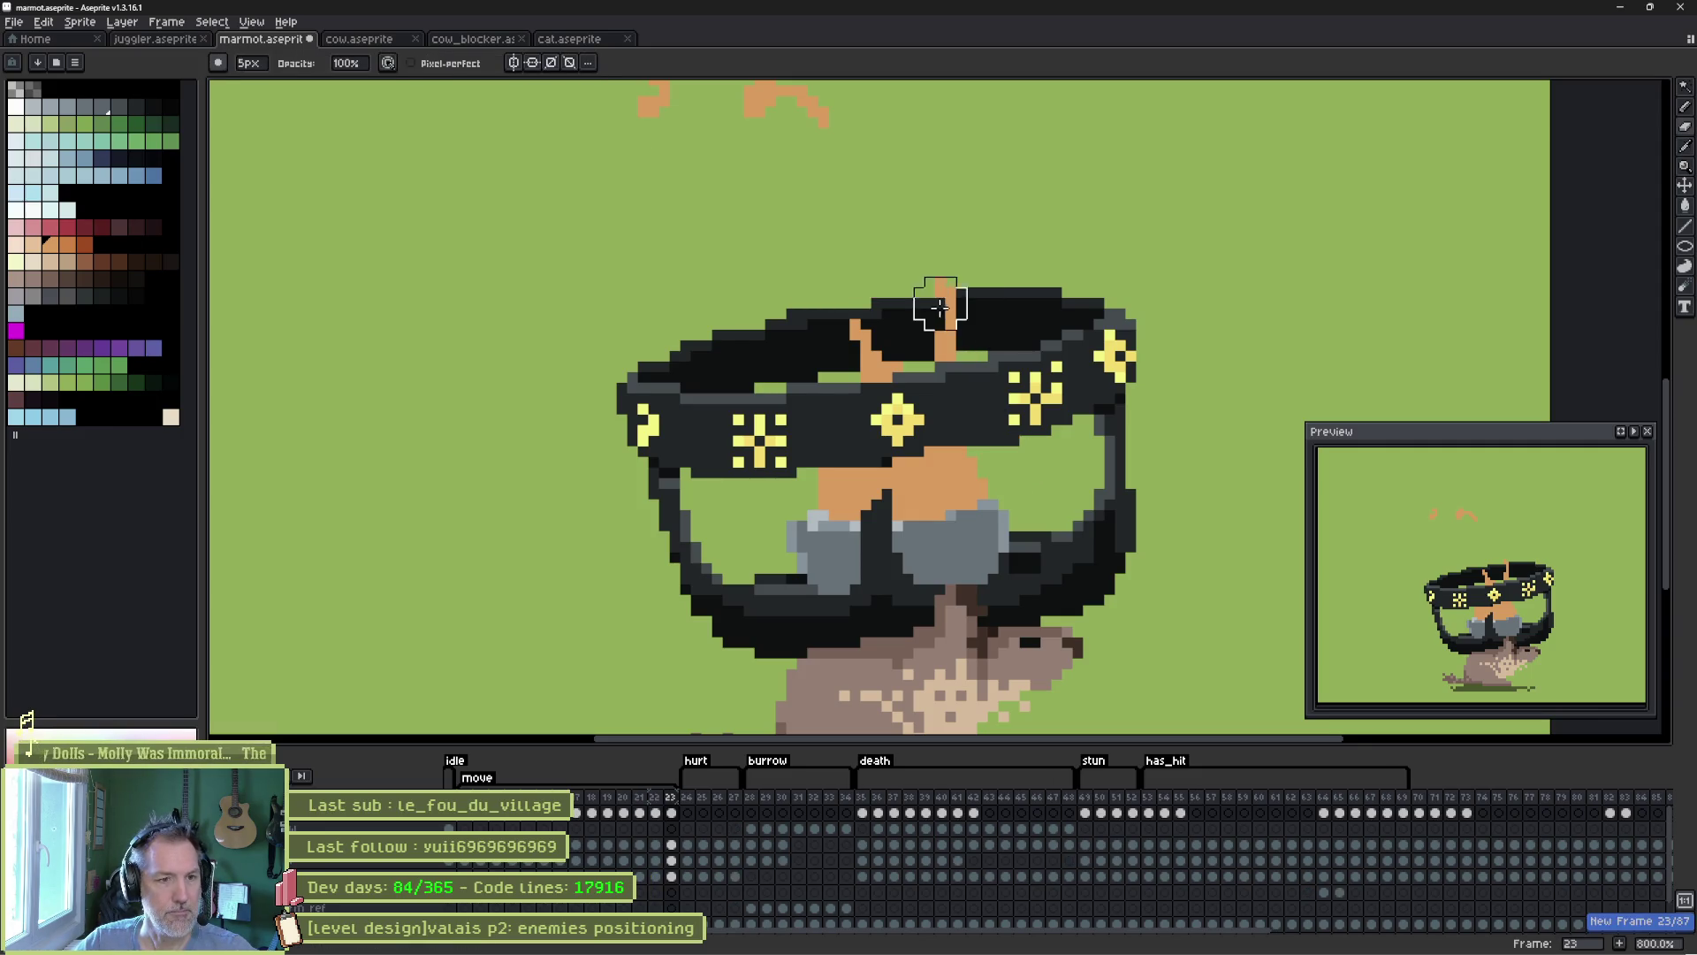
{"action": "key", "text": "b"}
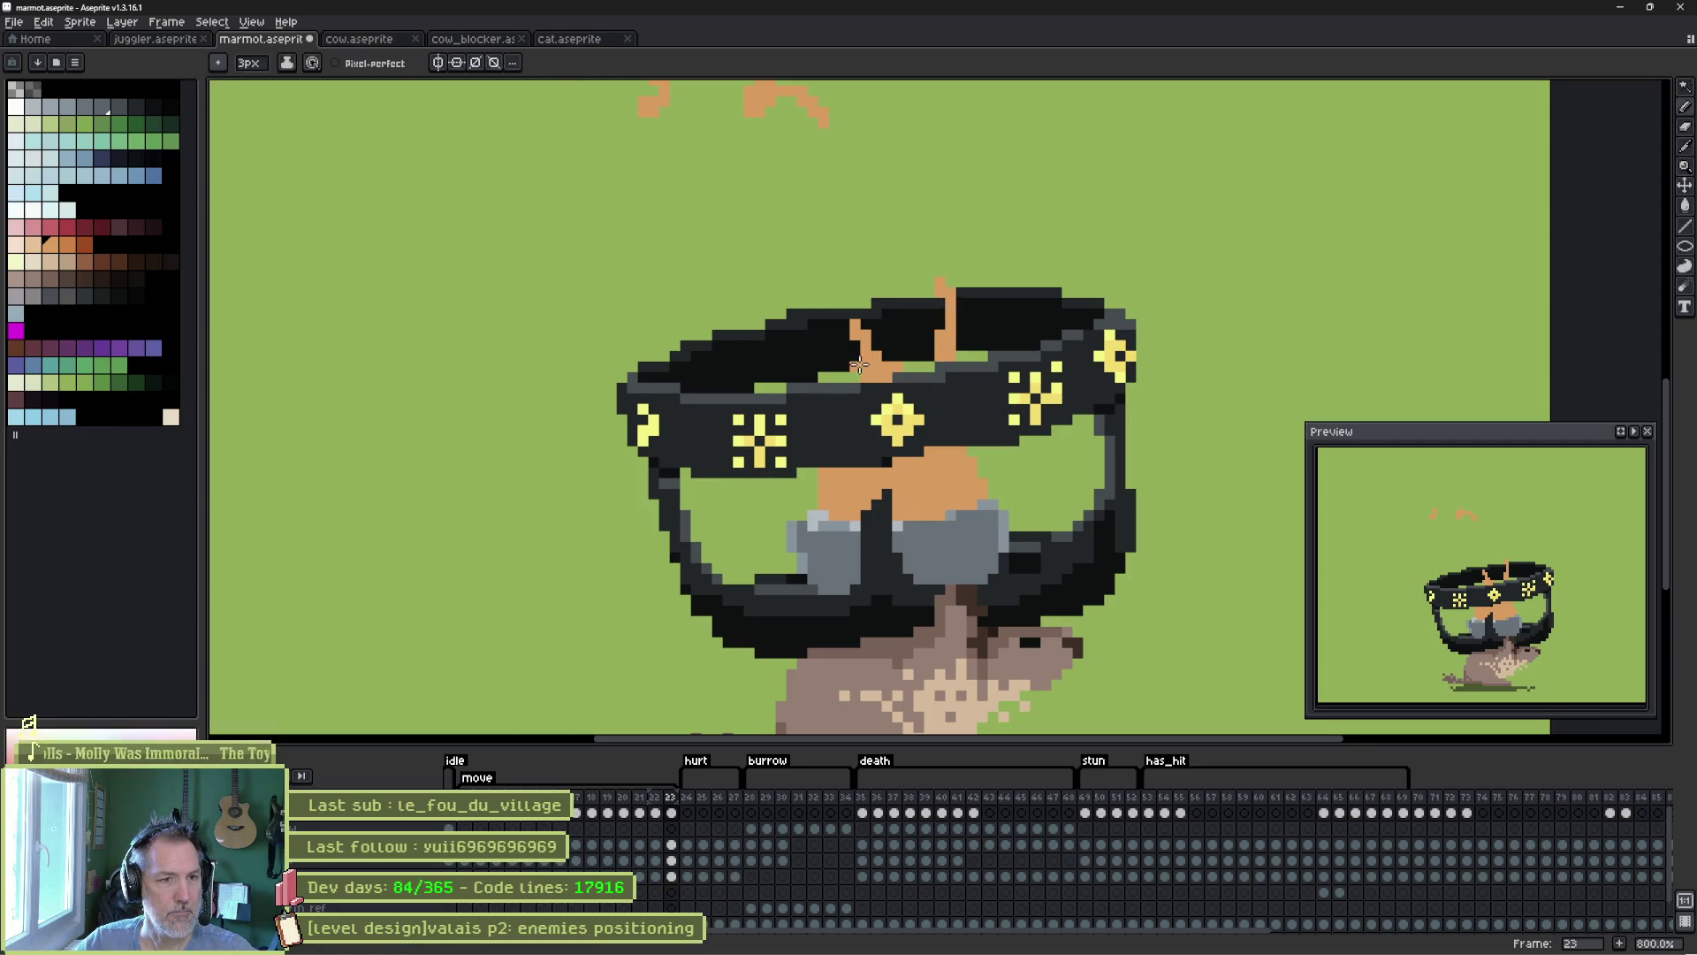
{"action": "left_click_drag", "start_coordinate": [859, 364], "coordinate": [835, 315]}
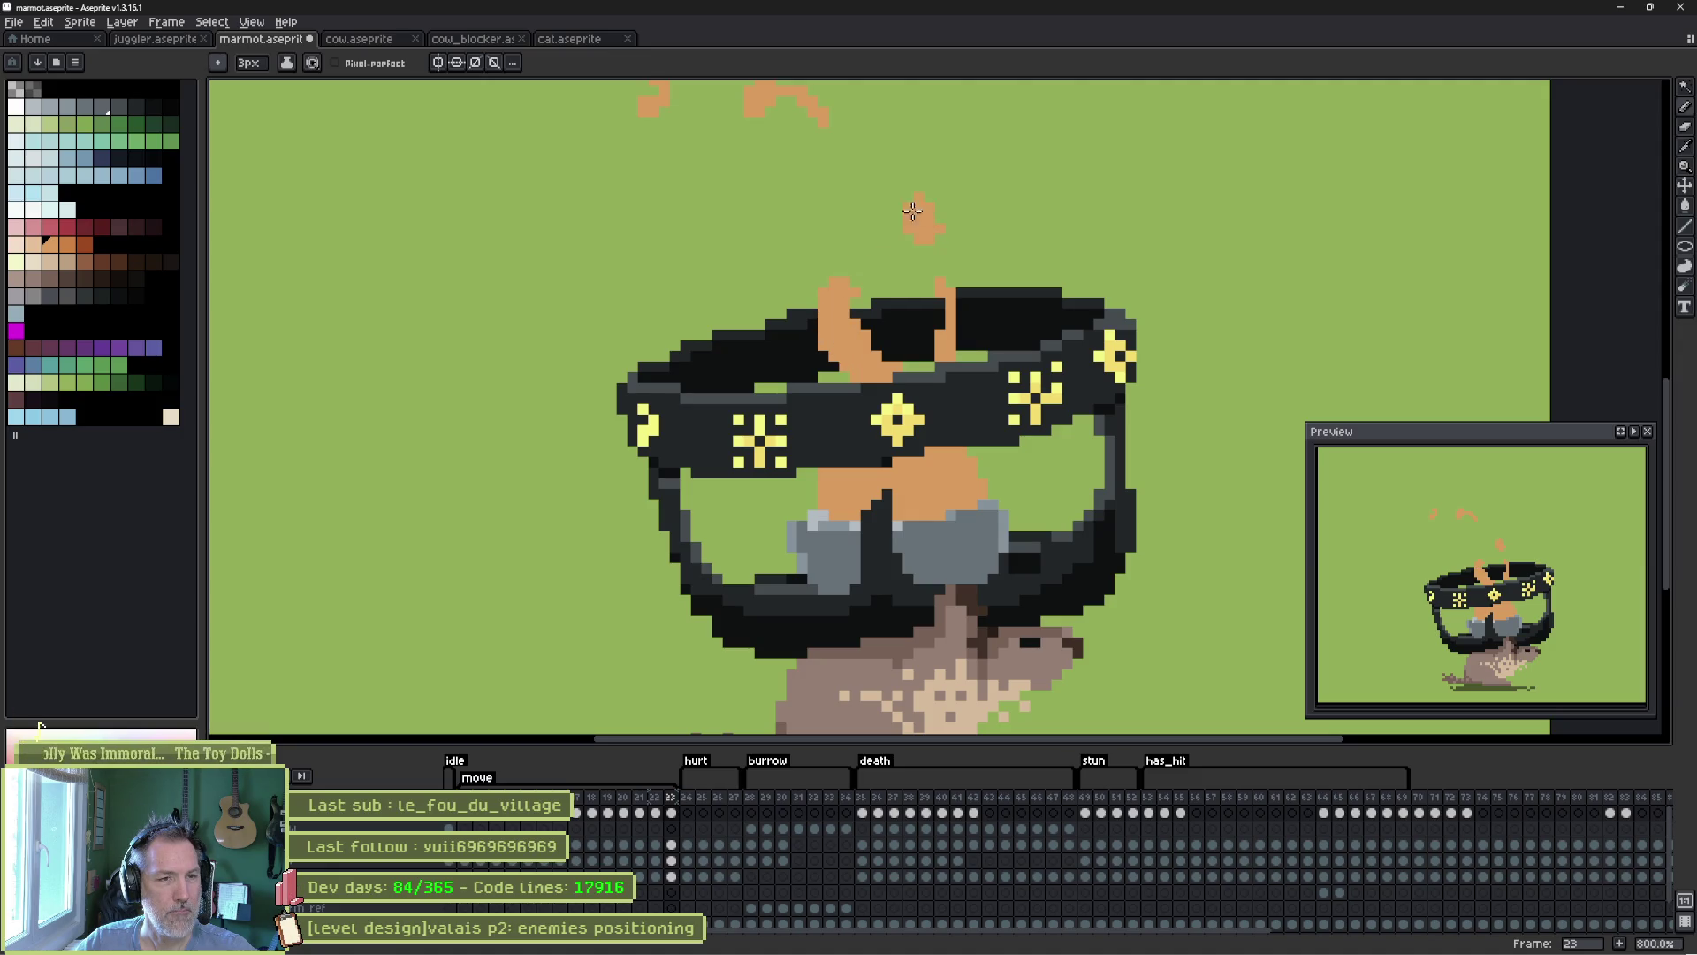
{"action": "key", "text": "e"}
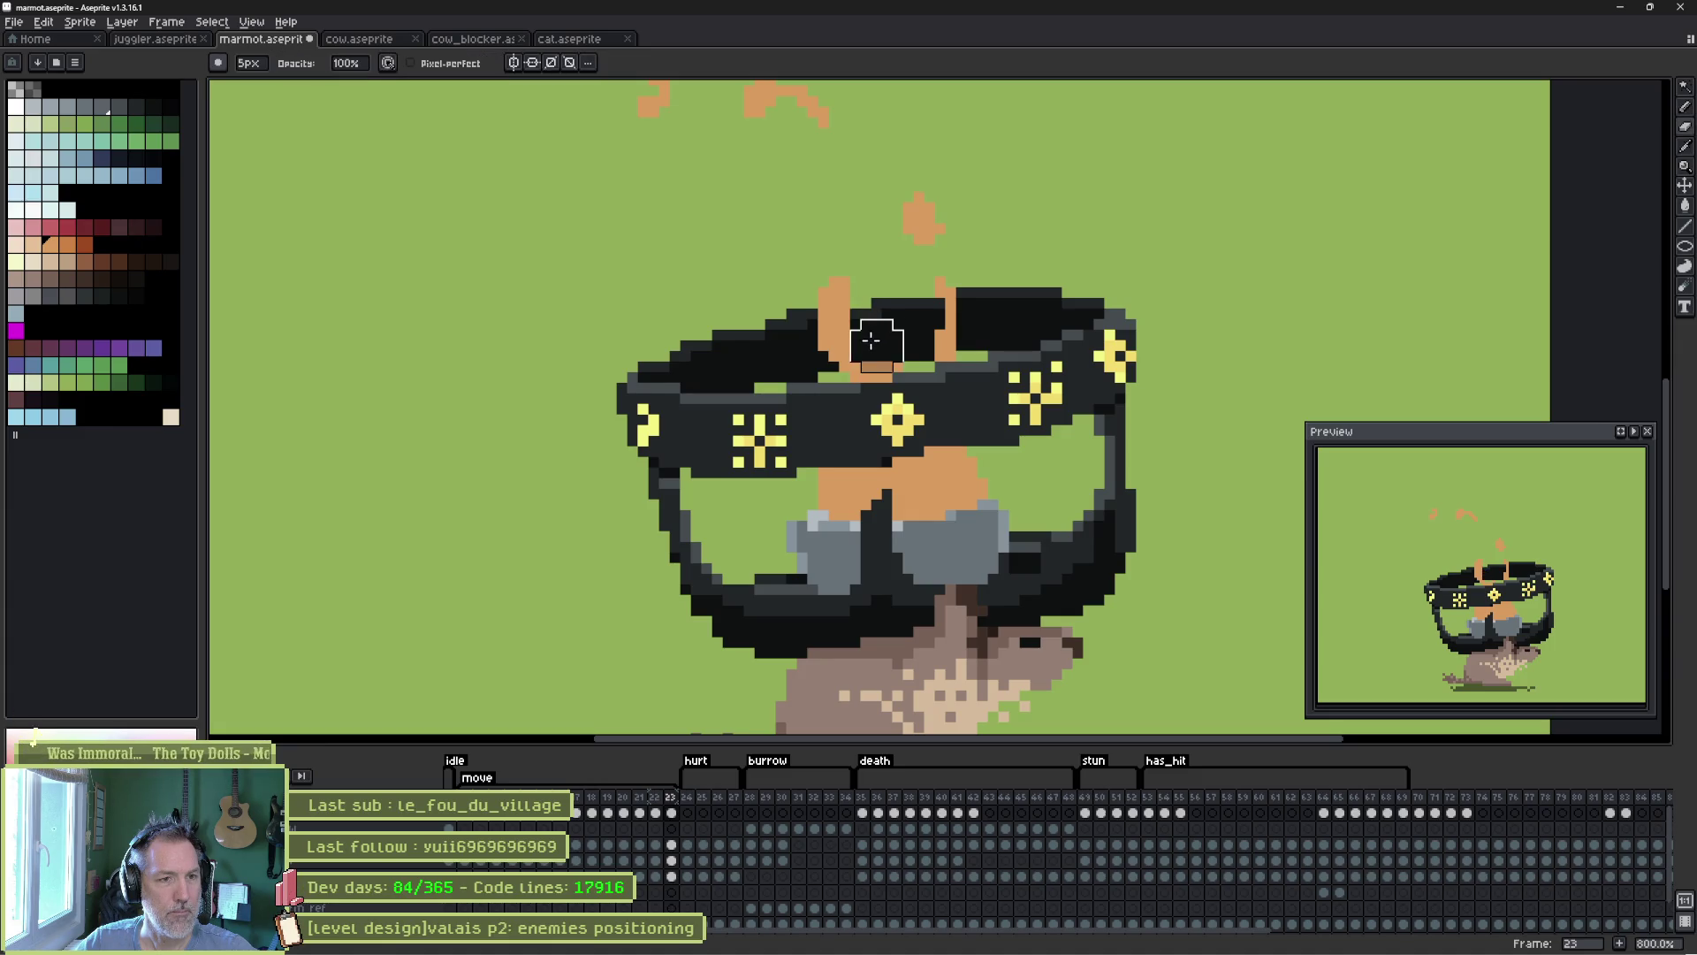
{"action": "left_click_drag", "start_coordinate": [871, 341], "coordinate": [878, 362]}
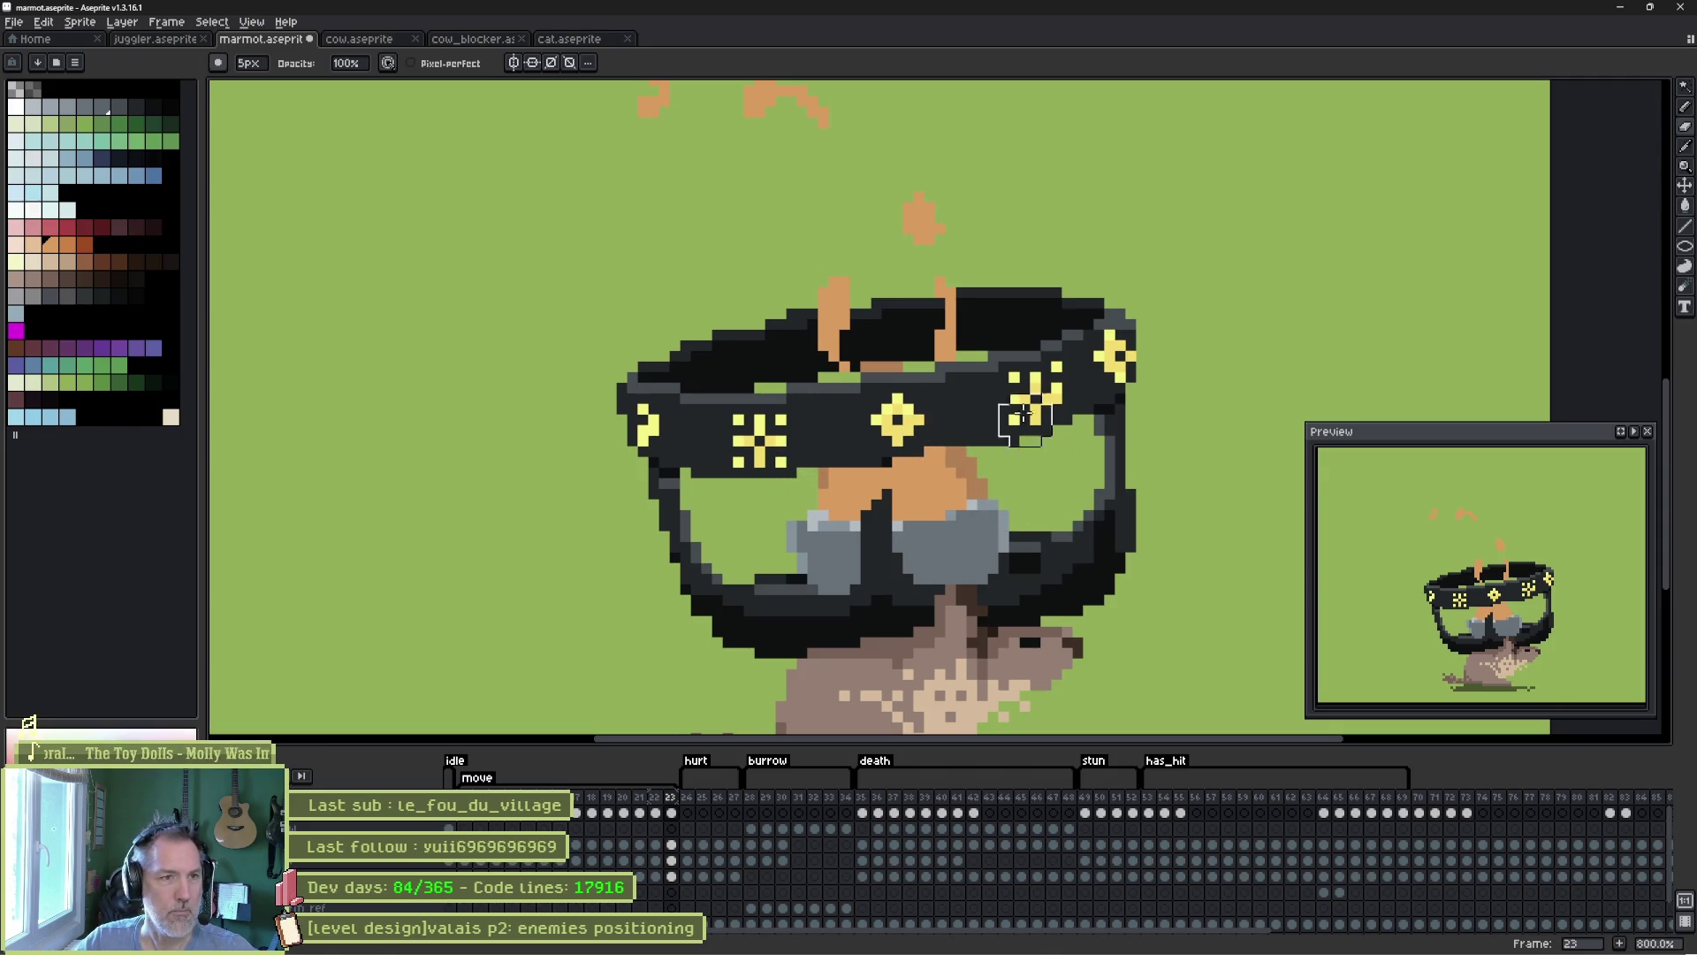
{"action": "scroll", "coordinate": [813, 228], "scroll_direction": "up", "scroll_amount": 3}
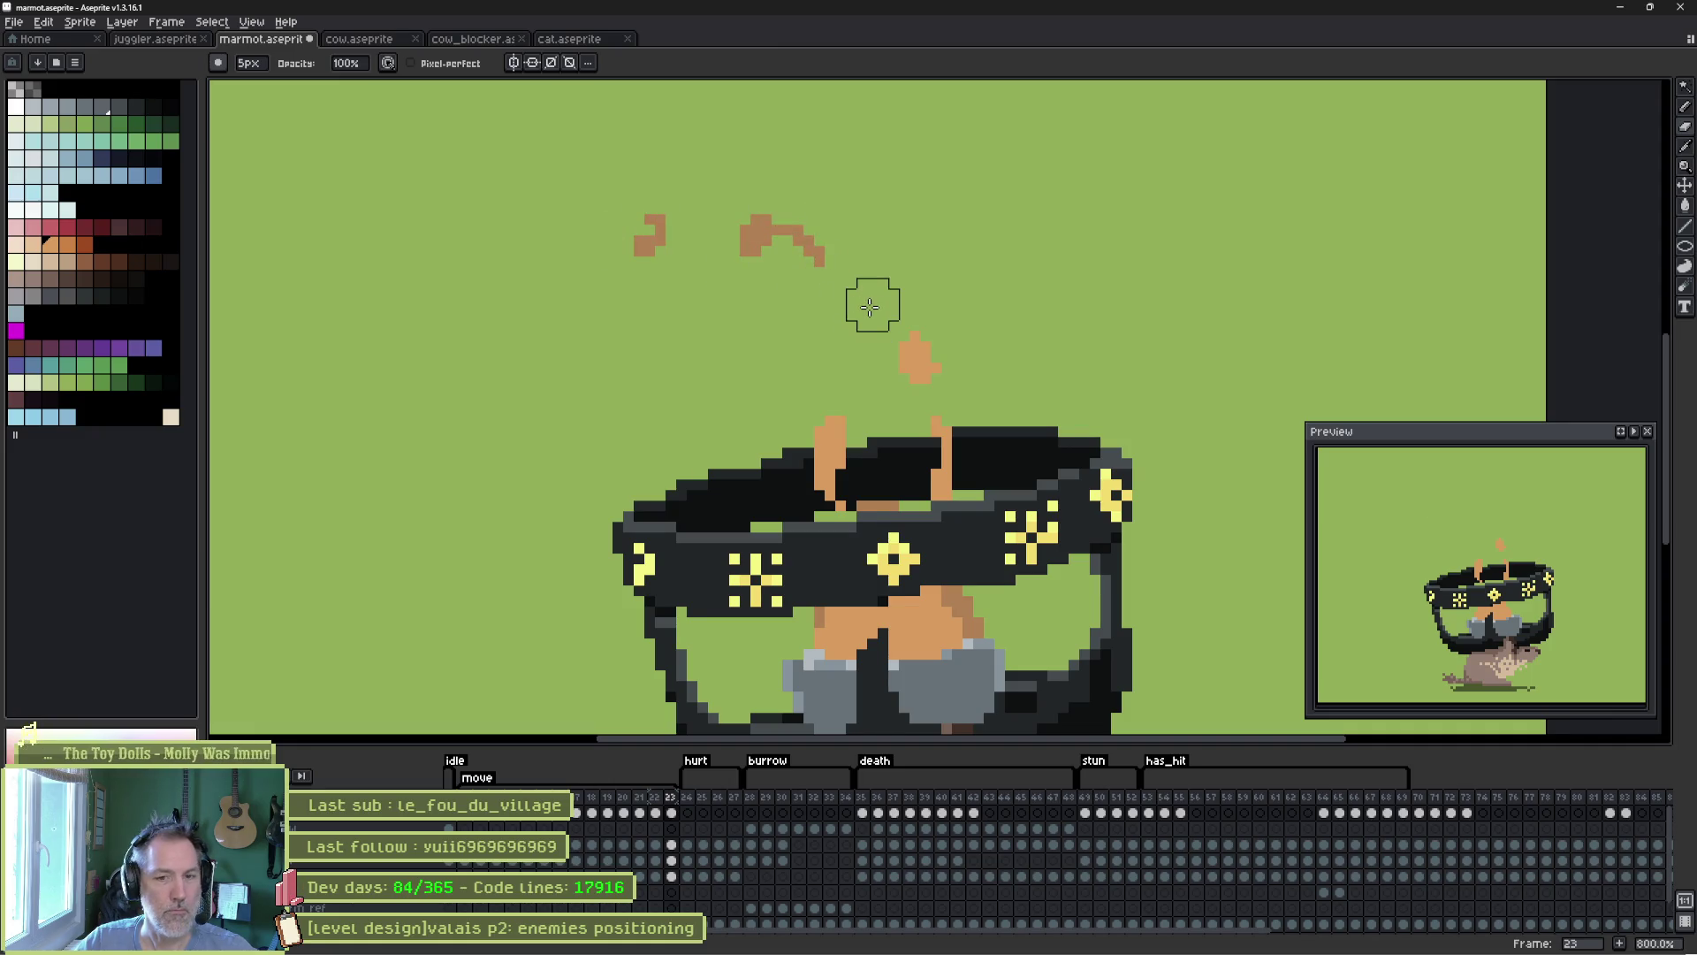
{"action": "double_click", "coordinate": [478, 783]}
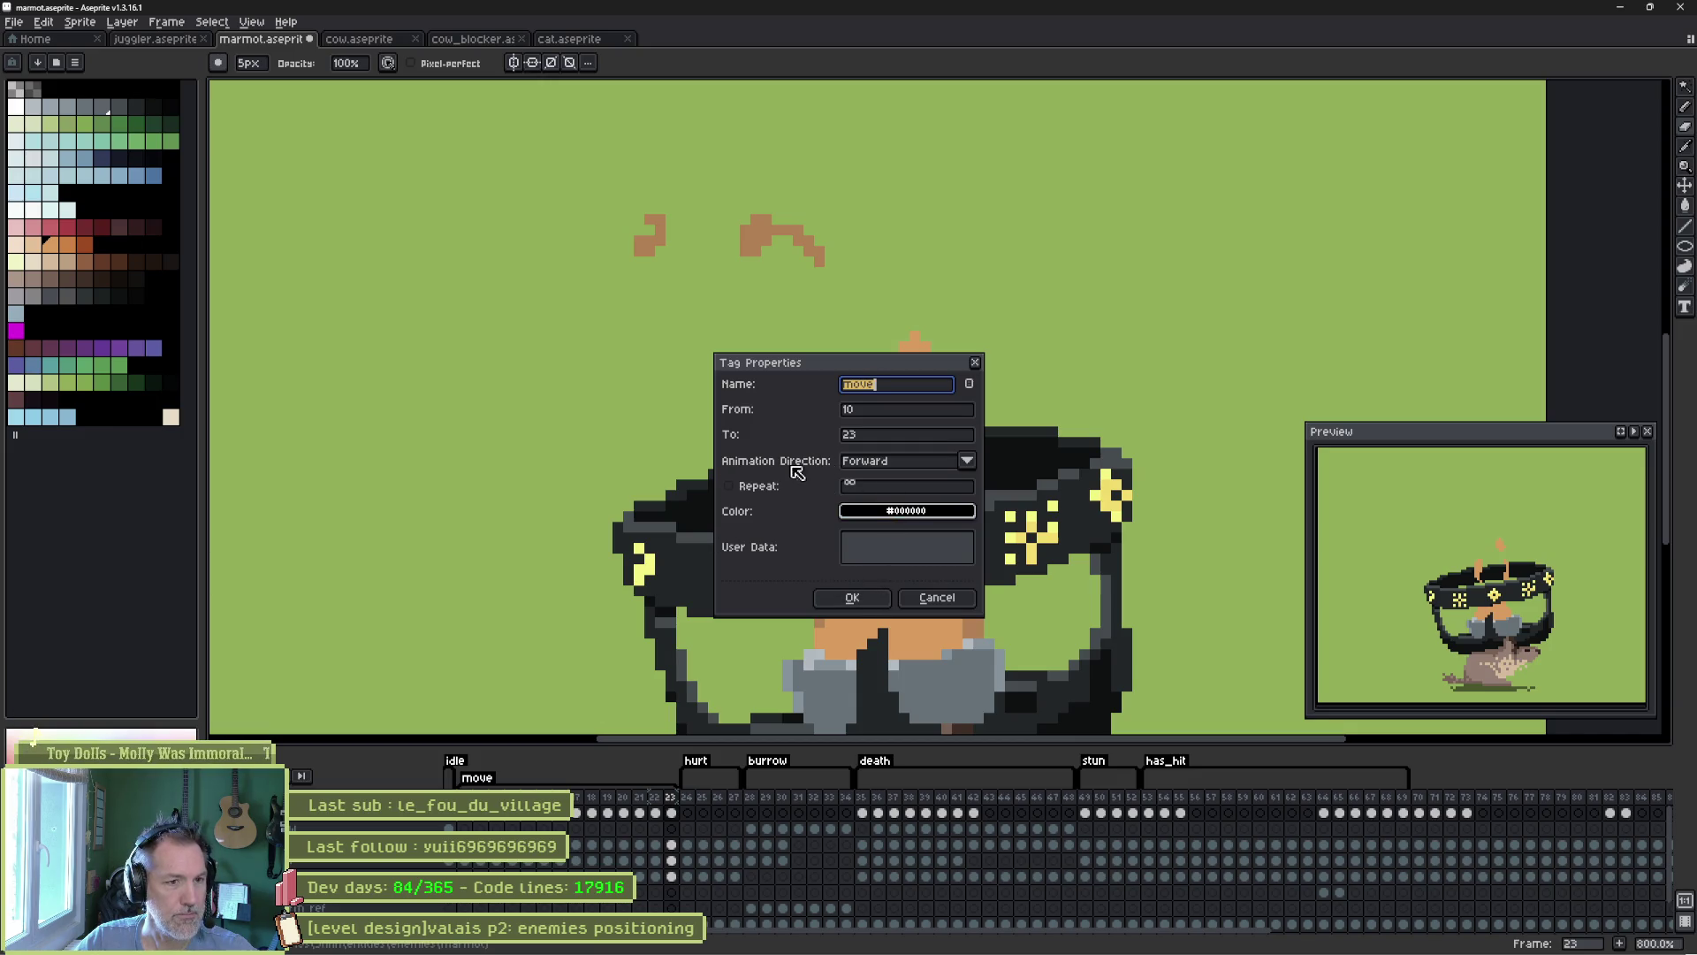
Confirm the move tag settings, preview the animation, recheck the tag, and return to Godot.
{"action": "left_click", "coordinate": [852, 598]}
{"action": "key", "text": "Return"}
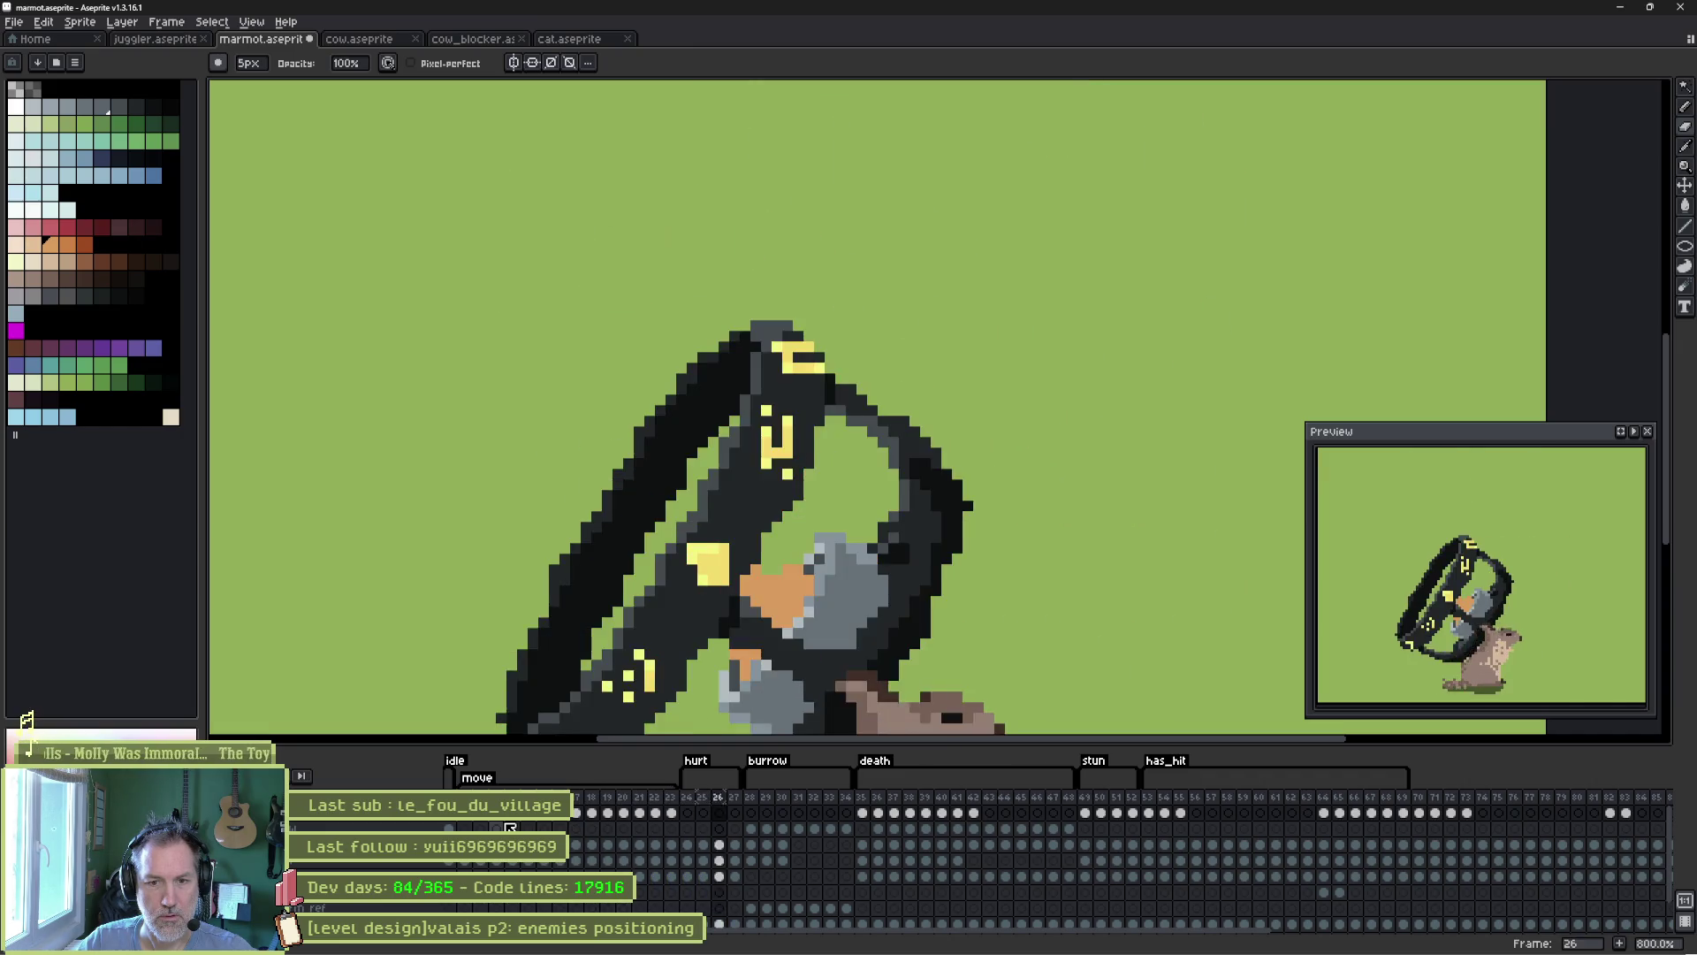
{"action": "double_click", "coordinate": [486, 778]}
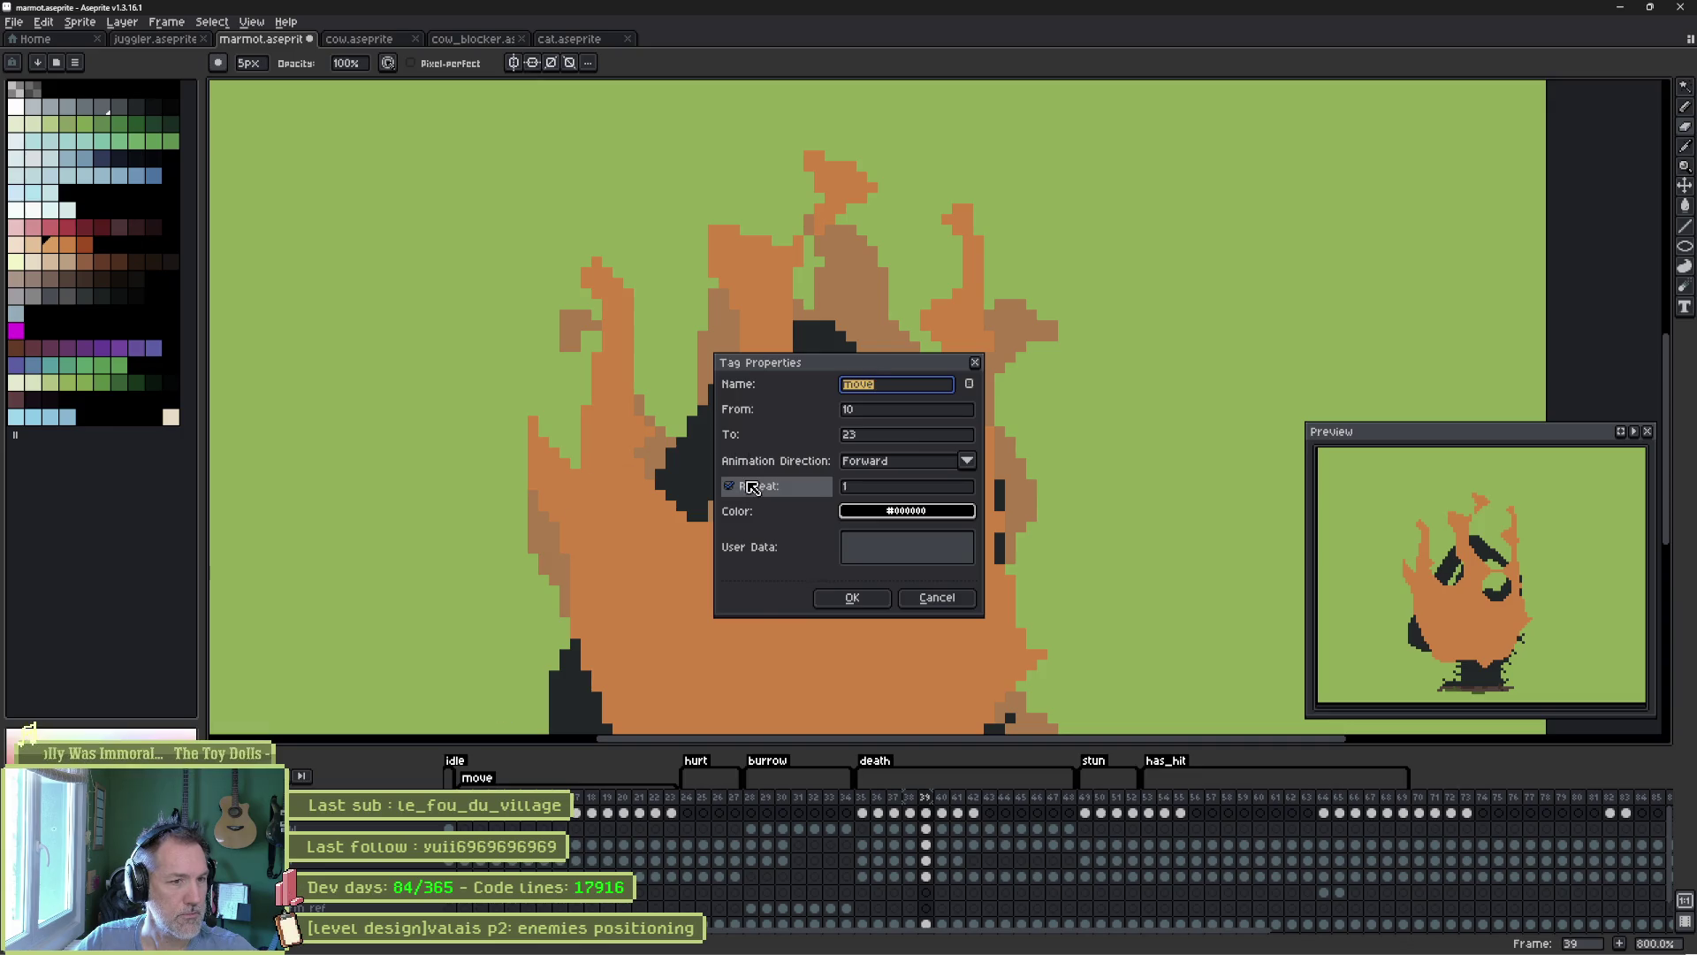
{"action": "left_click", "coordinate": [850, 597]}
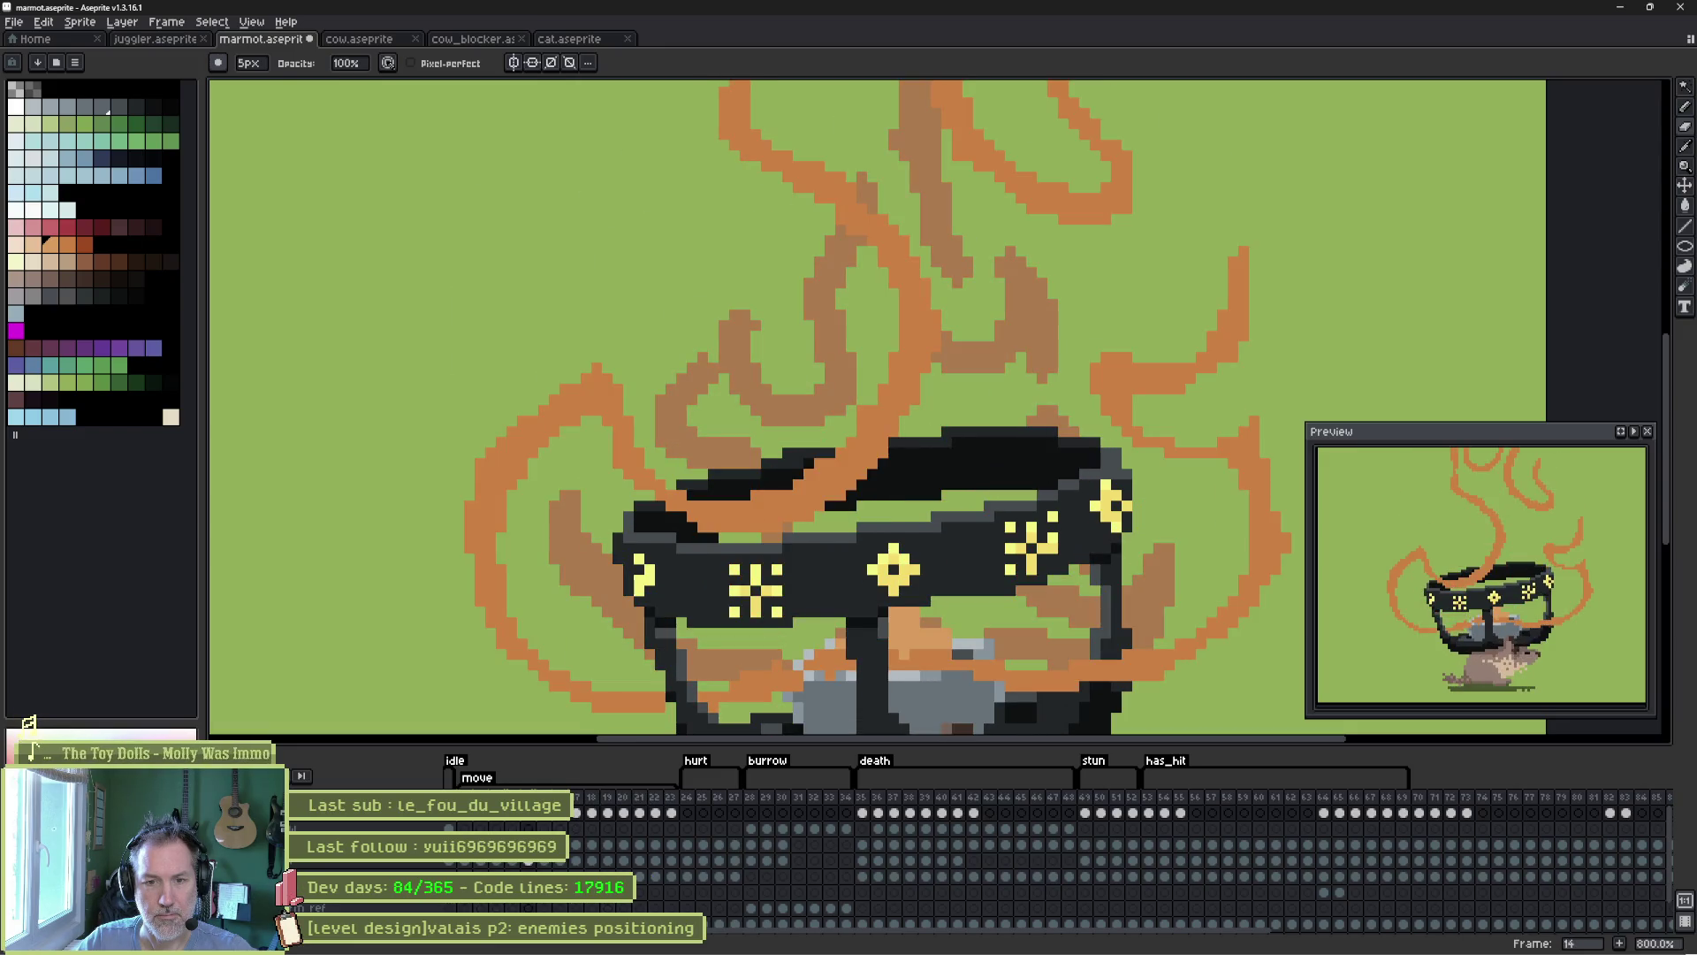
{"action": "mouse_move", "coordinate": [1059, 951]}
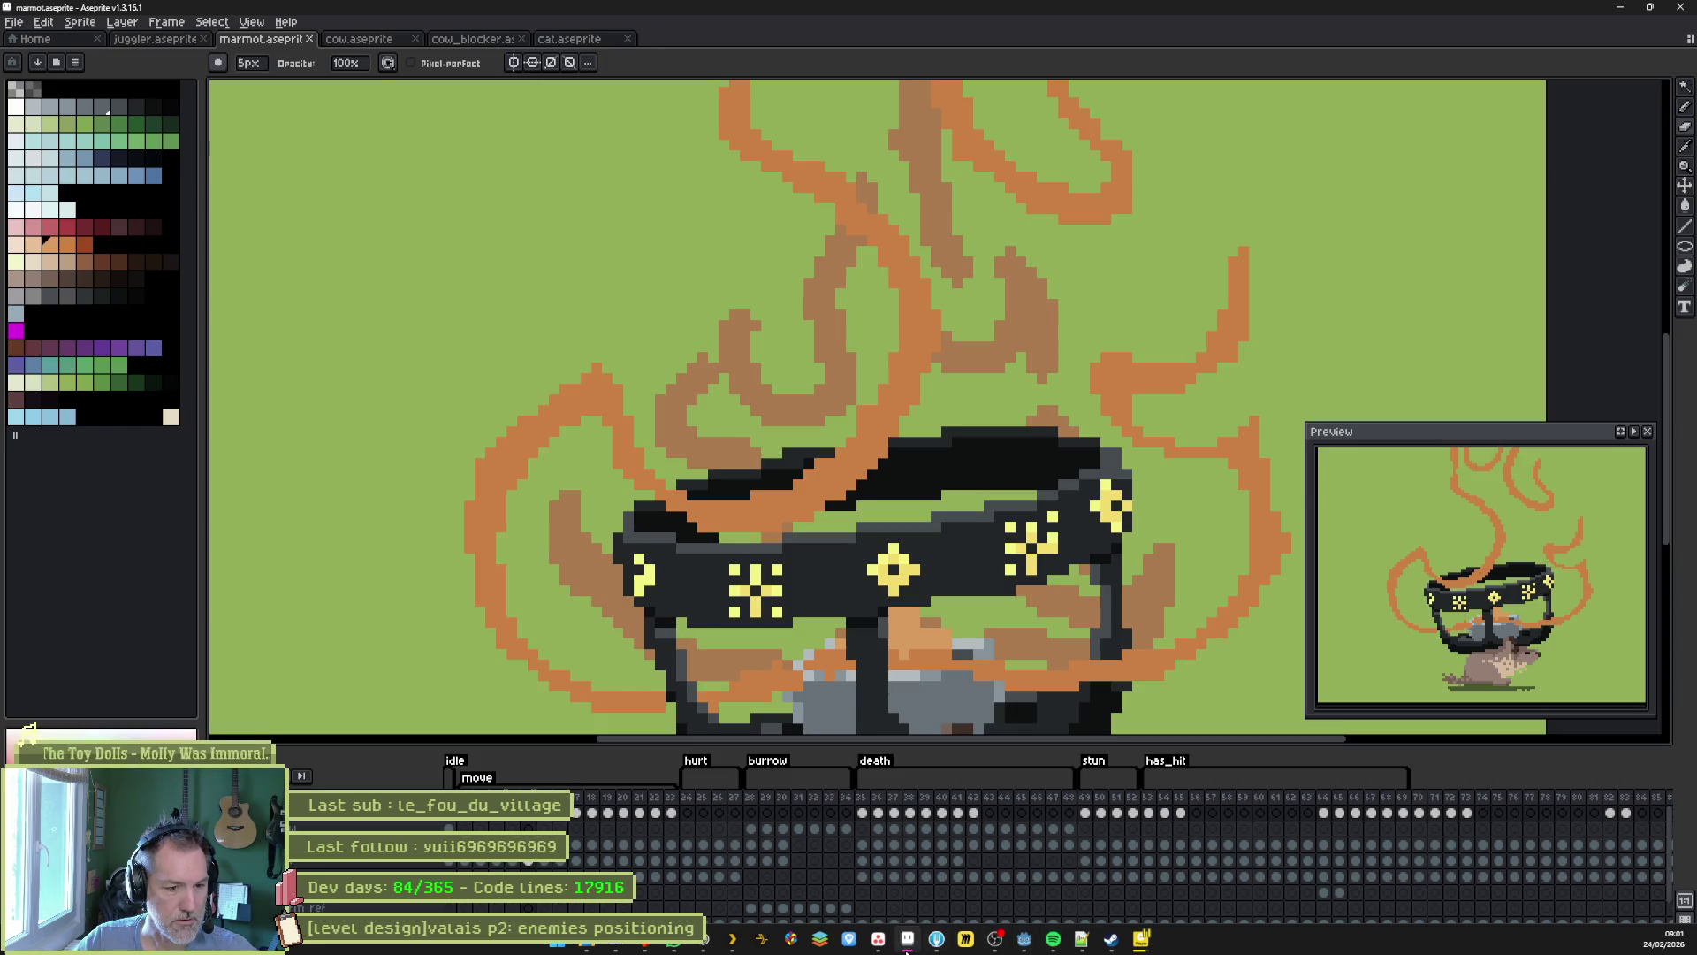
{"action": "mouse_move", "coordinate": [909, 944]}
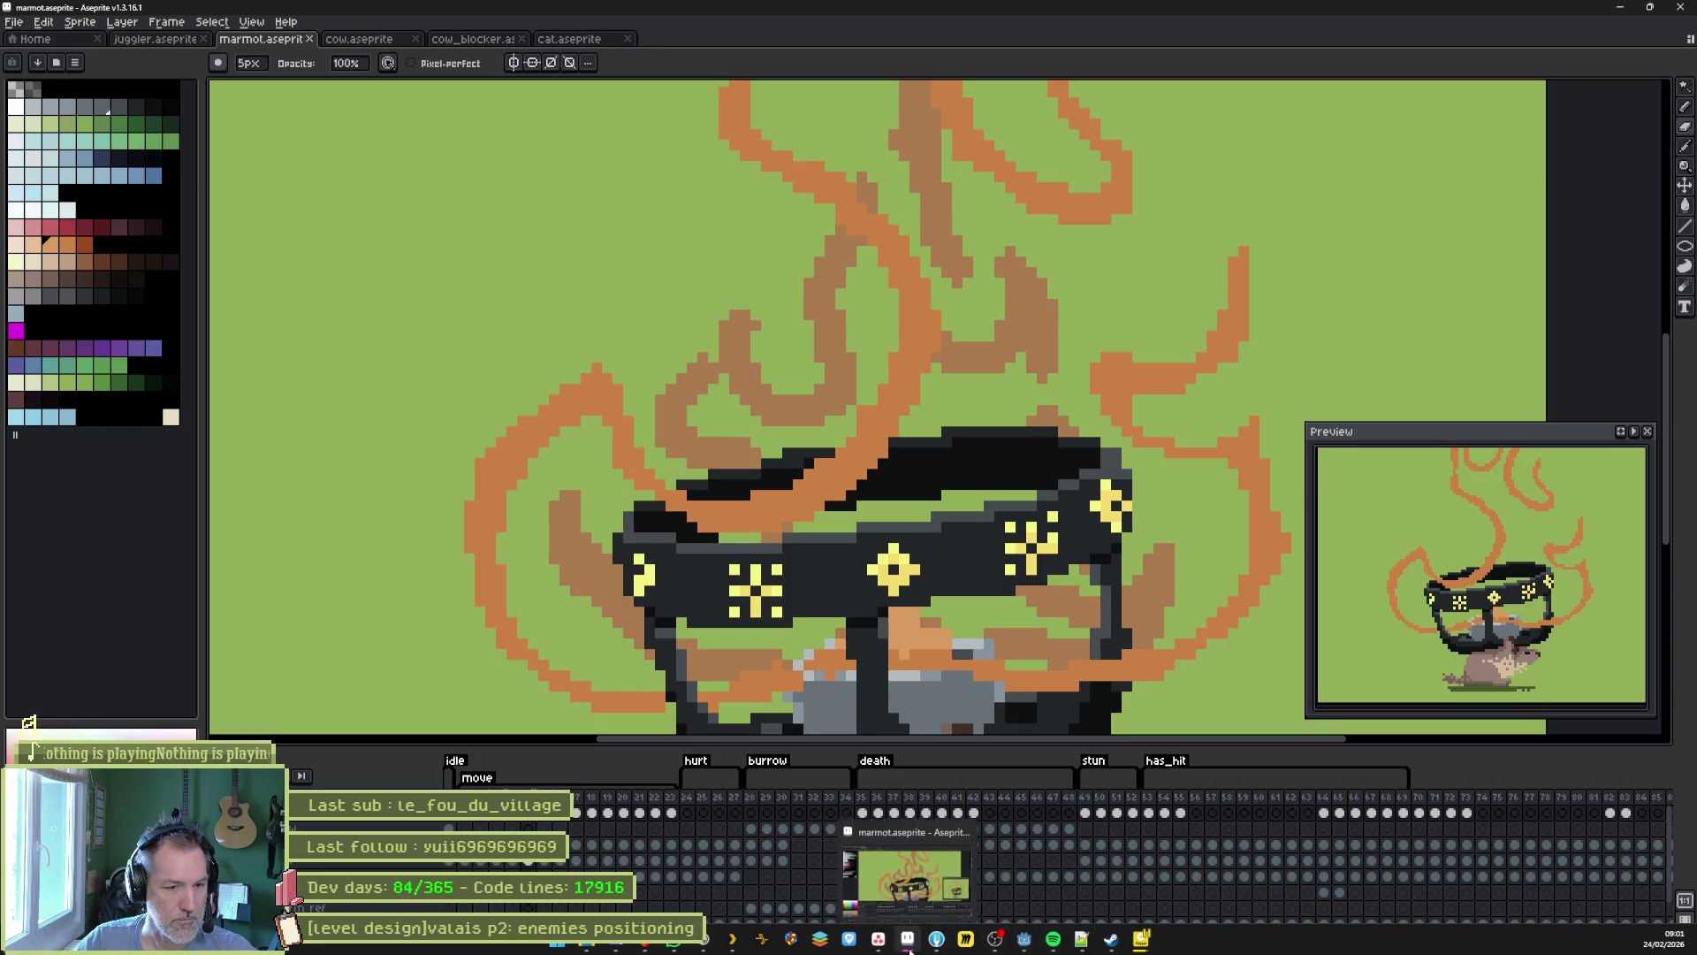
{"action": "left_click", "coordinate": [1027, 947]}
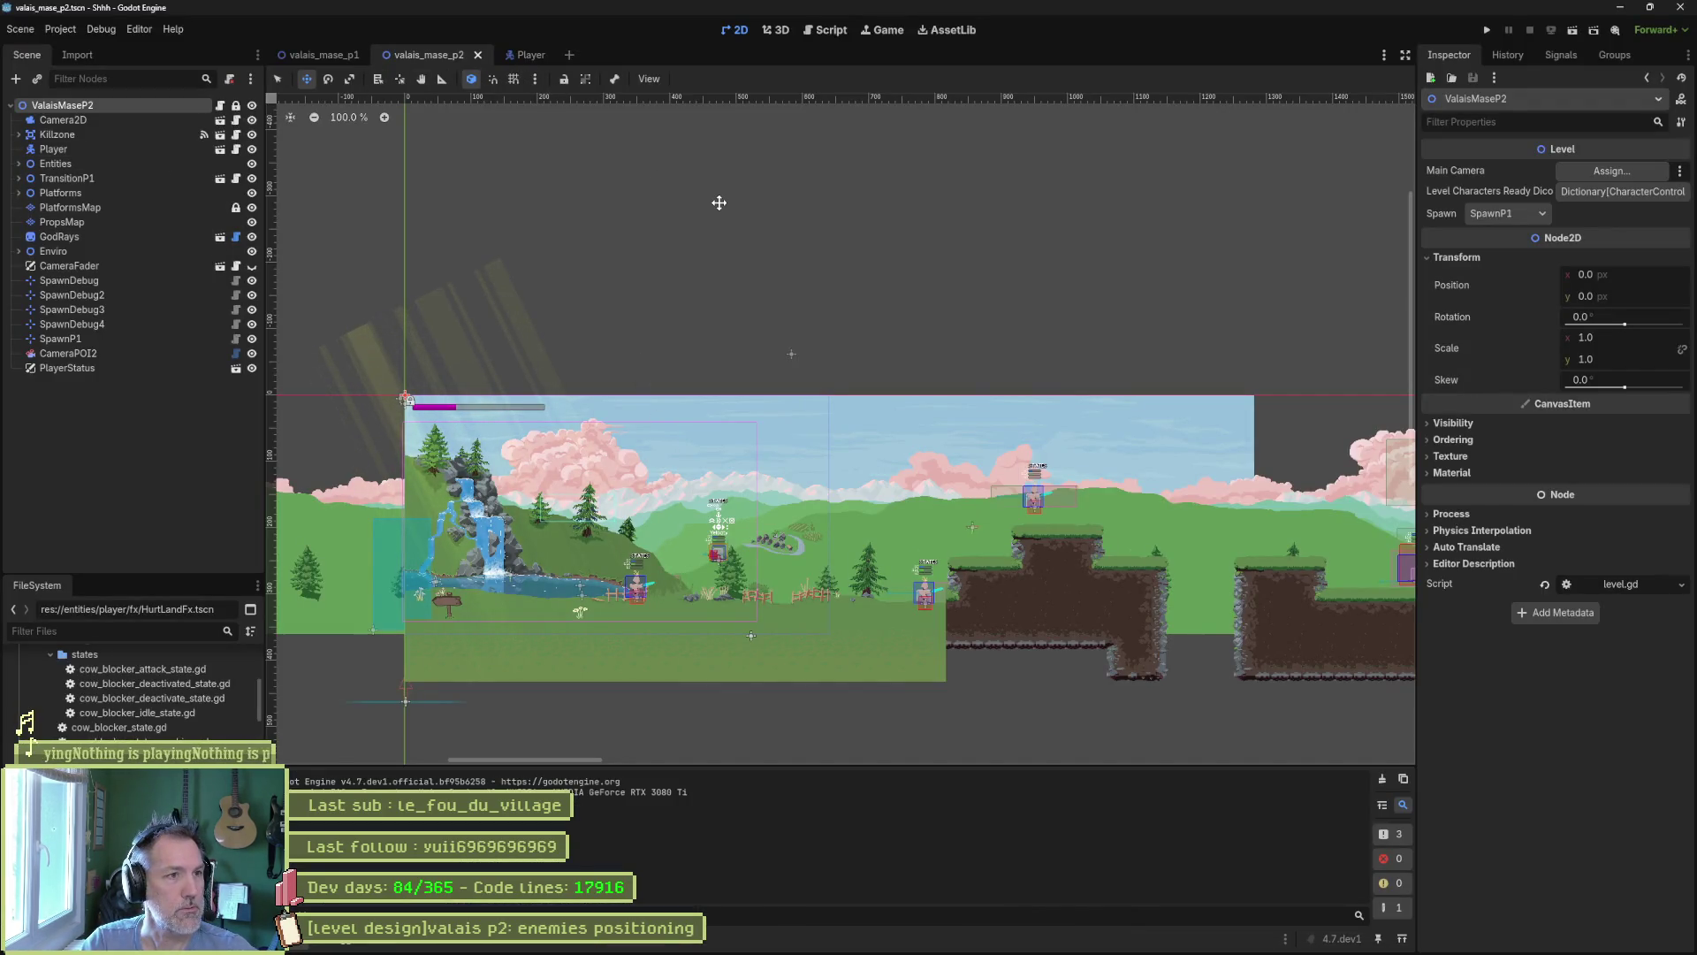
Quick-open the marmot_test scene and then the marmot scene.
{"action": "key", "text": "ctrl+shift+o"}
{"action": "type", "text": "marmot_te"}
{"action": "key", "text": "Return"}
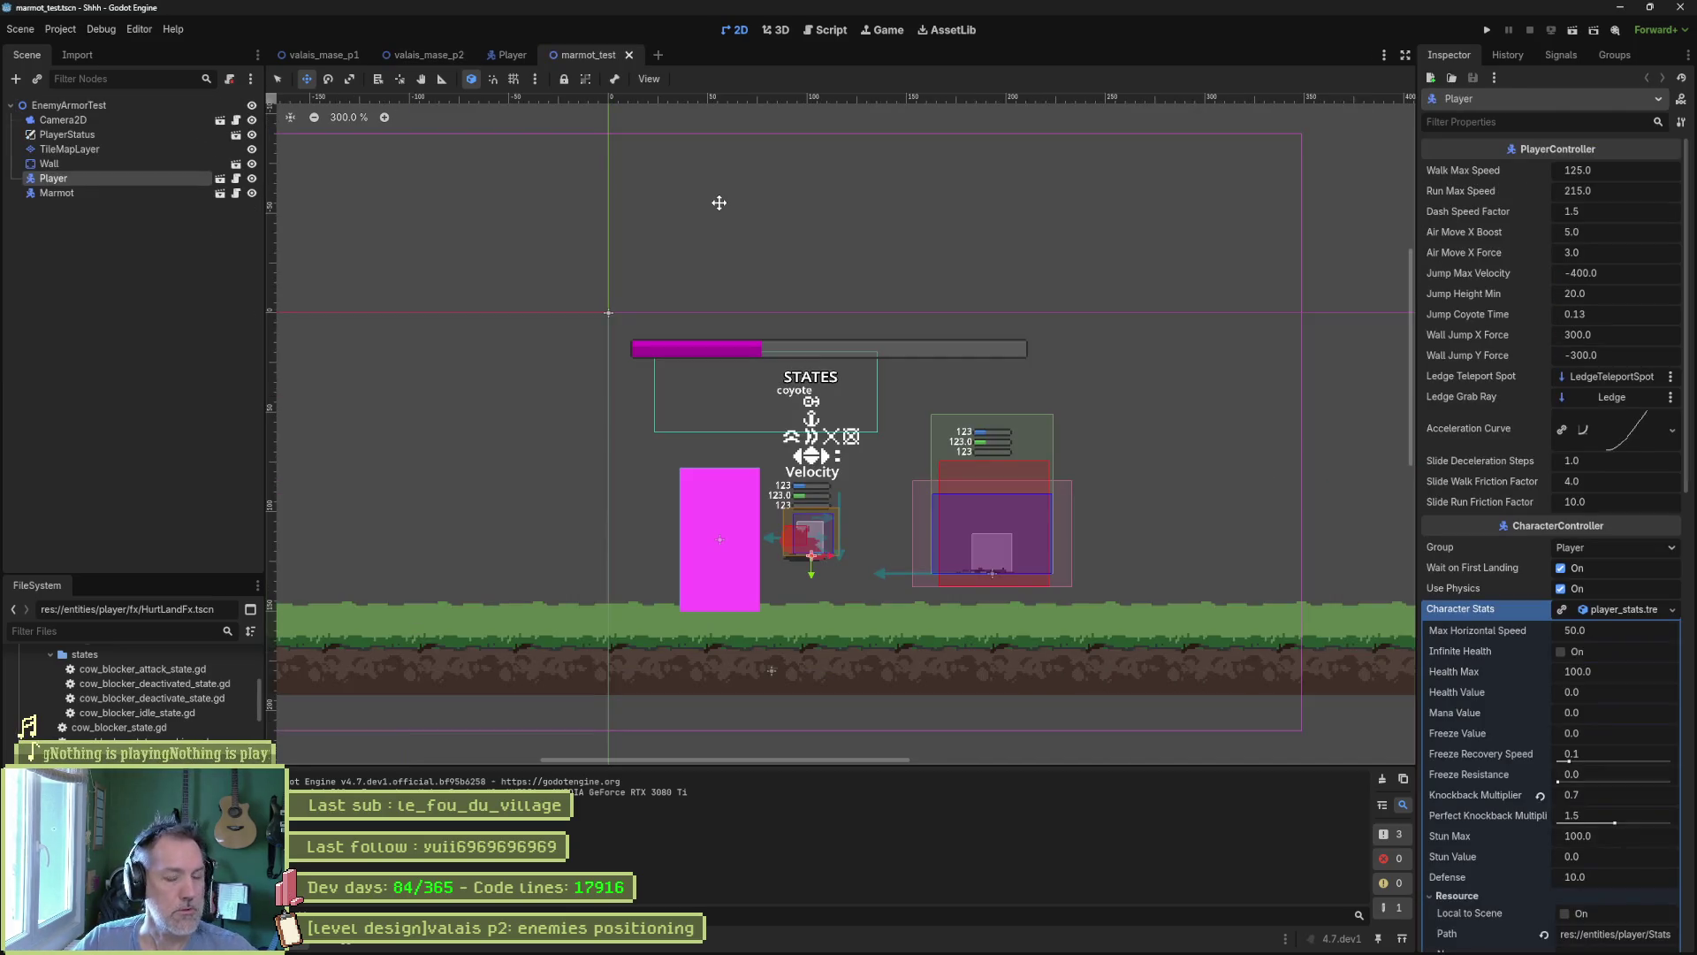
{"action": "key", "text": "alt+shift+o"}
{"action": "type", "text": "mar"}
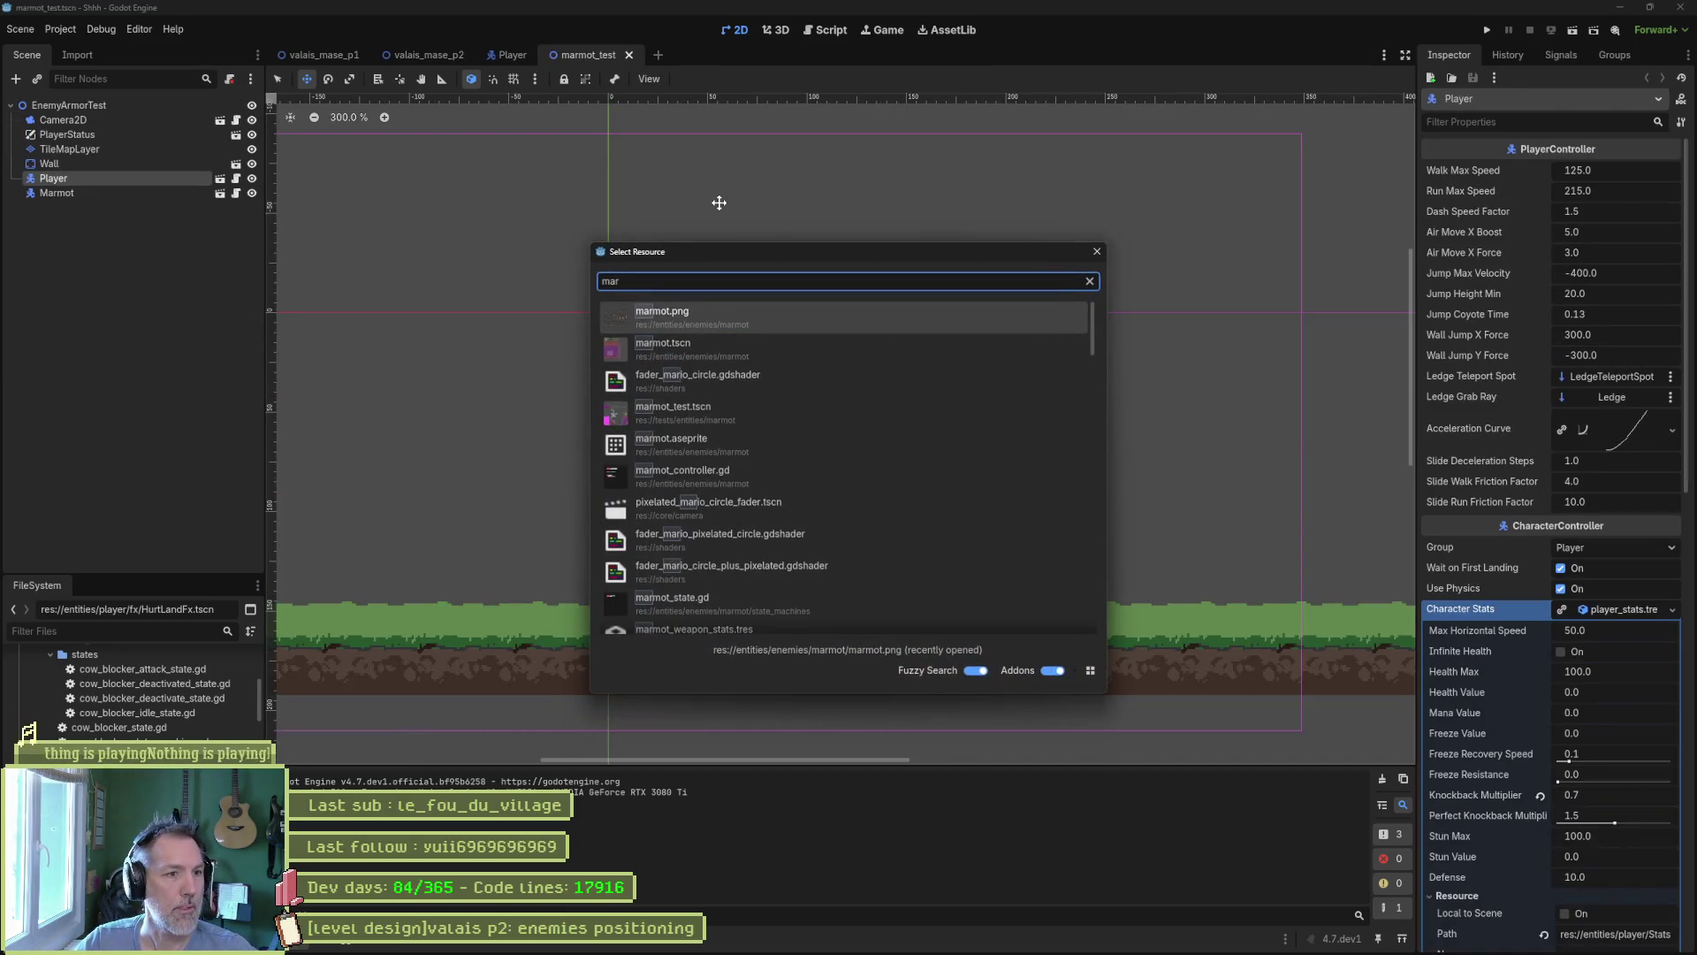
{"action": "key", "text": "Down"}
{"action": "key", "text": "Return"}
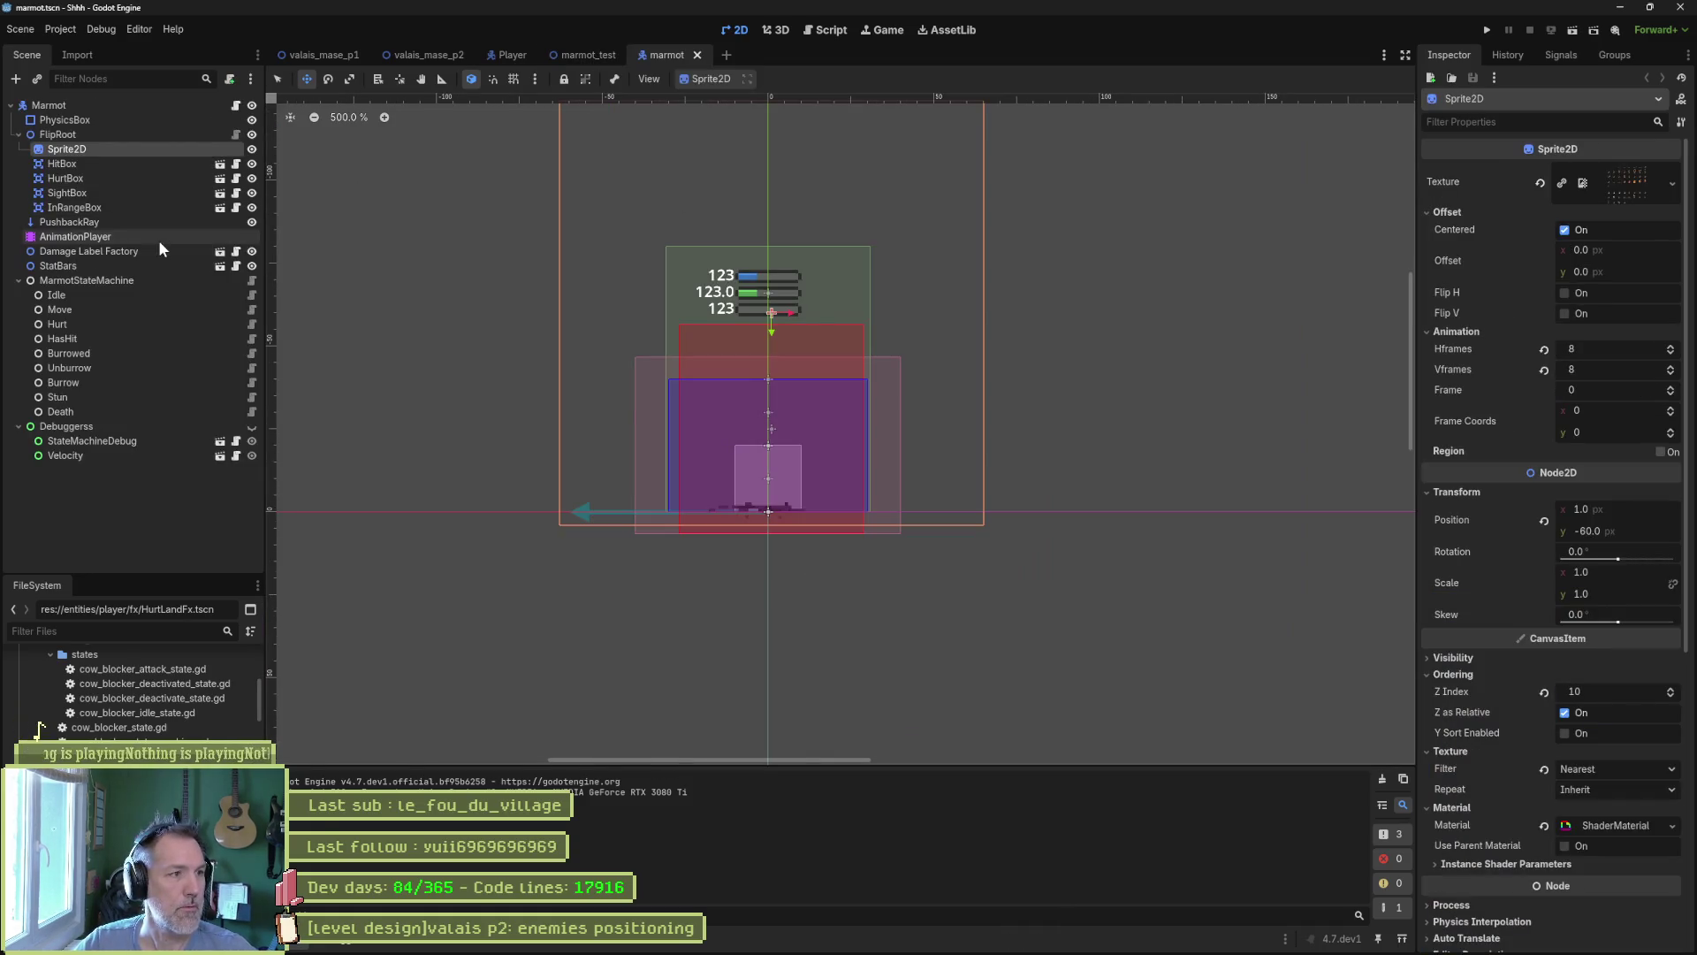
Reimport the Sprite2D from the Aseprite file, then open the AnimationPlayer's animation list.
{"action": "left_click", "coordinate": [124, 149]}
{"action": "scroll", "coordinate": [1593, 671], "scroll_direction": "down", "scroll_amount": 15}
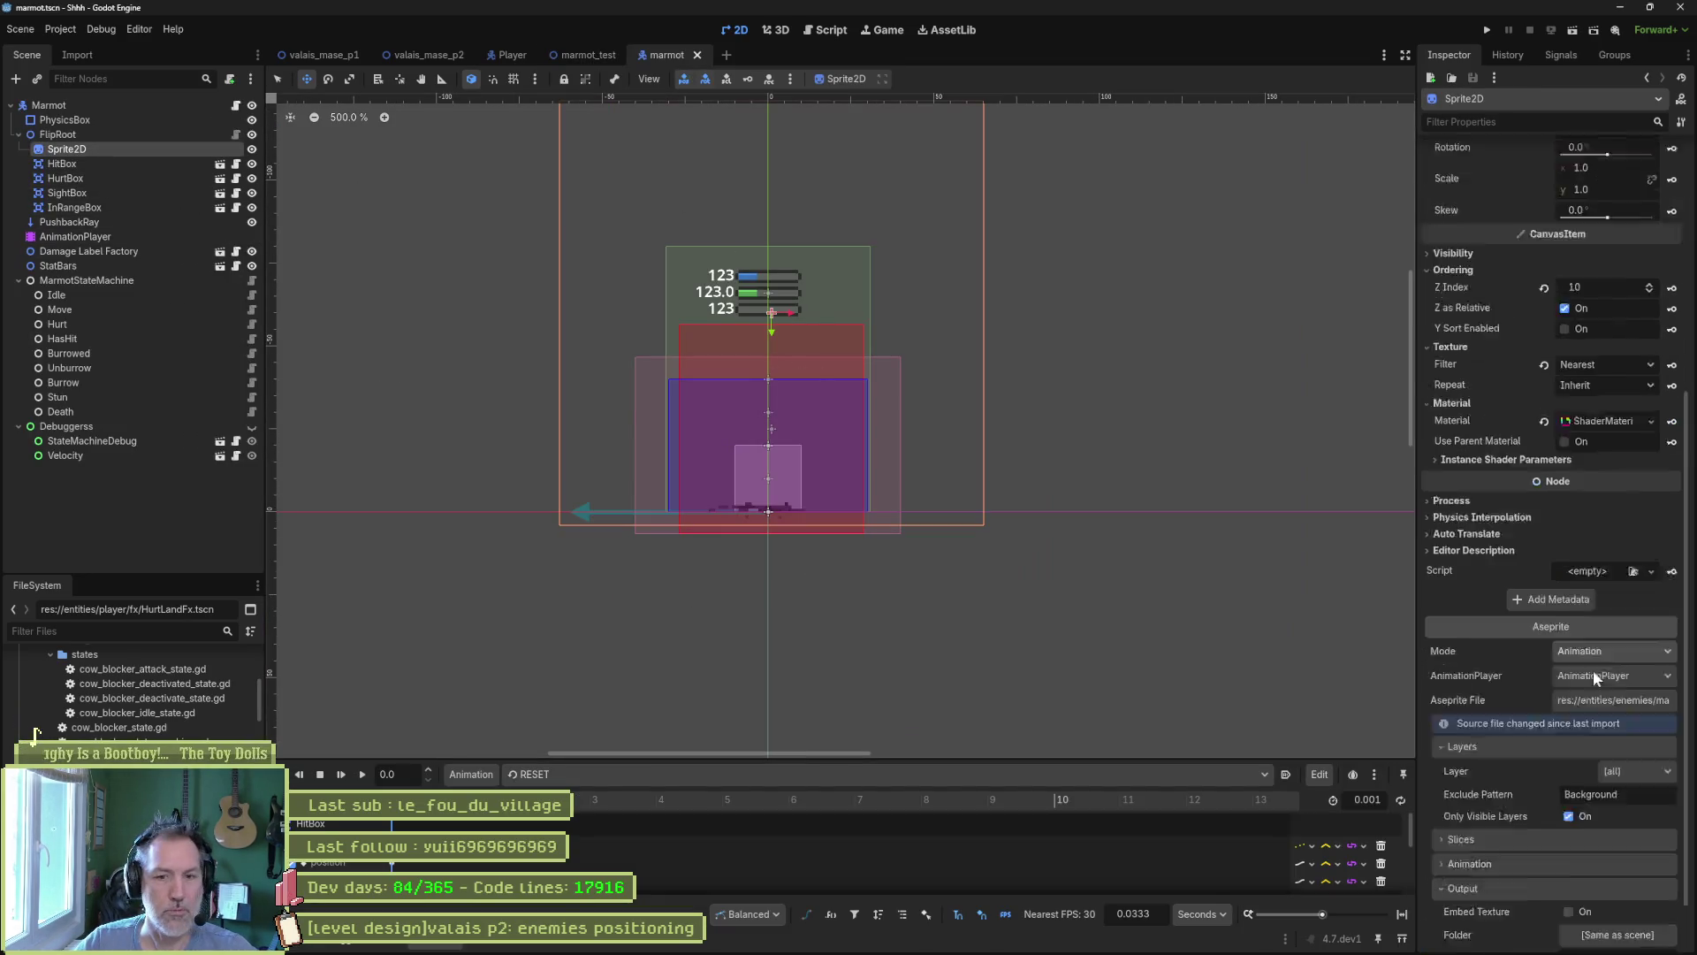
{"action": "left_click", "coordinate": [1558, 926]}
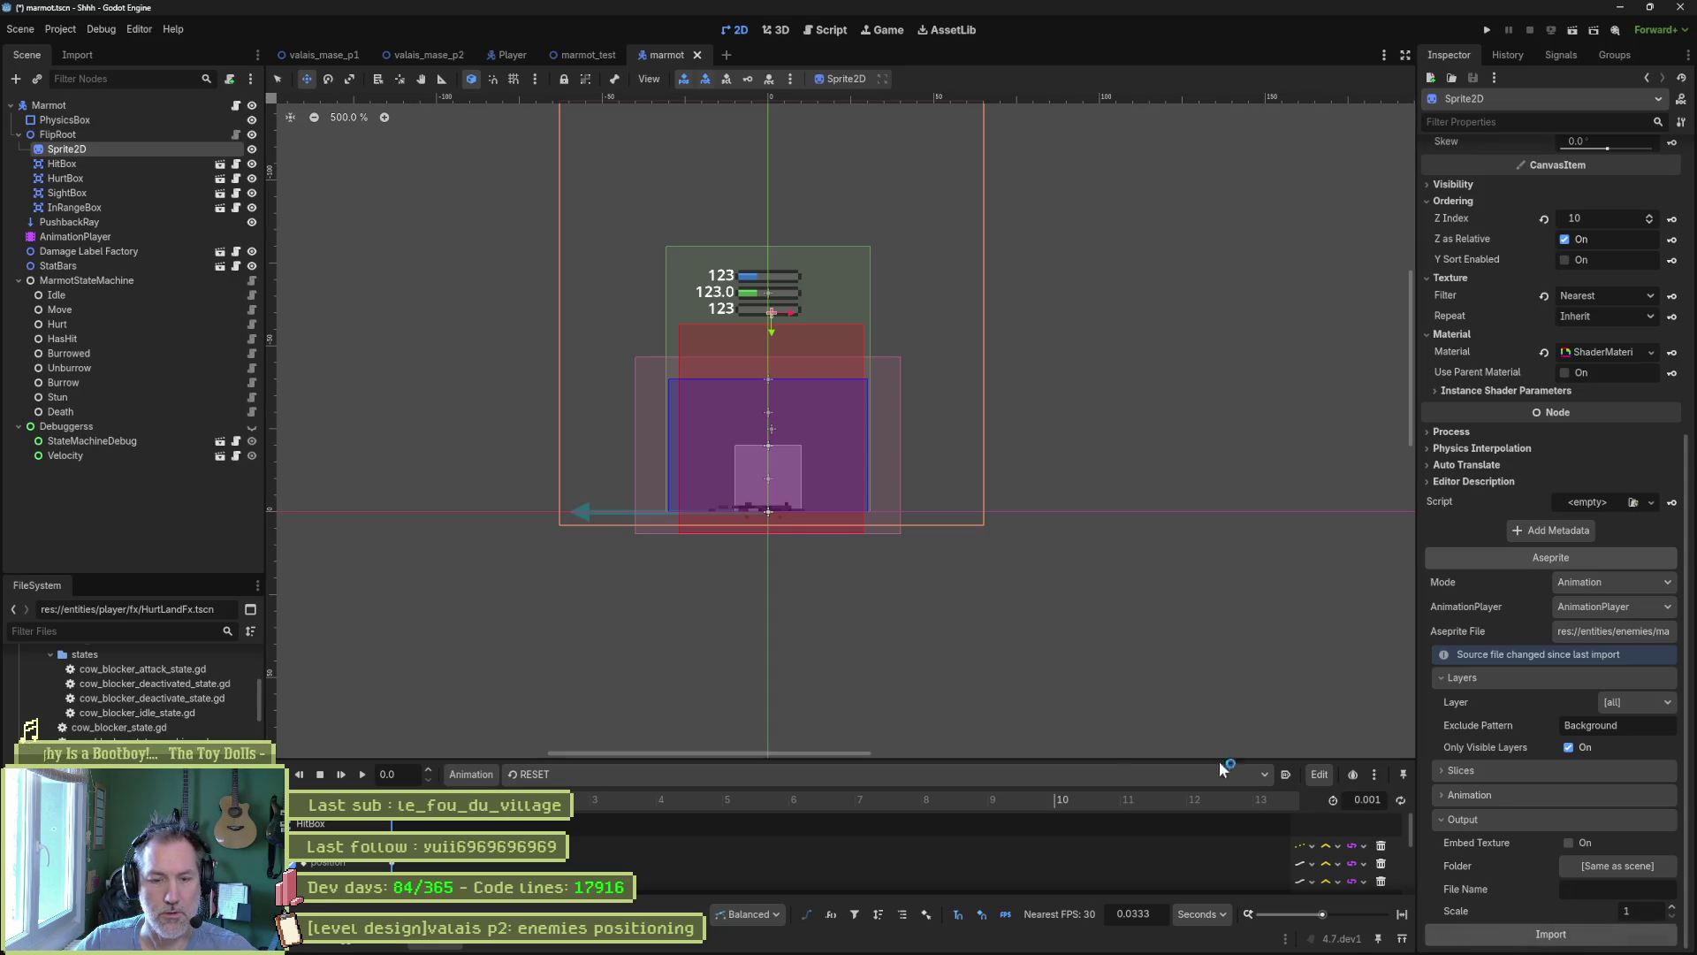
{"action": "left_click", "coordinate": [87, 236]}
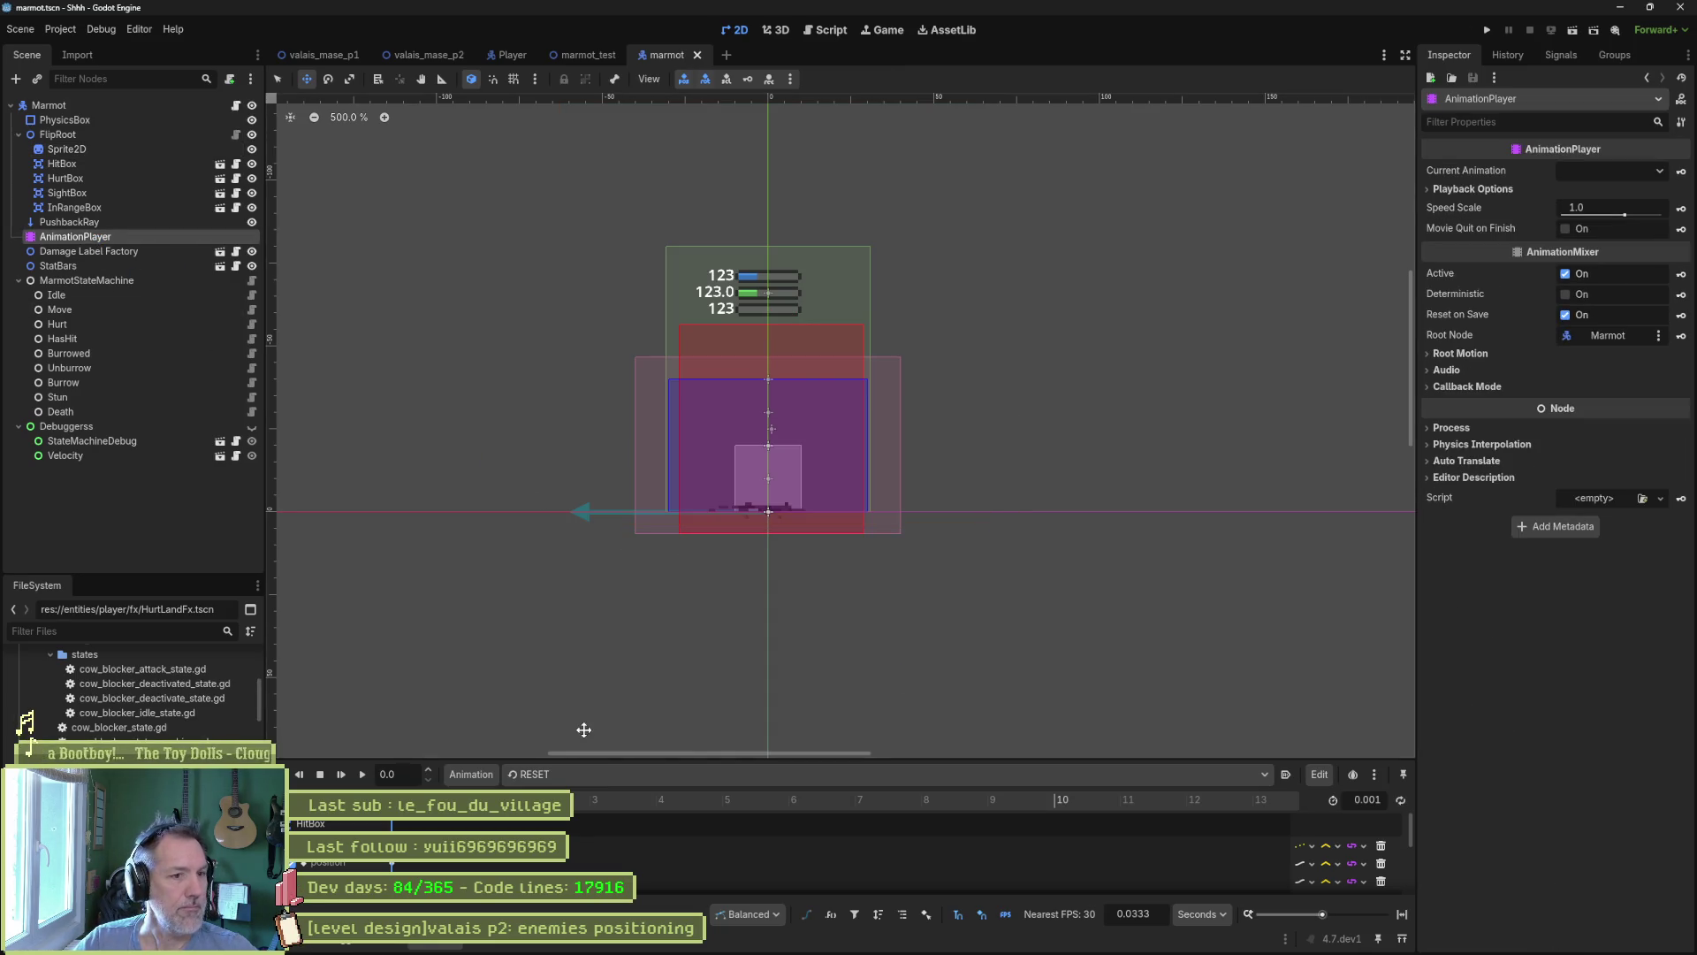
{"action": "left_click", "coordinate": [831, 782]}
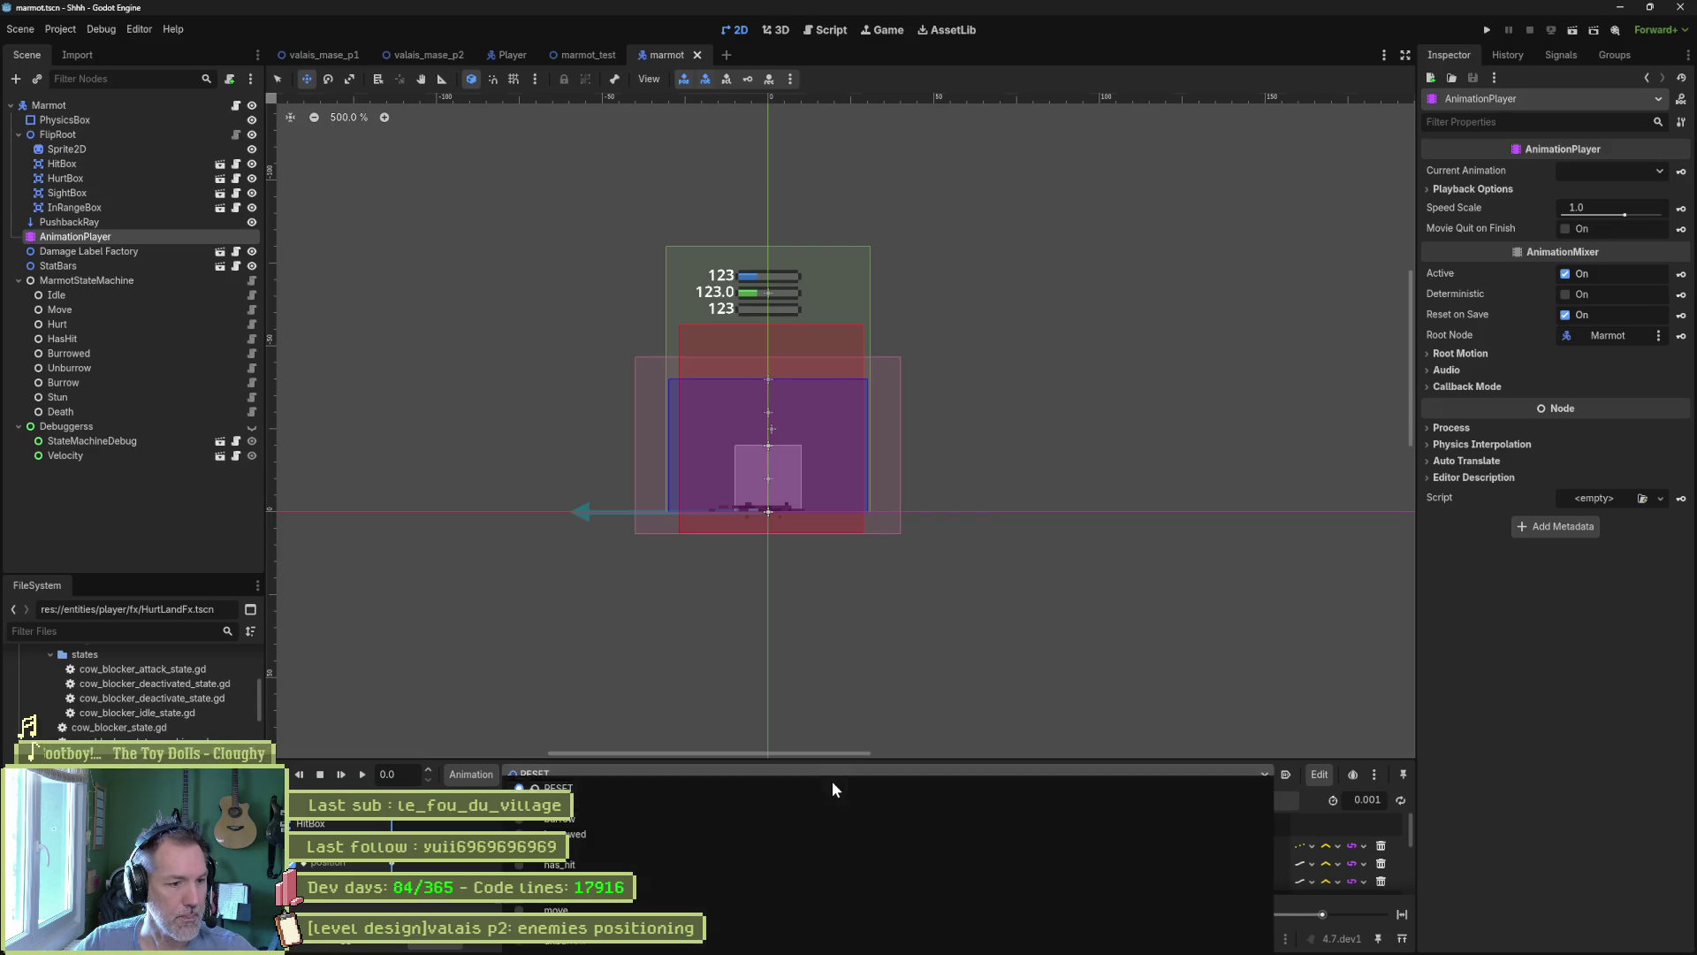
Load the move animation in a taller, fit-to-length timeline and preview frames around 0.17–0.37 s.
{"action": "left_click", "coordinate": [759, 909]}
{"action": "left_click_drag", "start_coordinate": [792, 760], "coordinate": [805, 555]}
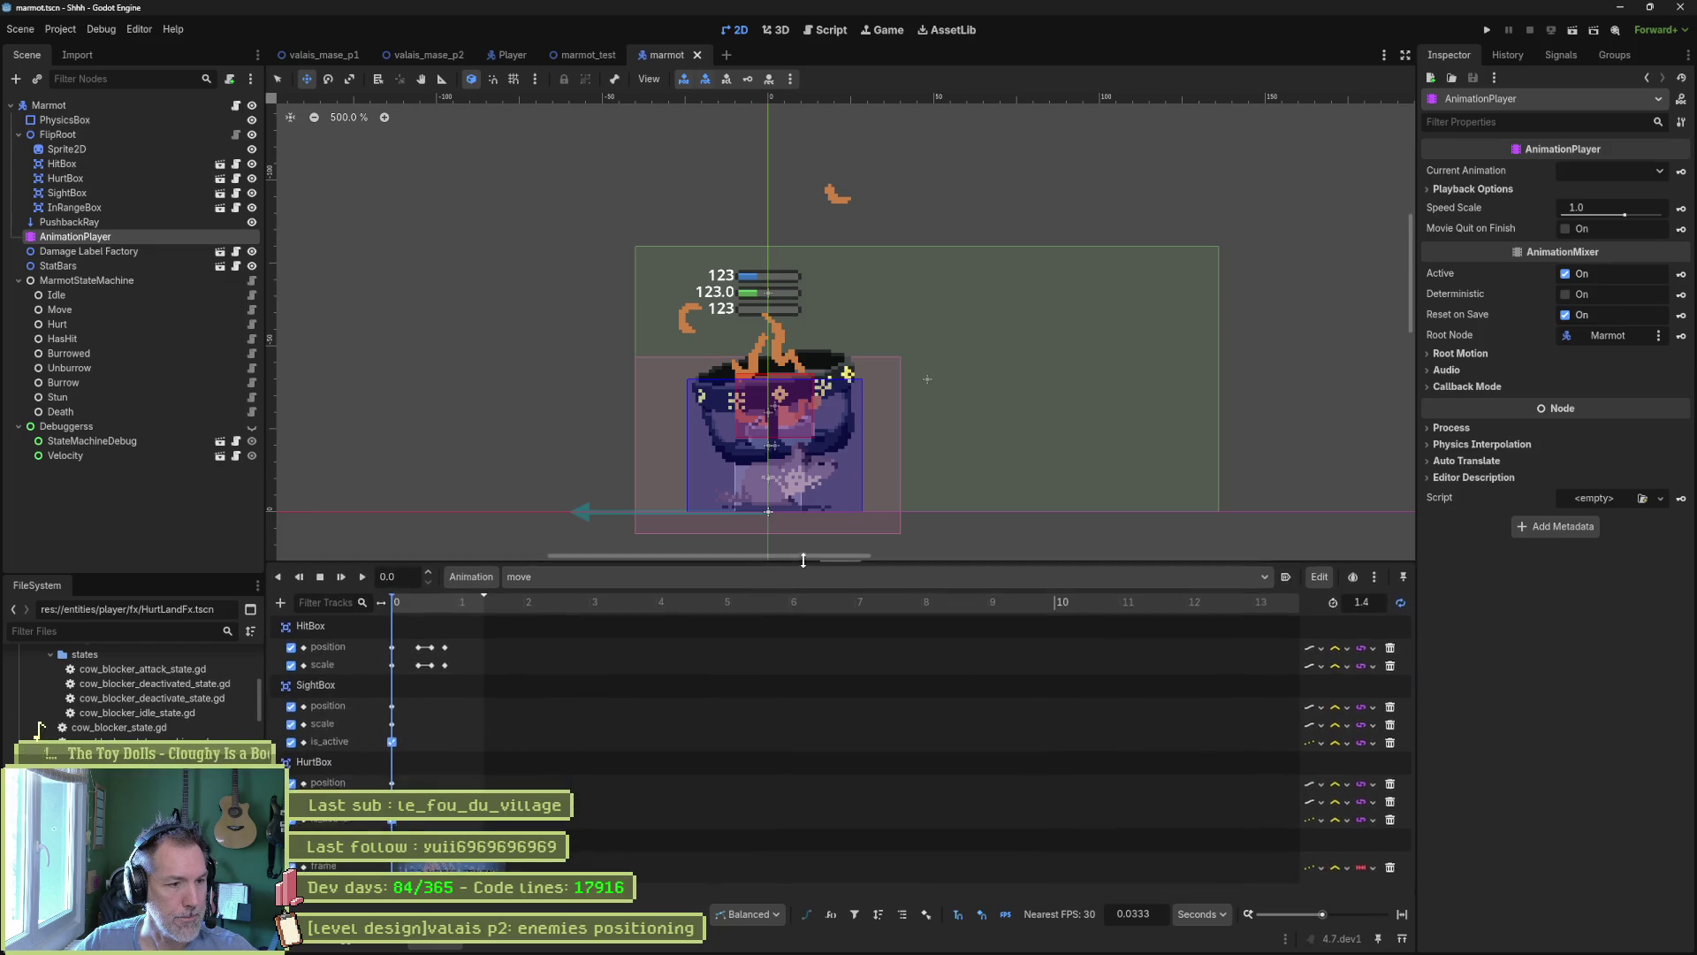
{"action": "left_click", "coordinate": [1402, 916]}
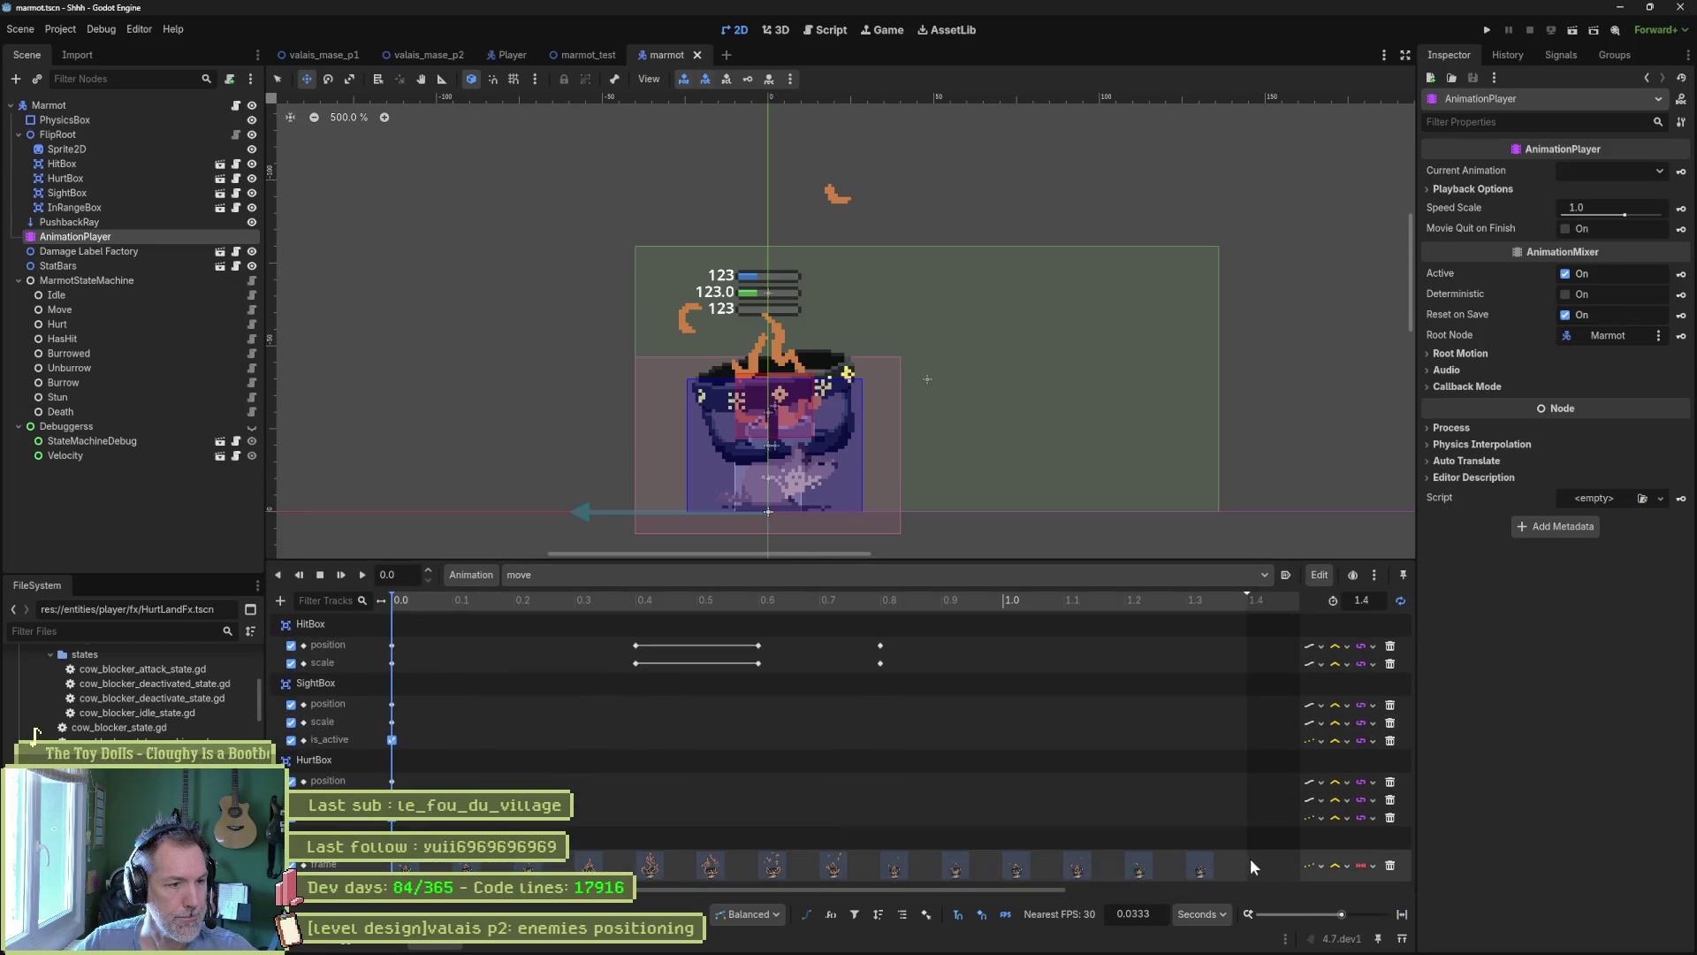
{"action": "mouse_move", "coordinate": [469, 600]}
{"action": "left_mouse_down"}
{"action": "mouse_move", "coordinate": [617, 606]}
{"action": "mouse_move", "coordinate": [532, 608]}
{"action": "left_mouse_up"}
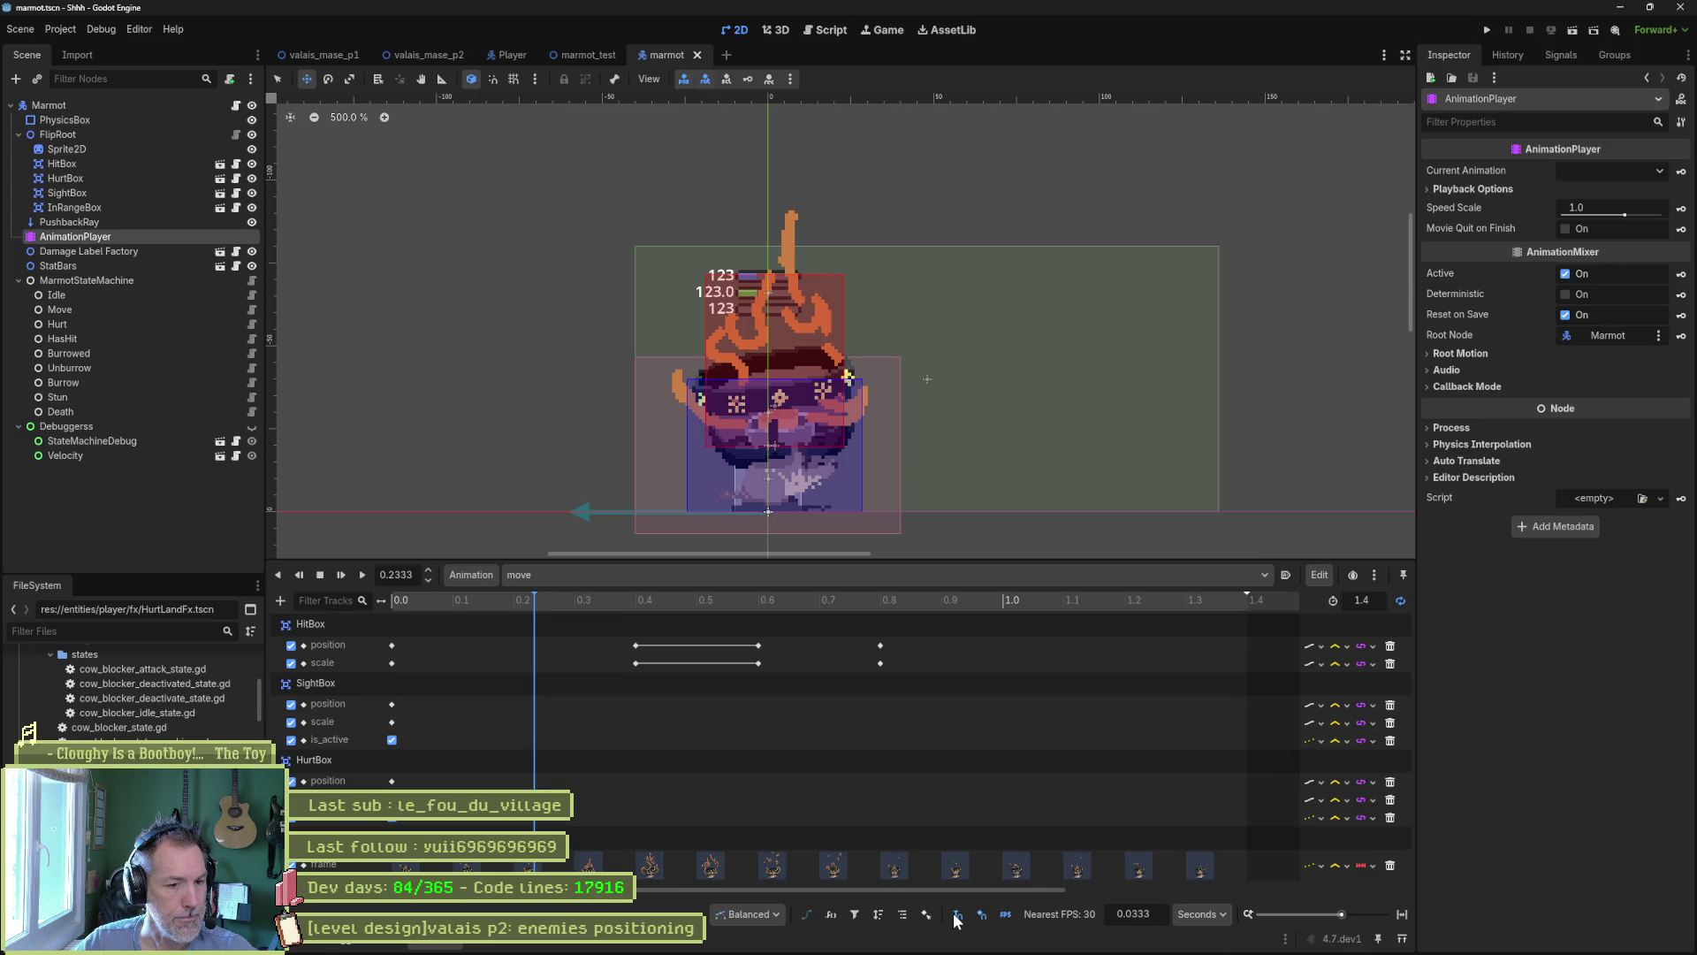
{"action": "left_click", "coordinate": [903, 915]}
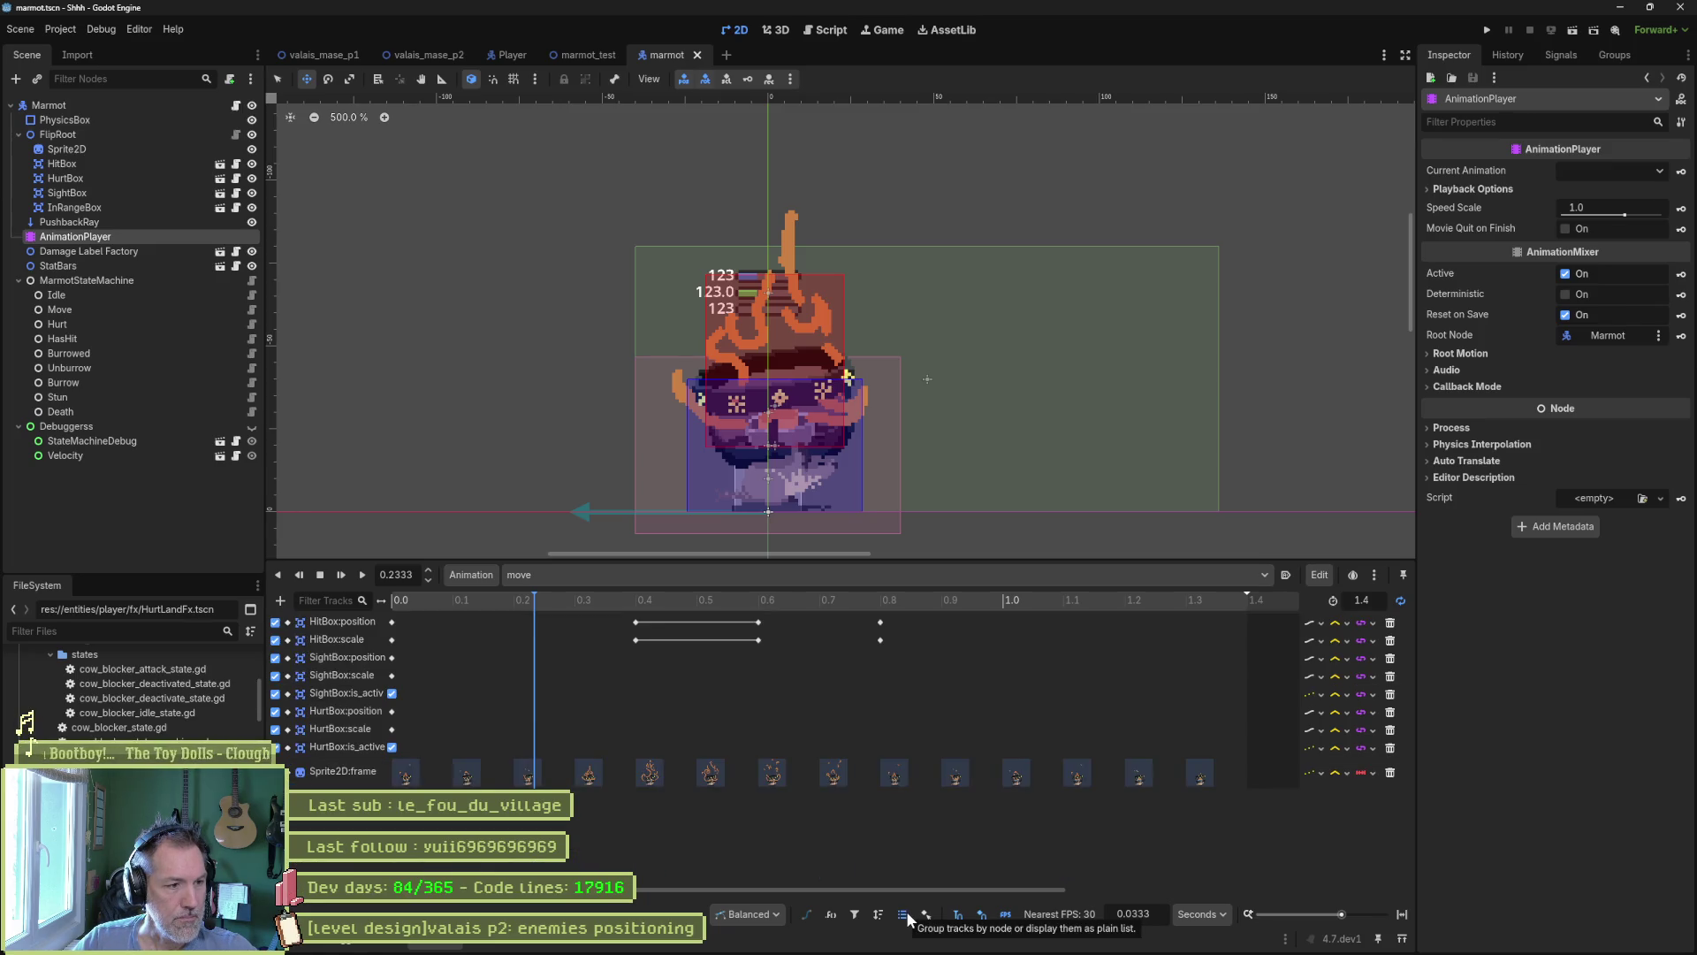
{"action": "left_click", "coordinate": [906, 917]}
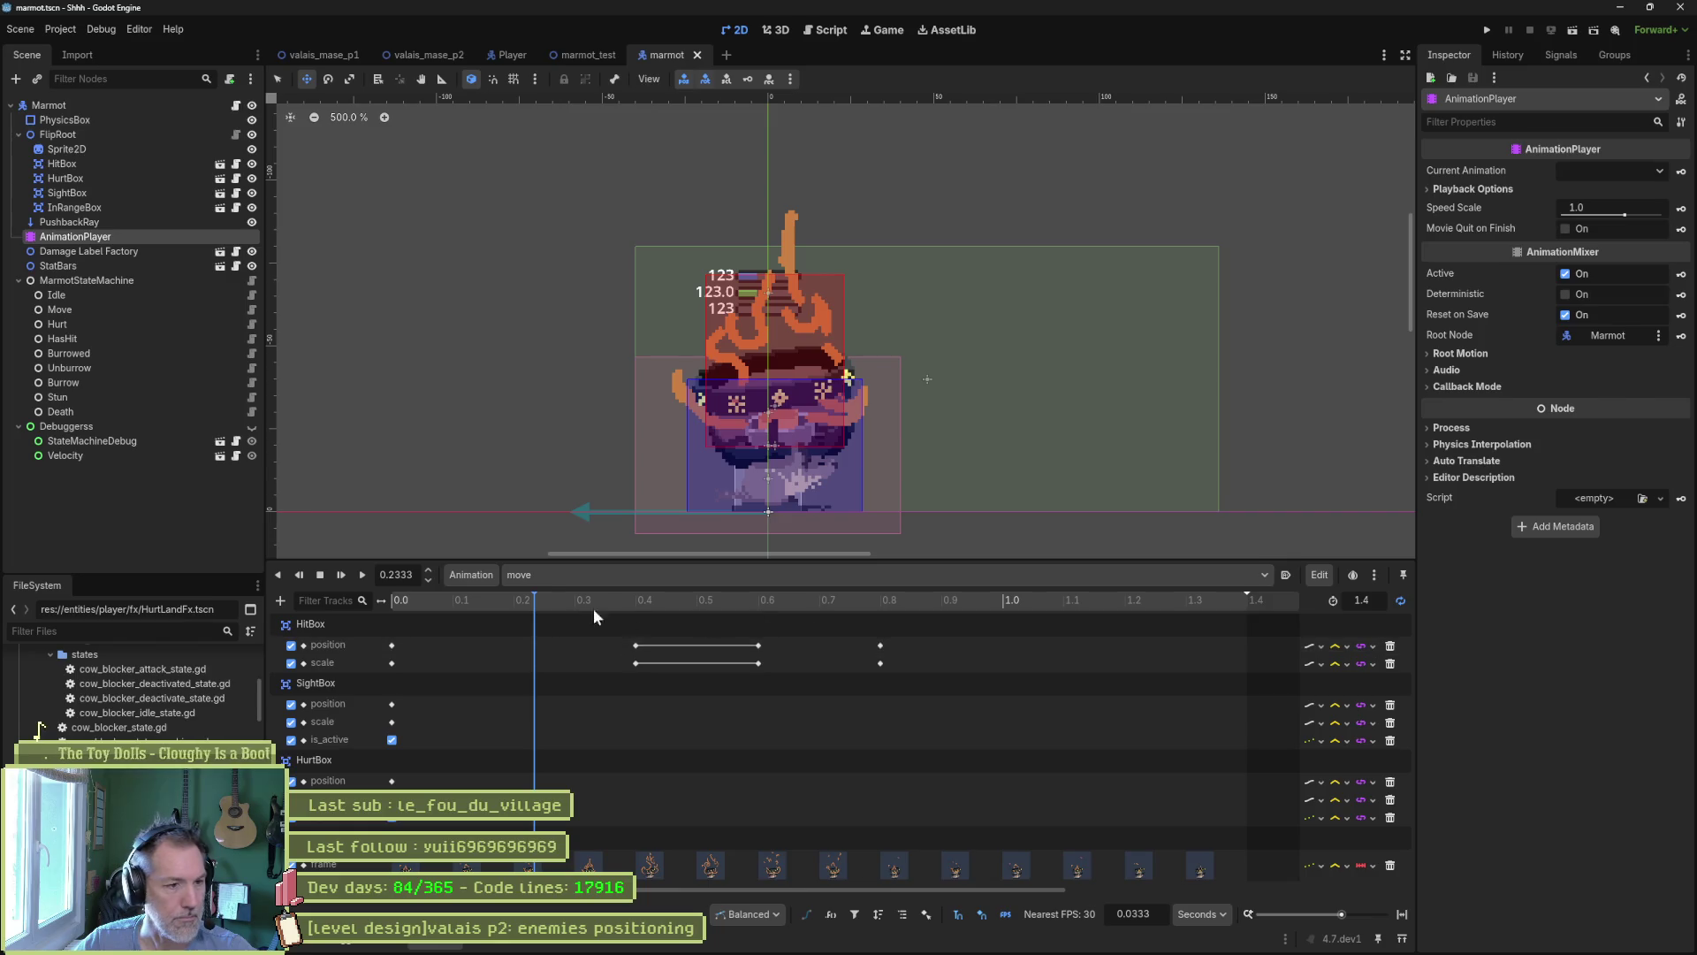
{"action": "mouse_move", "coordinate": [538, 602]}
{"action": "left_mouse_down"}
{"action": "mouse_move", "coordinate": [565, 602]}
{"action": "mouse_move", "coordinate": [414, 605]}
{"action": "mouse_move", "coordinate": [474, 607]}
{"action": "mouse_move", "coordinate": [442, 612]}
{"action": "left_mouse_up"}
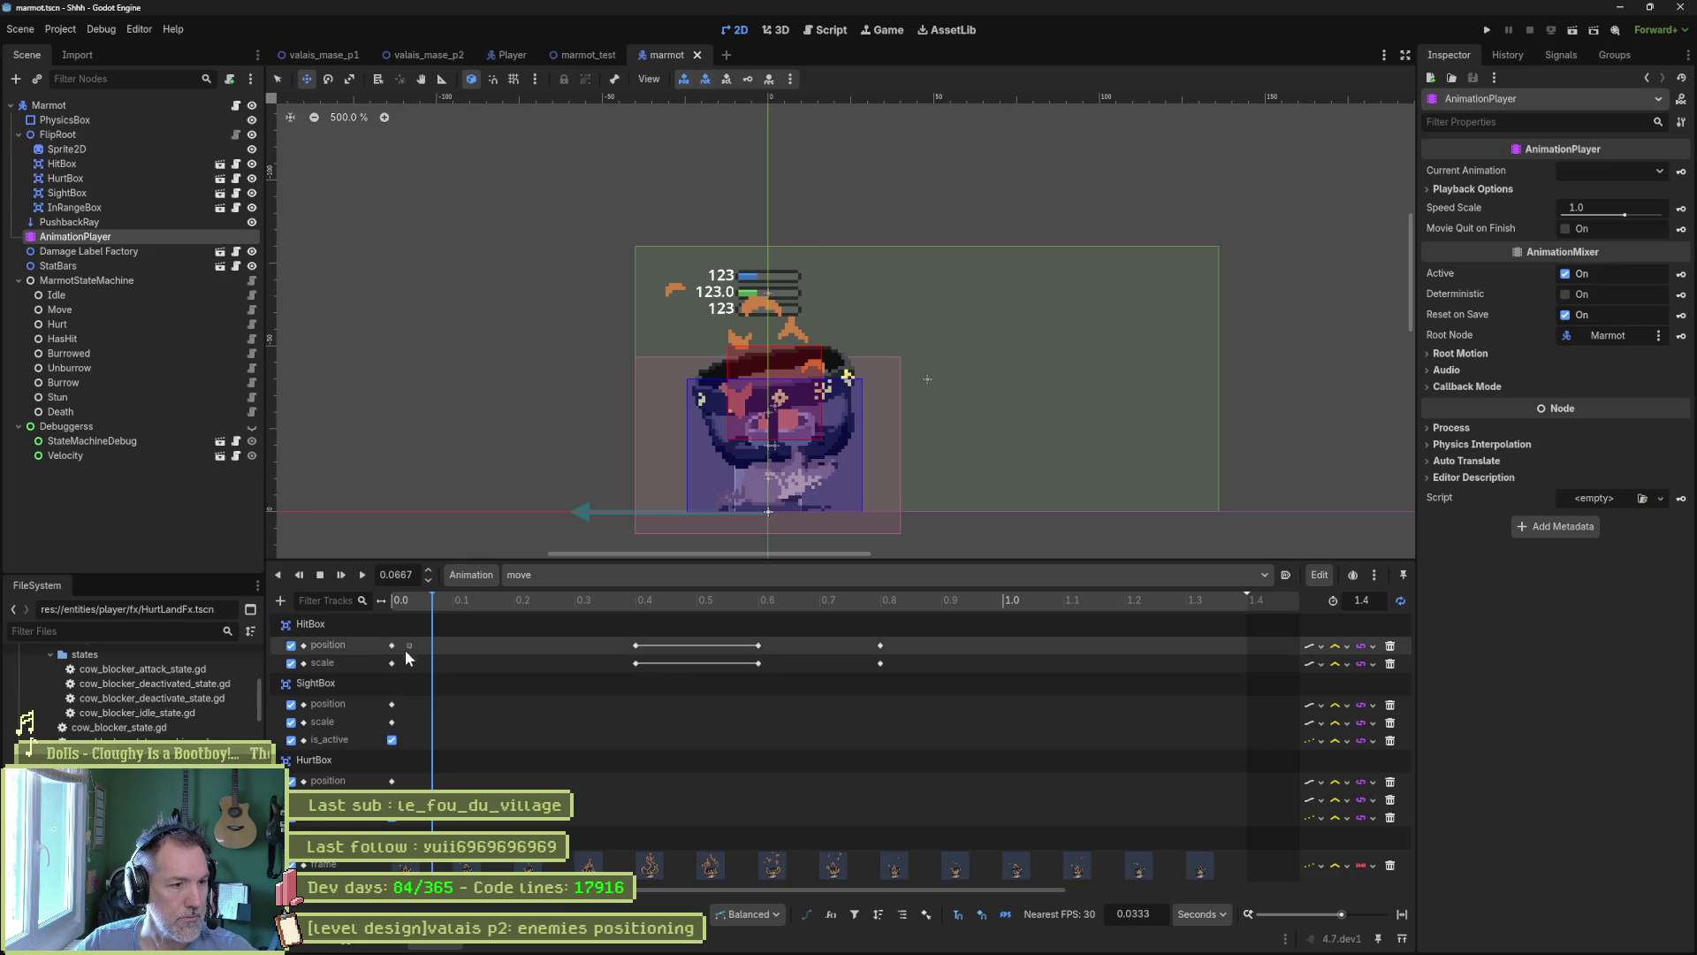
Move the HitBox position and scale keys to 0.3 s and save the marmot scene.
{"action": "mouse_move", "coordinate": [415, 672]}
{"action": "left_mouse_down"}
{"action": "mouse_move", "coordinate": [394, 638]}
{"action": "mouse_move", "coordinate": [575, 661]}
{"action": "left_mouse_up"}
{"action": "mouse_move", "coordinate": [433, 601]}
{"action": "left_mouse_down"}
{"action": "mouse_move", "coordinate": [676, 608]}
{"action": "mouse_move", "coordinate": [514, 623]}
{"action": "mouse_move", "coordinate": [864, 626]}
{"action": "left_mouse_up"}
{"action": "left_click", "coordinate": [1111, 633]}
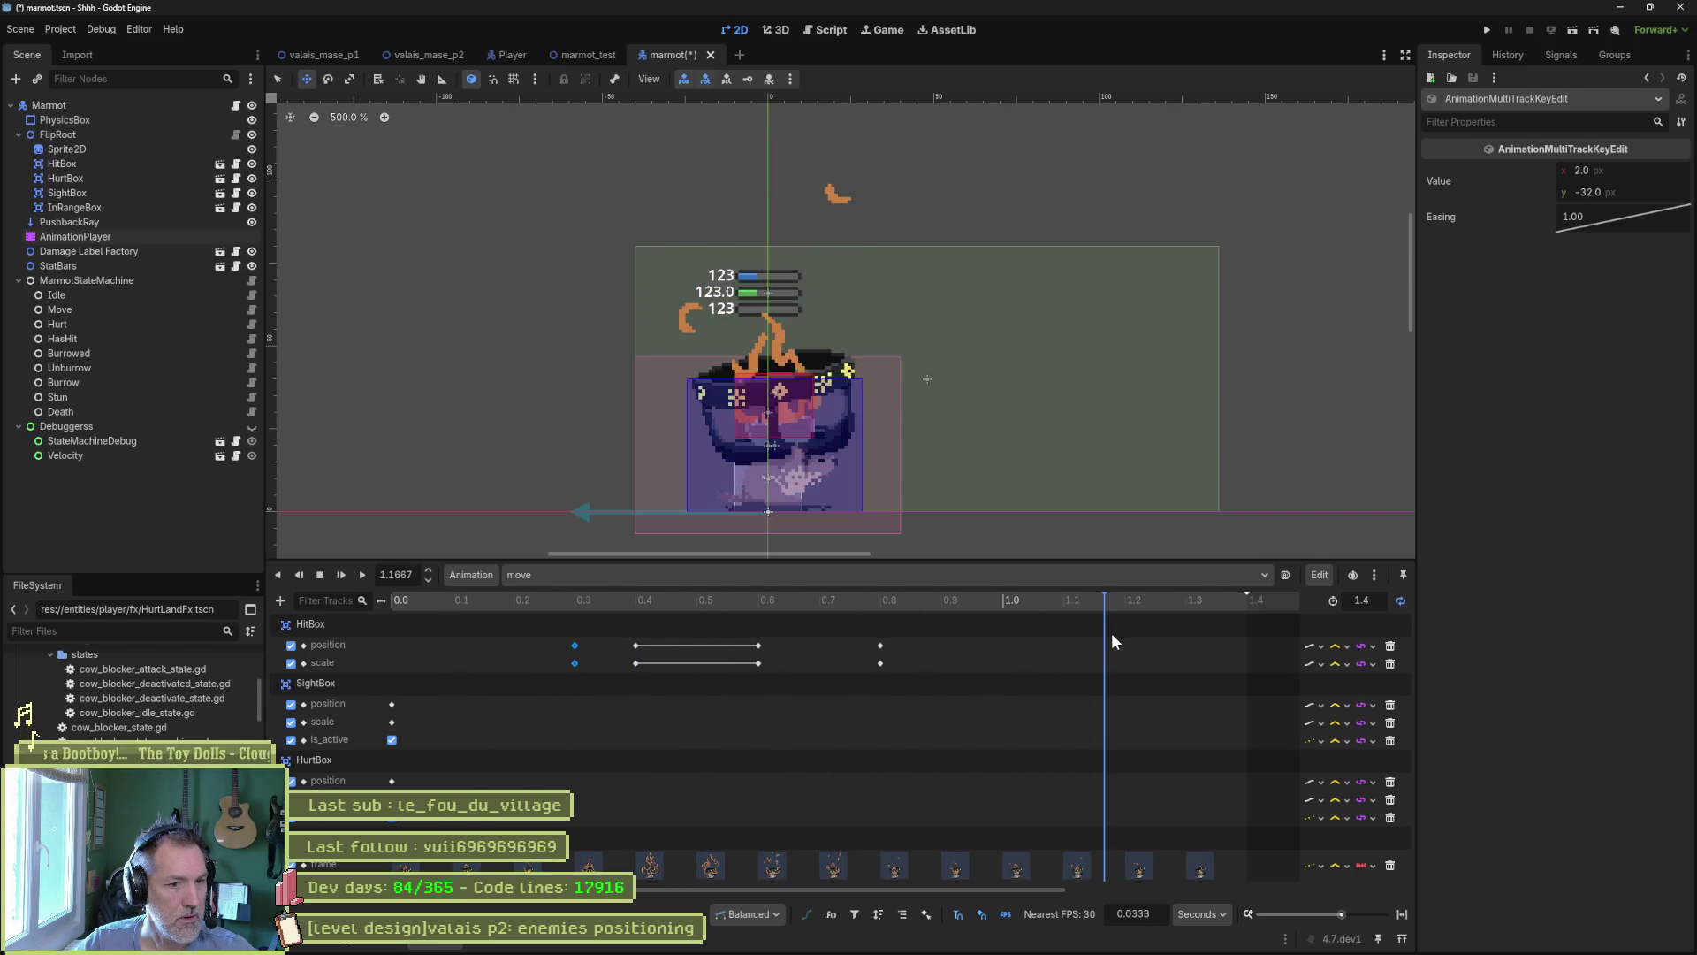
{"action": "key", "text": "ctrl+s"}
Run the marmot_test scene, walk the cat right and left against the marmot, then stop the game.
{"action": "left_click", "coordinate": [618, 55]}
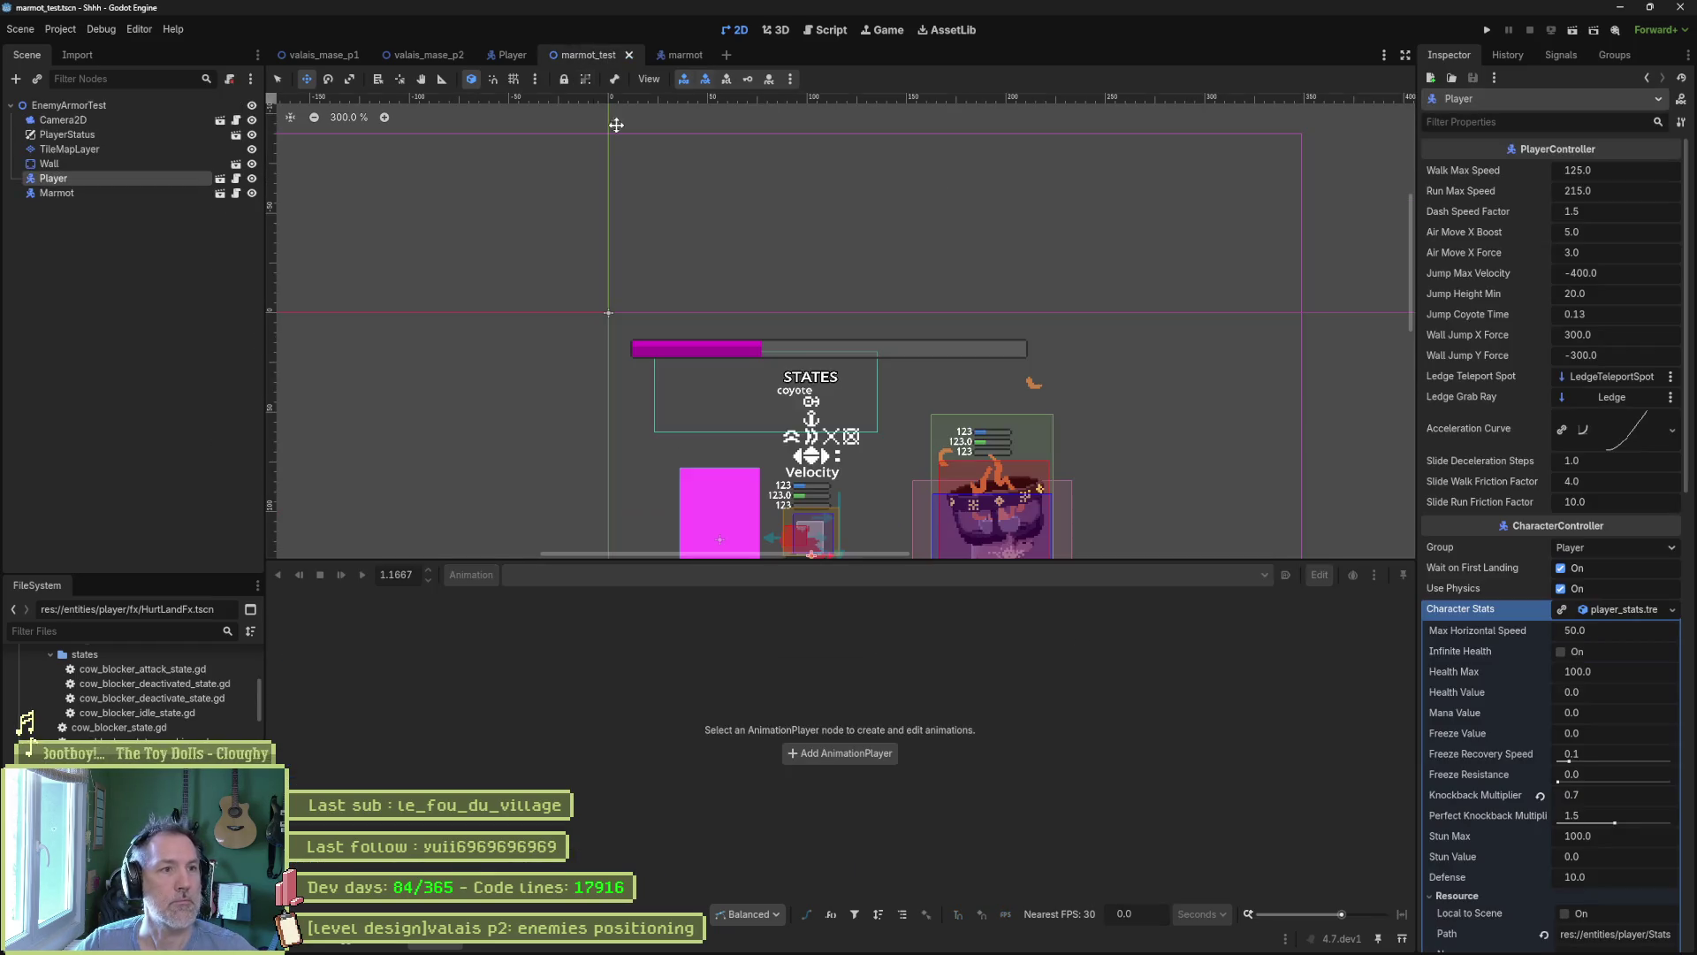
{"action": "key", "text": "F6"}
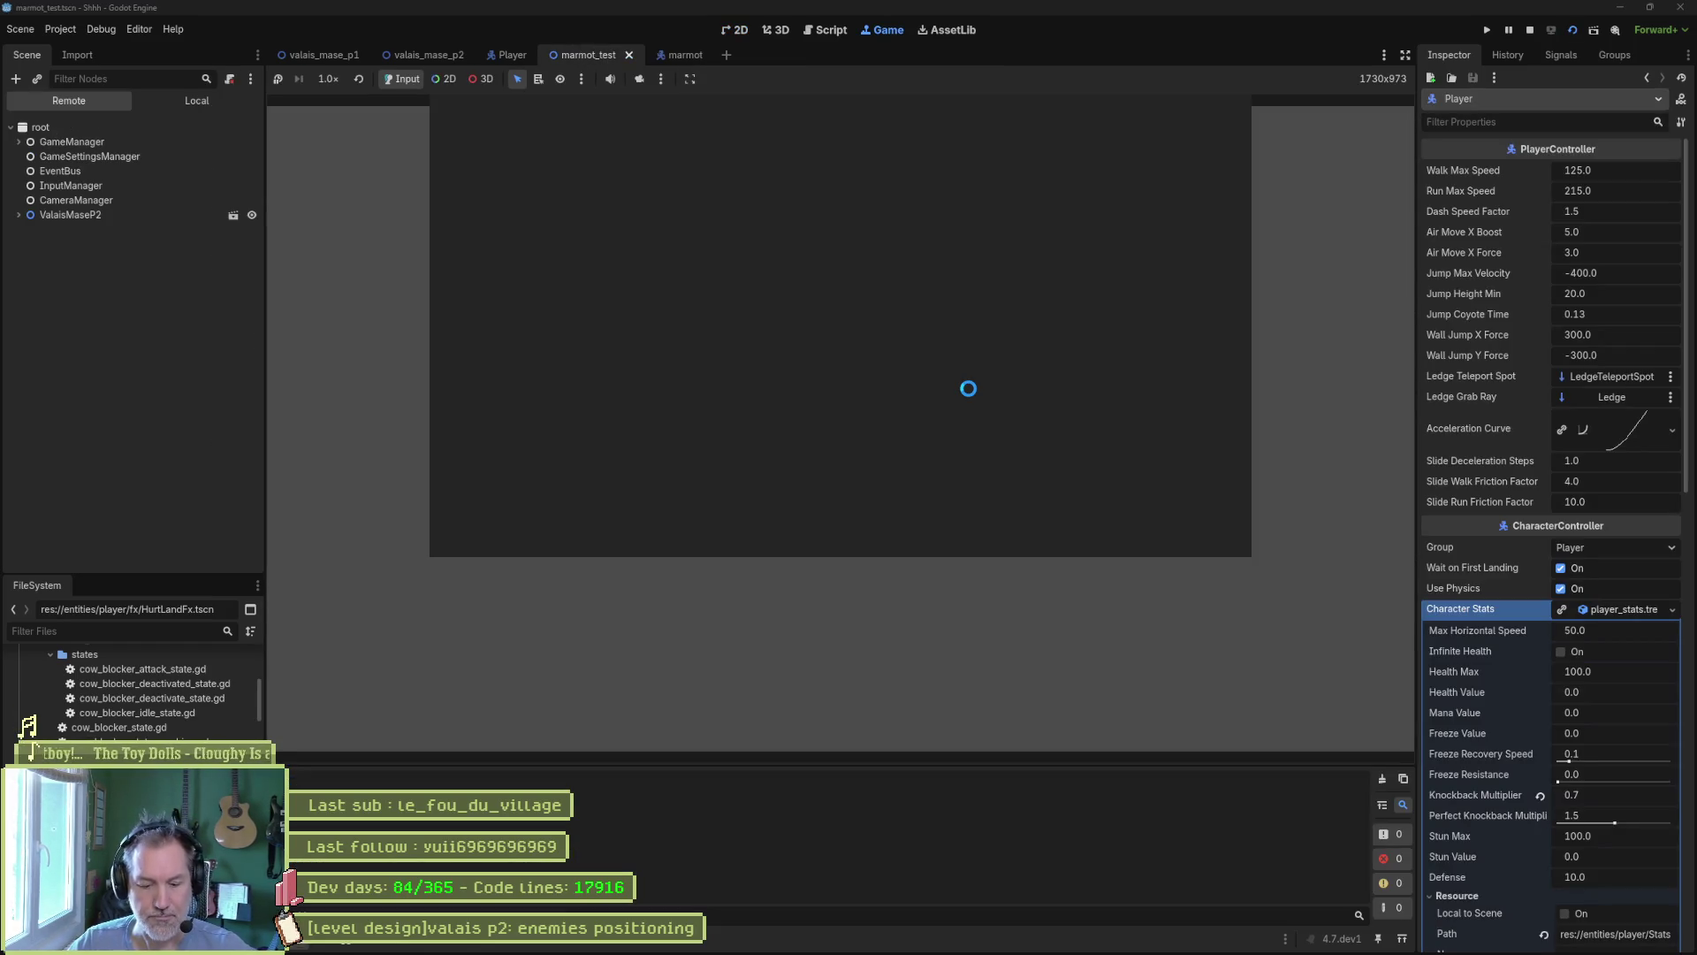
{"action": "key", "text": "Right"}
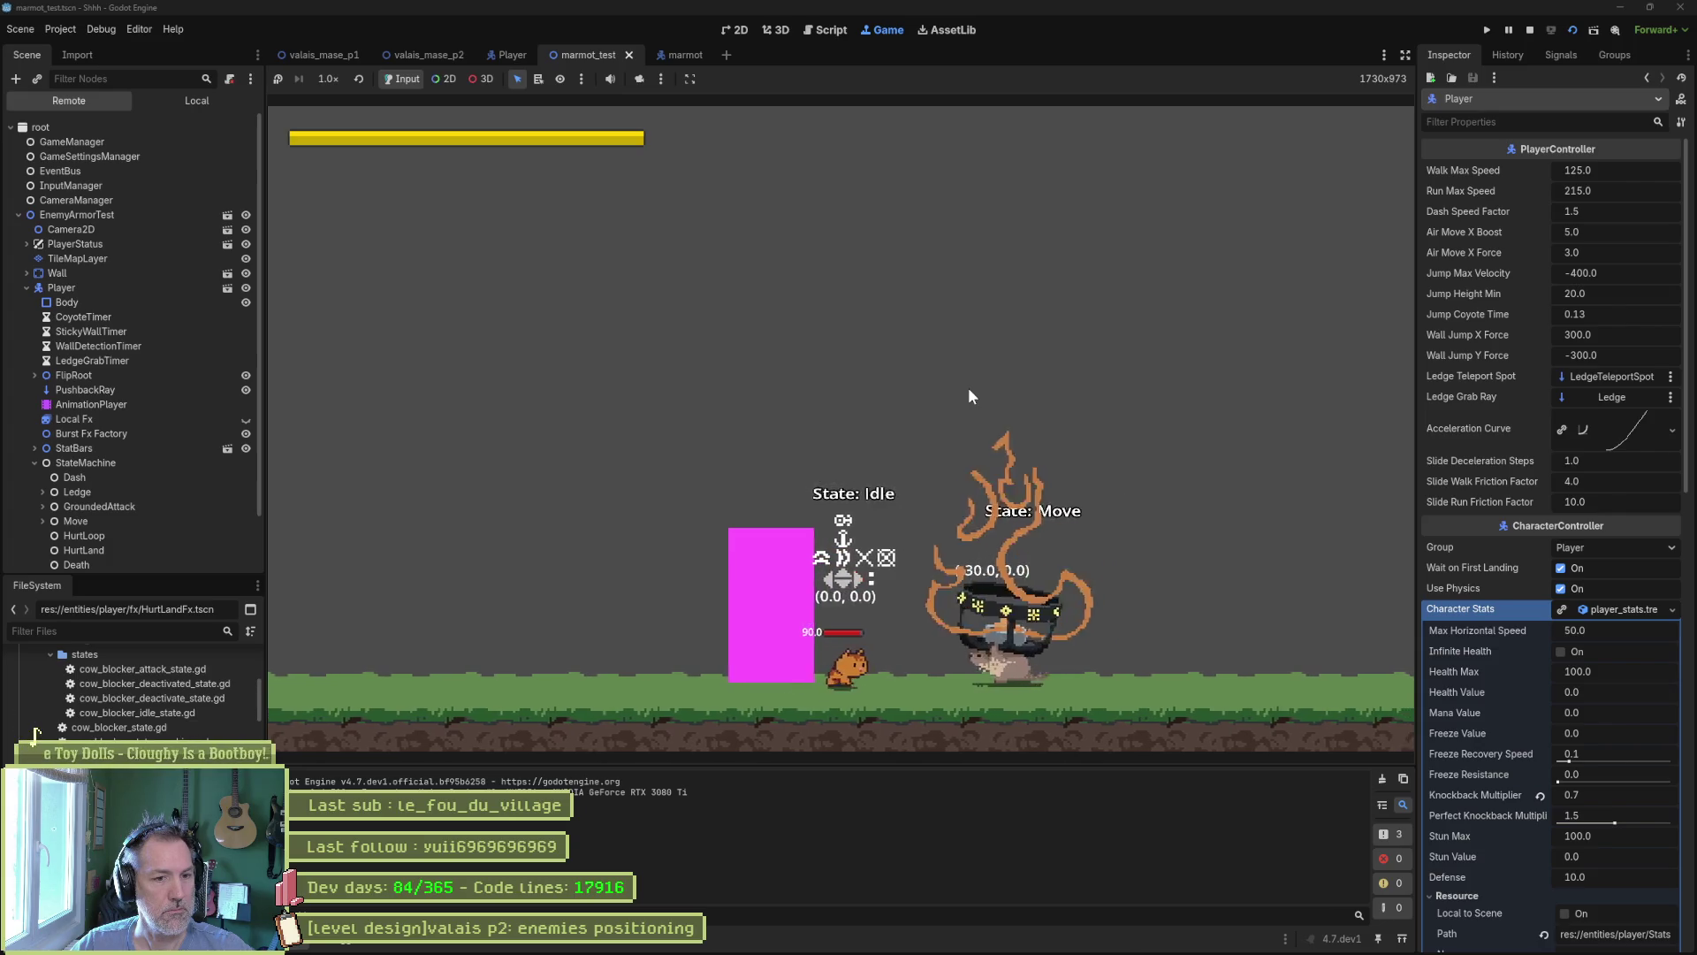
{"action": "key", "text": "Left"}
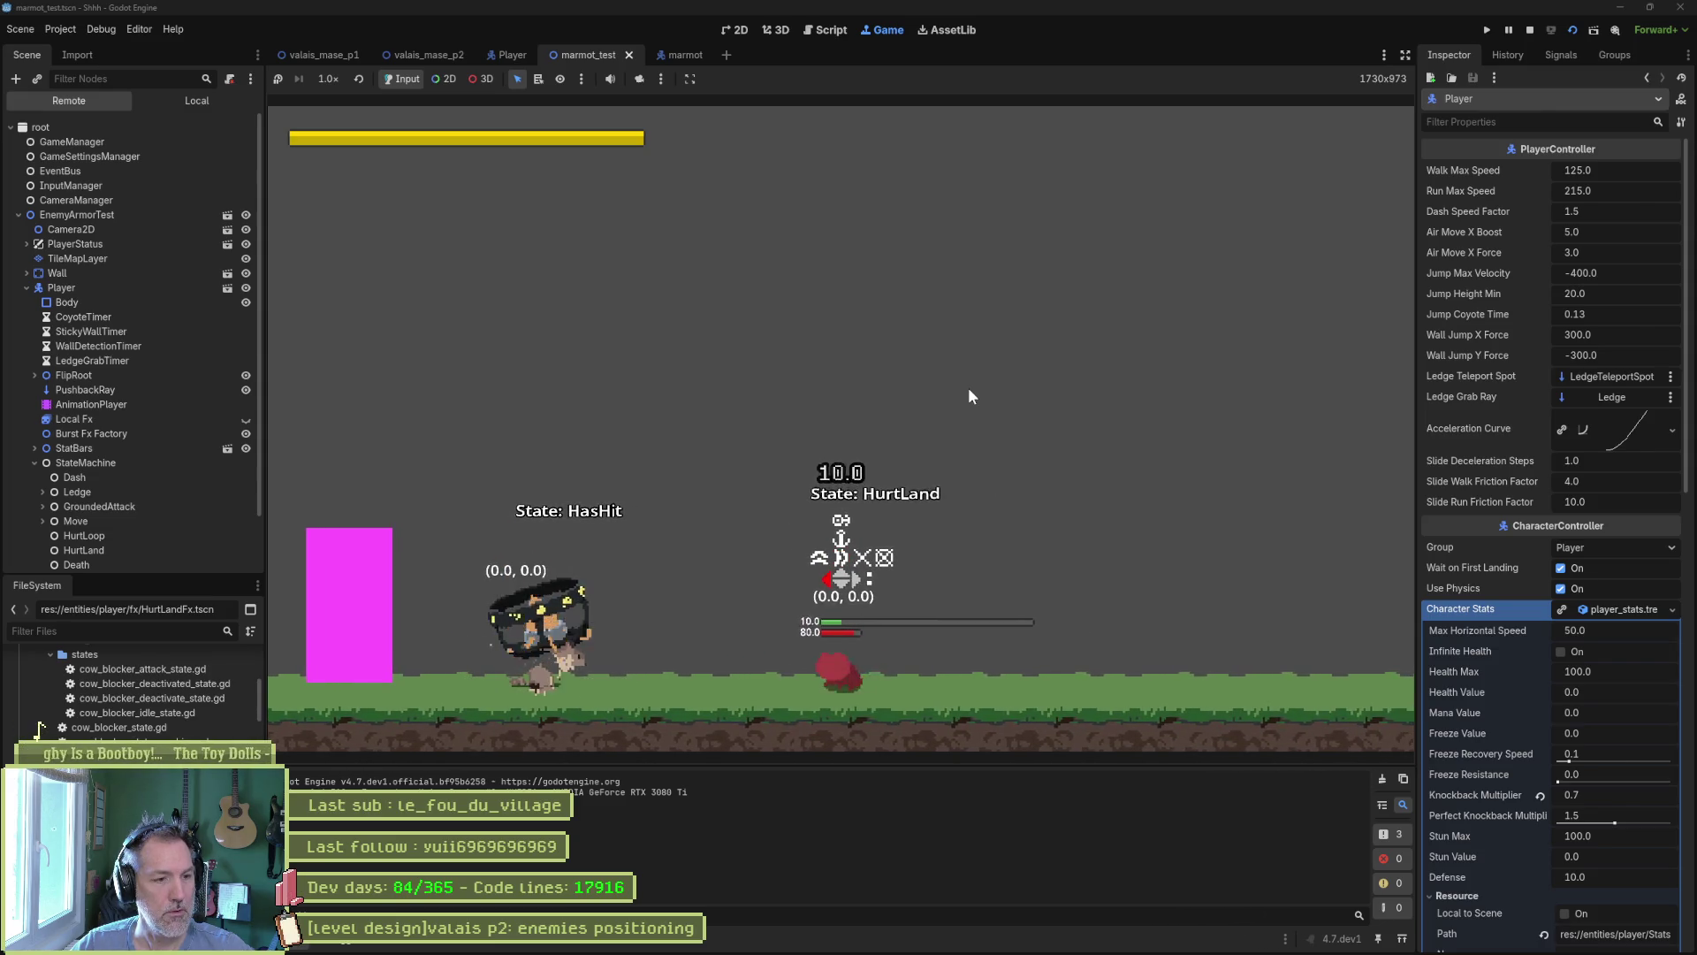
{"action": "key", "text": "F8"}
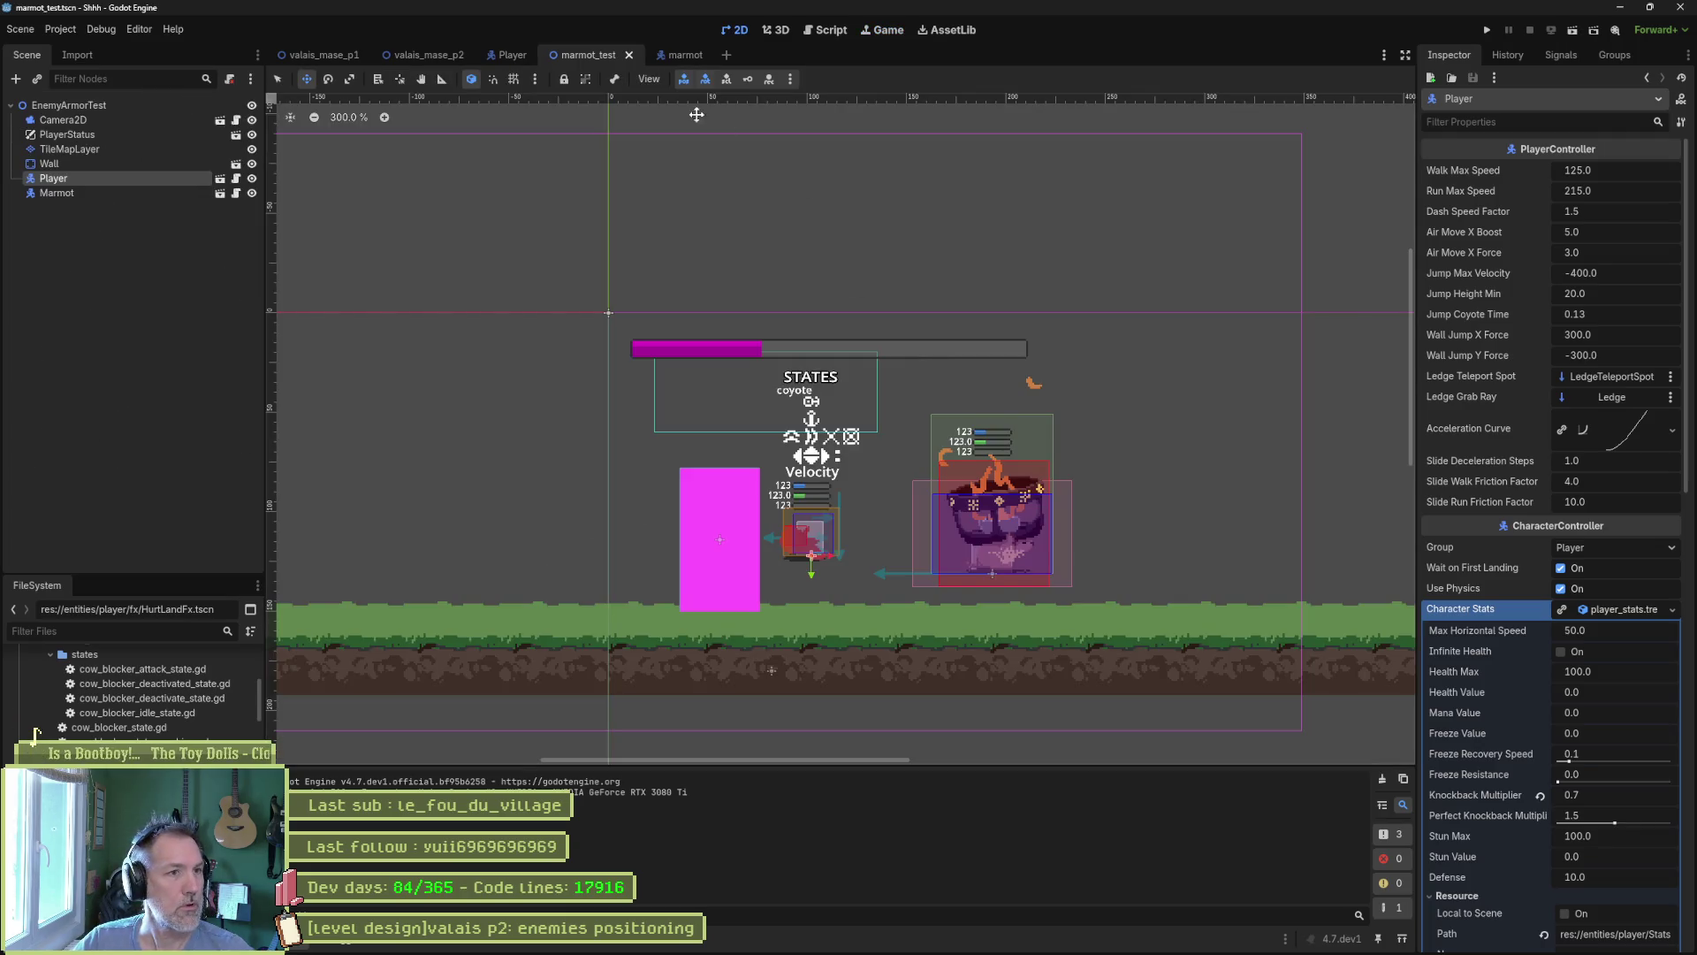
In valais_mase_p2, select the SpawnDebug point and move it further right.
{"action": "left_click", "coordinate": [437, 58]}
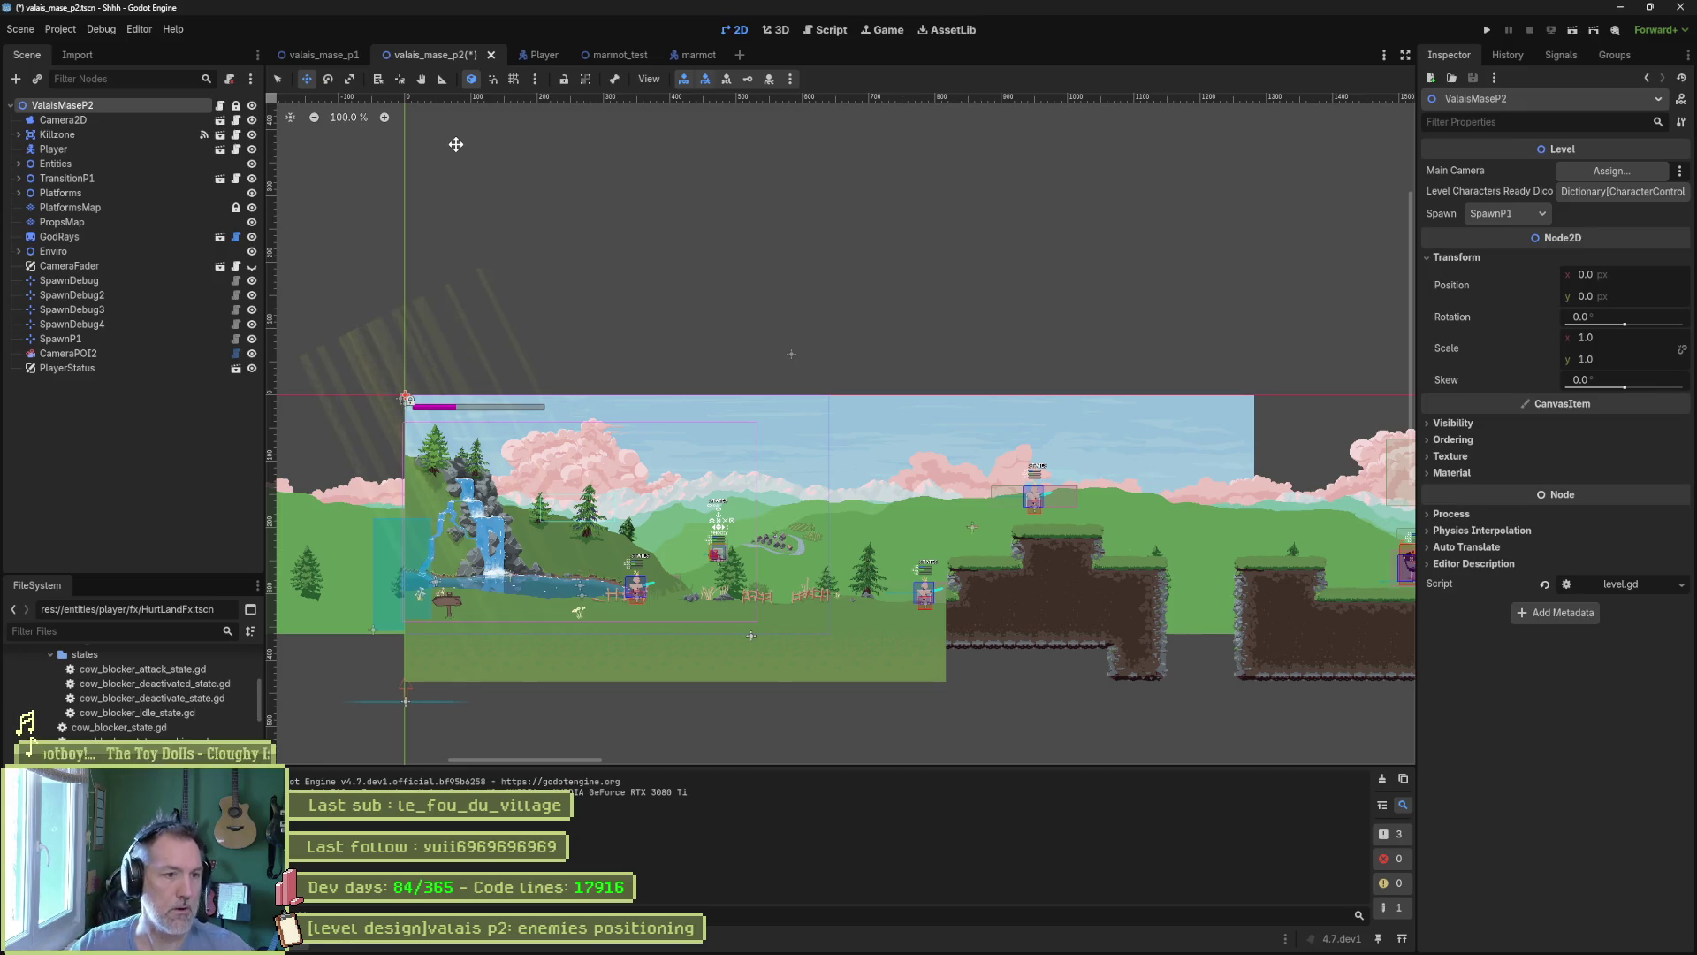
{"action": "mouse_move", "coordinate": [1021, 500]}
{"action": "left_mouse_down"}
{"action": "mouse_move", "coordinate": [744, 516]}
{"action": "mouse_move", "coordinate": [1051, 564]}
{"action": "left_mouse_up"}
{"action": "key", "text": "q"}
{"action": "left_click", "coordinate": [719, 545]}
{"action": "key", "text": "w"}
Set the ValaisMaseP2 root's Spawn to SpawnDebug, then save and run the game.
{"action": "left_click", "coordinate": [97, 106]}
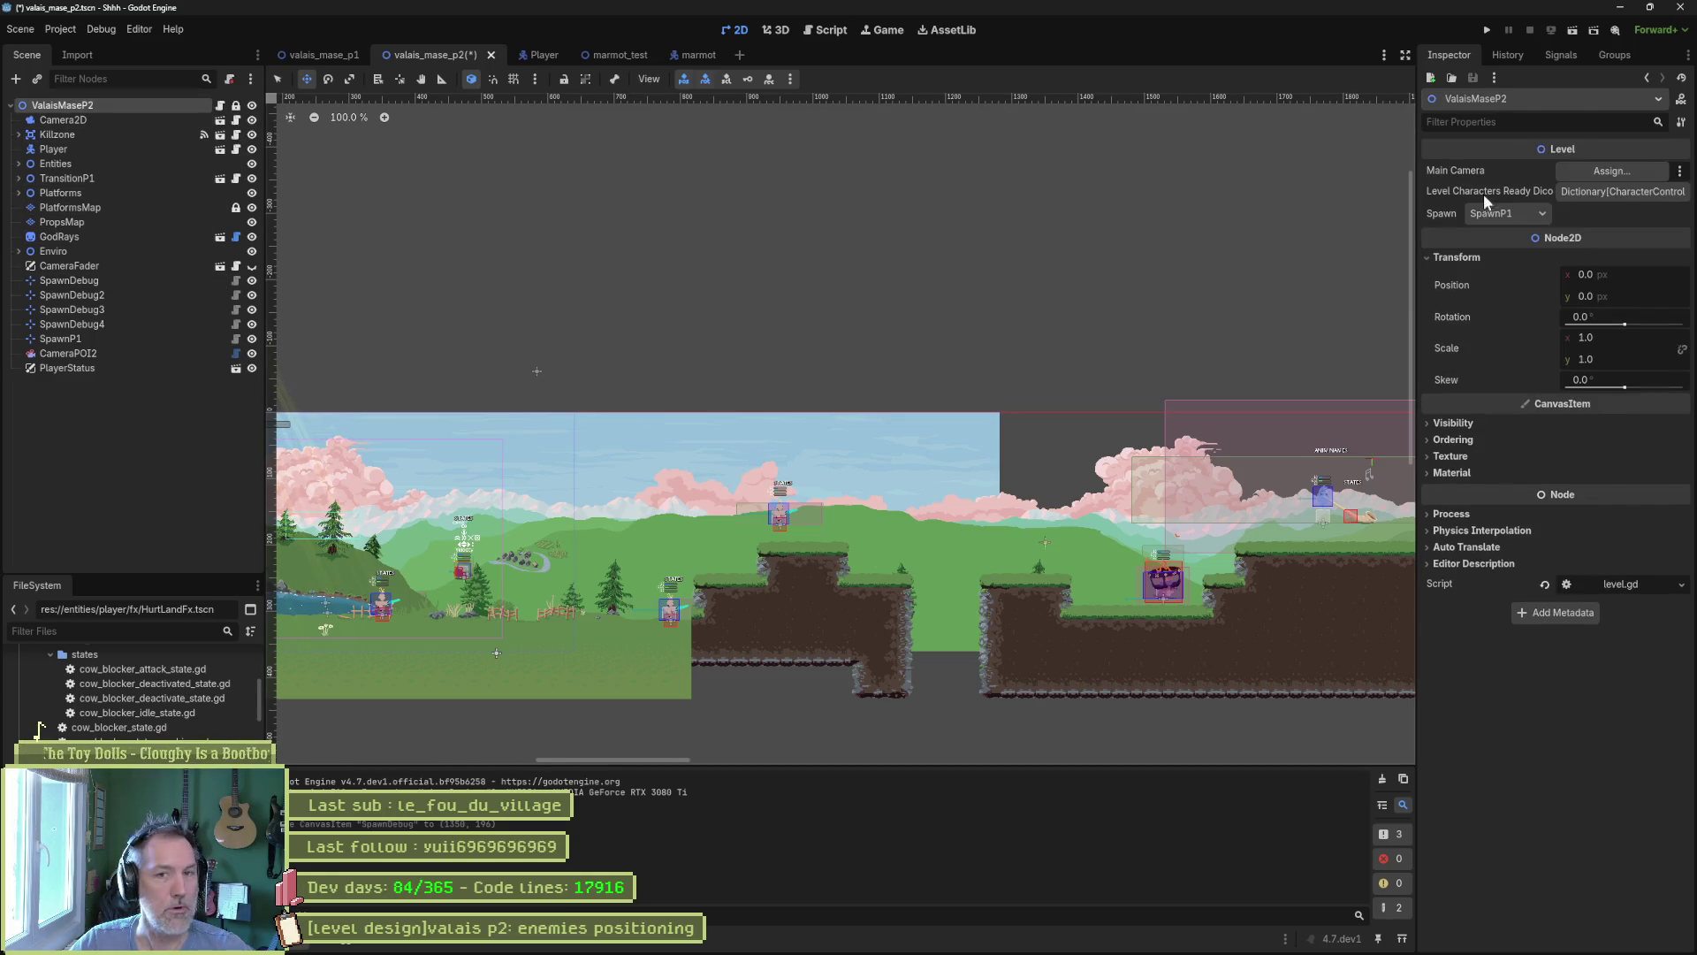
{"action": "left_click", "coordinate": [1509, 213]}
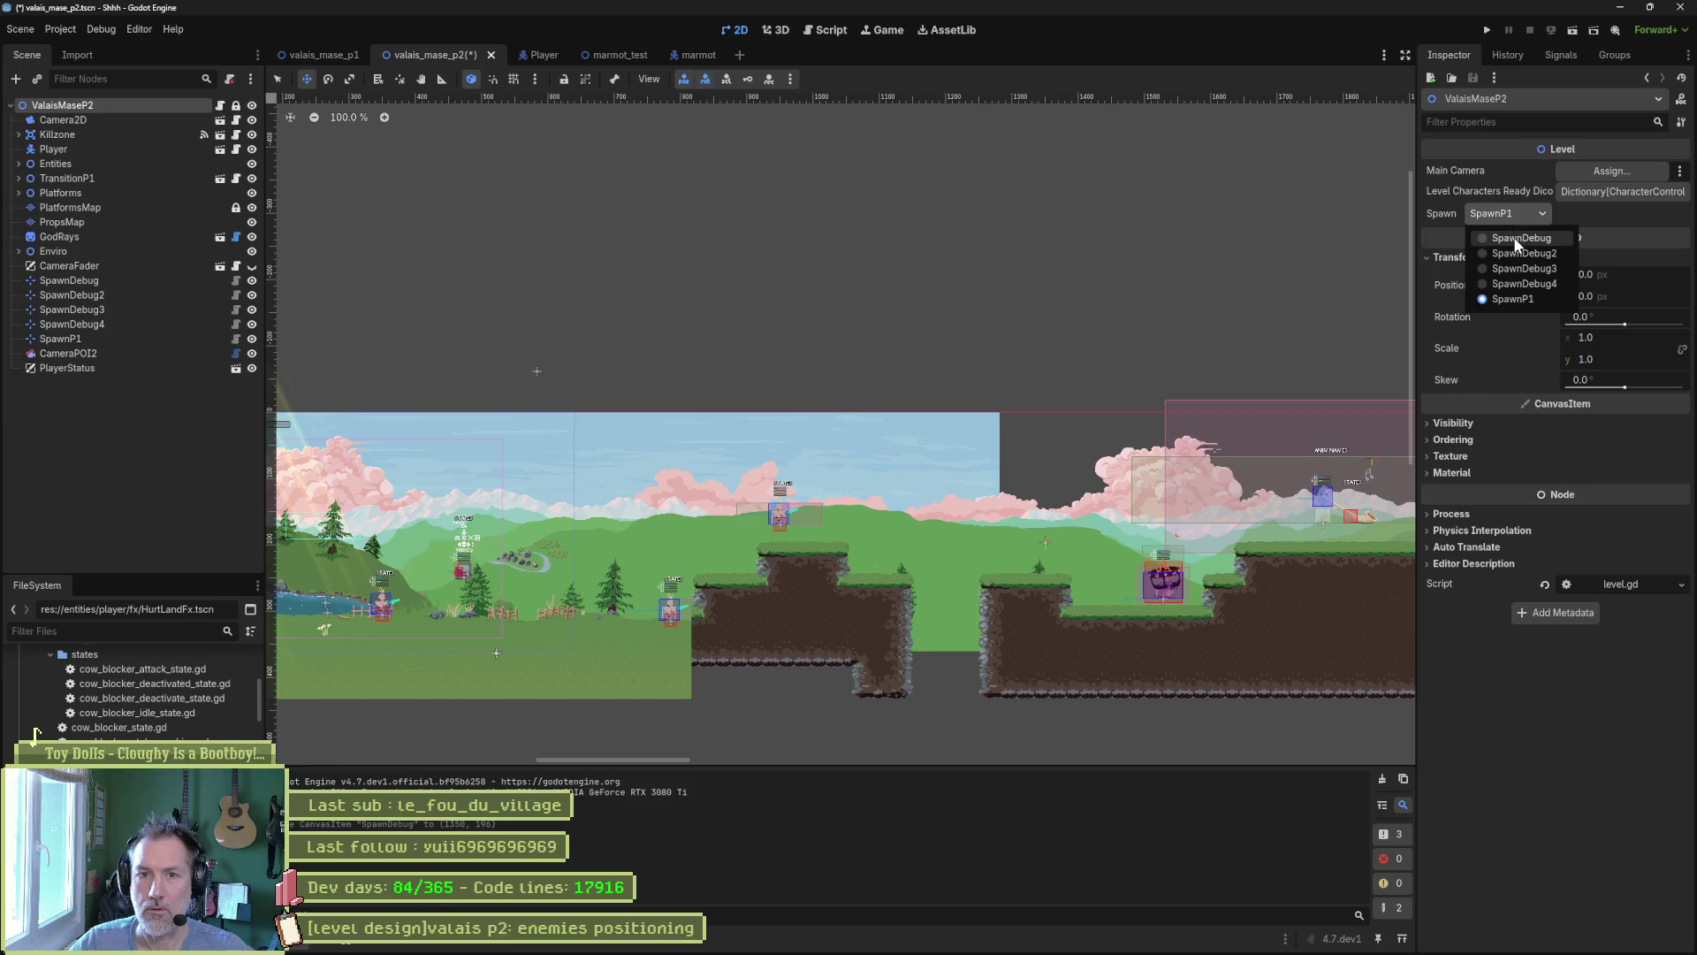
{"action": "left_click", "coordinate": [1512, 237]}
{"action": "key", "text": "F5"}
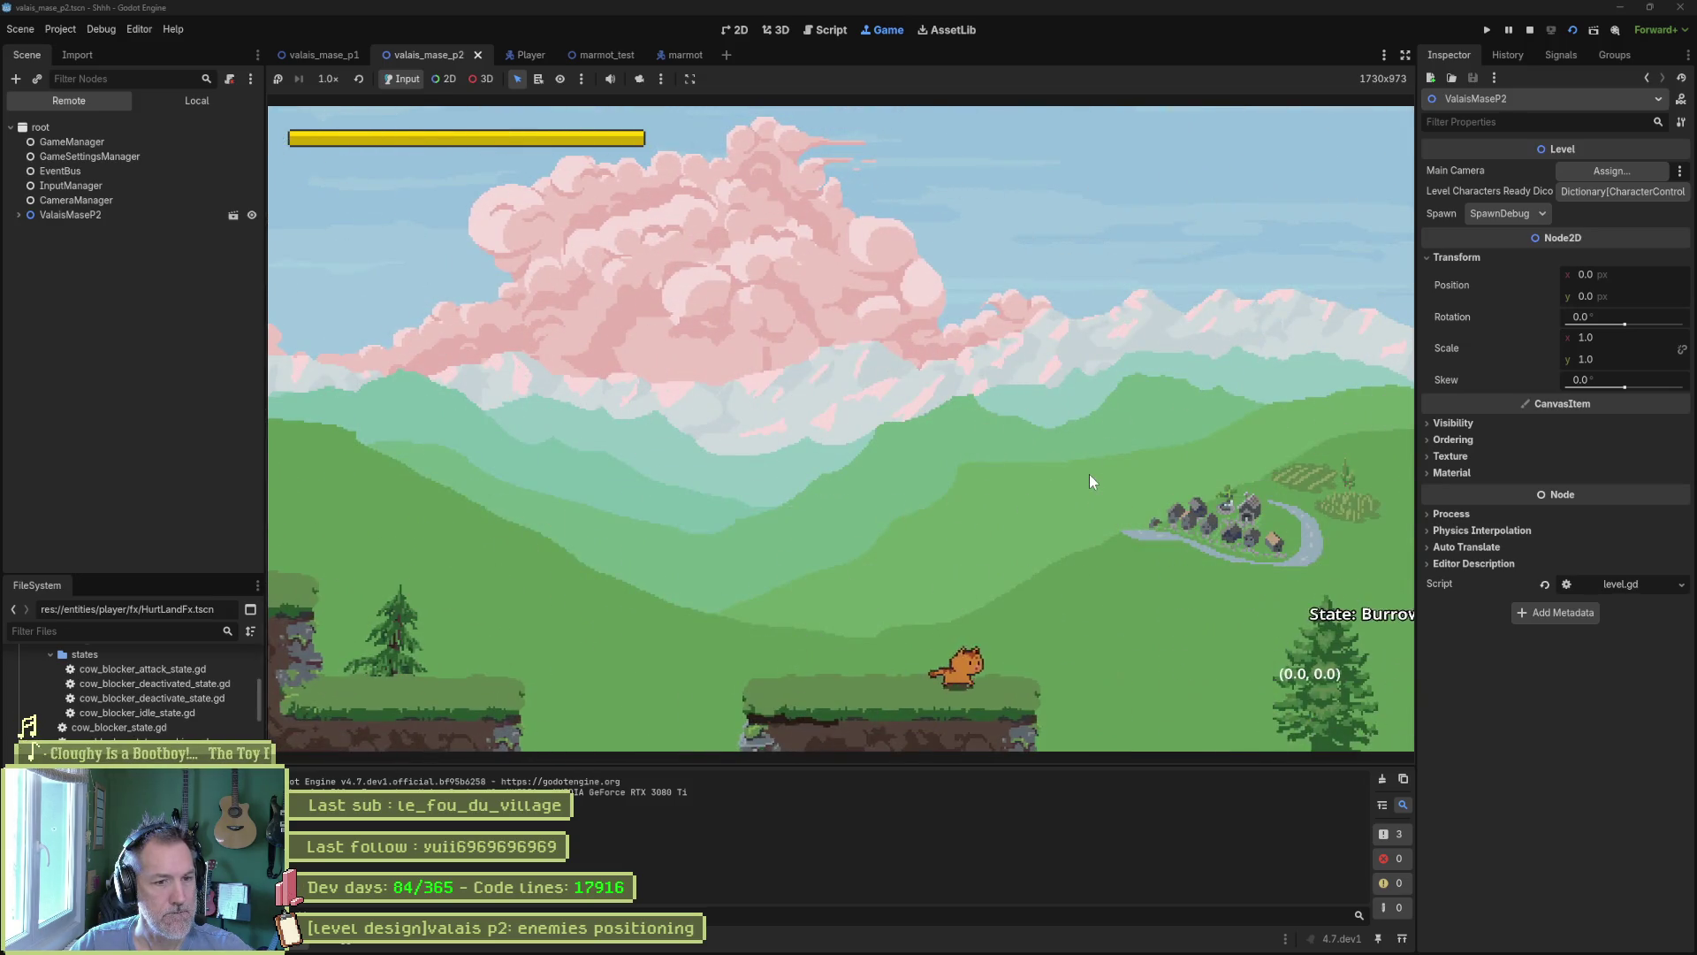
Run the cat through the level, kill the burrowed marmot and jump onto the next platform.
{"action": "key", "text": "Right"}
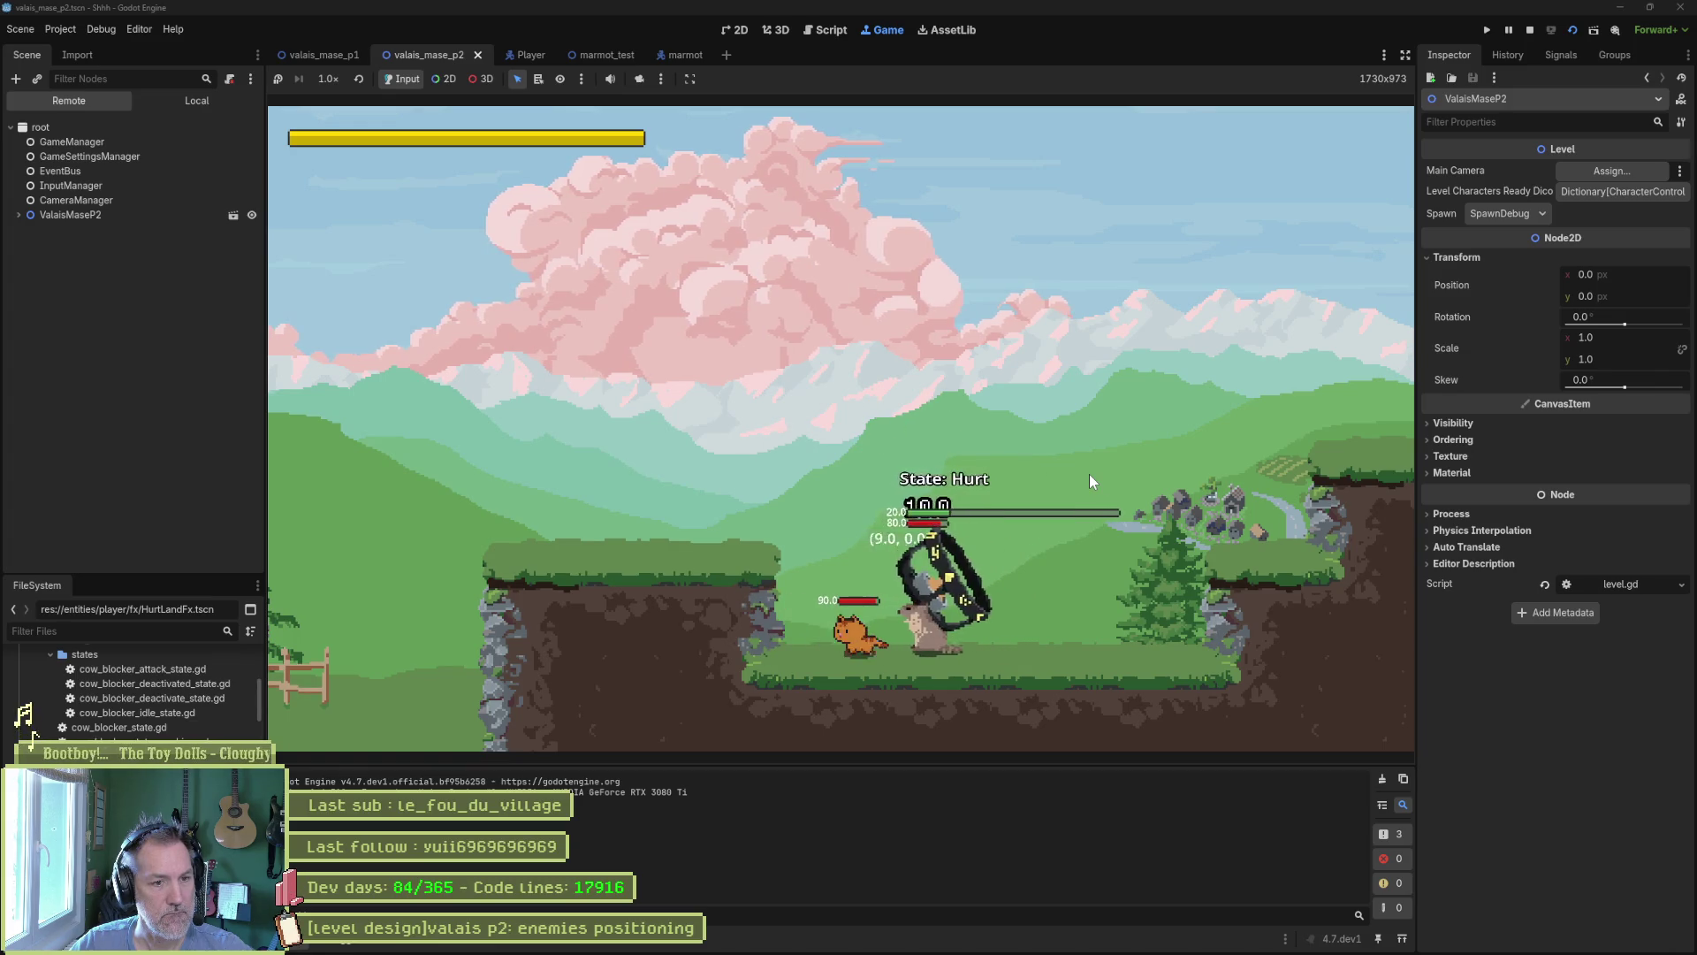
{"action": "key", "text": "Right"}
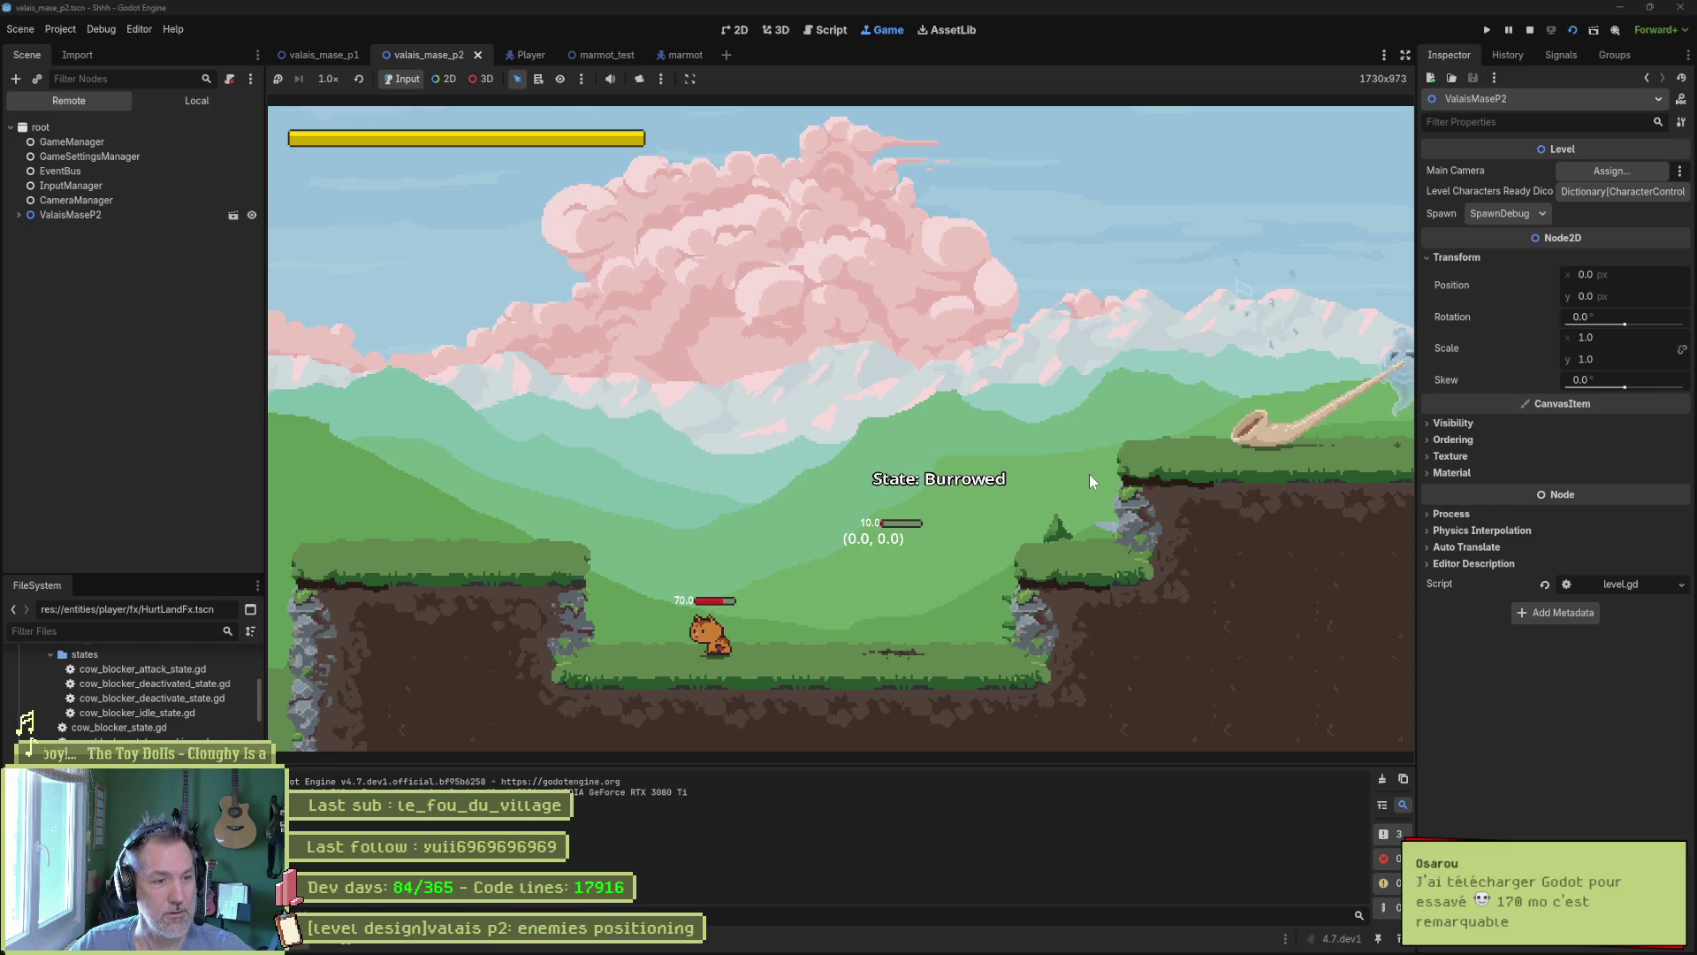
{"action": "key", "text": "Right"}
{"action": "key", "text": "Left"}
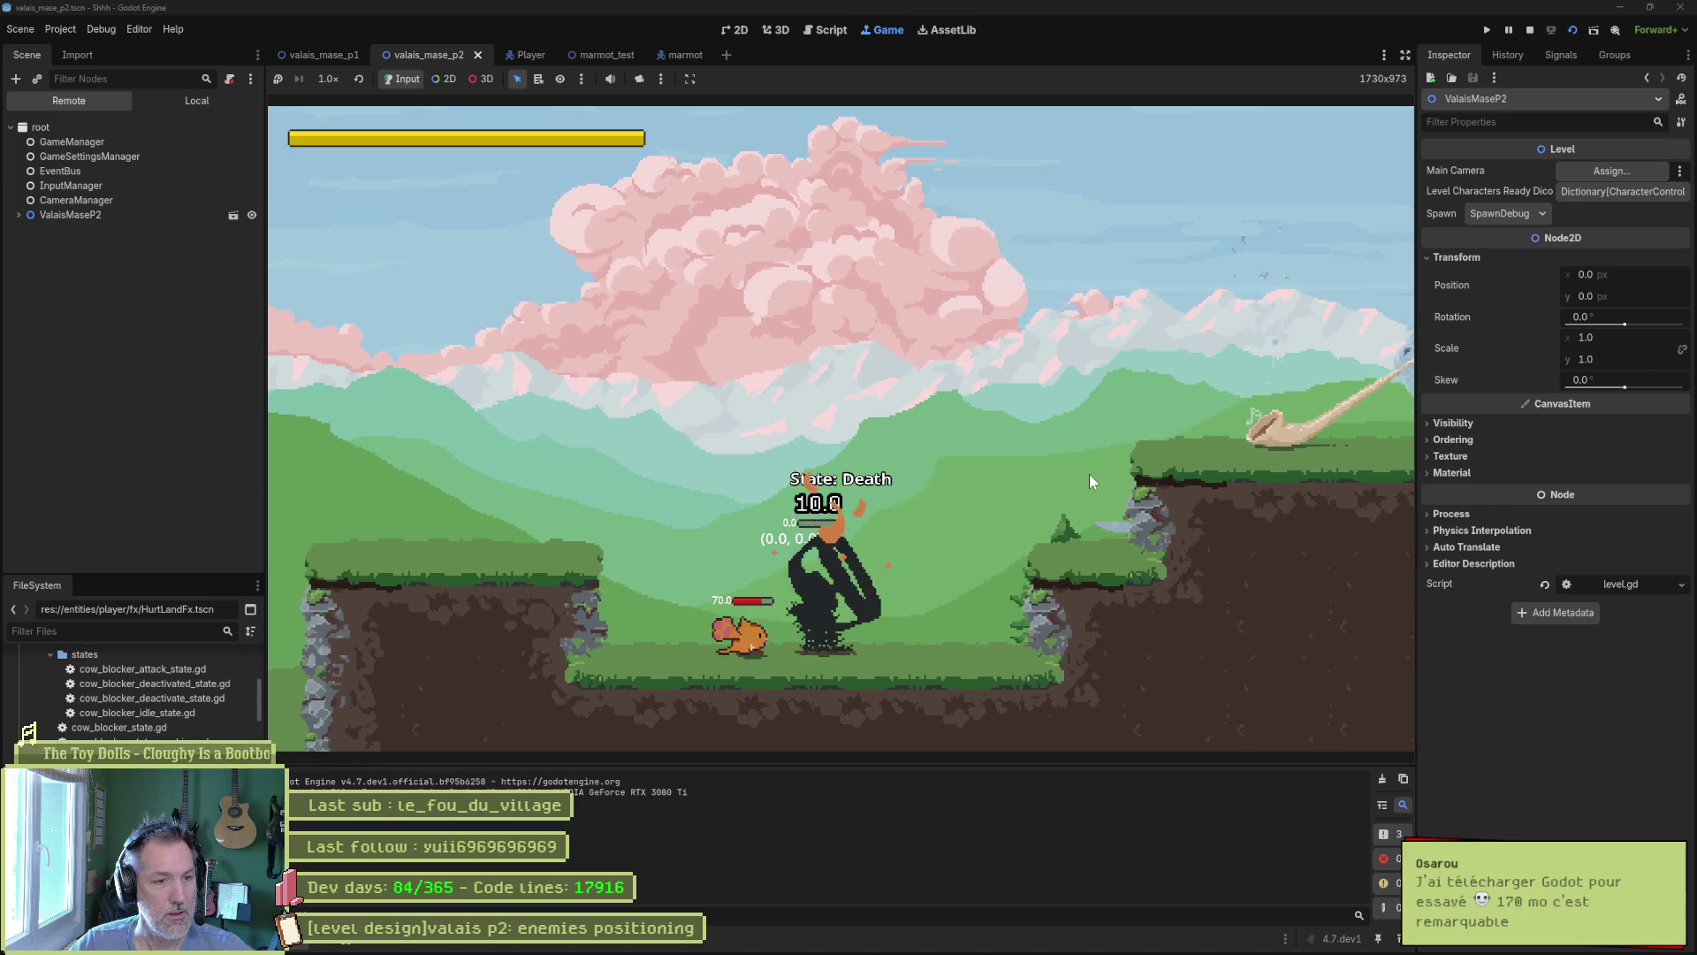
{"action": "key", "text": "space"}
{"action": "key", "text": "Right"}
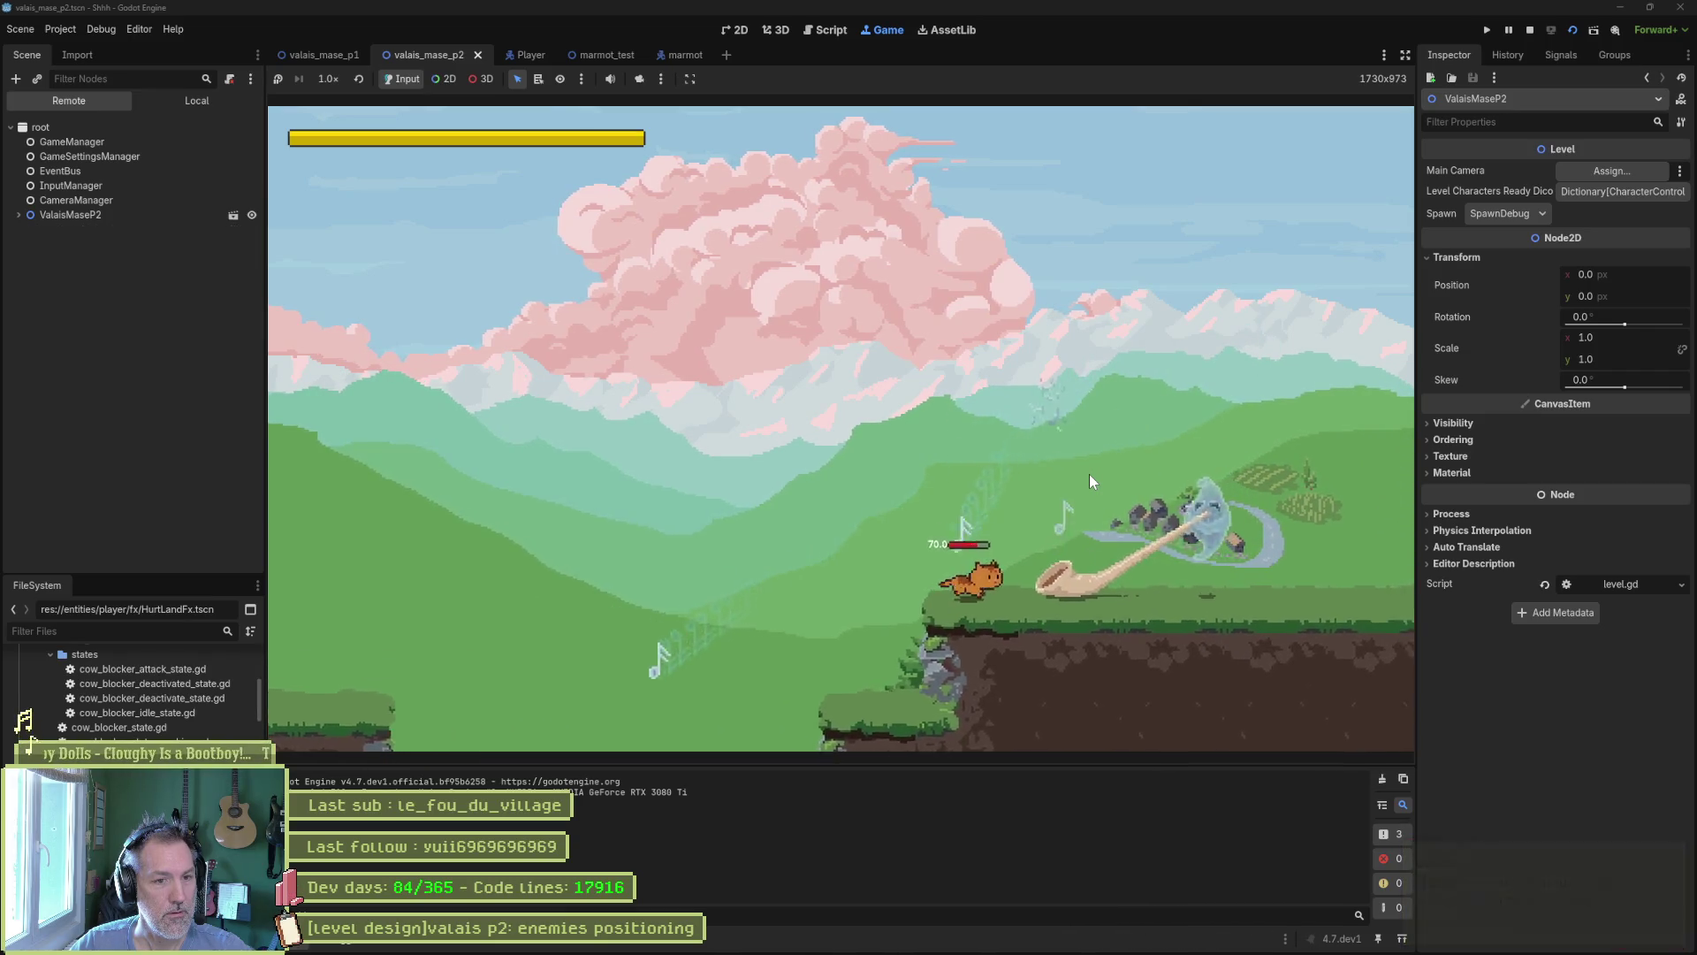
Fight the alphorn enemy with dashing and jumping slashes.
{"action": "key", "text": "Right"}
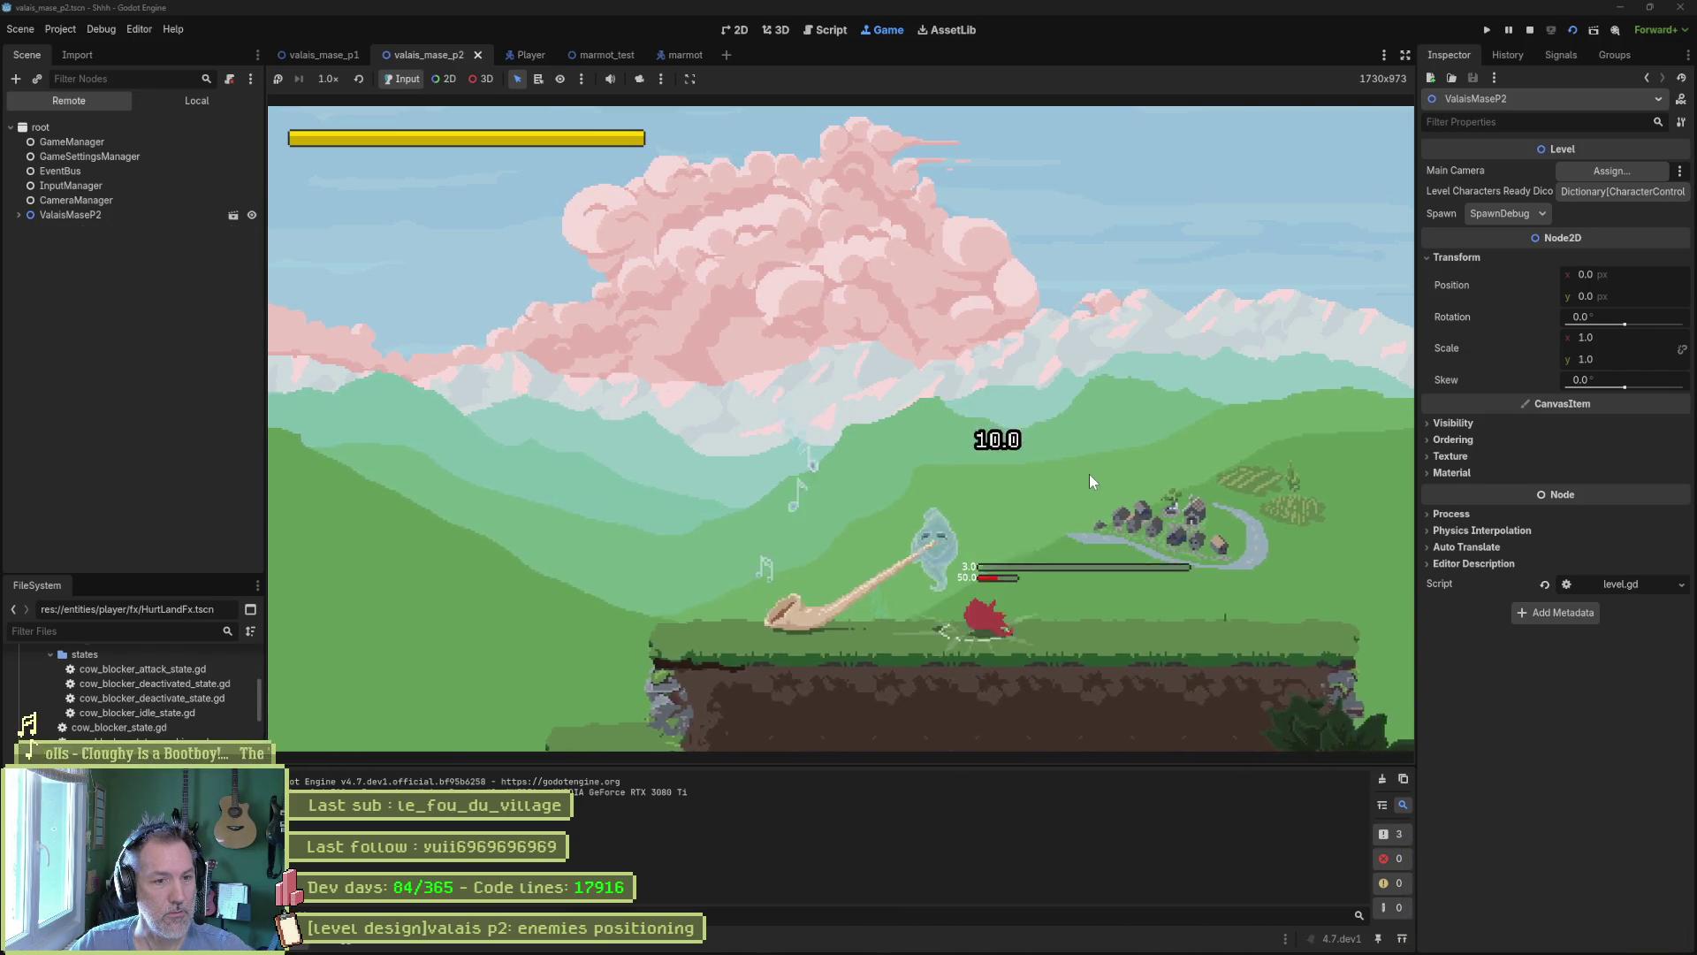
{"action": "key", "text": "Left"}
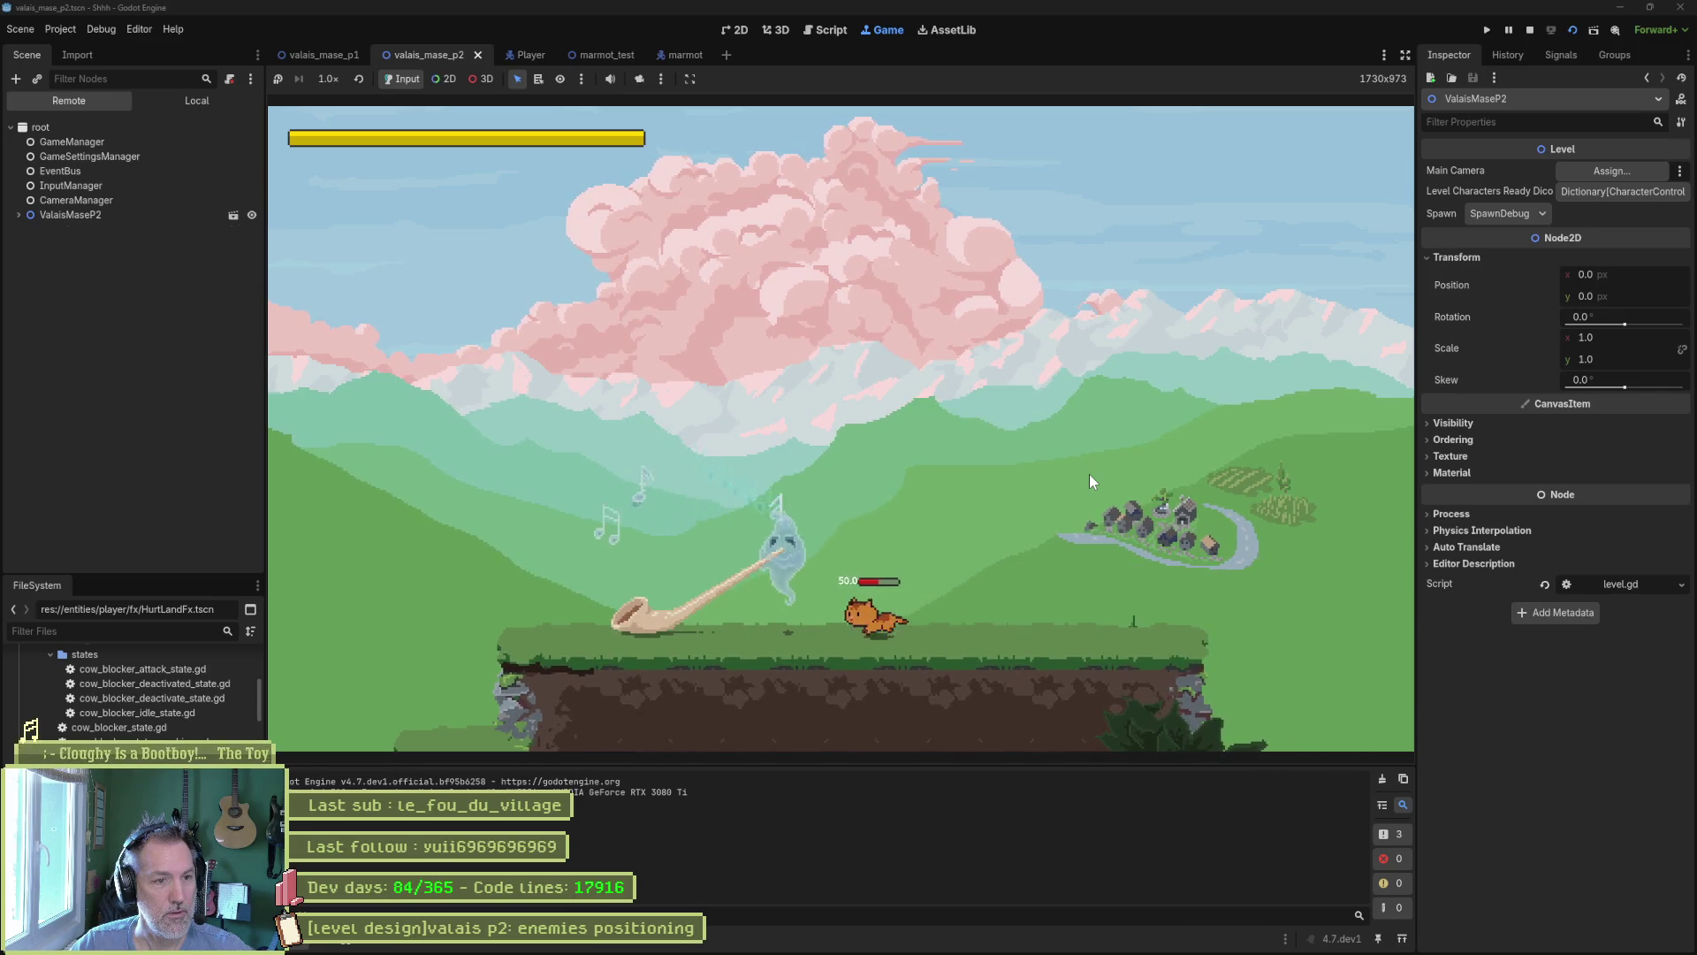
{"action": "key", "text": "Left"}
{"action": "key", "text": "x"}
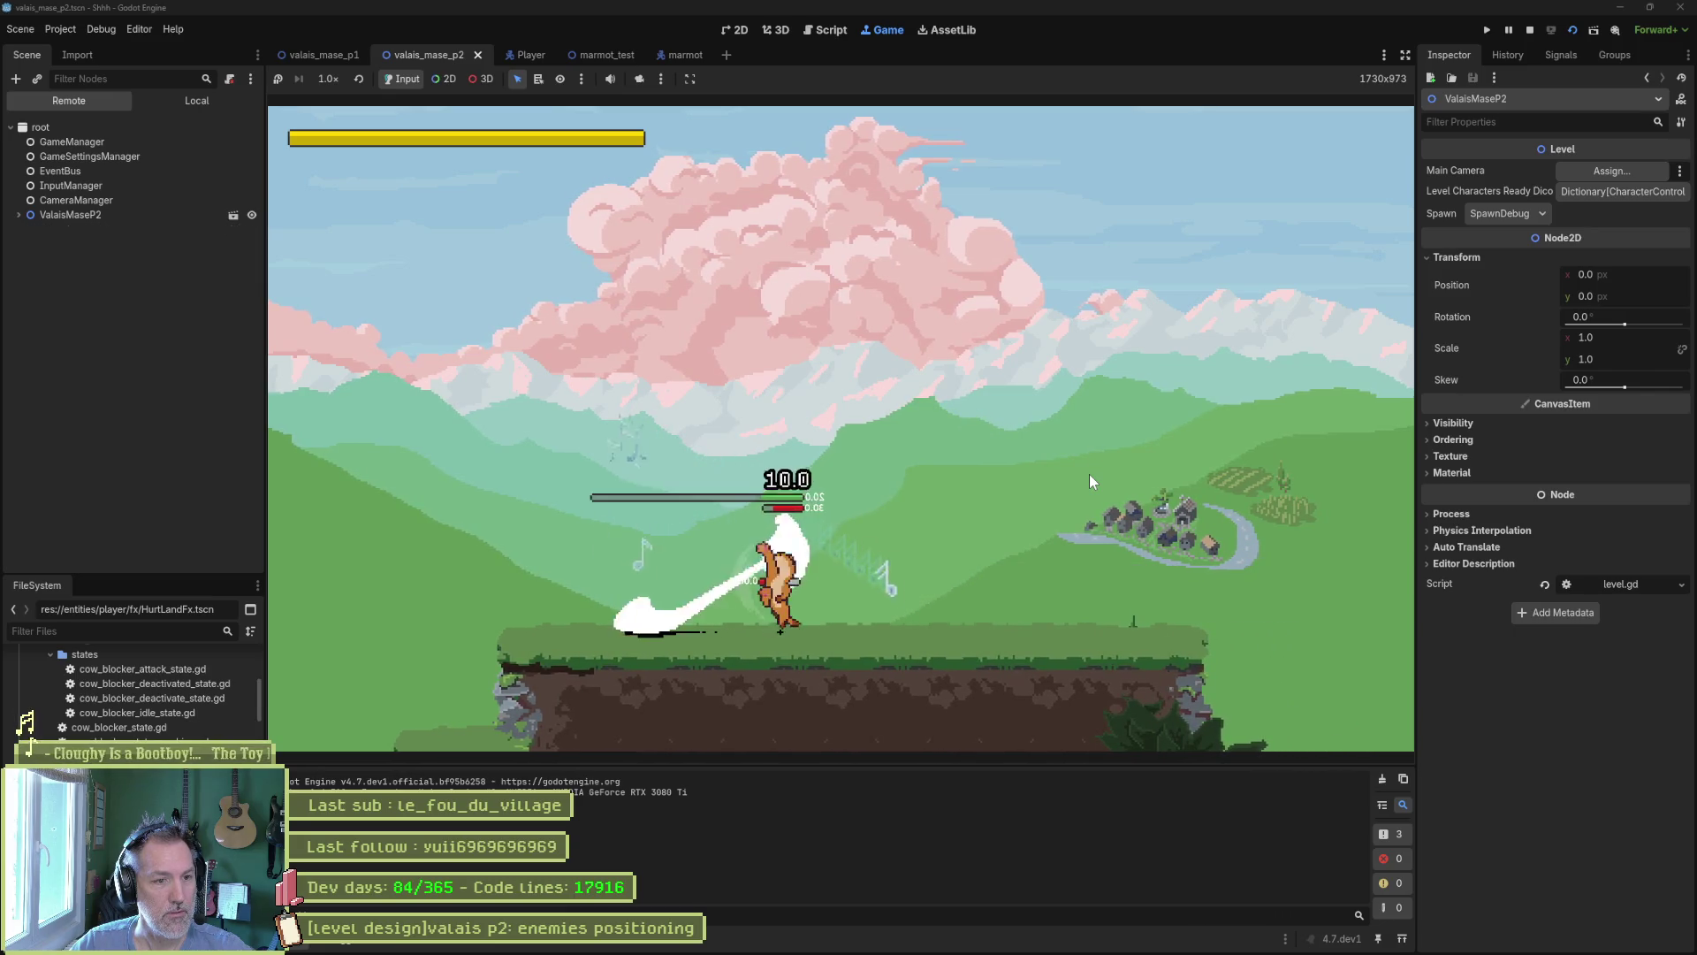
{"action": "key", "text": "Right"}
{"action": "key", "text": "space"}
{"action": "key", "text": "Left"}
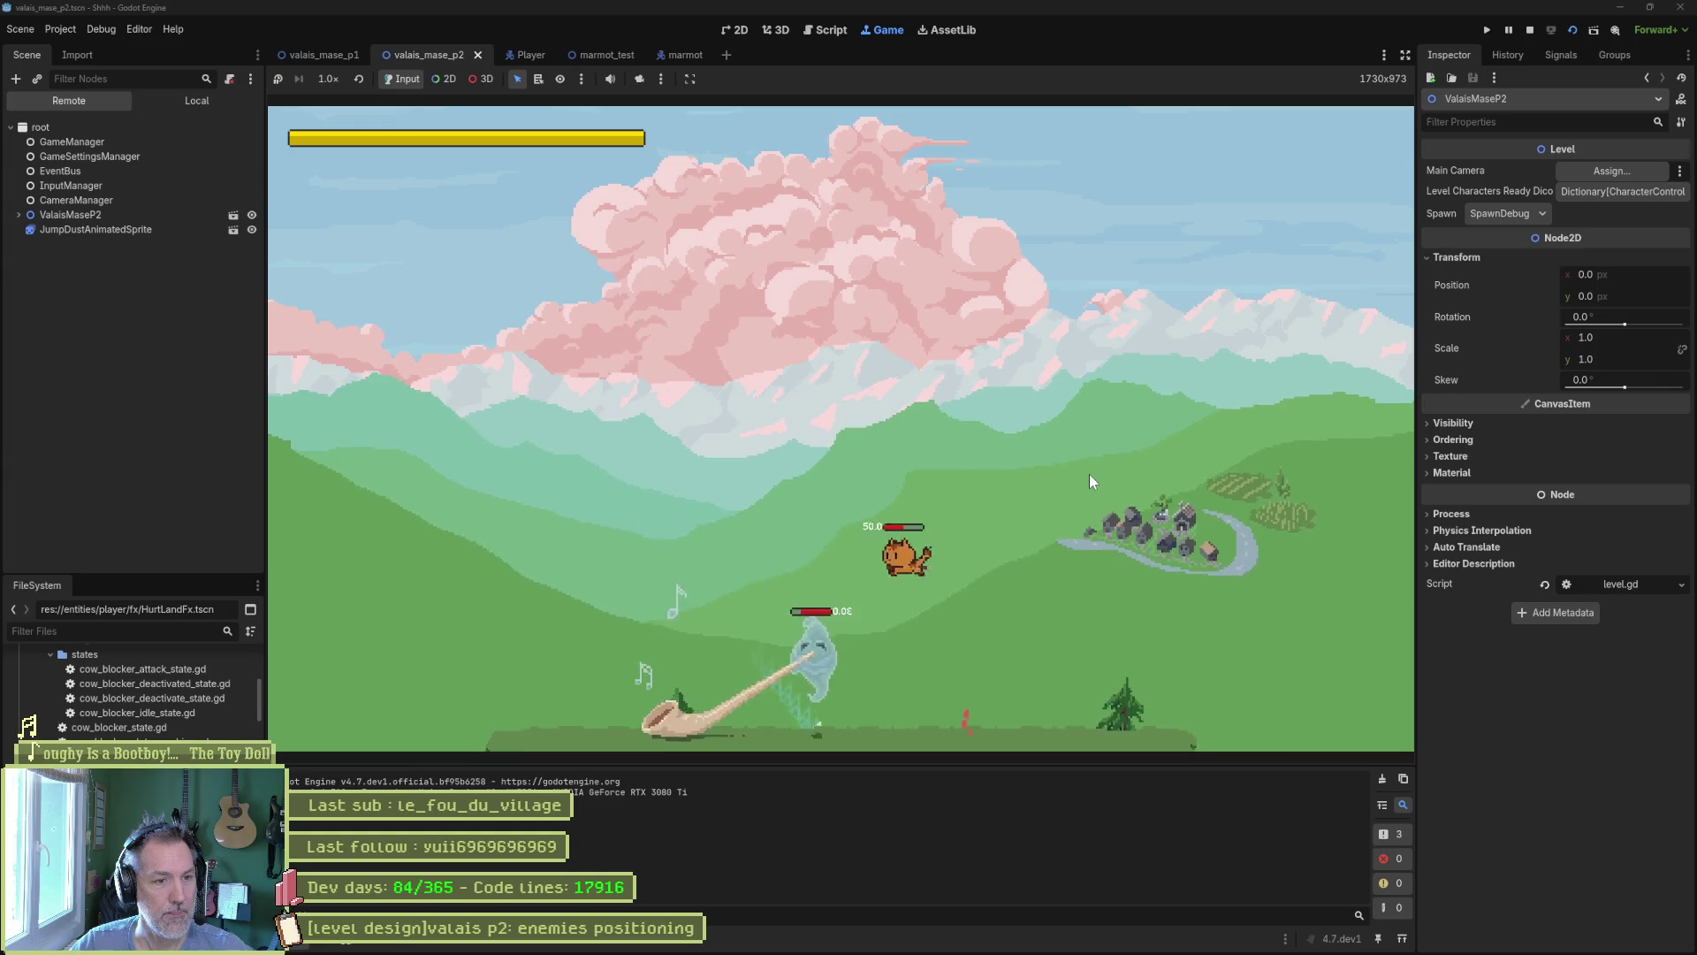
{"action": "key", "text": "x"}
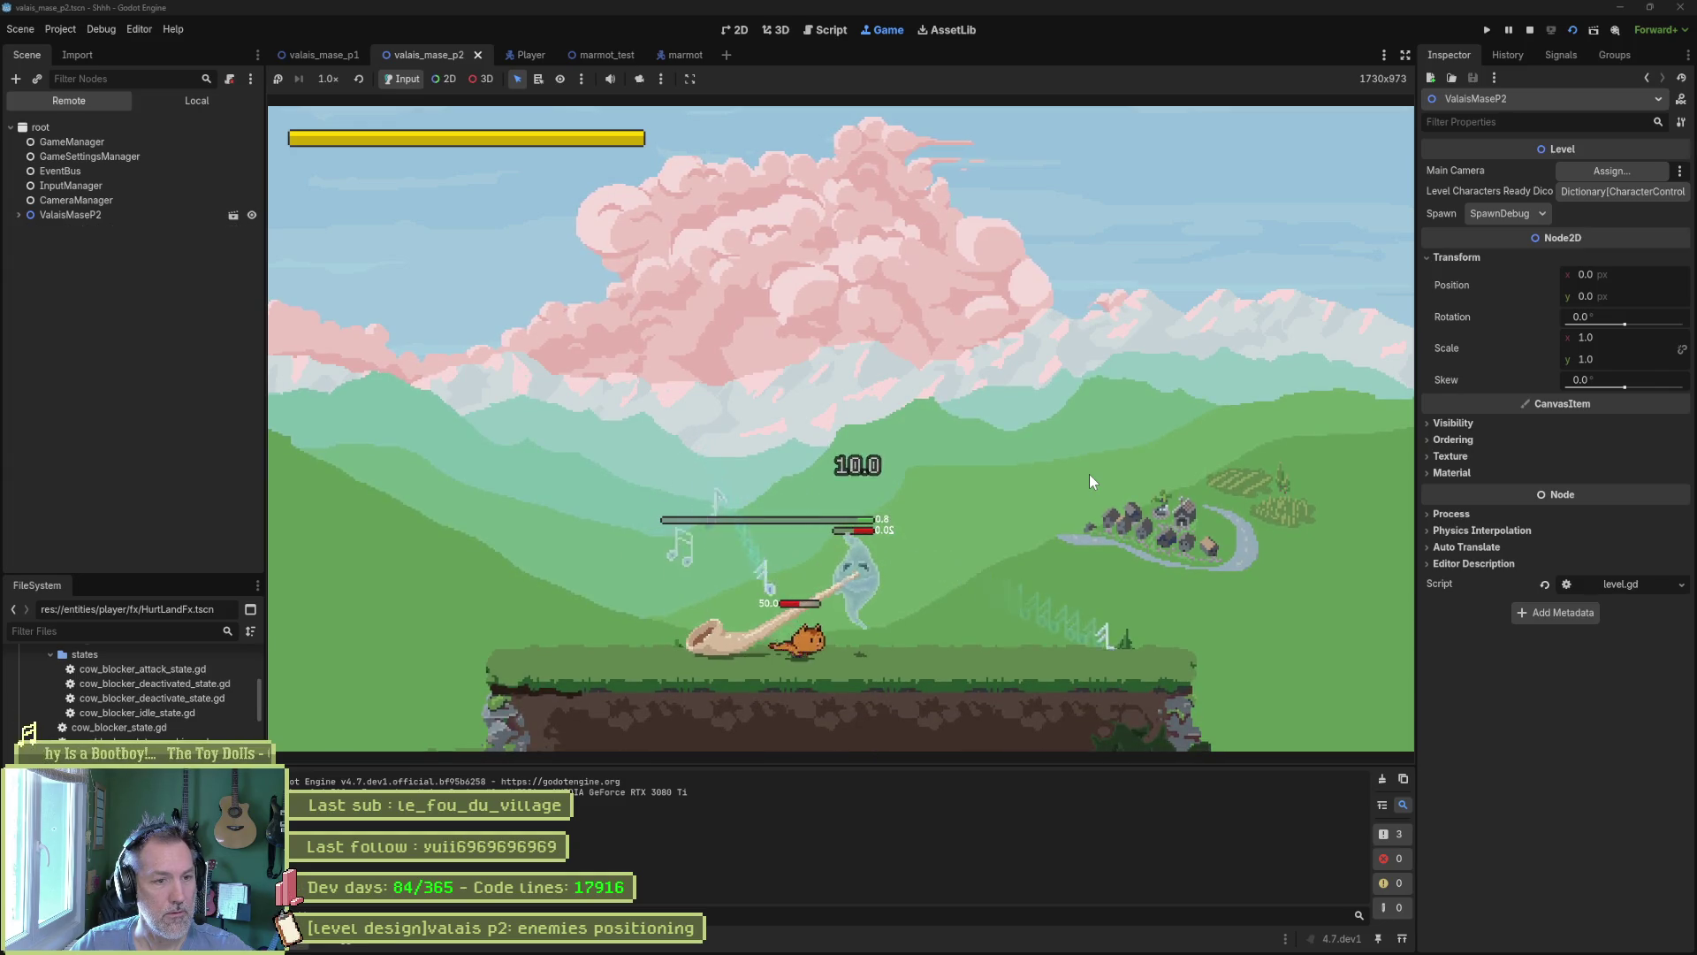
Run back and forth past the alphorn enemy, then stop the playtest with F8.
{"action": "key", "text": "Right"}
{"action": "key", "text": "Left"}
{"action": "key", "text": "Right"}
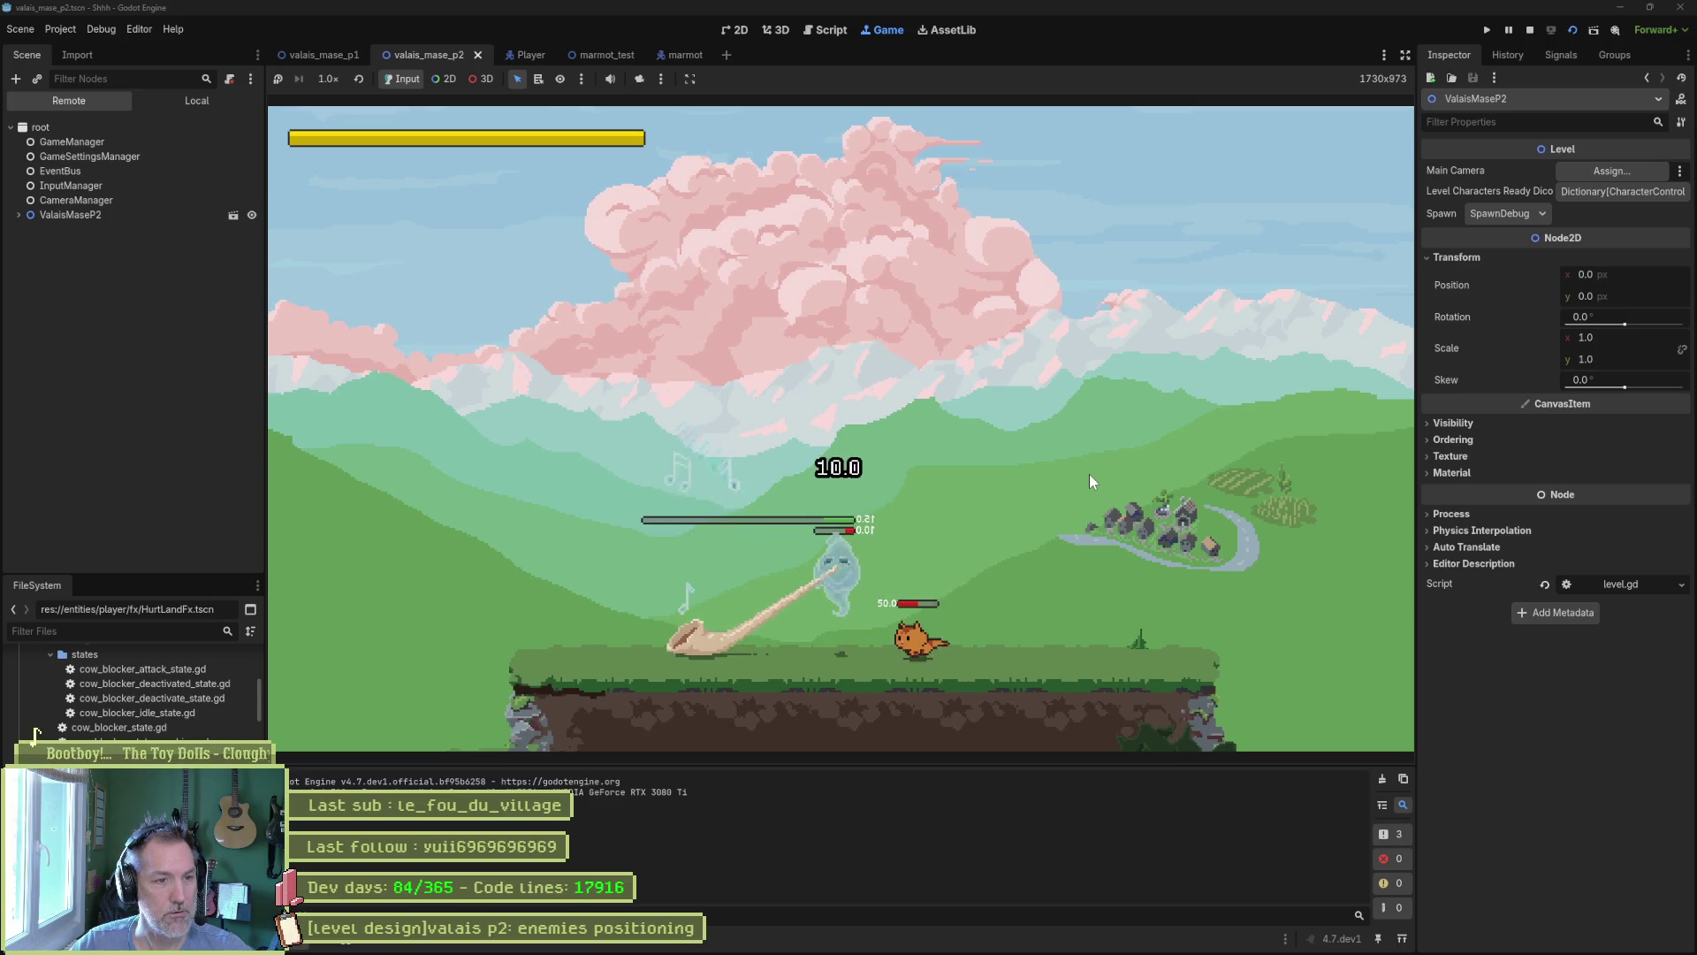
{"action": "key", "text": "Right"}
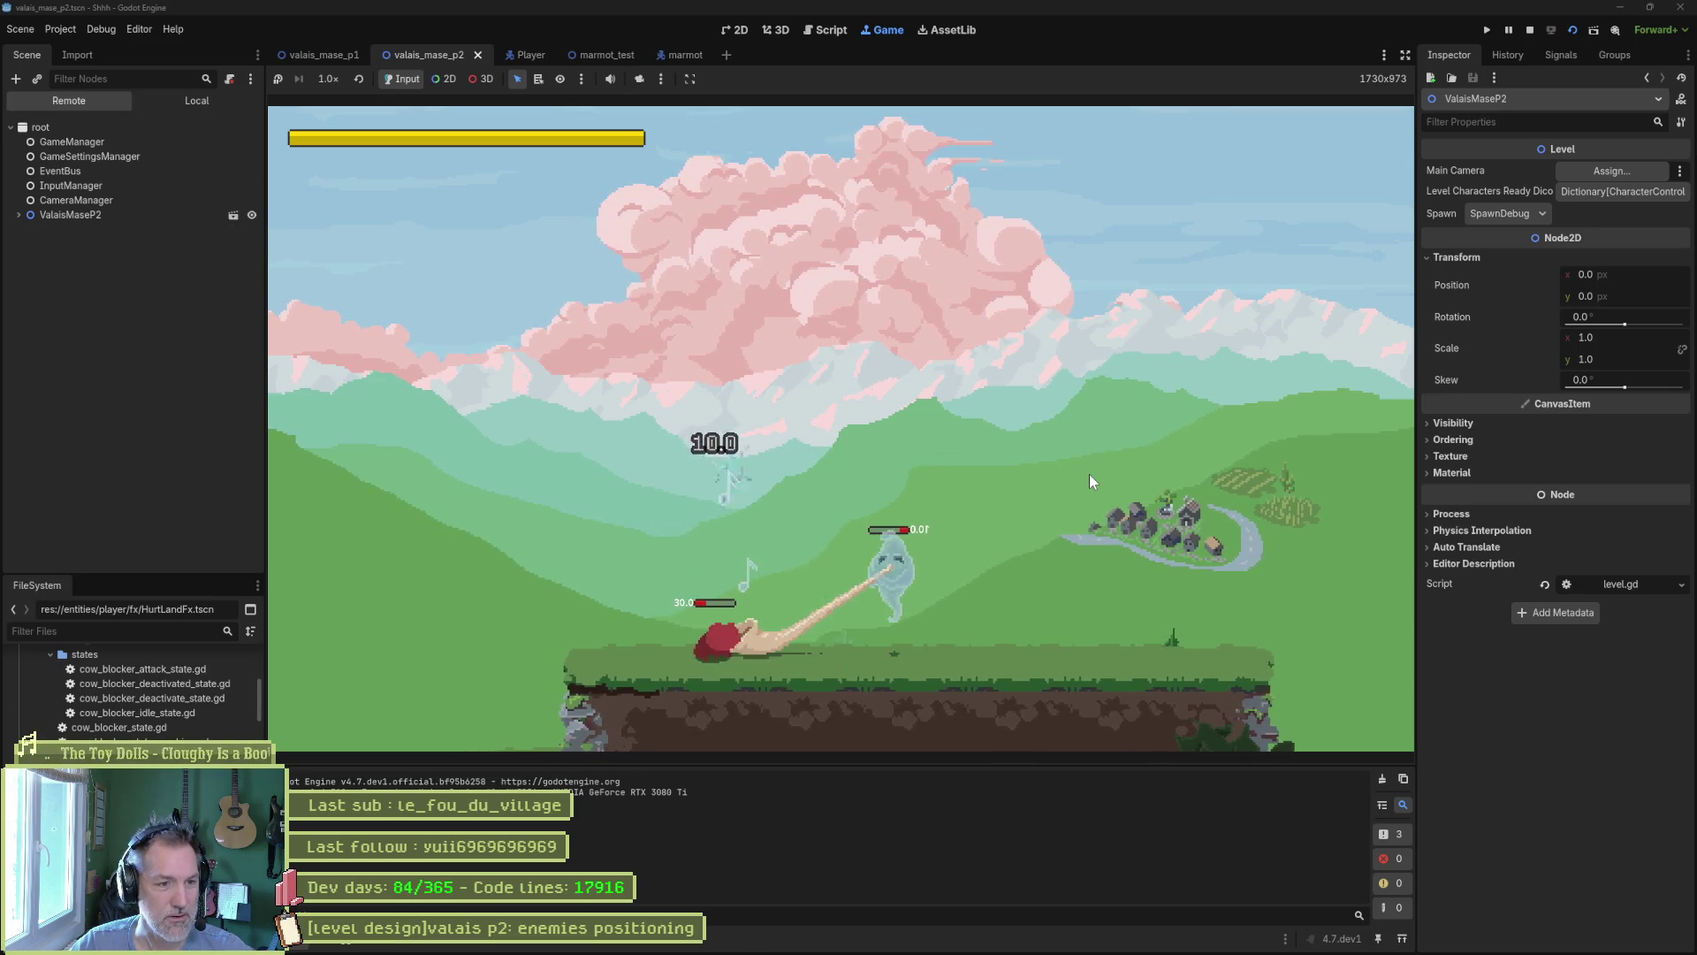
{"action": "key", "text": "Right"}
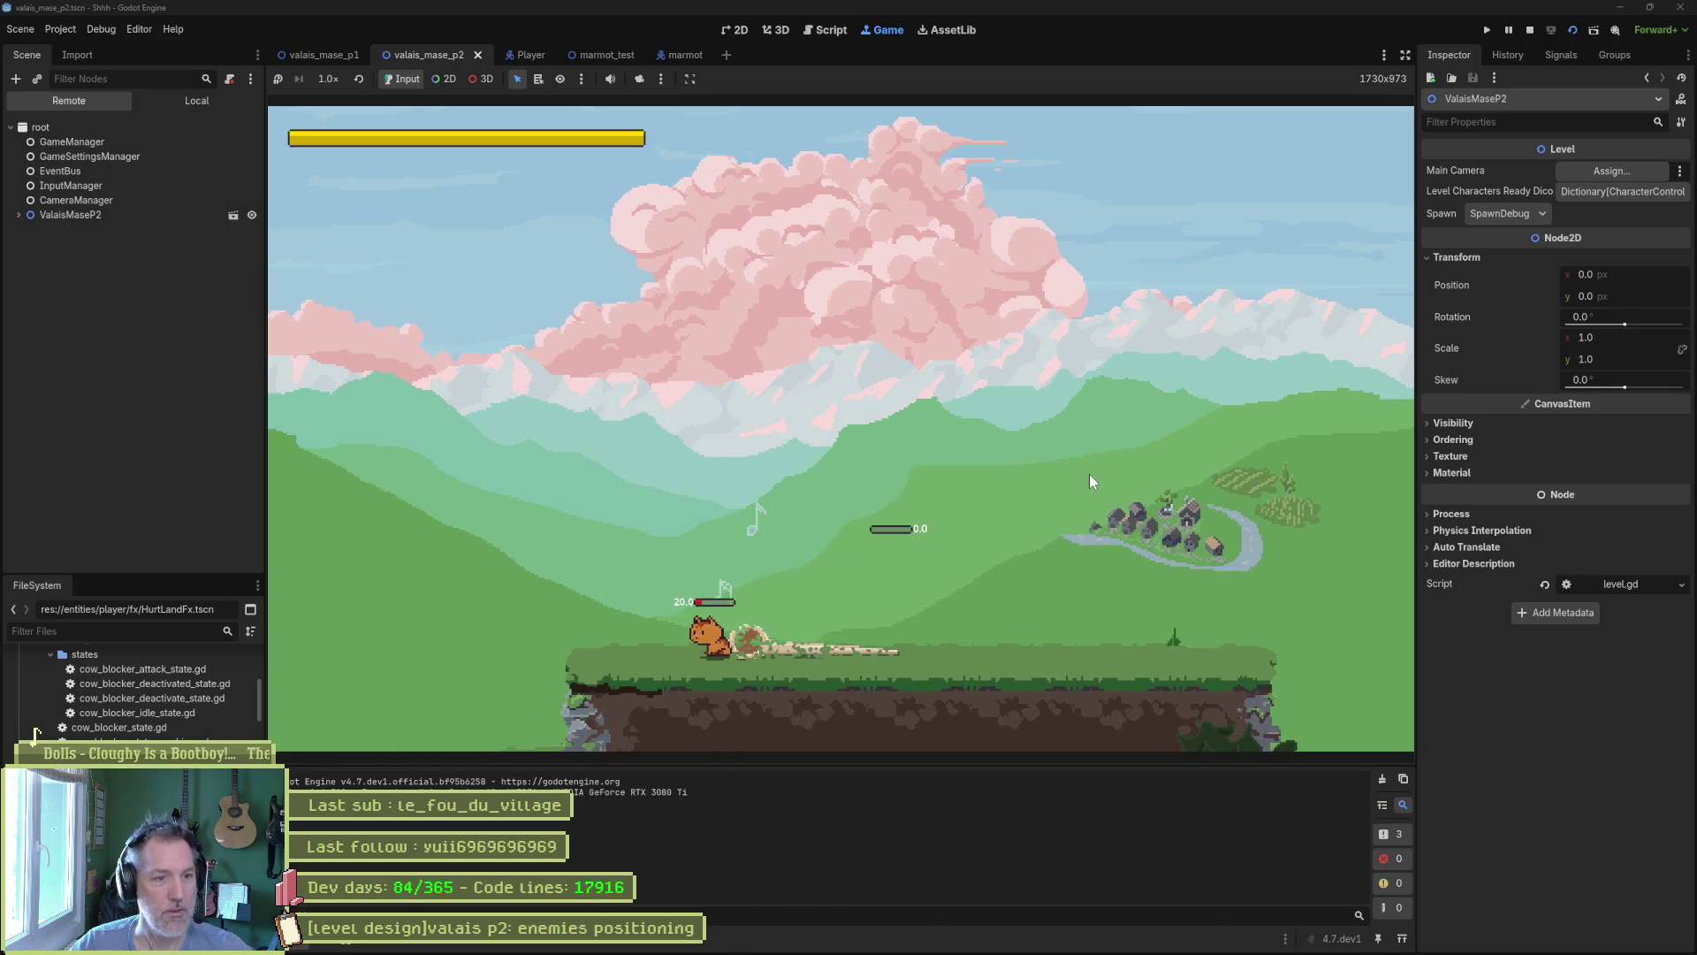
{"action": "key", "text": "F8"}
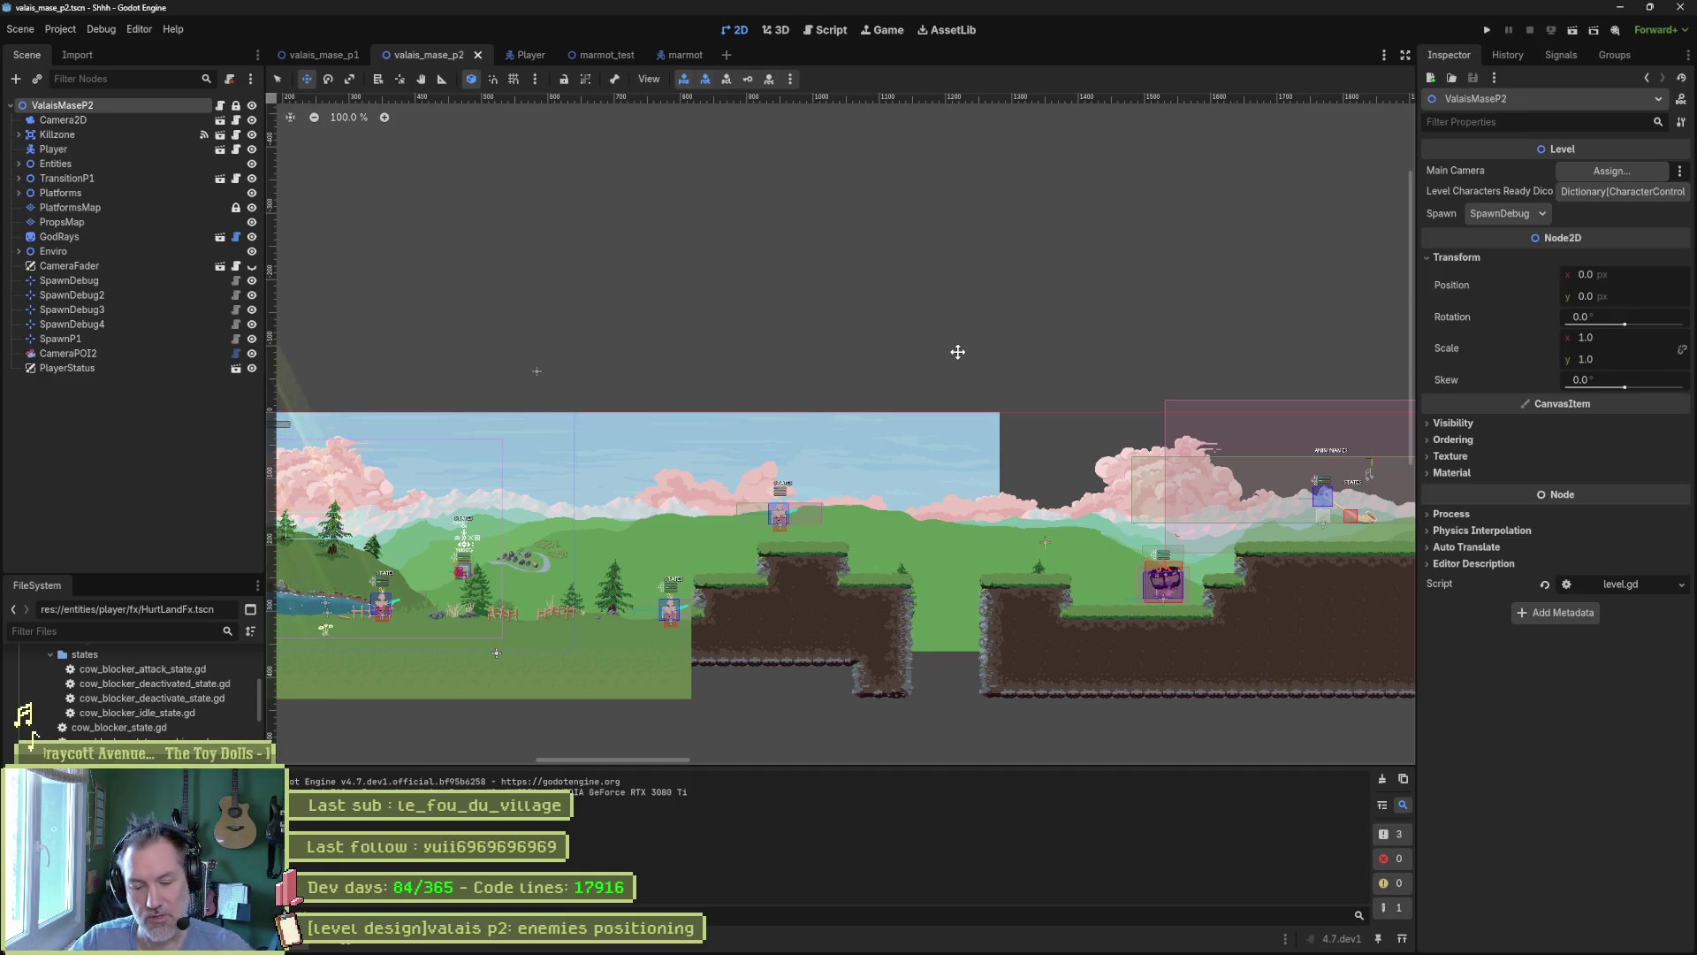
Open cor_alpes.tscn and set the CorAlpes root's Timeout Min Msec to 2500.
{"action": "key", "text": "alt+shift+o"}
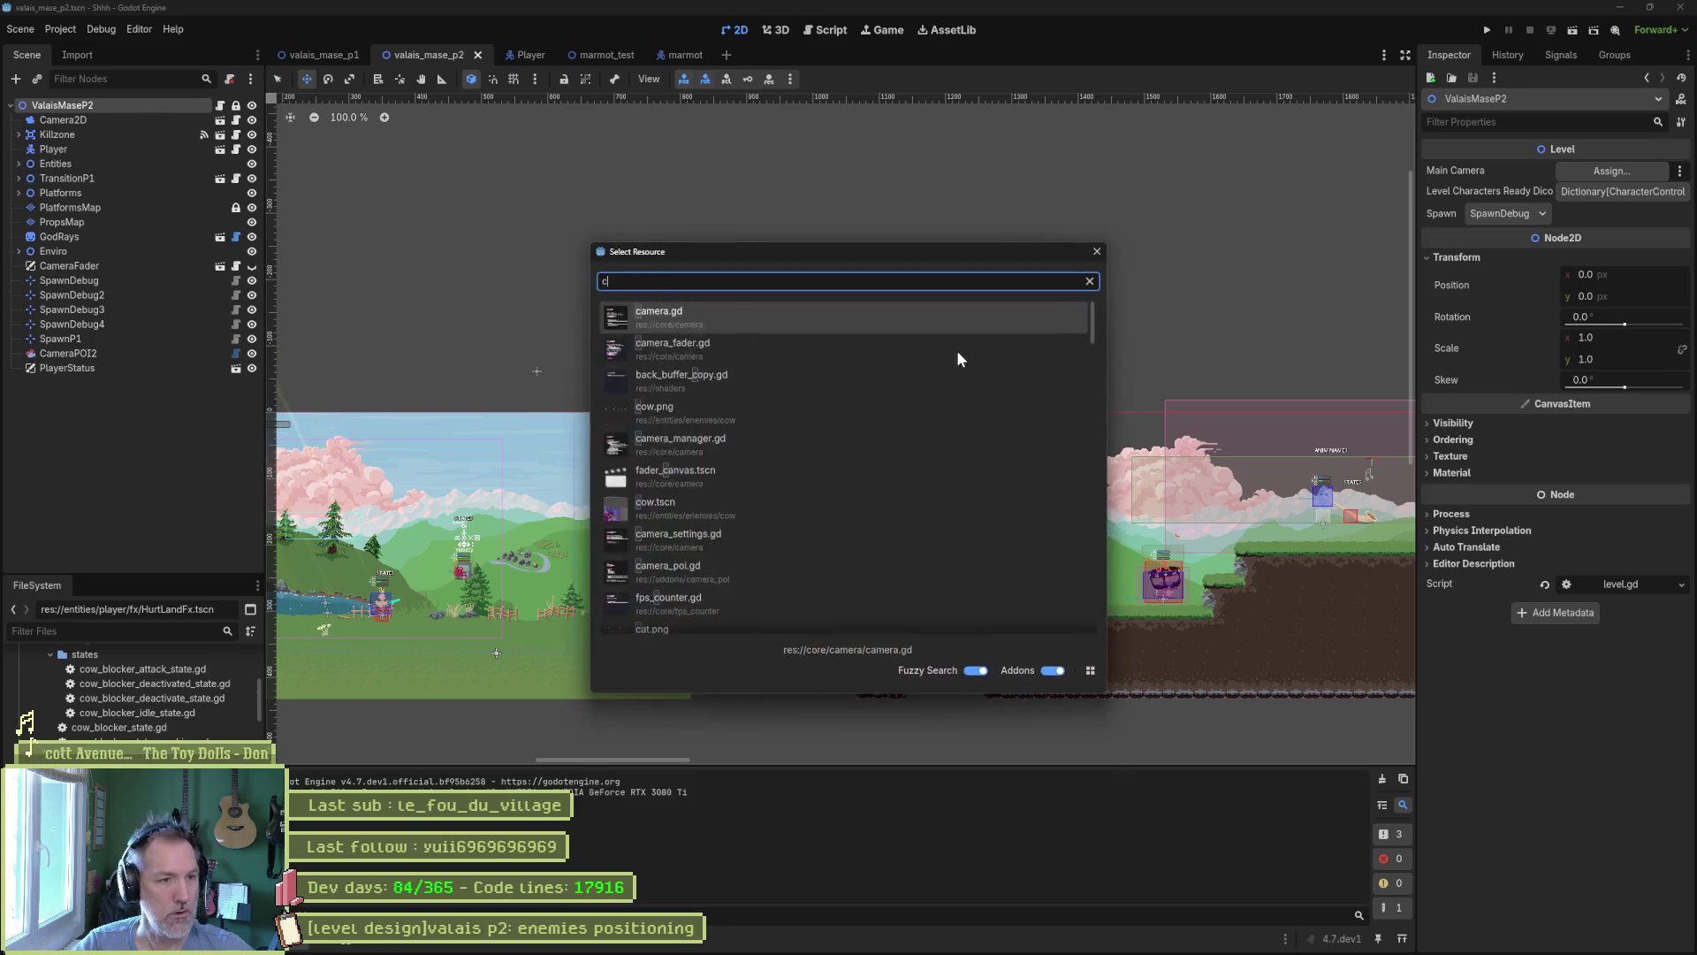
{"action": "type", "text": "cor_al"}
{"action": "double_click", "coordinate": [959, 358]}
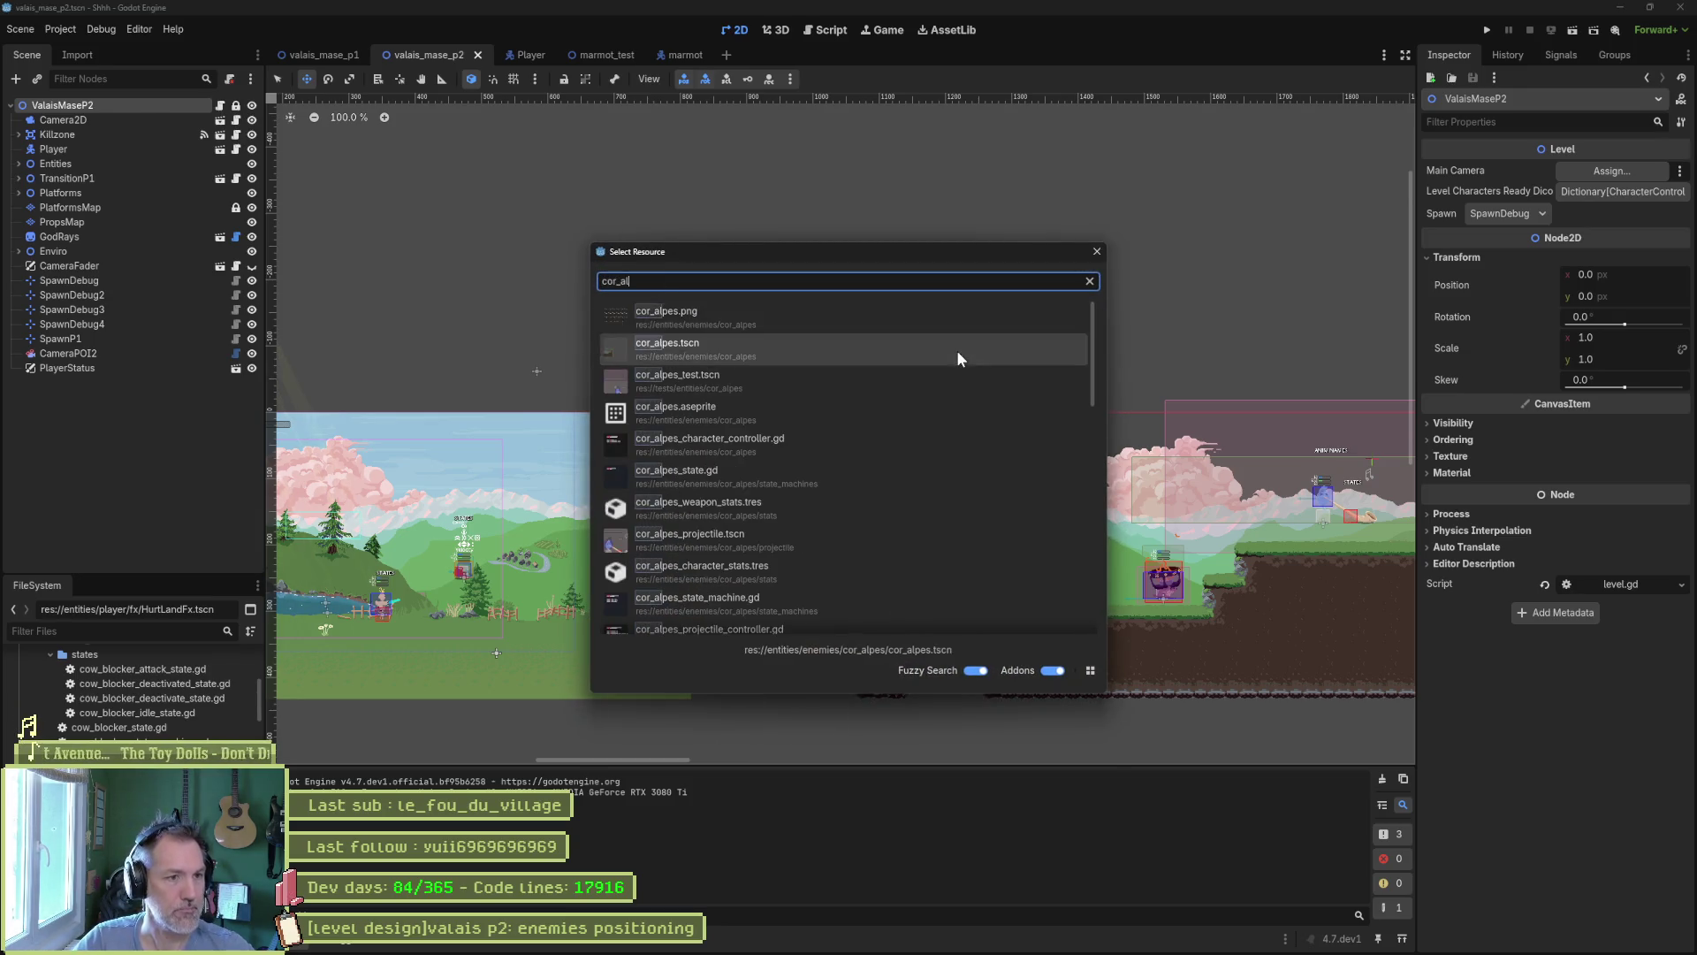
{"action": "left_click", "coordinate": [93, 107]}
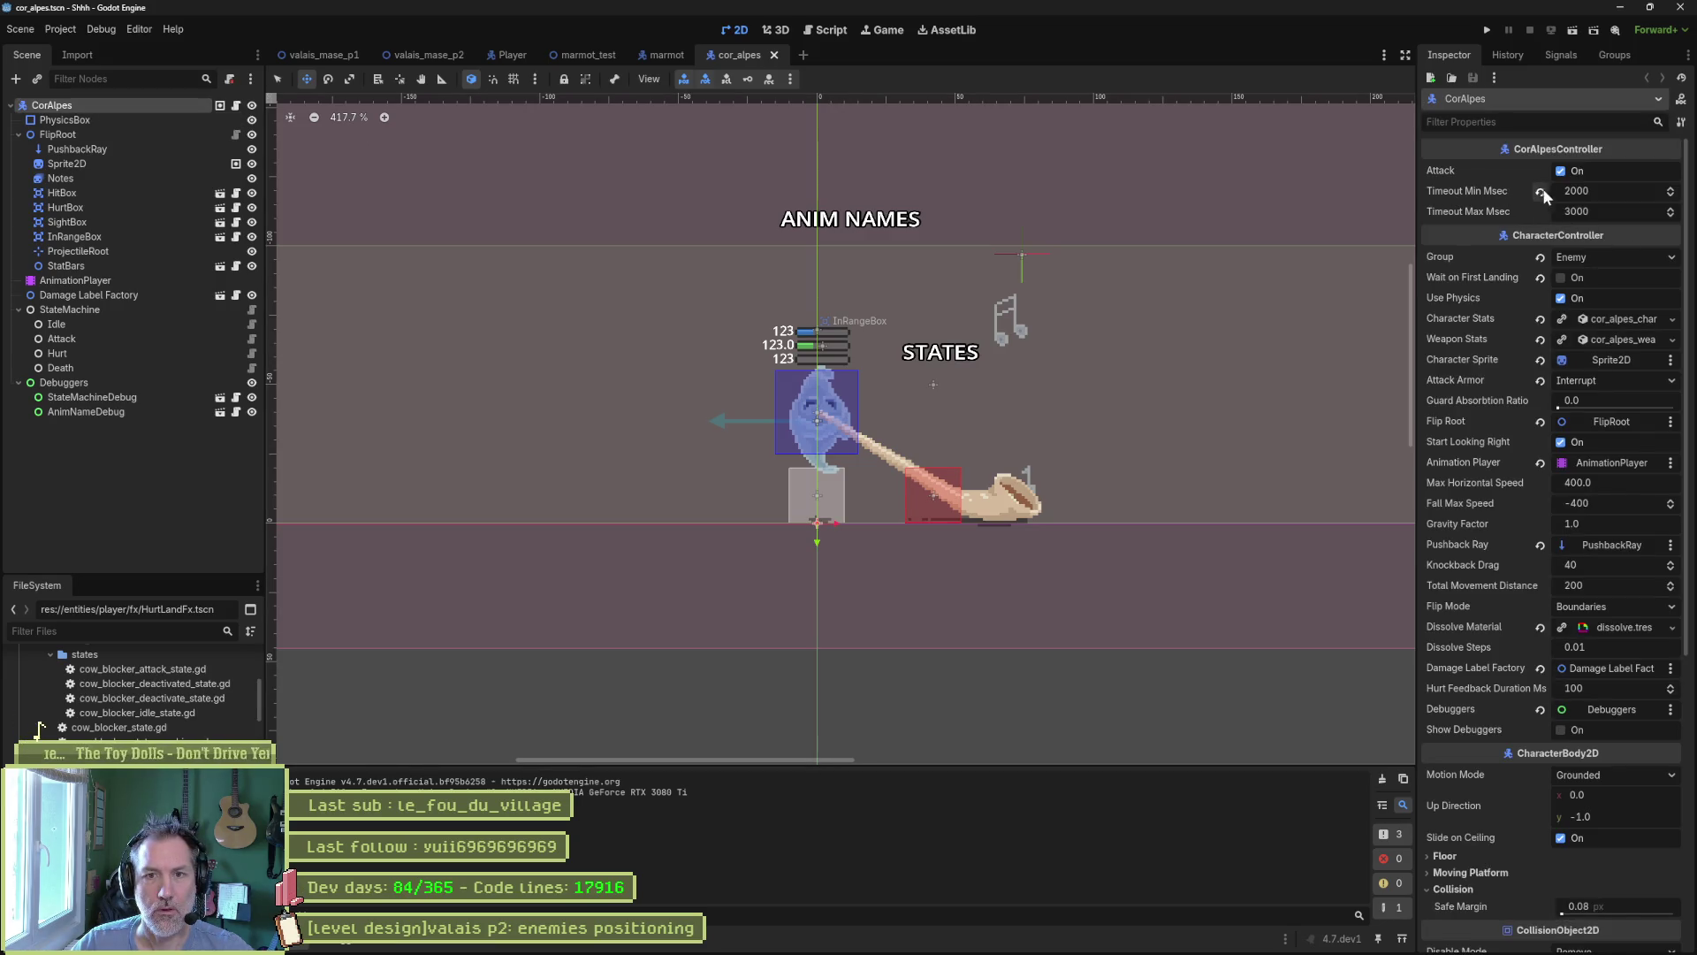
{"action": "left_click", "coordinate": [1595, 191]}
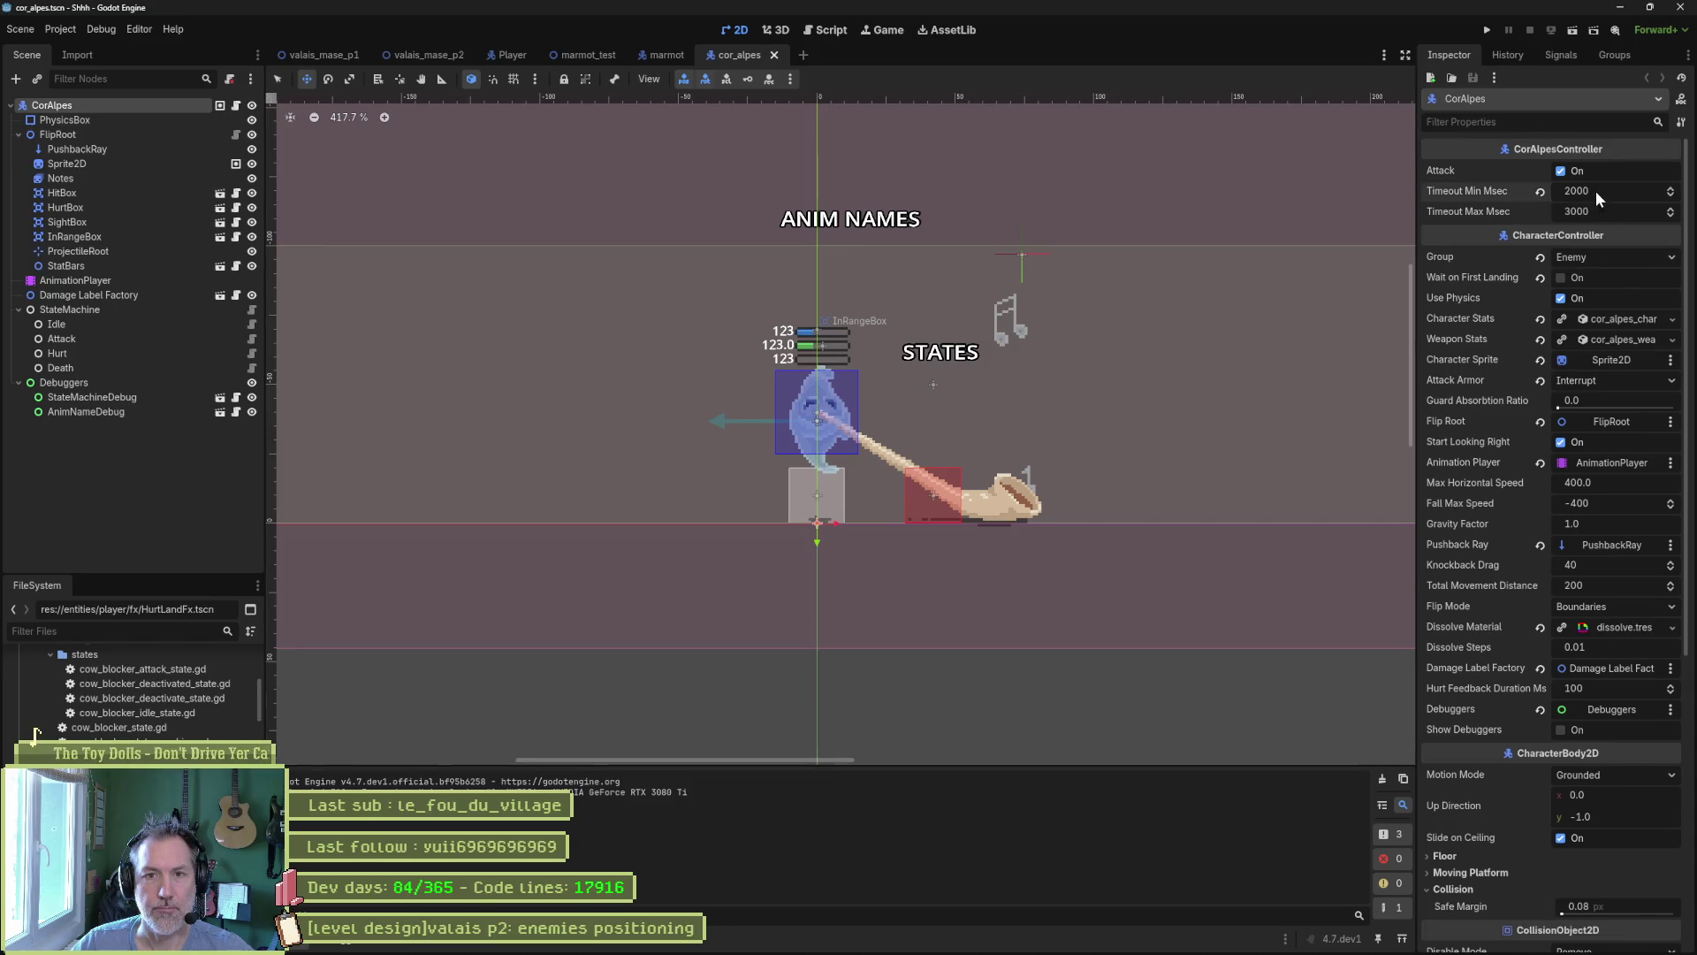
{"action": "type", "text": "2500"}
{"action": "key", "text": "Return"}
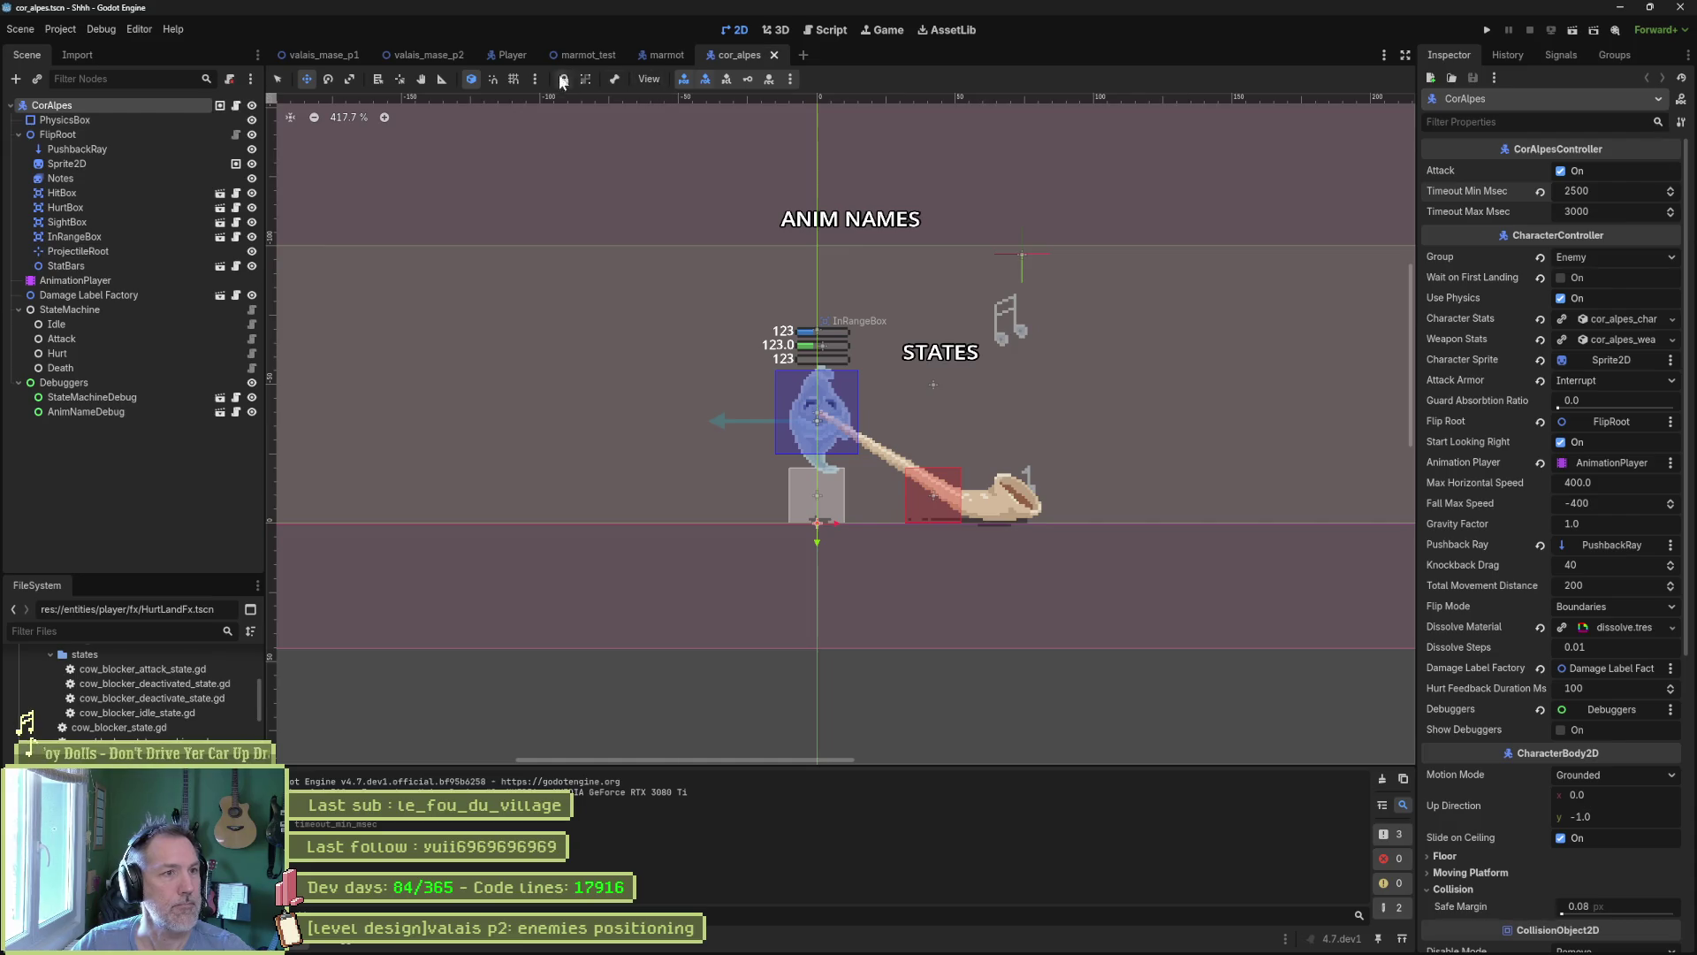
Playtest valais_mase_p2 again with F6, then stop it with F8.
{"action": "left_click", "coordinate": [426, 53]}
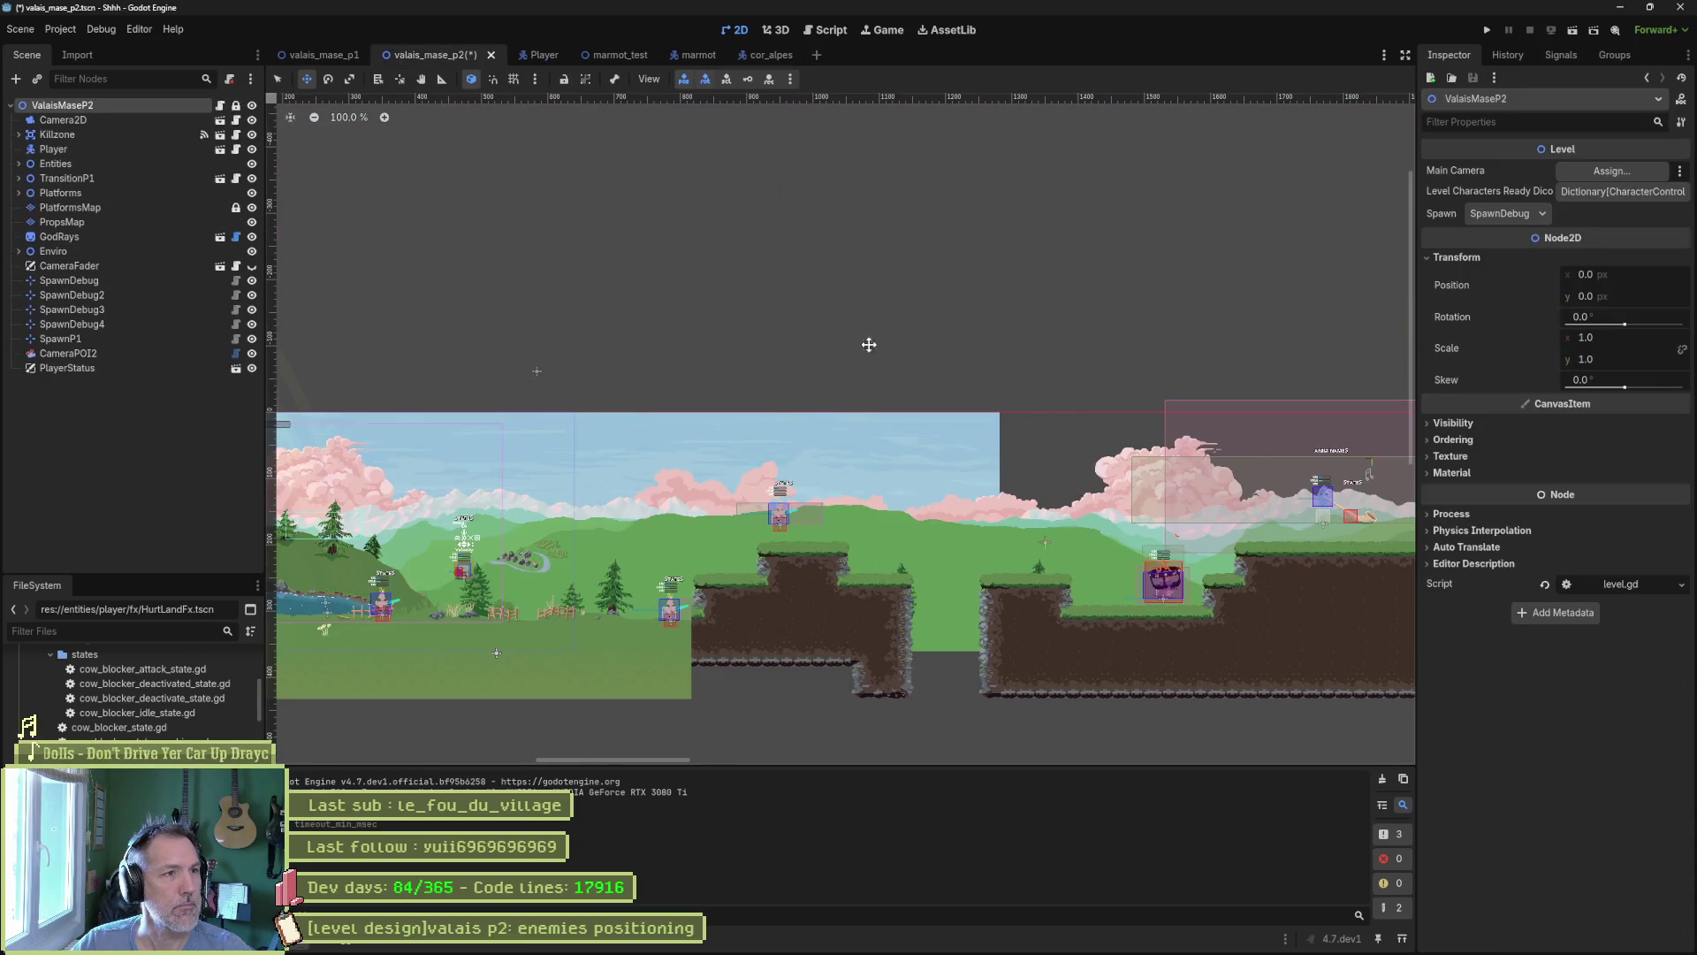
{"action": "key", "text": "F6"}
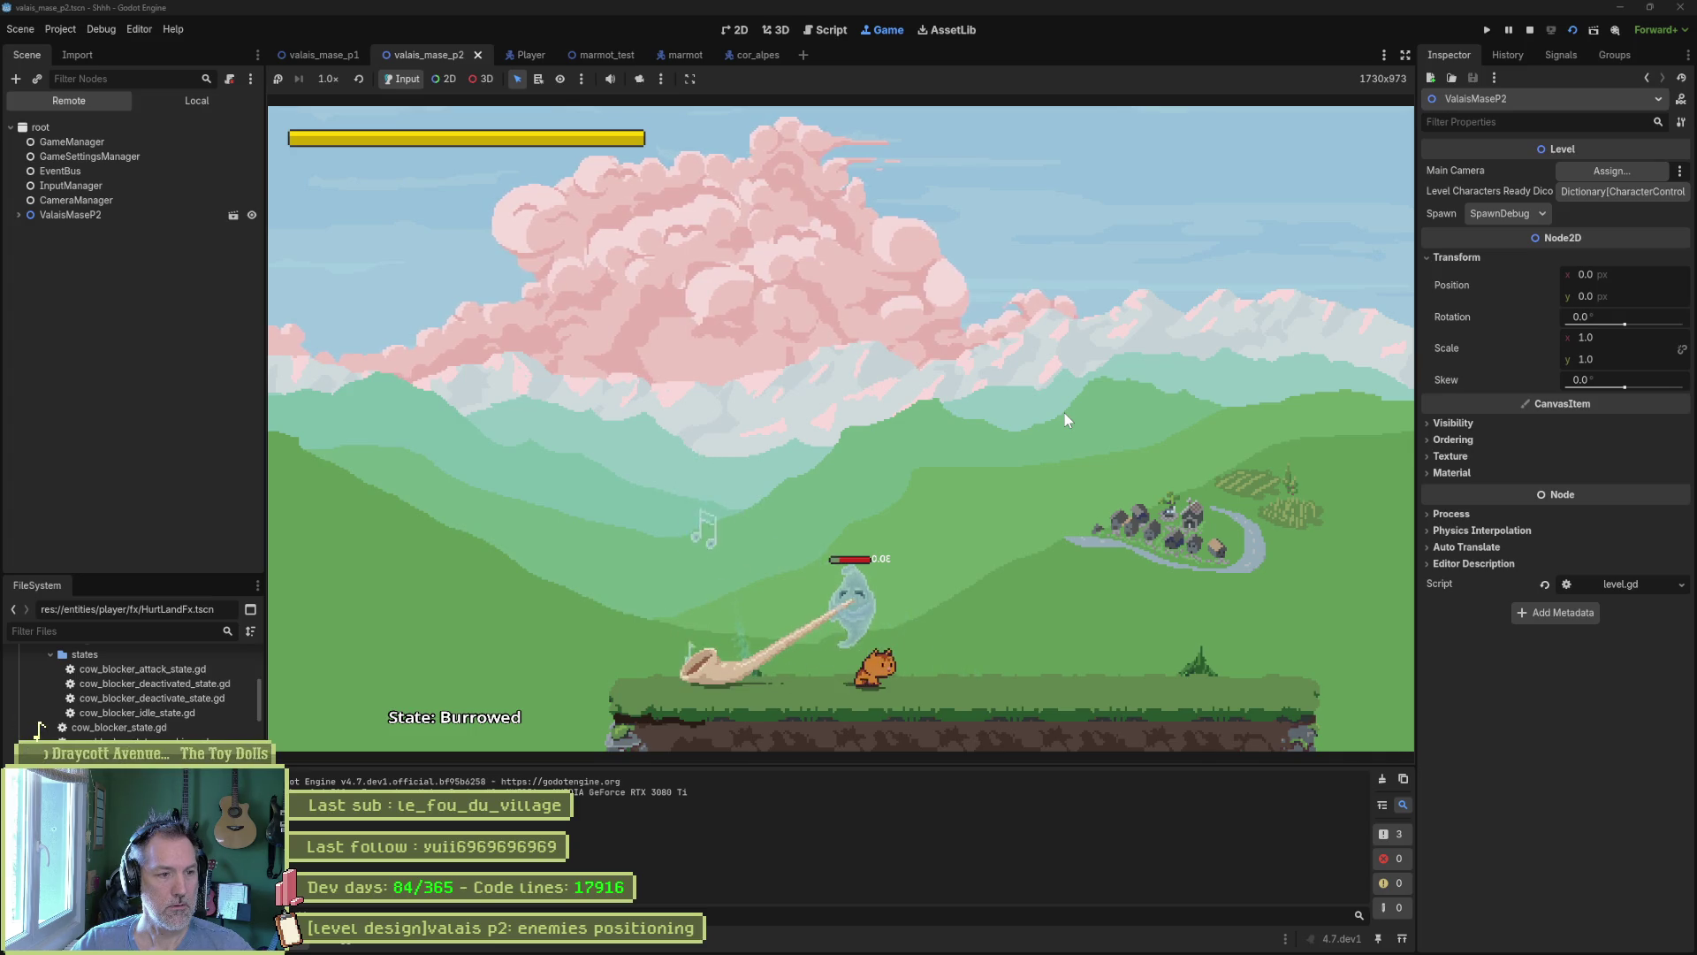
{"action": "key", "text": "F8"}
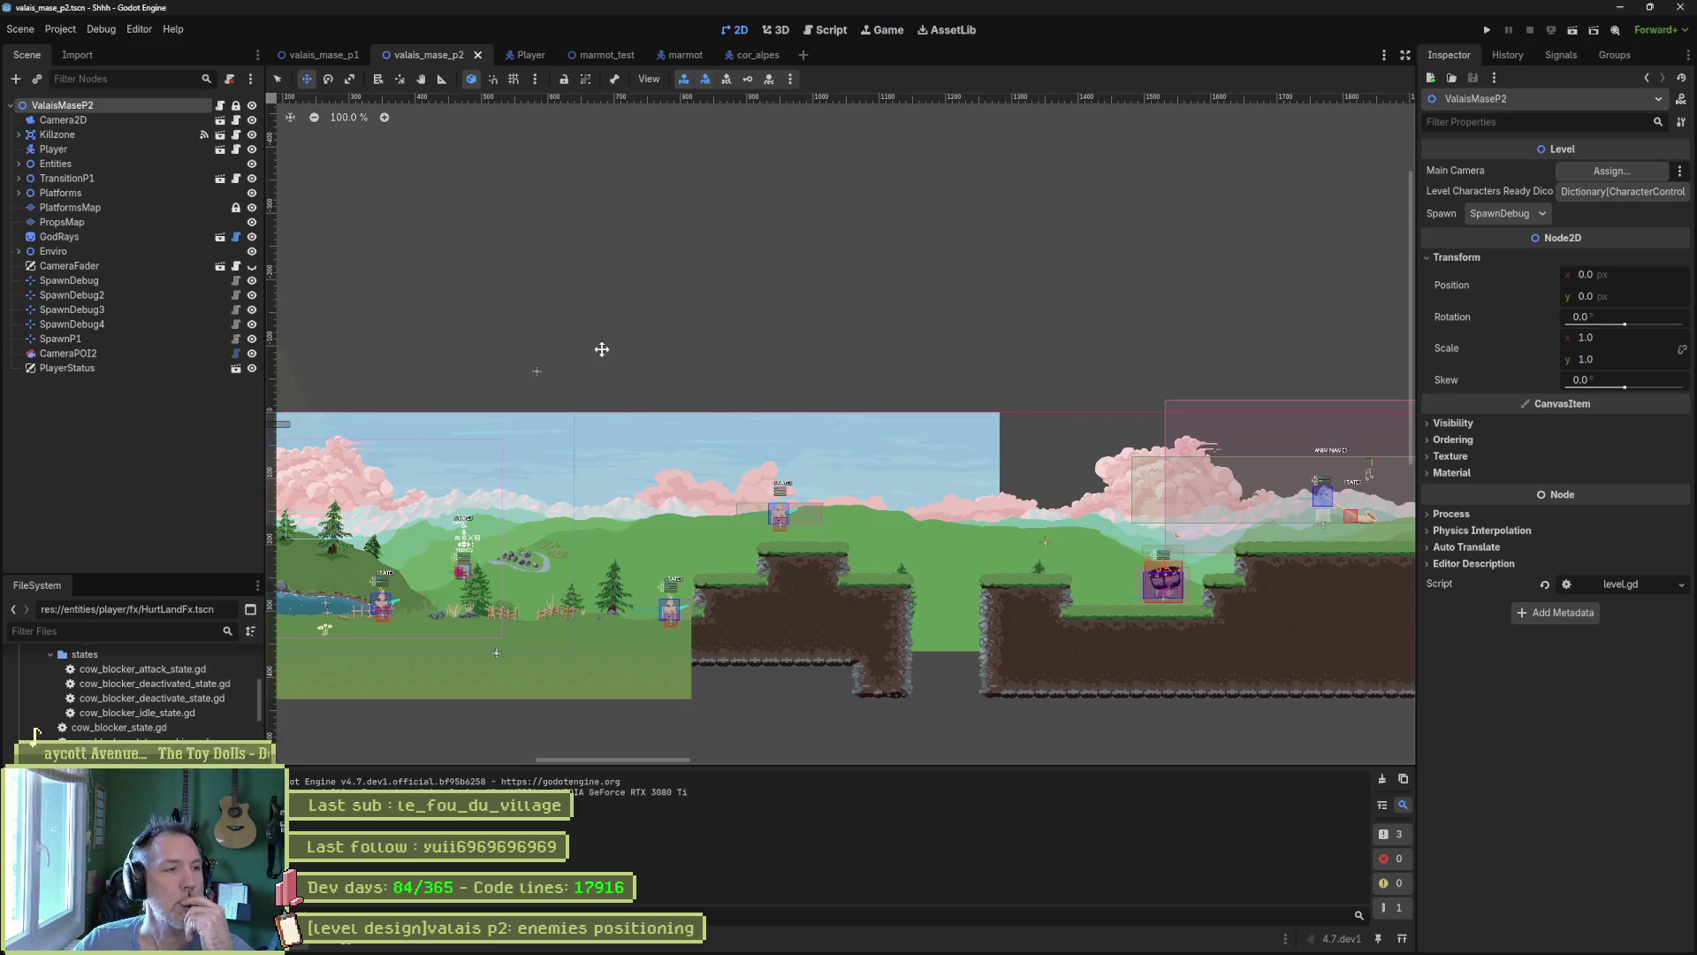
Open the CorAlpes attack state script, cor_alpes_attack_state.gd, from the cor_alpes enemy scene.
{"action": "left_click", "coordinate": [752, 54]}
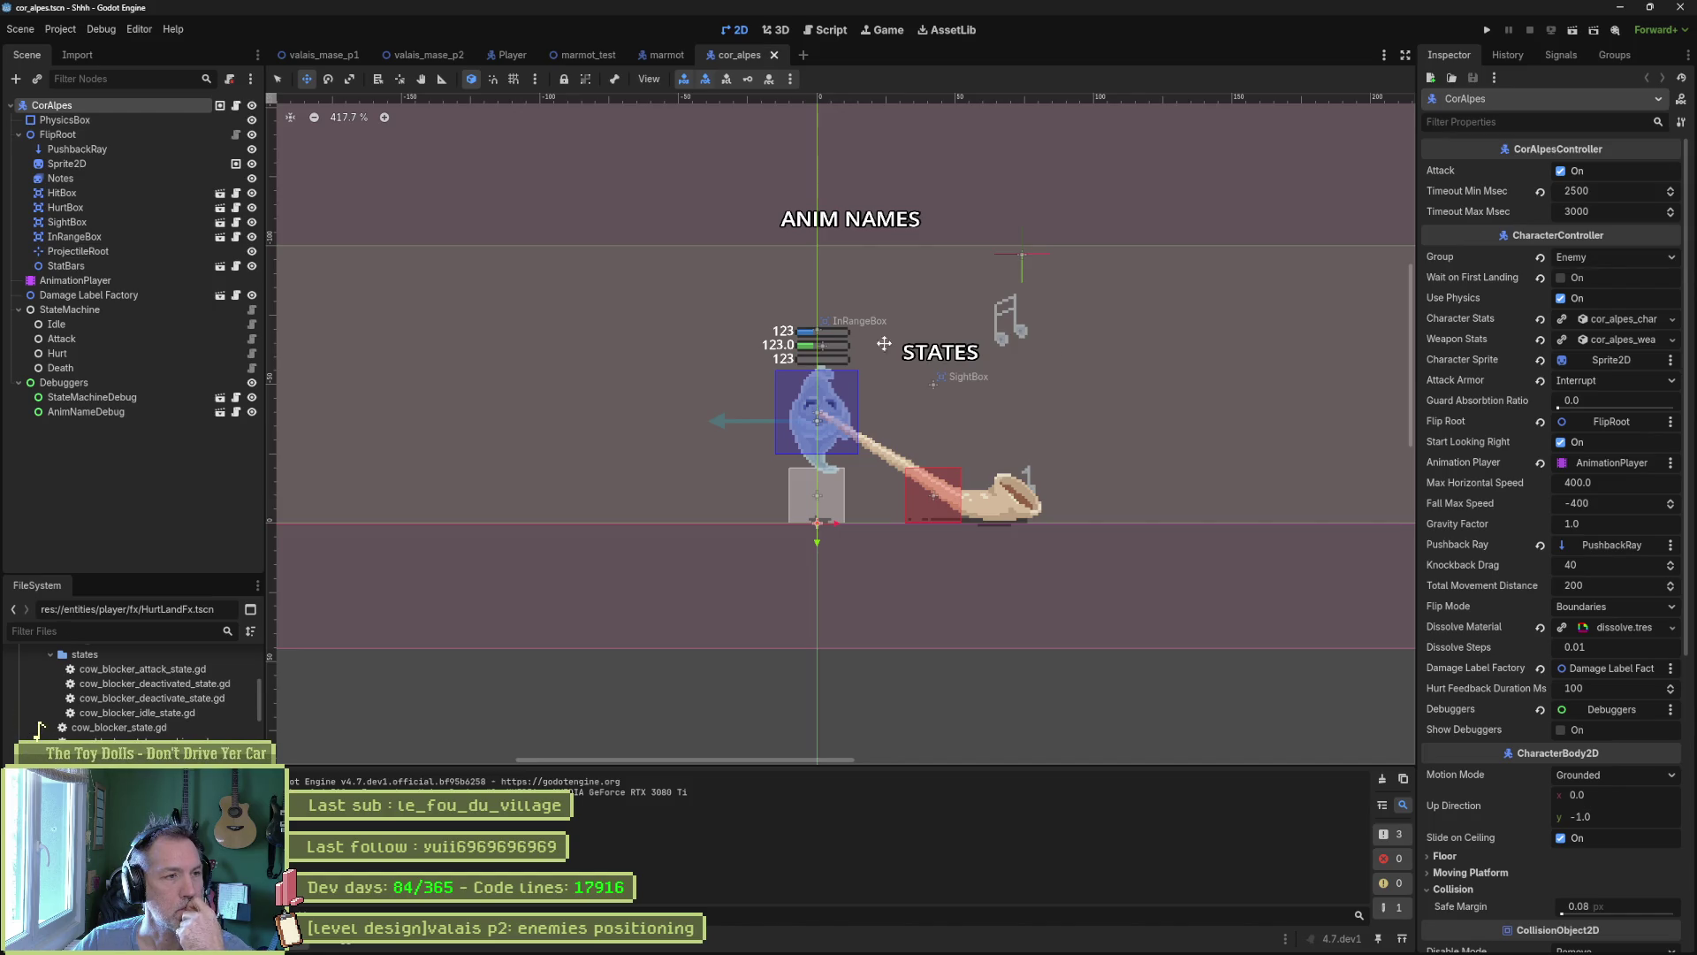
{"action": "key", "text": "ctrl+F3"}
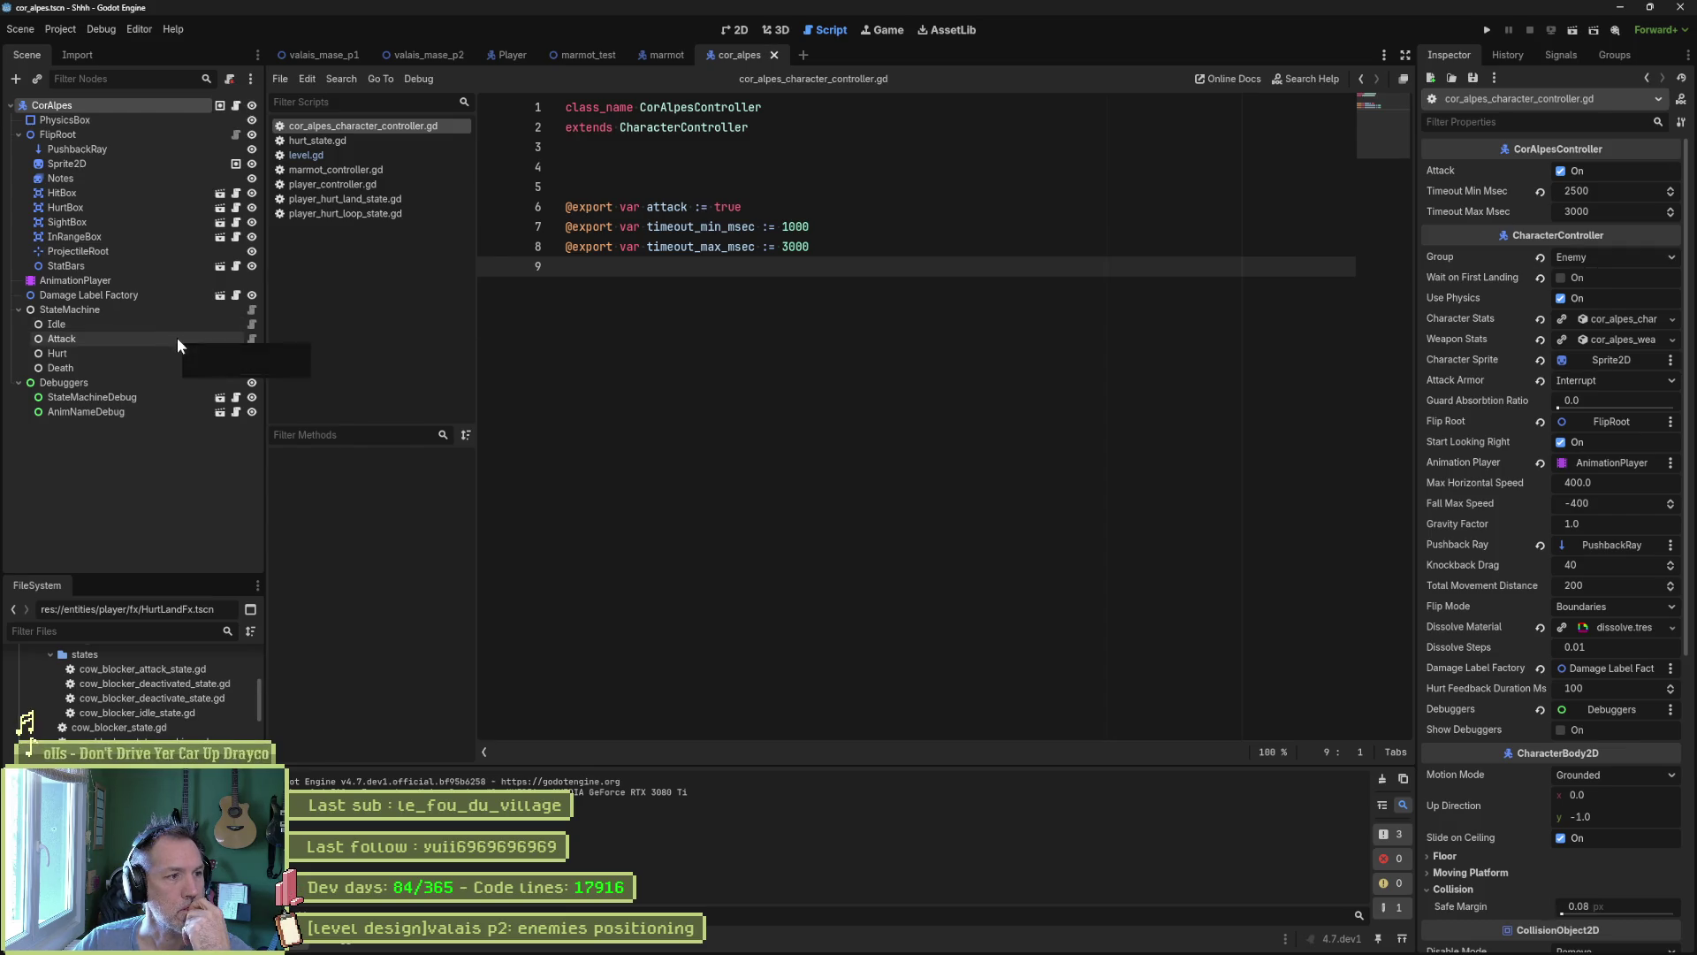
{"action": "left_click", "coordinate": [252, 339]}
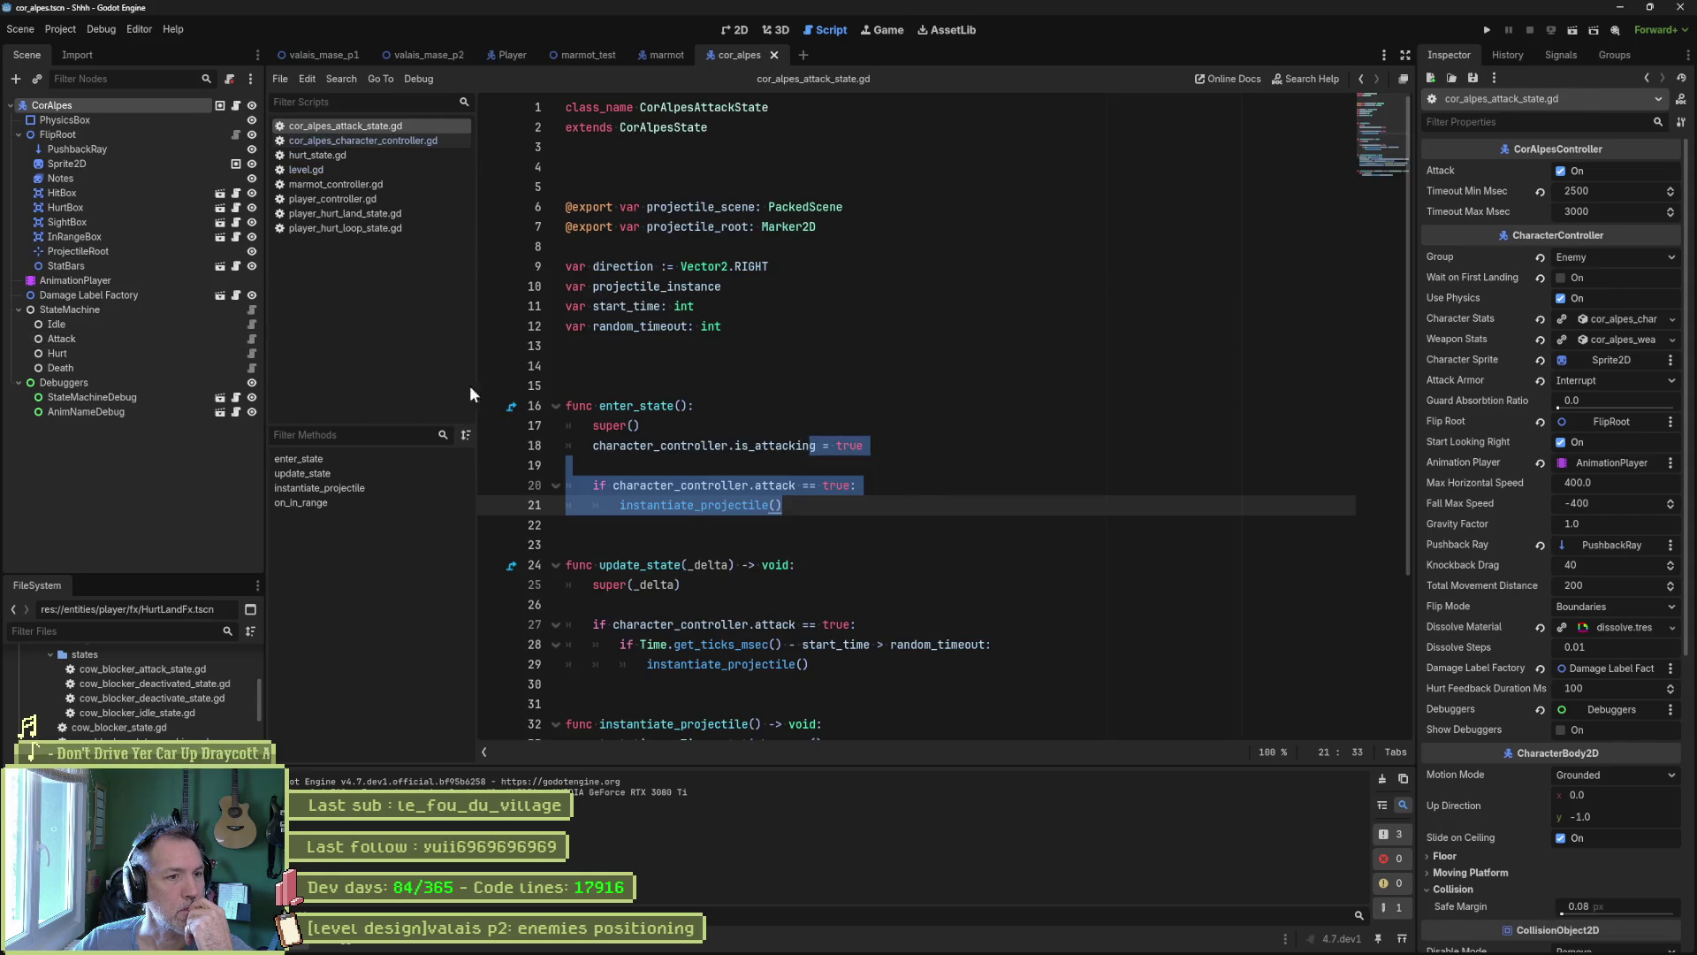
{"action": "scroll", "coordinate": [930, 536], "scroll_direction": "down", "scroll_amount": 3}
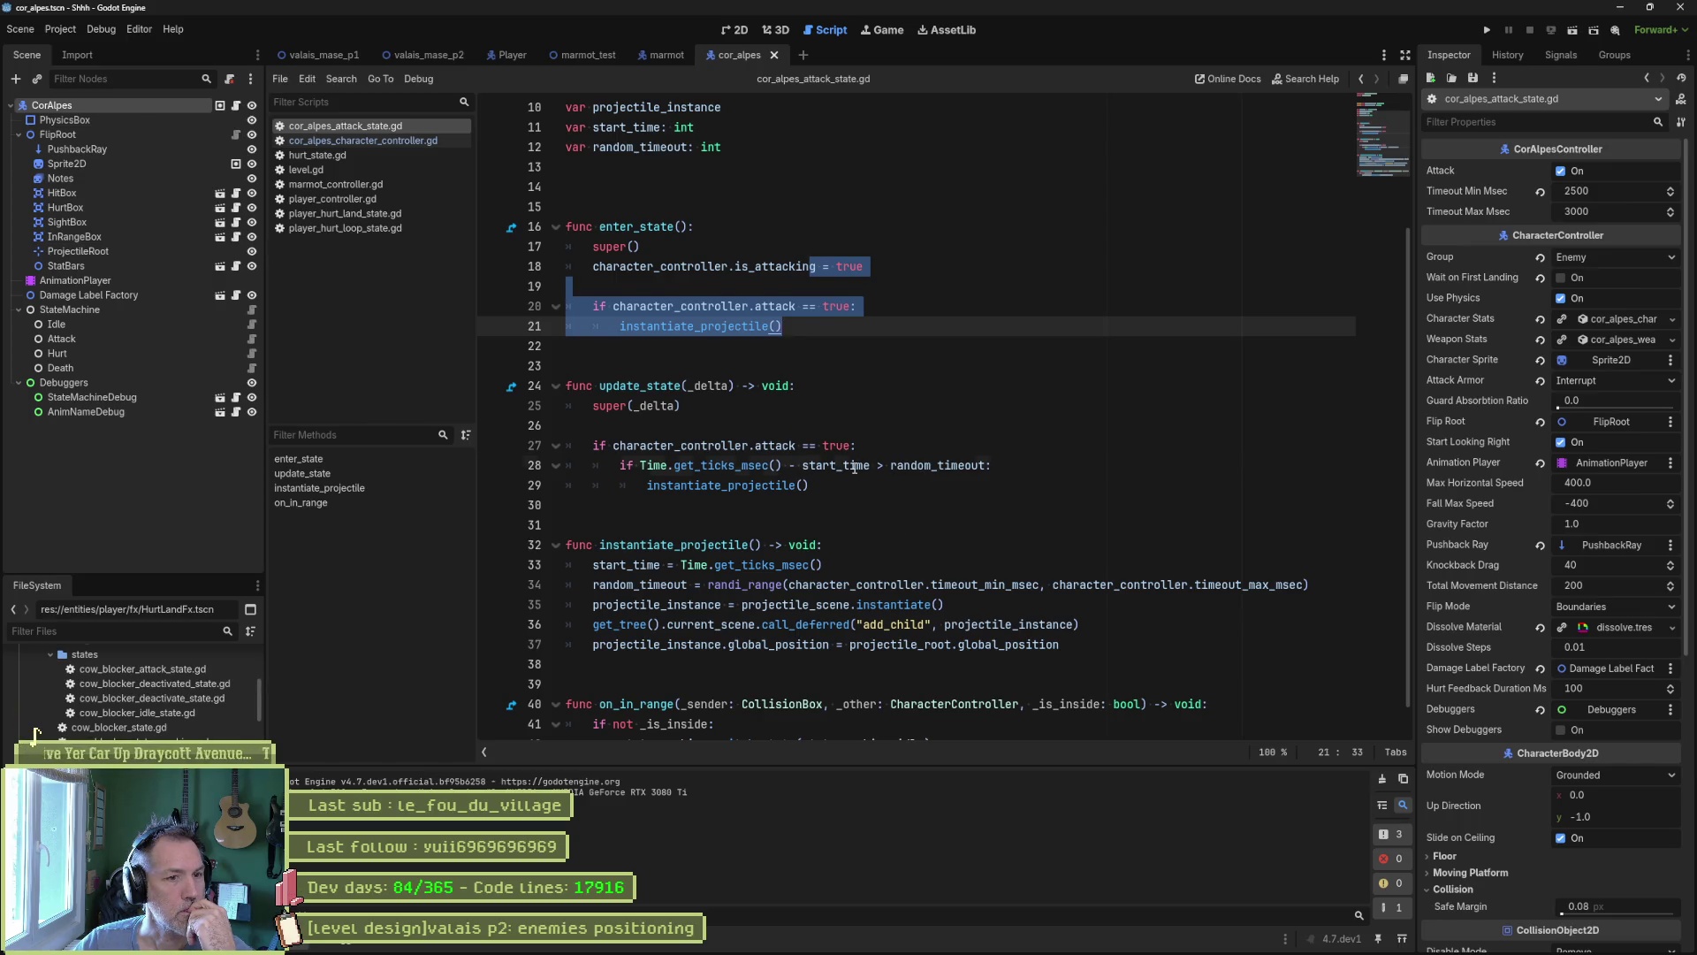
Inspect how start_time and random_timeout gate firing, ending at the random_timeout assignment.
{"action": "double_click", "coordinate": [854, 467]}
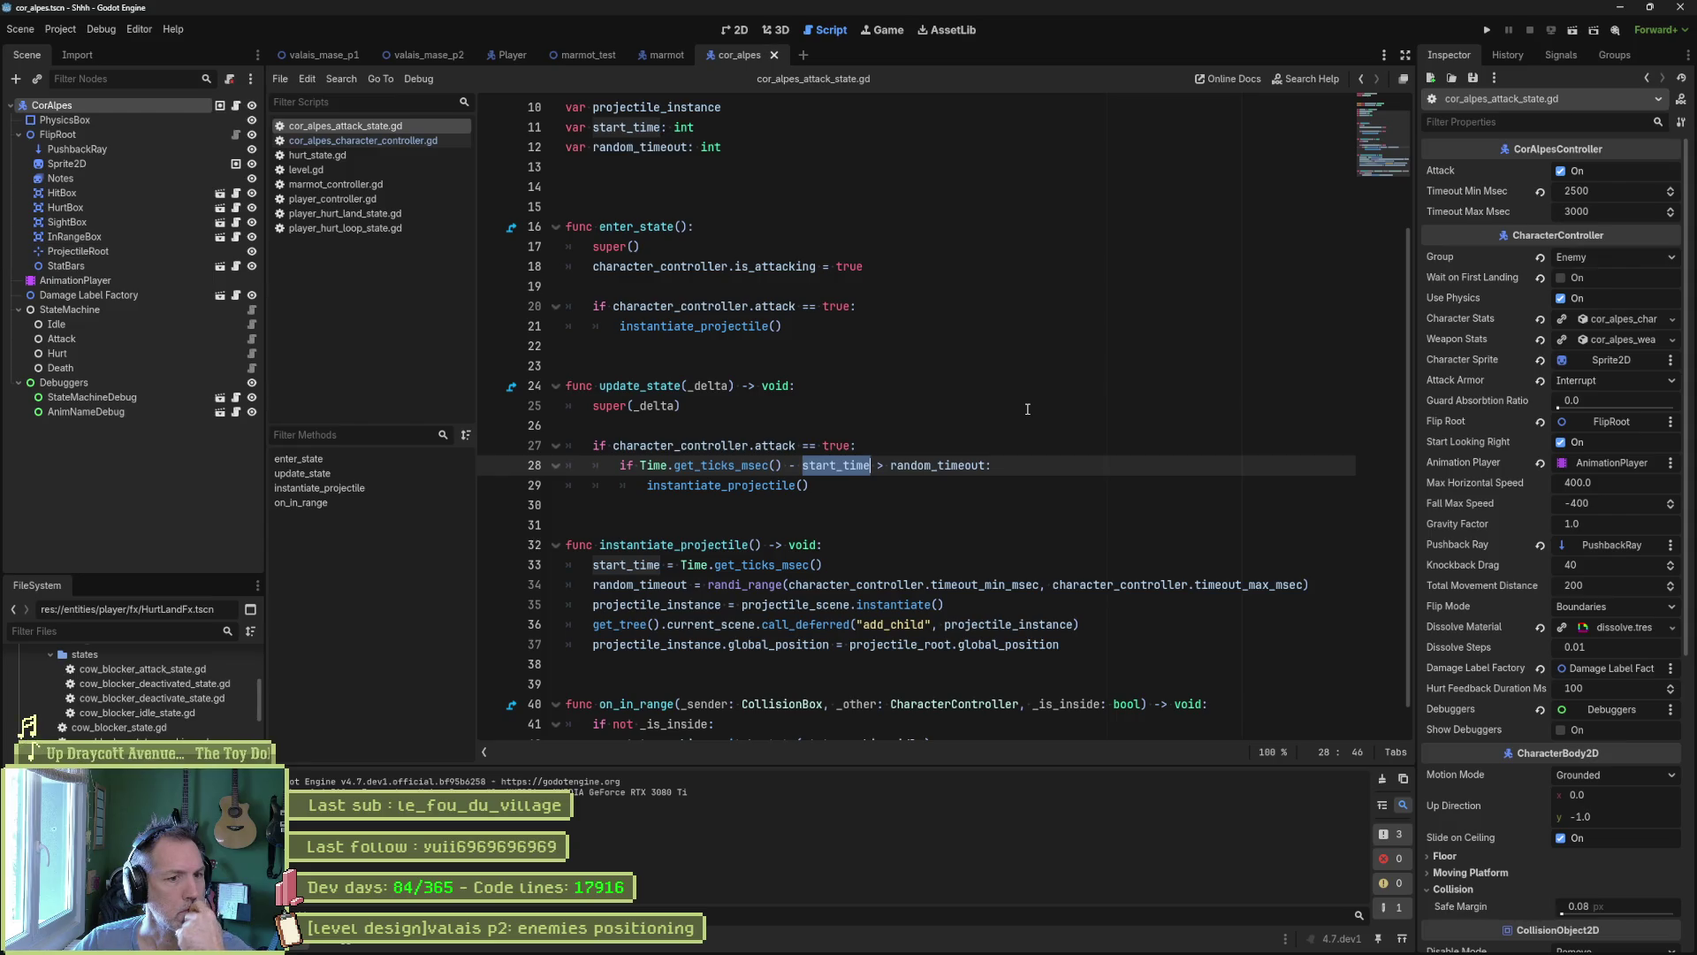
{"action": "double_click", "coordinate": [933, 466]}
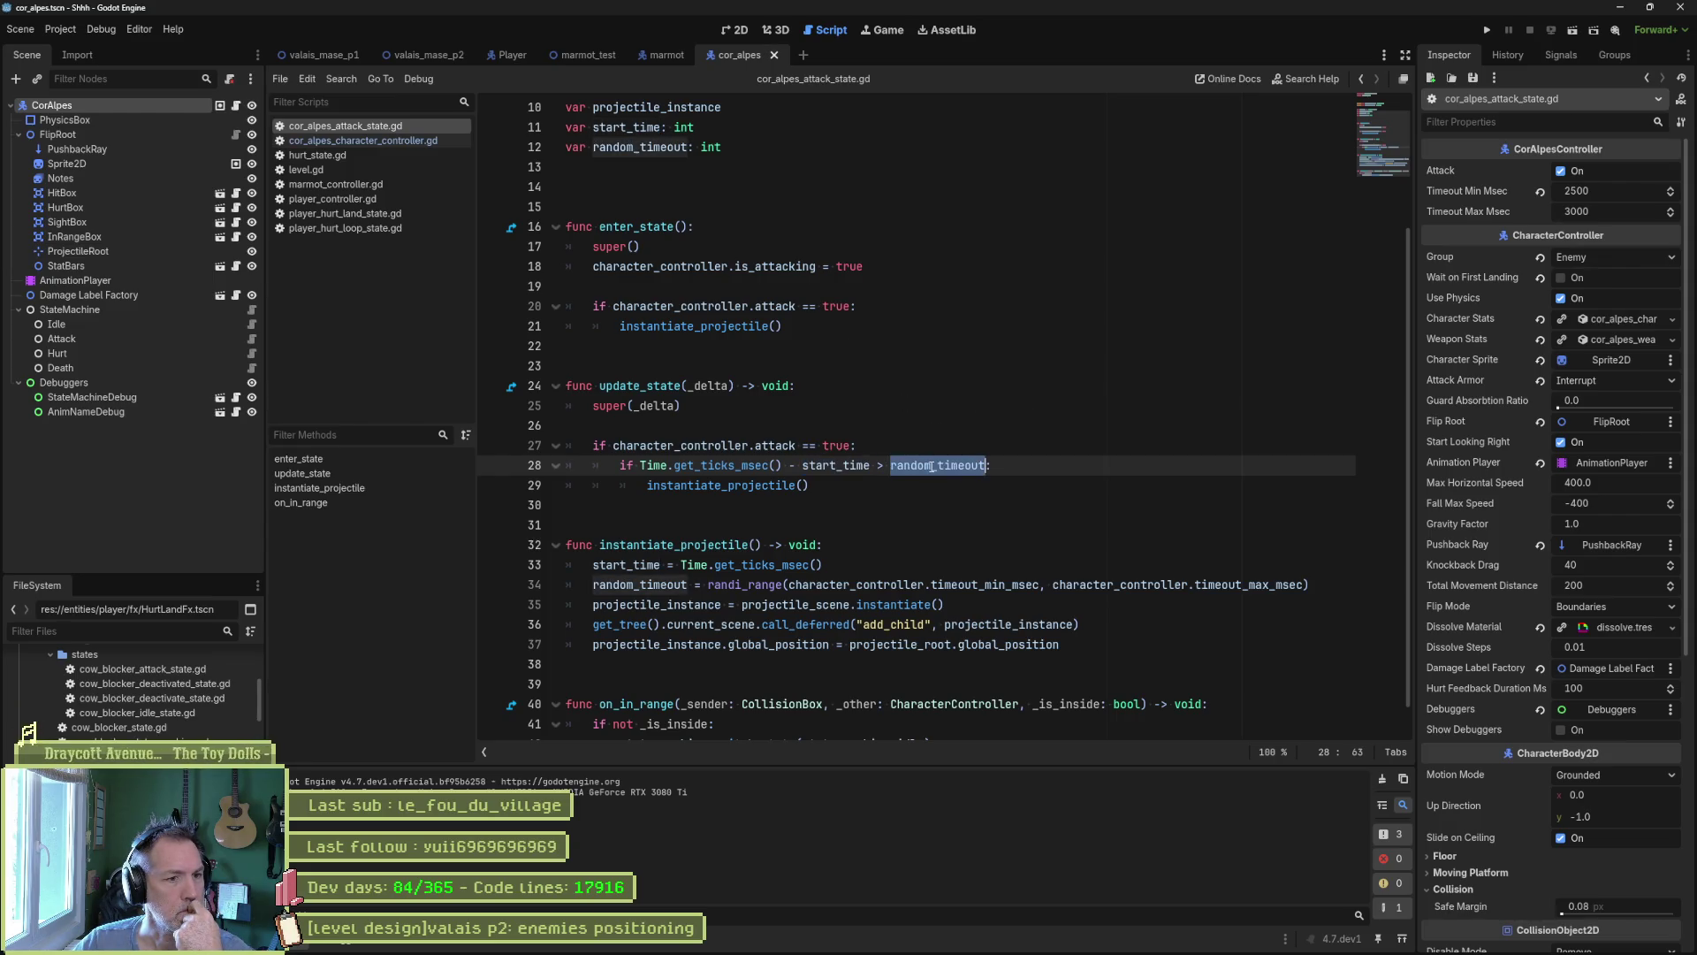
{"action": "scroll", "coordinate": [1000, 407], "scroll_direction": "down", "scroll_amount": 1}
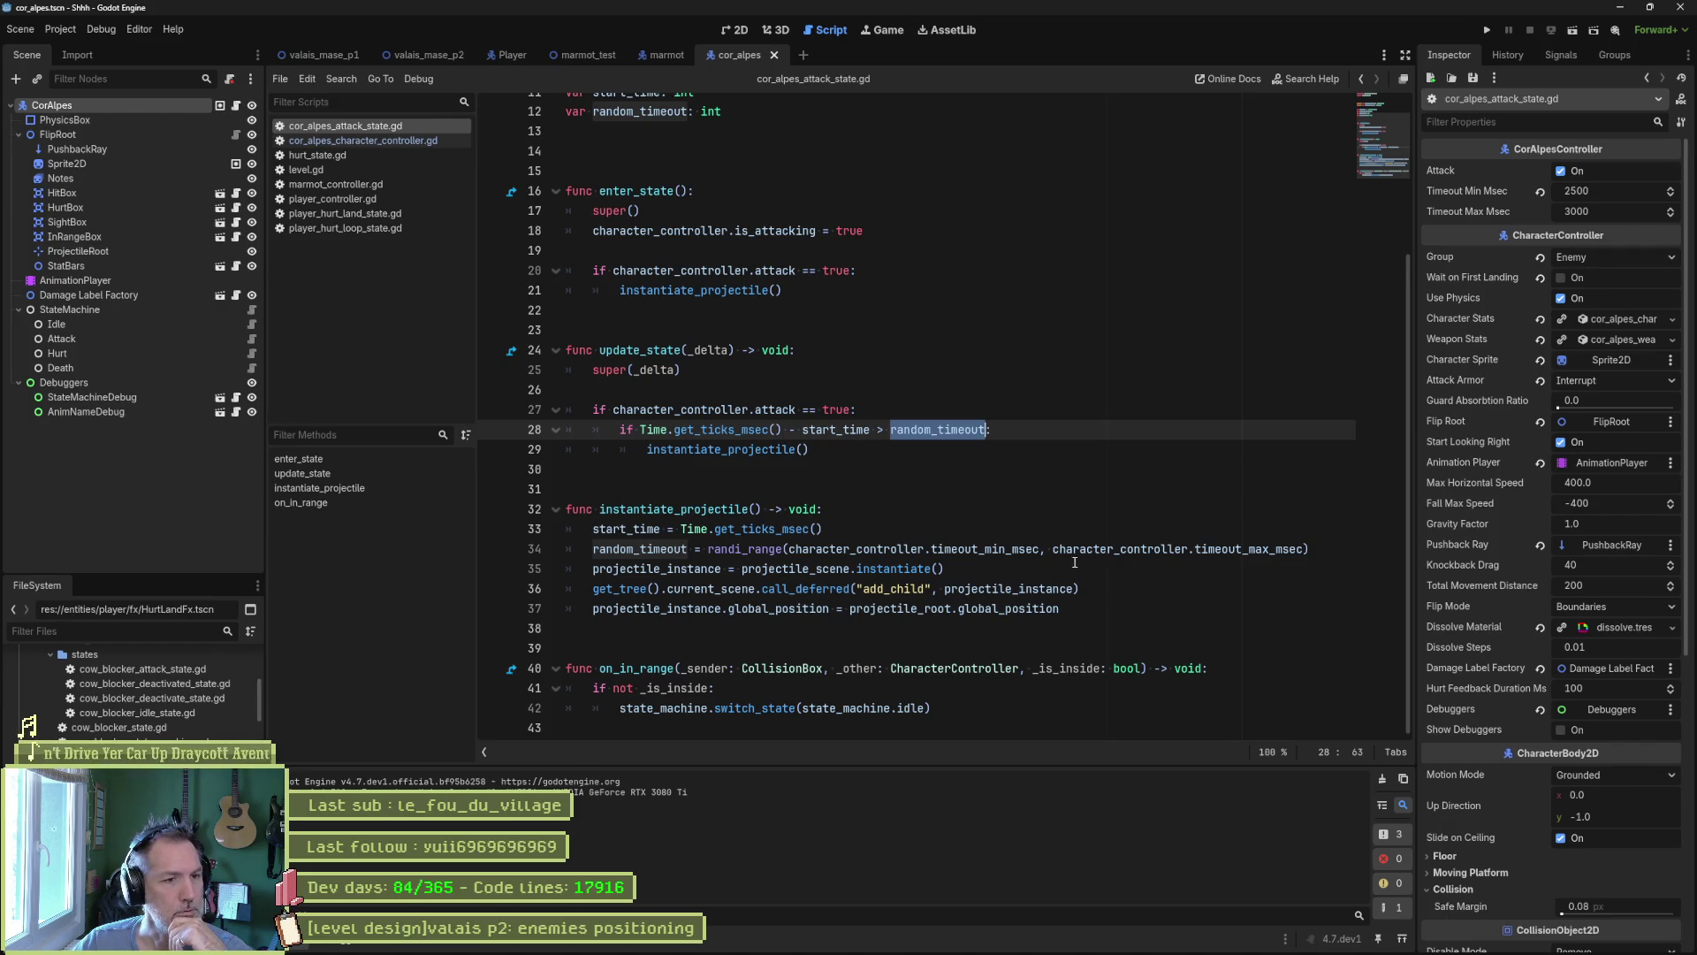
{"action": "scroll", "coordinate": [969, 500], "scroll_direction": "up", "scroll_amount": 3}
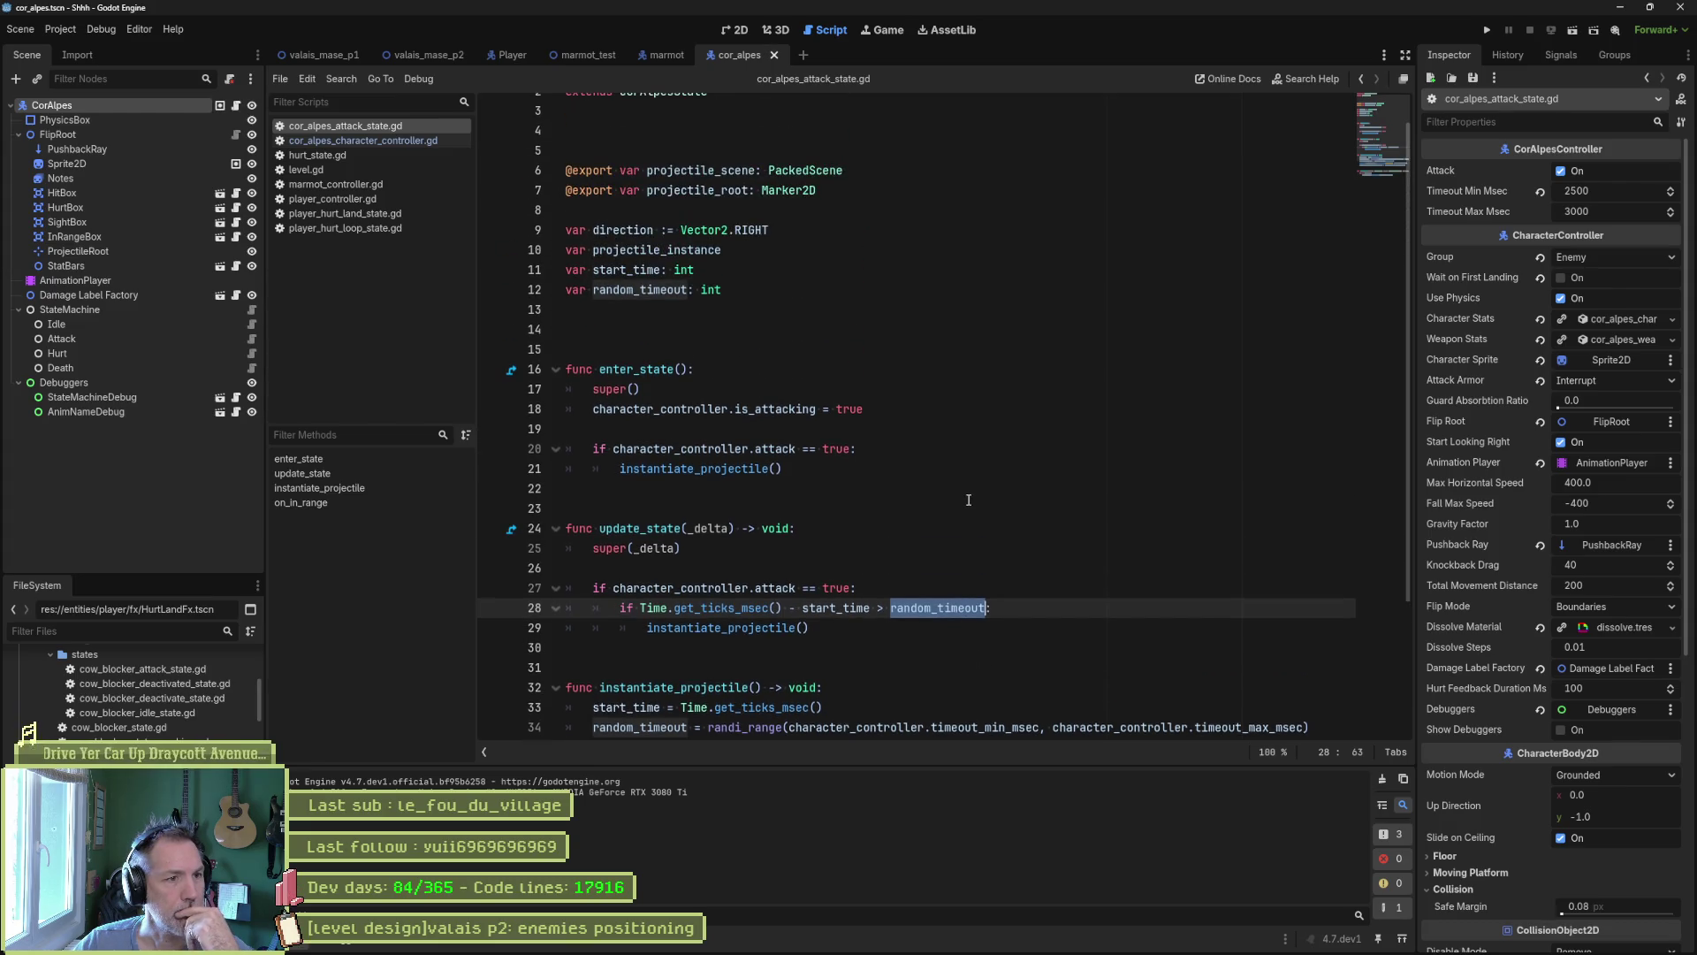
{"action": "scroll", "coordinate": [969, 500], "scroll_direction": "down", "scroll_amount": 3}
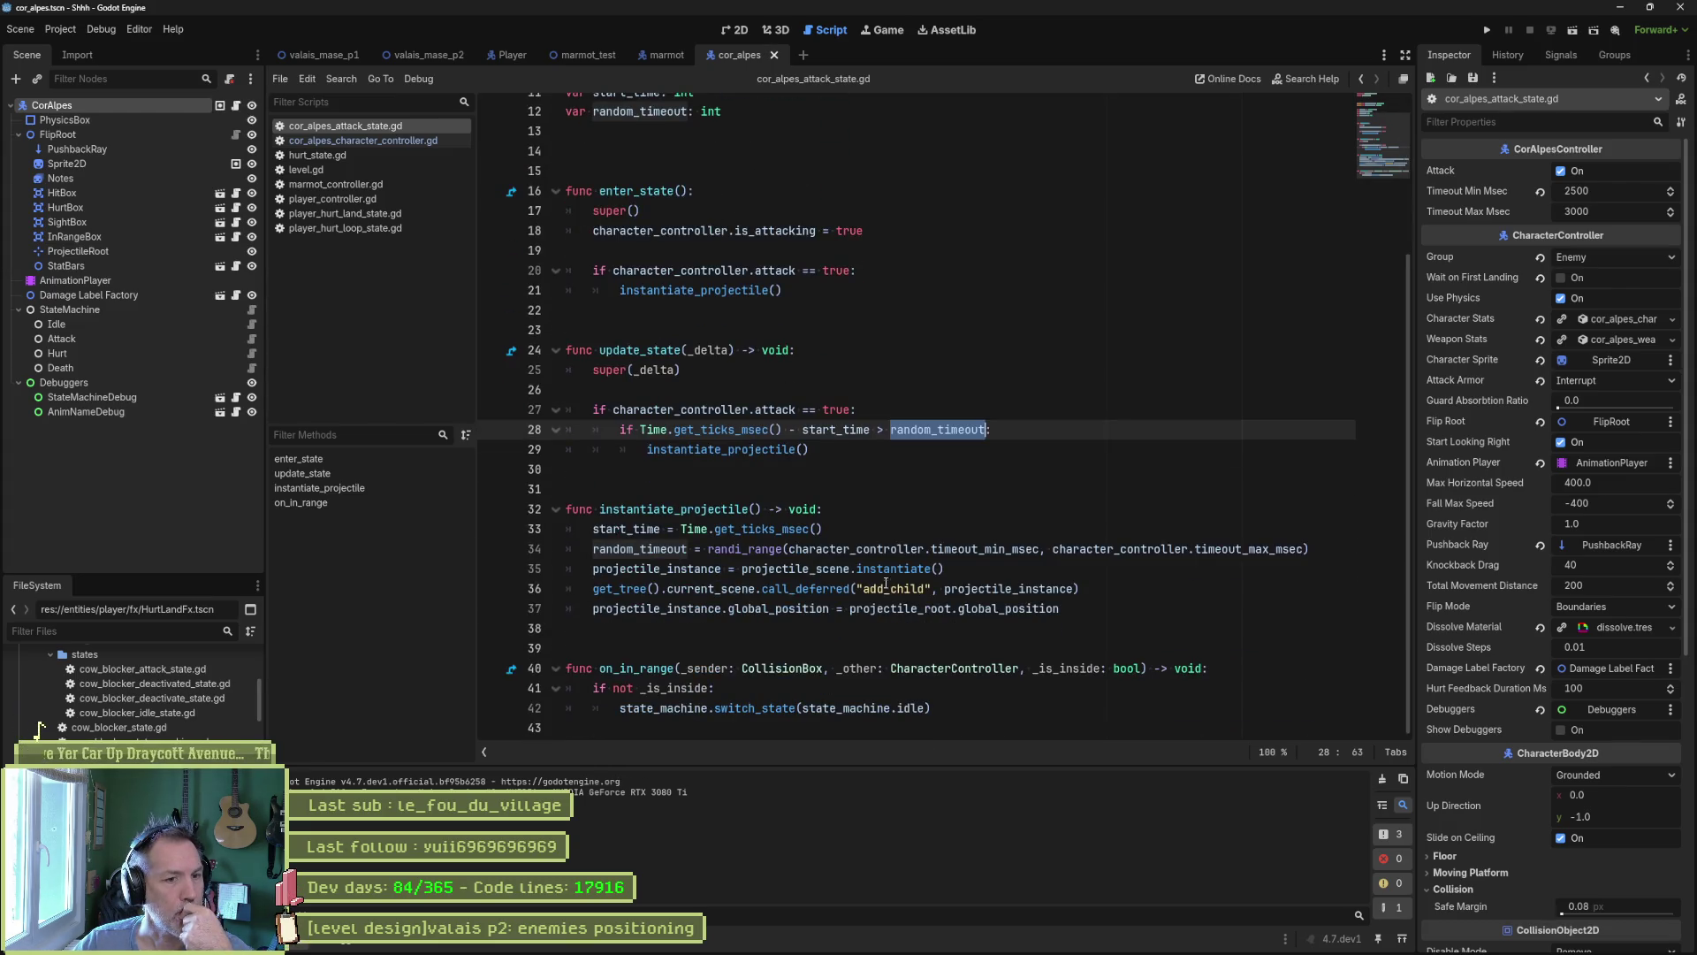
{"action": "left_click", "coordinate": [1322, 544]}
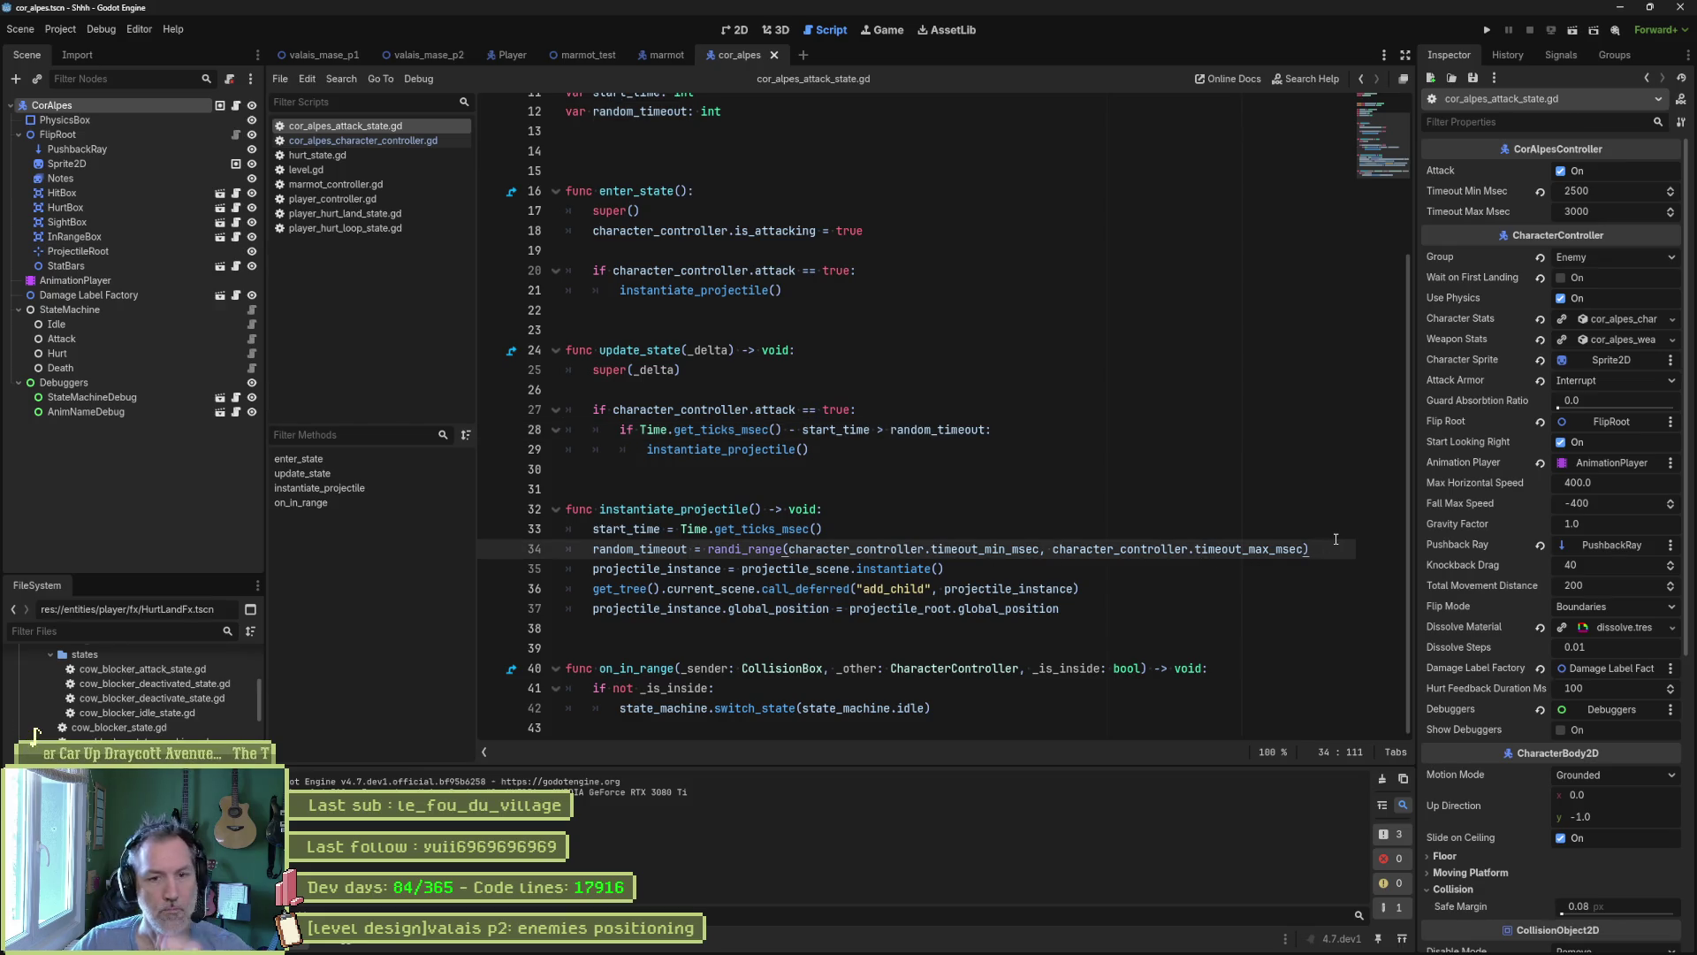
Add print_debug(self, " random_timeout: ", random_timeout) right after the timeout assignment in instantiate_projectile.
{"action": "key", "text": "Return"}
{"action": "type", "text": "print_d"}
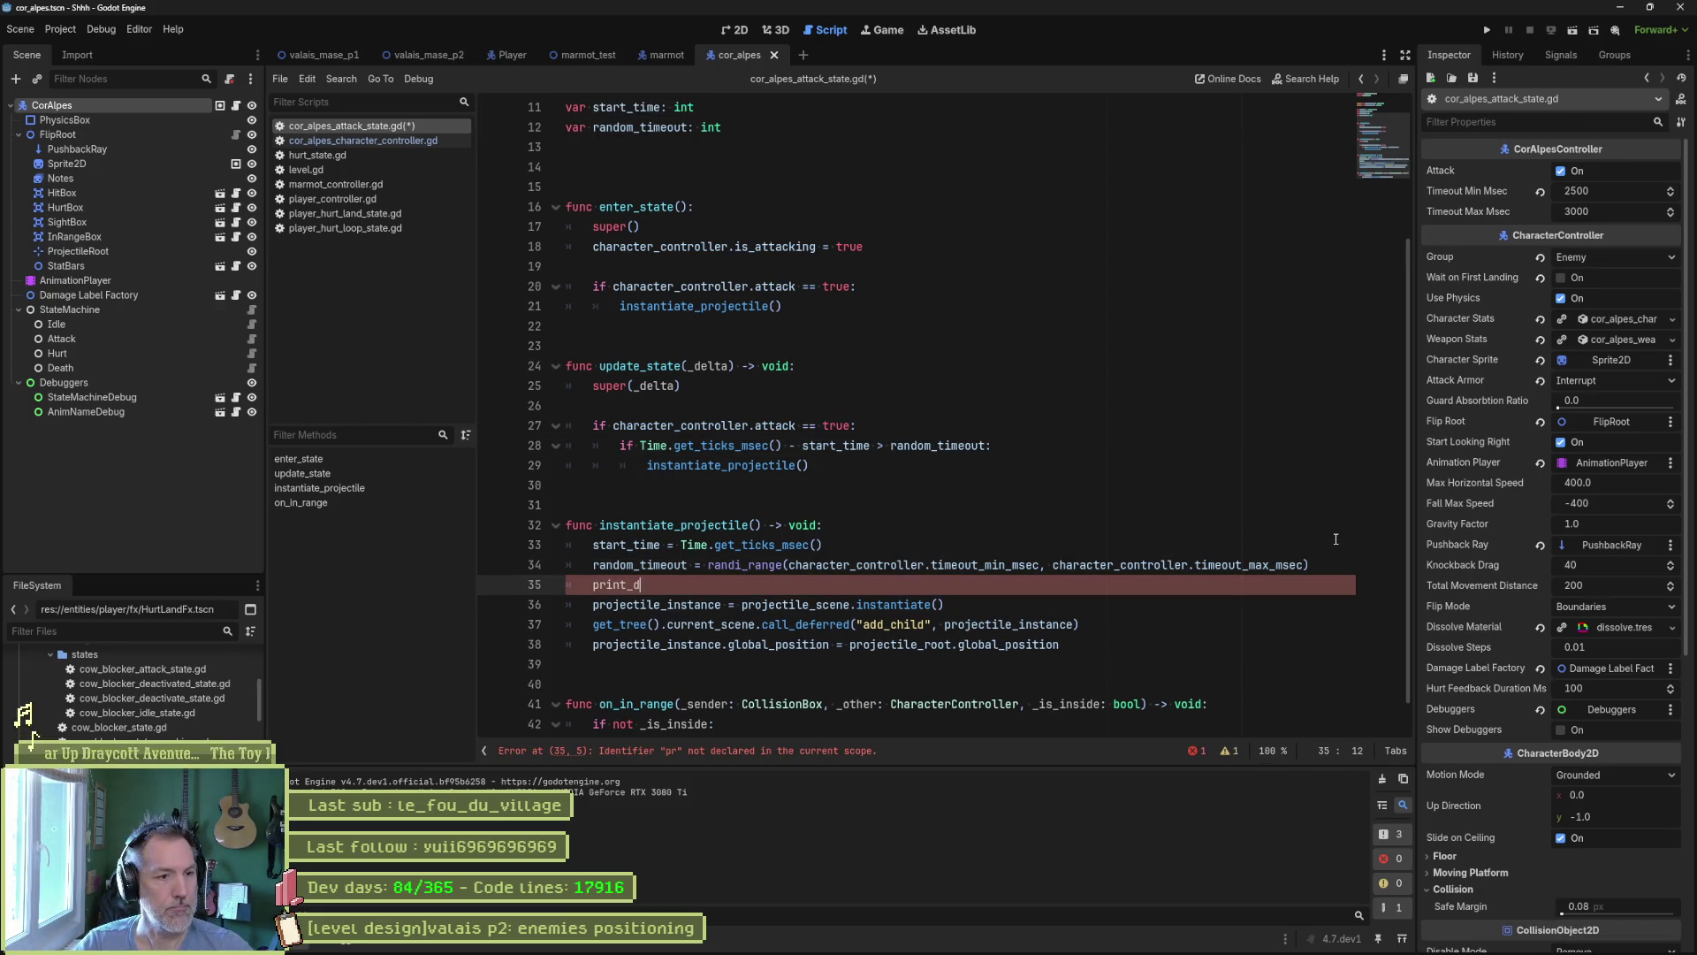
{"action": "type", "text": "ebug(self"}
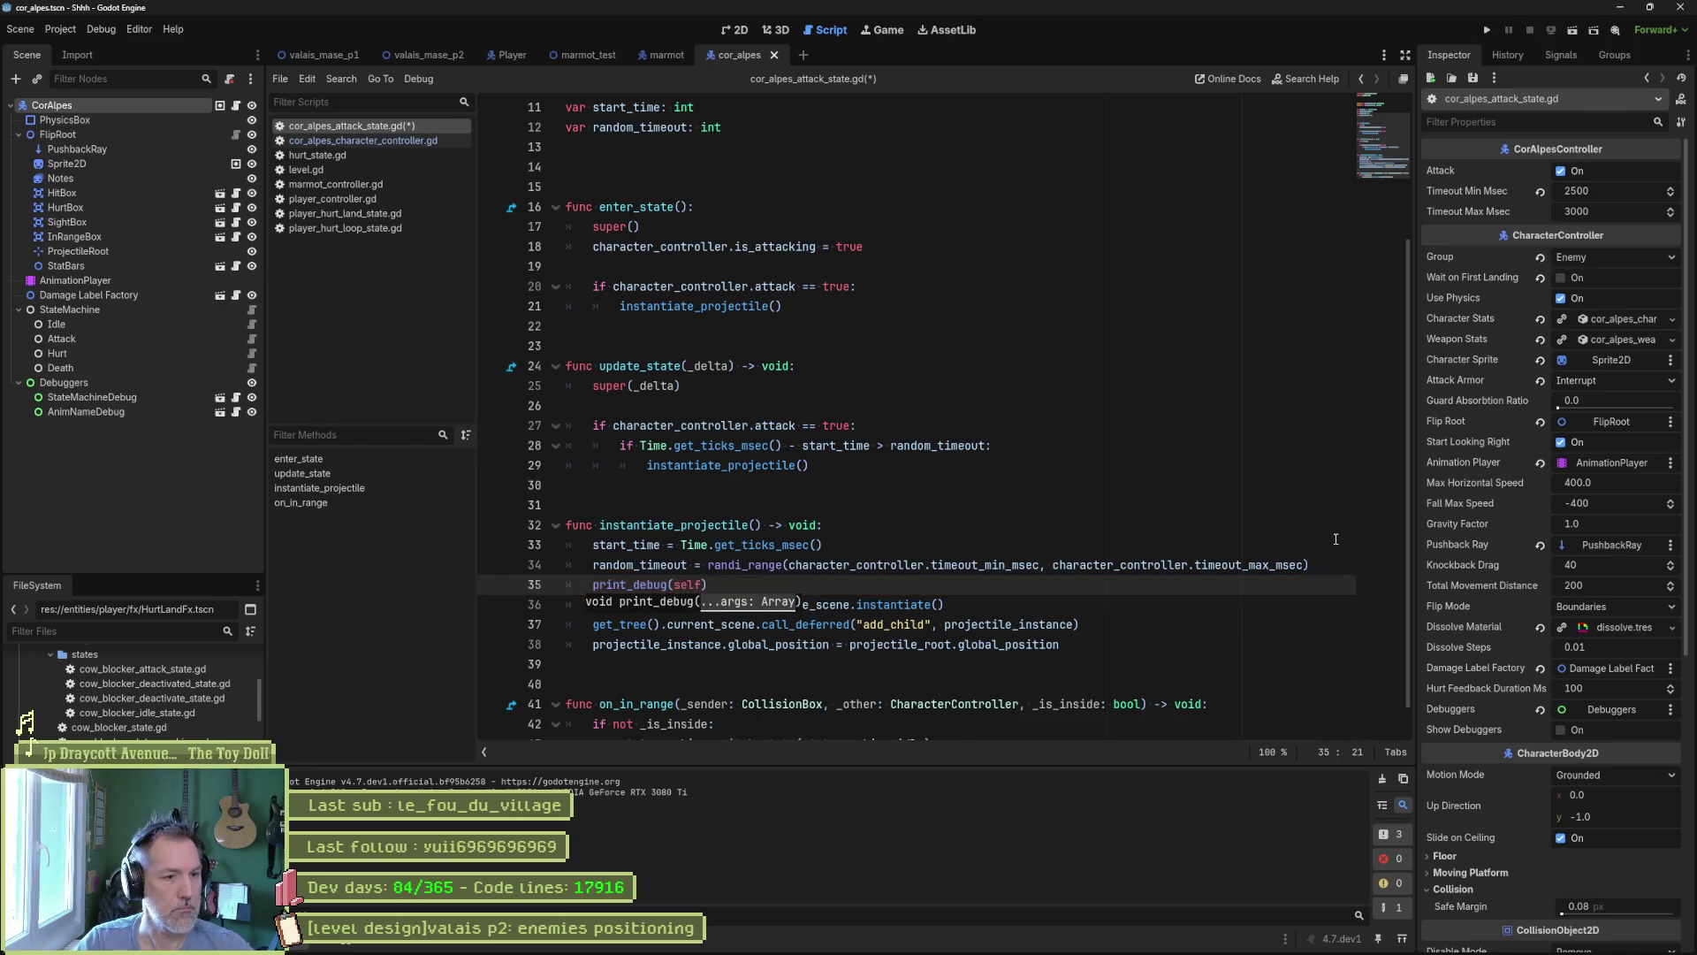
{"action": "type", "text": ","}
{"action": "key", "text": "Up"}
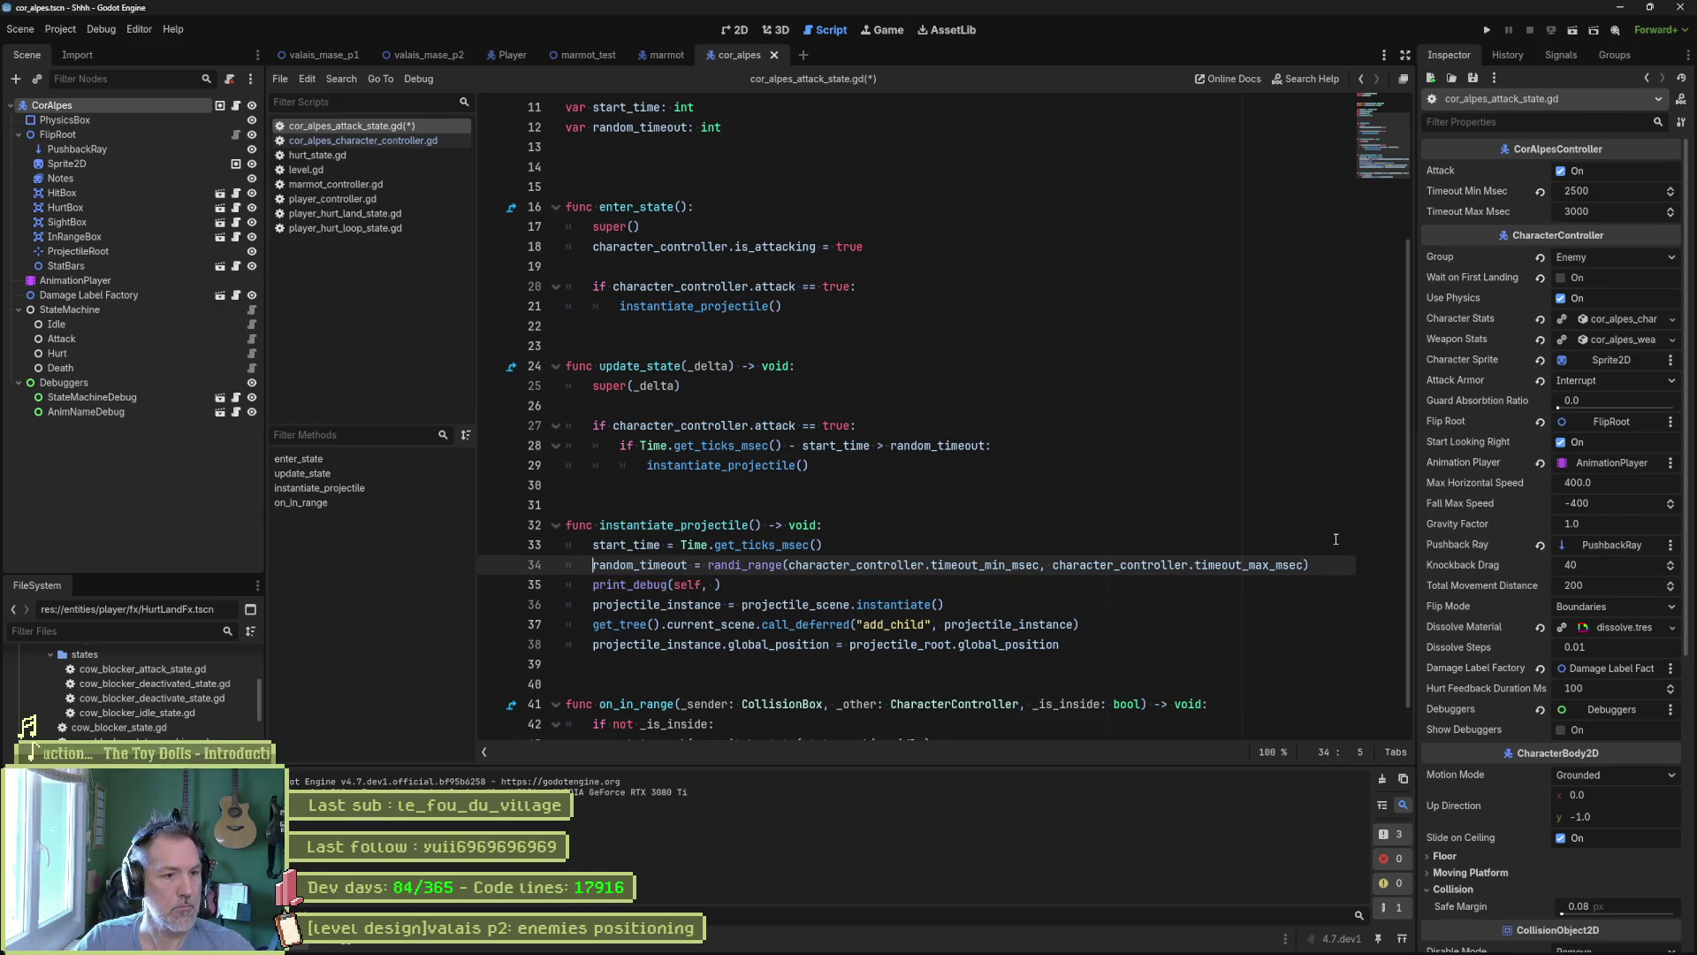
{"action": "key", "text": "ctrl+shift+Right"}
{"action": "key", "text": "Down"}
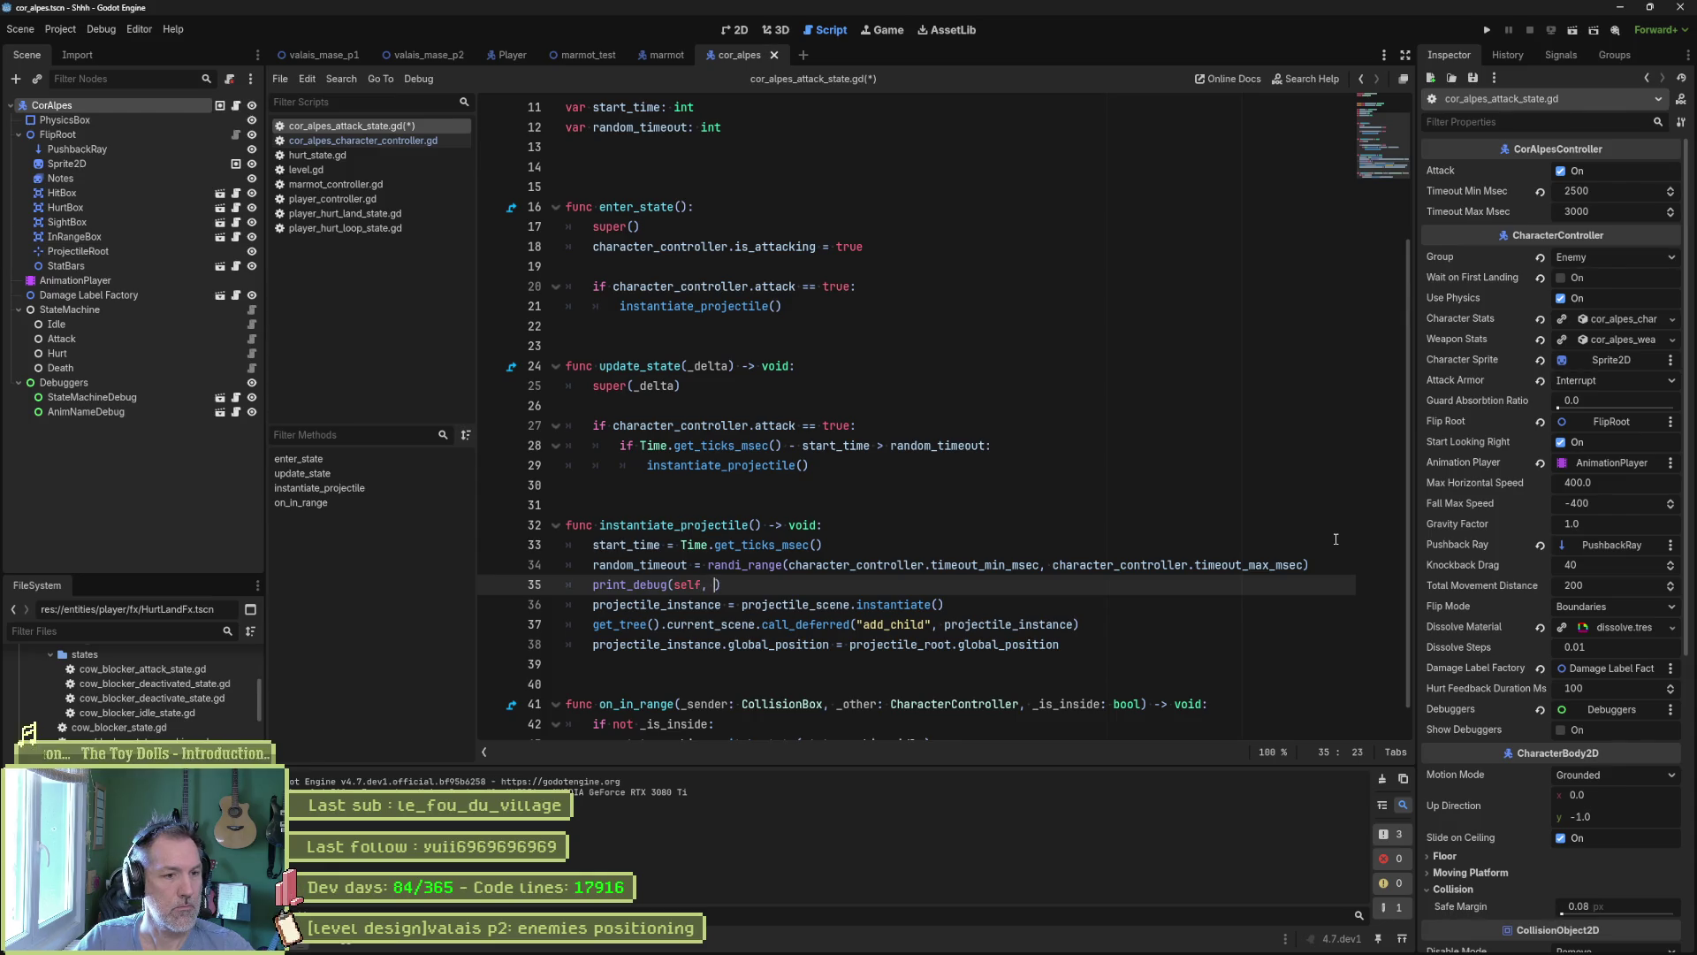
{"action": "type", "text": "\" random_timeout: \""}
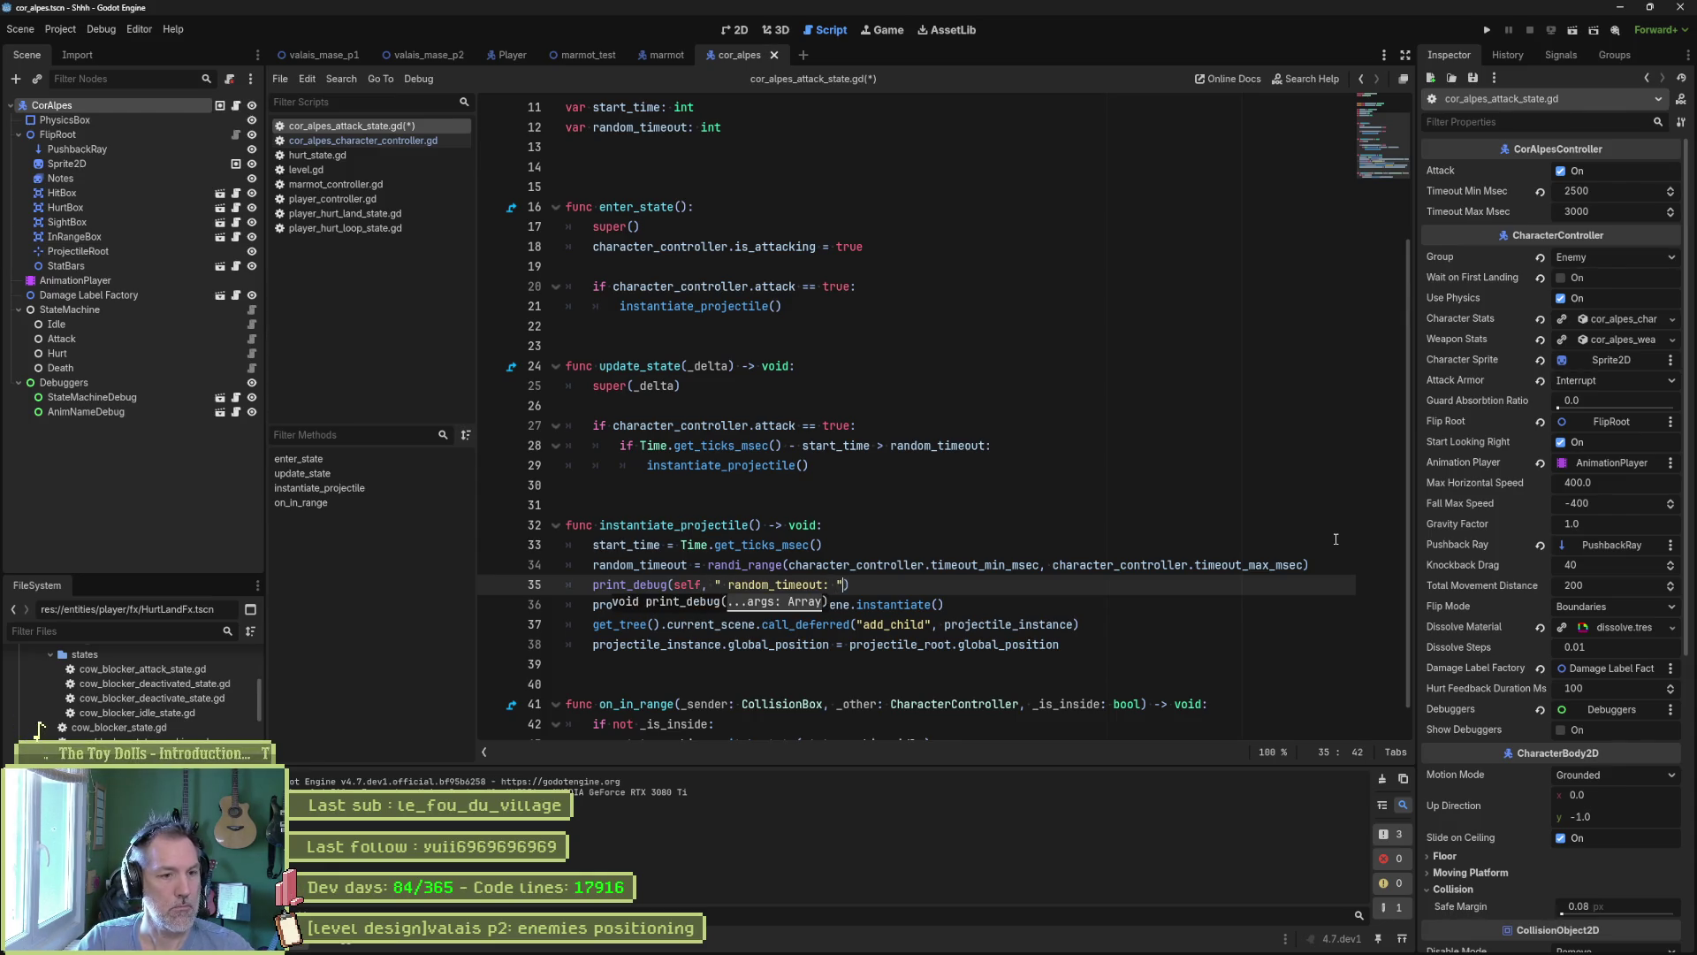
{"action": "type", "text": ", random_timeout"}
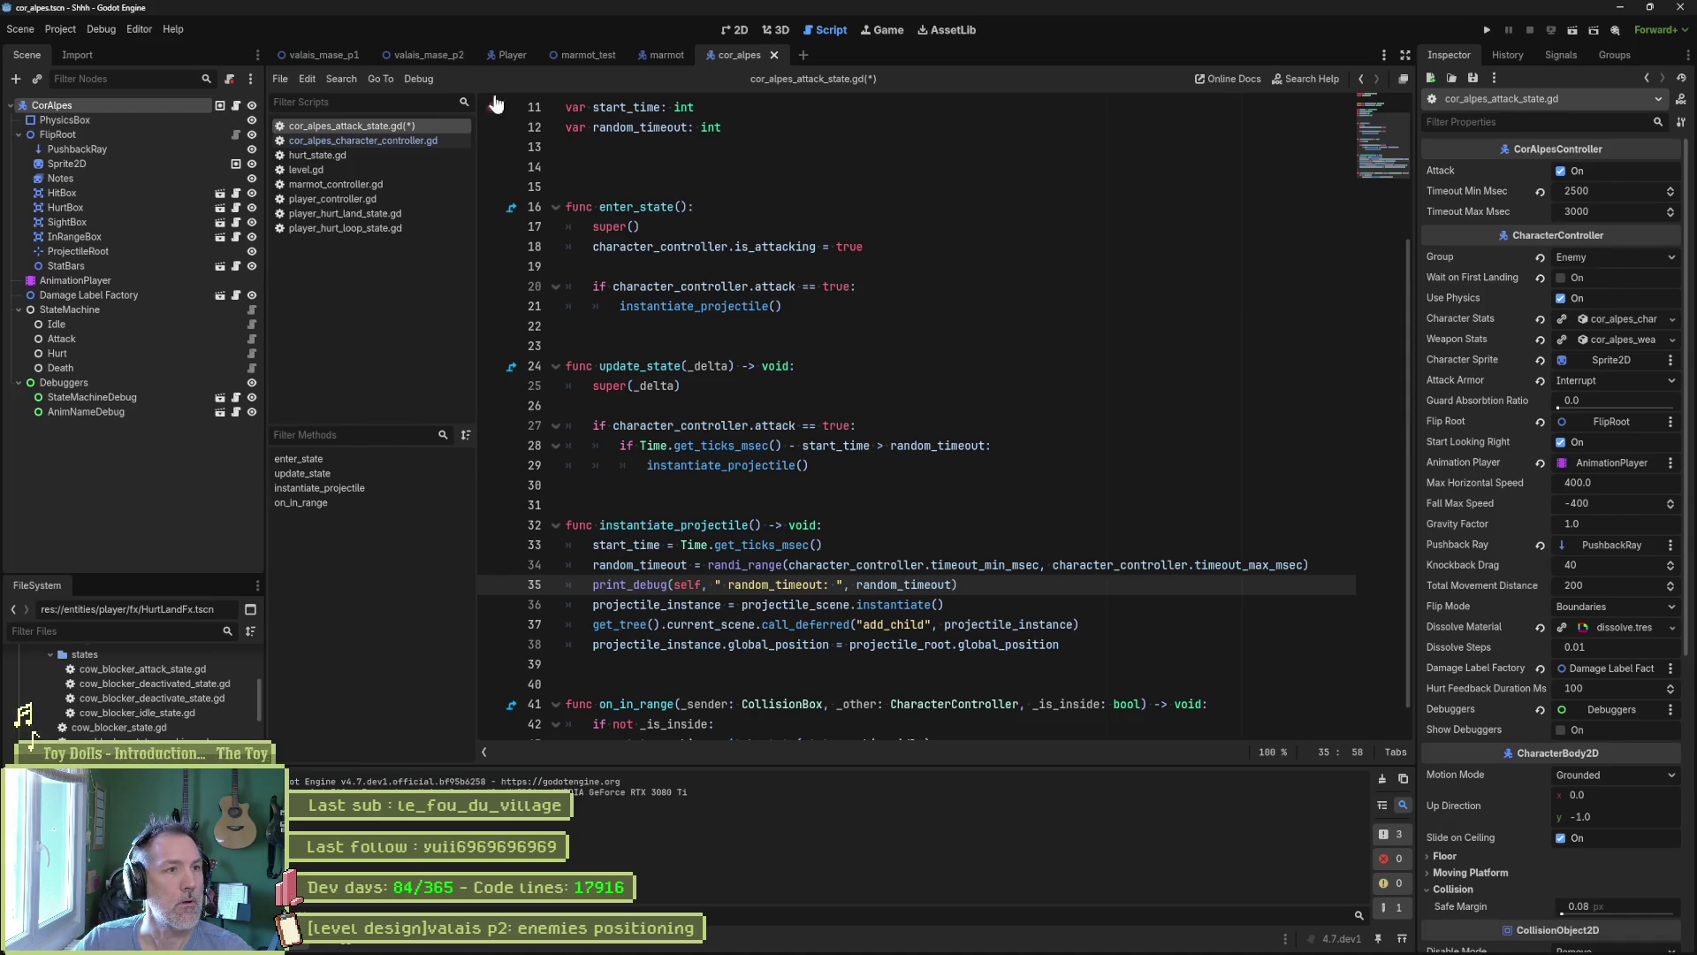
{"action": "left_click", "coordinate": [428, 54]}
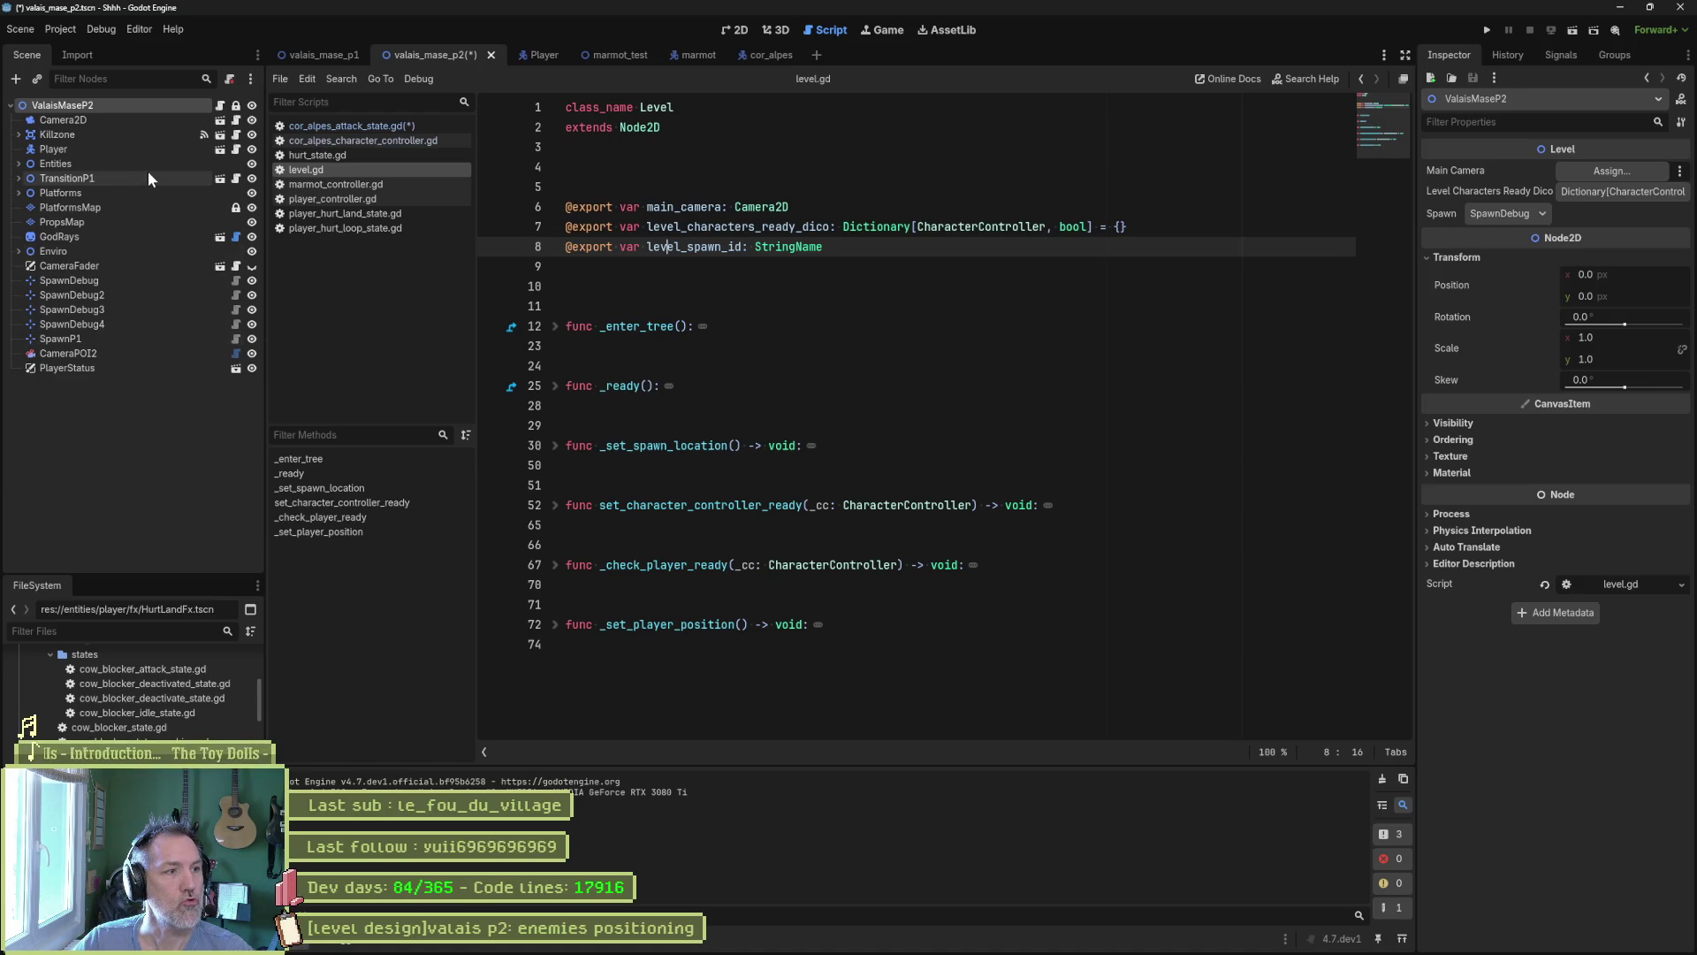
Expand Entities in the Valais part 2 scene tree and select the CorAlpes enemy.
{"action": "left_click", "coordinate": [18, 252]}
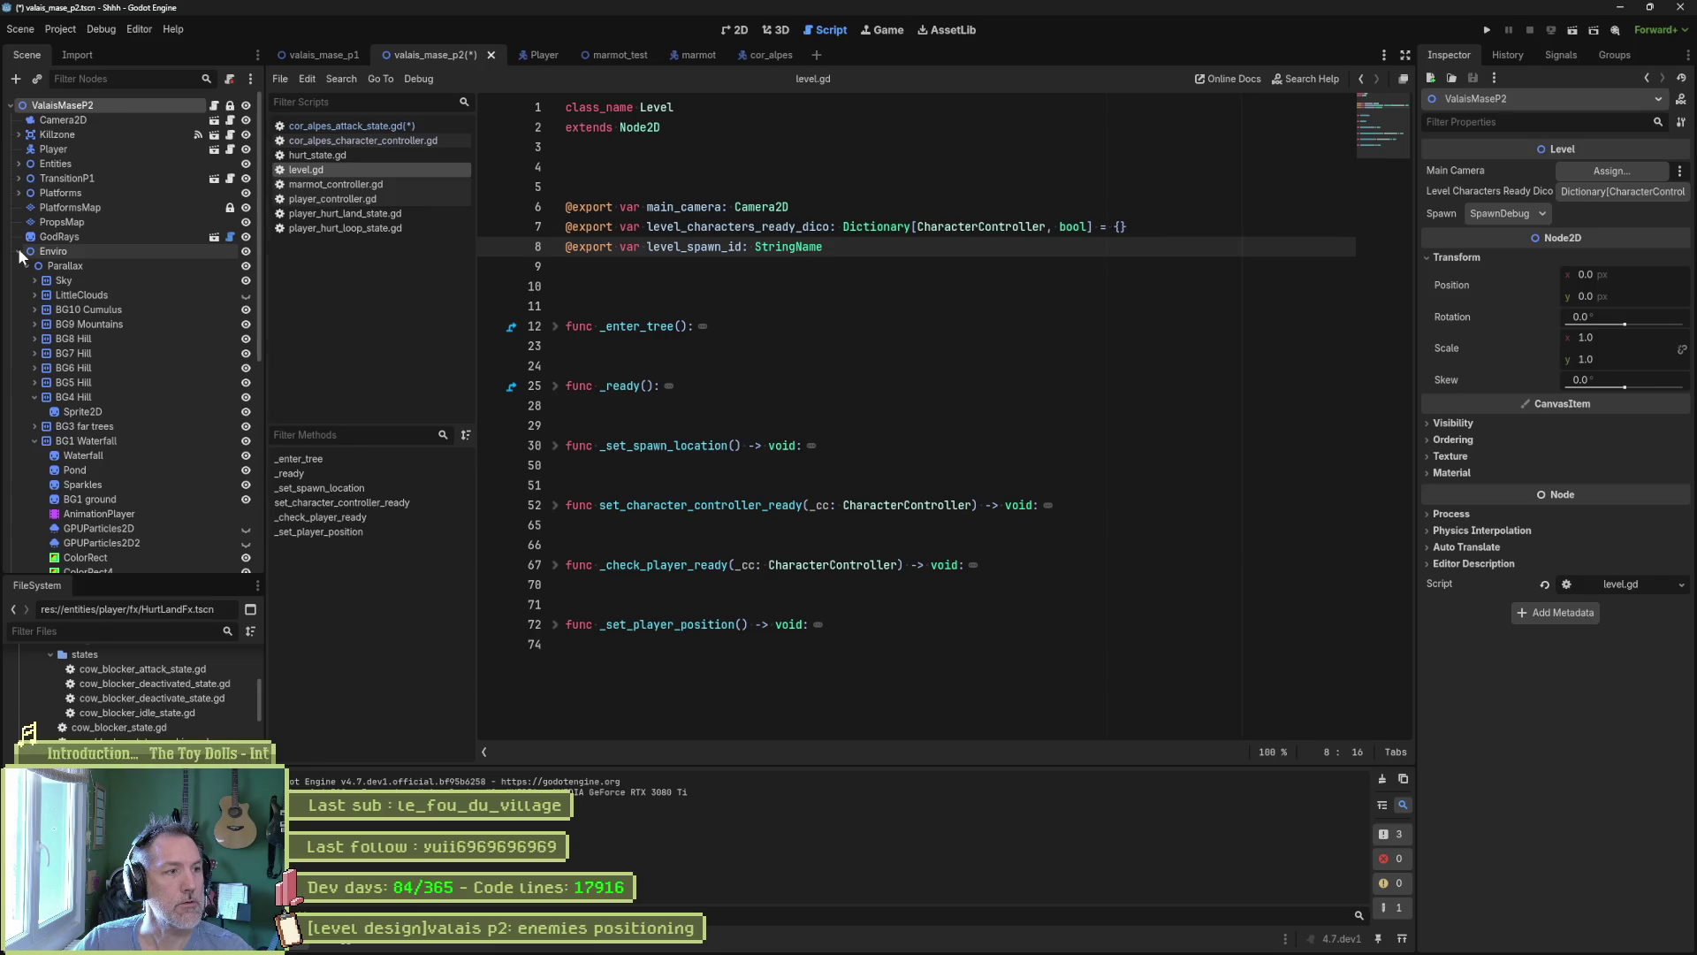
{"action": "left_click", "coordinate": [27, 254]}
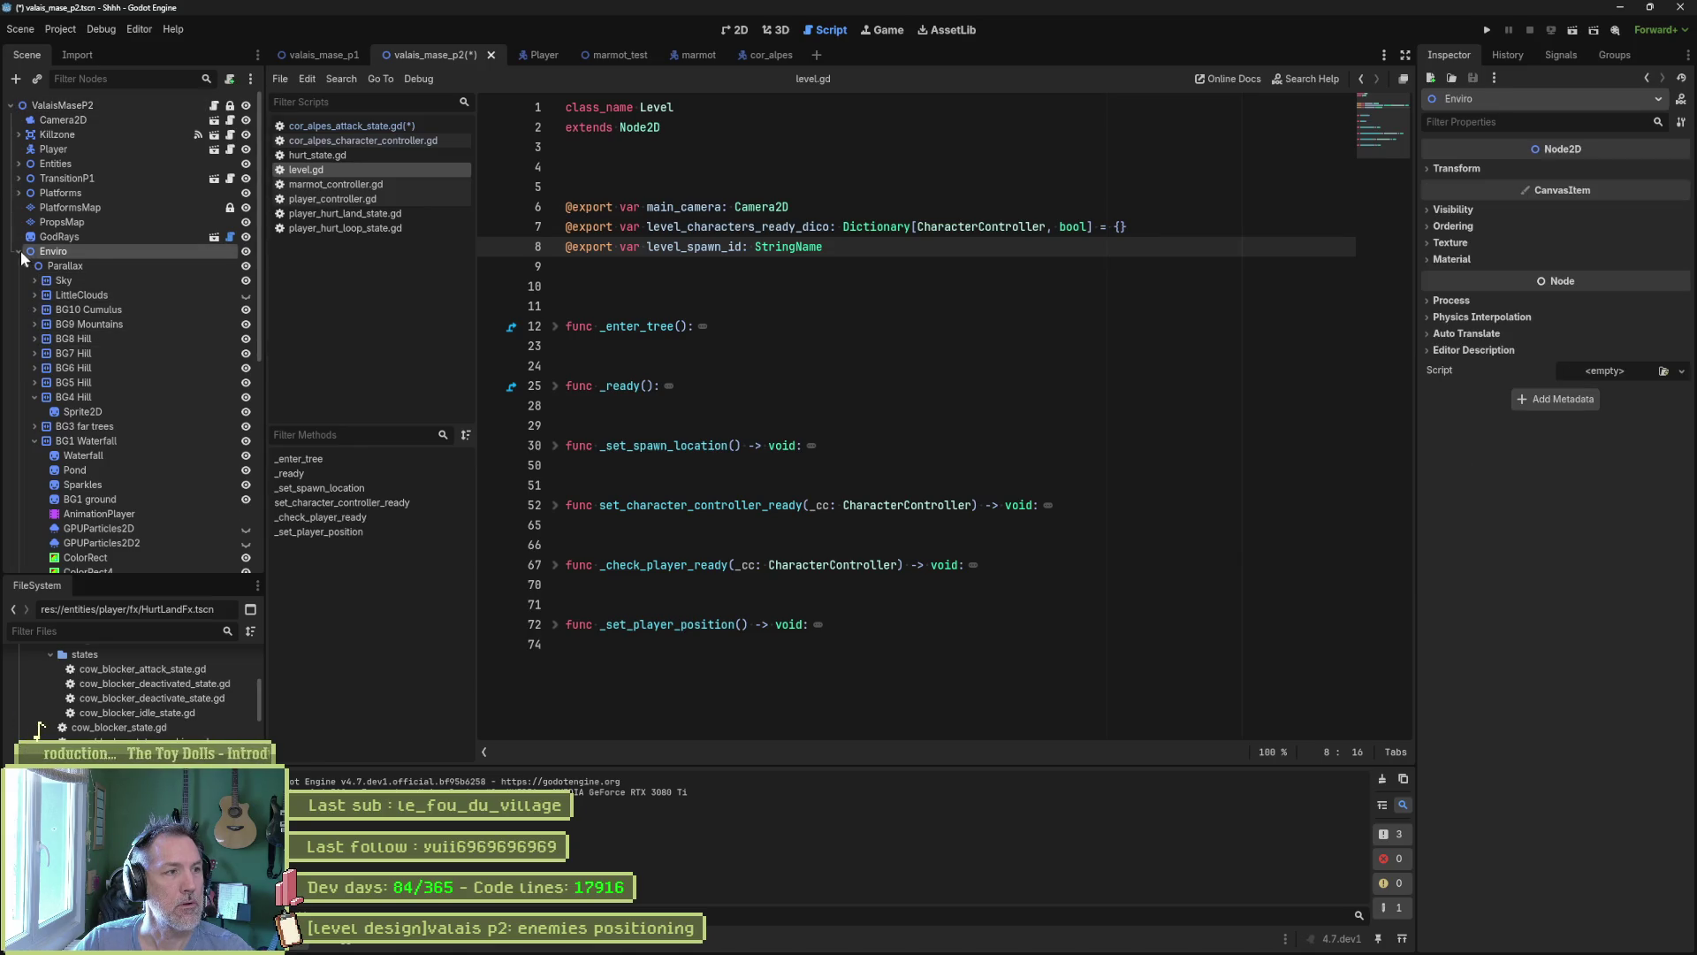
{"action": "left_click", "coordinate": [18, 252]}
{"action": "left_click", "coordinate": [19, 163]}
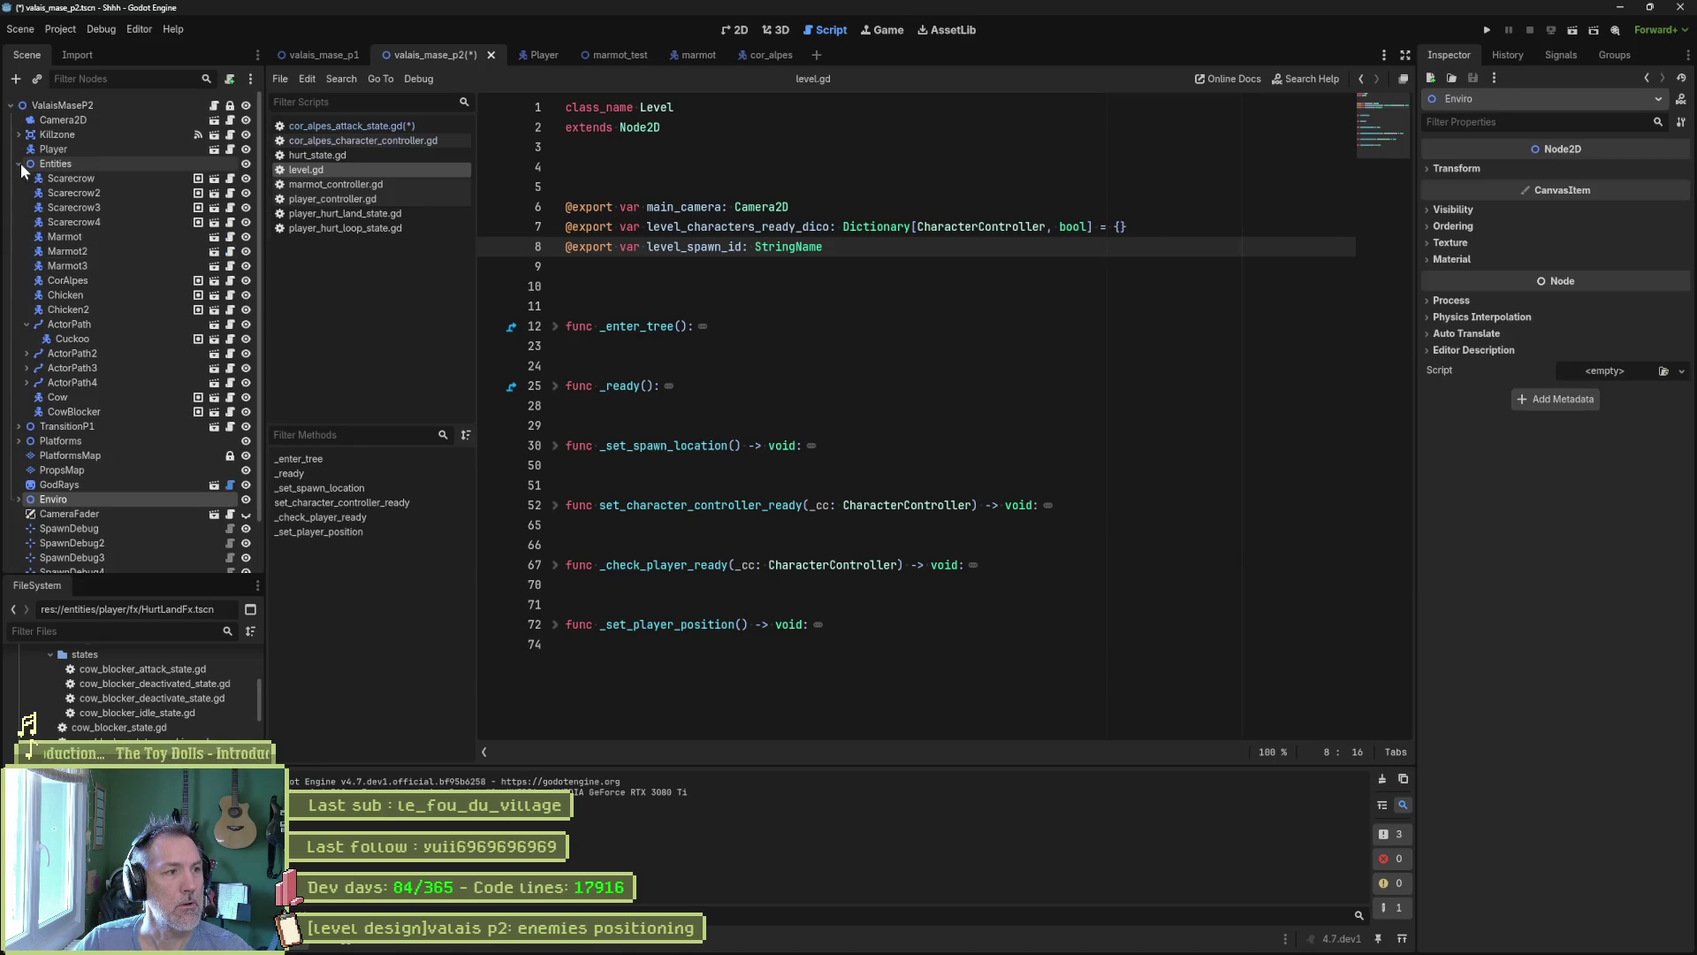
{"action": "left_click", "coordinate": [67, 280]}
Revert Timeout Min Msec to 2500 and Timeout Max Msec to 3000, then save and run the level.
{"action": "left_click", "coordinate": [1621, 194]}
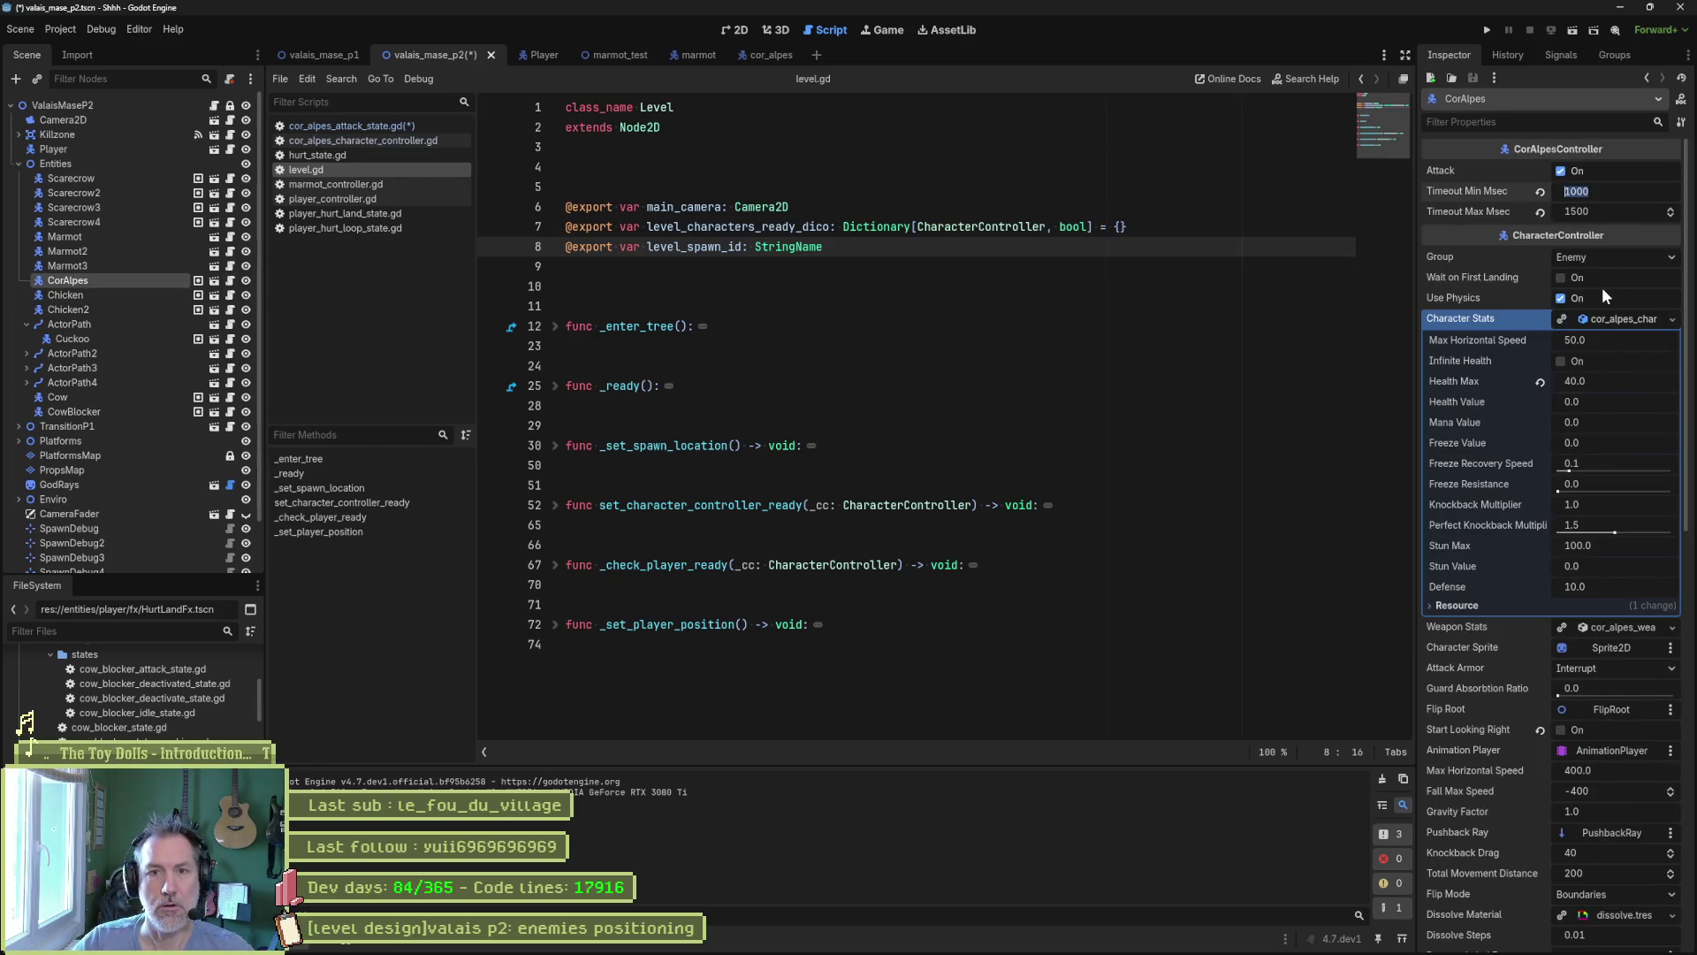
{"action": "left_click", "coordinate": [1540, 191]}
{"action": "left_click", "coordinate": [1540, 211]}
{"action": "left_click", "coordinate": [1181, 391]}
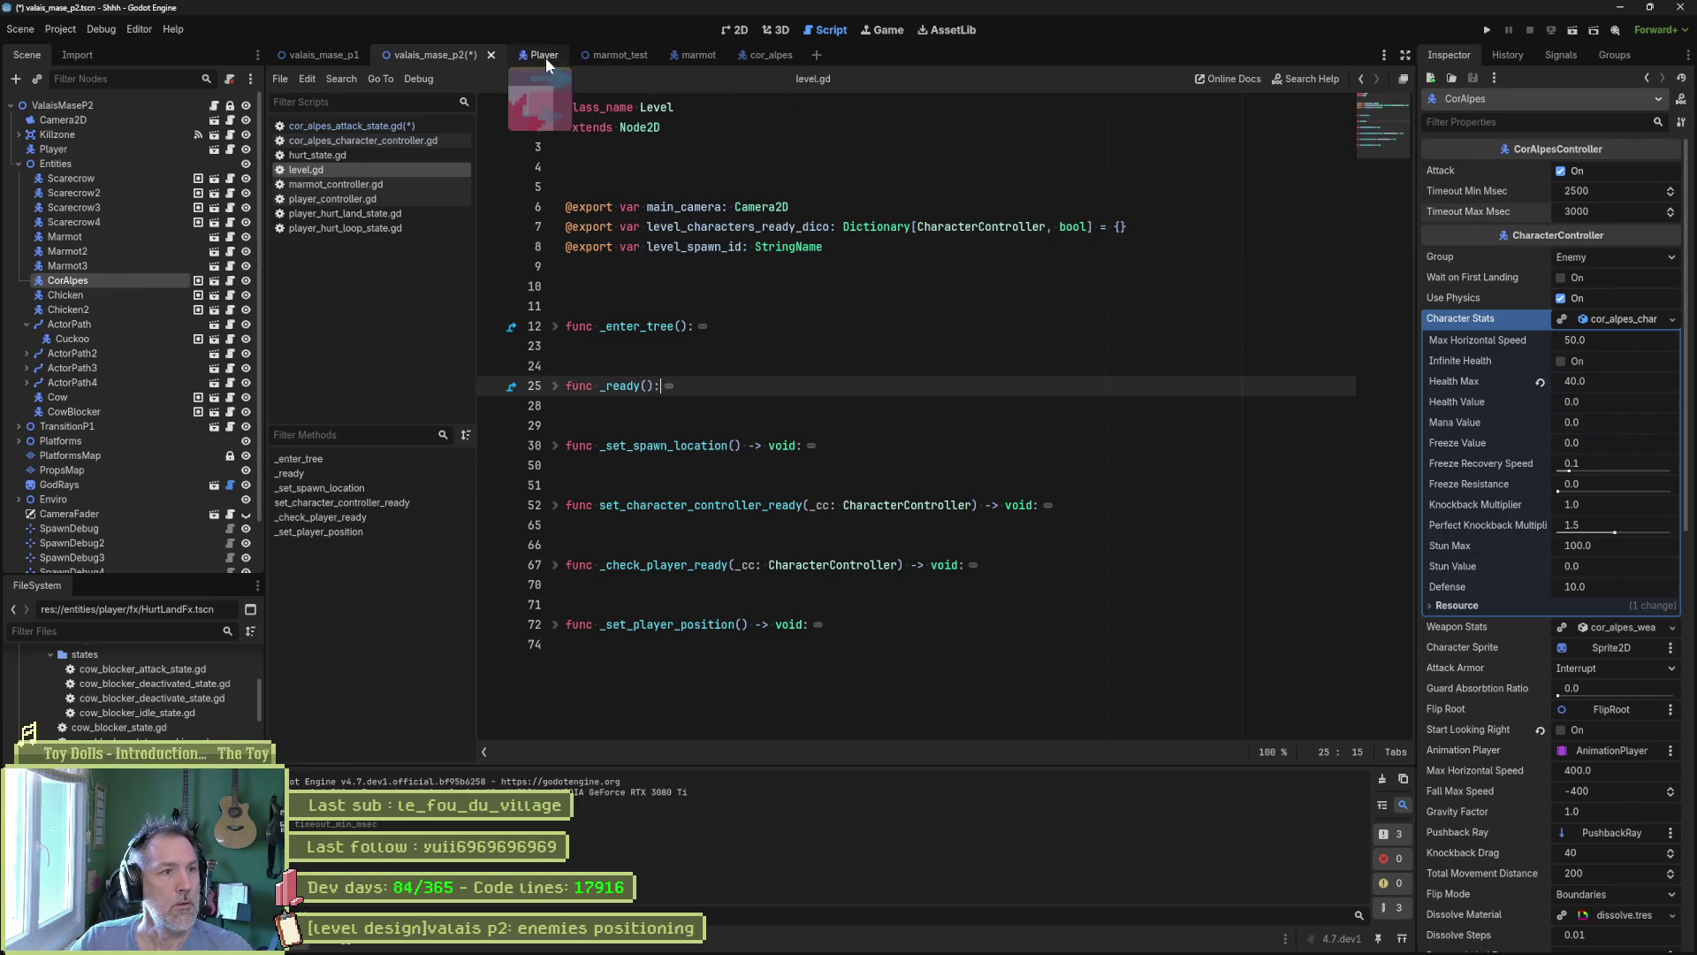
{"action": "key", "text": "F6"}
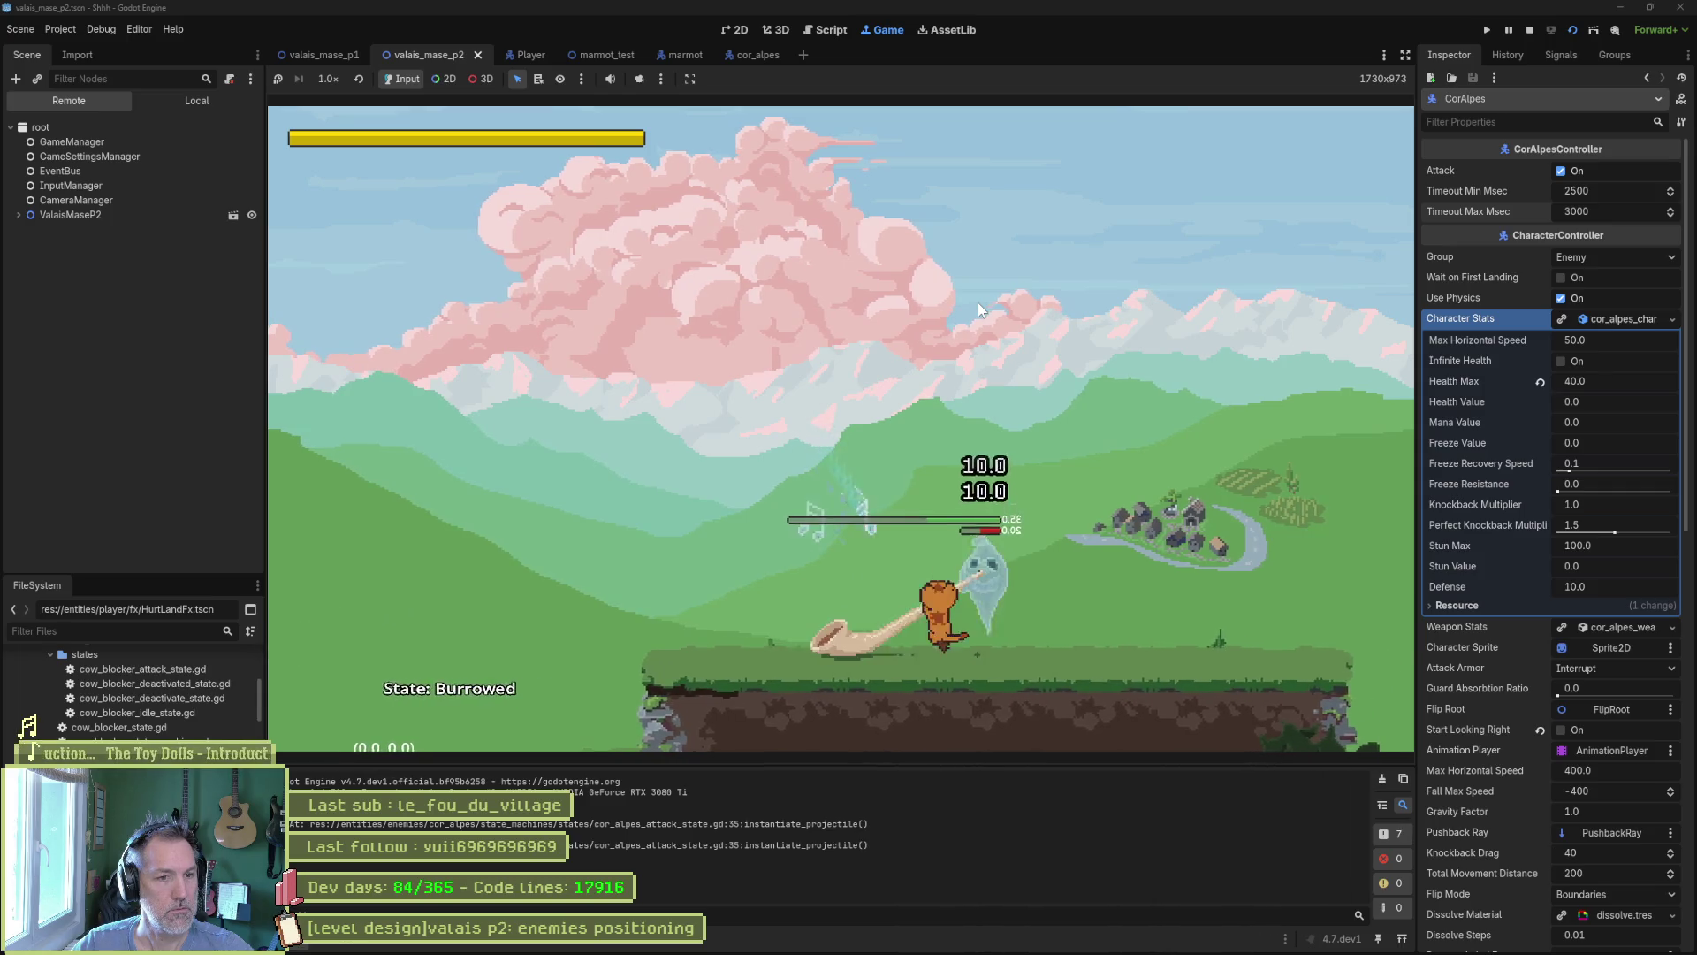
Walk the player right to stand under the alphorn enemy, then restart the running game.
{"action": "key", "text": "Right"}
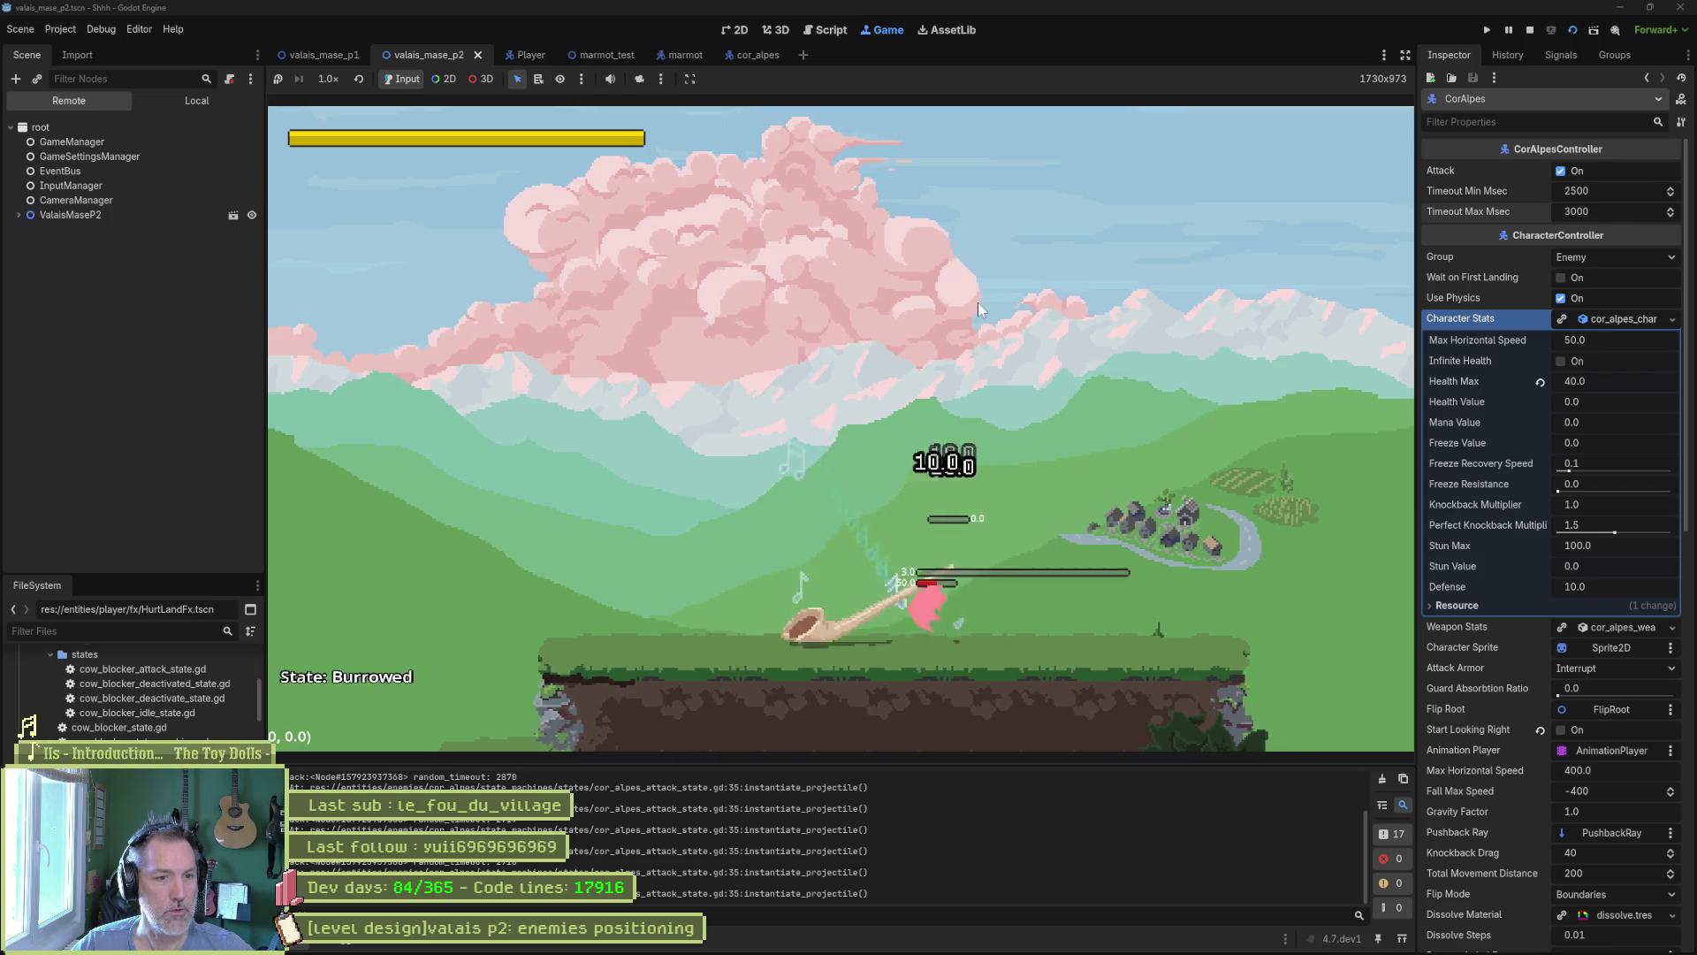
{"action": "key", "text": "F5"}
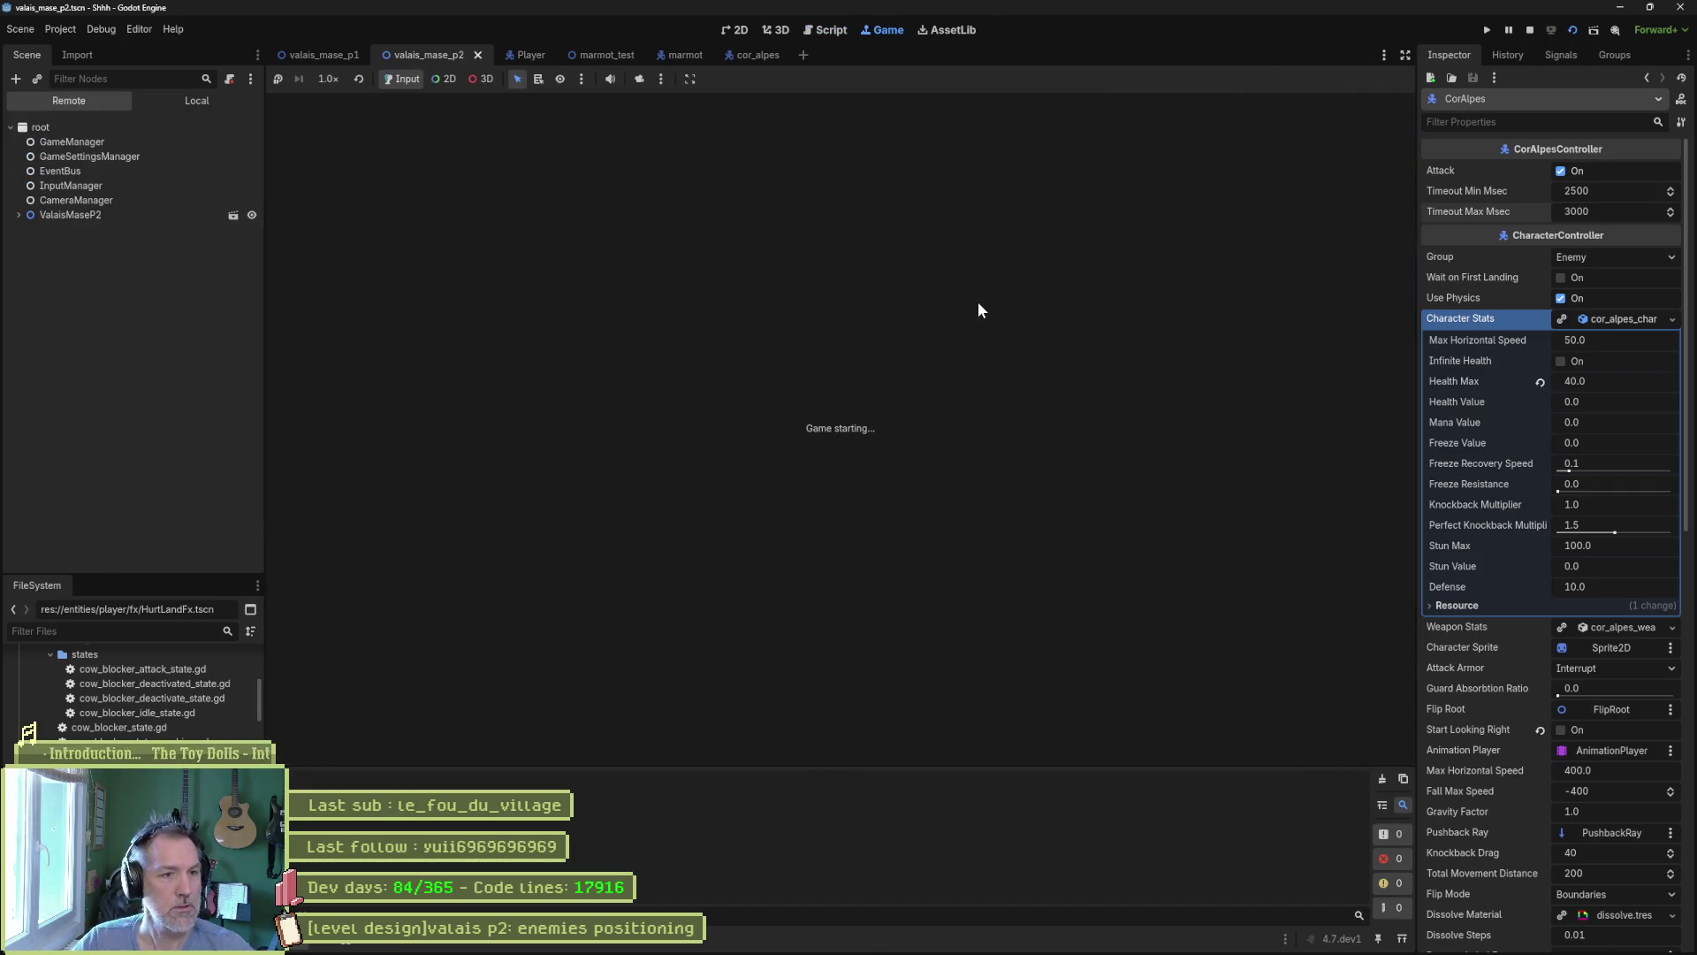
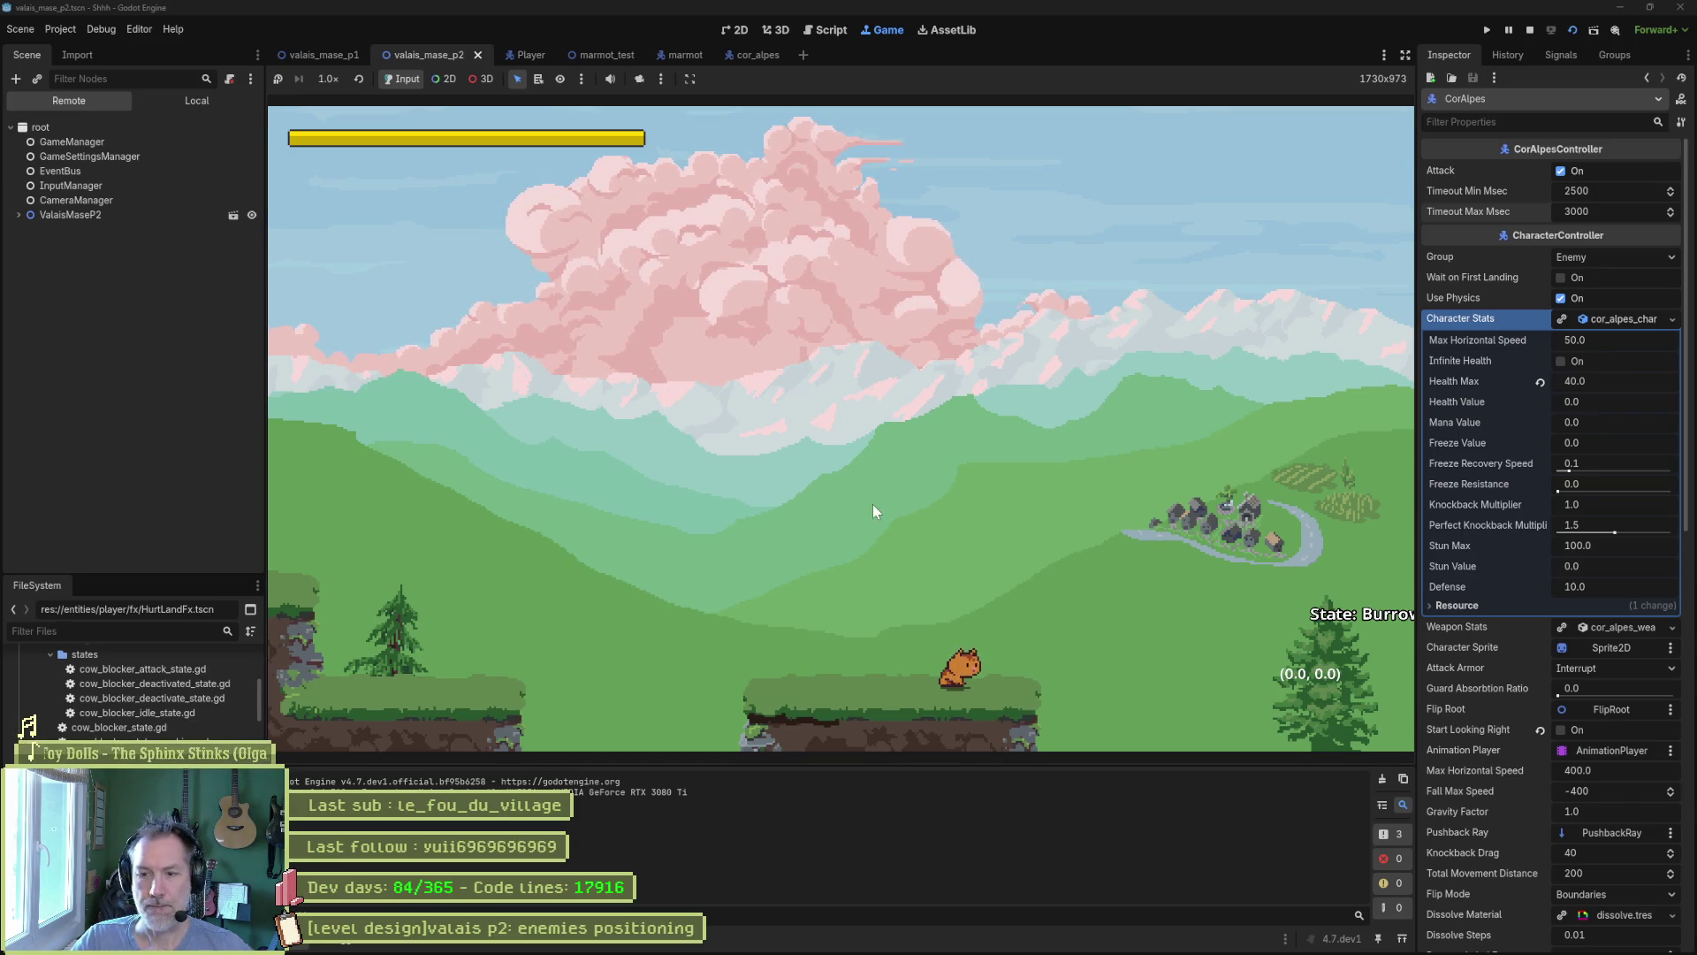
Run the marmot right in the Valais p2 playtest, then stop the game with F8.
{"action": "key", "text": "Right"}
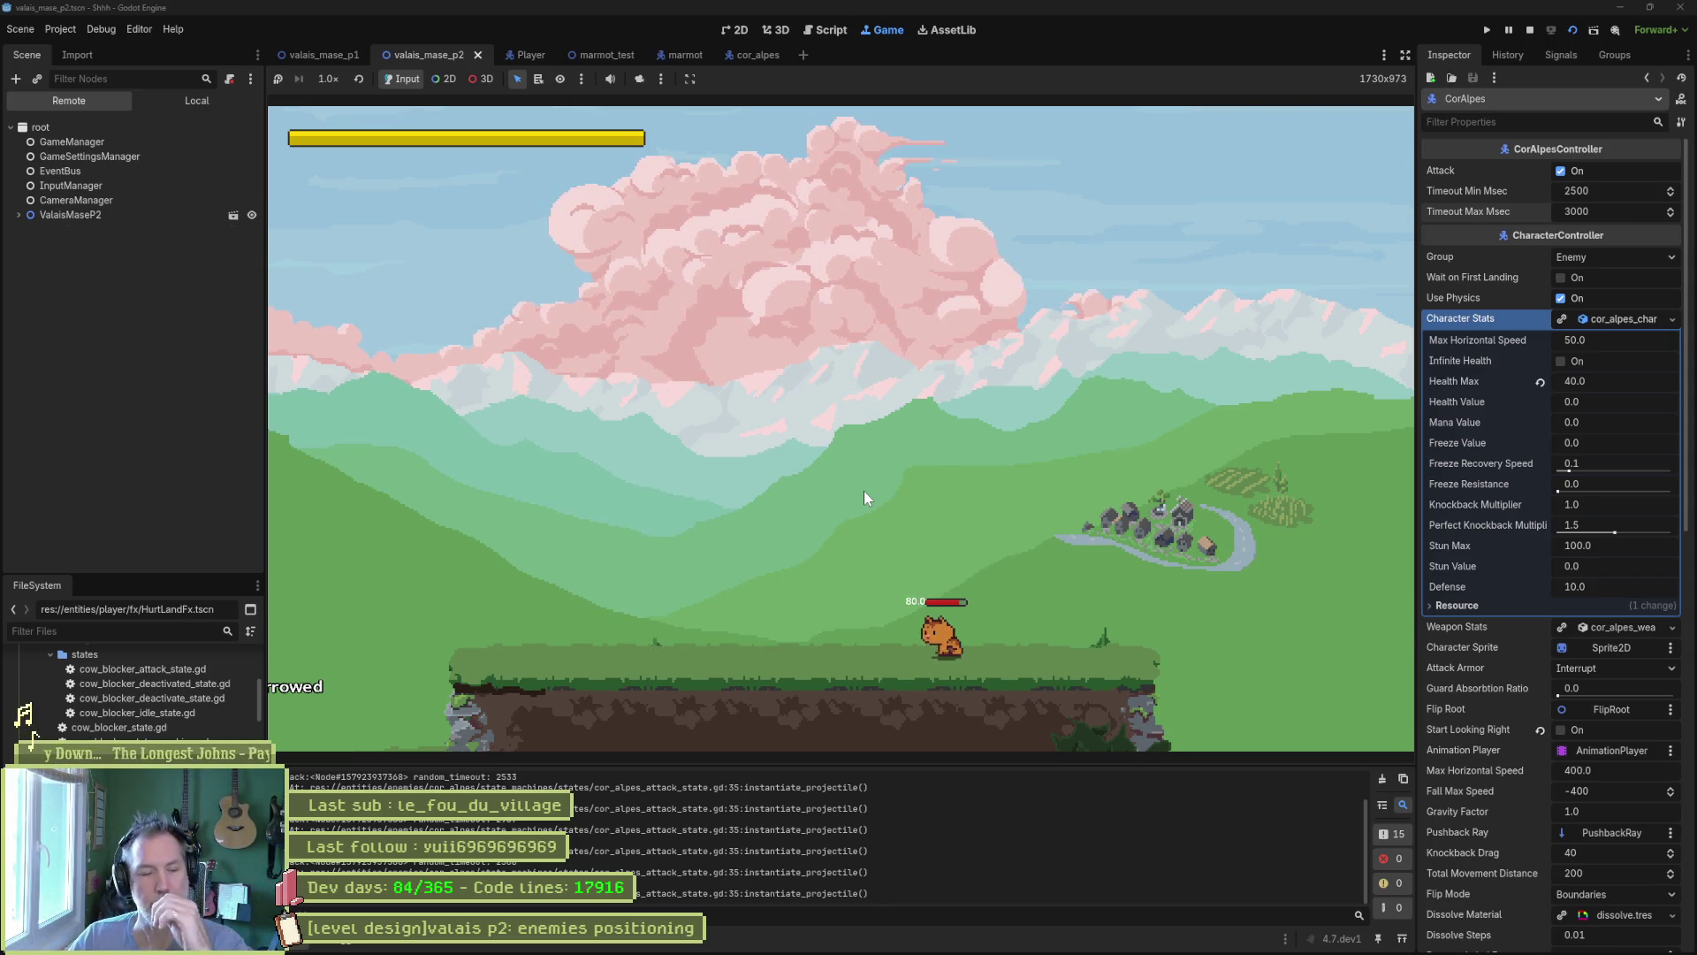
{"action": "key", "text": "F8"}
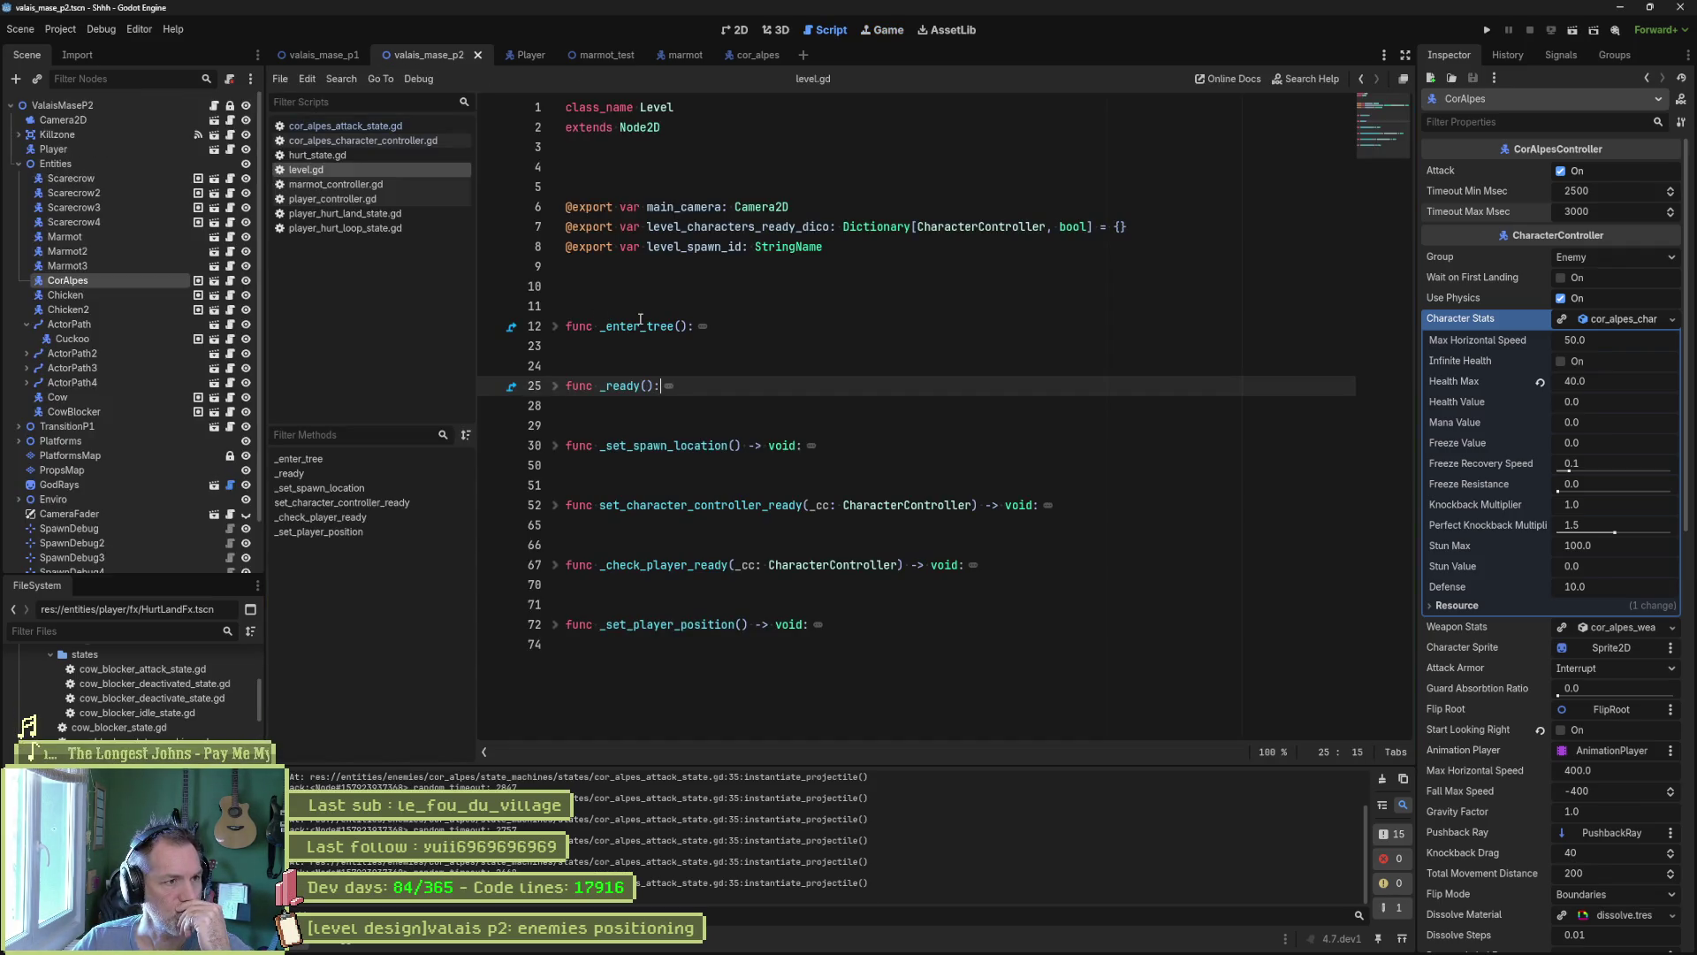
Delete the random_timeout print_debug line from cor_alpes_attack_state.gd and return to the 2D scene.
{"action": "left_click", "coordinate": [386, 127]}
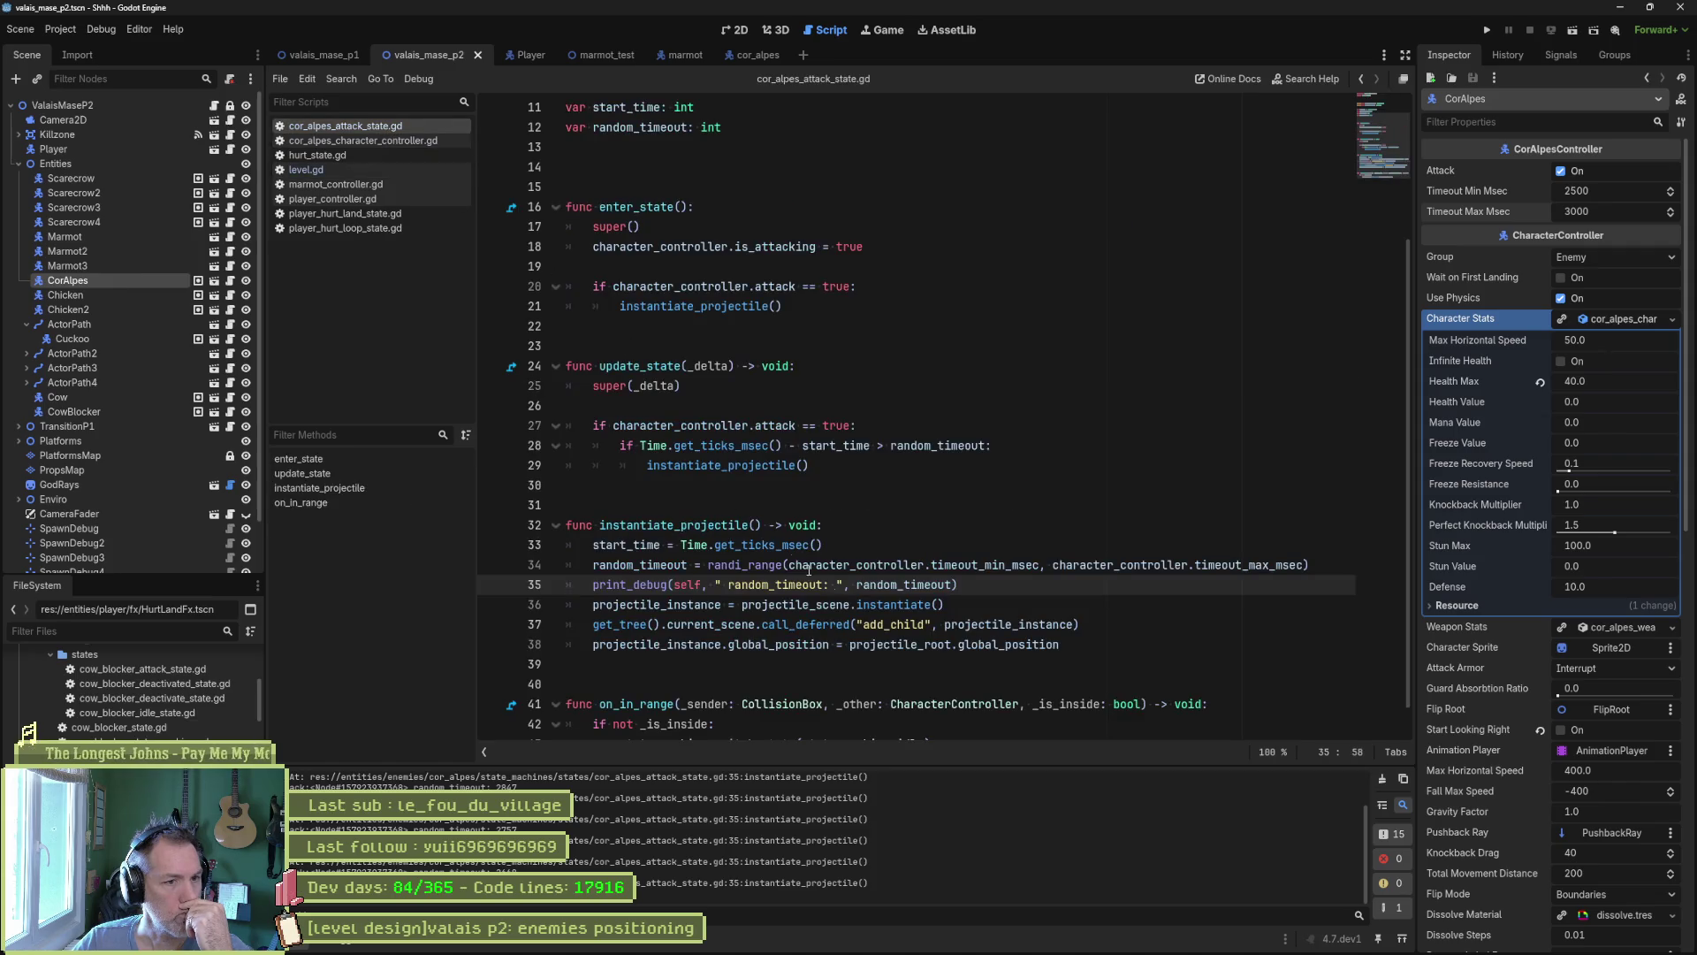
{"action": "key", "text": "ctrl+shift+k"}
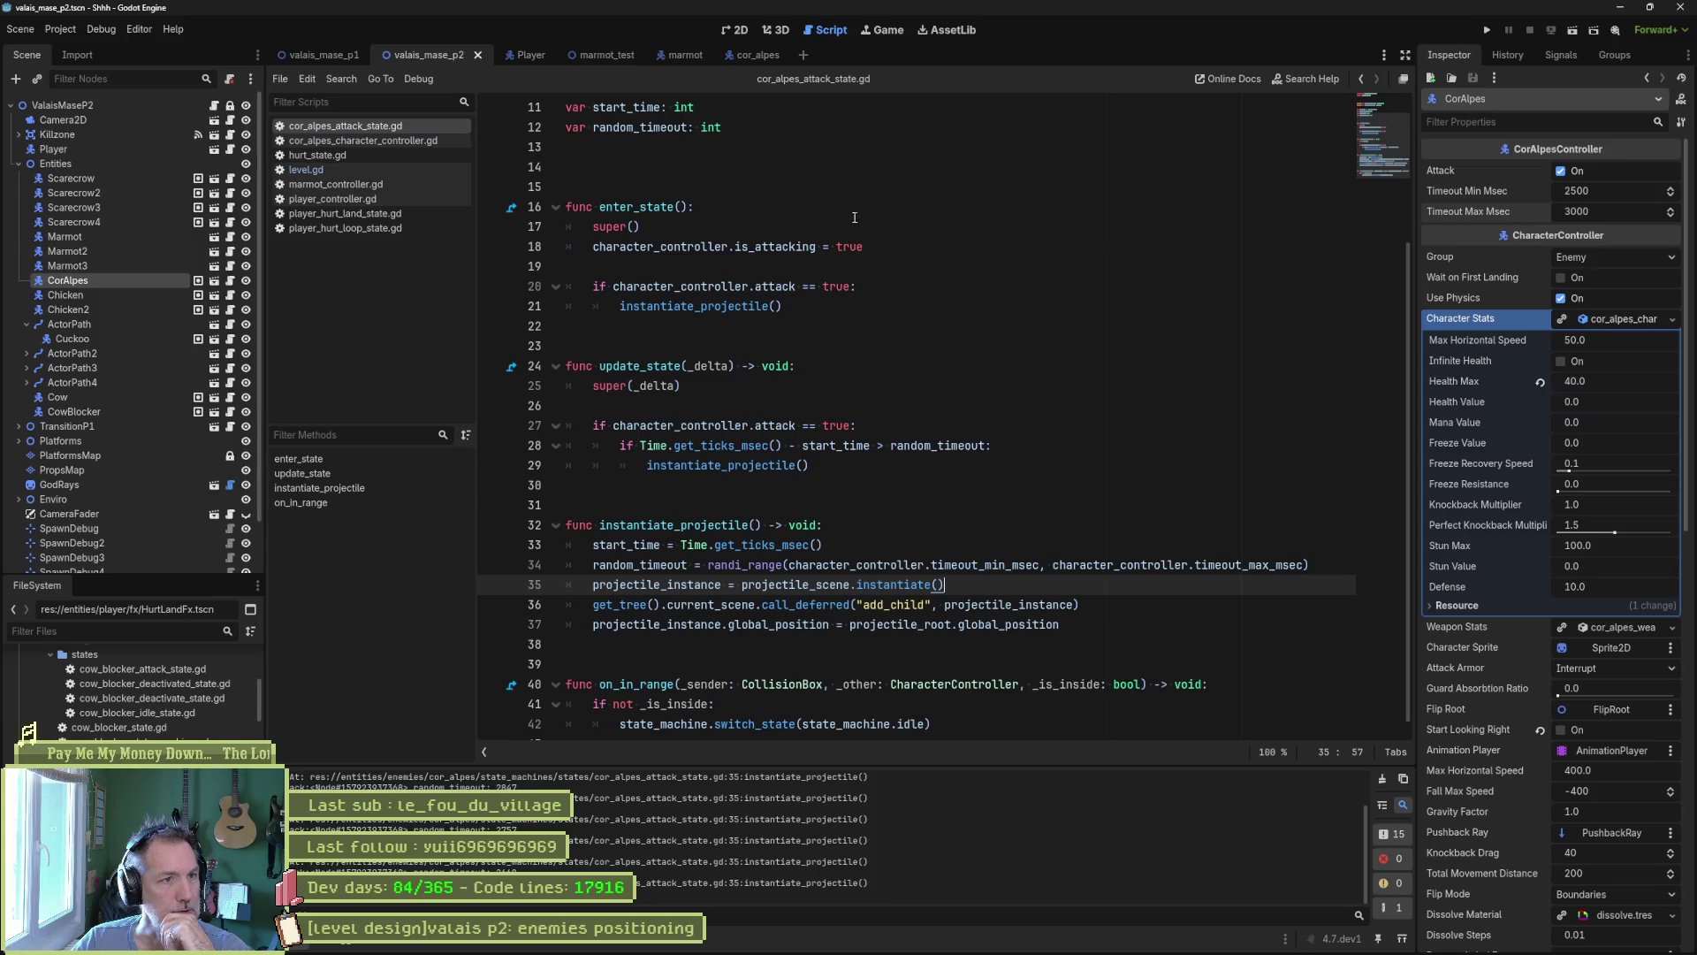
{"action": "left_click", "coordinate": [733, 30]}
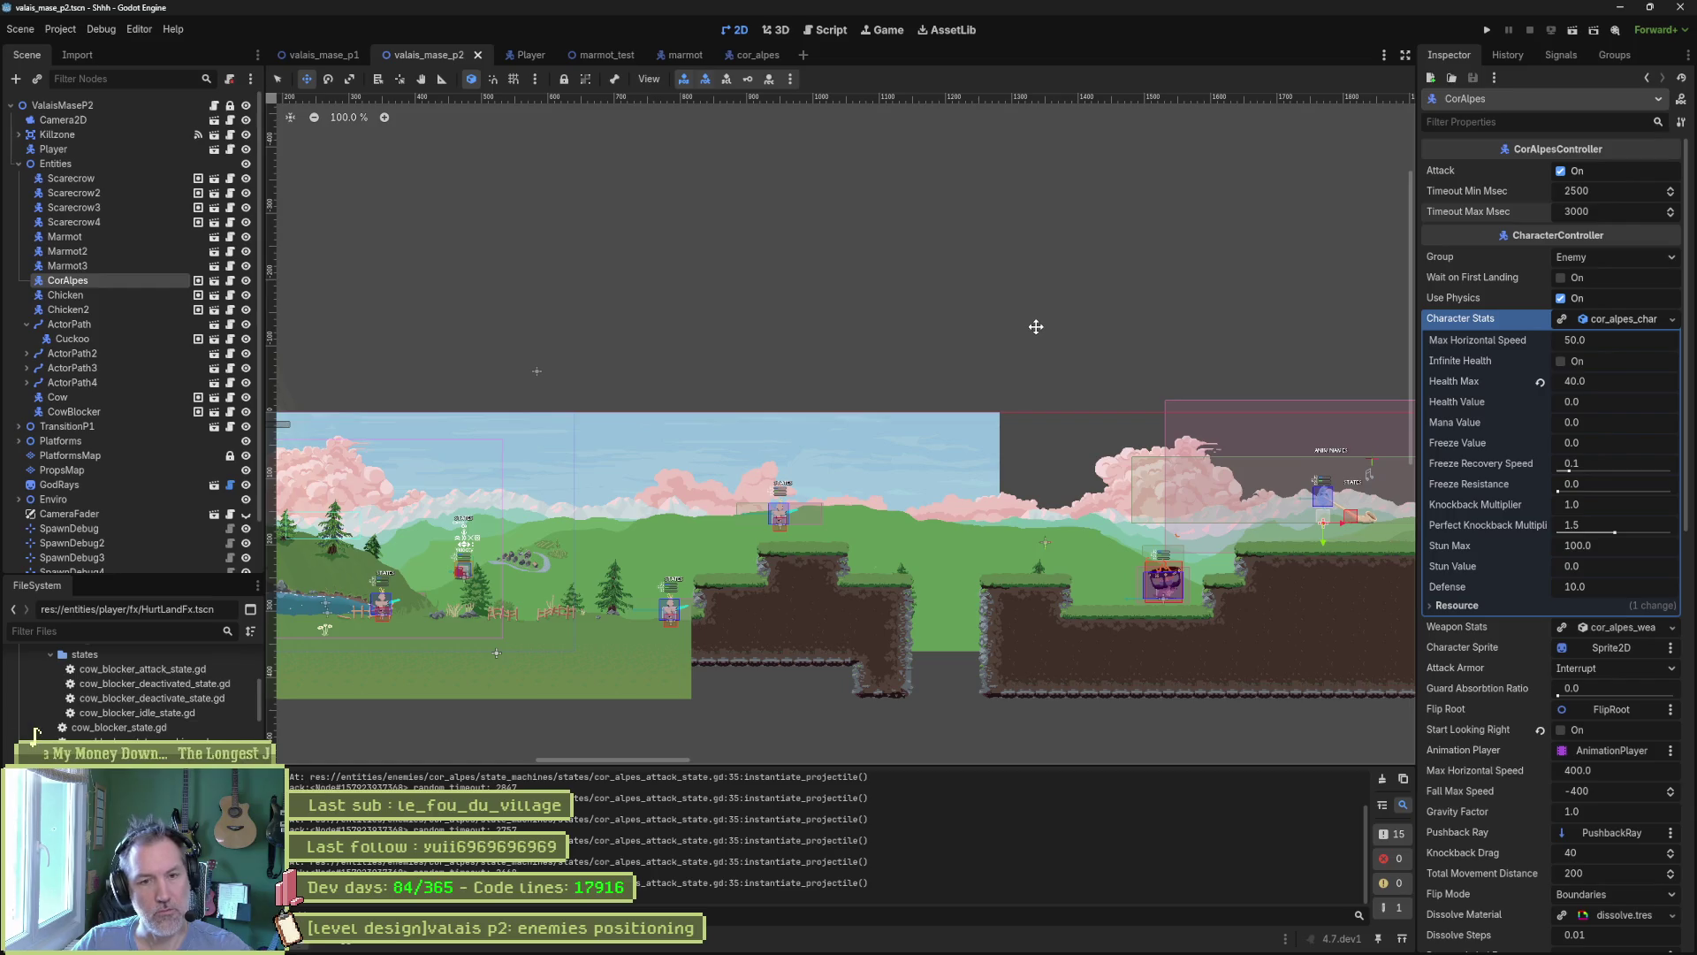
Pan along the Valais p2 level, zoom out, and select the moving platform.
{"action": "left_click_drag", "start_coordinate": [1244, 439], "coordinate": [917, 436]}
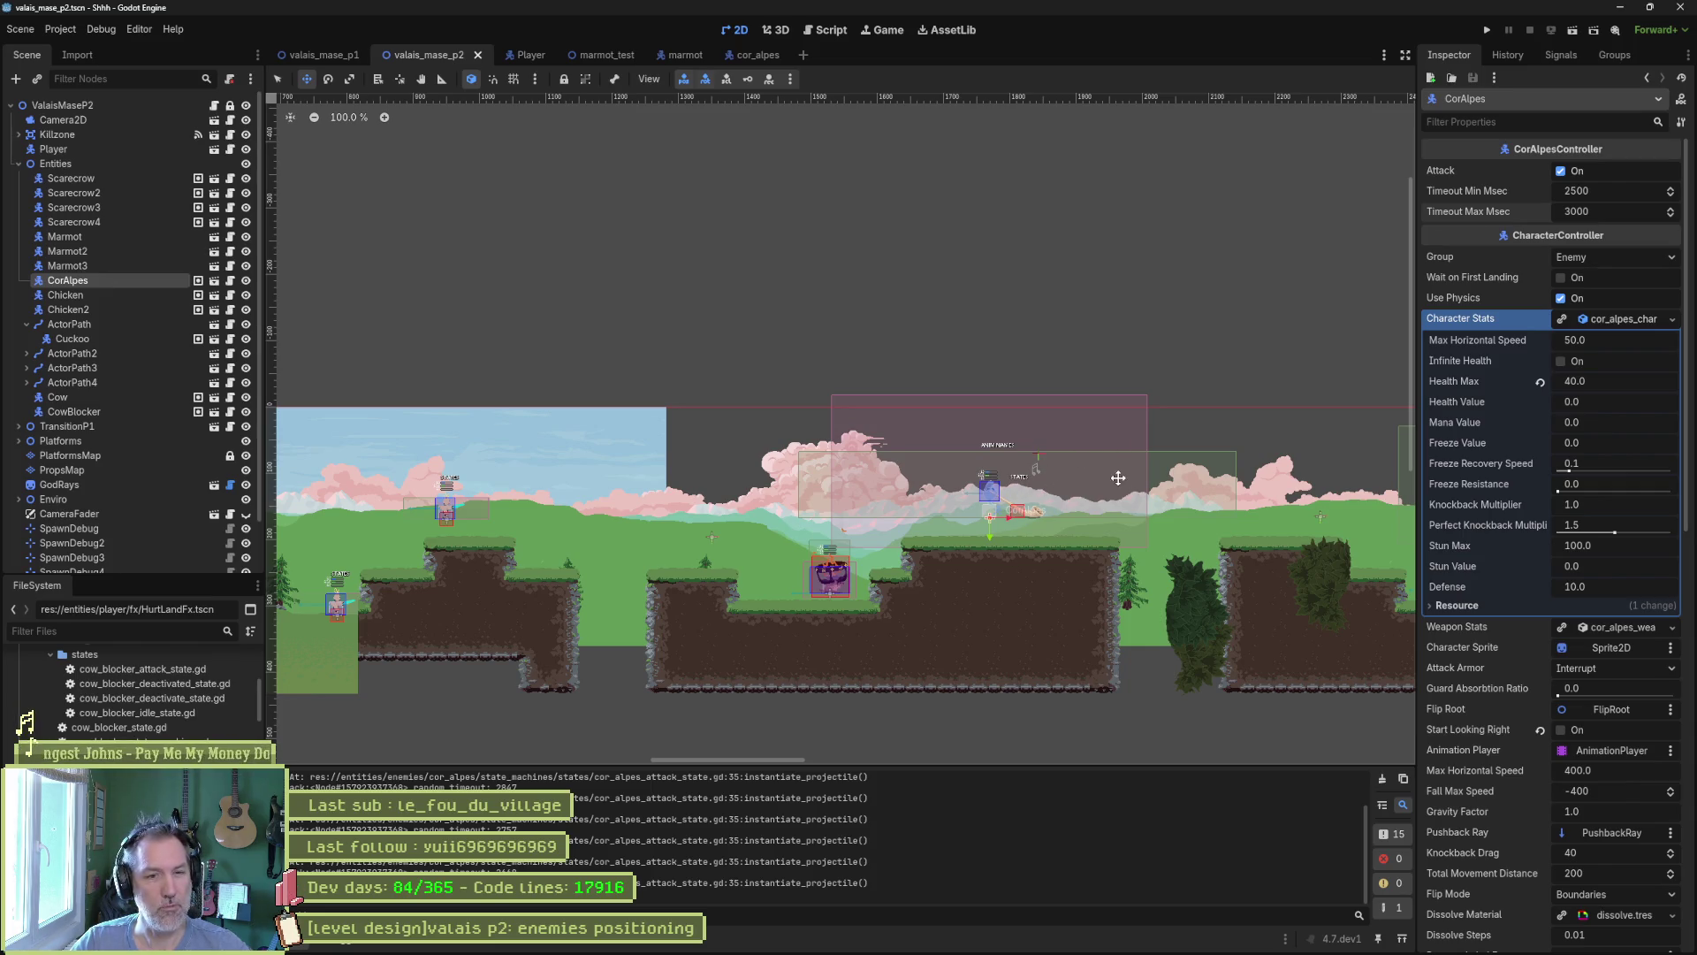
{"action": "left_click_drag", "start_coordinate": [1118, 477], "coordinate": [895, 447]}
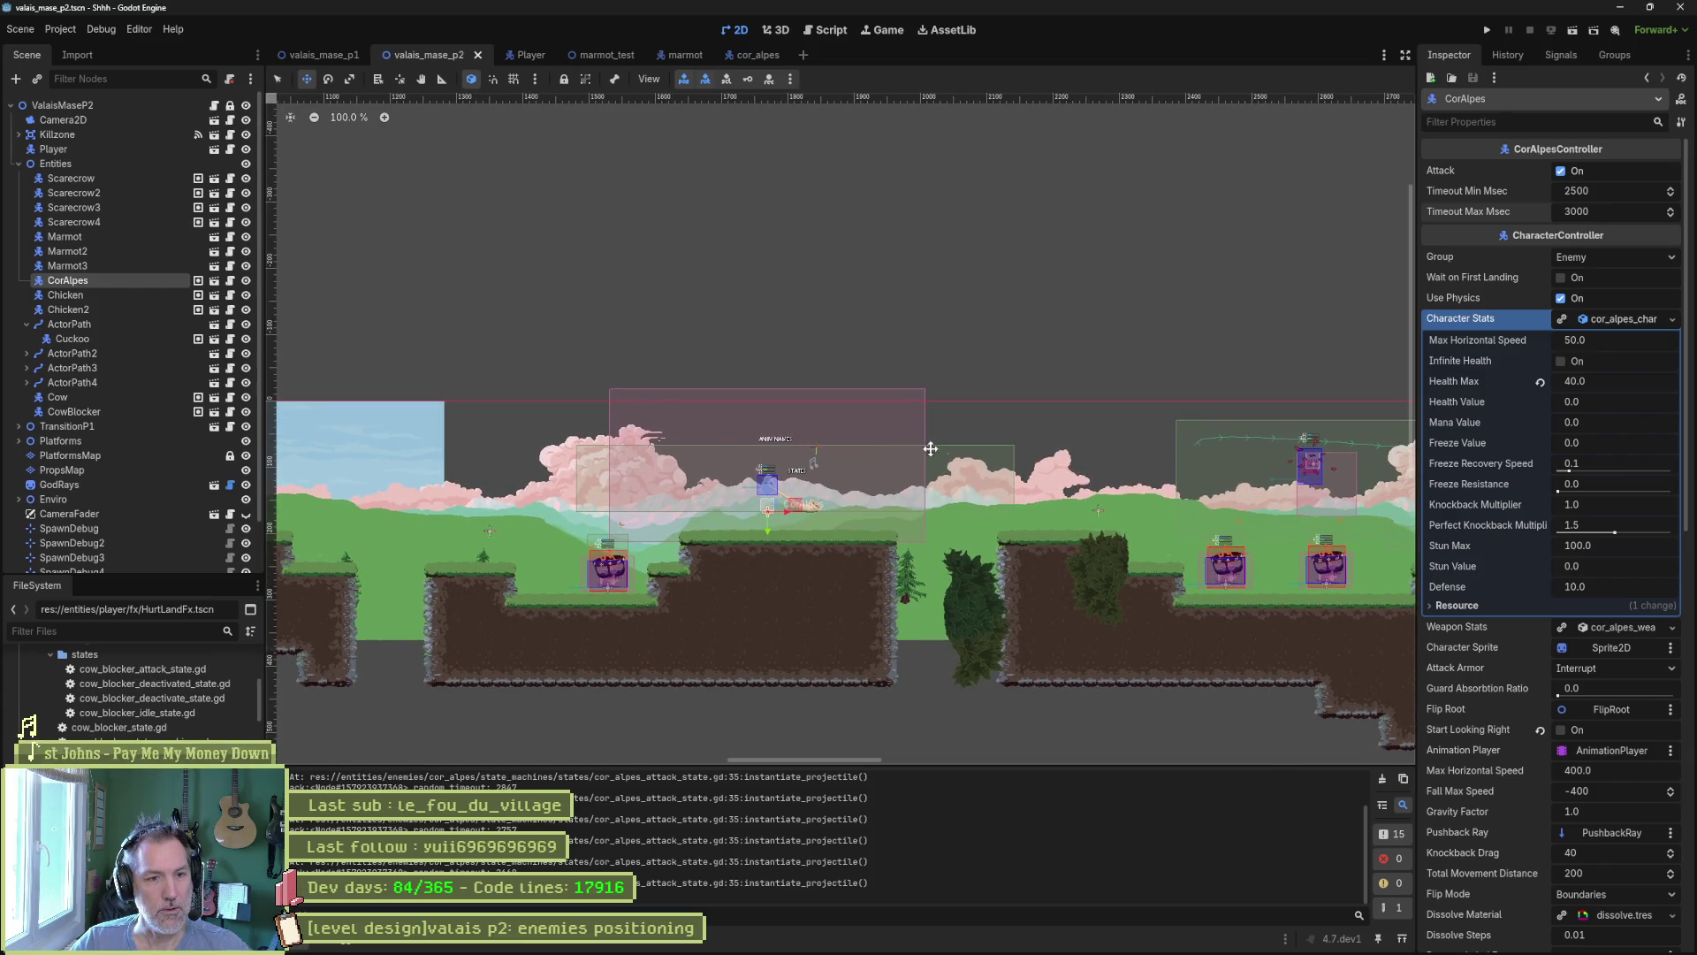
{"action": "left_click_drag", "start_coordinate": [1168, 515], "coordinate": [824, 497]}
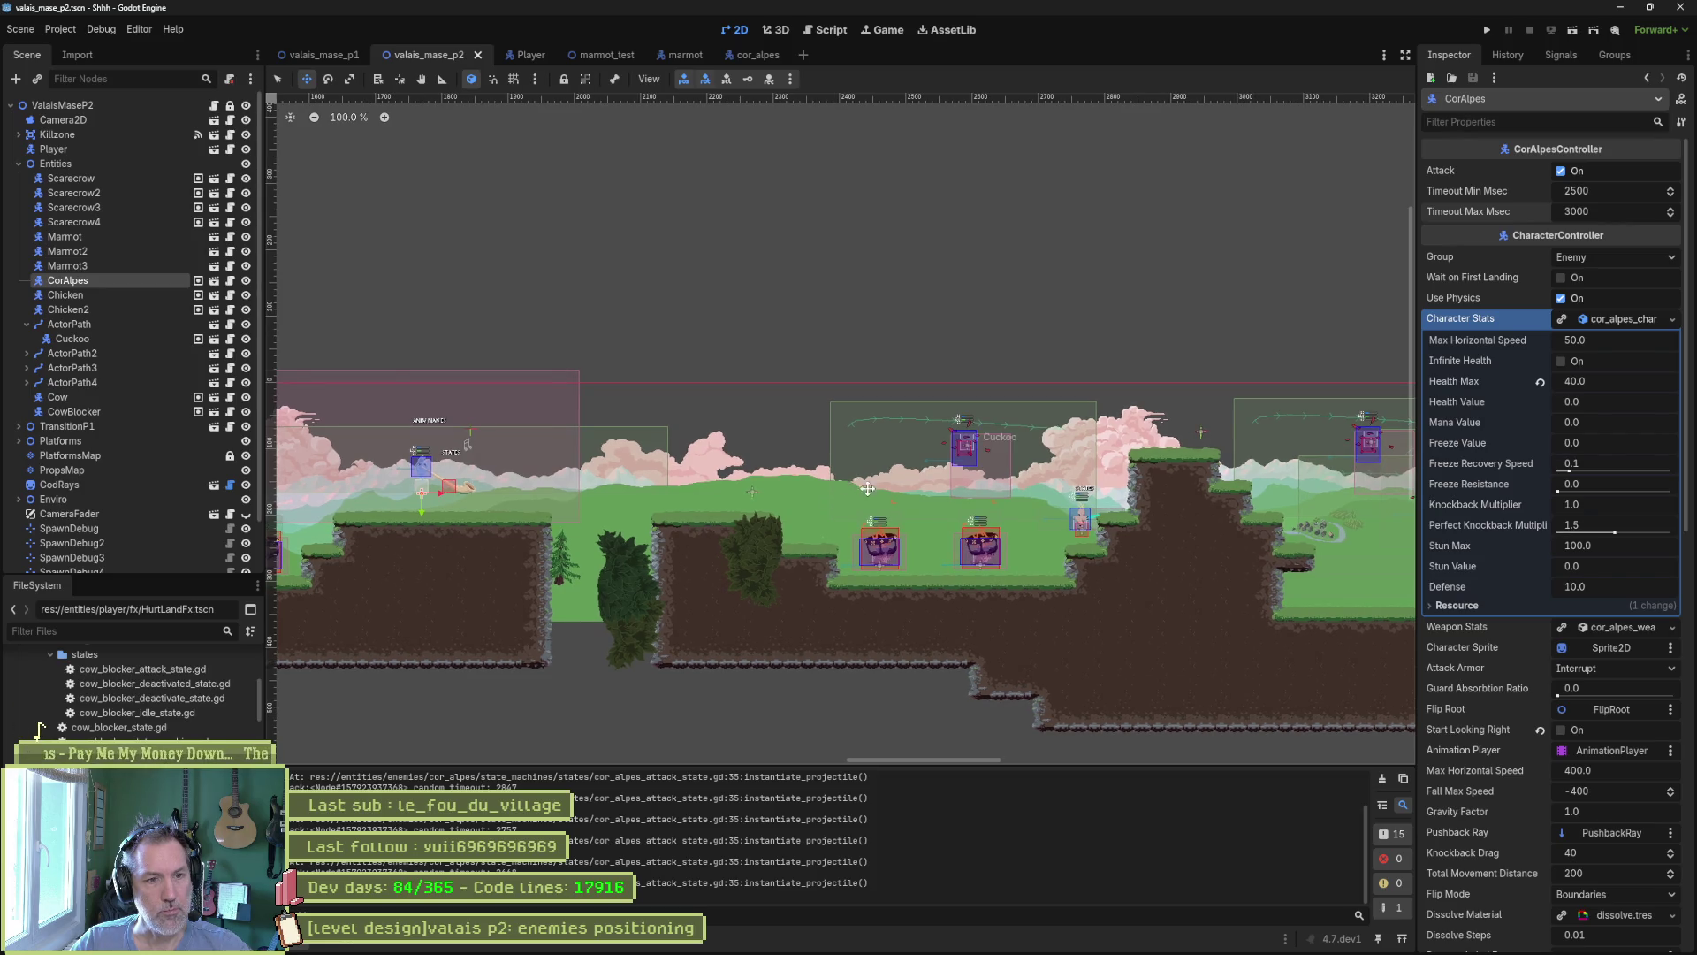
{"action": "scroll", "coordinate": [867, 489], "scroll_direction": "down", "scroll_amount": 3}
{"action": "scroll", "coordinate": [1236, 530], "scroll_direction": "up", "scroll_amount": 1}
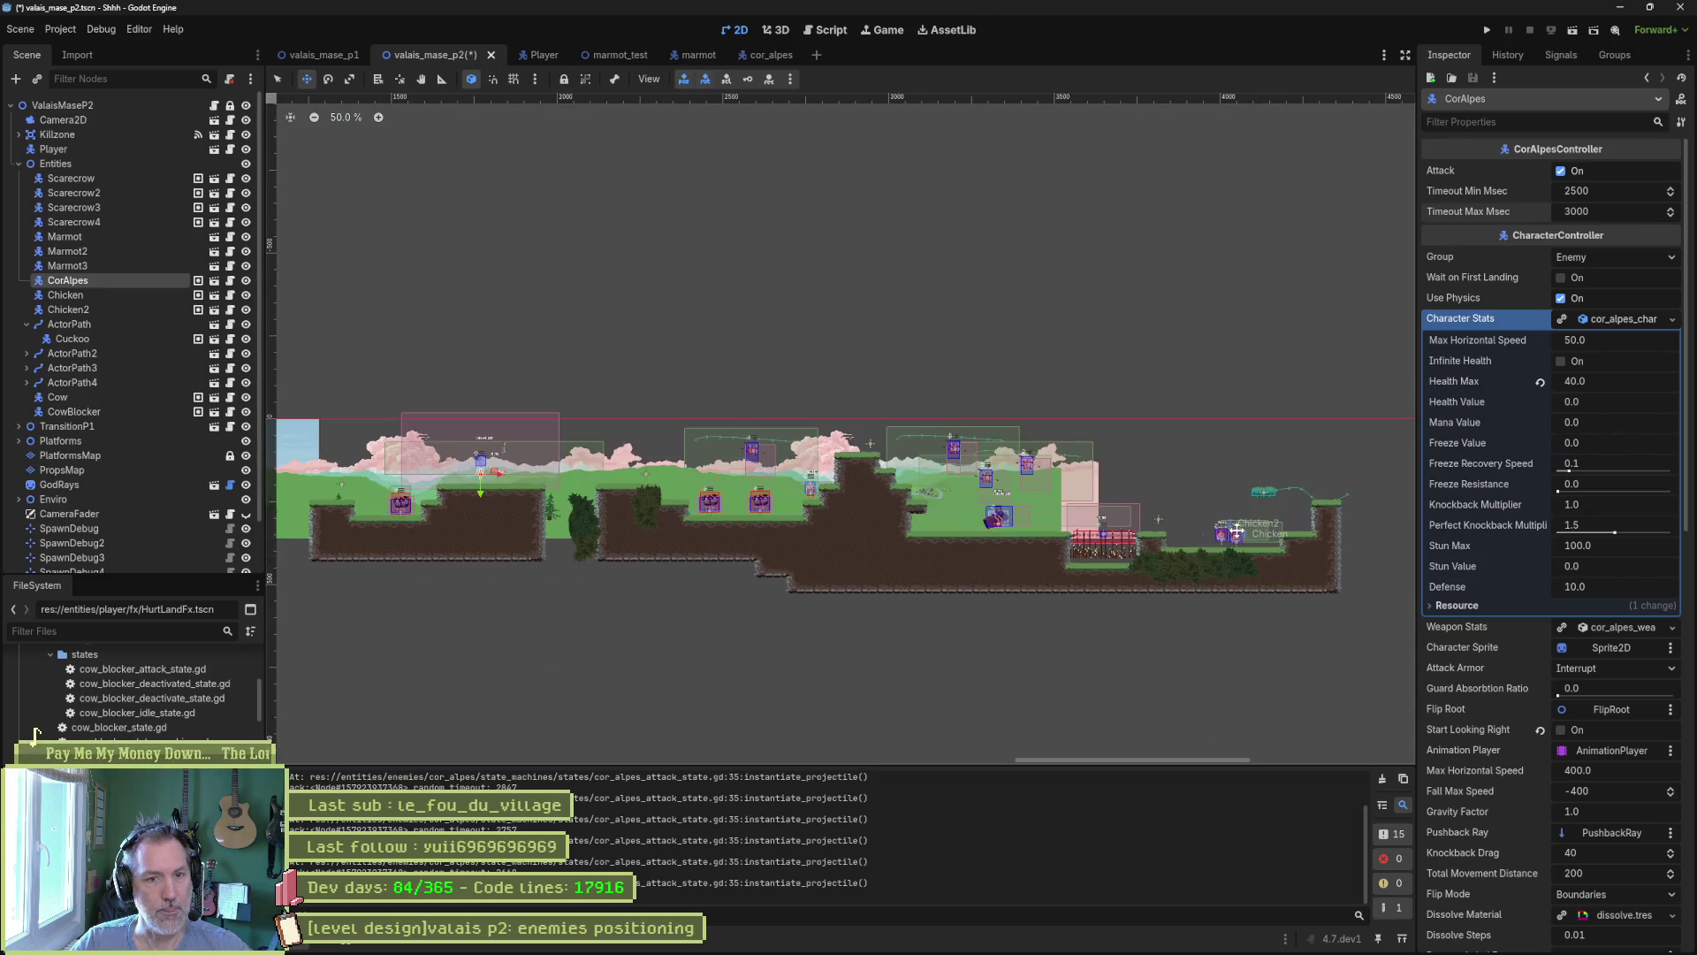
{"action": "key", "text": "q"}
{"action": "left_click", "coordinate": [1266, 491]}
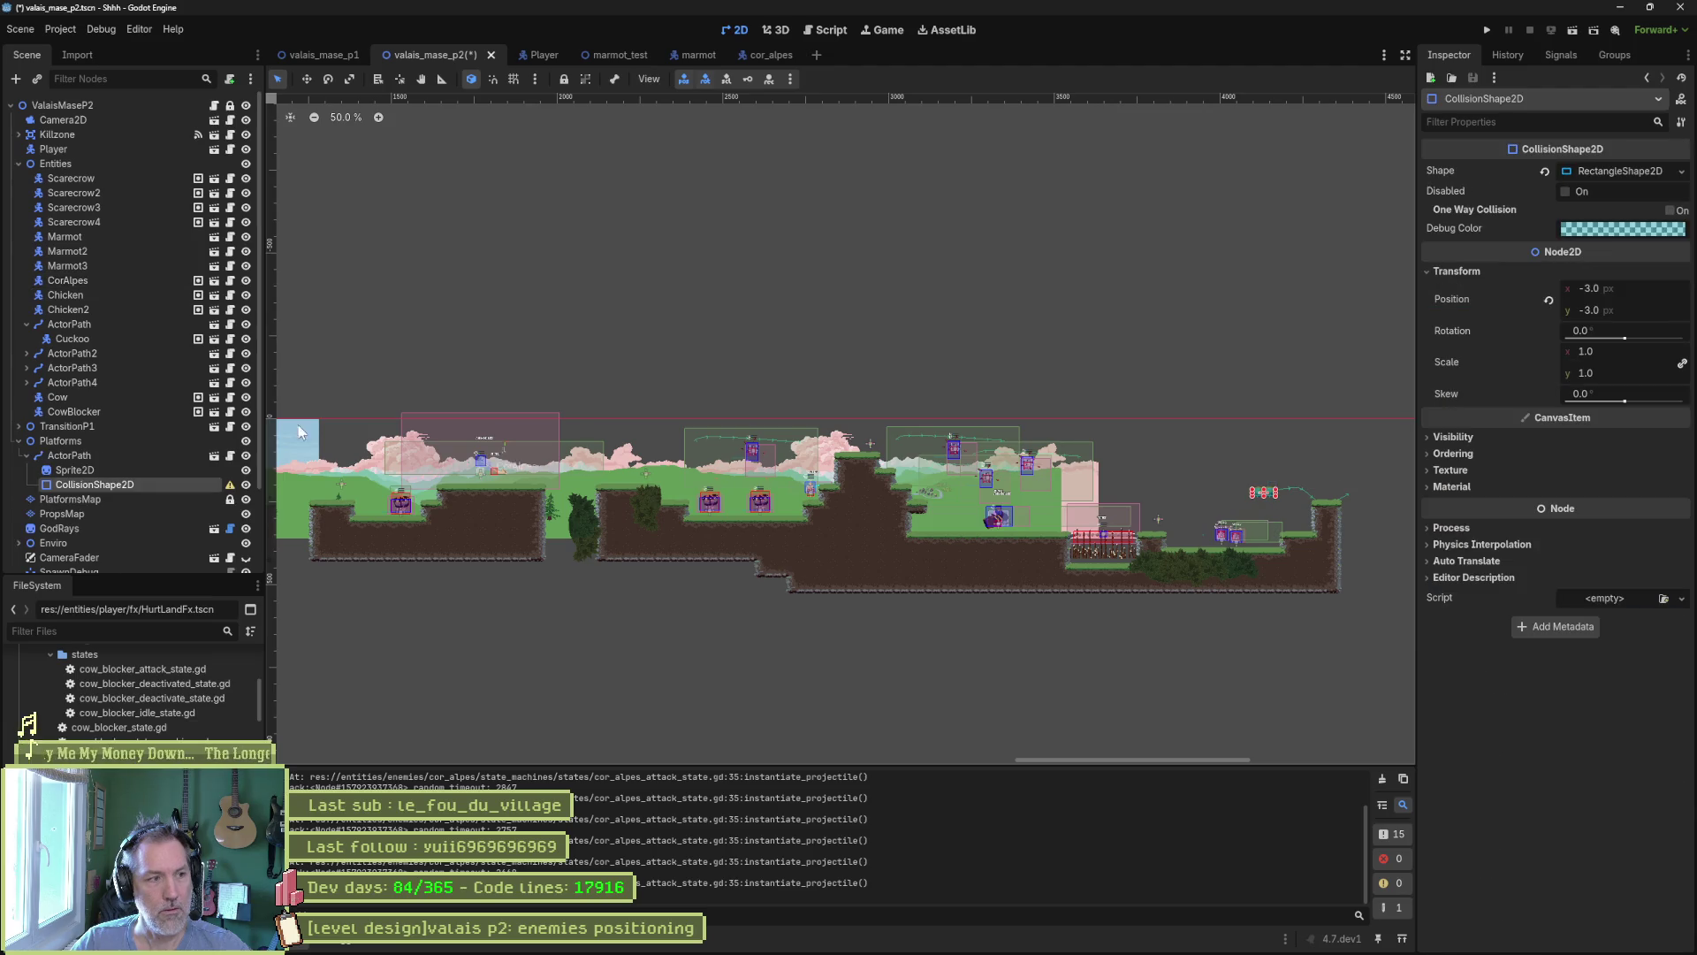
Move the ActorPath moving platform far left near the level start.
{"action": "left_click", "coordinate": [88, 455]}
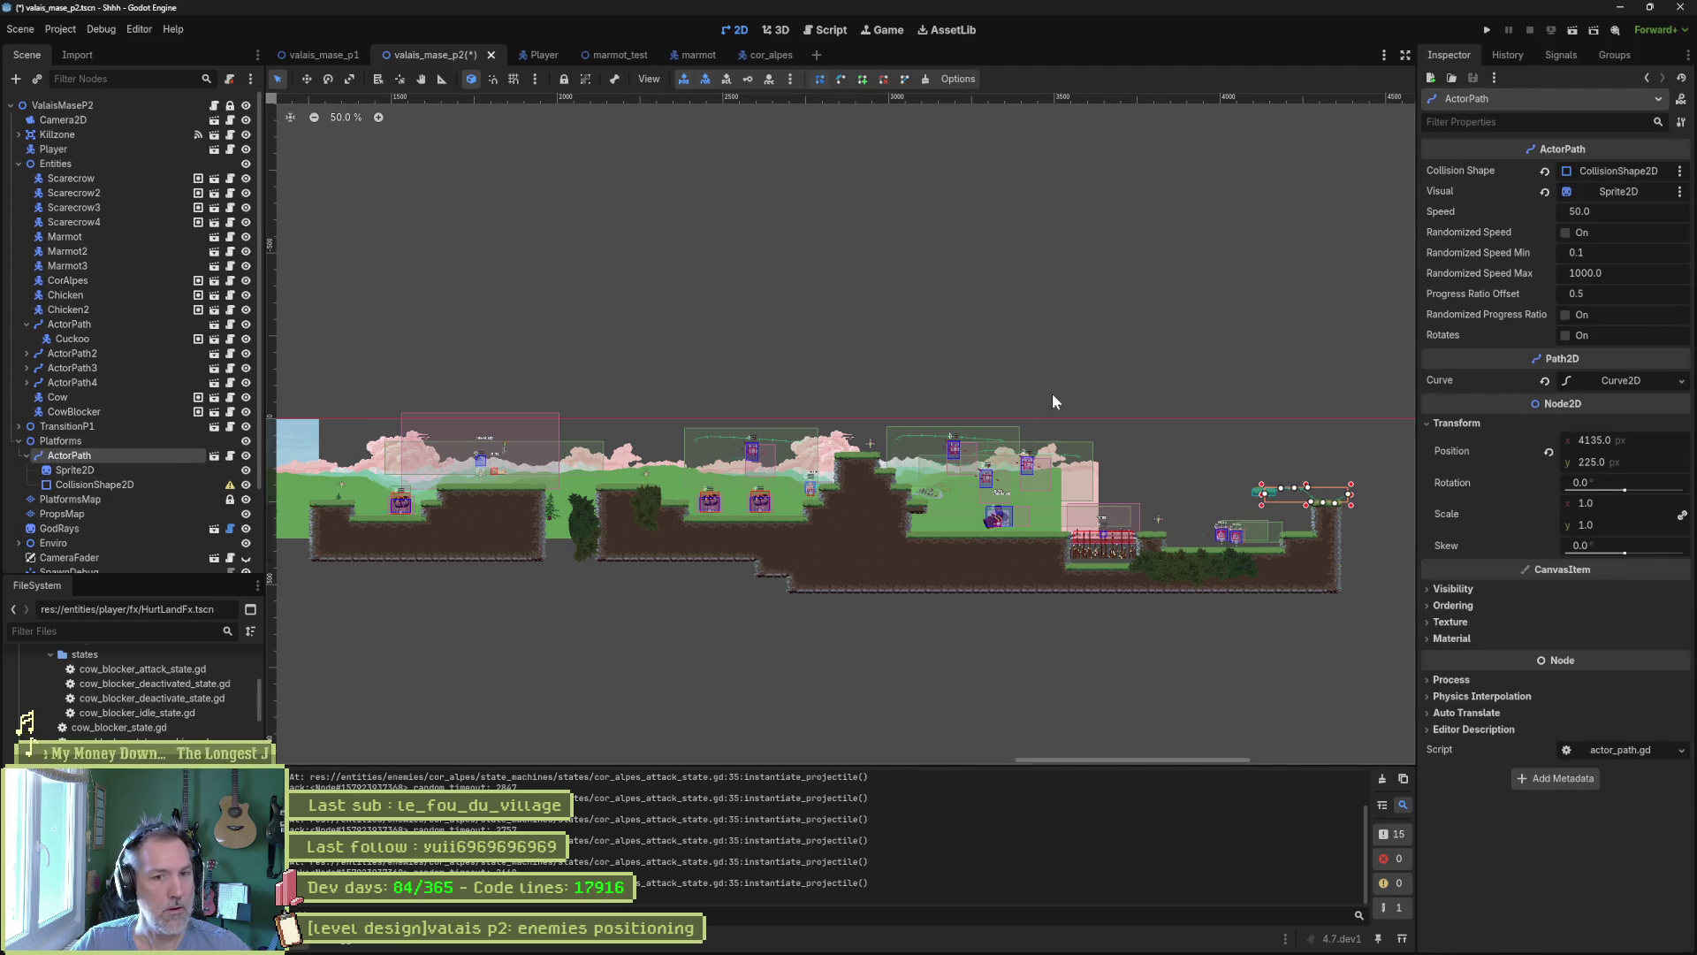
{"action": "left_click", "coordinate": [1136, 403]}
{"action": "key", "text": "w"}
{"action": "left_click", "coordinate": [123, 455]}
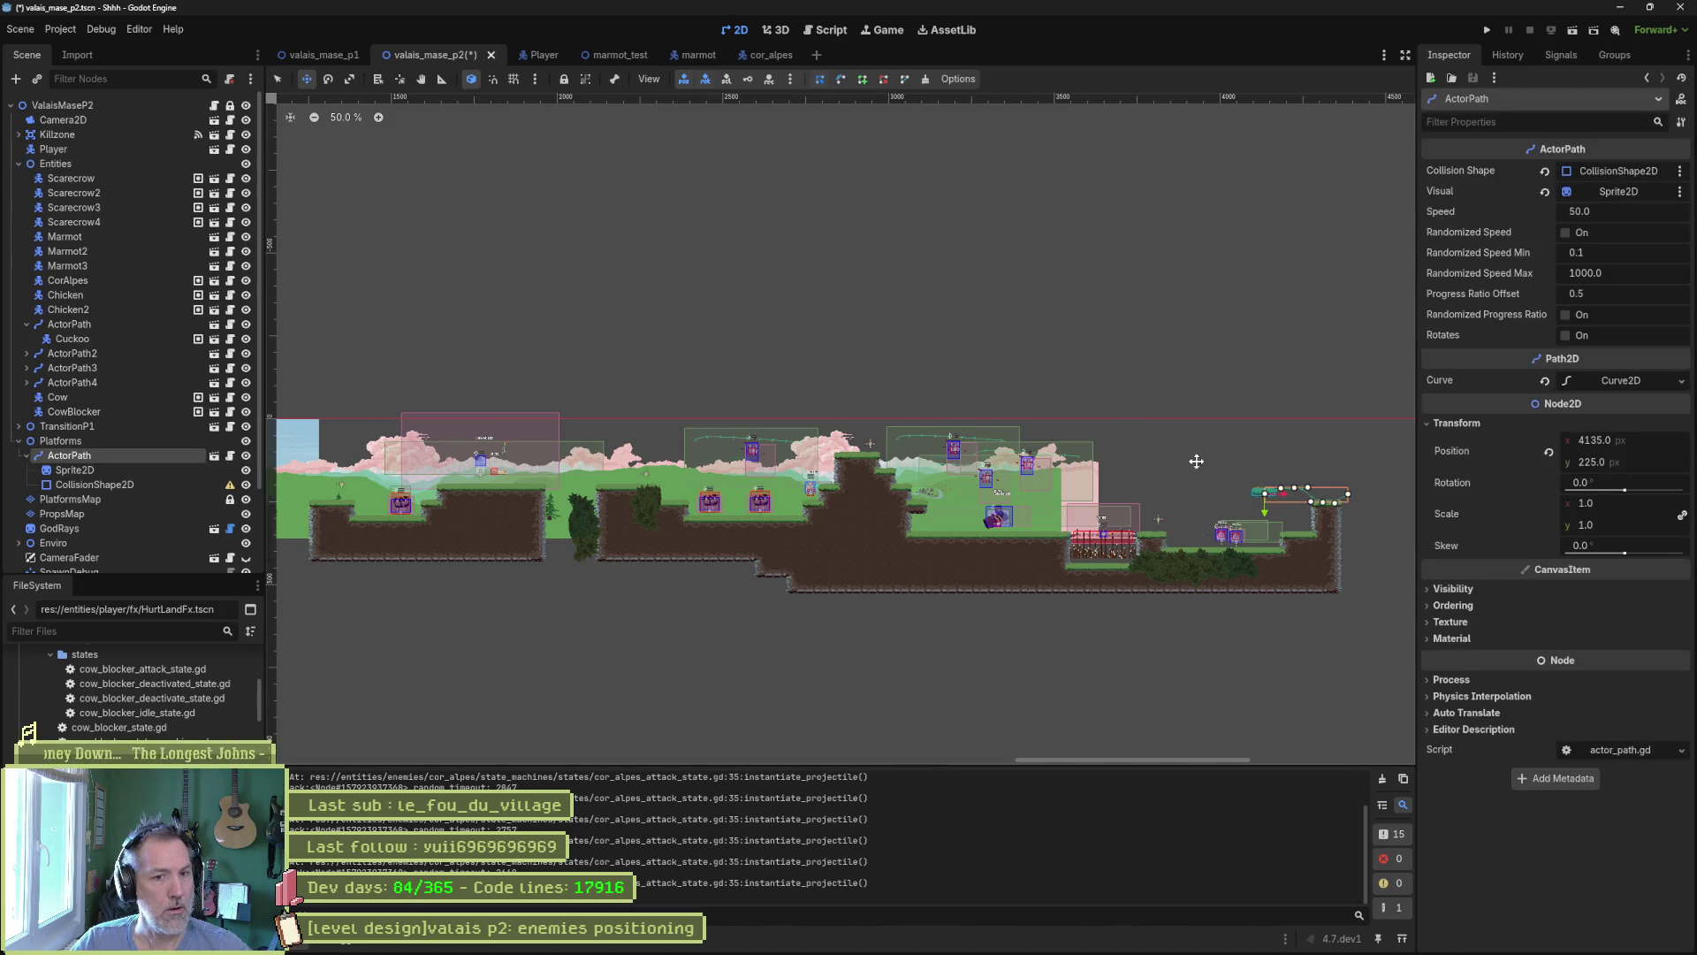
{"action": "mouse_move", "coordinate": [1239, 482]}
{"action": "left_mouse_down"}
{"action": "mouse_move", "coordinate": [908, 408]}
{"action": "mouse_move", "coordinate": [557, 381]}
{"action": "mouse_move", "coordinate": [505, 440]}
{"action": "left_mouse_up"}
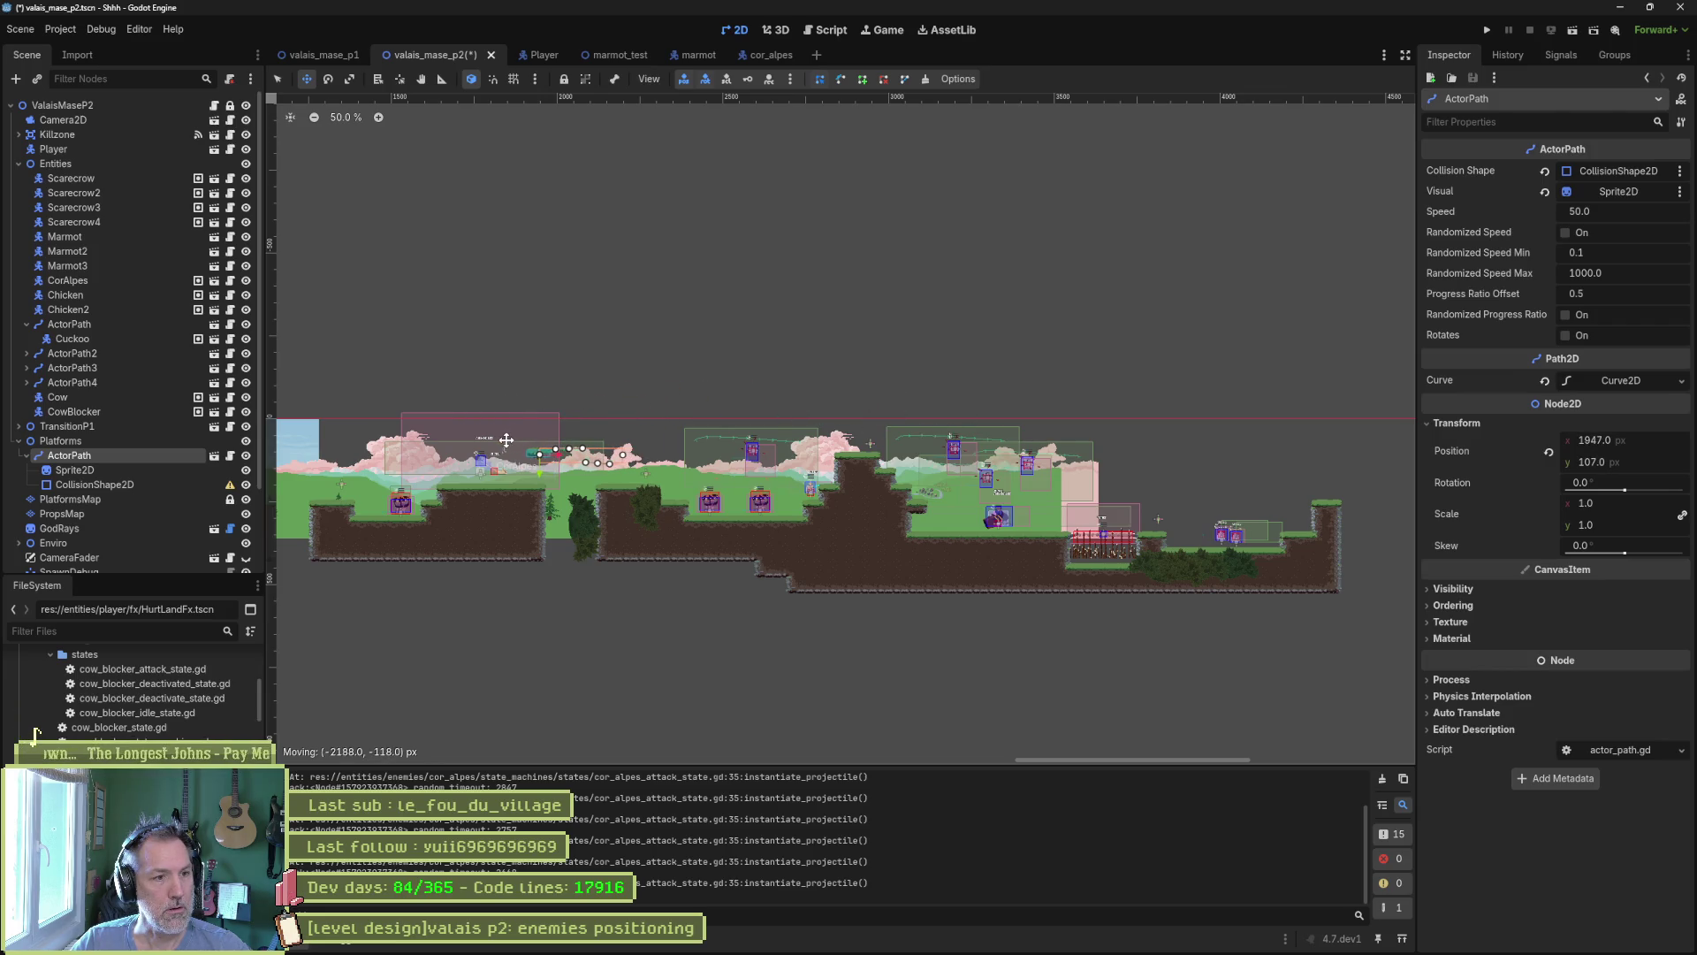
{"action": "scroll", "coordinate": [506, 439], "scroll_direction": "up", "scroll_amount": 5}
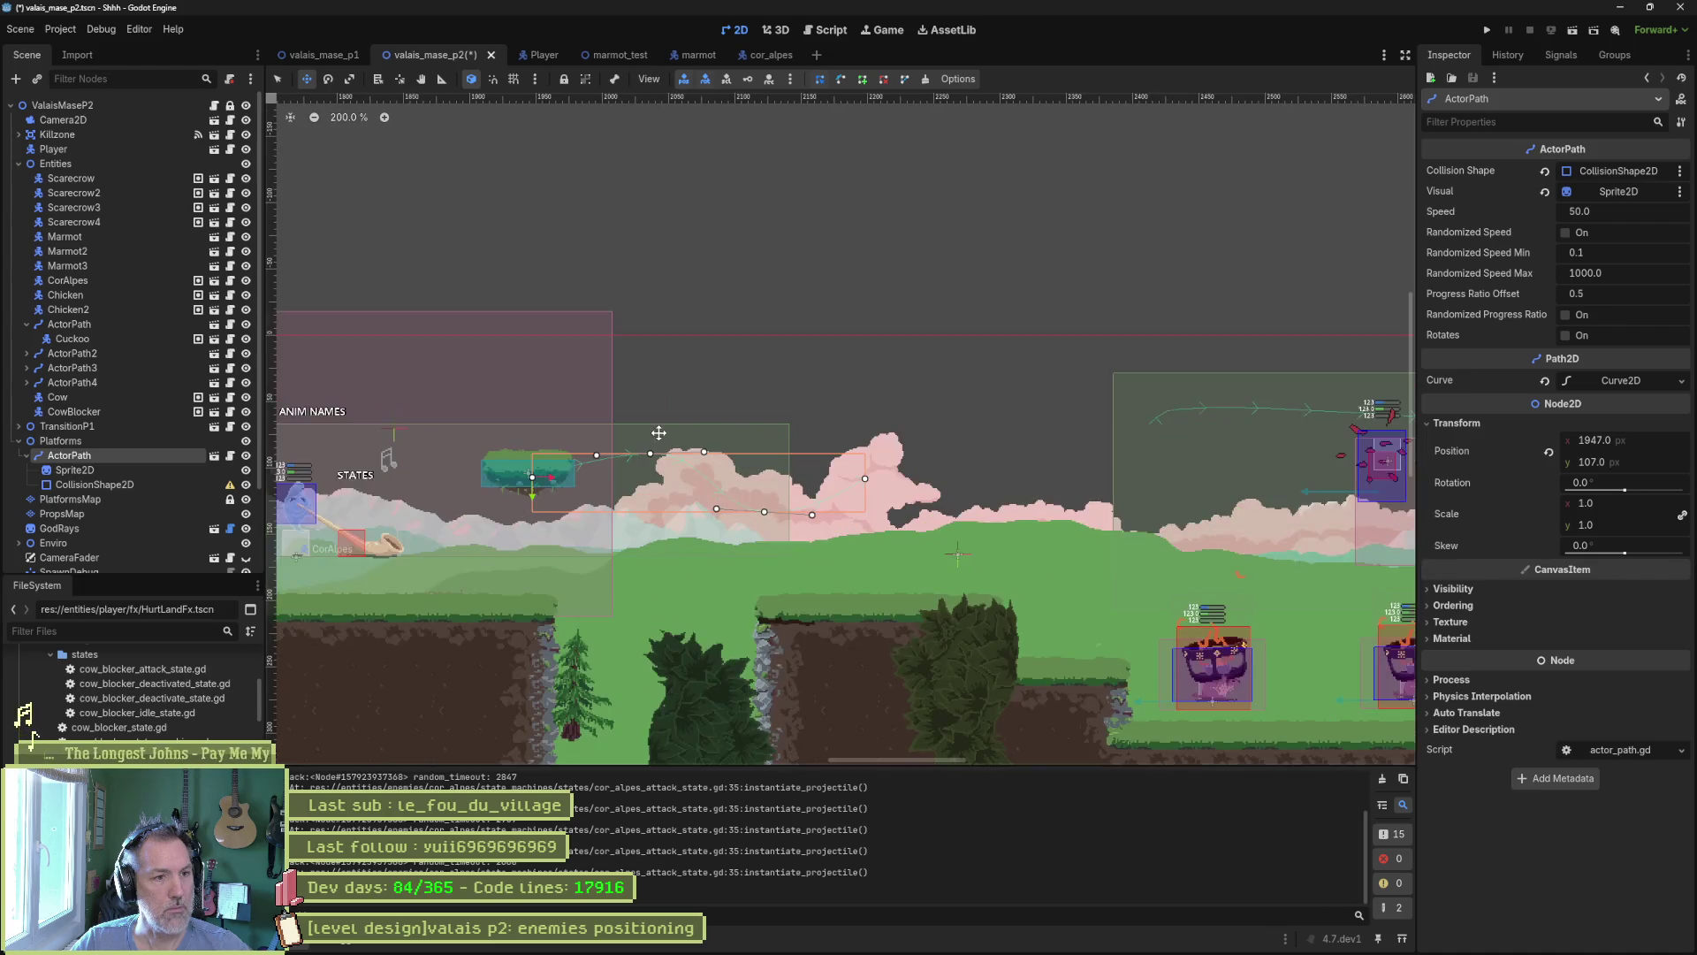
{"action": "mouse_move", "coordinate": [659, 432]}
{"action": "left_mouse_down"}
{"action": "mouse_move", "coordinate": [1016, 424]}
{"action": "mouse_move", "coordinate": [1041, 440]}
{"action": "mouse_move", "coordinate": [1031, 413]}
{"action": "mouse_move", "coordinate": [920, 386]}
{"action": "left_mouse_up"}
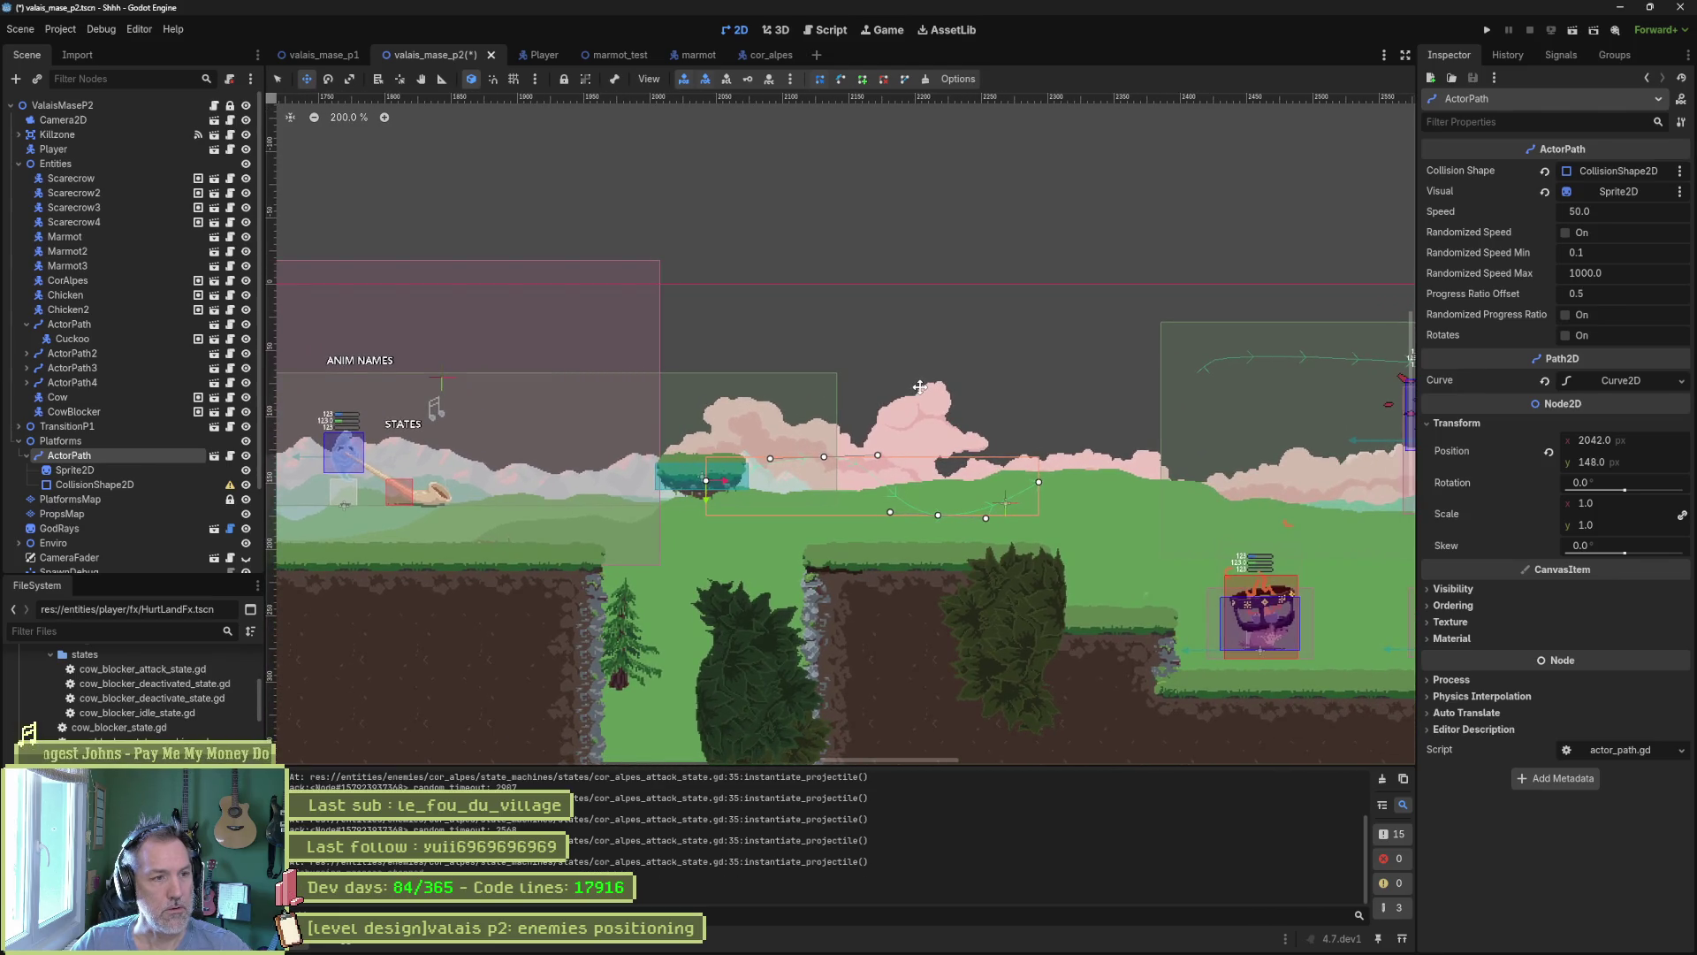
Move the SpawnDebug marker to (1608, 195) and save and run the scene.
{"action": "scroll", "coordinate": [560, 370], "scroll_direction": "left", "scroll_amount": 10}
{"action": "scroll", "coordinate": [934, 403], "scroll_direction": "down", "scroll_amount": 2}
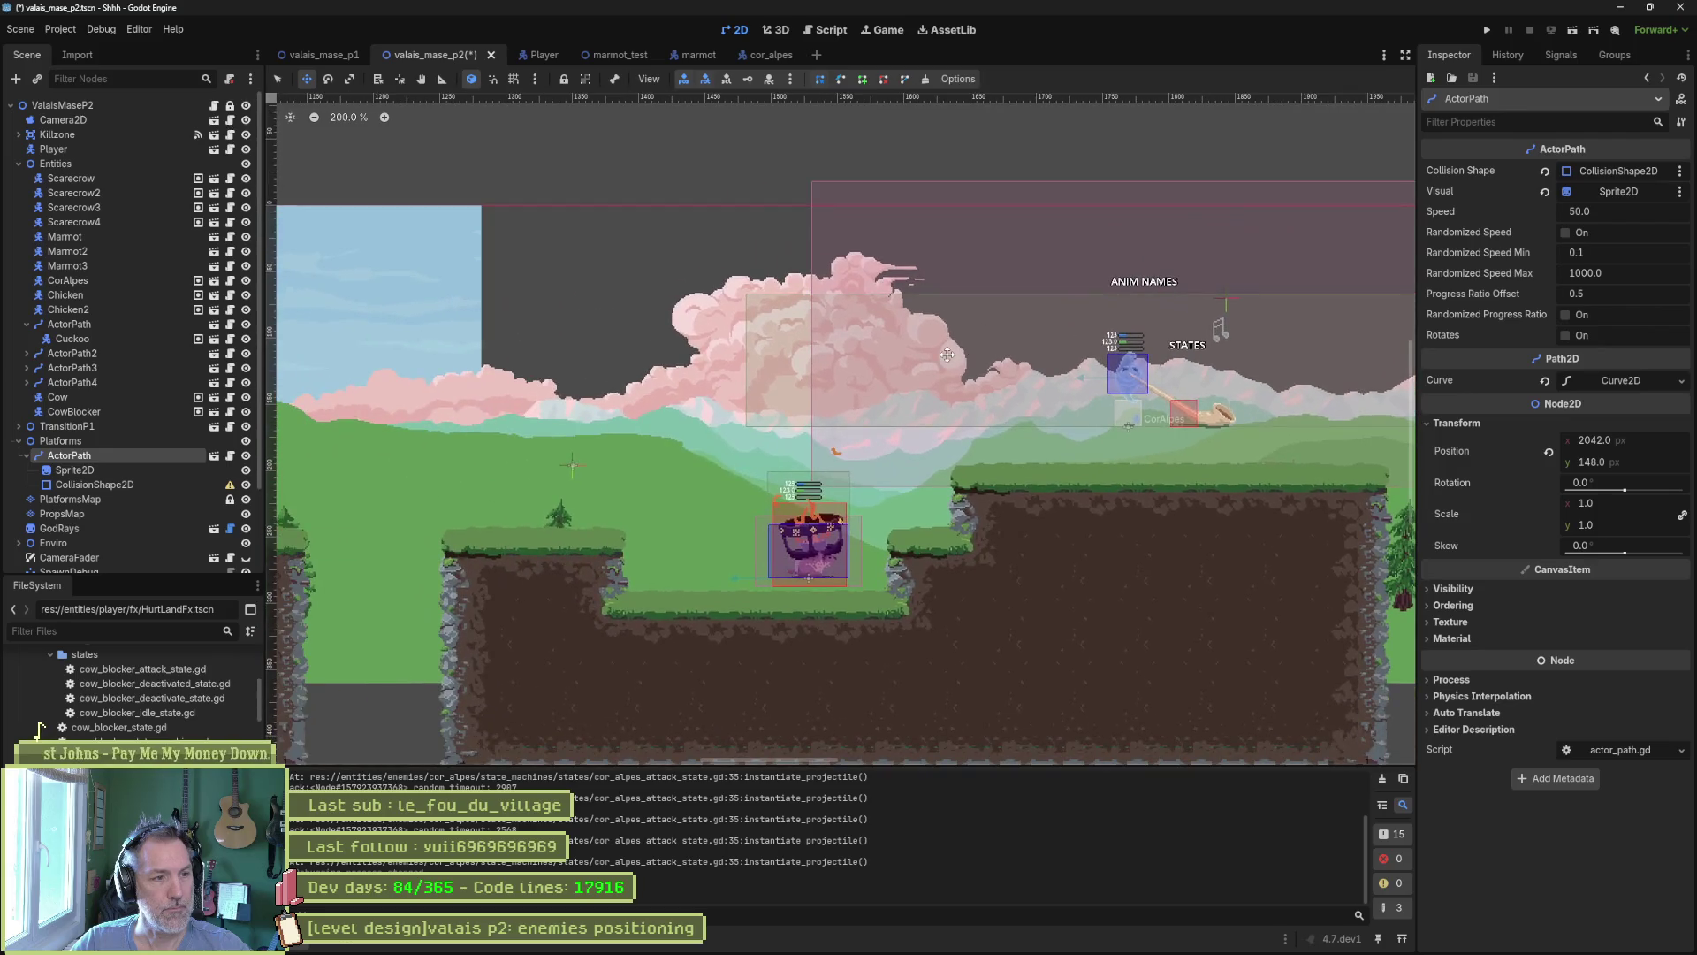
{"action": "left_click", "coordinate": [572, 466]}
{"action": "mouse_move", "coordinate": [722, 436]}
{"action": "left_mouse_down"}
{"action": "mouse_move", "coordinate": [1138, 394]}
{"action": "mouse_move", "coordinate": [1051, 445]}
{"action": "left_mouse_up"}
{"action": "key", "text": "F6"}
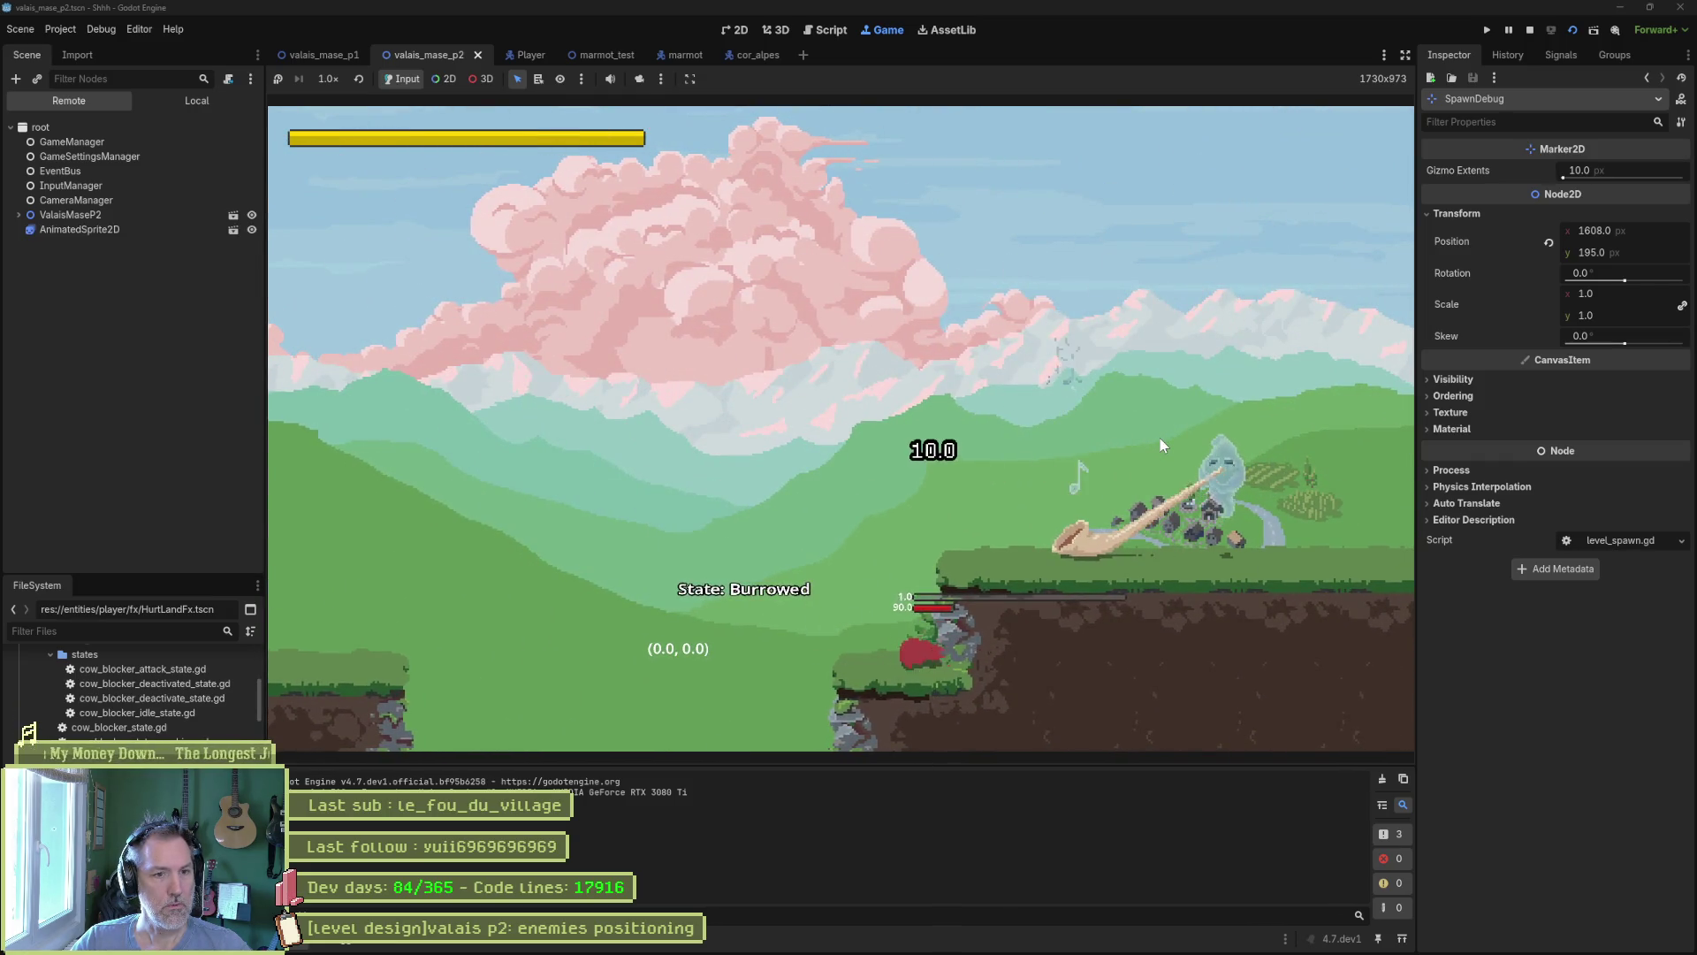
Jump the marmot onto the upper ledge and run right, then stop the game.
{"action": "key", "text": "space"}
{"action": "key", "text": "d"}
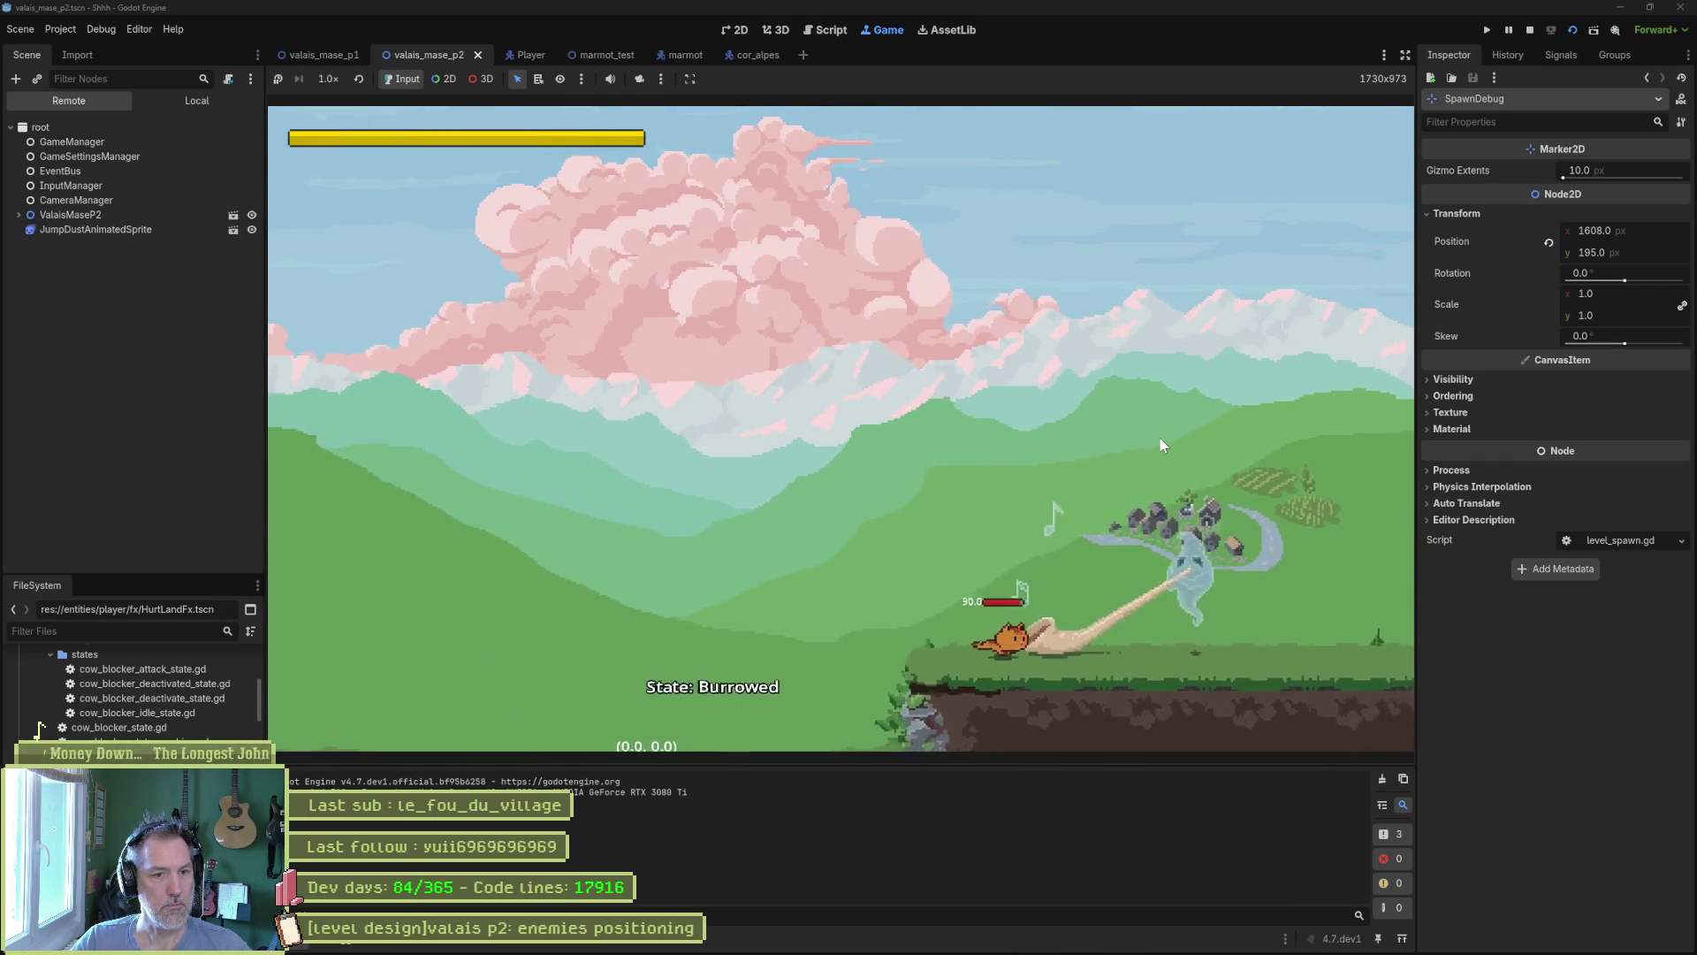
{"action": "key", "text": "d"}
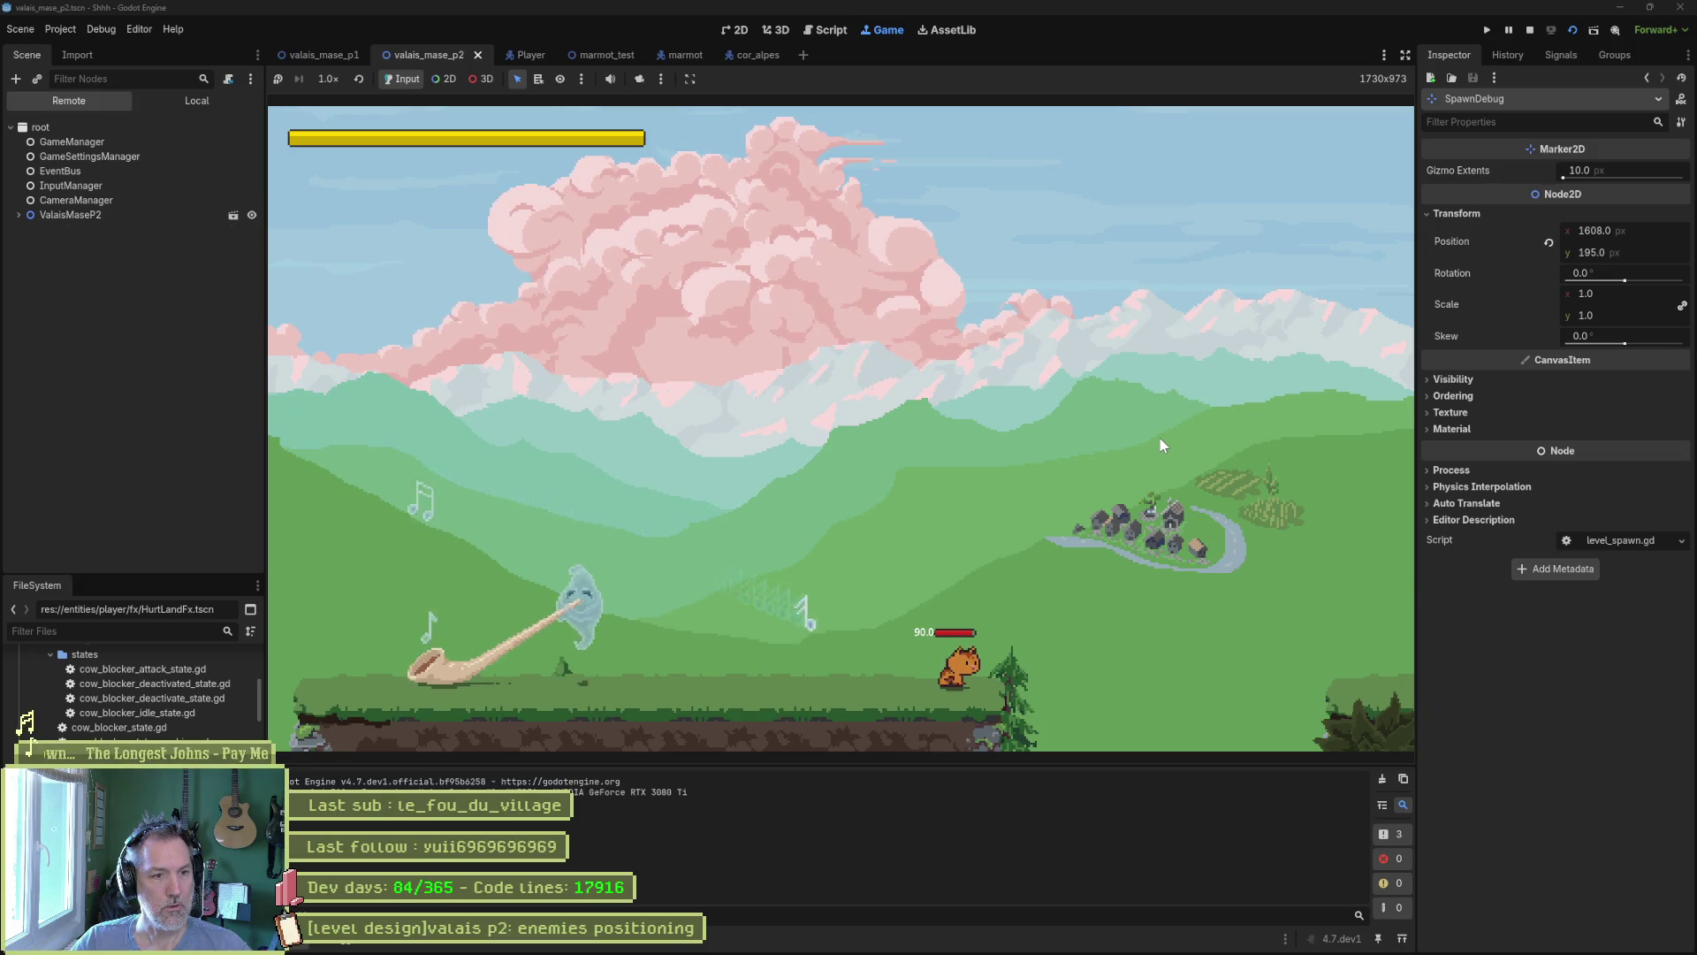
{"action": "key", "text": "space"}
{"action": "key", "text": "F8"}
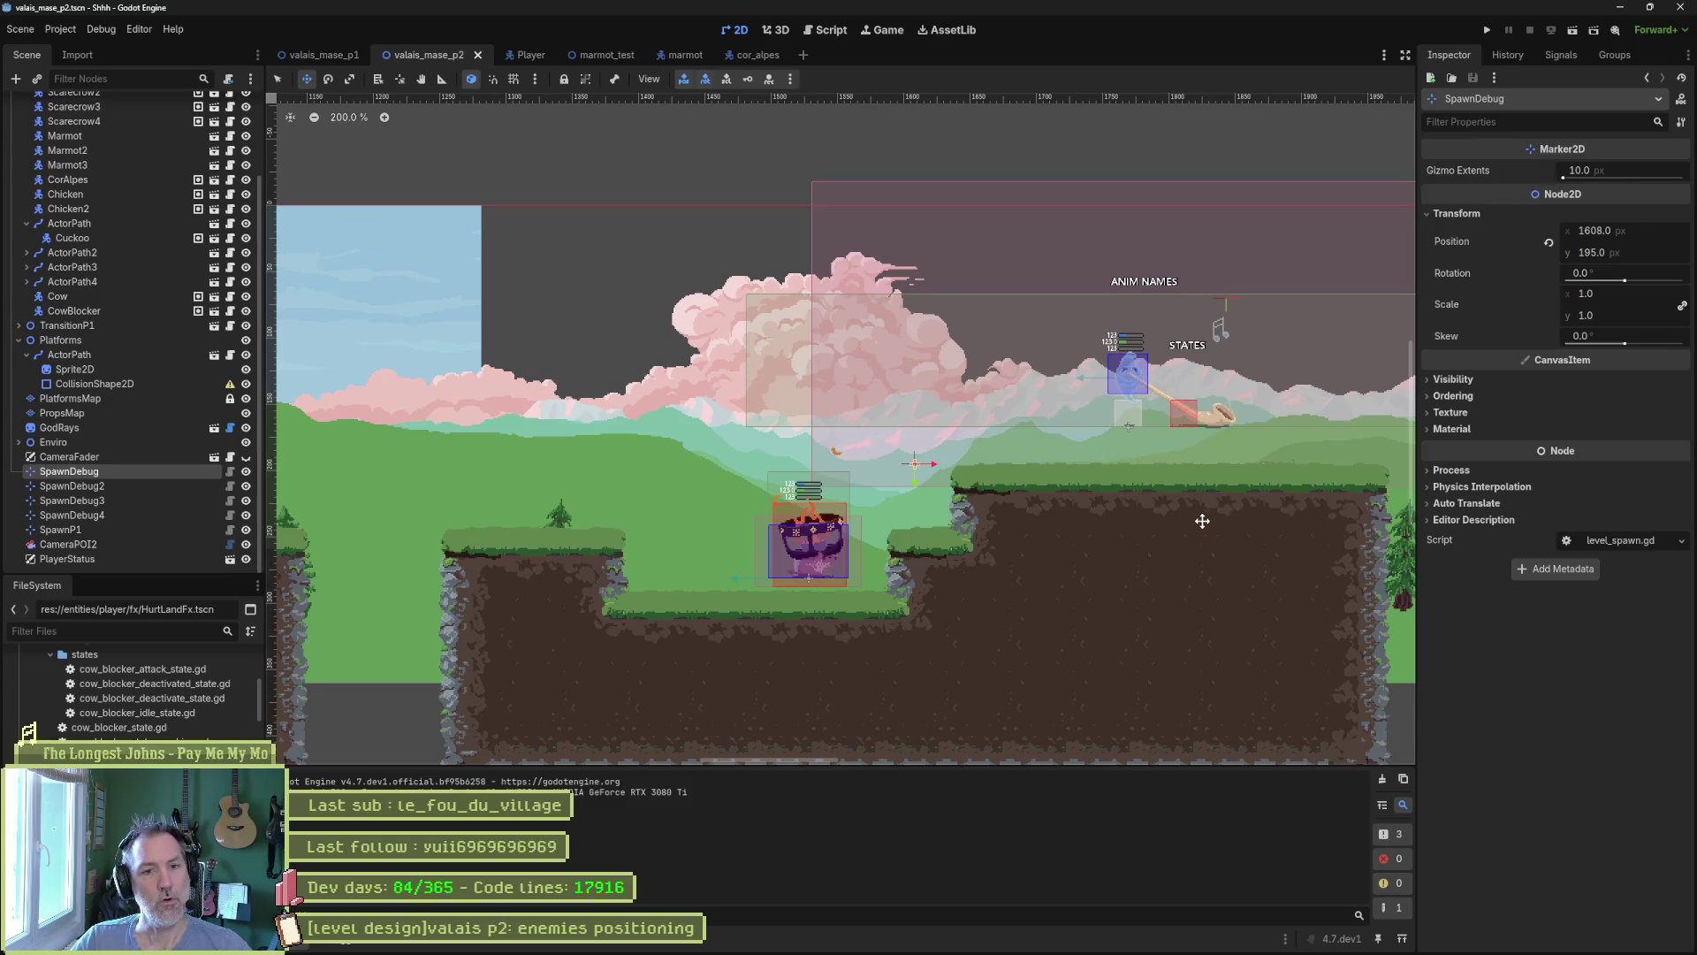
Bring the pit and bushes area into view and select the PlatformsMap tilemap.
{"action": "mouse_move", "coordinate": [1203, 521]}
{"action": "left_mouse_down"}
{"action": "mouse_move", "coordinate": [996, 553]}
{"action": "mouse_move", "coordinate": [844, 550]}
{"action": "left_mouse_up"}
{"action": "scroll", "coordinate": [172, 294], "scroll_direction": "up", "scroll_amount": 3}
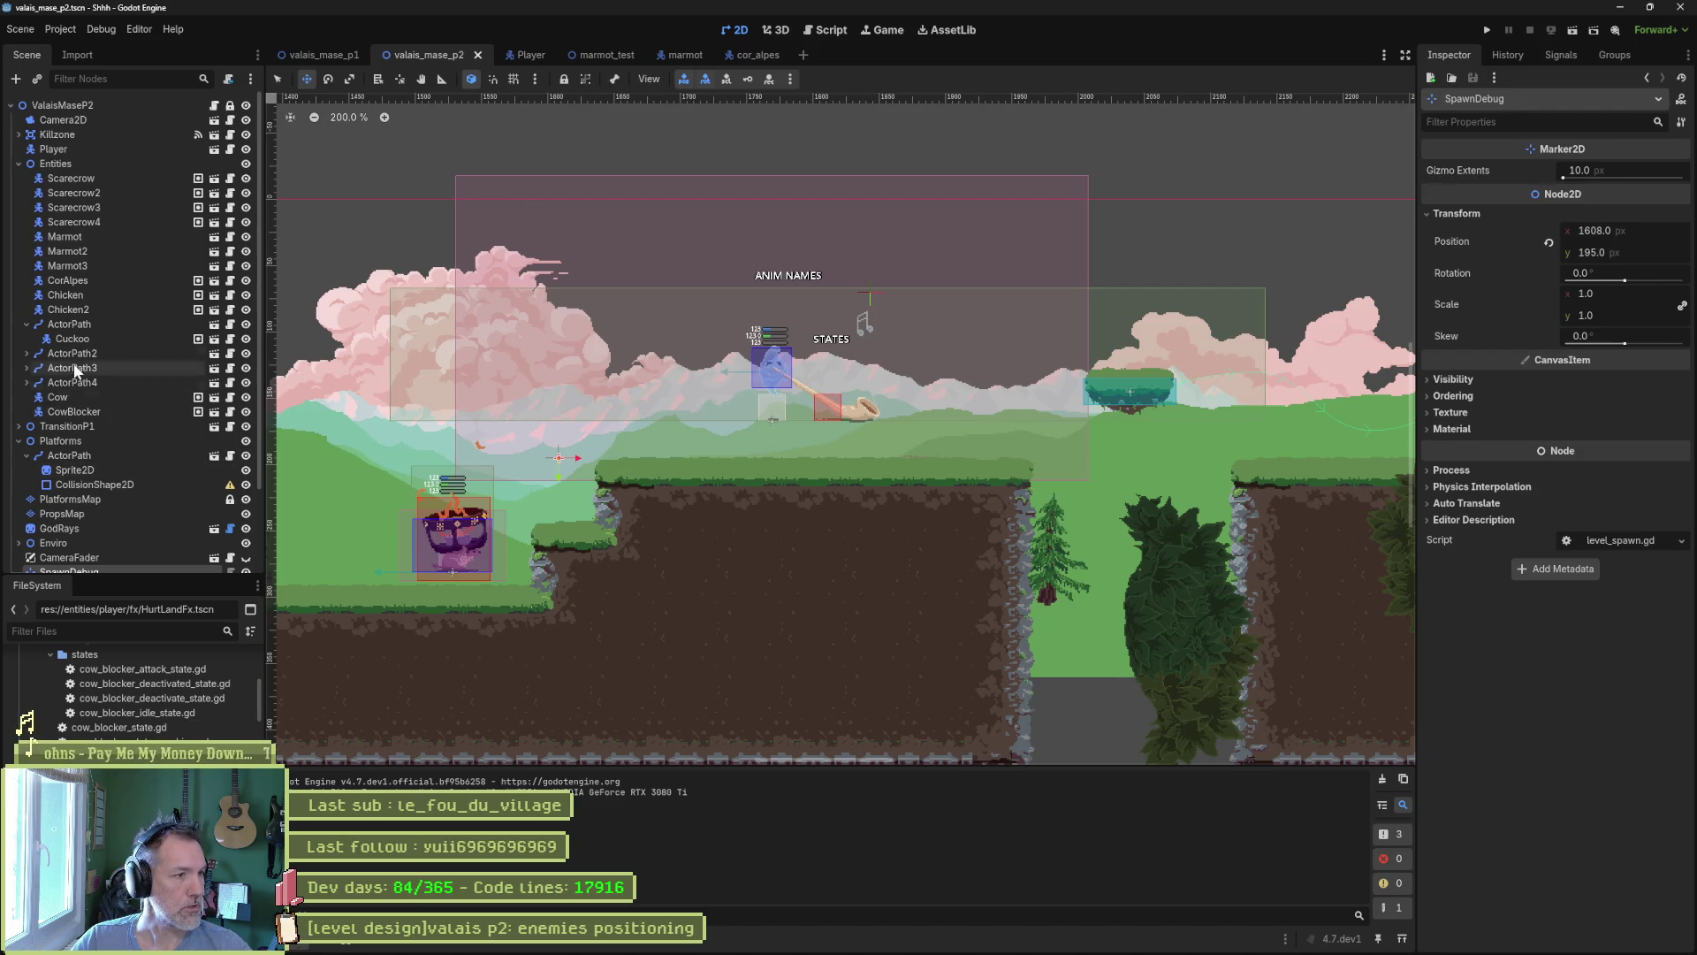
{"action": "left_click", "coordinate": [118, 500]}
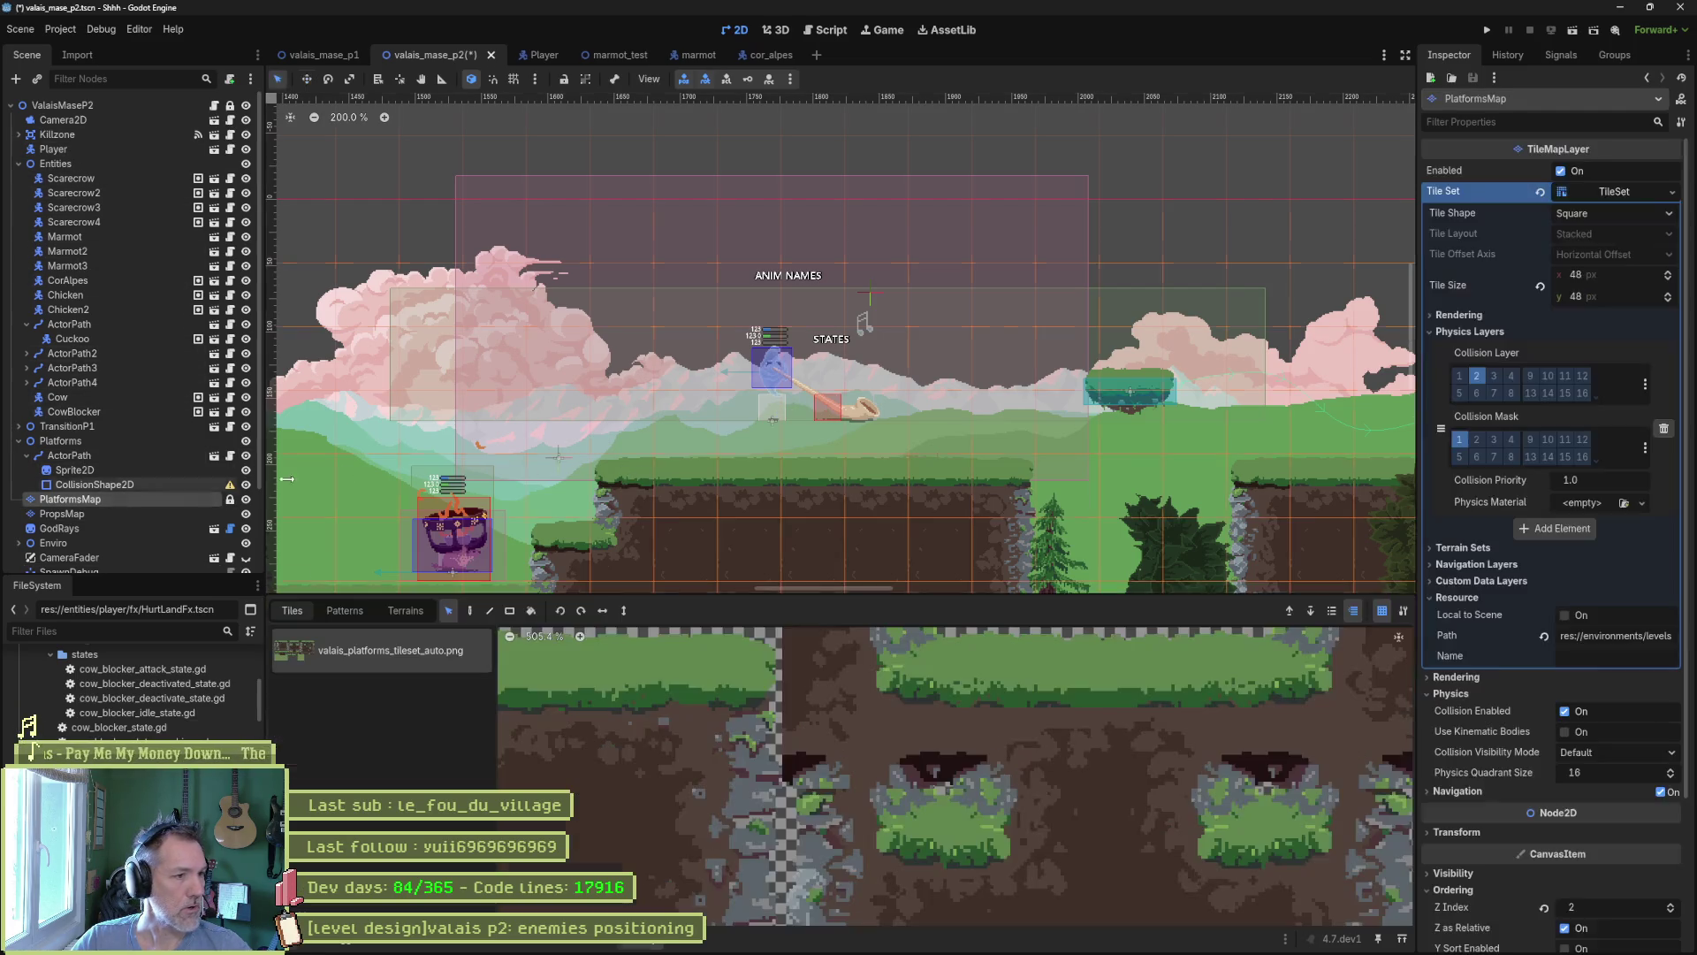
Erase three dirt columns with Terrain 0 to widen the pit before the bushes.
{"action": "left_click_drag", "start_coordinate": [916, 502], "coordinate": [802, 252]}
{"action": "left_click_drag", "start_coordinate": [877, 306], "coordinate": [878, 530]}
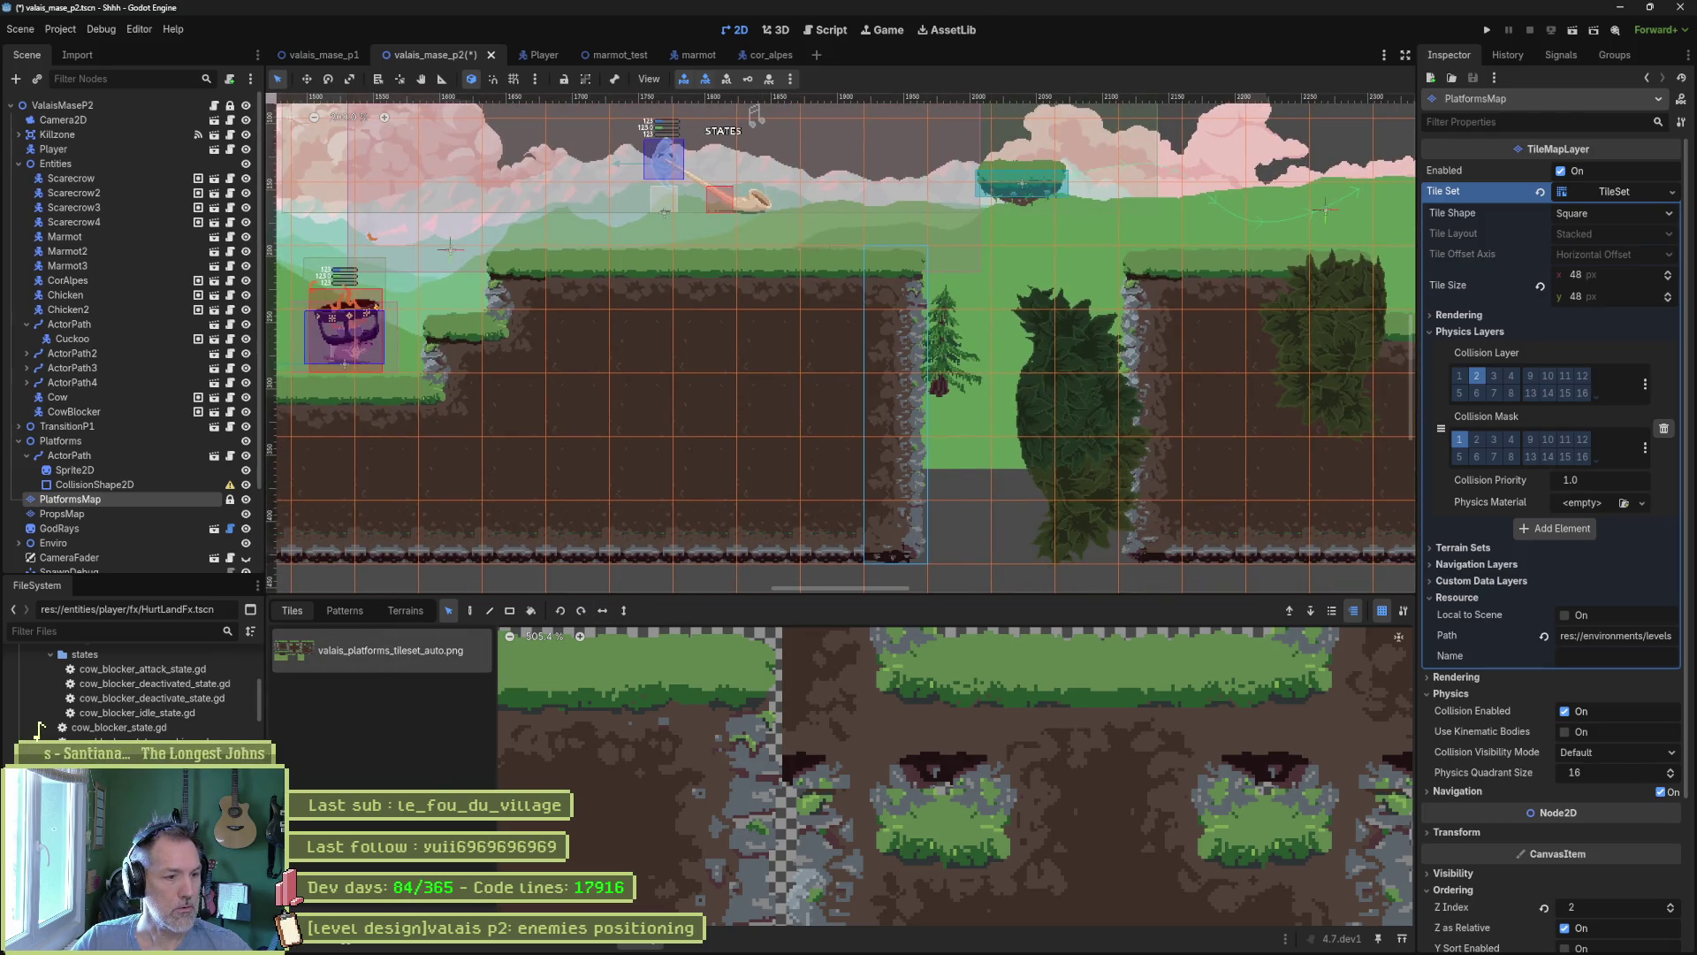
{"action": "left_click", "coordinate": [406, 610]}
{"action": "left_click", "coordinate": [350, 651]}
{"action": "left_click_drag", "start_coordinate": [879, 265], "coordinate": [861, 529]}
{"action": "left_click_drag", "start_coordinate": [822, 285], "coordinate": [815, 522]}
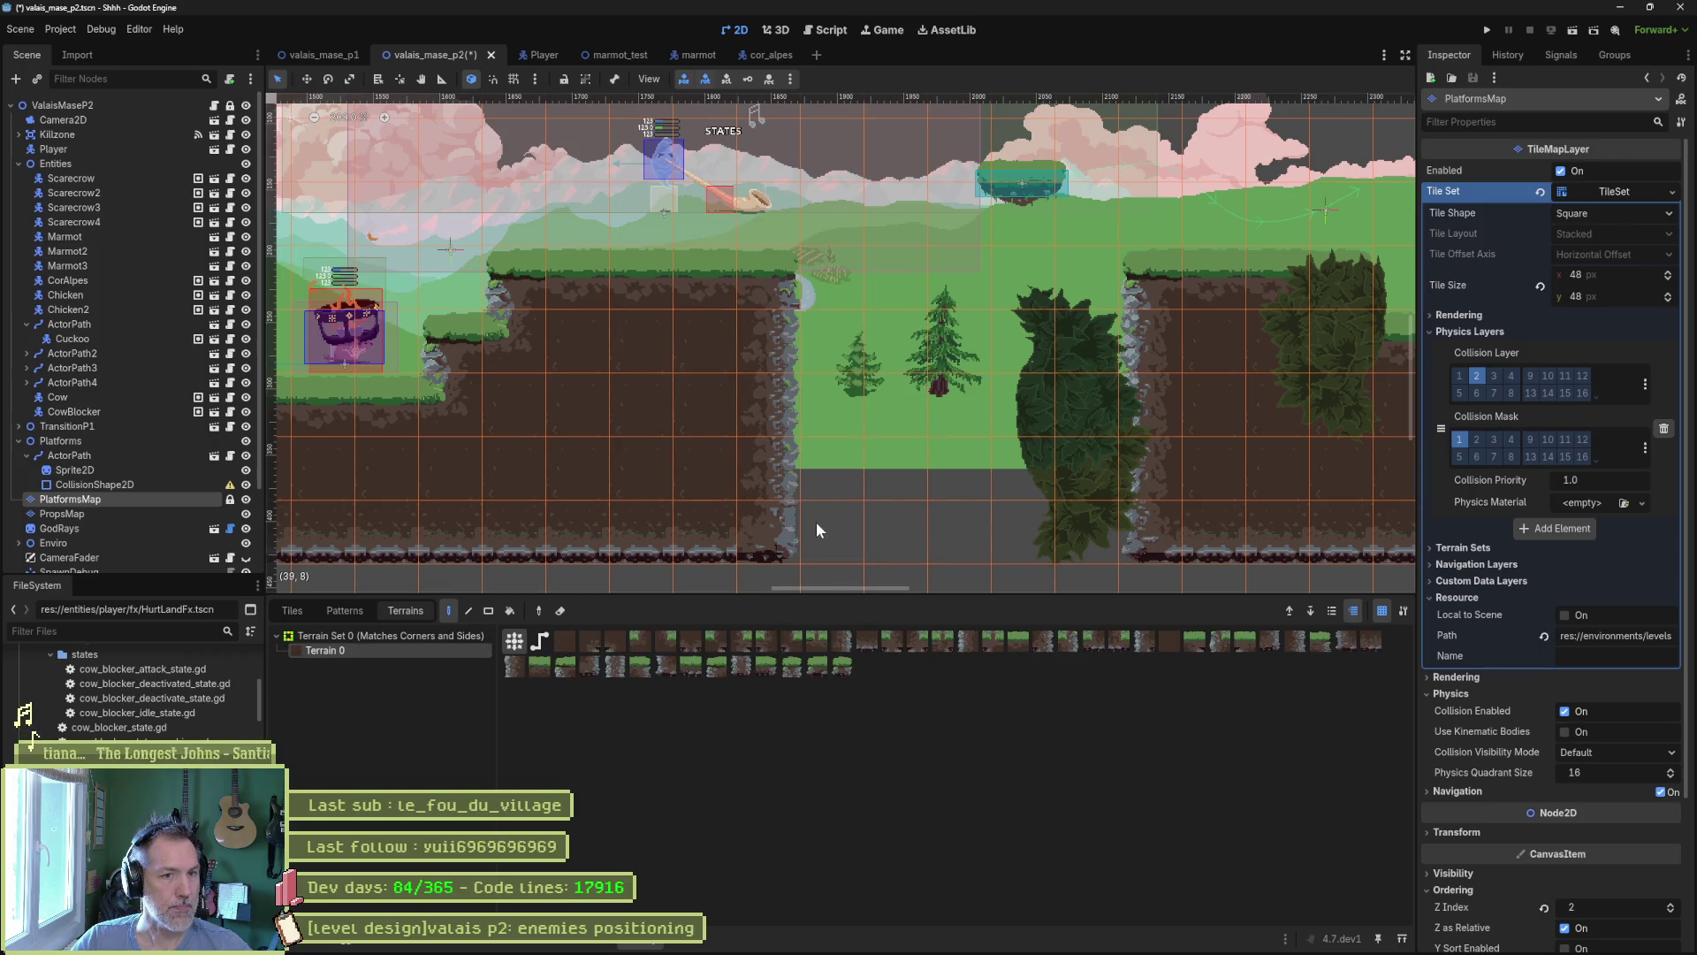
{"action": "left_click_drag", "start_coordinate": [782, 326], "coordinate": [769, 530]}
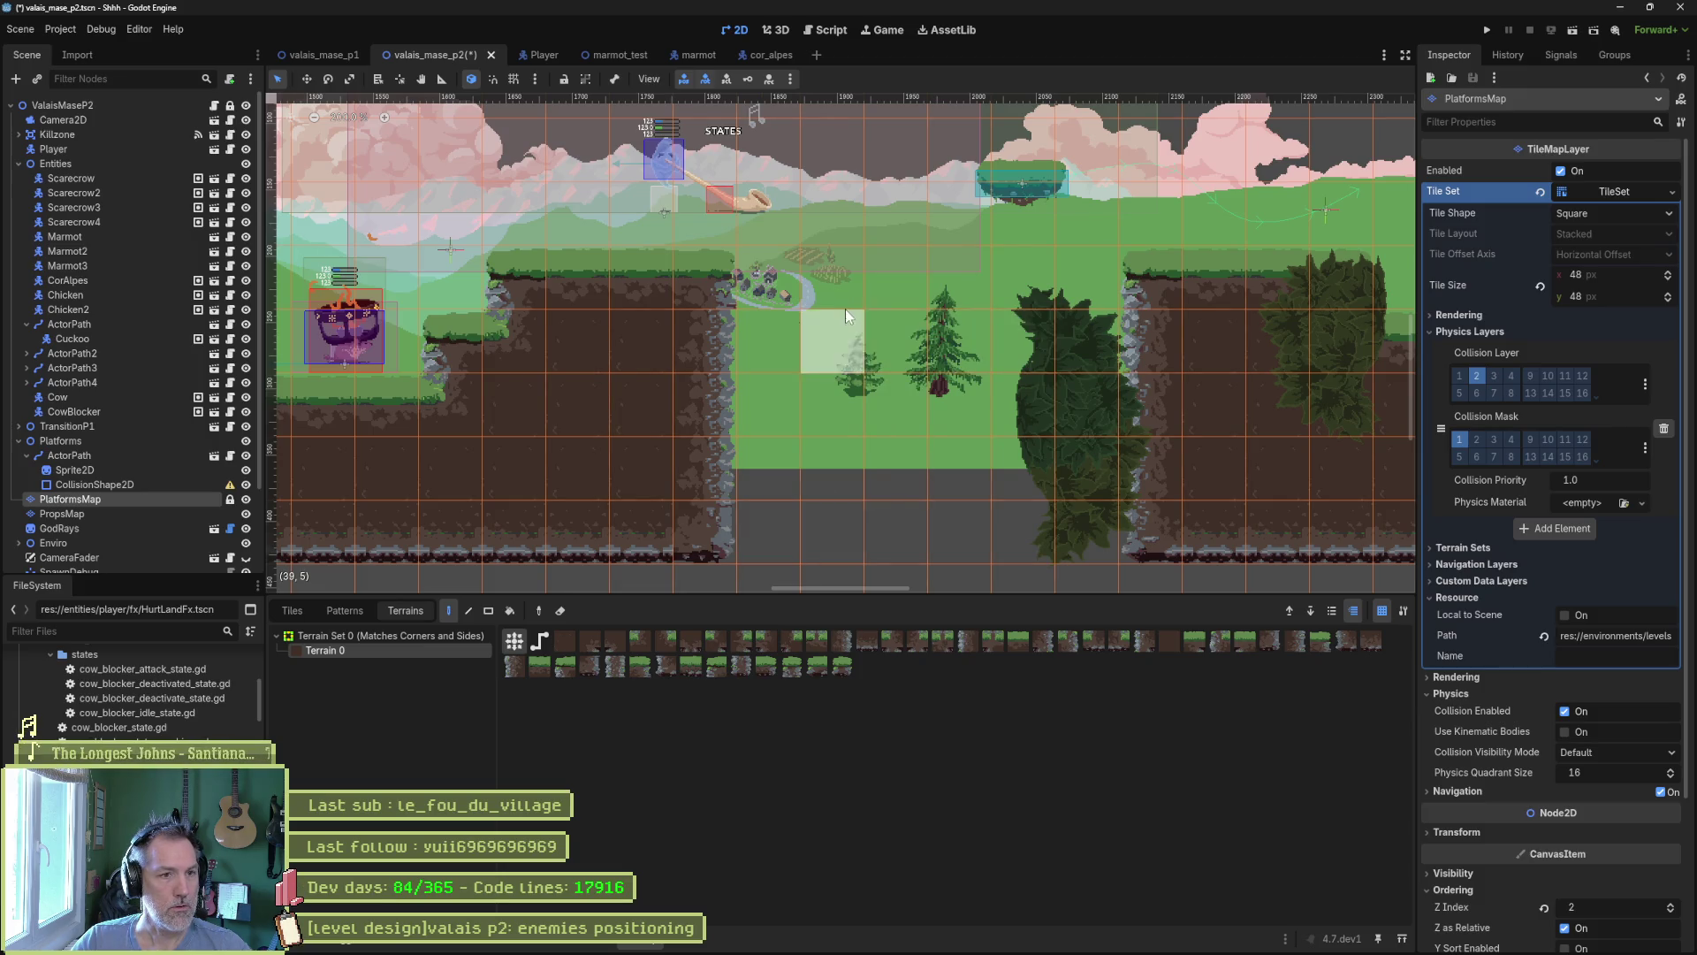
{"action": "left_click_drag", "start_coordinate": [823, 314], "coordinate": [883, 400]}
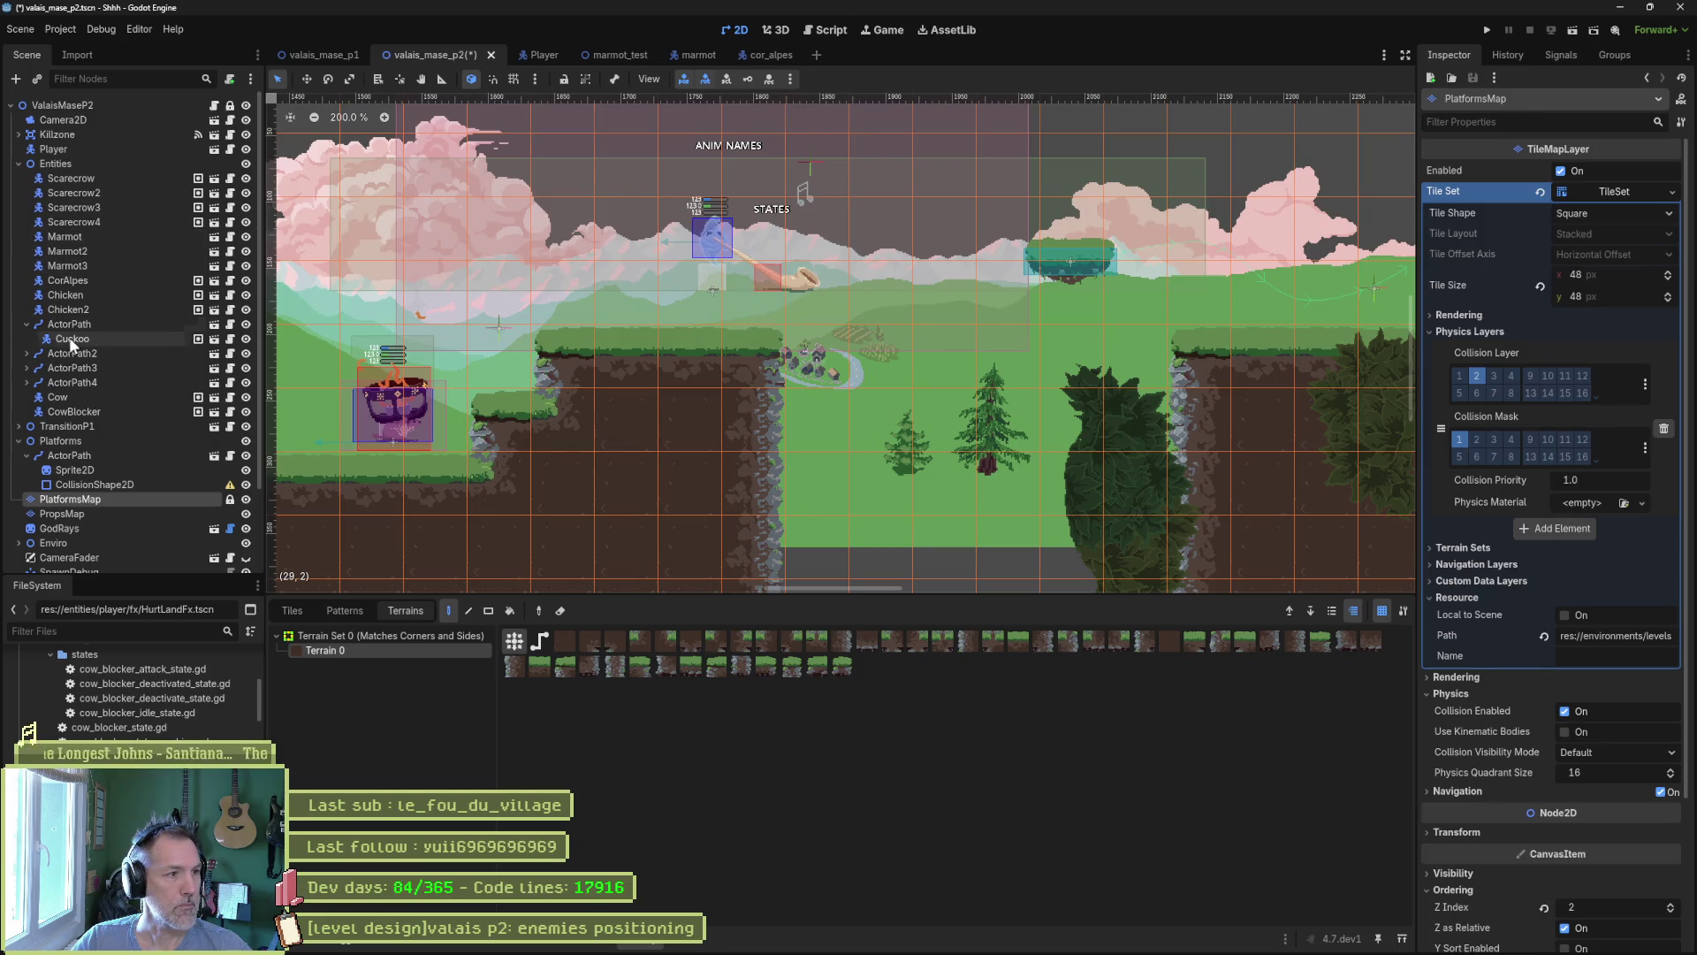
Shift the CorAlpes enemy slightly left, then save and launch the scene.
{"action": "left_click", "coordinate": [88, 281]}
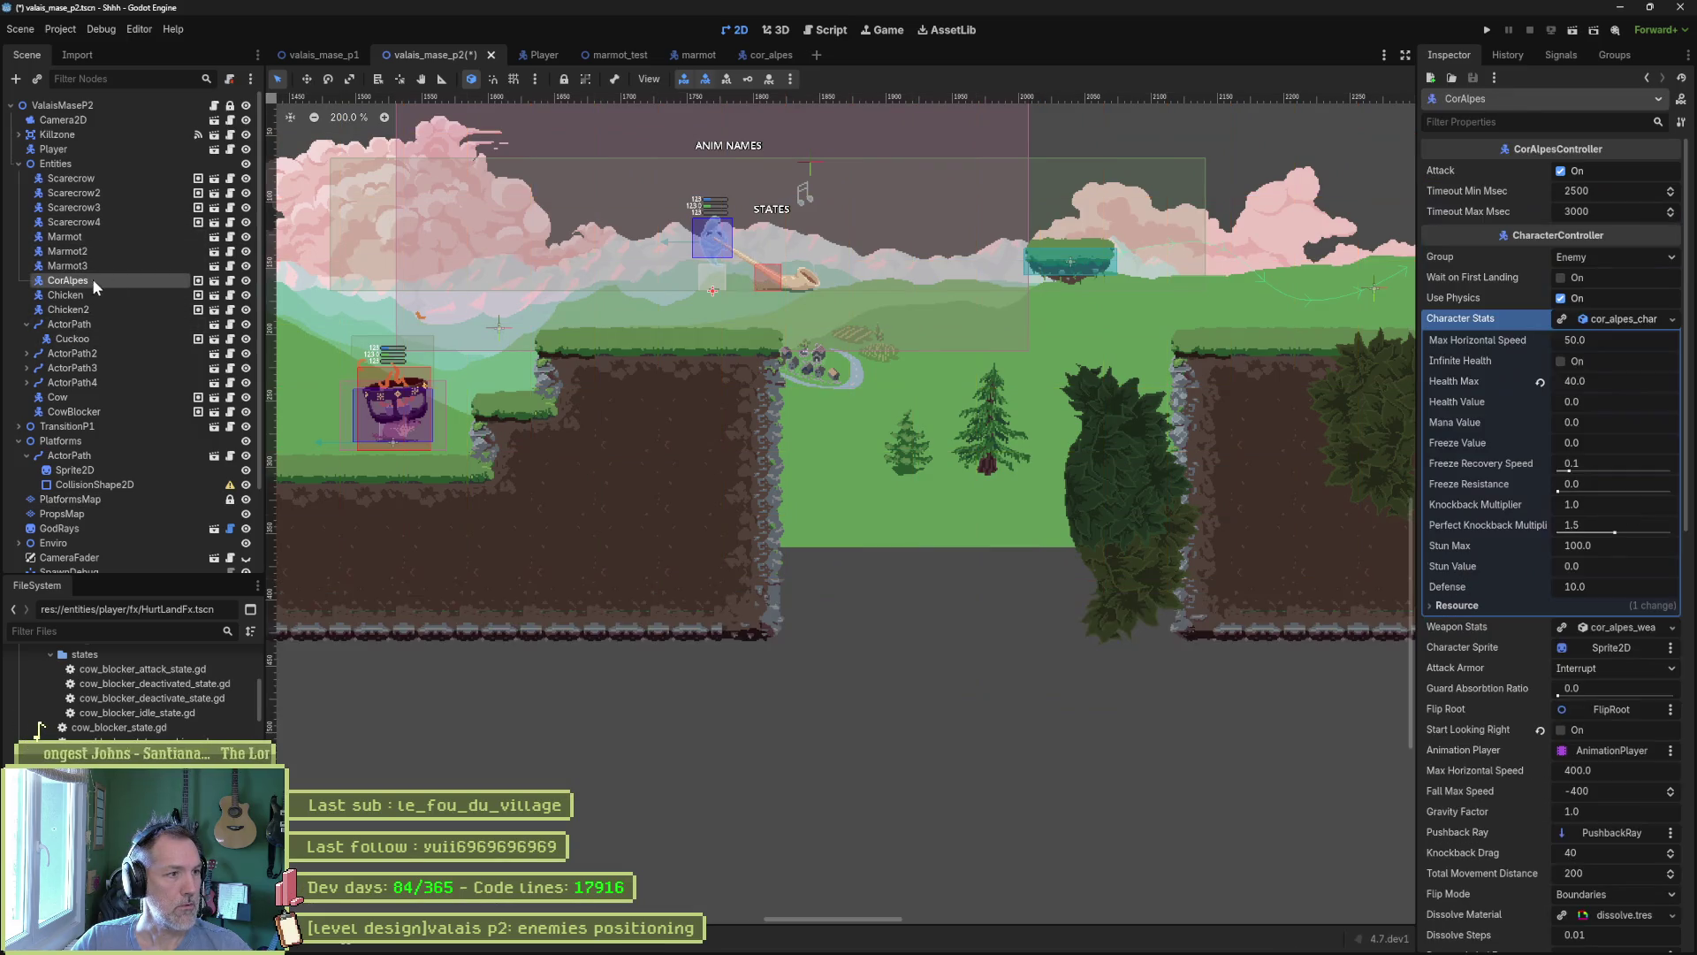
{"action": "left_click_drag", "start_coordinate": [637, 299], "coordinate": [596, 296]}
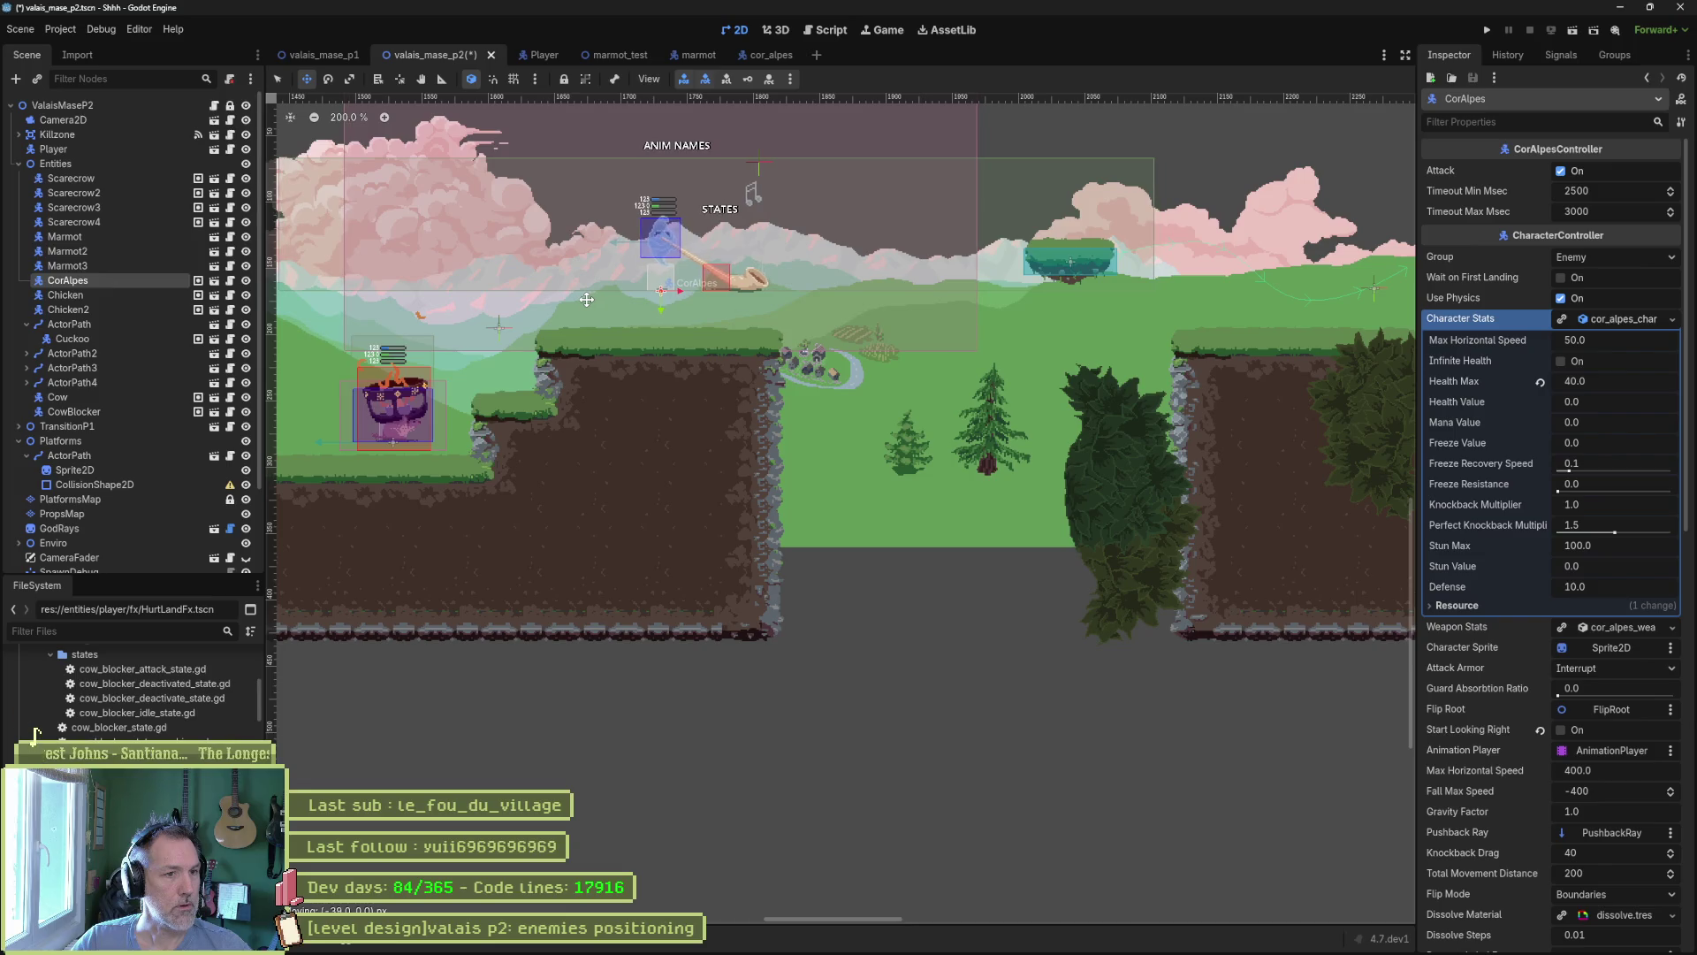
{"action": "key", "text": "F6"}
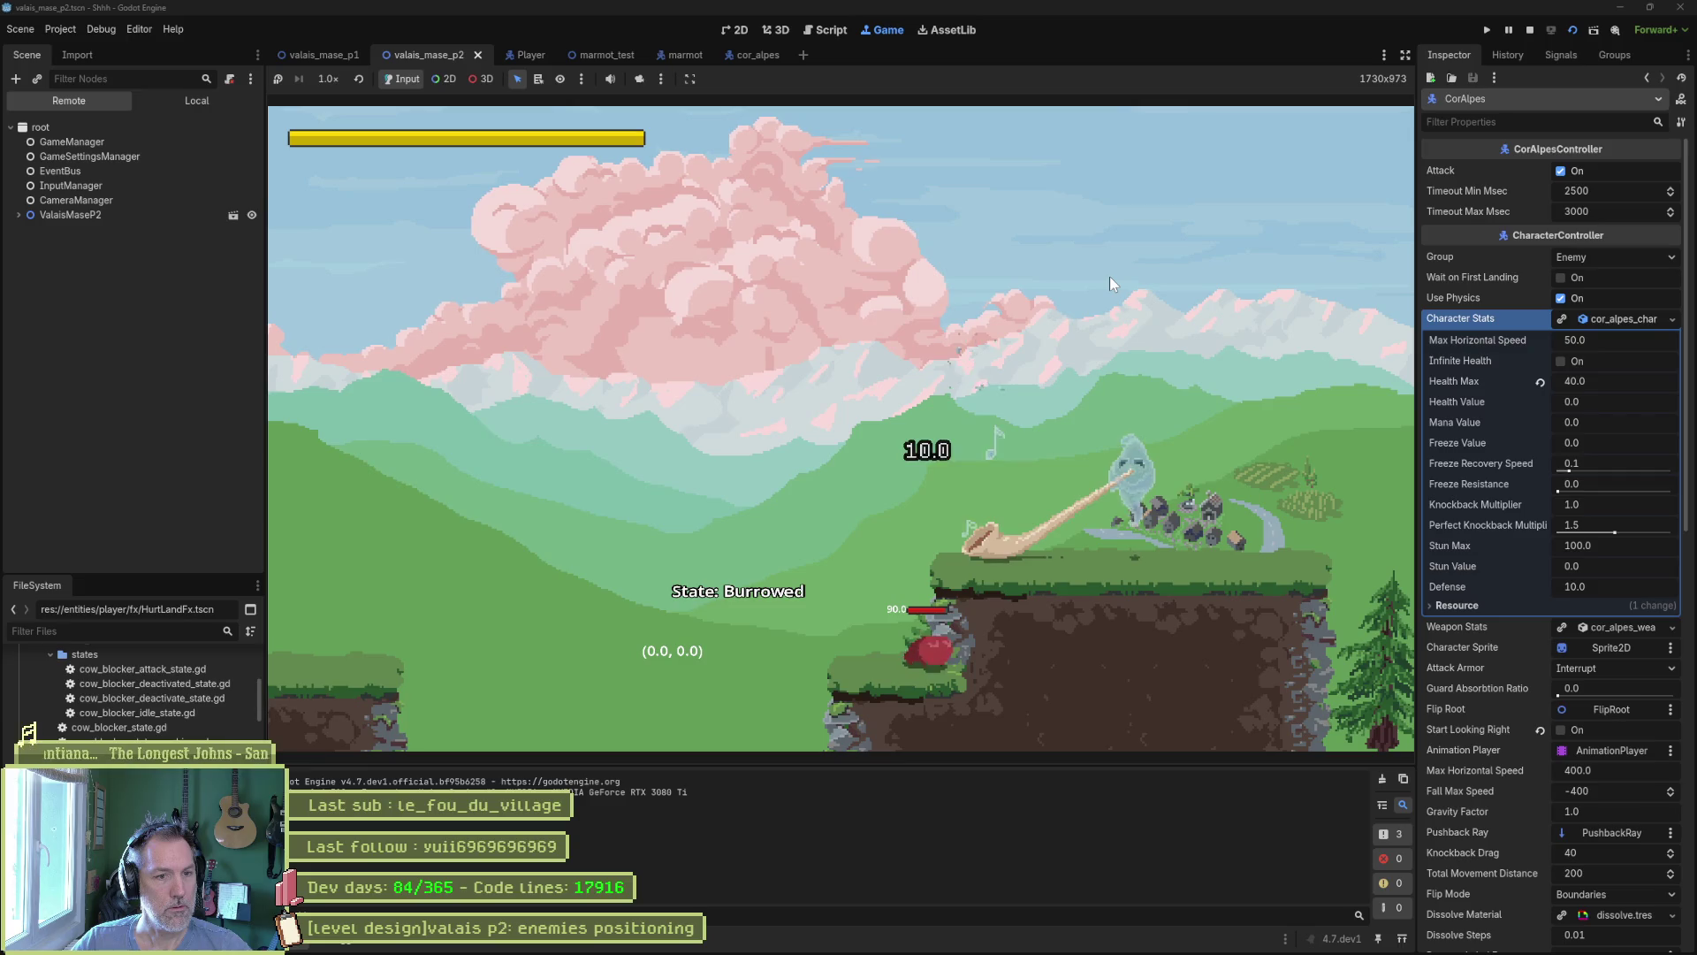
Jump the cat over the alphorn enemy and around the platform, then stop the playtest.
{"action": "key", "text": "Right"}
{"action": "key", "text": "space"}
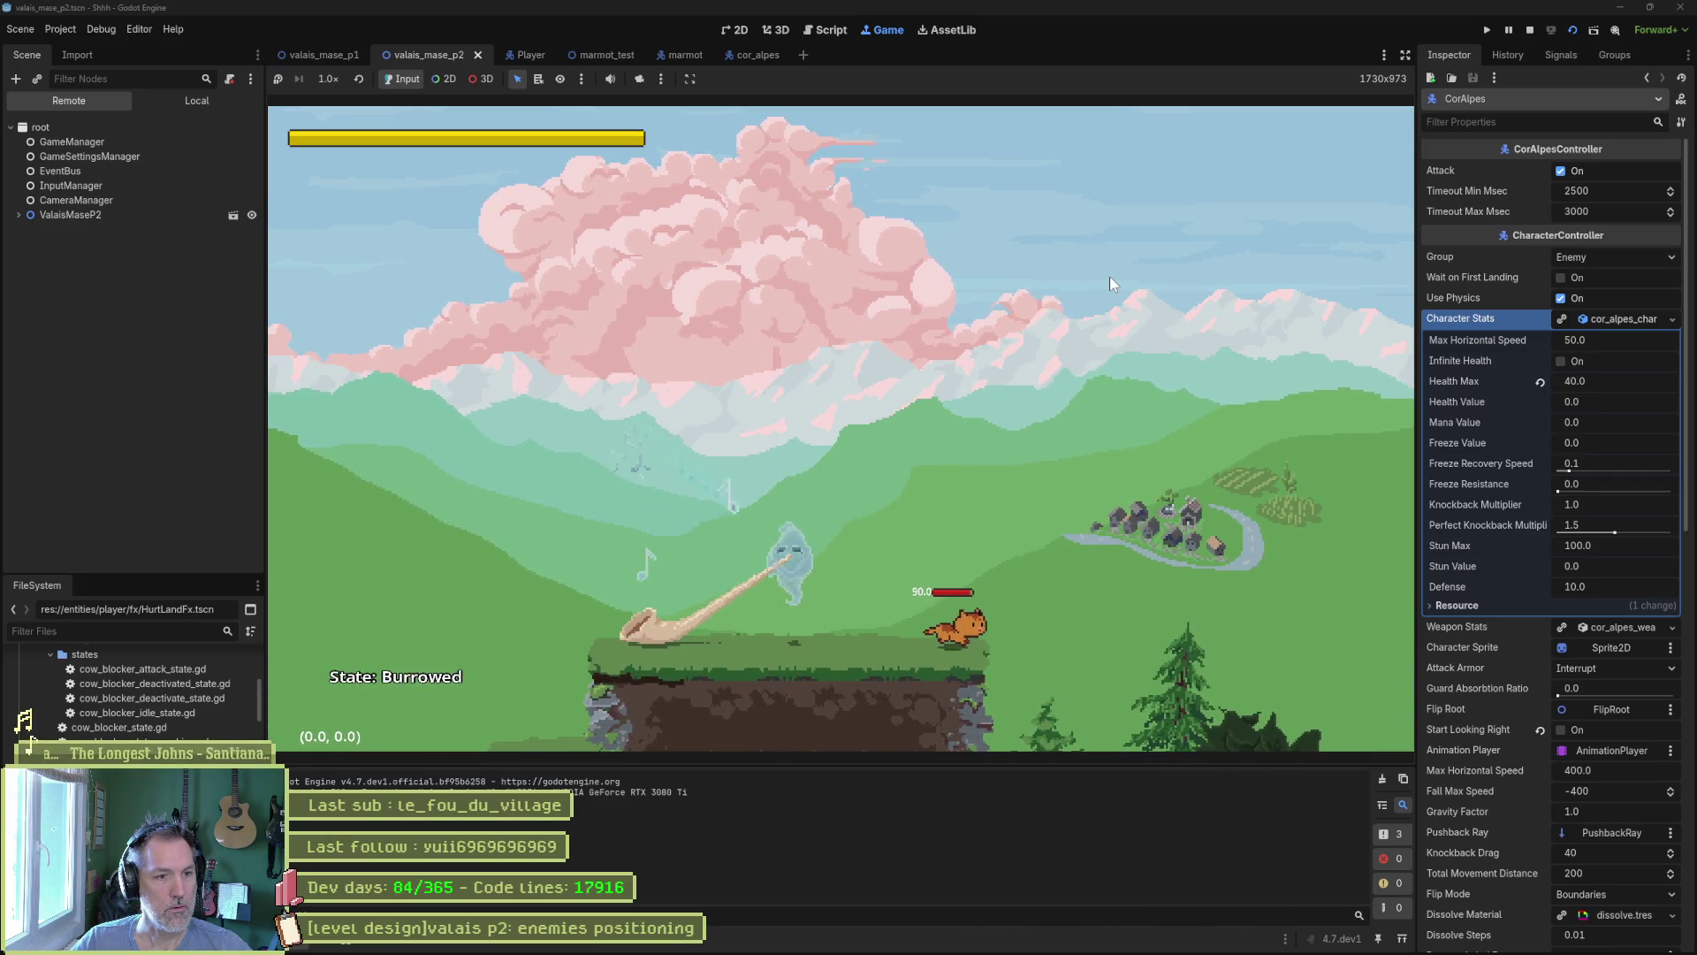
{"action": "key", "text": "space"}
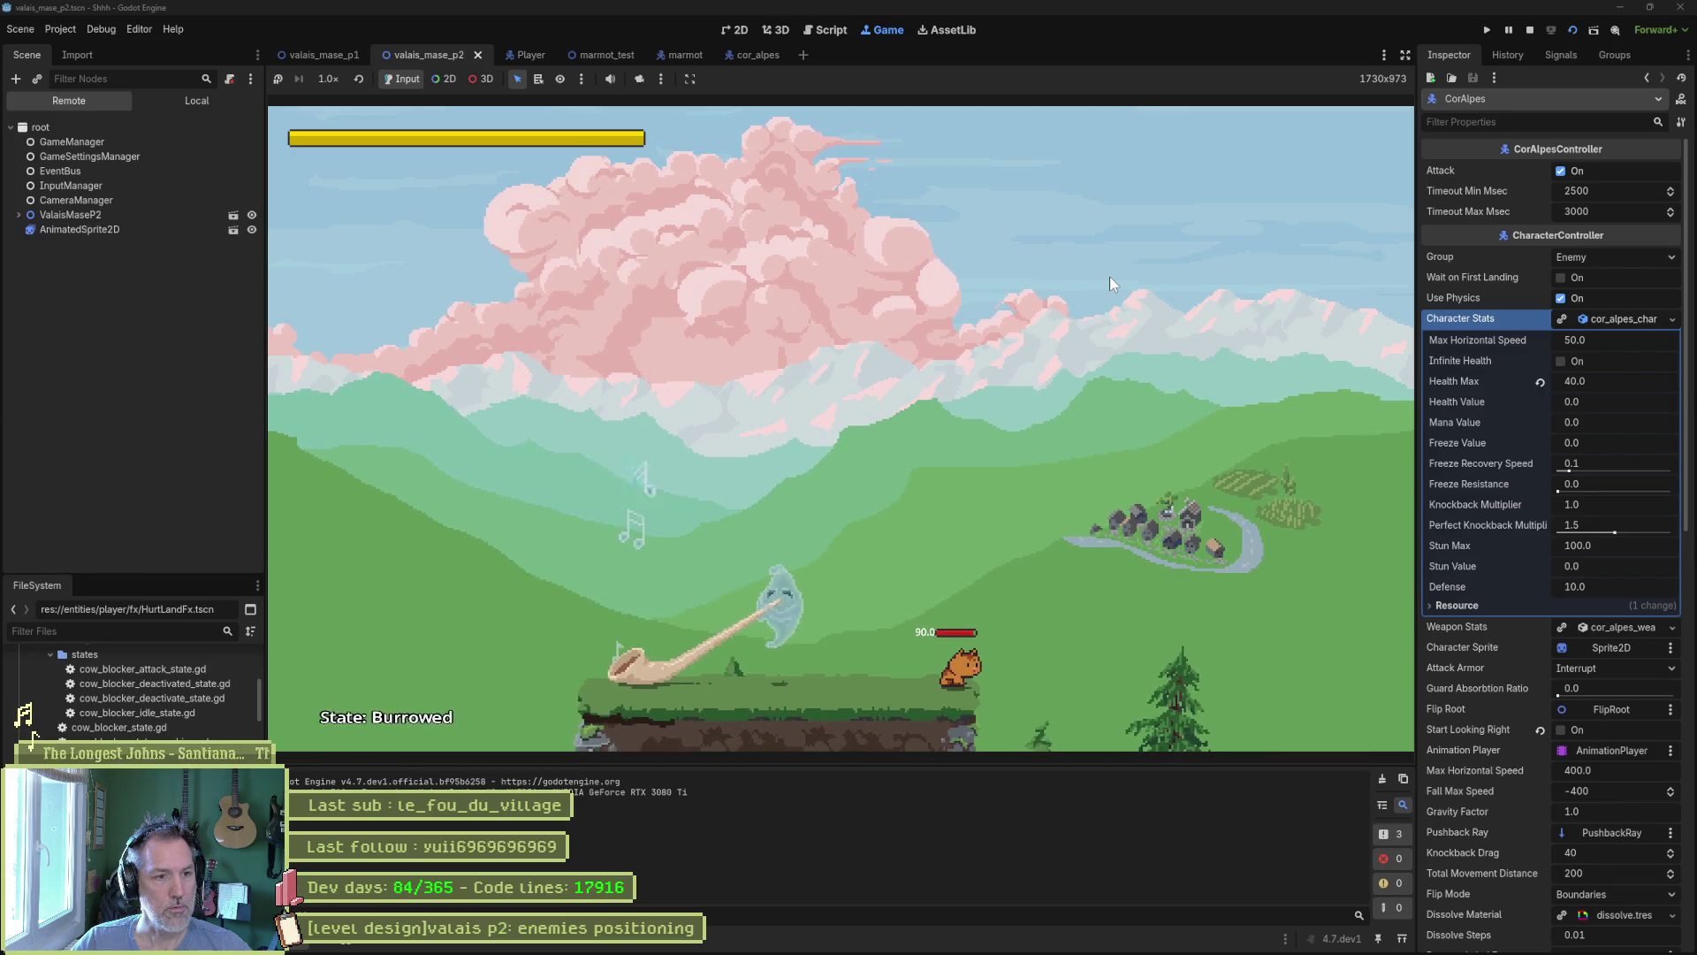
{"action": "key", "text": "space"}
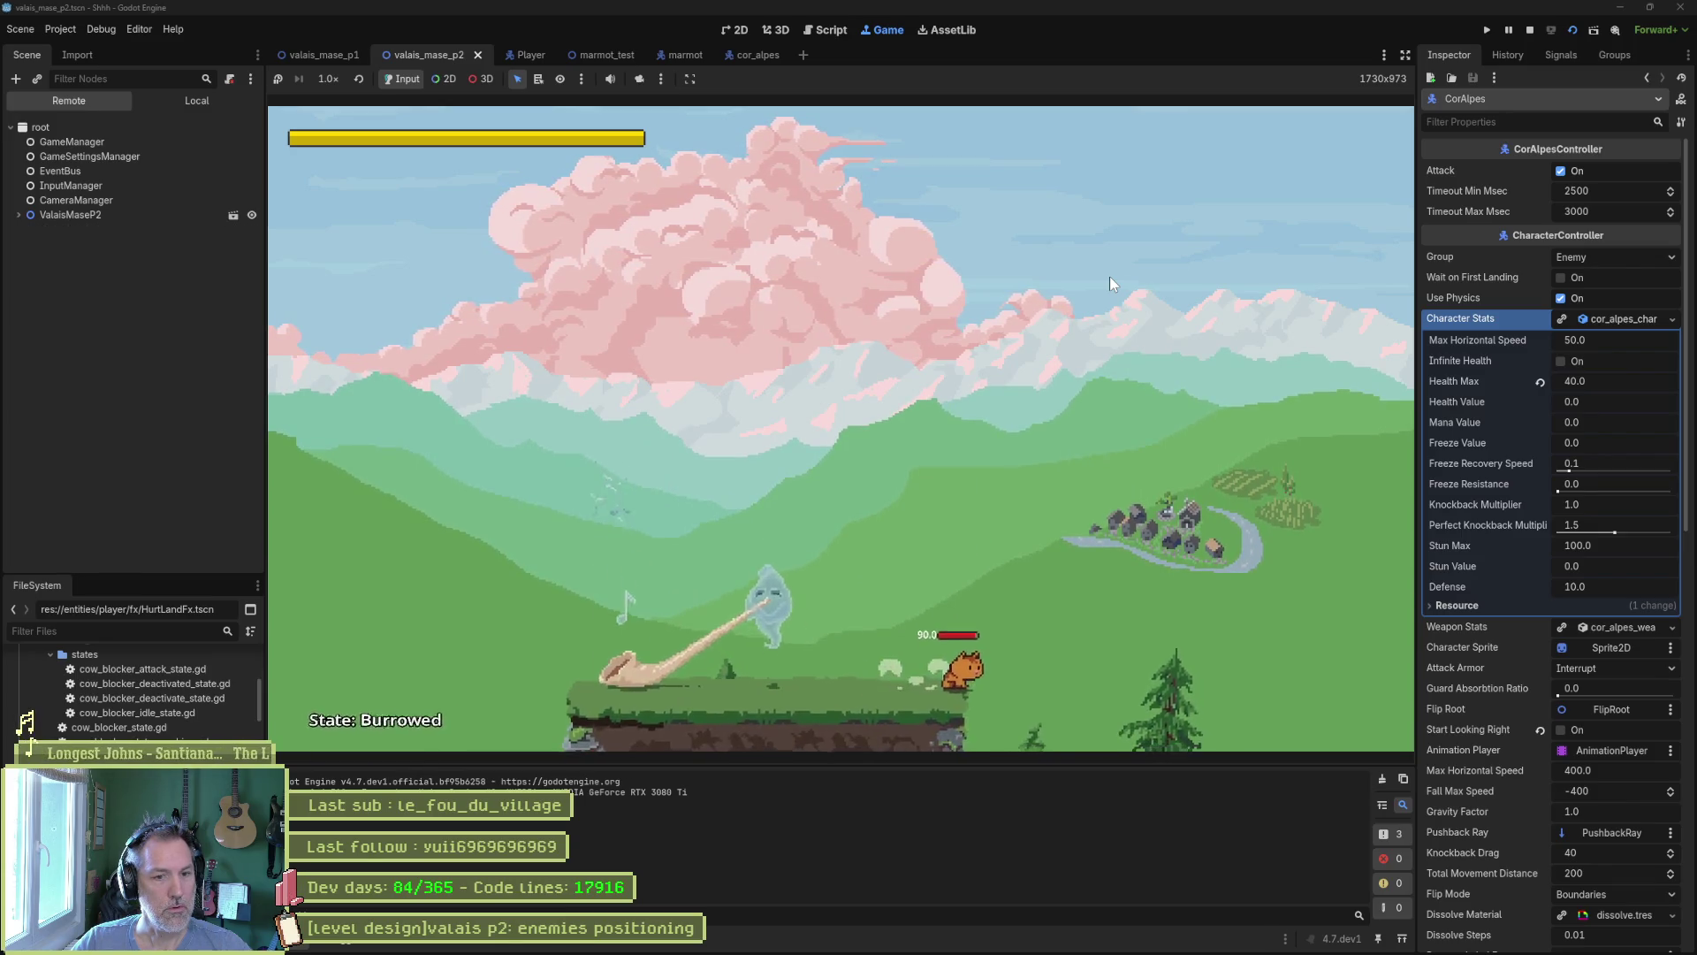
{"action": "key", "text": "space"}
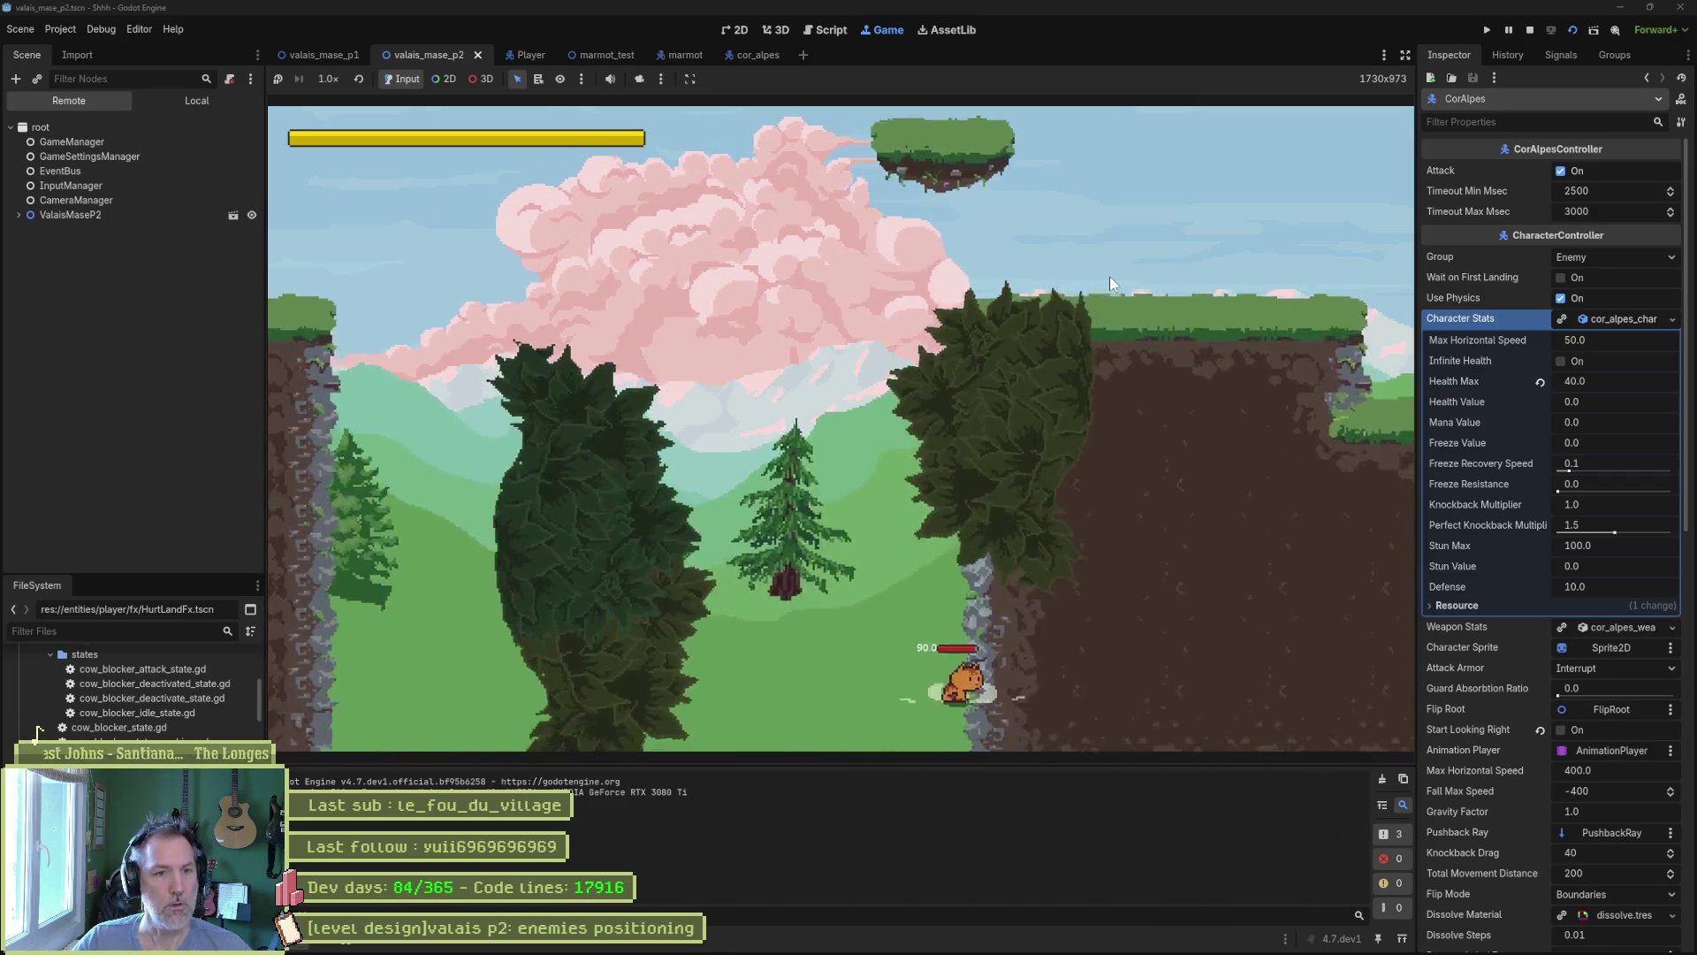
{"action": "key", "text": "F8"}
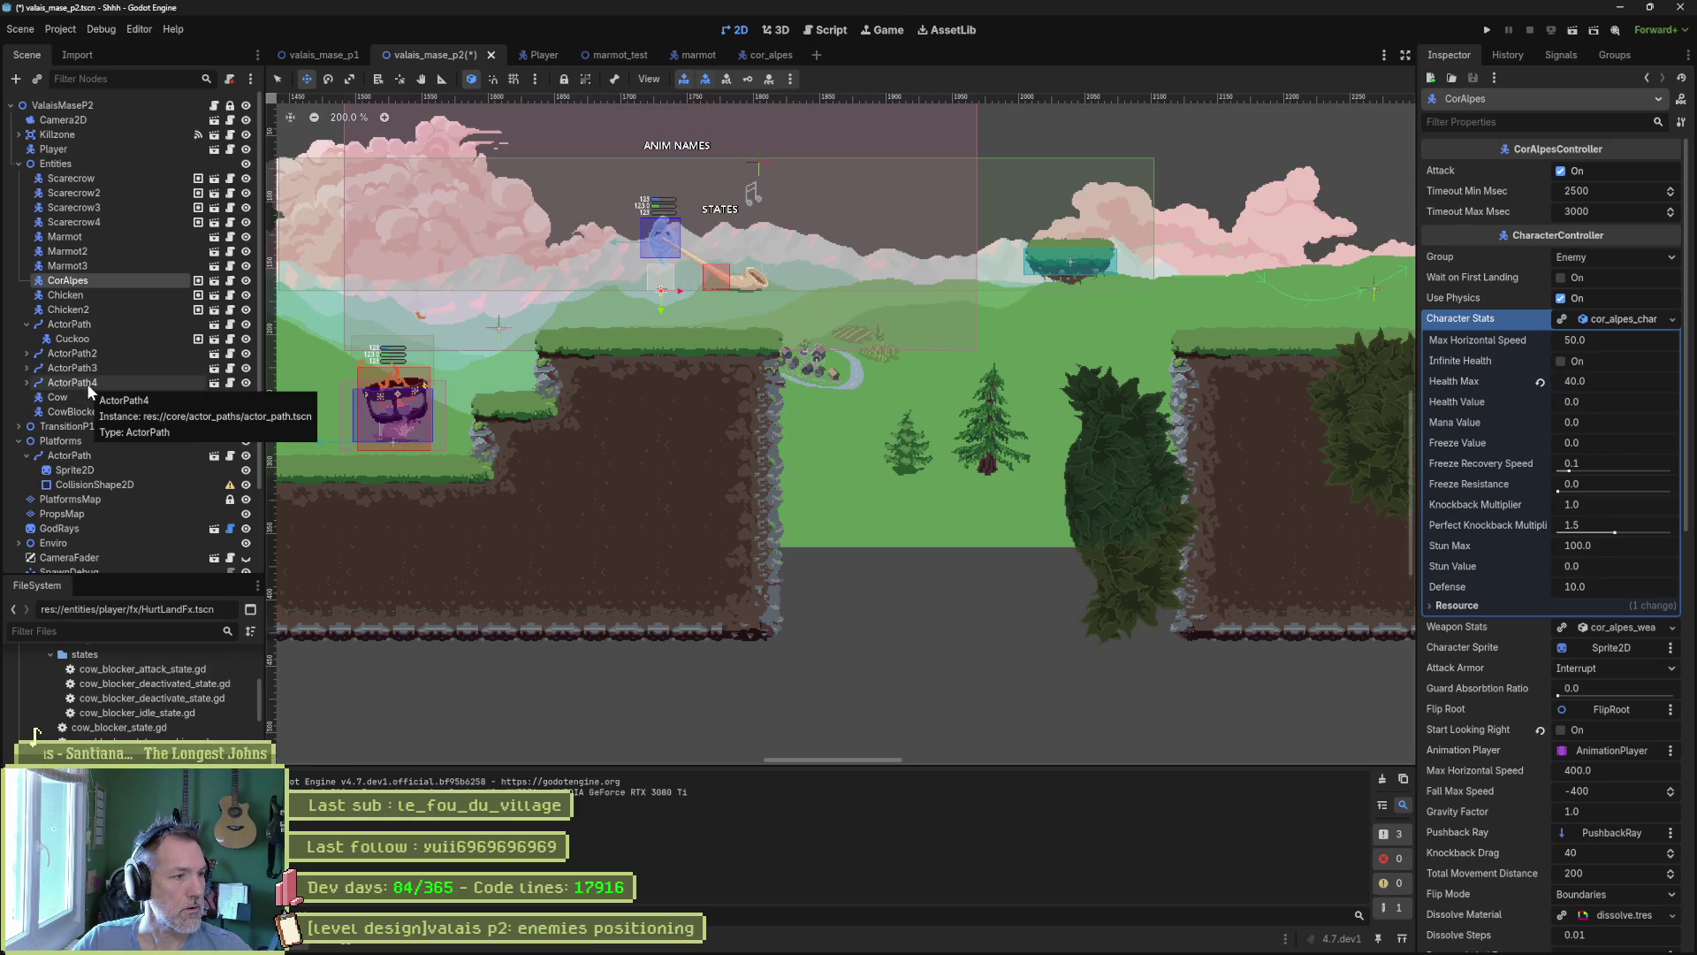
Drag the ActorPath platform path left and slightly up, test-run it, and save the level.
{"action": "left_click", "coordinate": [85, 456]}
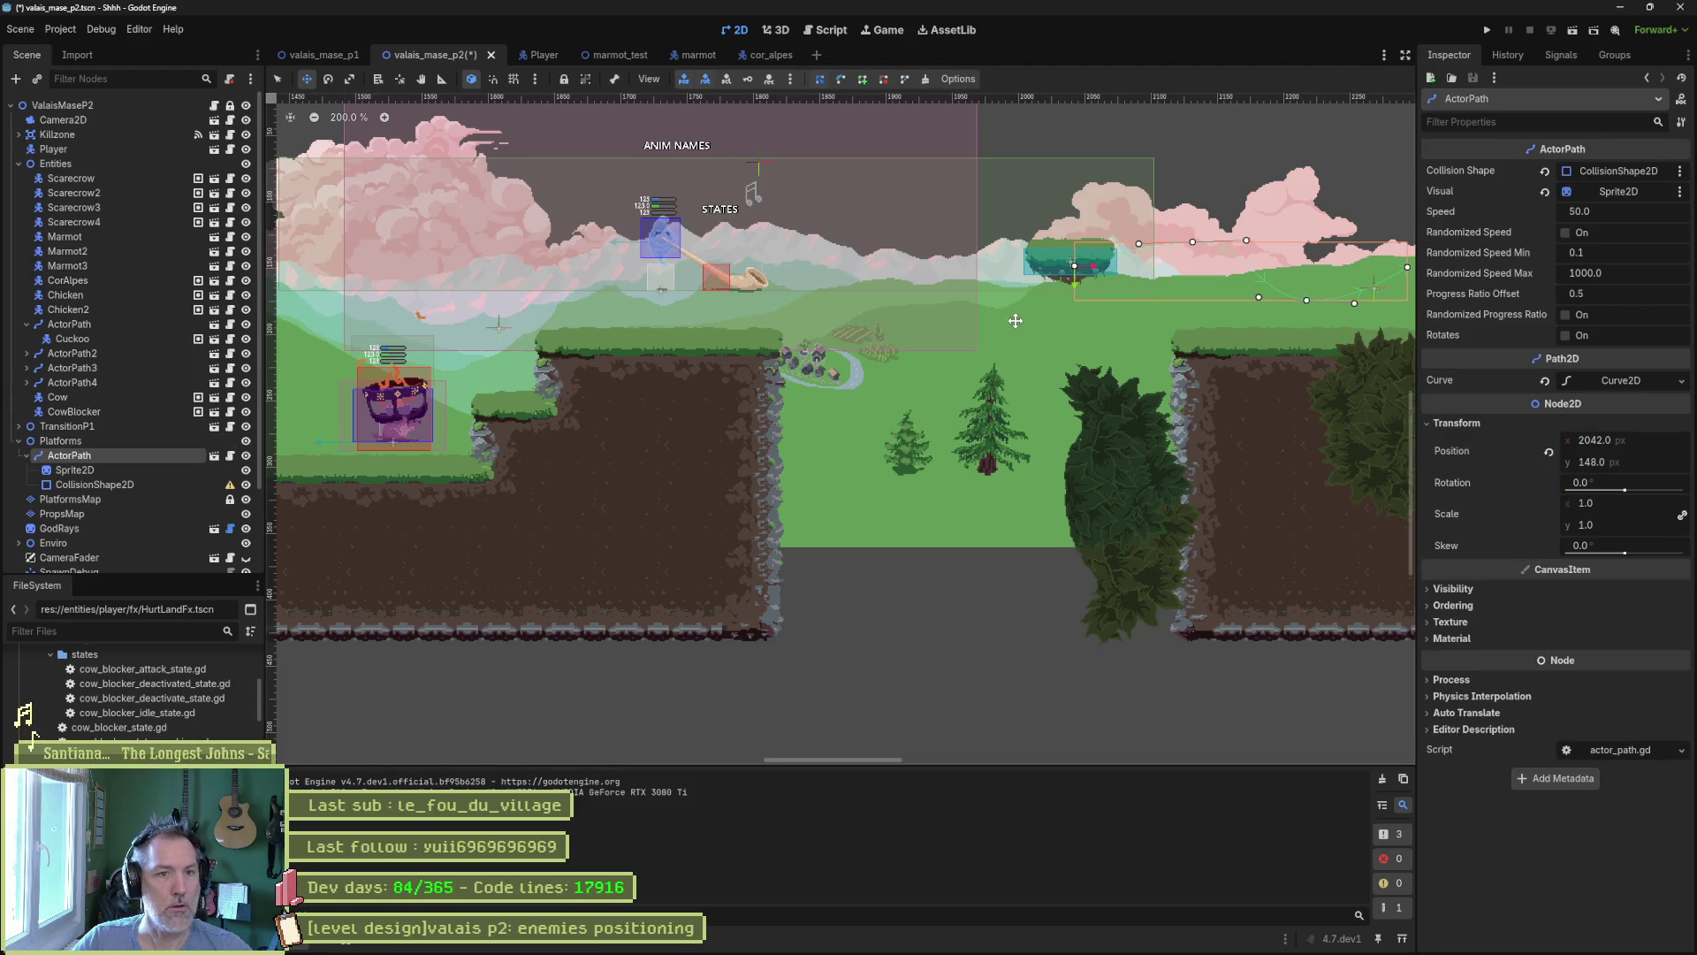
{"action": "mouse_move", "coordinate": [1008, 319]}
{"action": "left_mouse_down"}
{"action": "mouse_move", "coordinate": [826, 297]}
{"action": "mouse_move", "coordinate": [797, 312]}
{"action": "left_mouse_up"}
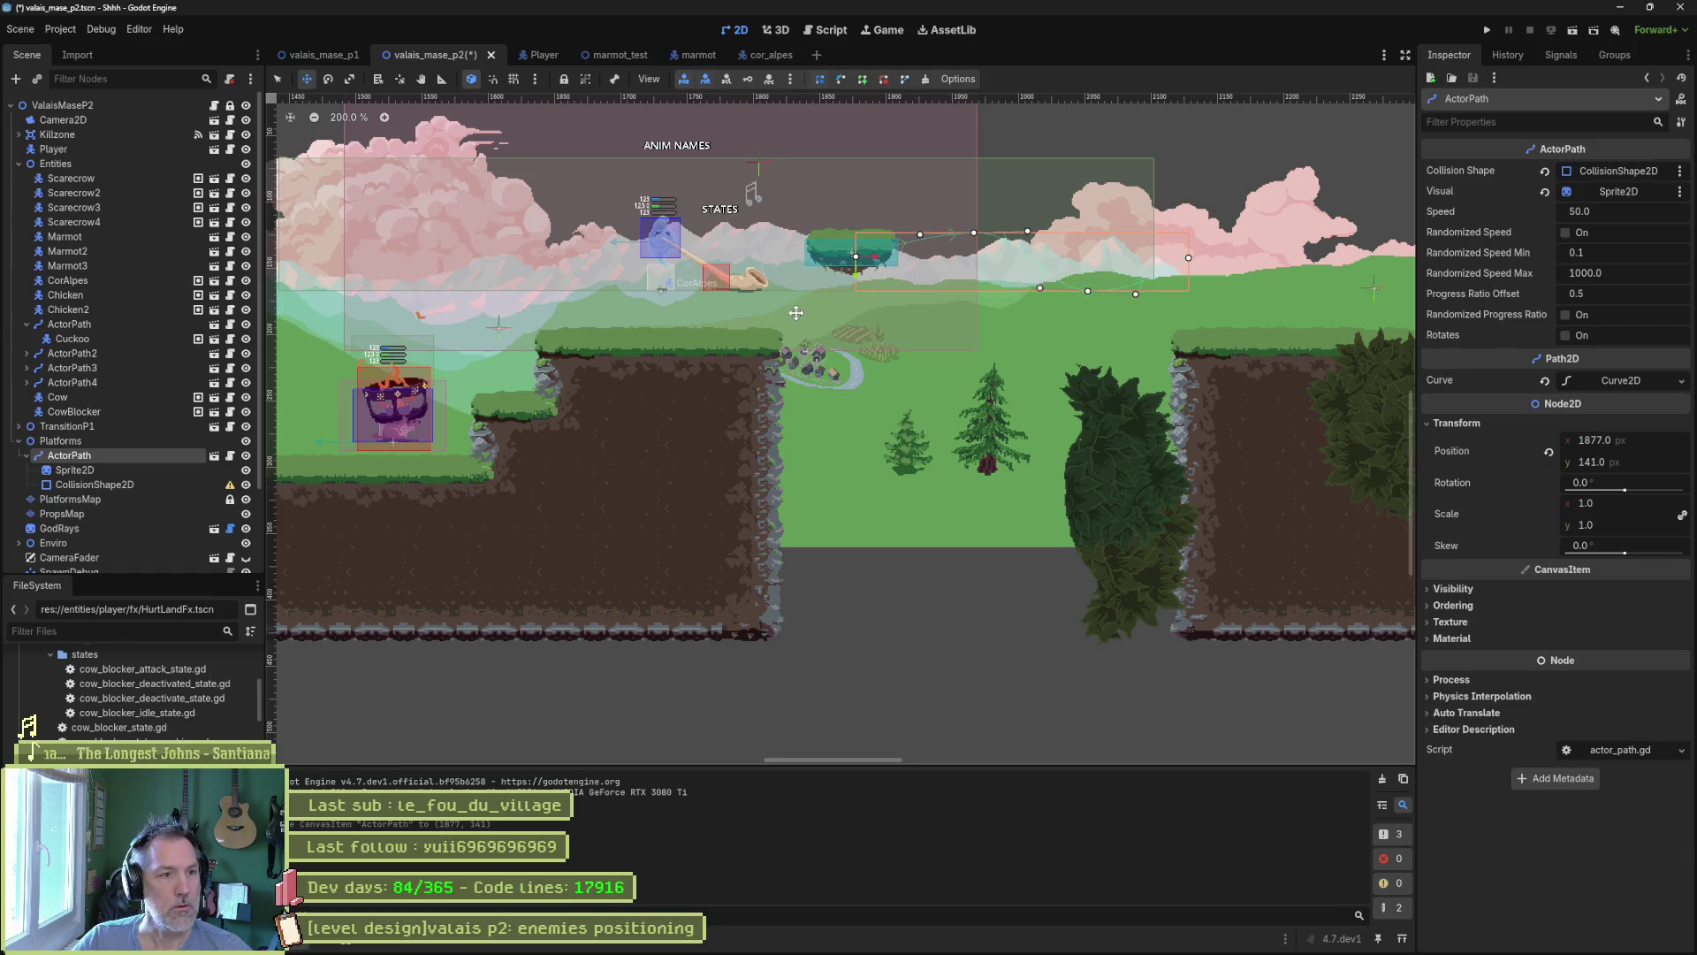
{"action": "key", "text": "F6"}
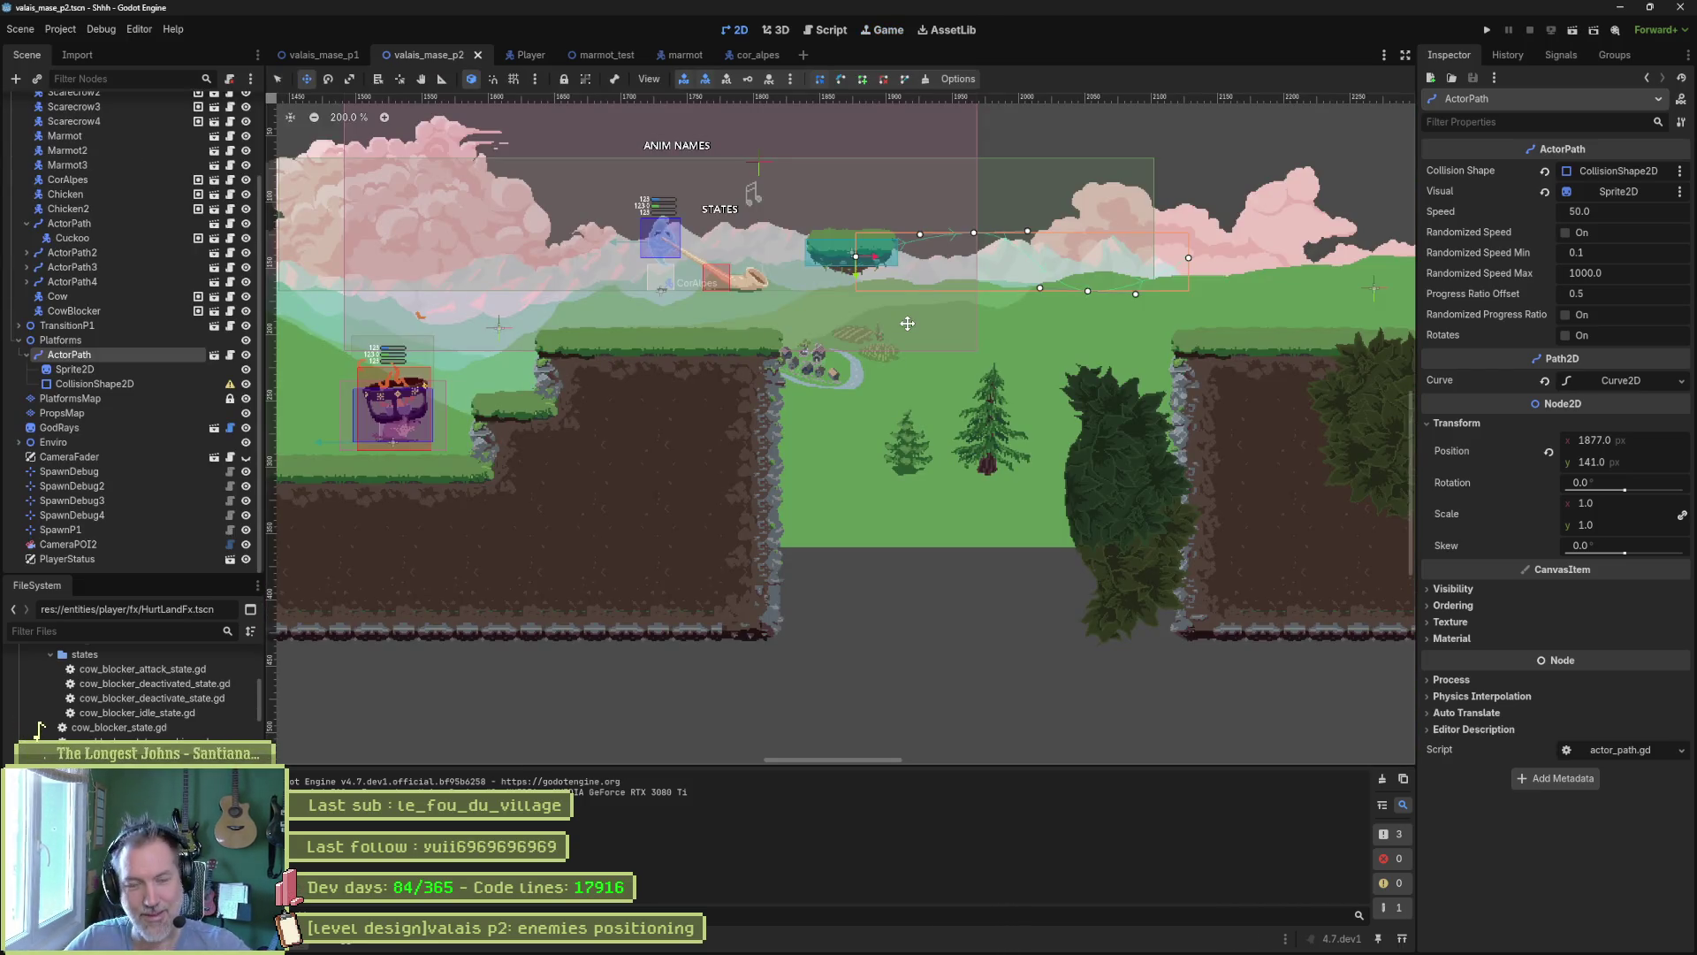
{"action": "key", "text": "ctrl+s"}
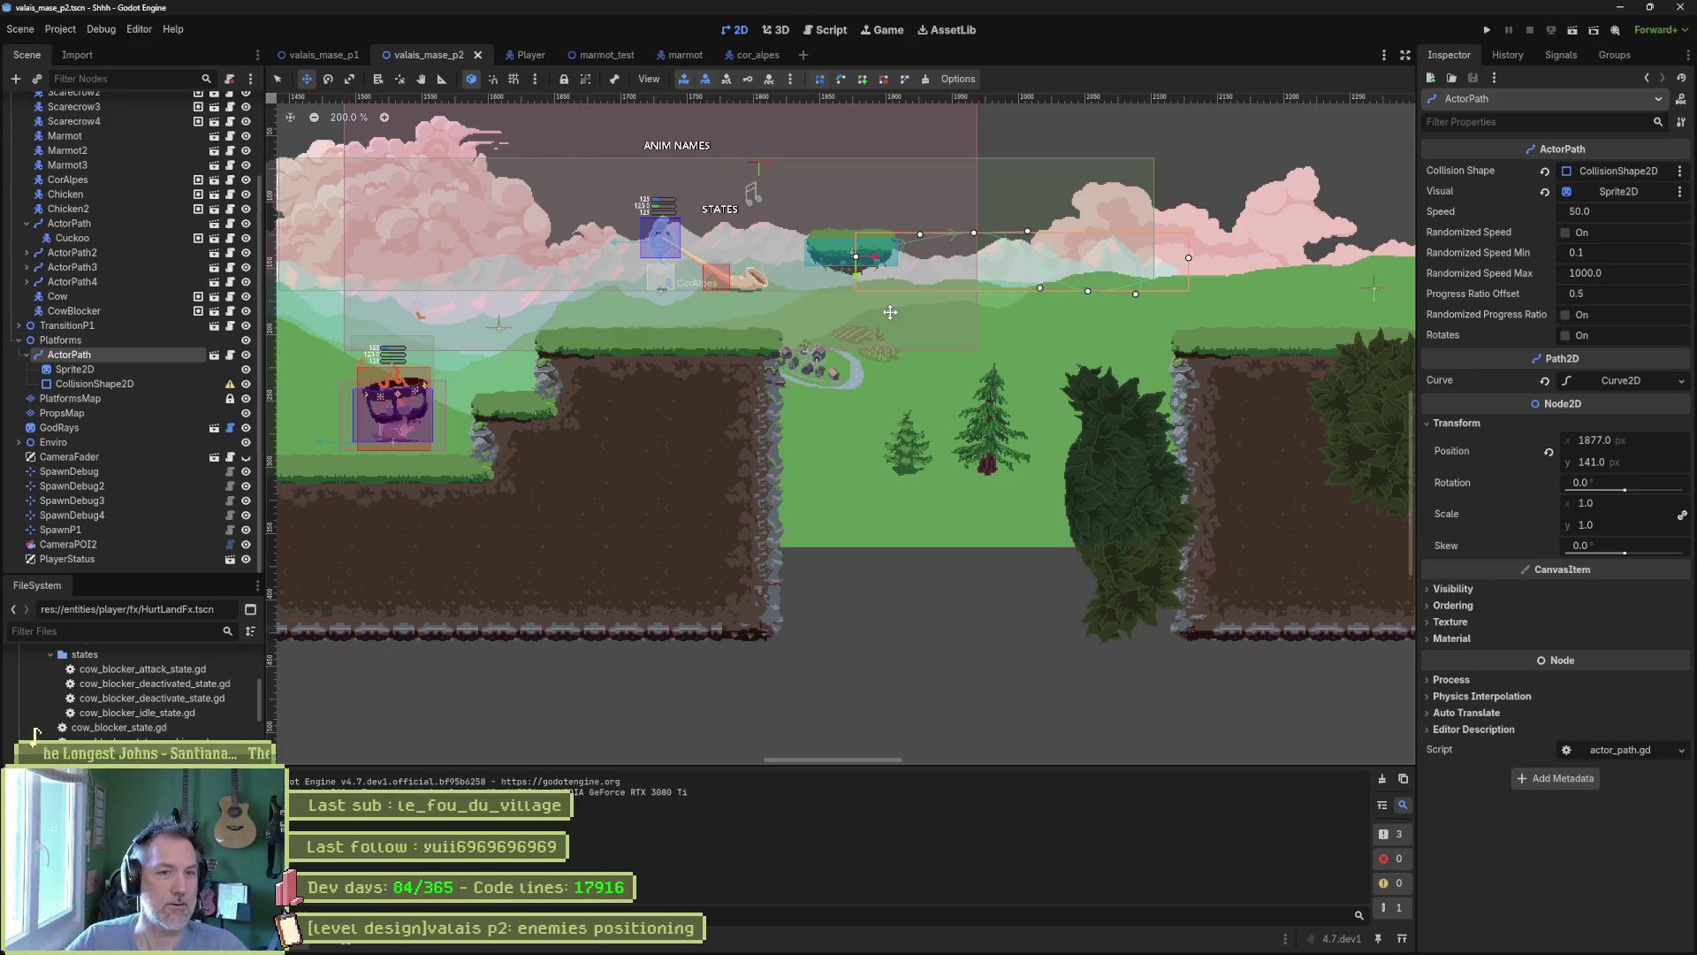
{"action": "scroll", "coordinate": [984, 256], "scroll_direction": "up", "scroll_amount": 3}
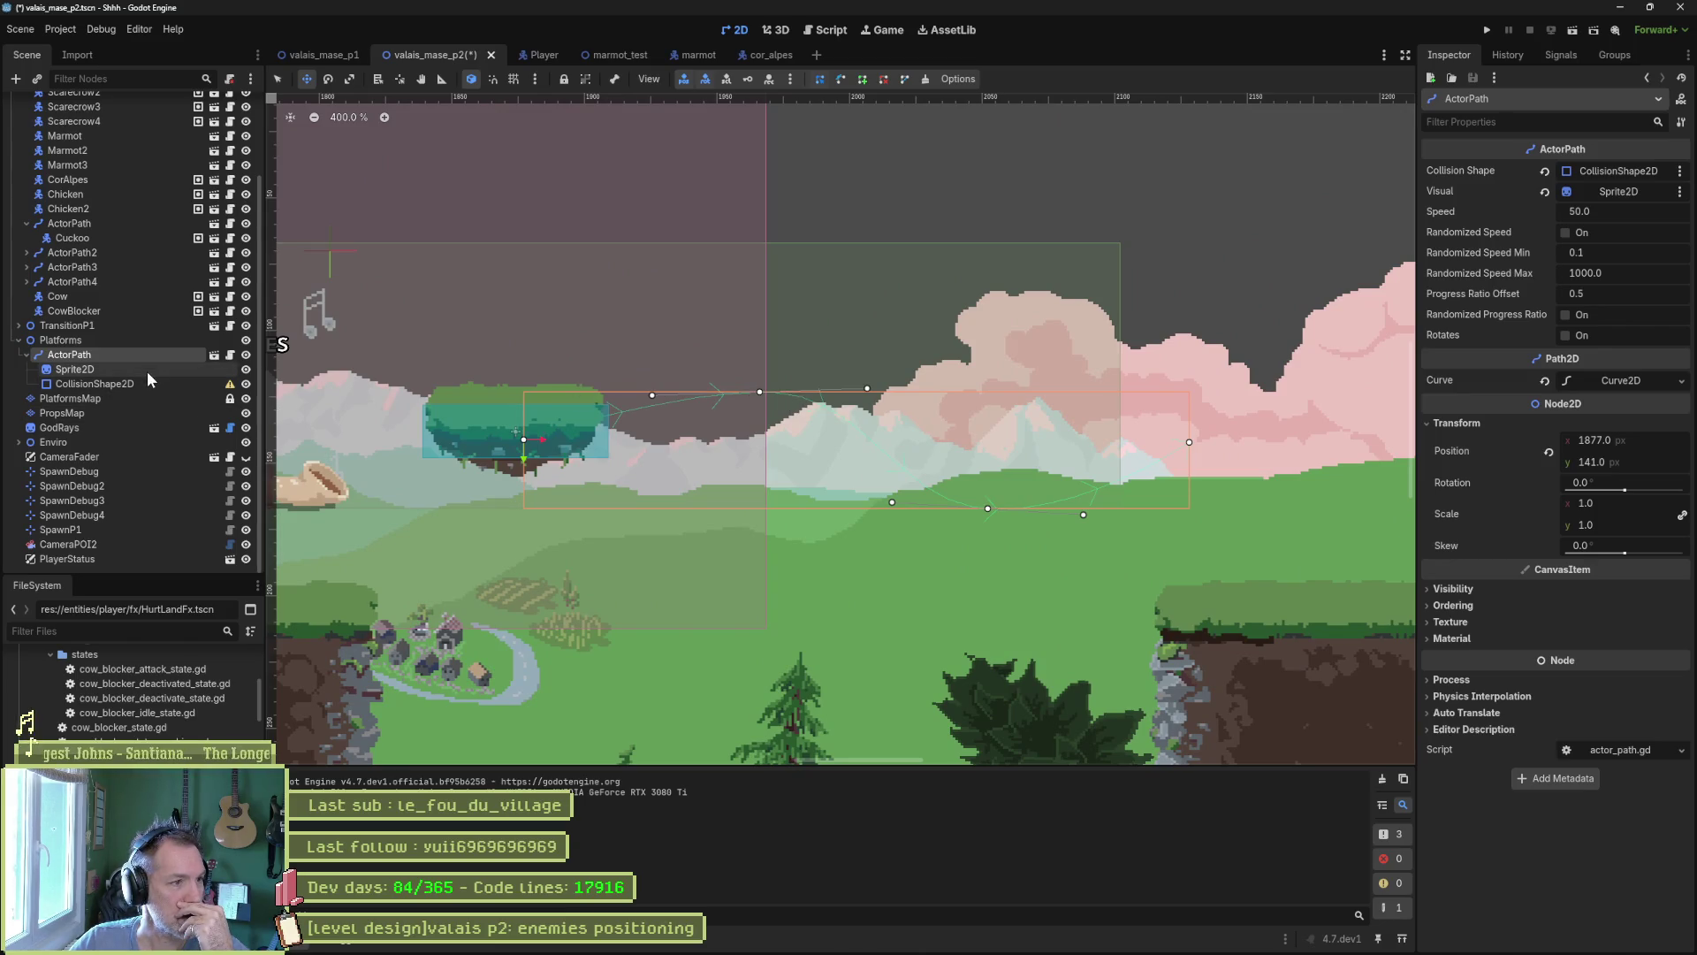
Delete the curve point at (89, -18) and pull another path point down and left.
{"action": "left_click", "coordinate": [1615, 389]}
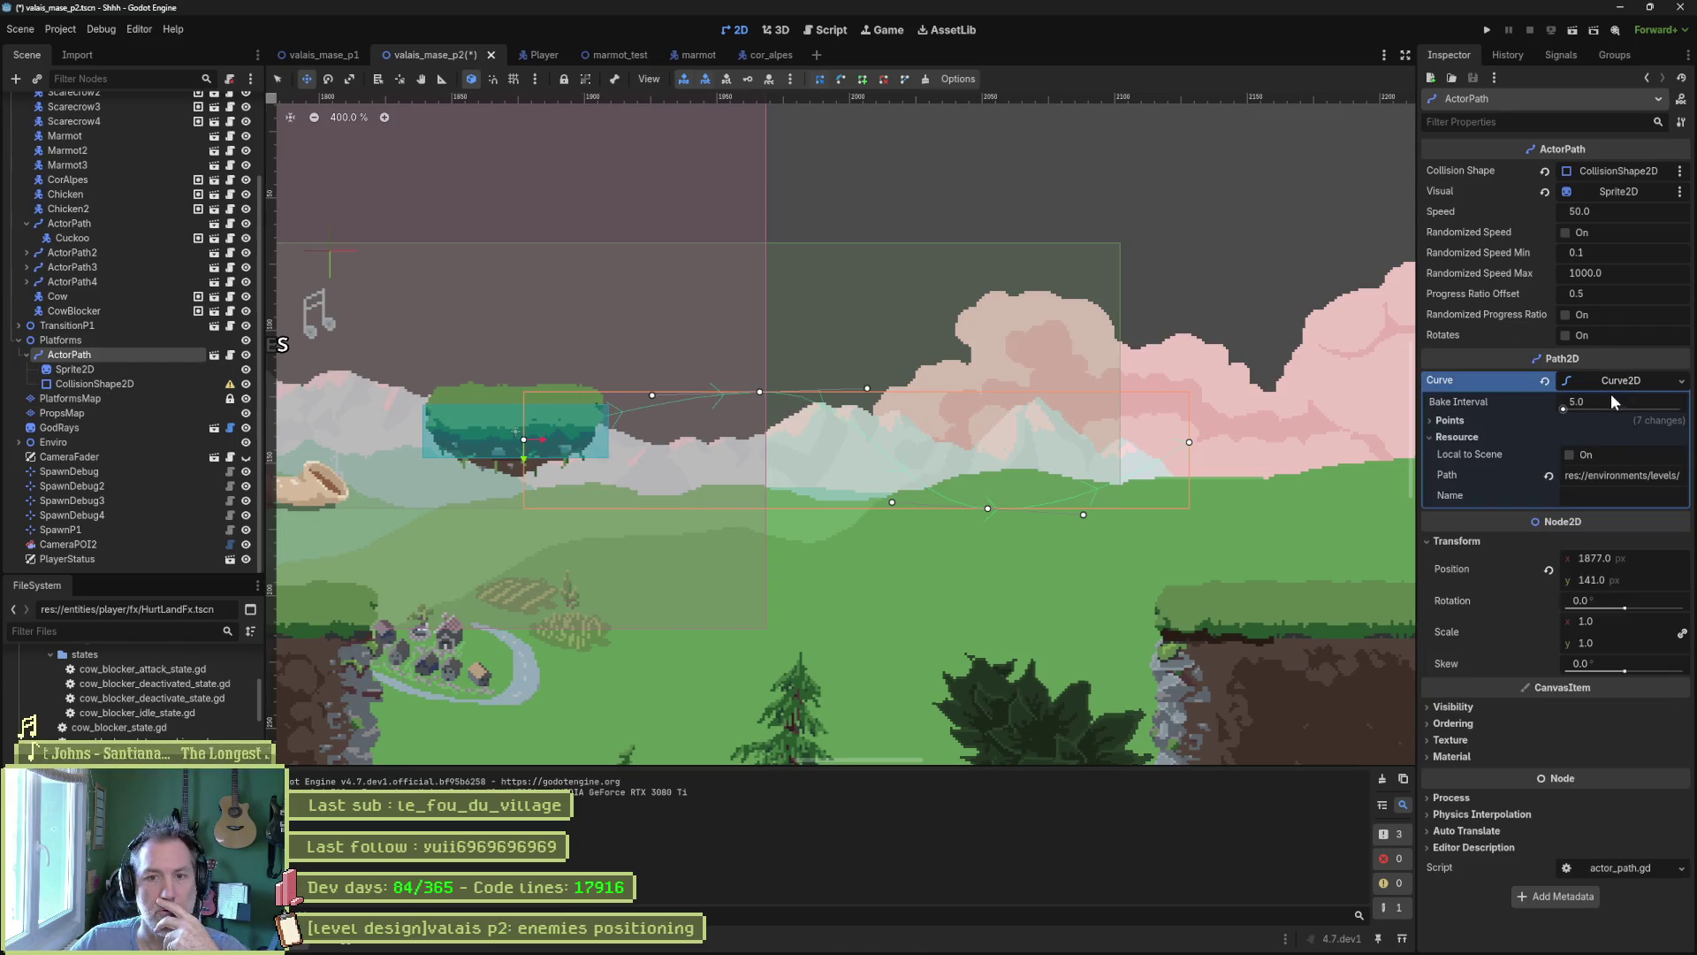
{"action": "left_click", "coordinate": [1450, 421]}
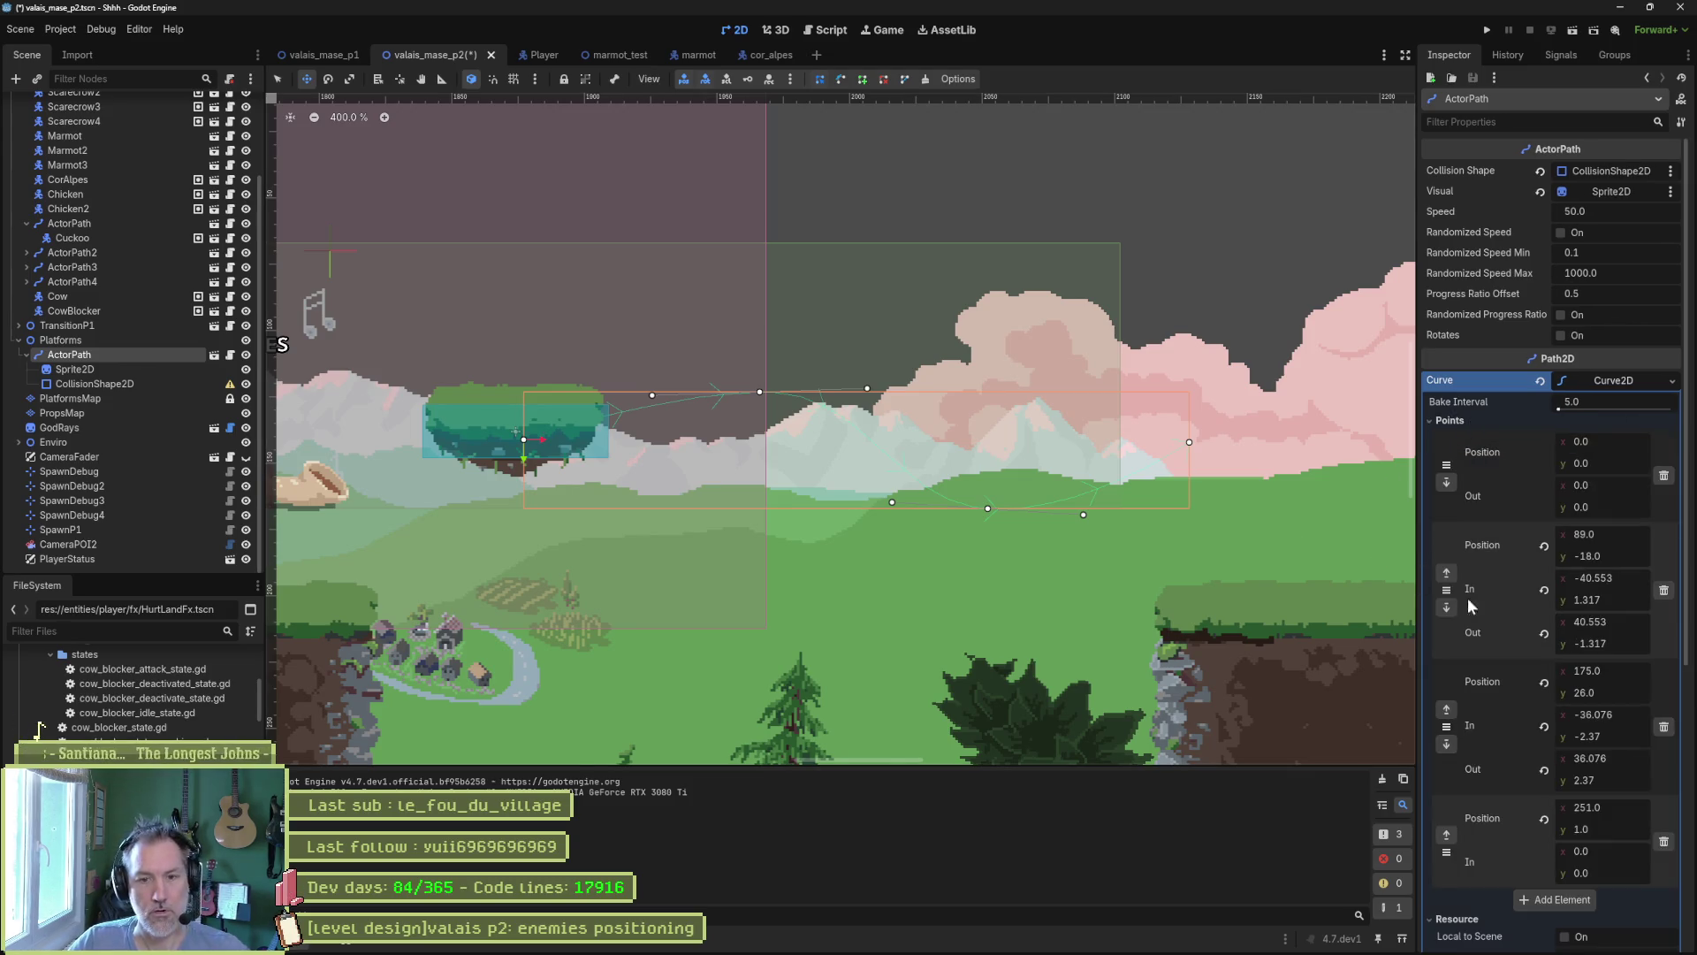
{"action": "left_click", "coordinate": [1664, 591]}
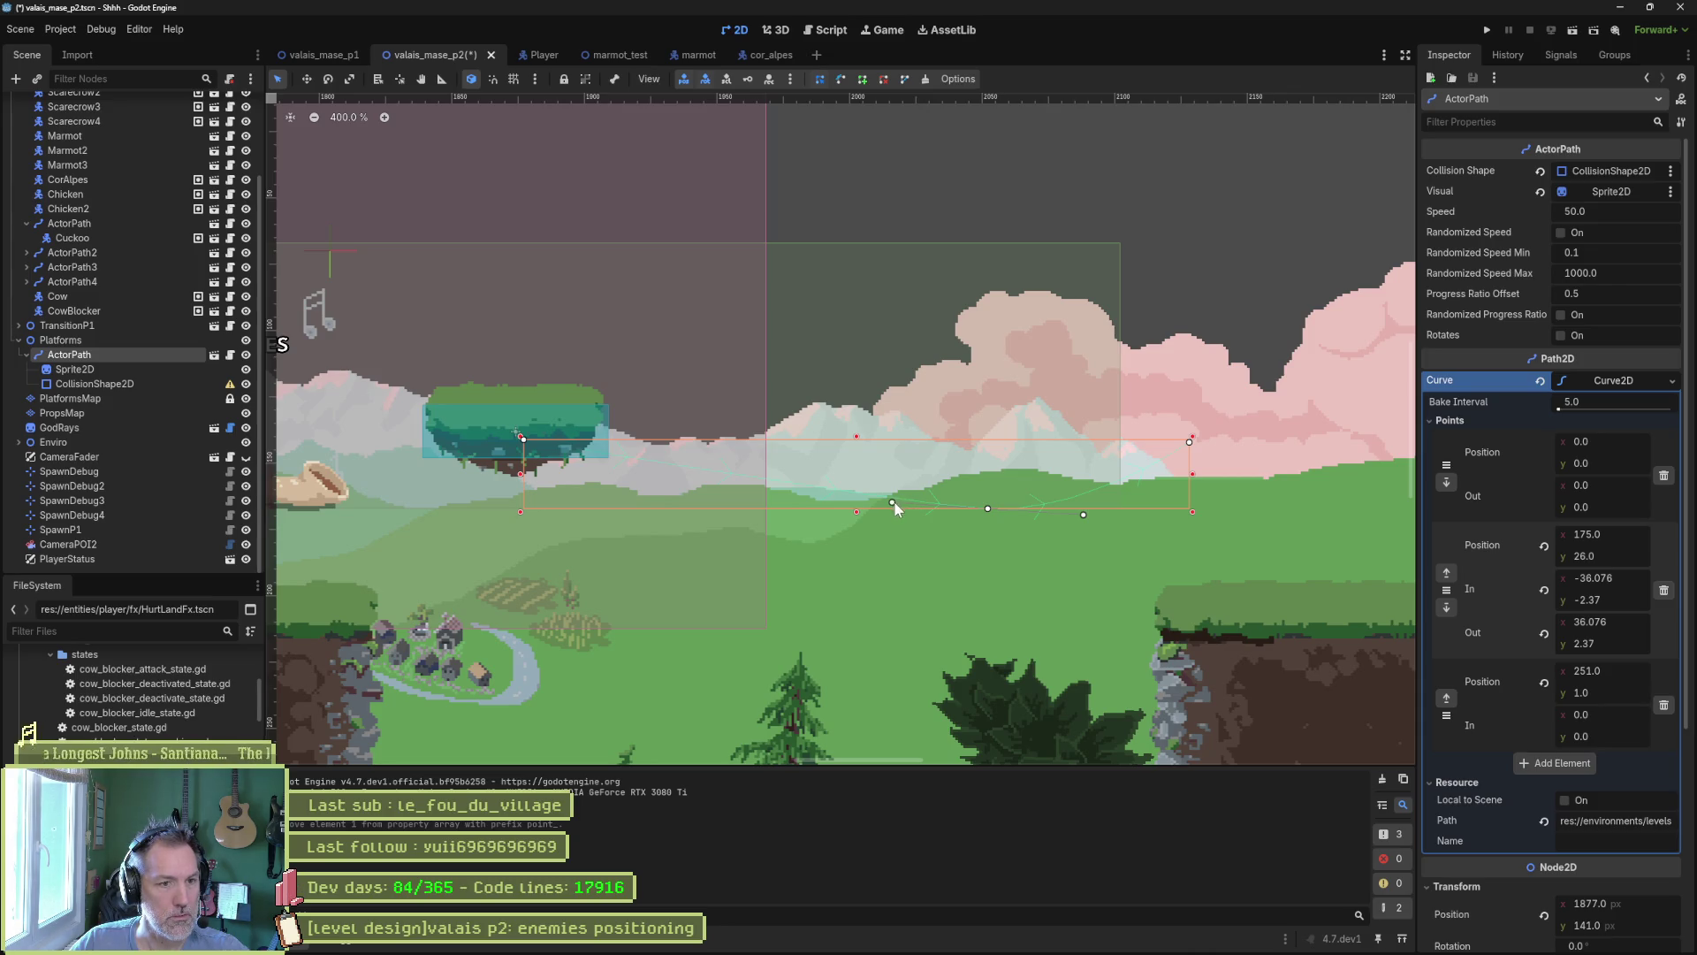
{"action": "mouse_move", "coordinate": [988, 508]}
{"action": "left_mouse_down"}
{"action": "mouse_move", "coordinate": [962, 481]}
{"action": "mouse_move", "coordinate": [925, 528]}
{"action": "mouse_move", "coordinate": [818, 544]}
{"action": "mouse_move", "coordinate": [834, 538]}
{"action": "mouse_move", "coordinate": [848, 396]}
{"action": "mouse_move", "coordinate": [855, 407]}
{"action": "left_mouse_up"}
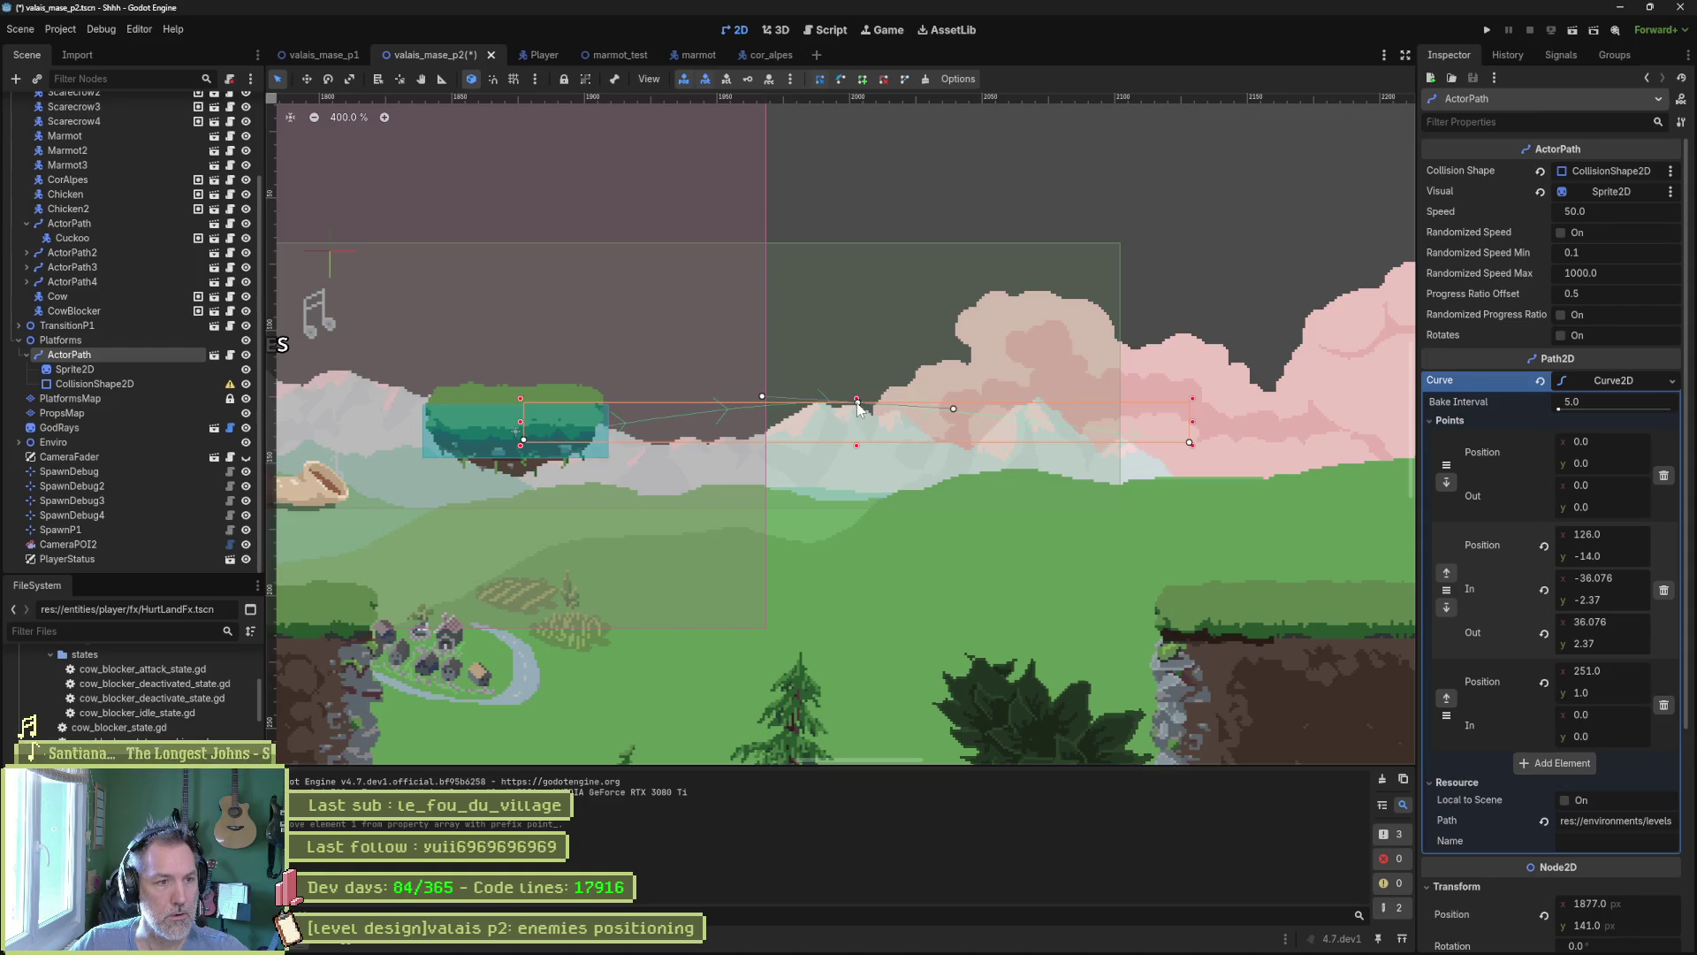
{"action": "left_click_drag", "start_coordinate": [854, 467], "coordinate": [834, 501]}
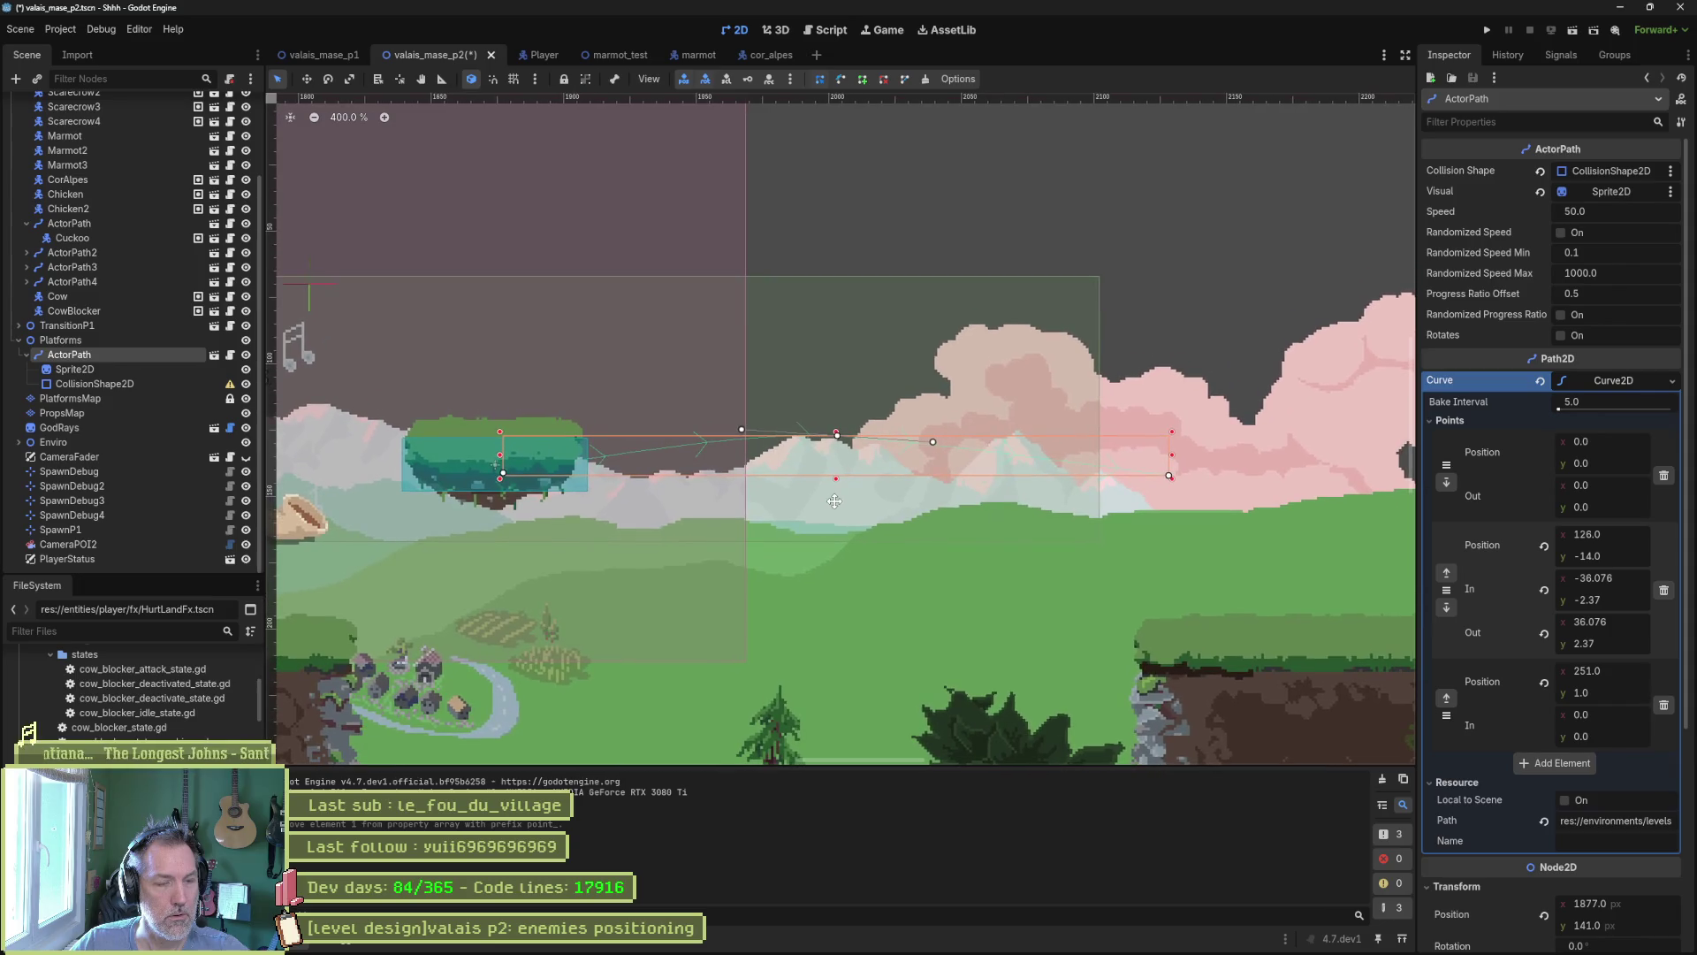
{"action": "scroll", "coordinate": [835, 497], "scroll_direction": "down", "scroll_amount": 1}
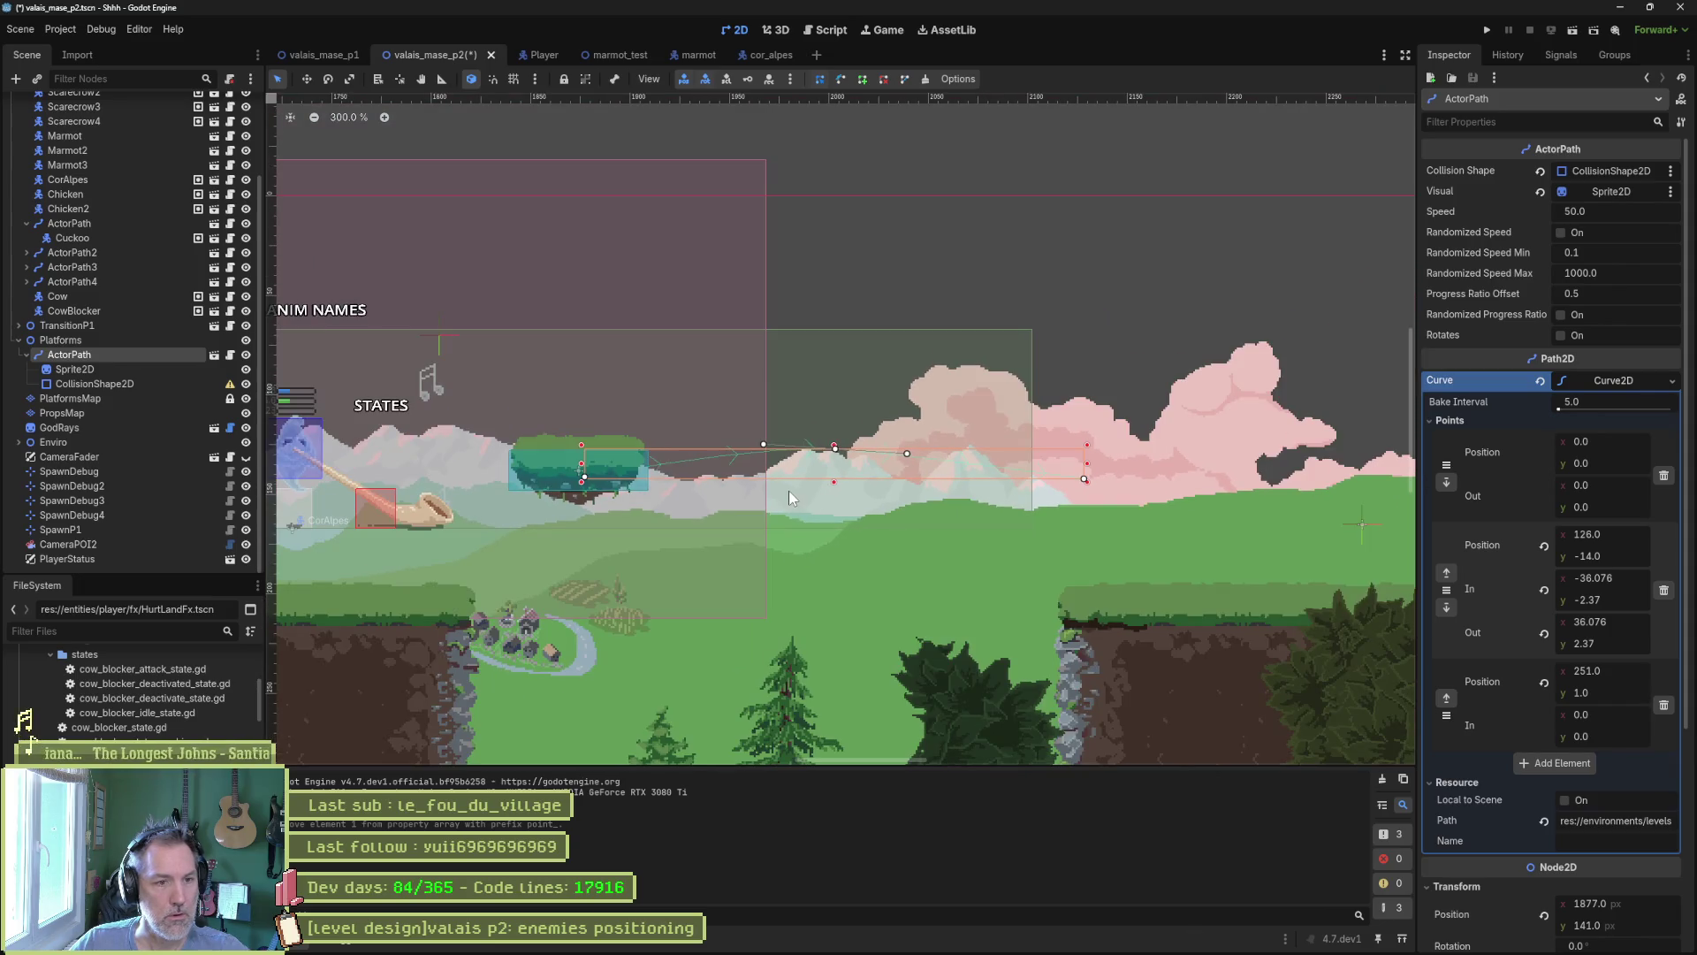
Nudge the platform and path points so they sit at y -14.0 and 0.0, save, and playtest.
{"action": "left_click", "coordinate": [124, 354]}
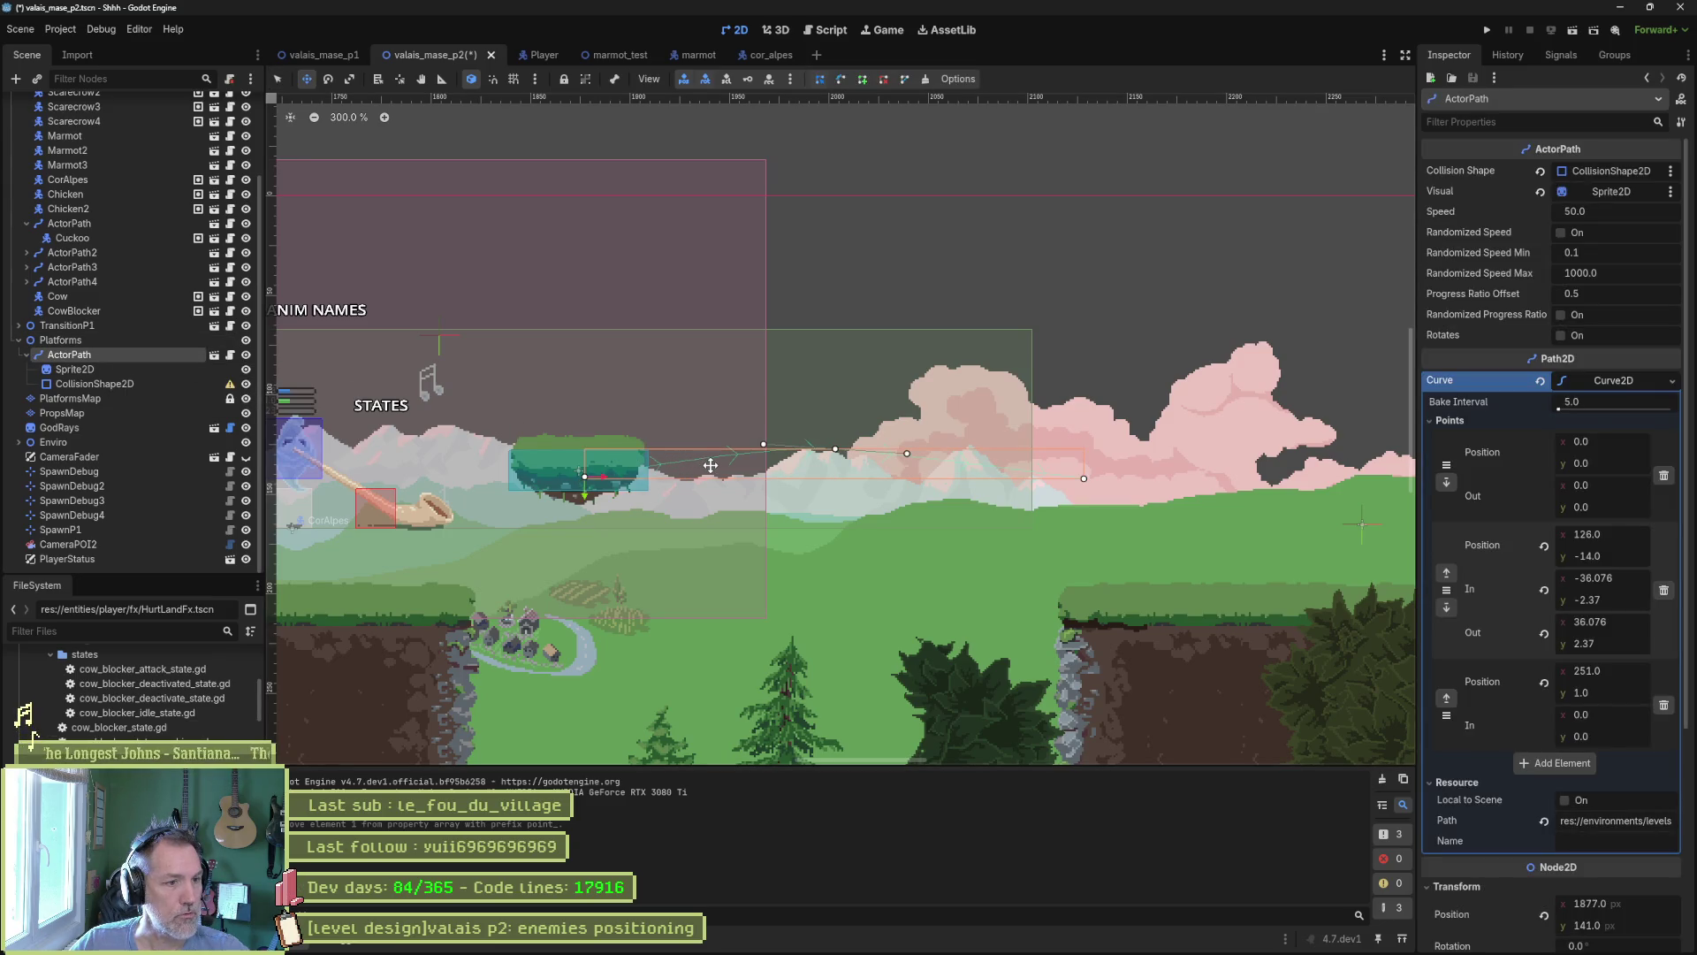
{"action": "left_click_drag", "start_coordinate": [711, 465], "coordinate": [737, 470]}
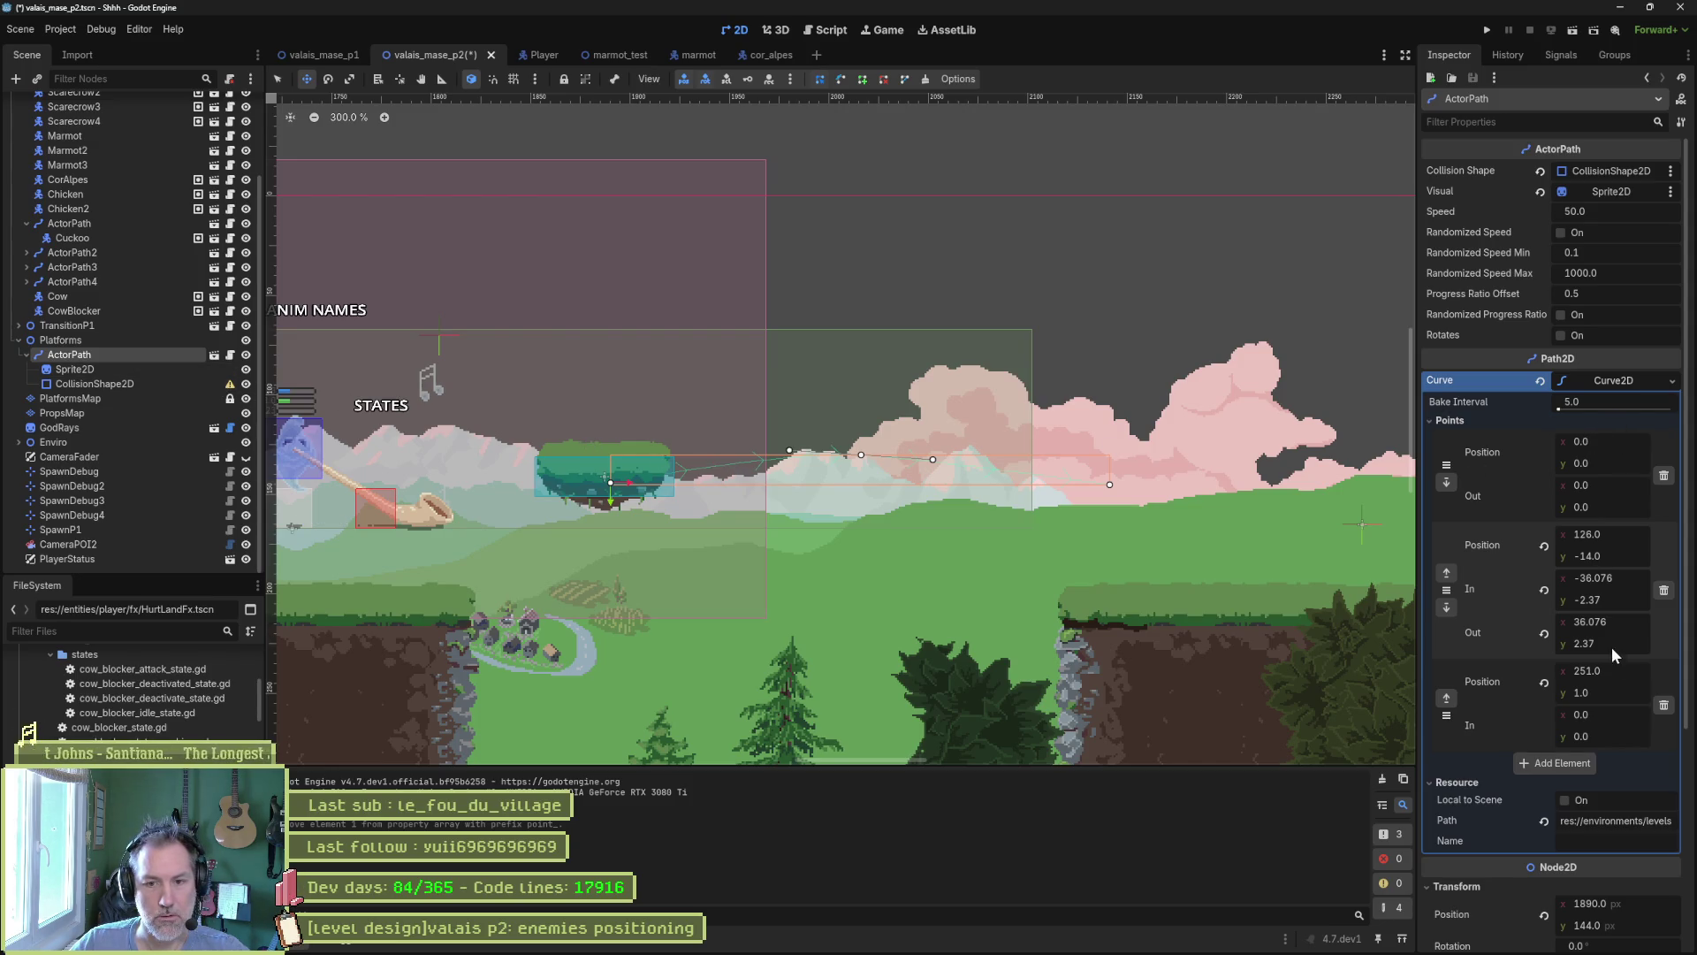
{"action": "left_click_drag", "start_coordinate": [1625, 669], "coordinate": [1620, 668]}
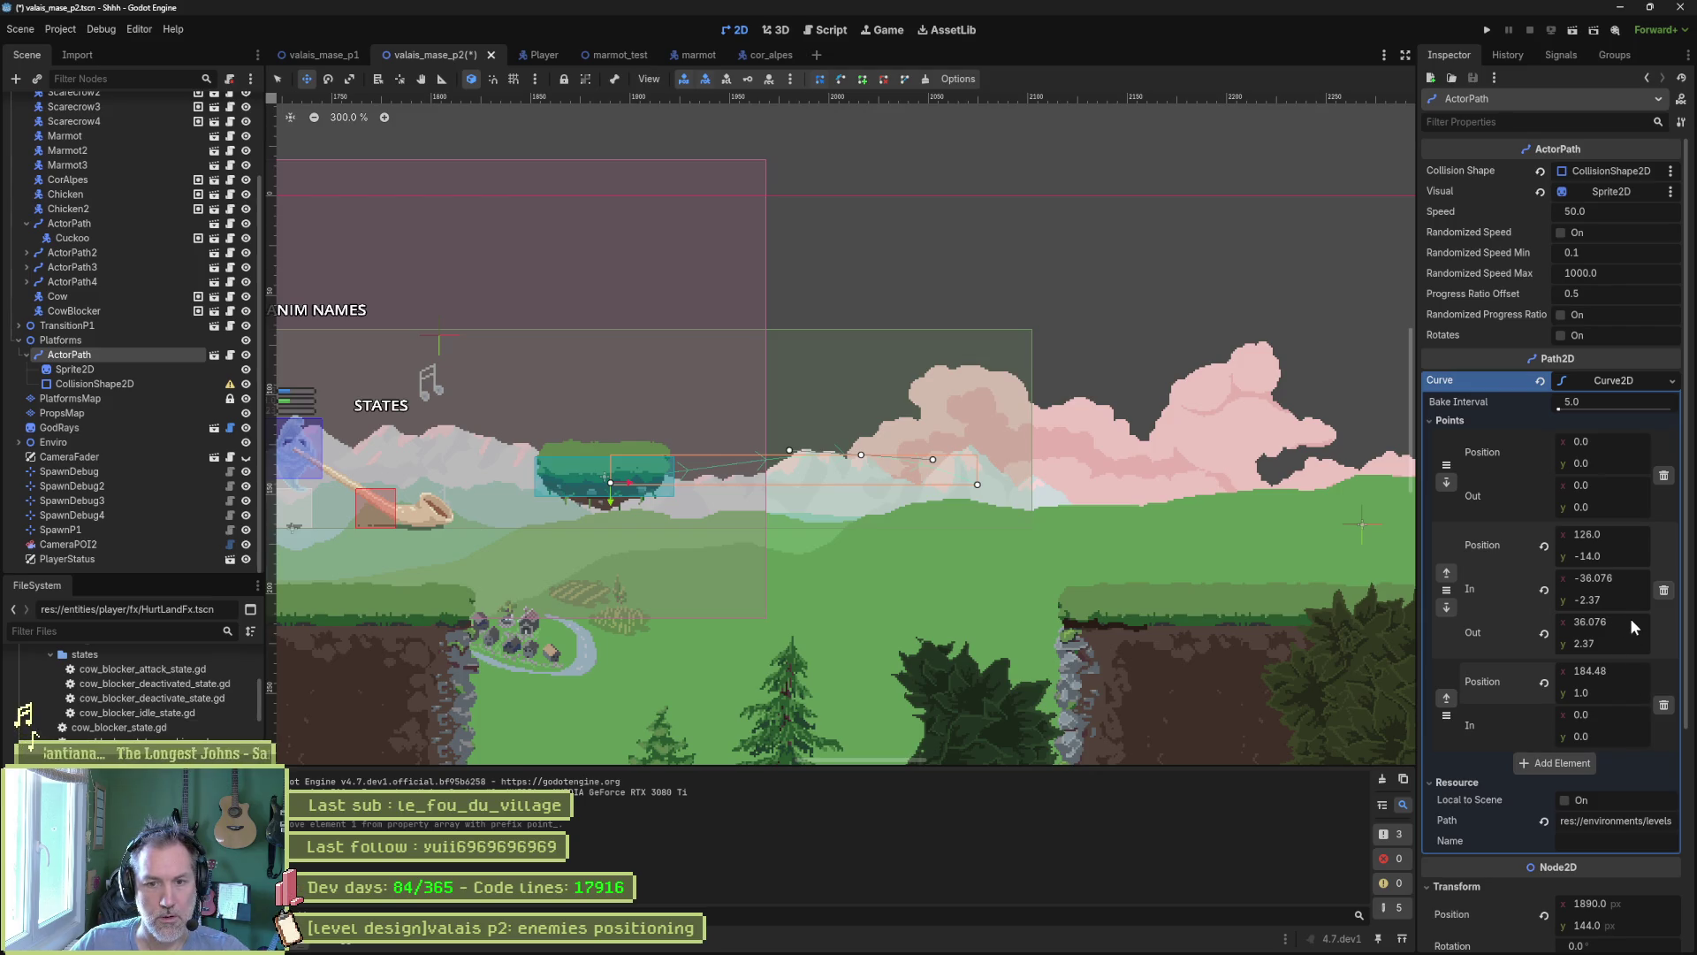
{"action": "left_click_drag", "start_coordinate": [1620, 532], "coordinate": [1616, 533]}
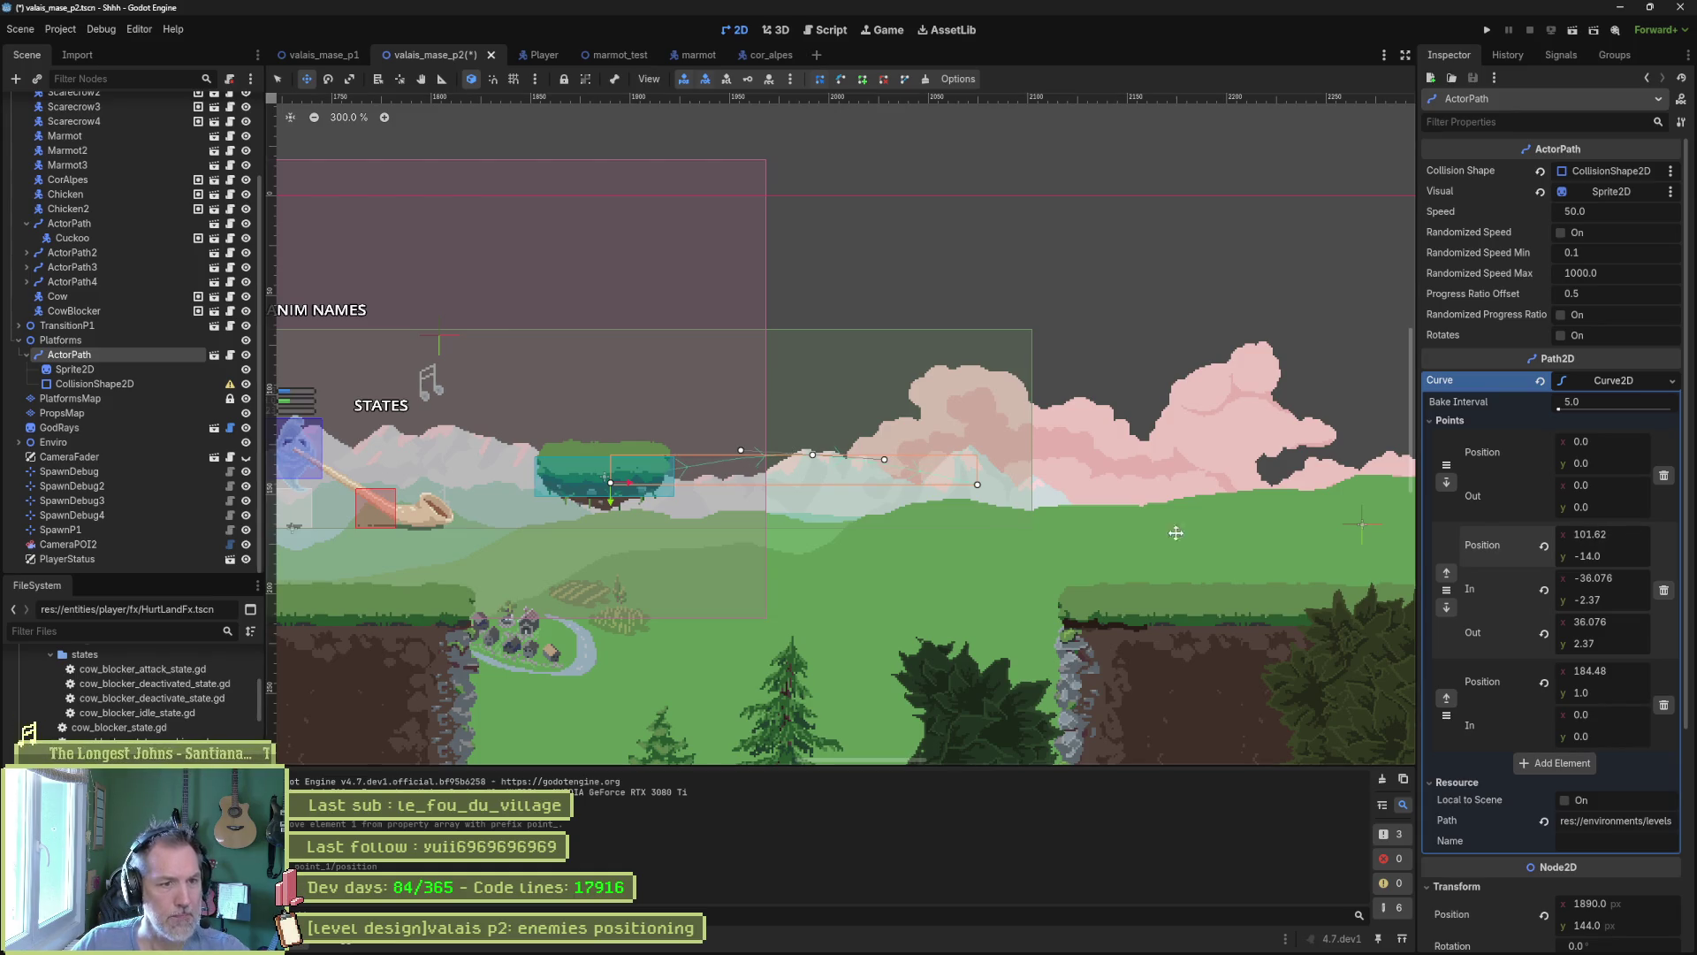
{"action": "scroll", "coordinate": [666, 453], "scroll_direction": "up", "scroll_amount": 2}
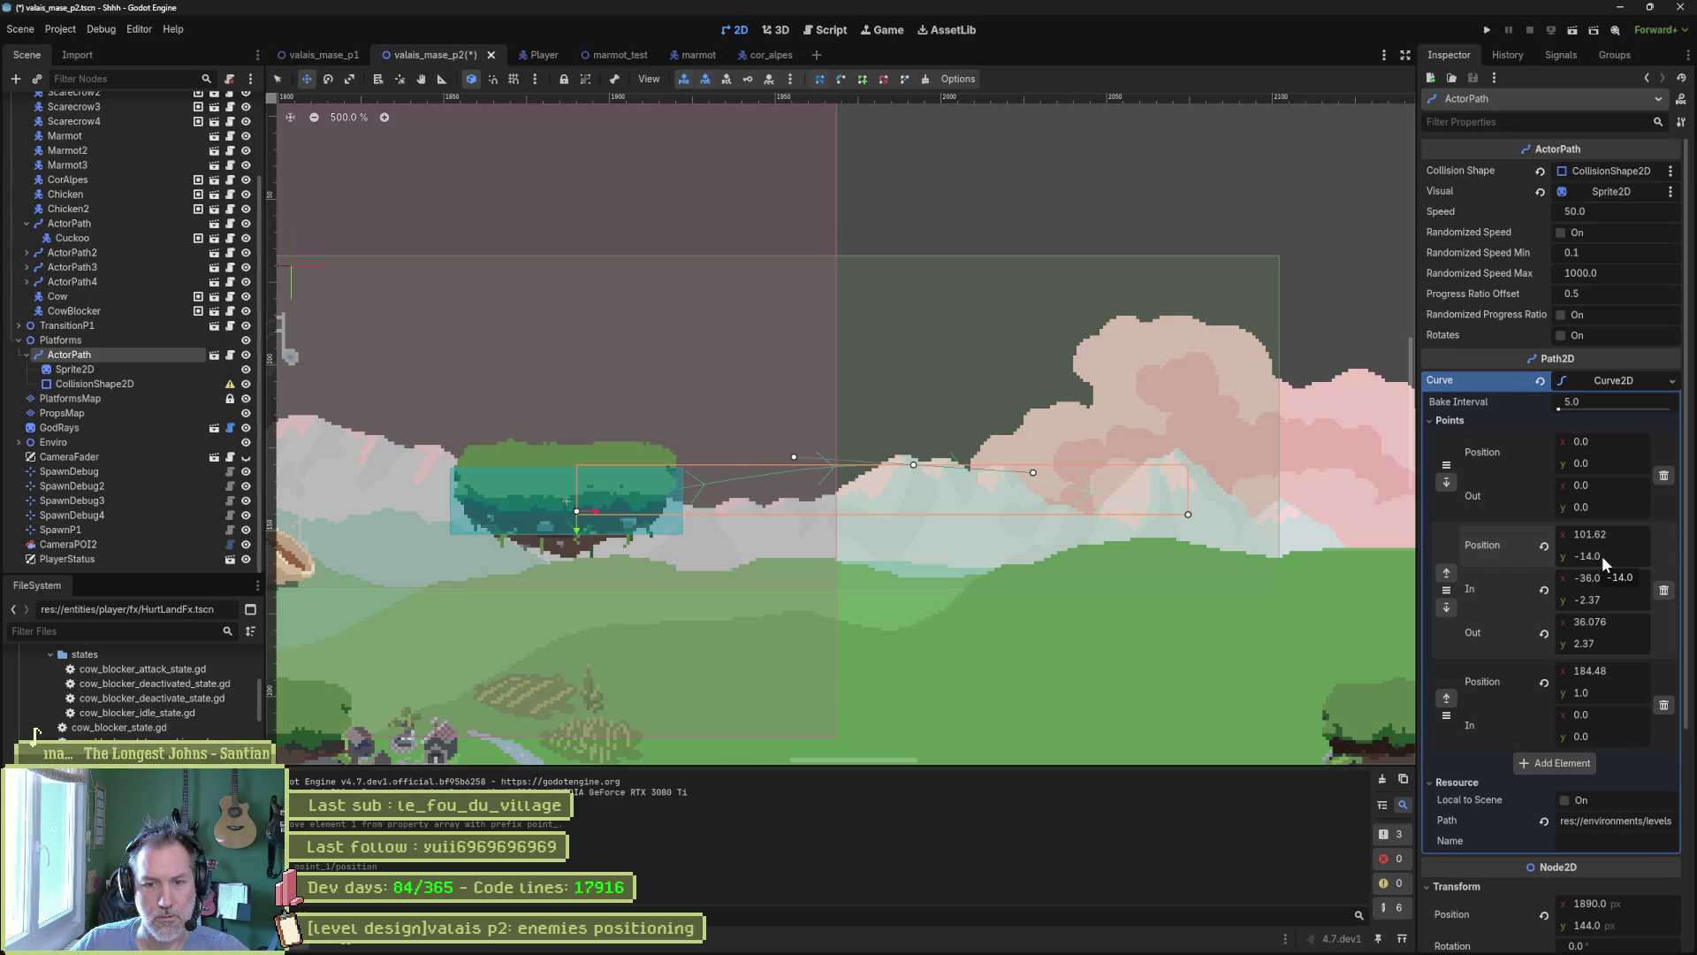
{"action": "key", "text": "ctrl+z"}
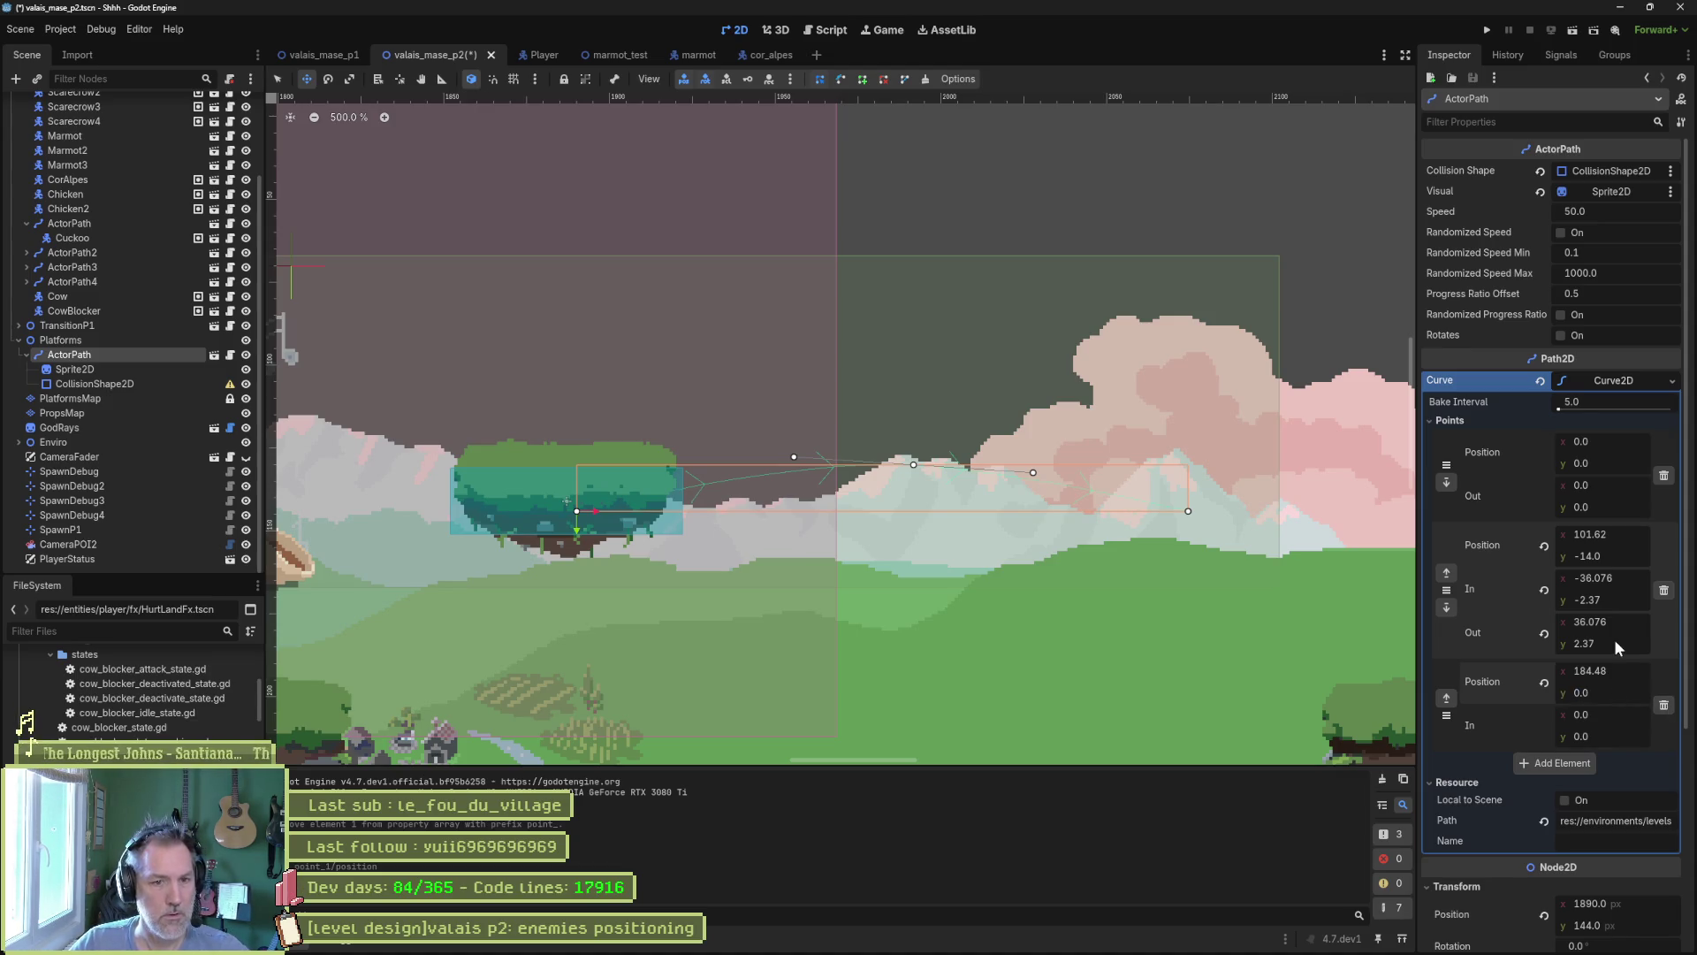
{"action": "key", "text": "ctrl+s"}
{"action": "key", "text": "F6"}
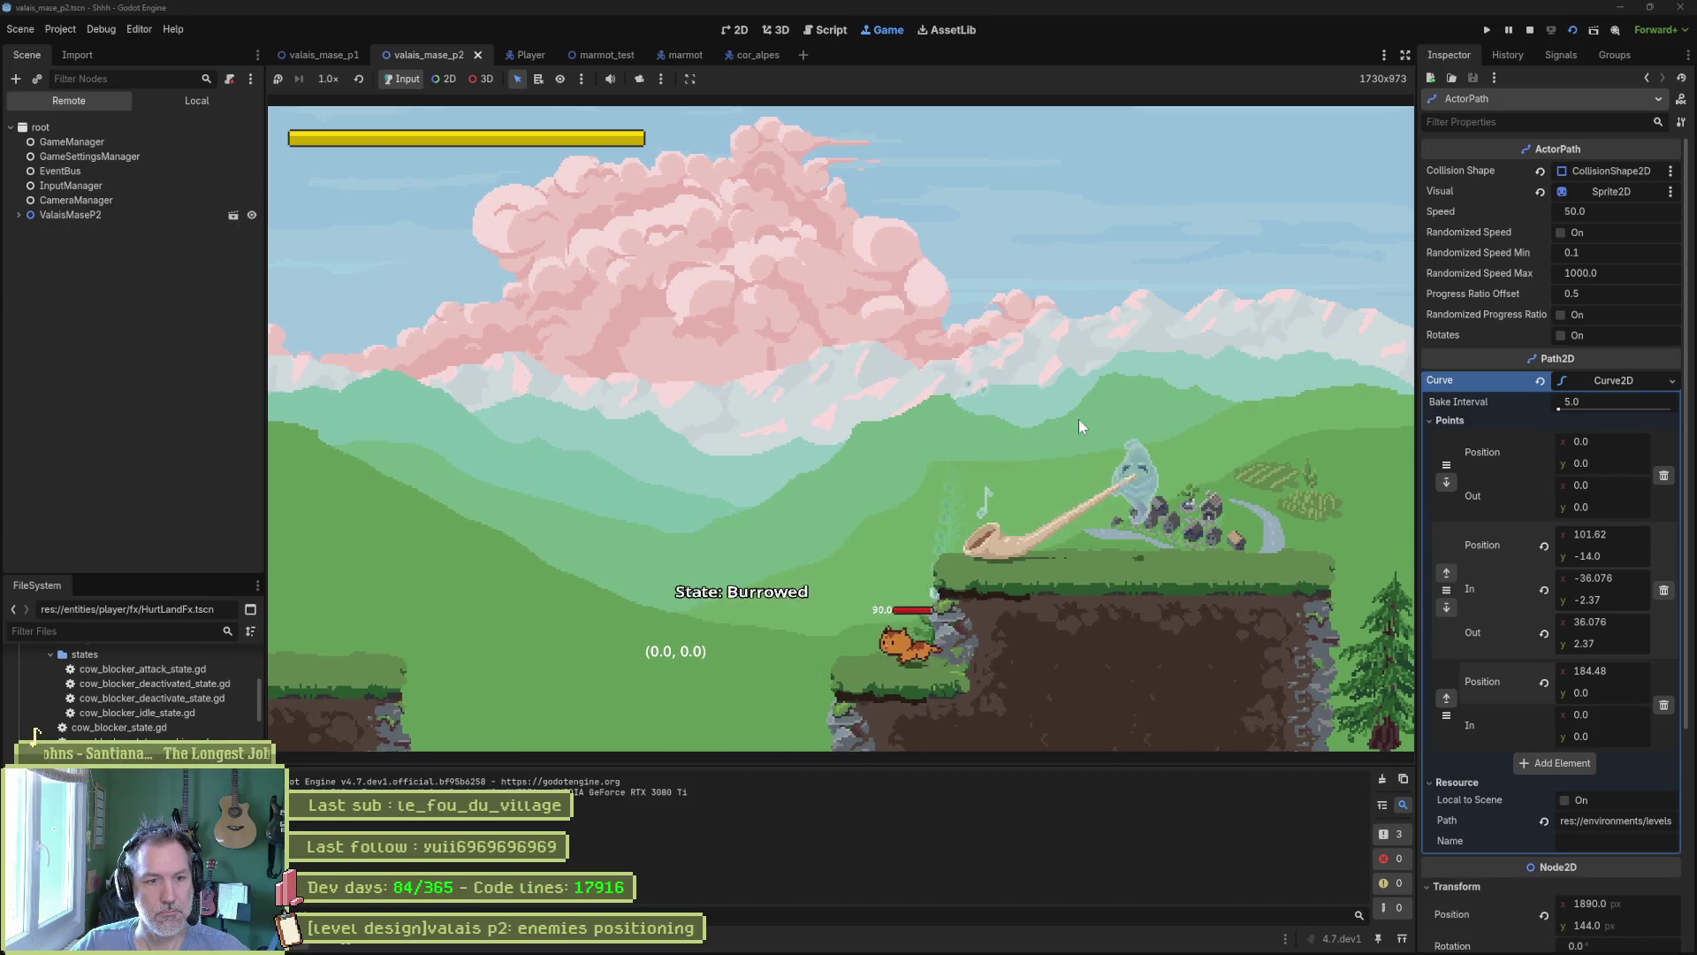
Climb the cat to the alphorn ledge, double-jump onto the moving floating island, then stop the game.
{"action": "key", "text": "Left"}
{"action": "key", "text": "Down"}
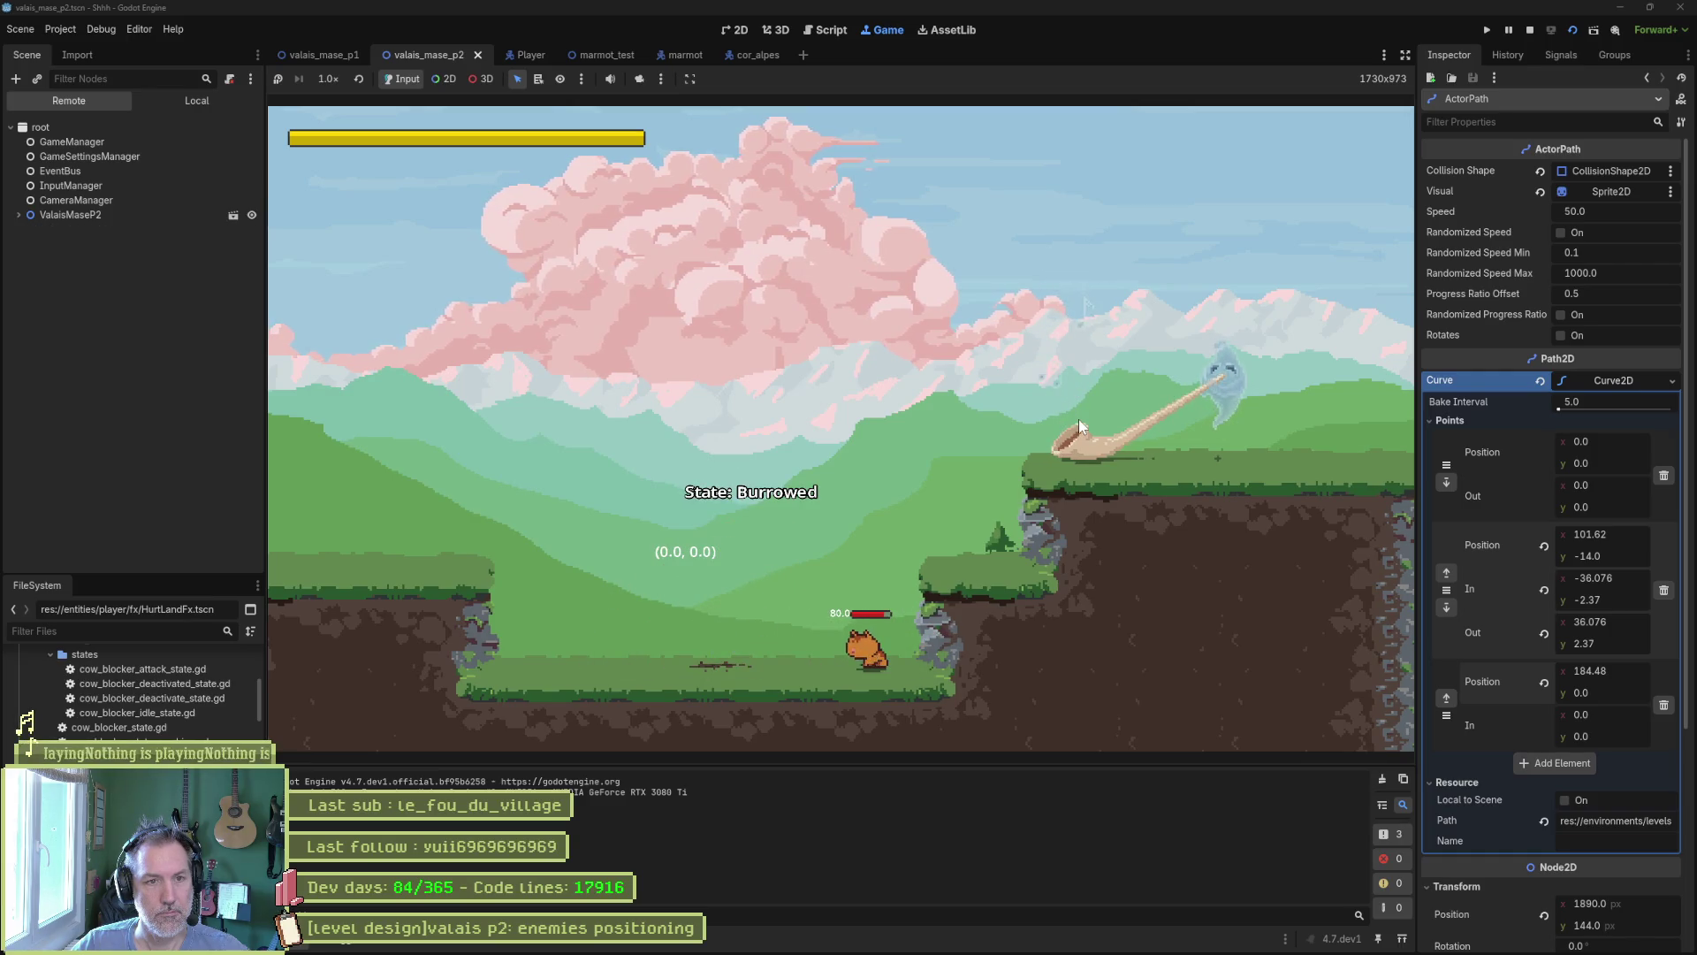
{"action": "key", "text": "space"}
{"action": "key", "text": "space"}
{"action": "key", "text": "Right"}
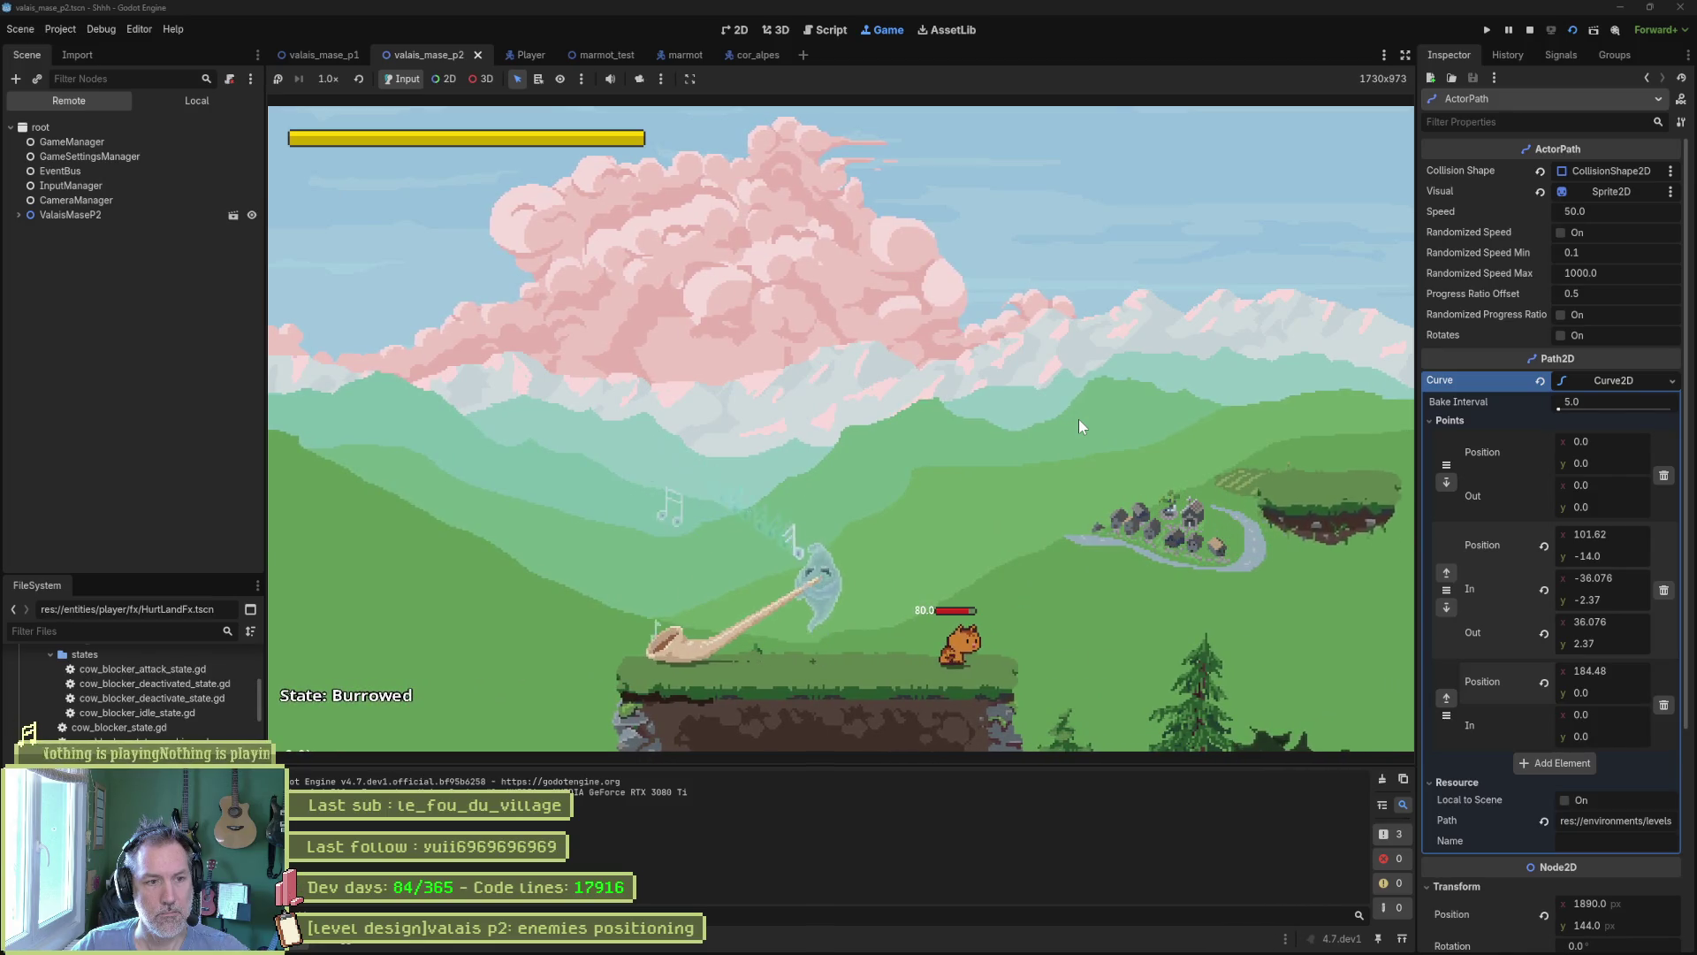
{"action": "key", "text": "space"}
{"action": "key", "text": "Left"}
{"action": "key", "text": "Right"}
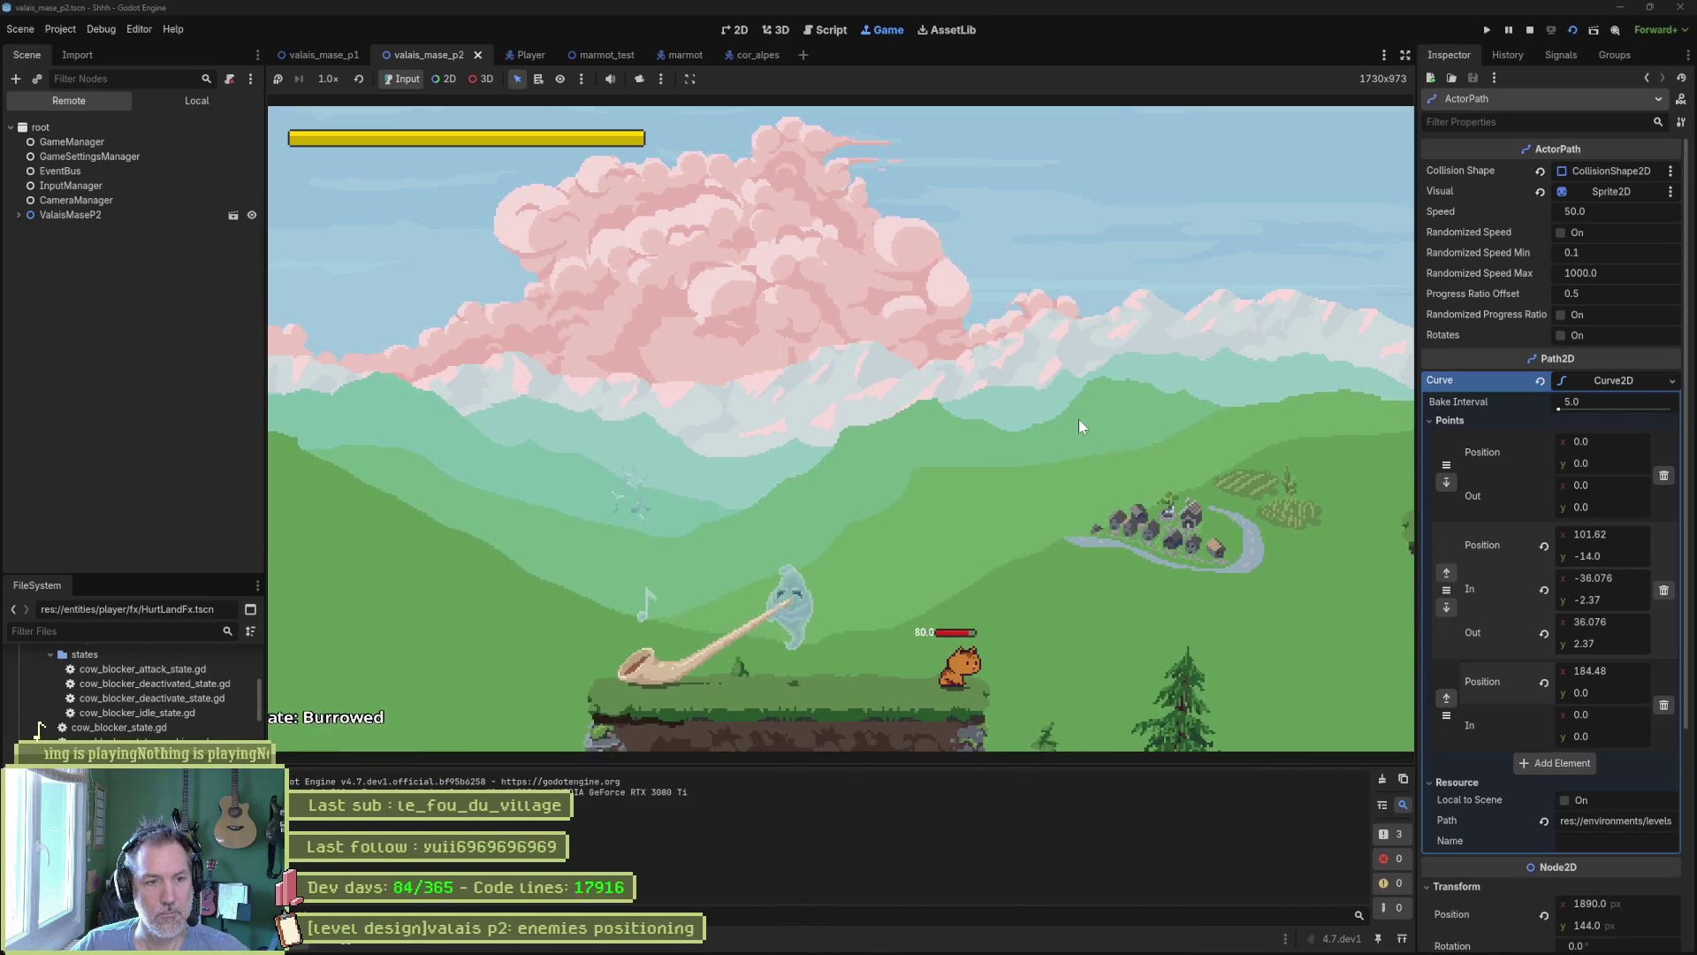
{"action": "key", "text": "space"}
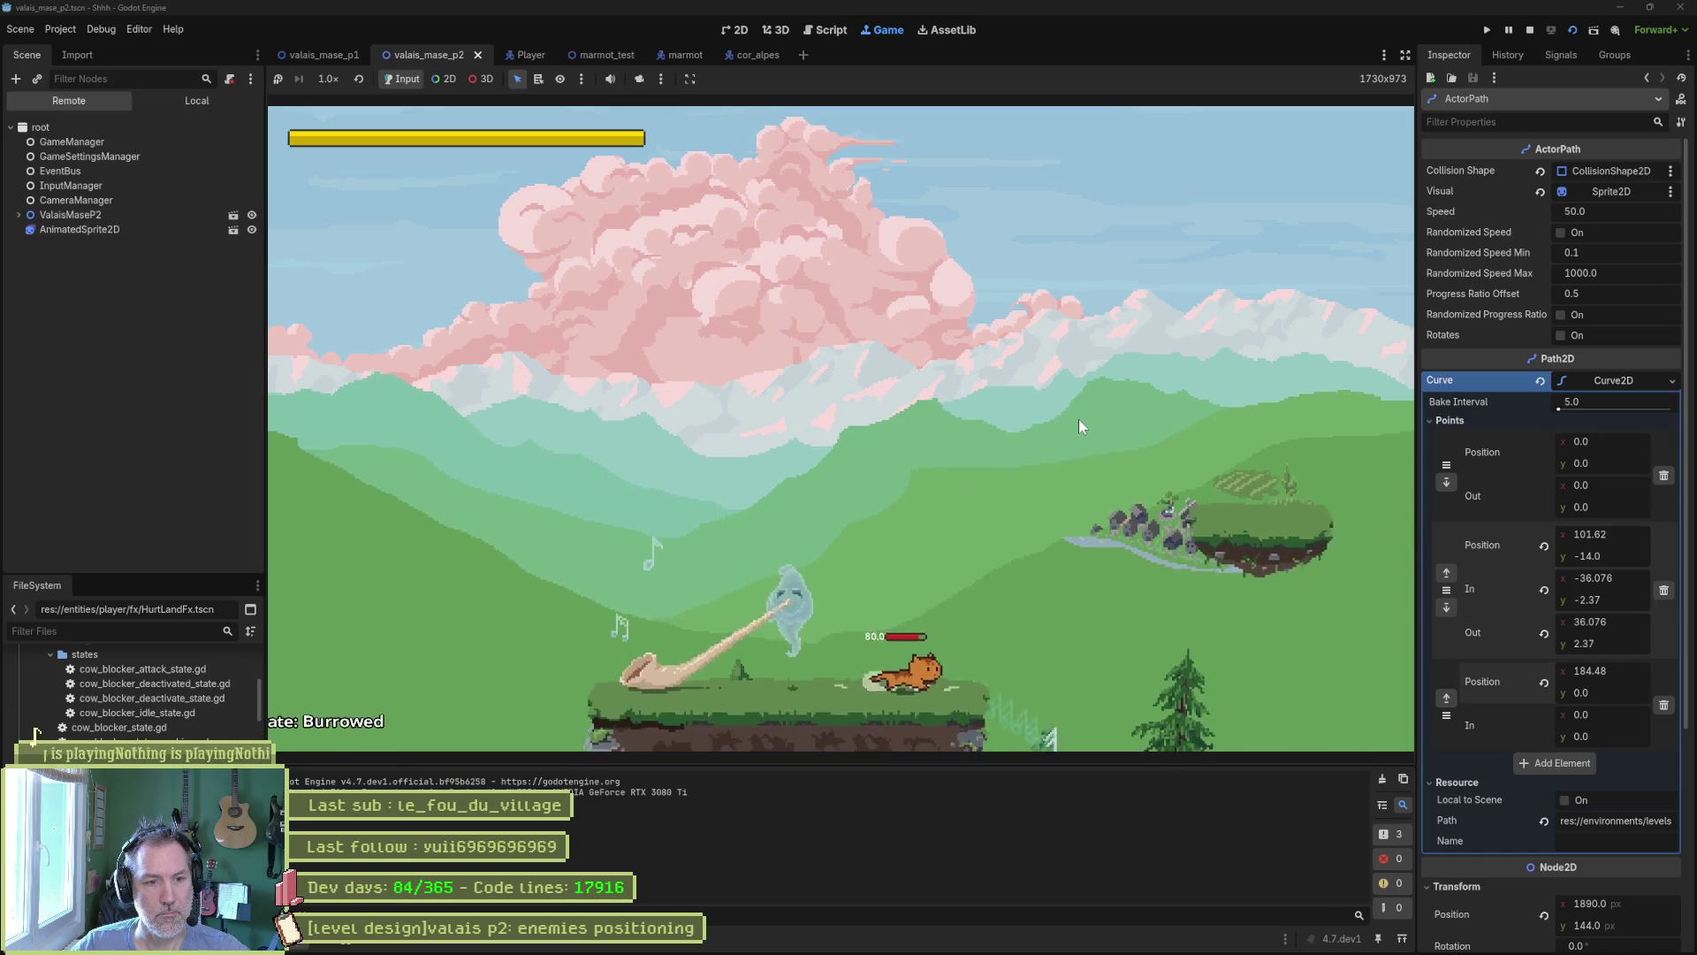
{"action": "key", "text": "space"}
{"action": "key", "text": "Right"}
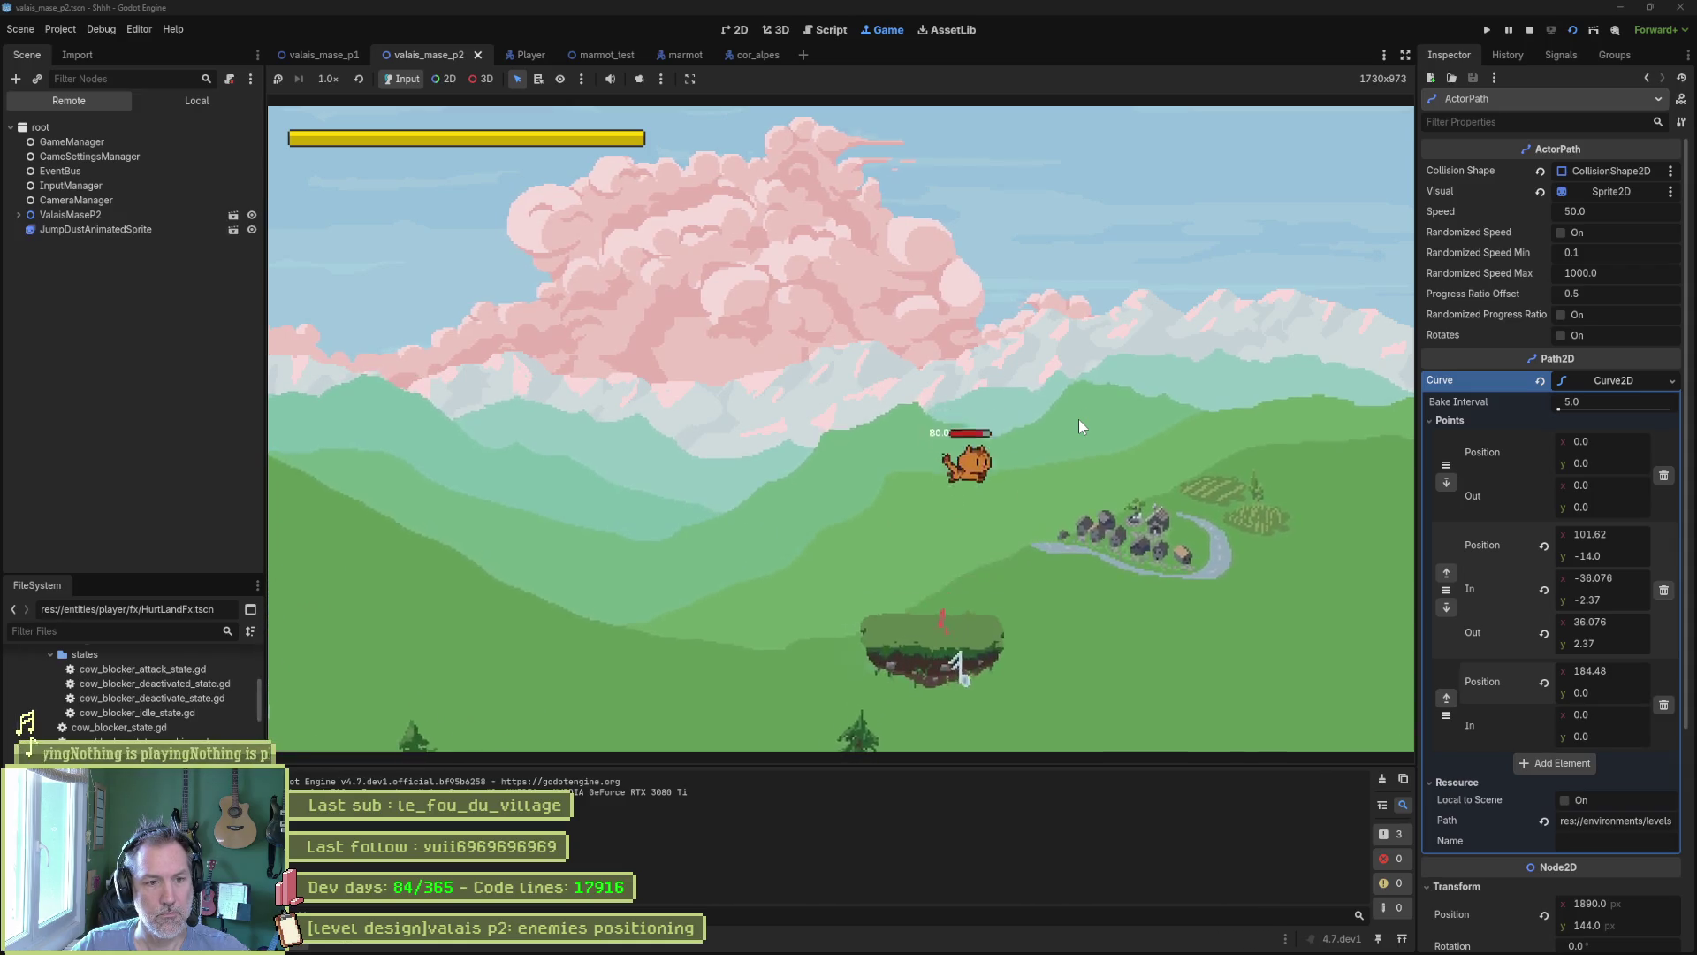
{"action": "key", "text": "F8"}
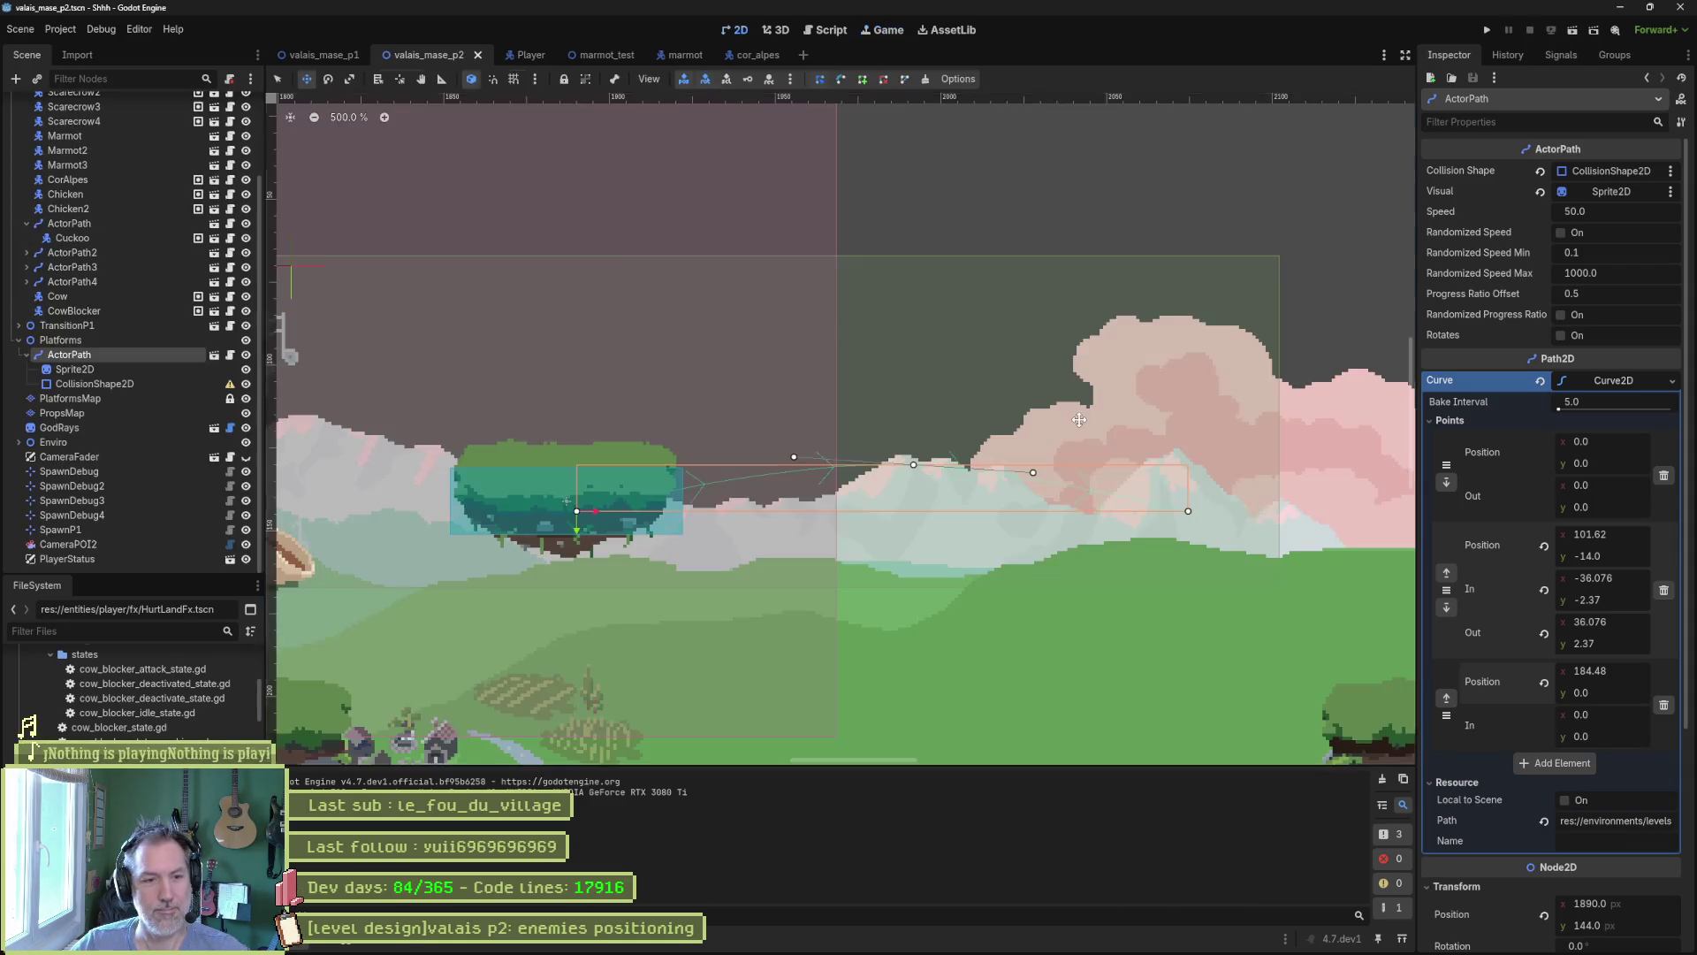
Bring the level's left part into view and open the CorAlpes instance's cor_alpes.tscn scene.
{"action": "scroll", "coordinate": [765, 421], "scroll_direction": "down", "scroll_amount": 7}
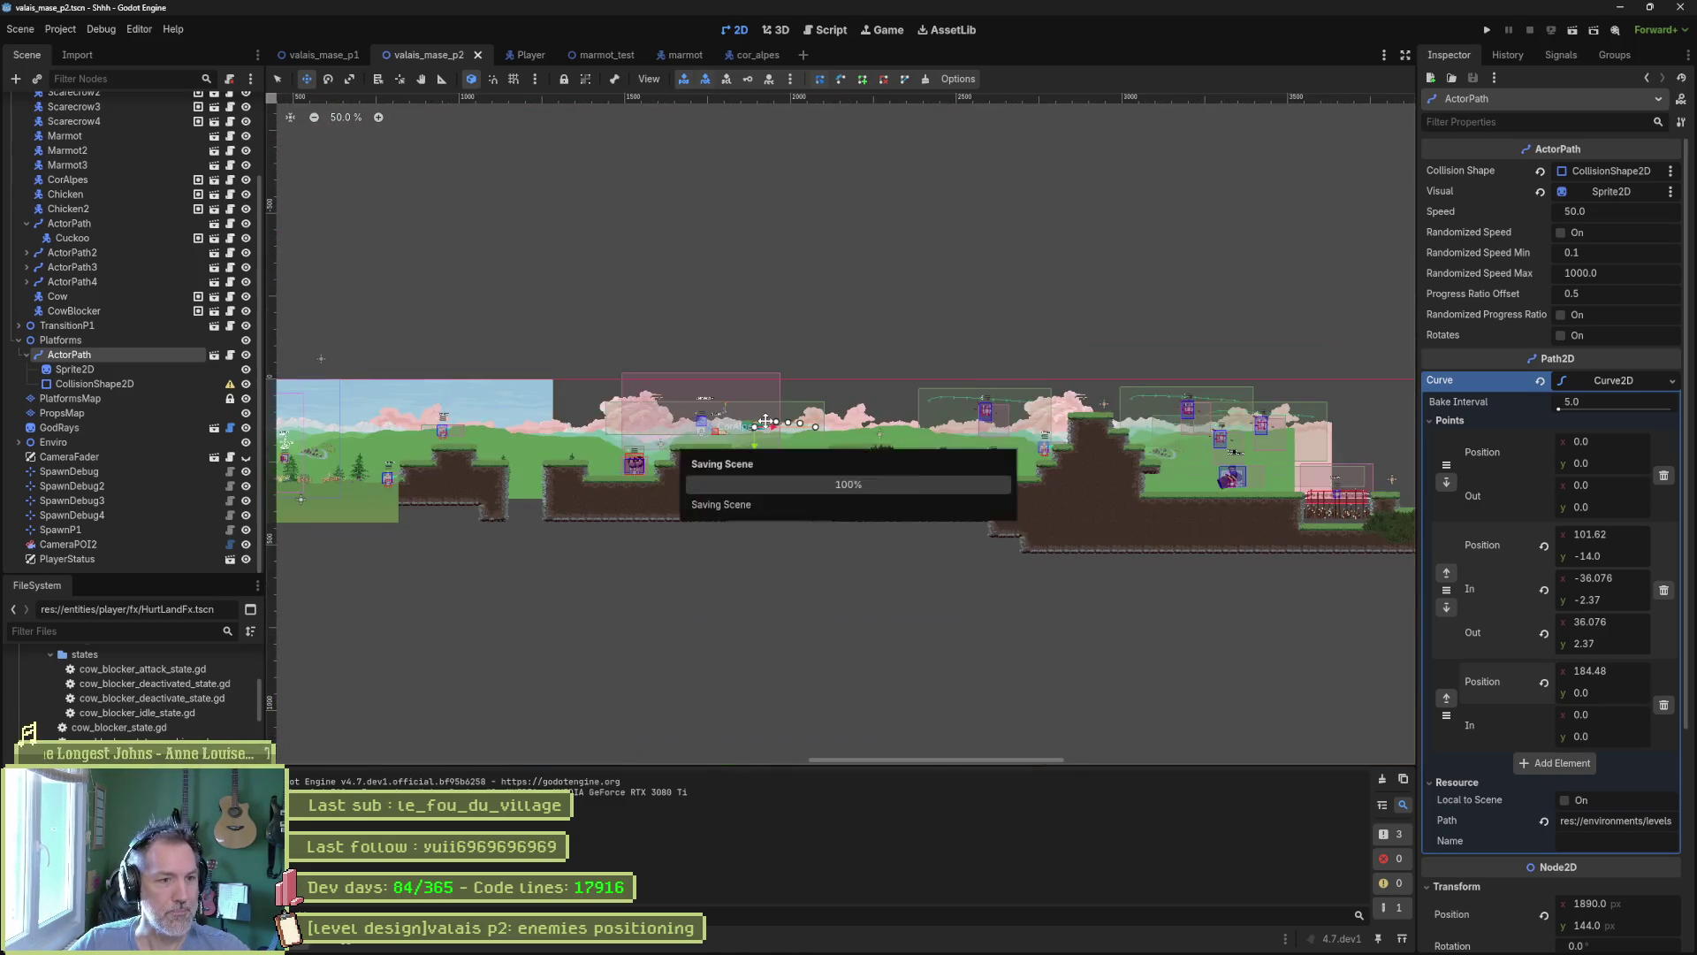
{"action": "scroll", "coordinate": [729, 433], "scroll_direction": "up", "scroll_amount": 5}
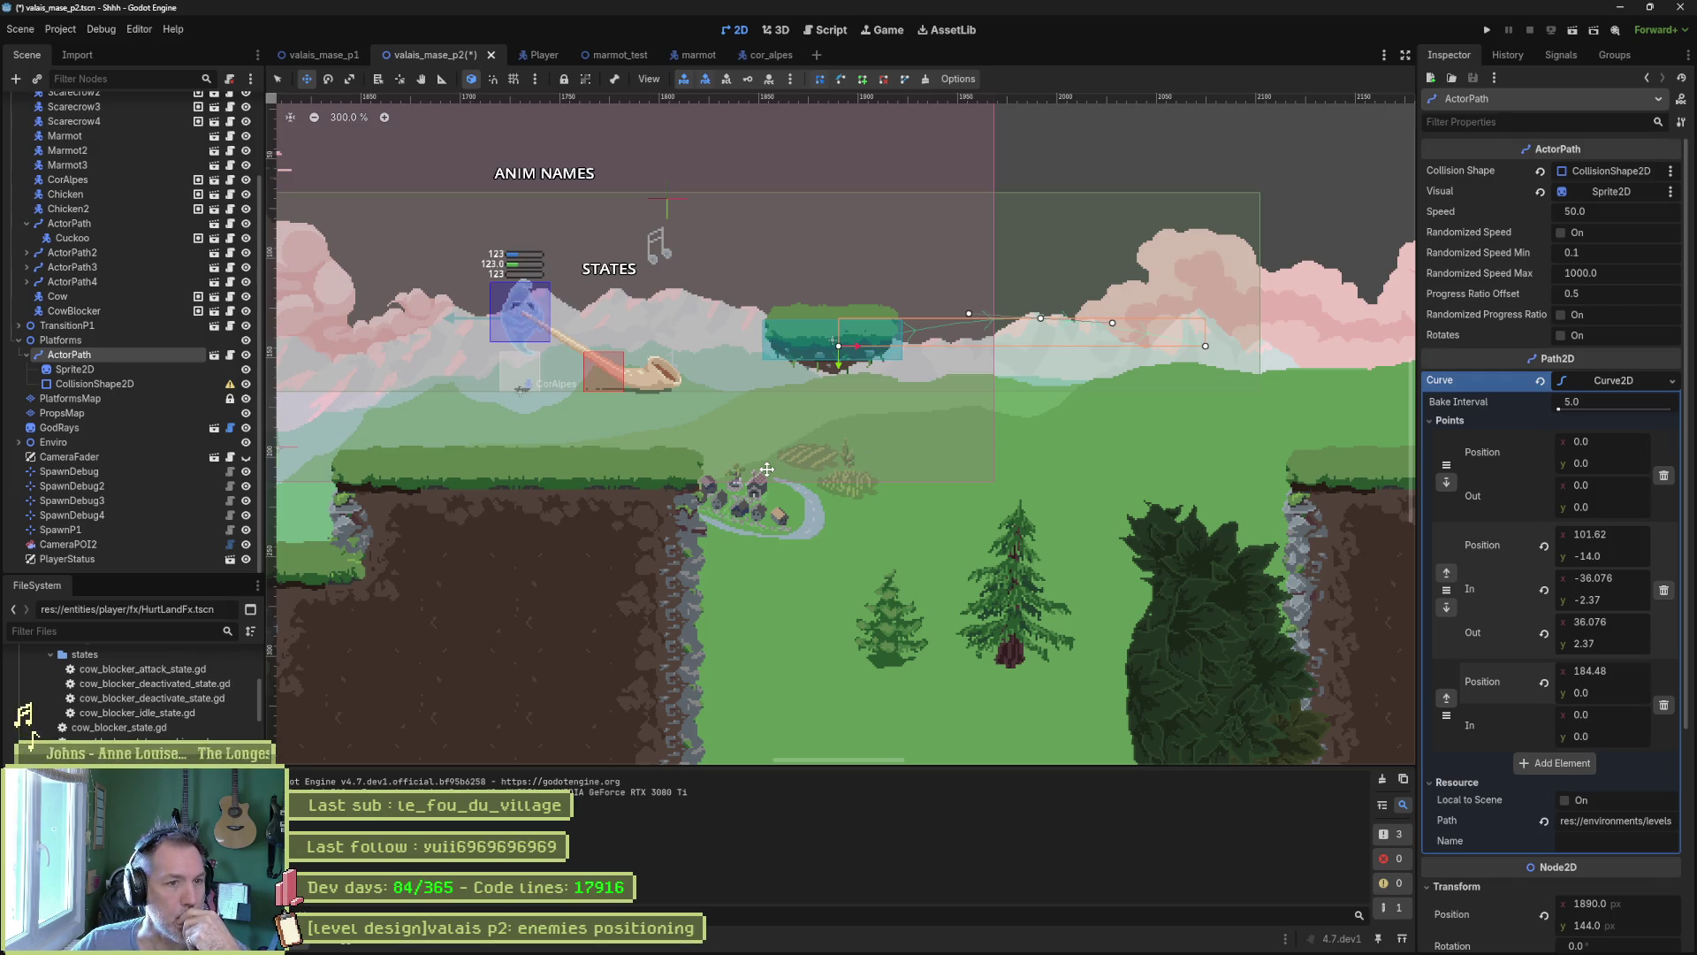
{"action": "left_click_drag", "start_coordinate": [680, 422], "coordinate": [814, 451]}
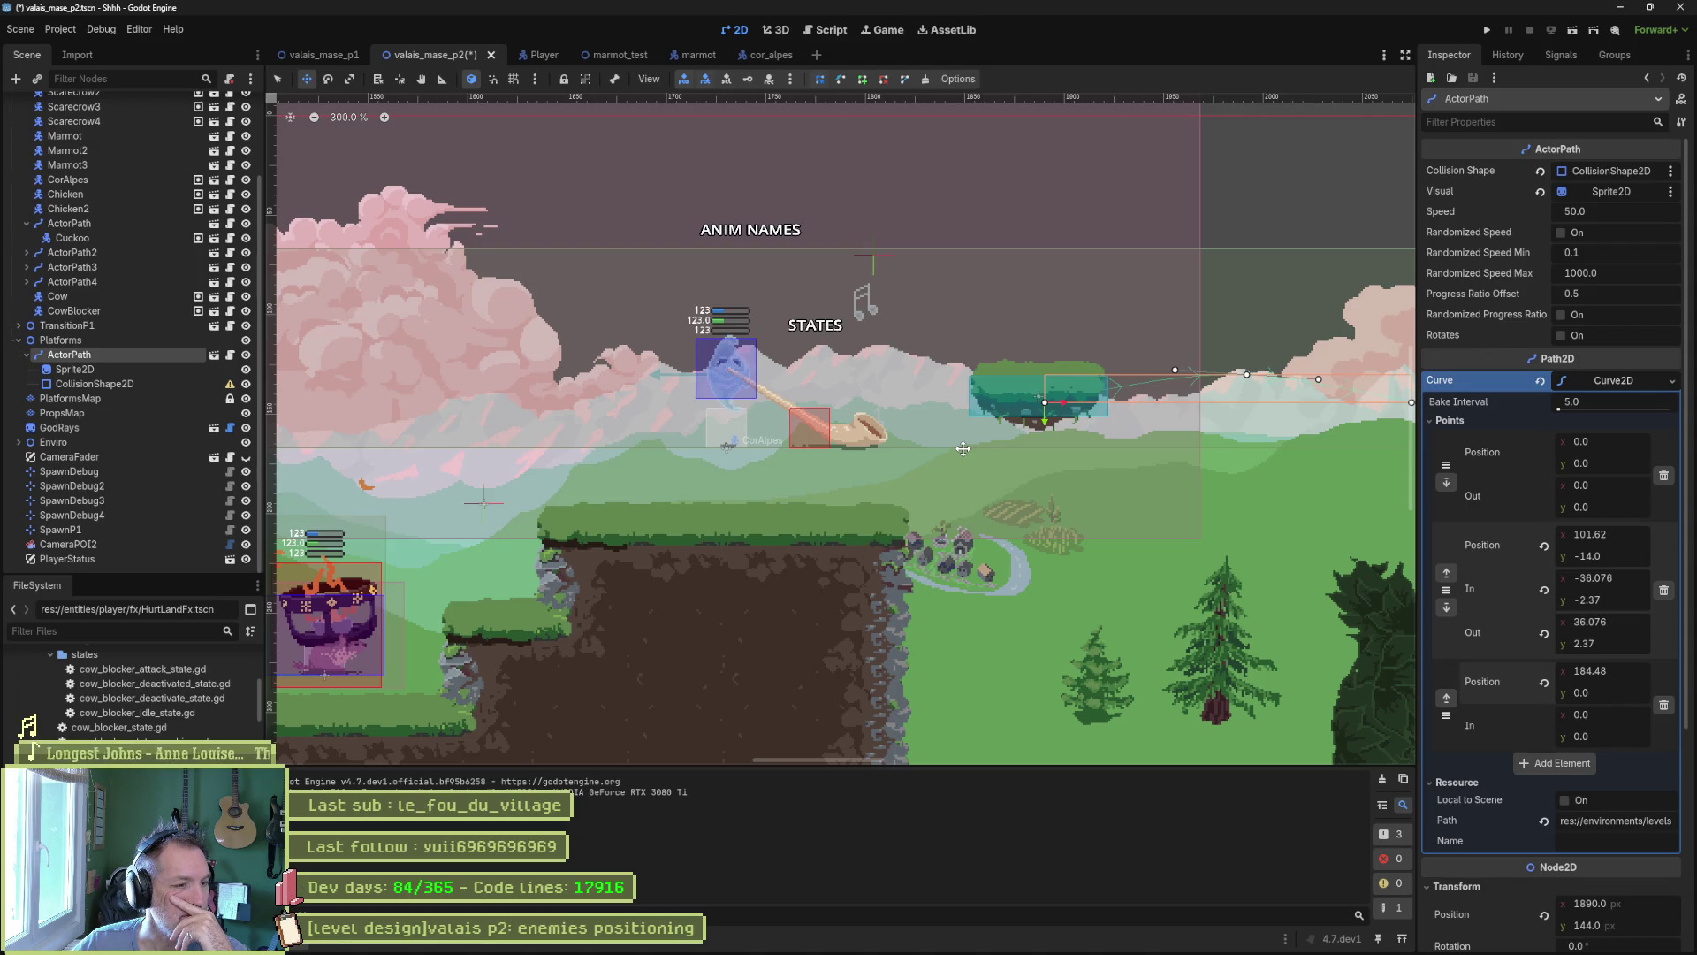
{"action": "double_click", "coordinate": [963, 448]}
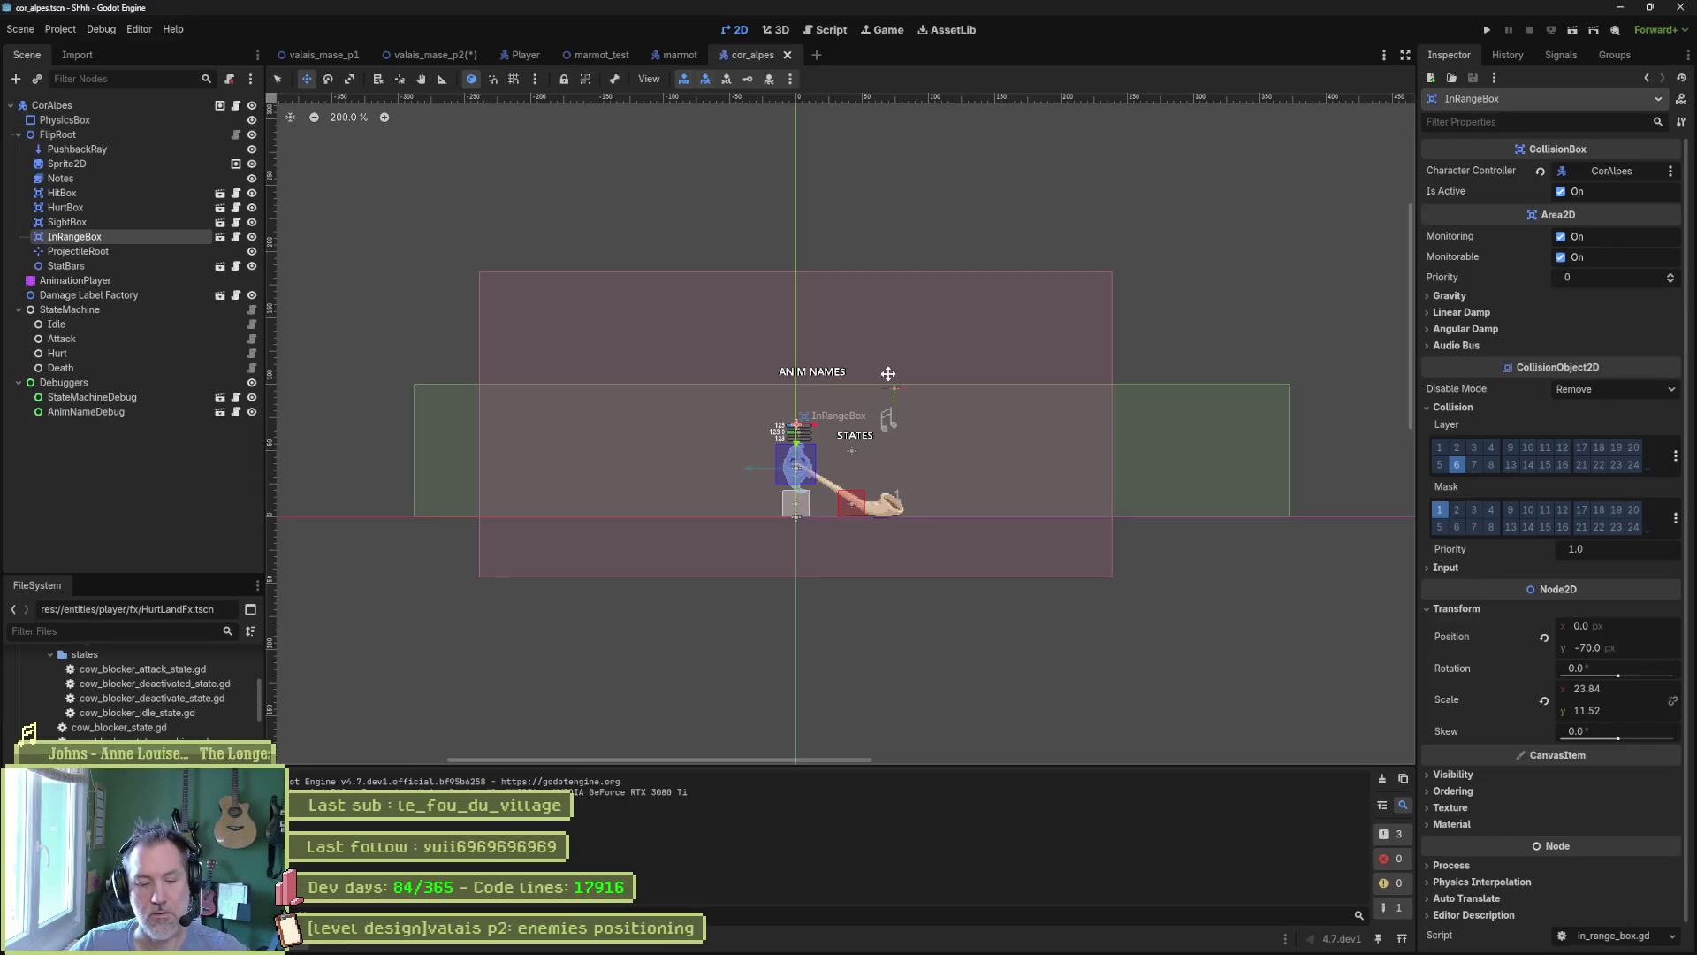
Scale the CorAlpes InRangeBox to X 15.72, save, and return to valais_mase_p2.
{"action": "key", "text": "s"}
{"action": "left_click_drag", "start_coordinate": [818, 429], "coordinate": [679, 410]}
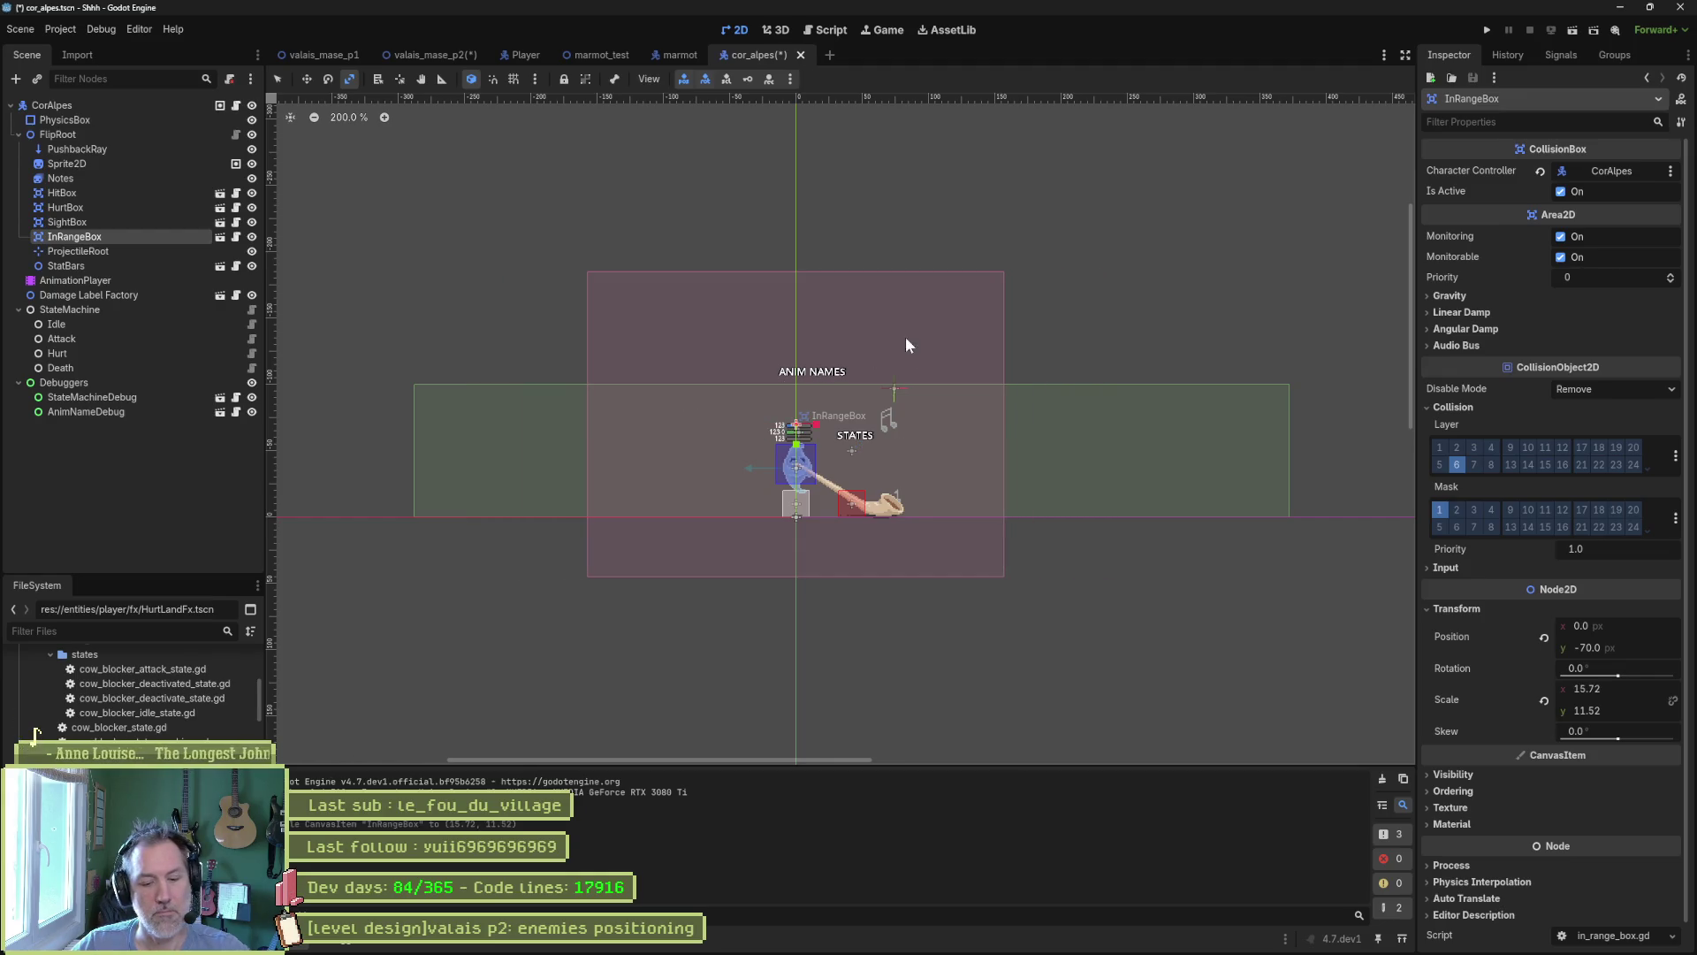
{"action": "key", "text": "ctrl+s"}
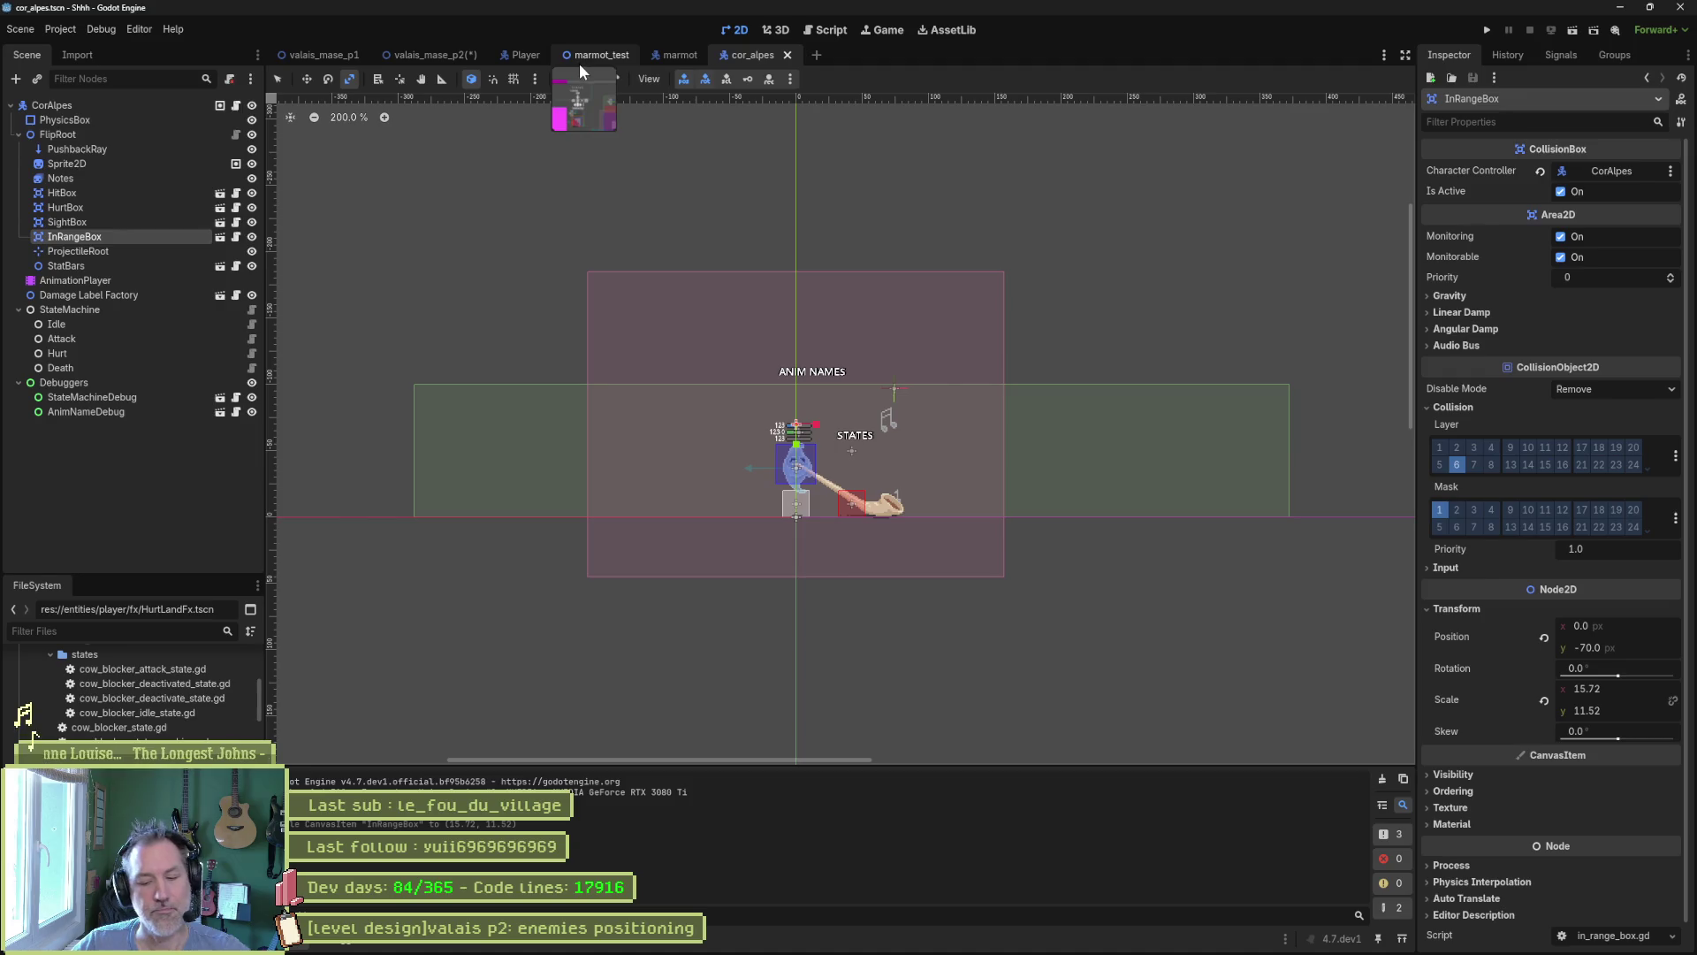
{"action": "left_click", "coordinate": [433, 55]}
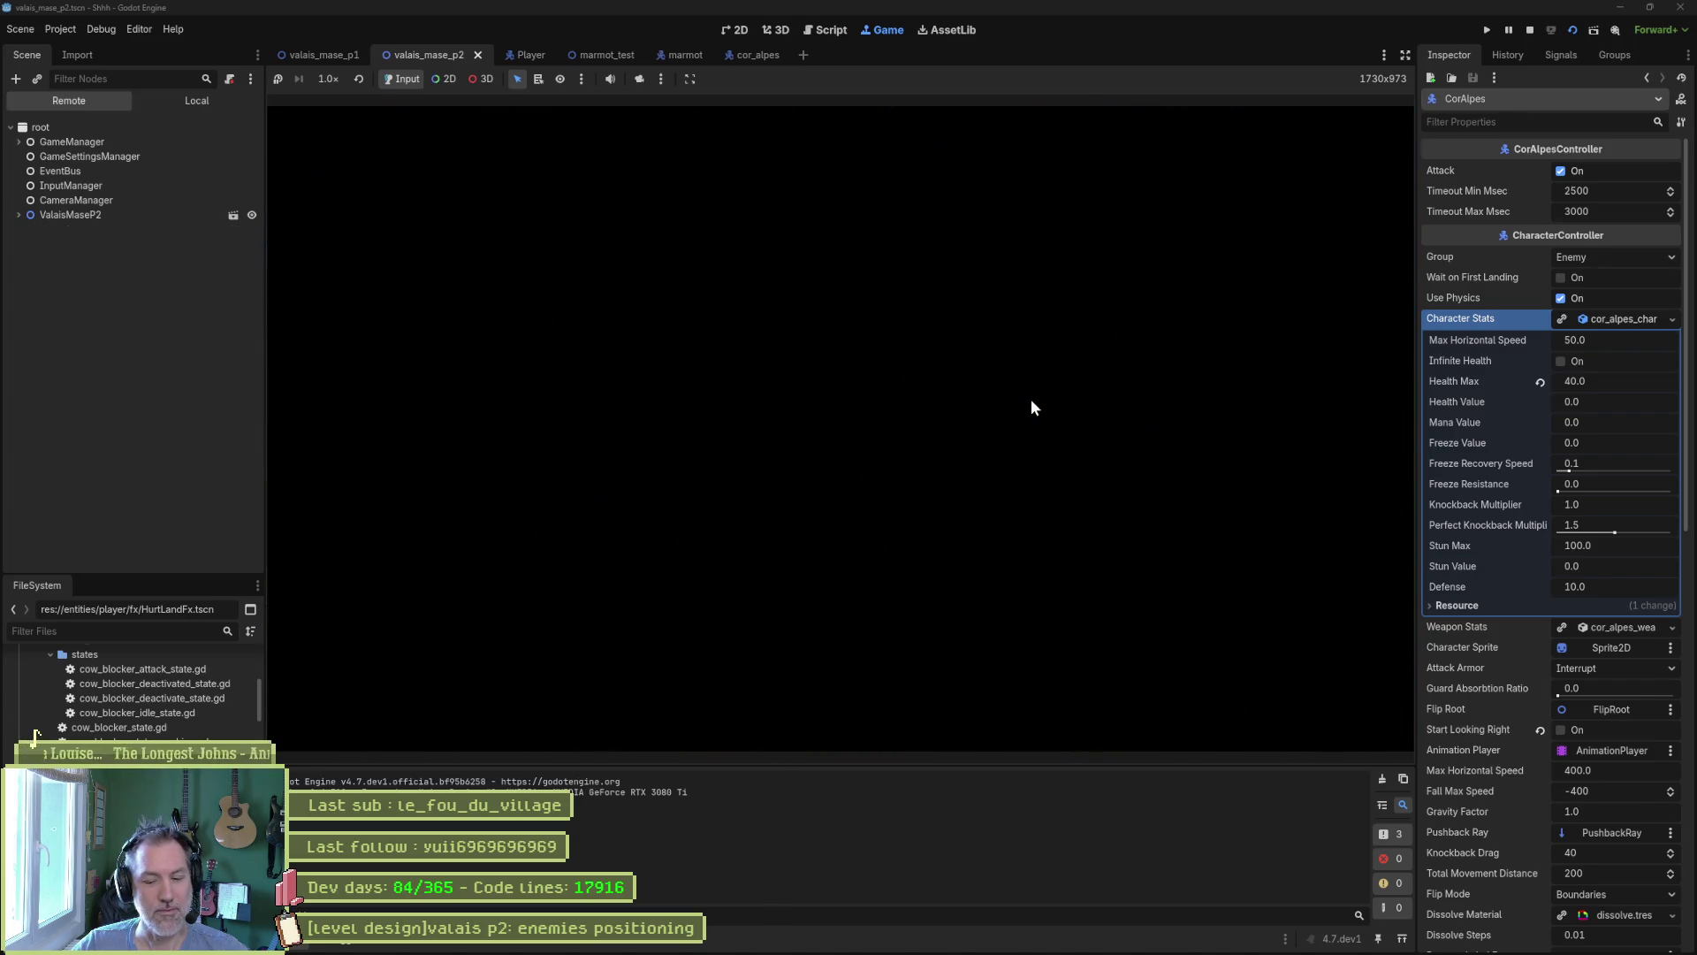
Stop the valais_mase_p2 playtest and run the marmot_test scene on its own with F6.
{"action": "key", "text": "F8"}
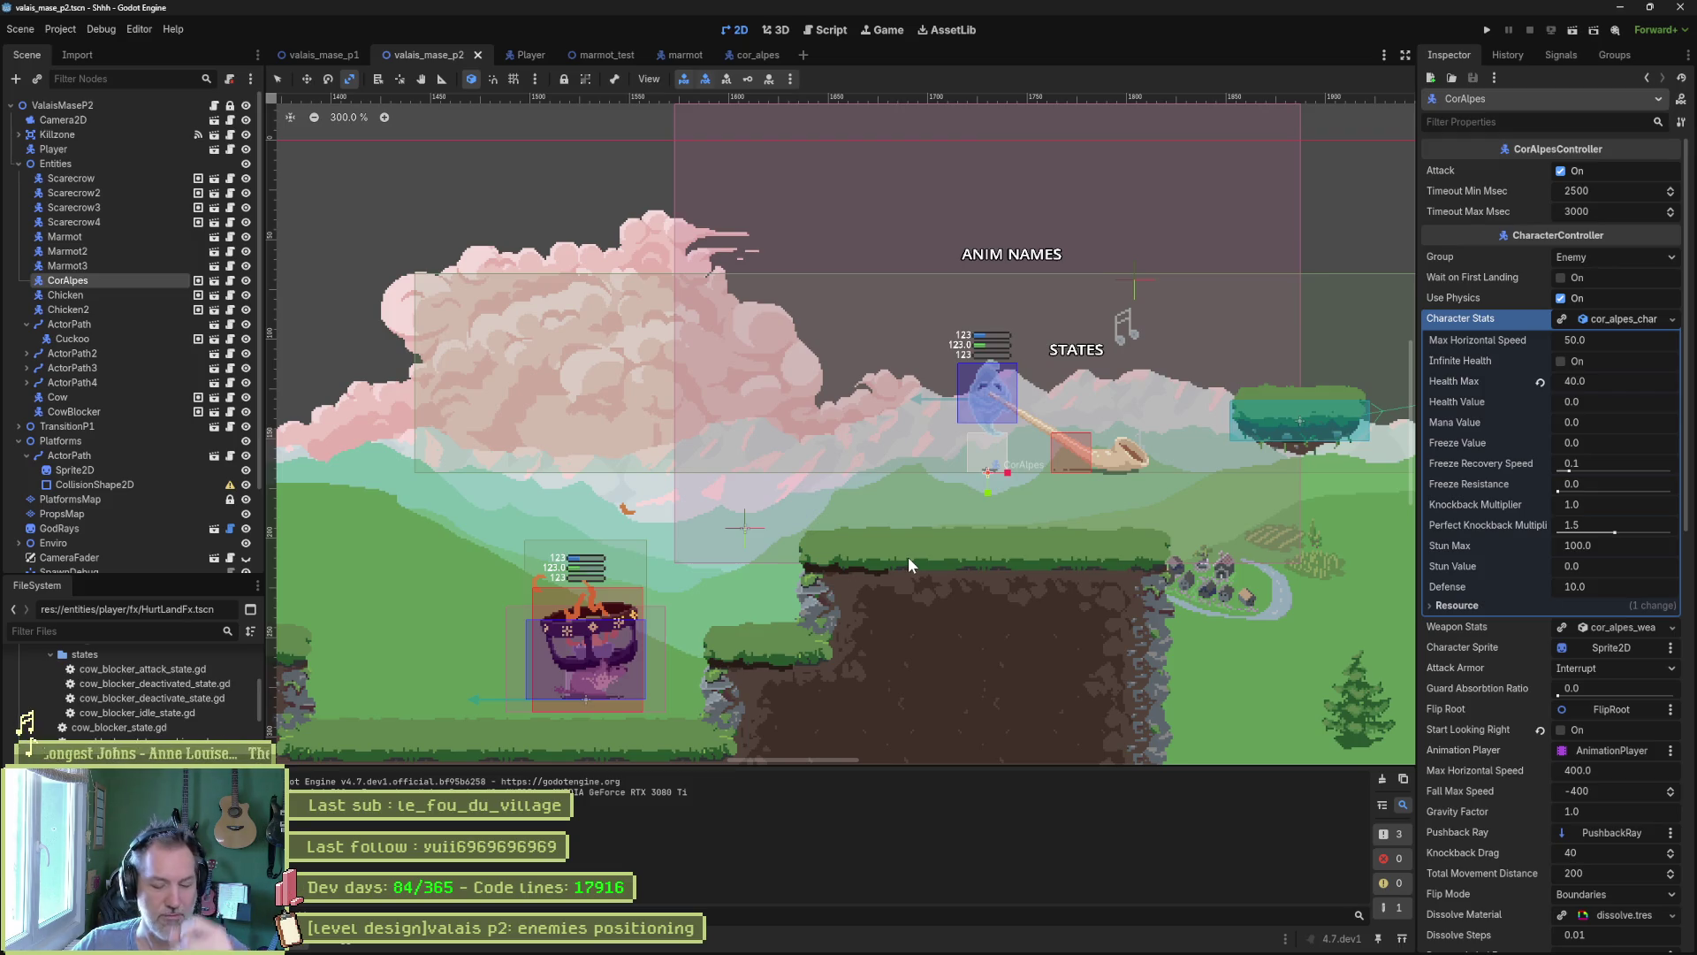
{"action": "left_click", "coordinate": [594, 58]}
{"action": "key", "text": "F6"}
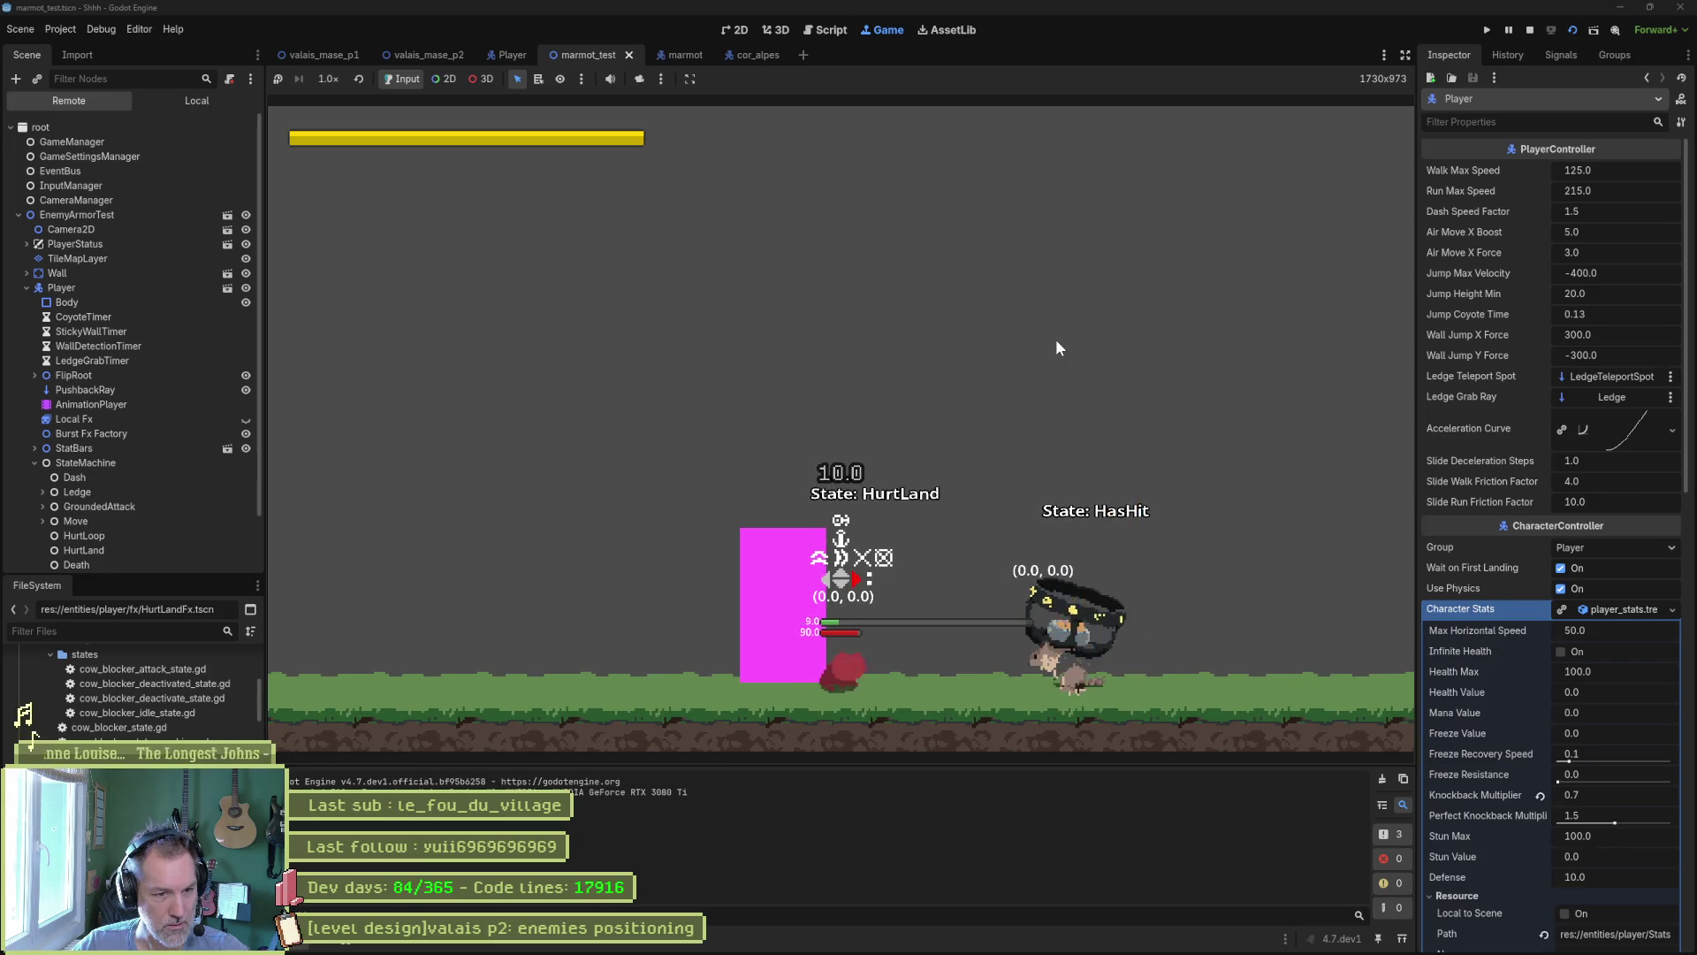
Walk the marmot toward the armoured enemy, start attacking, and reposition beside it.
{"action": "key", "text": "Right"}
{"action": "key", "text": "x"}
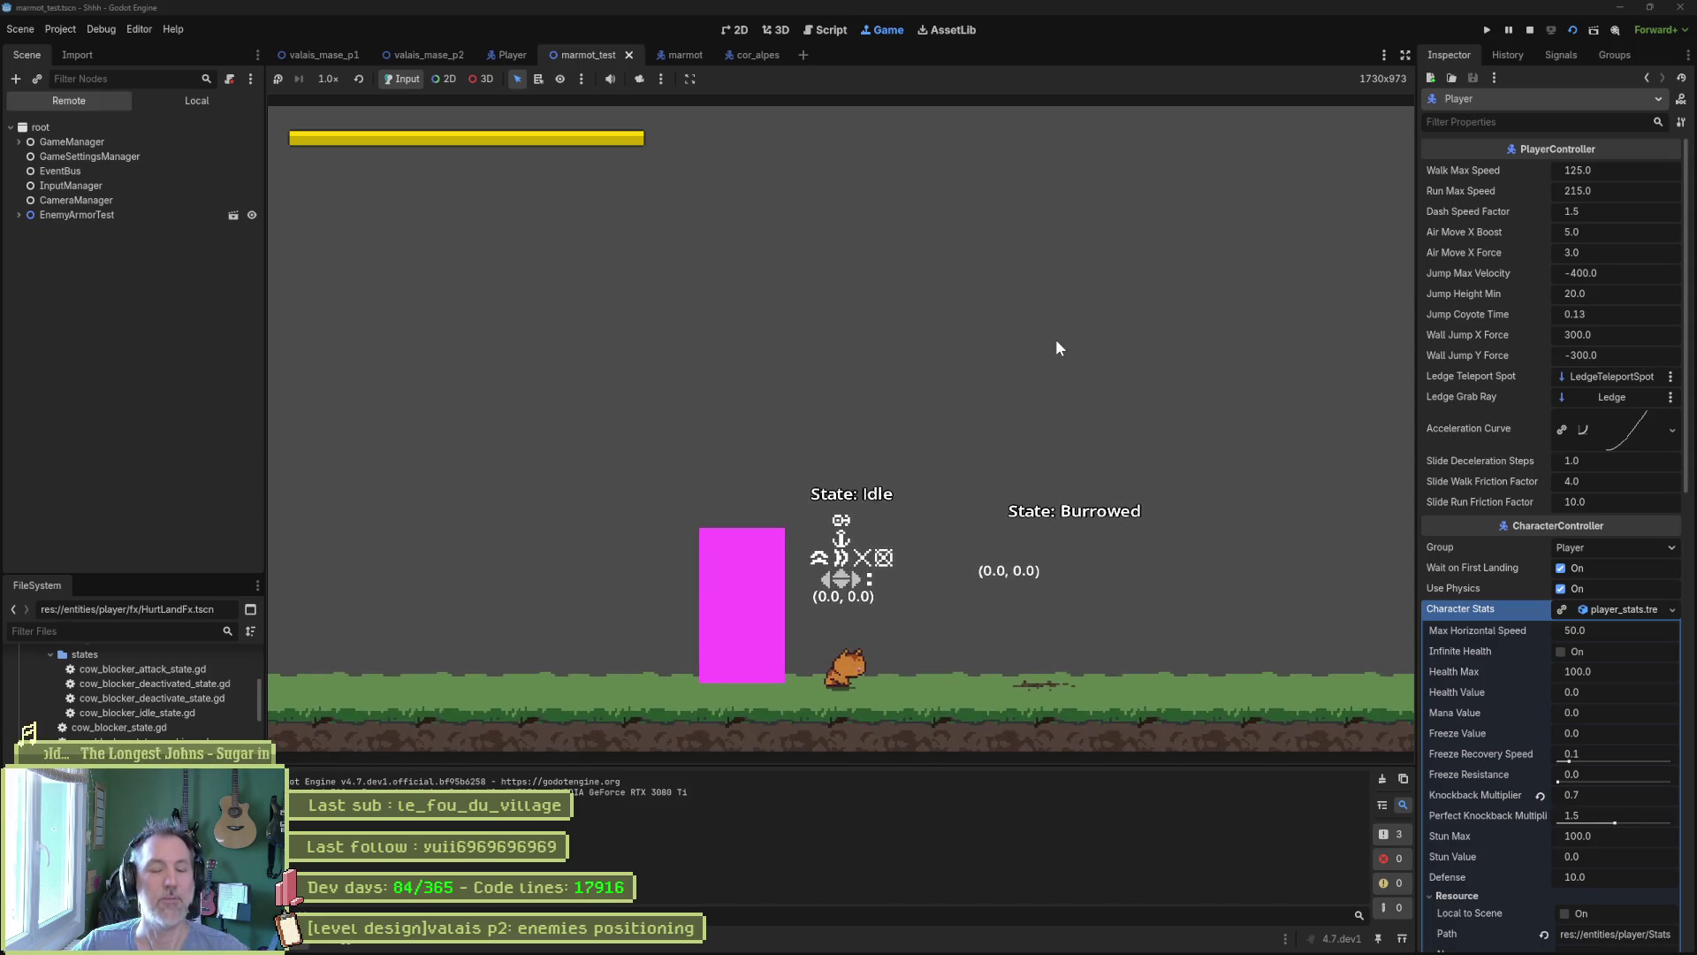
{"action": "key", "text": "Left"}
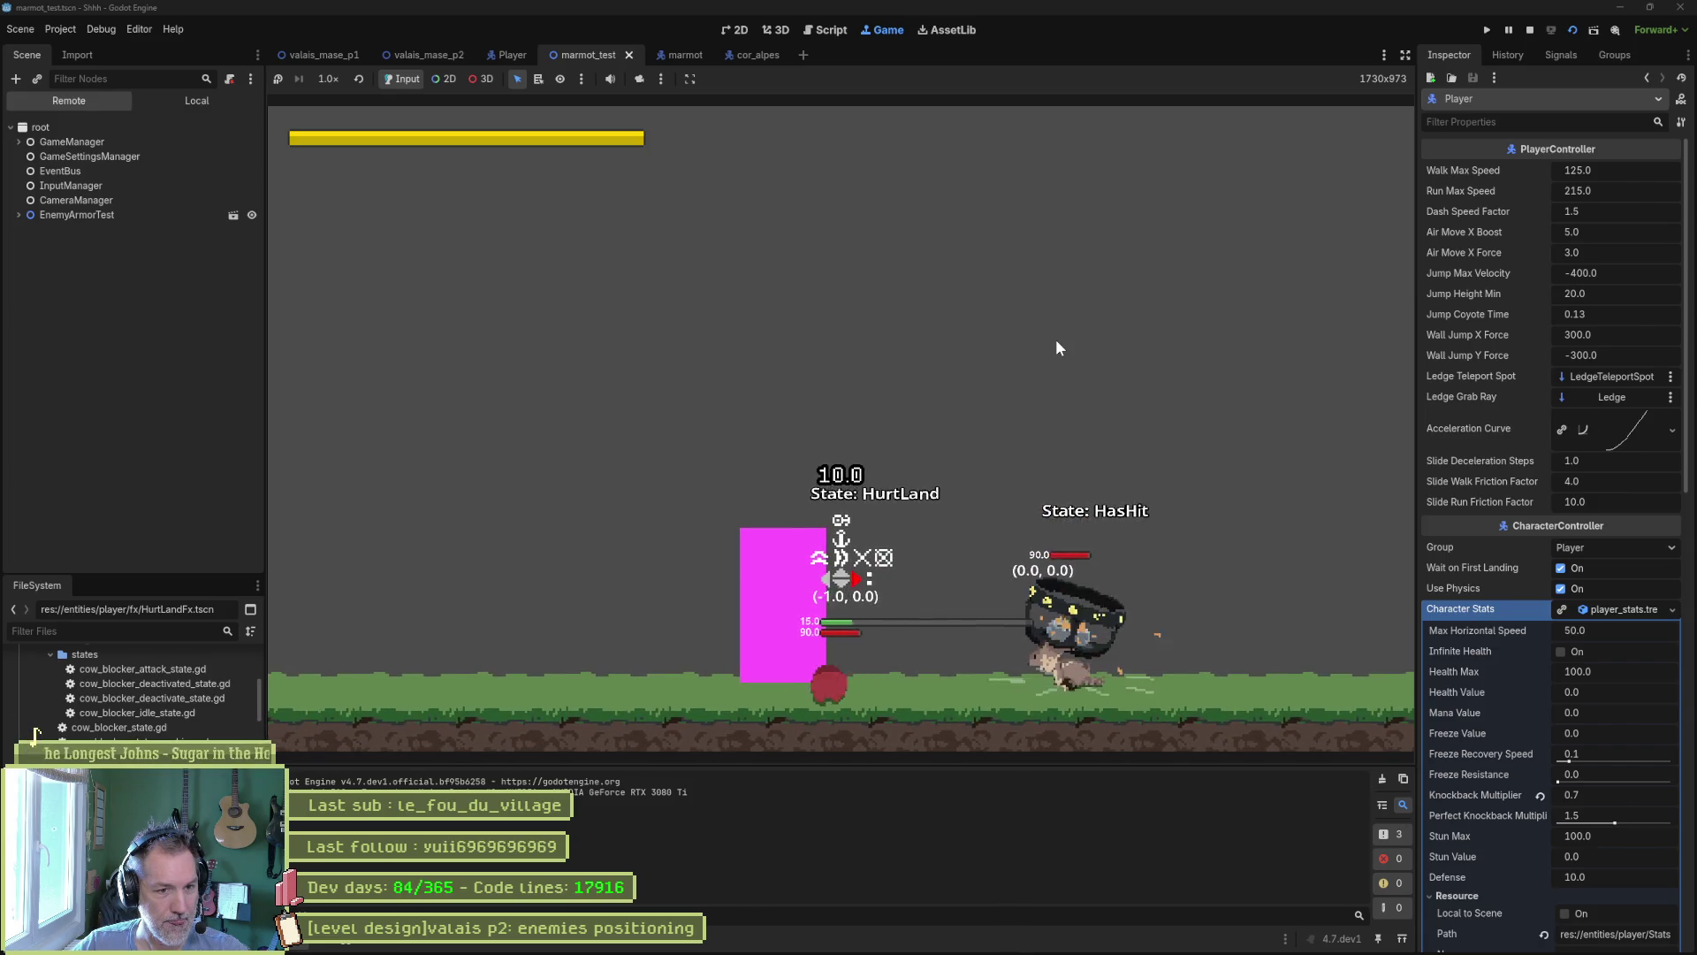
{"action": "key", "text": "Right"}
Defeat the enemy with light then heavy paw attacks, stop the game, and return to valais_mase_p2.
{"action": "key", "text": "x"}
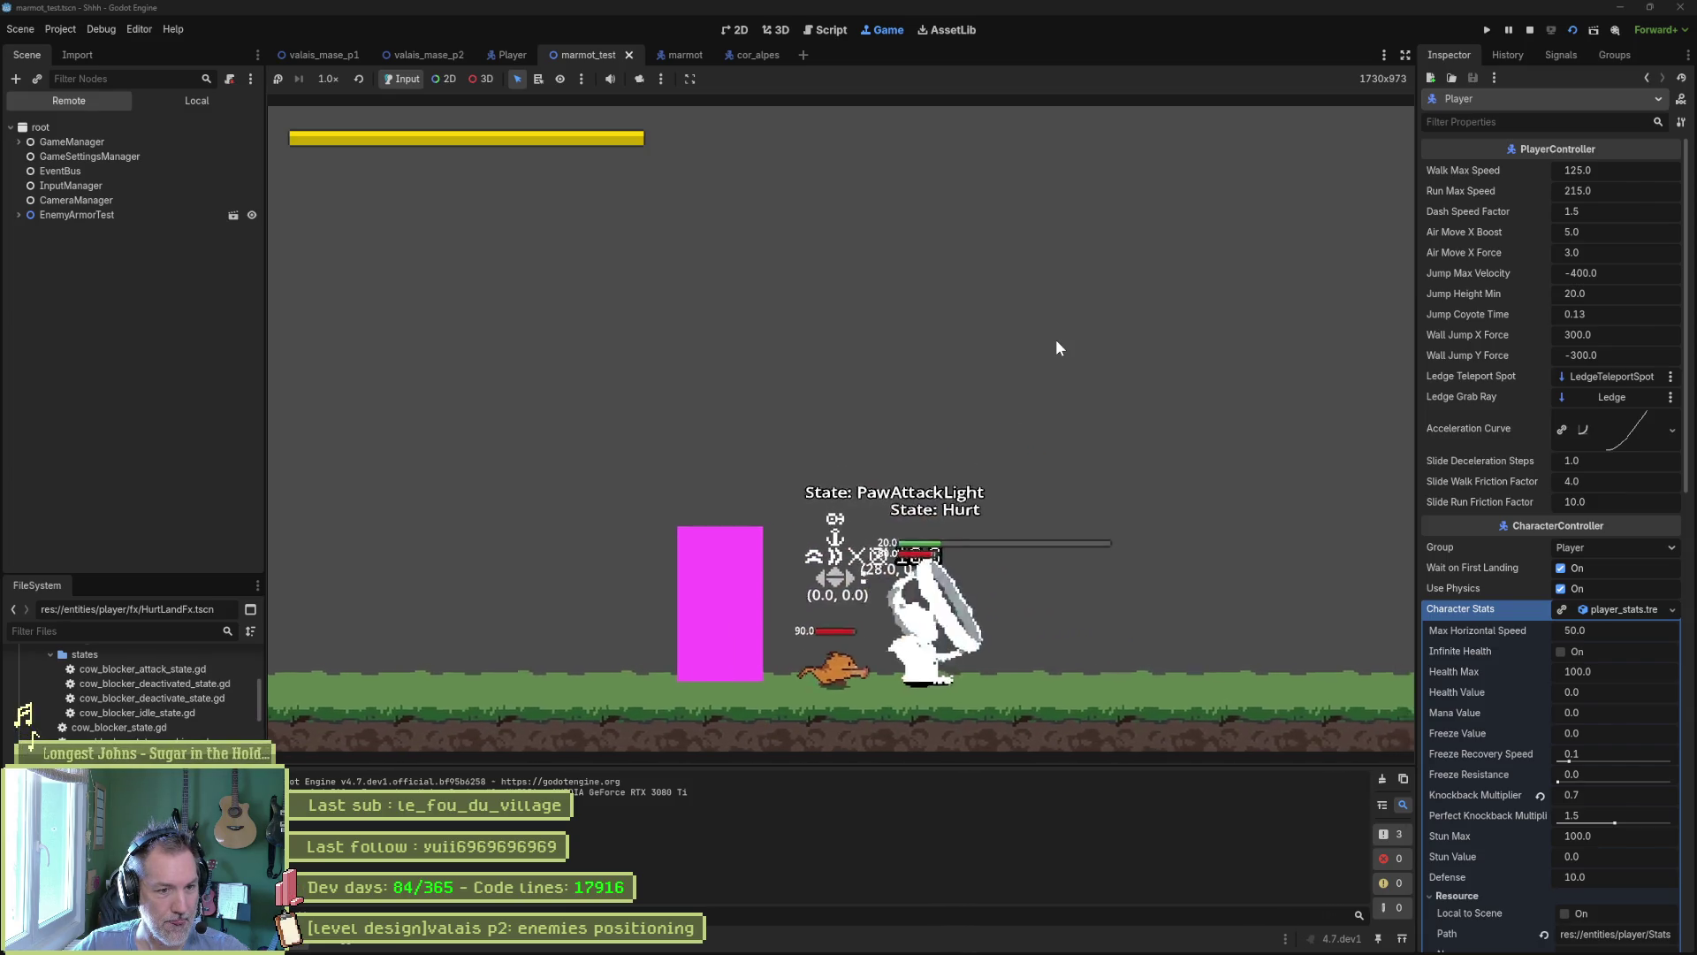
{"action": "key", "text": "x"}
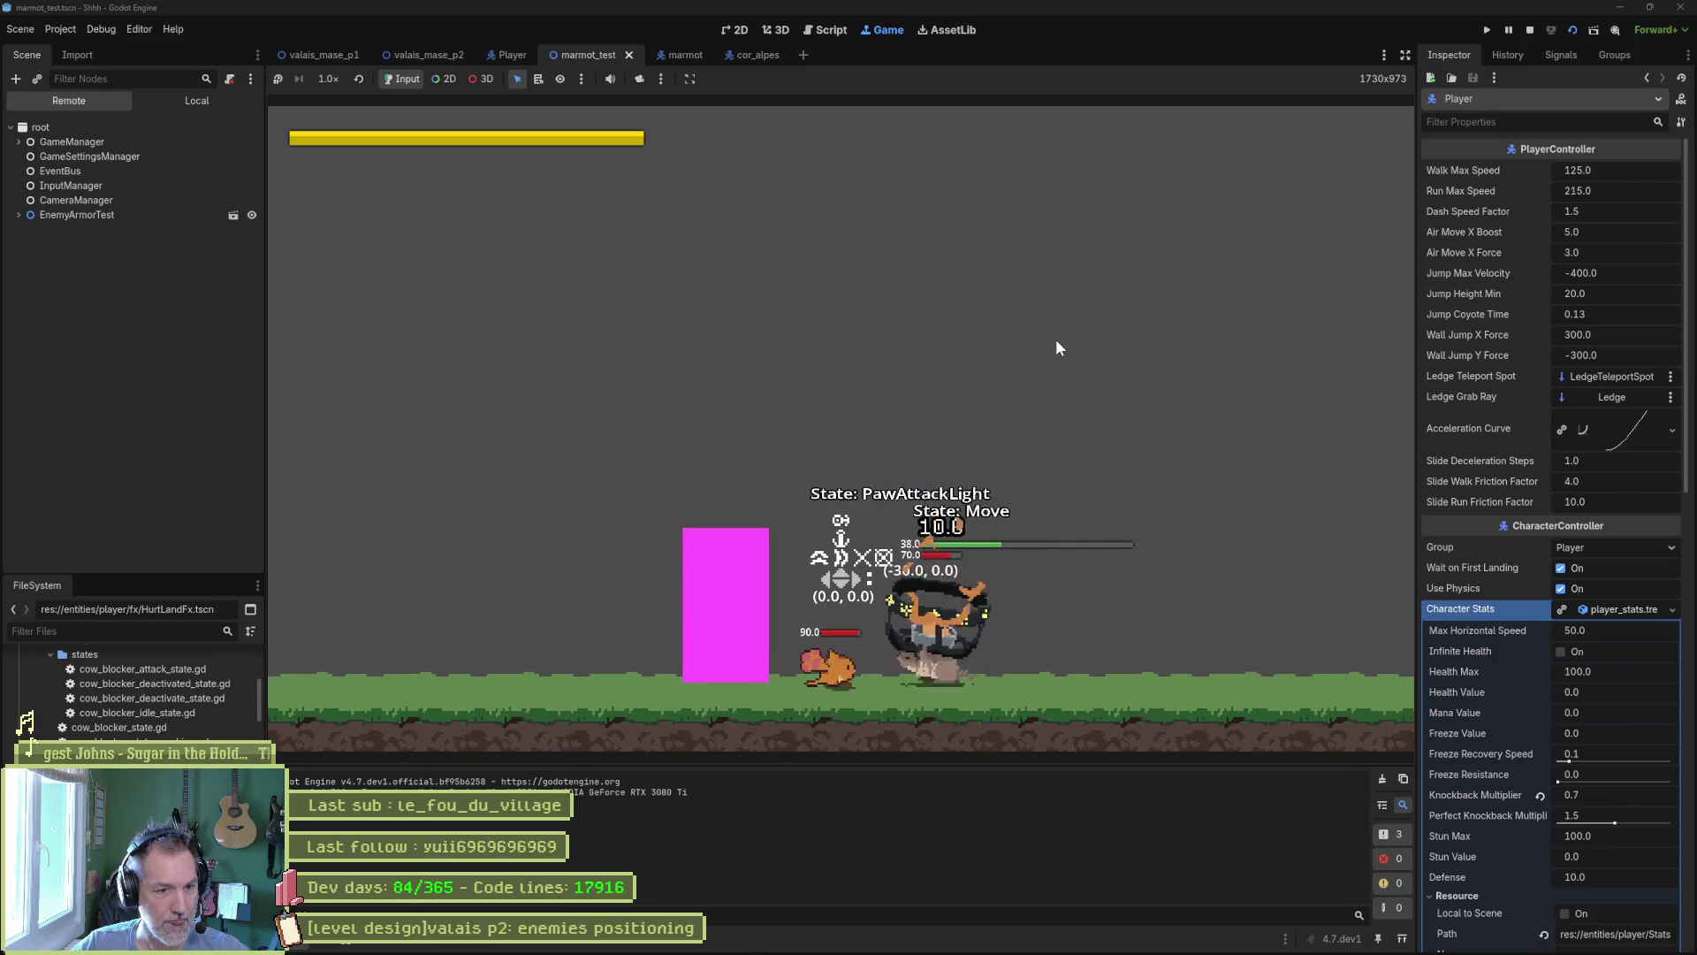
{"action": "key", "text": "x"}
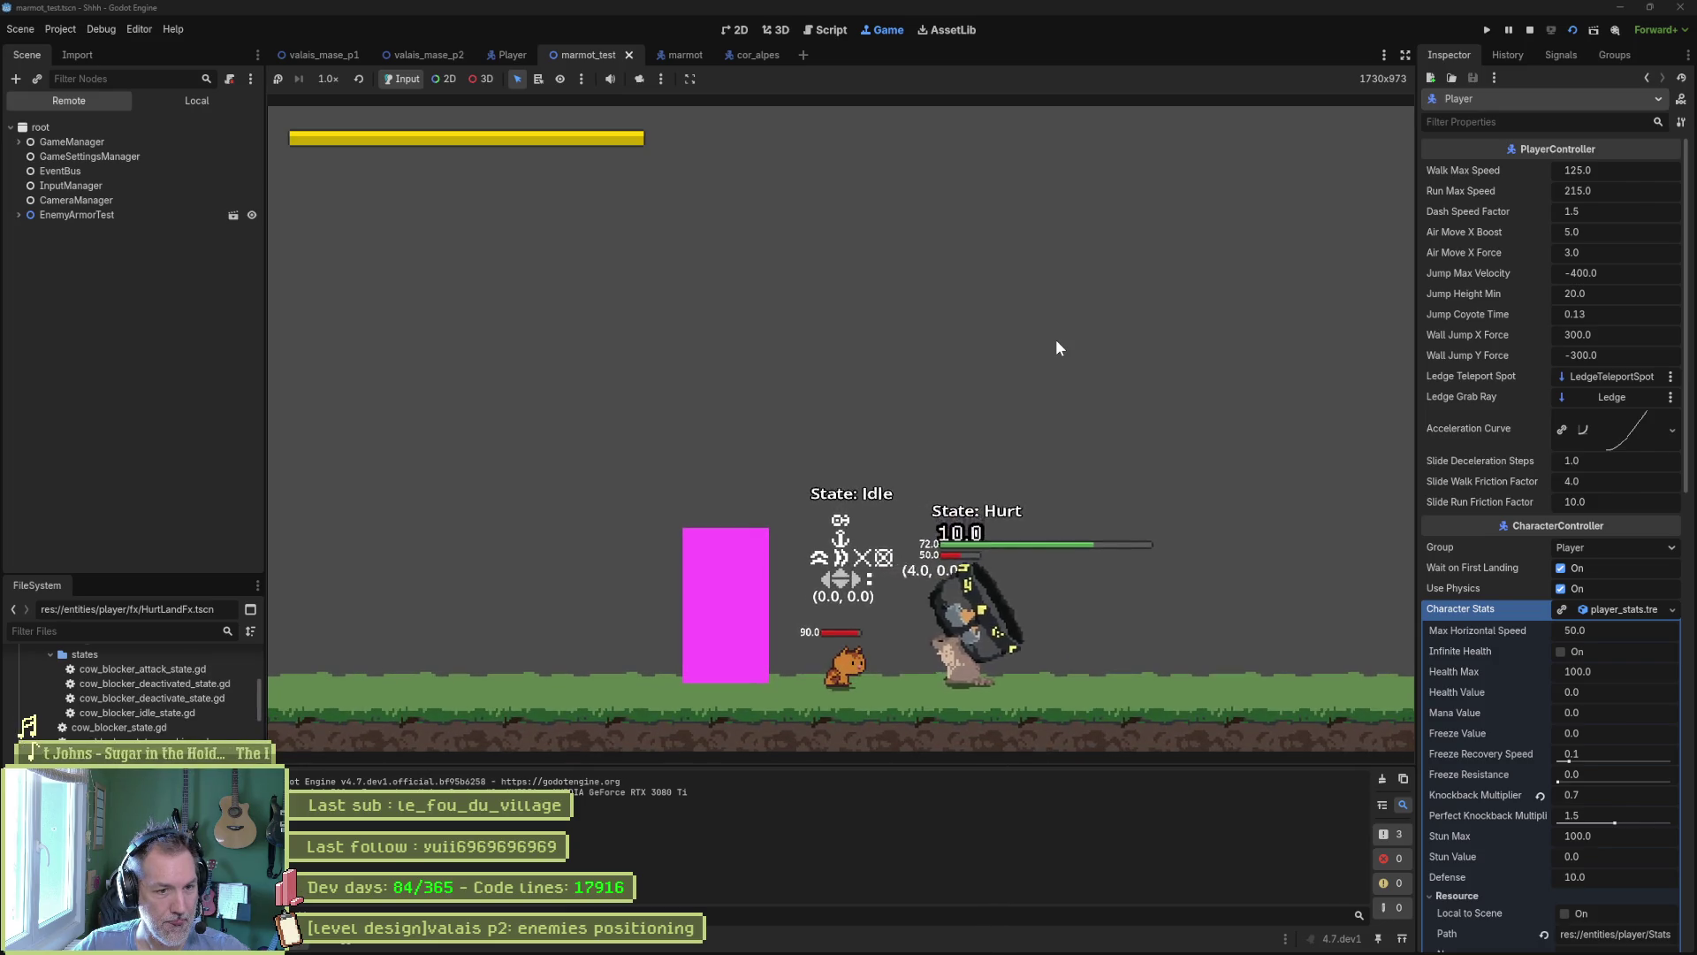
{"action": "key", "text": "x"}
{"action": "key", "text": "x"}
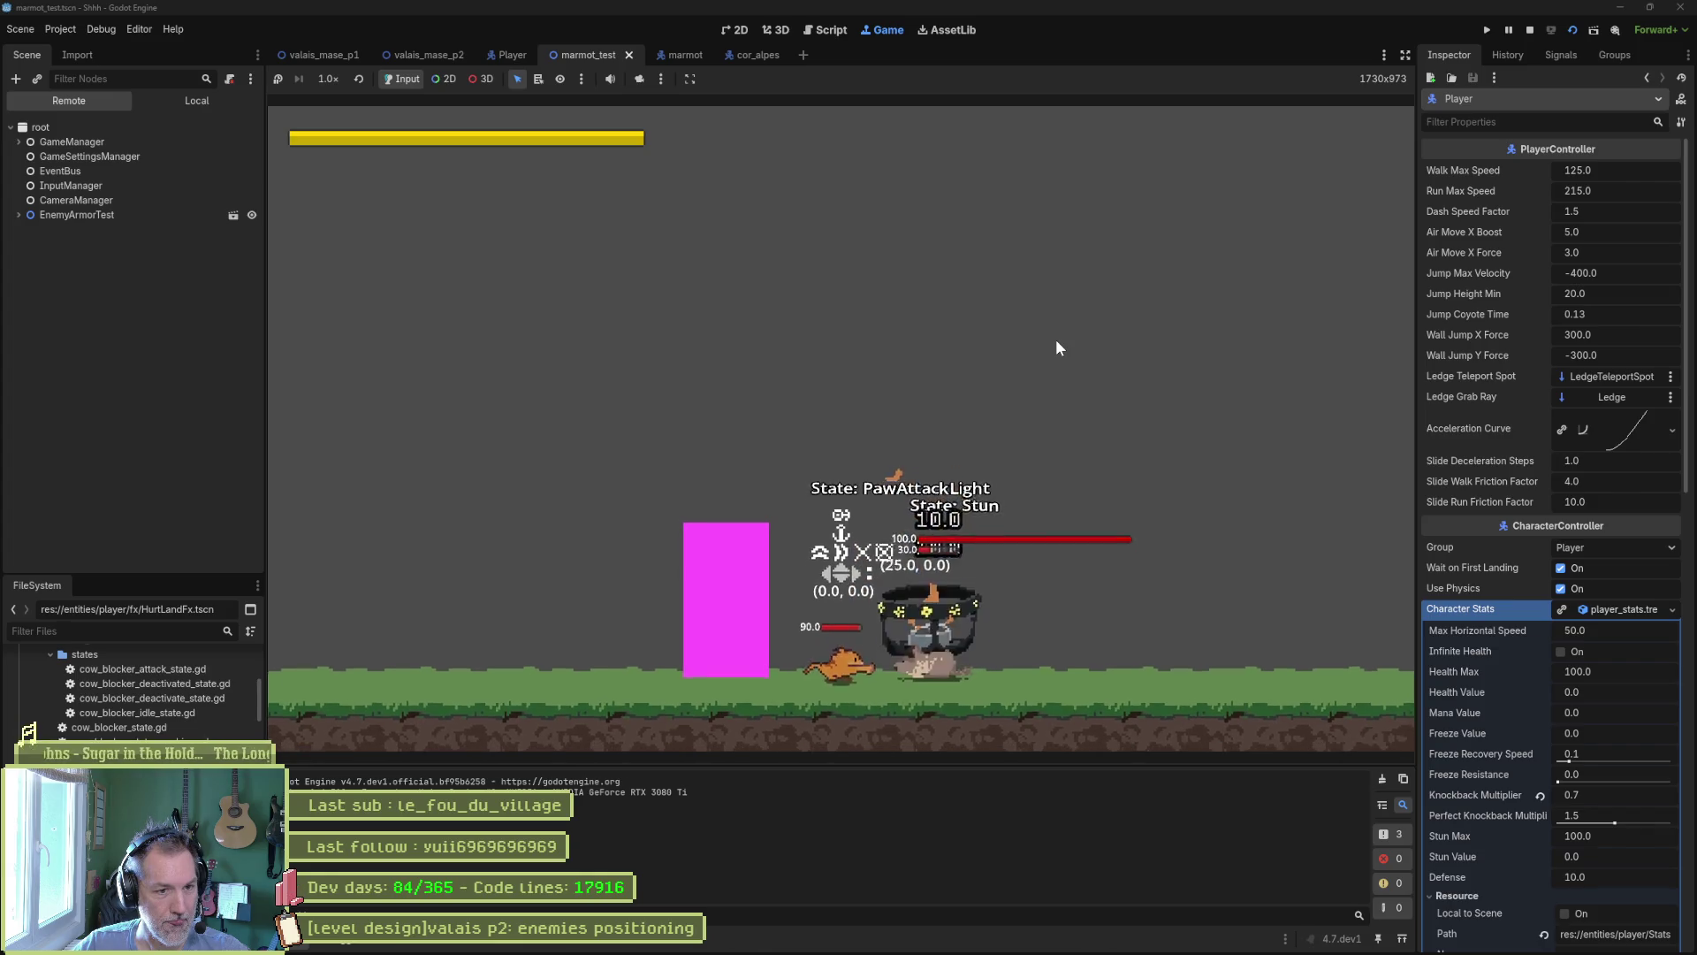
{"action": "key", "text": "c"}
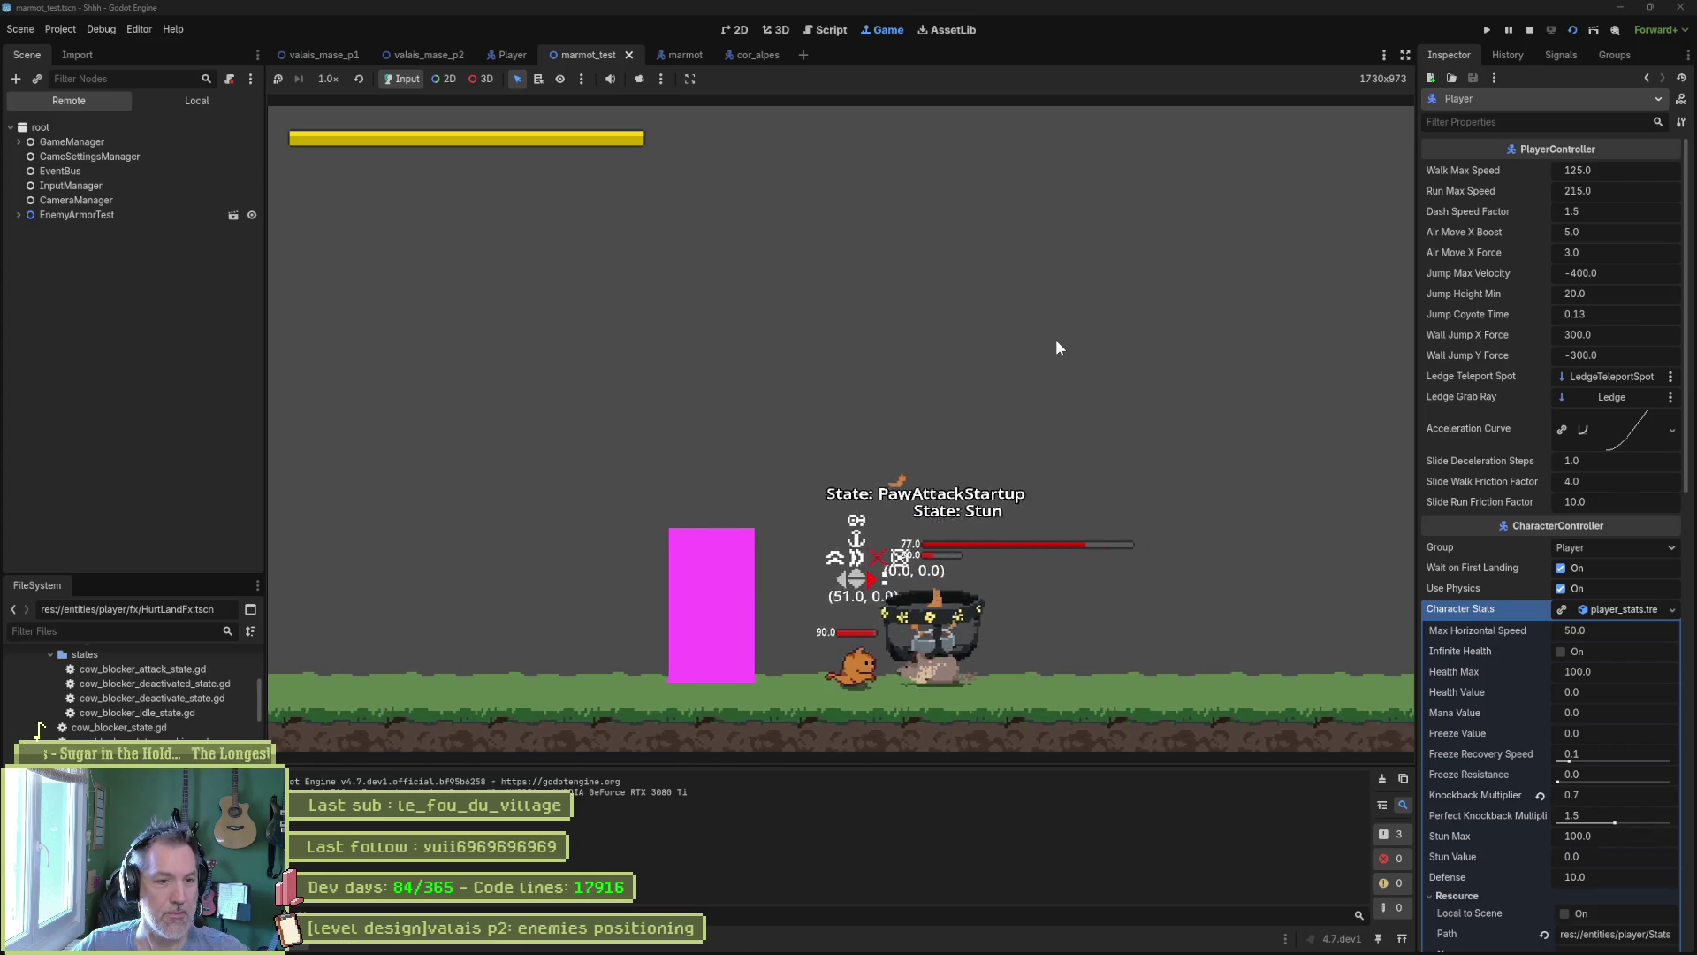
{"action": "key", "text": "c"}
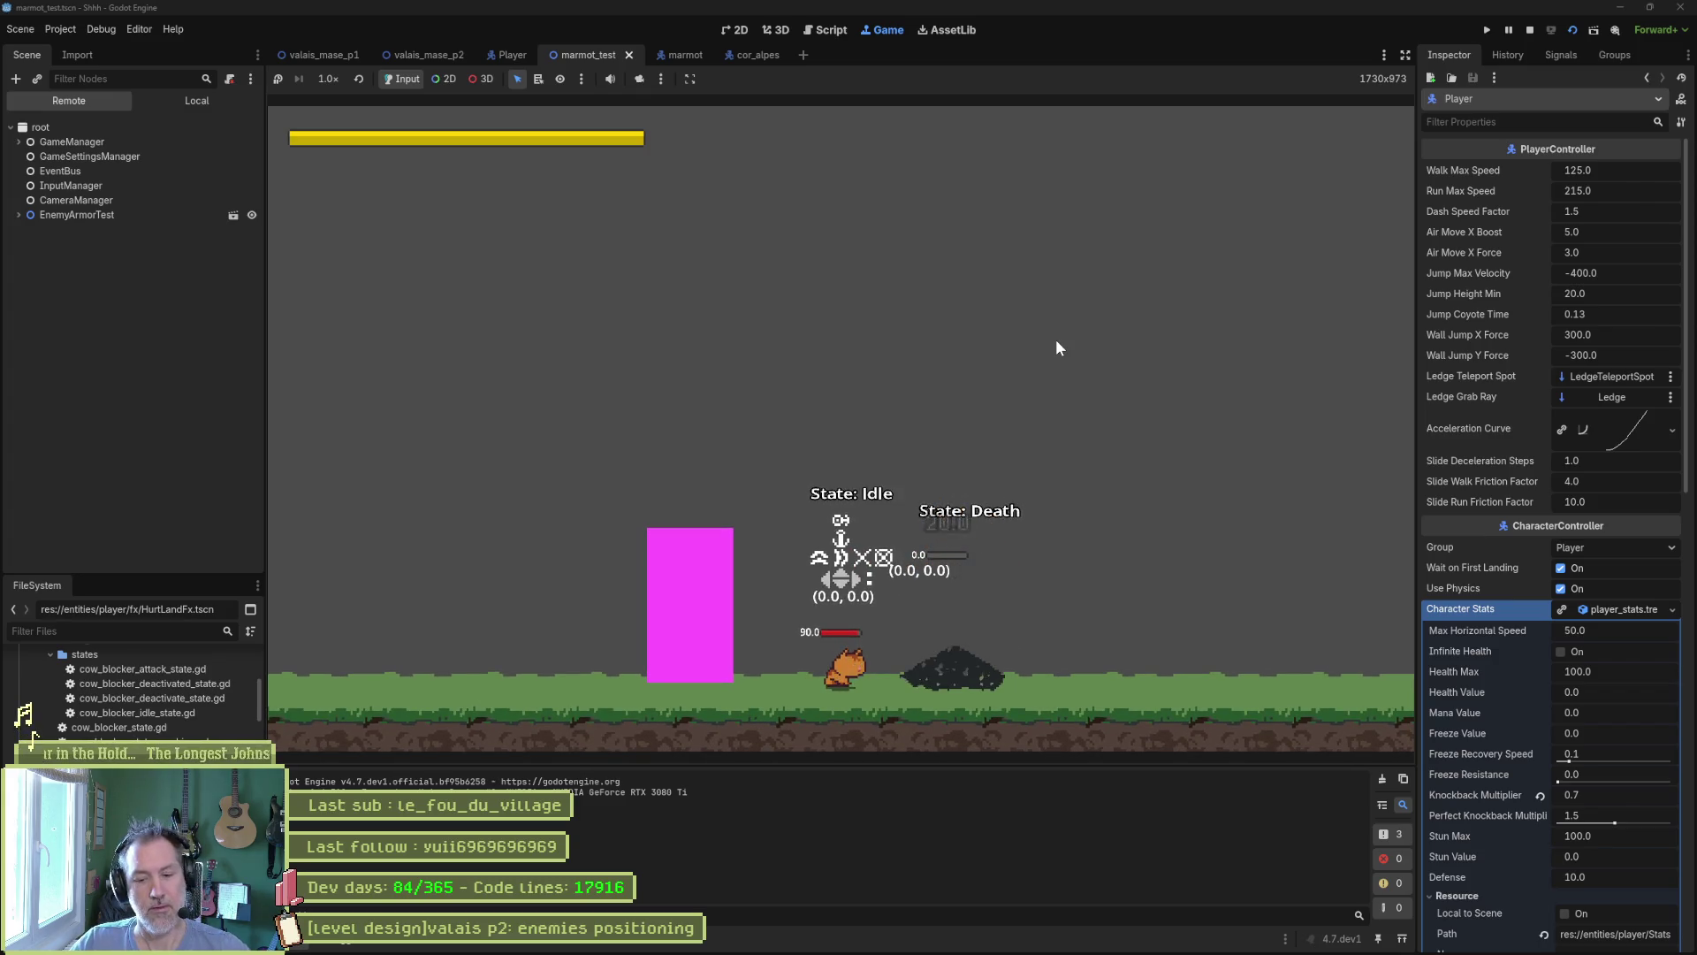
{"action": "key", "text": "F8"}
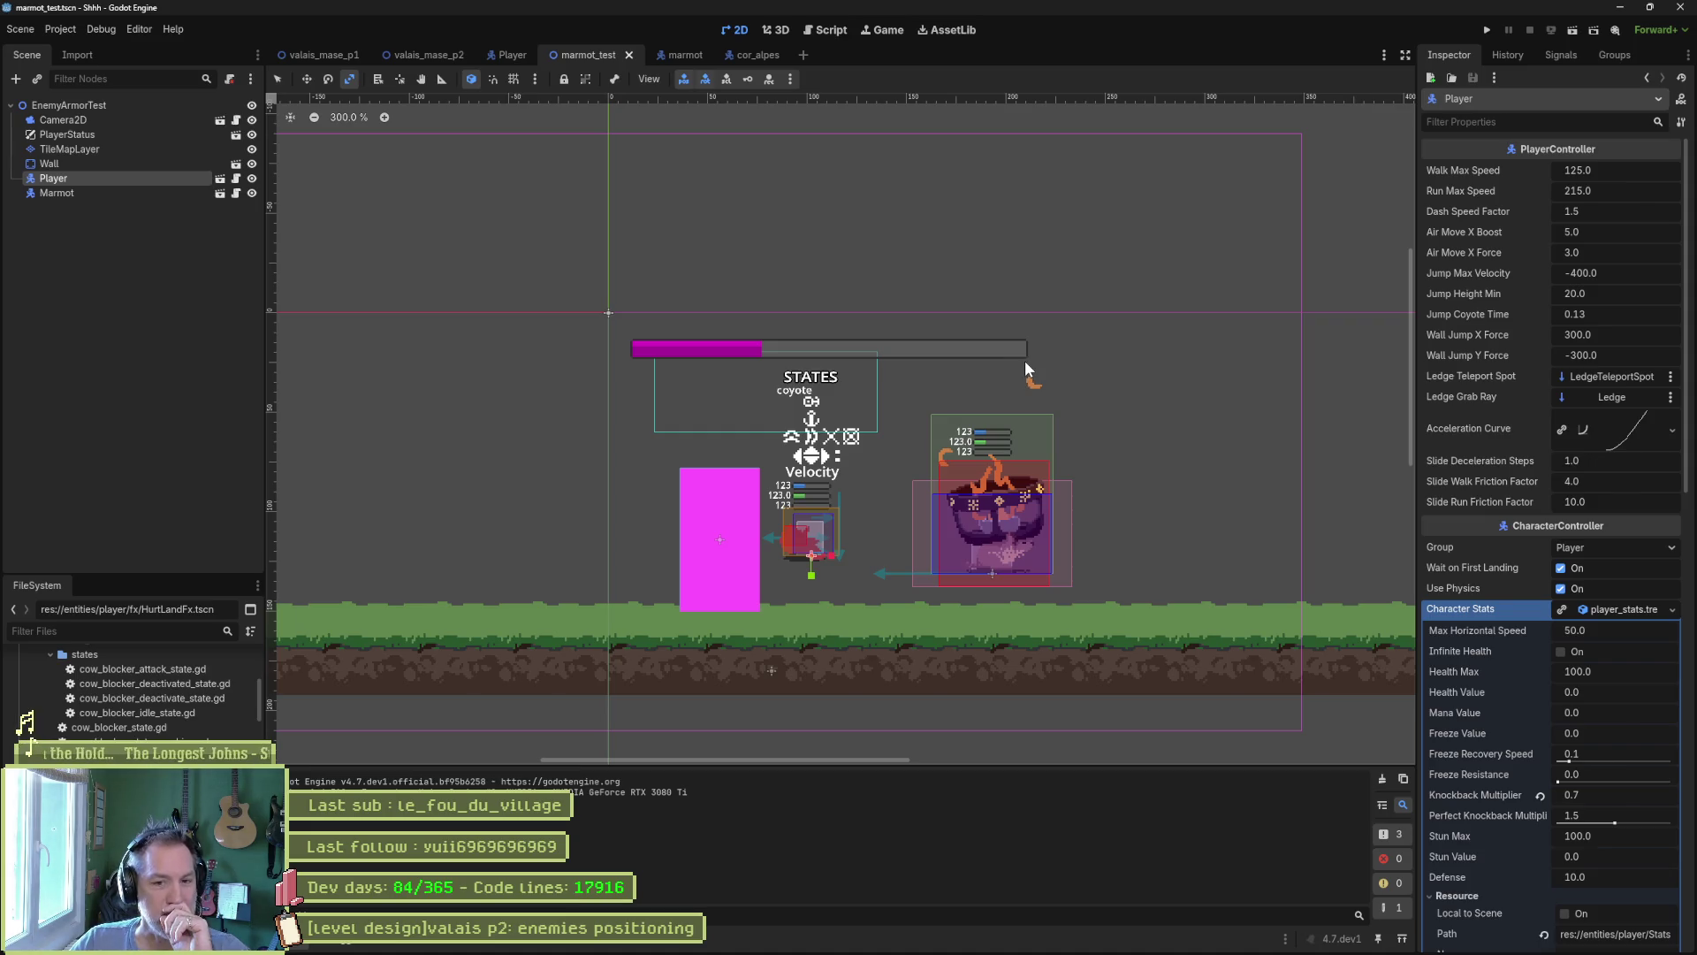
{"action": "left_click", "coordinate": [429, 55]}
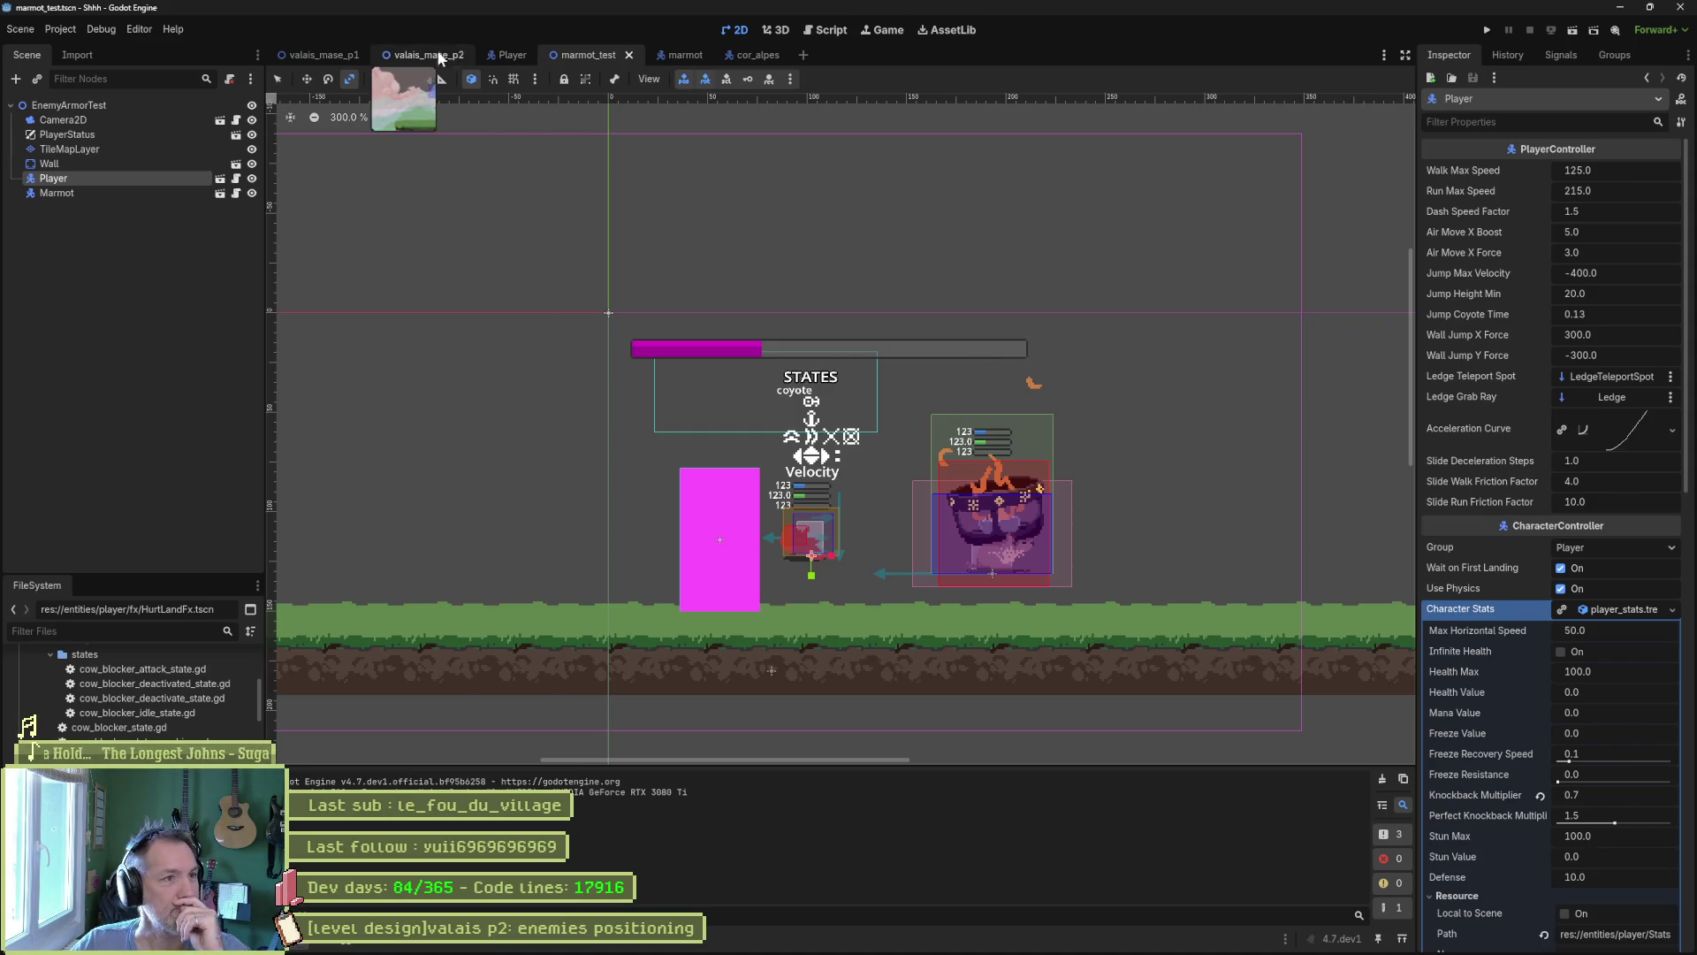
Zoom out and pan along valais_mase_p2's middle stretch, then start a playtest with F5.
{"action": "scroll", "coordinate": [633, 389], "scroll_direction": "down", "scroll_amount": 5}
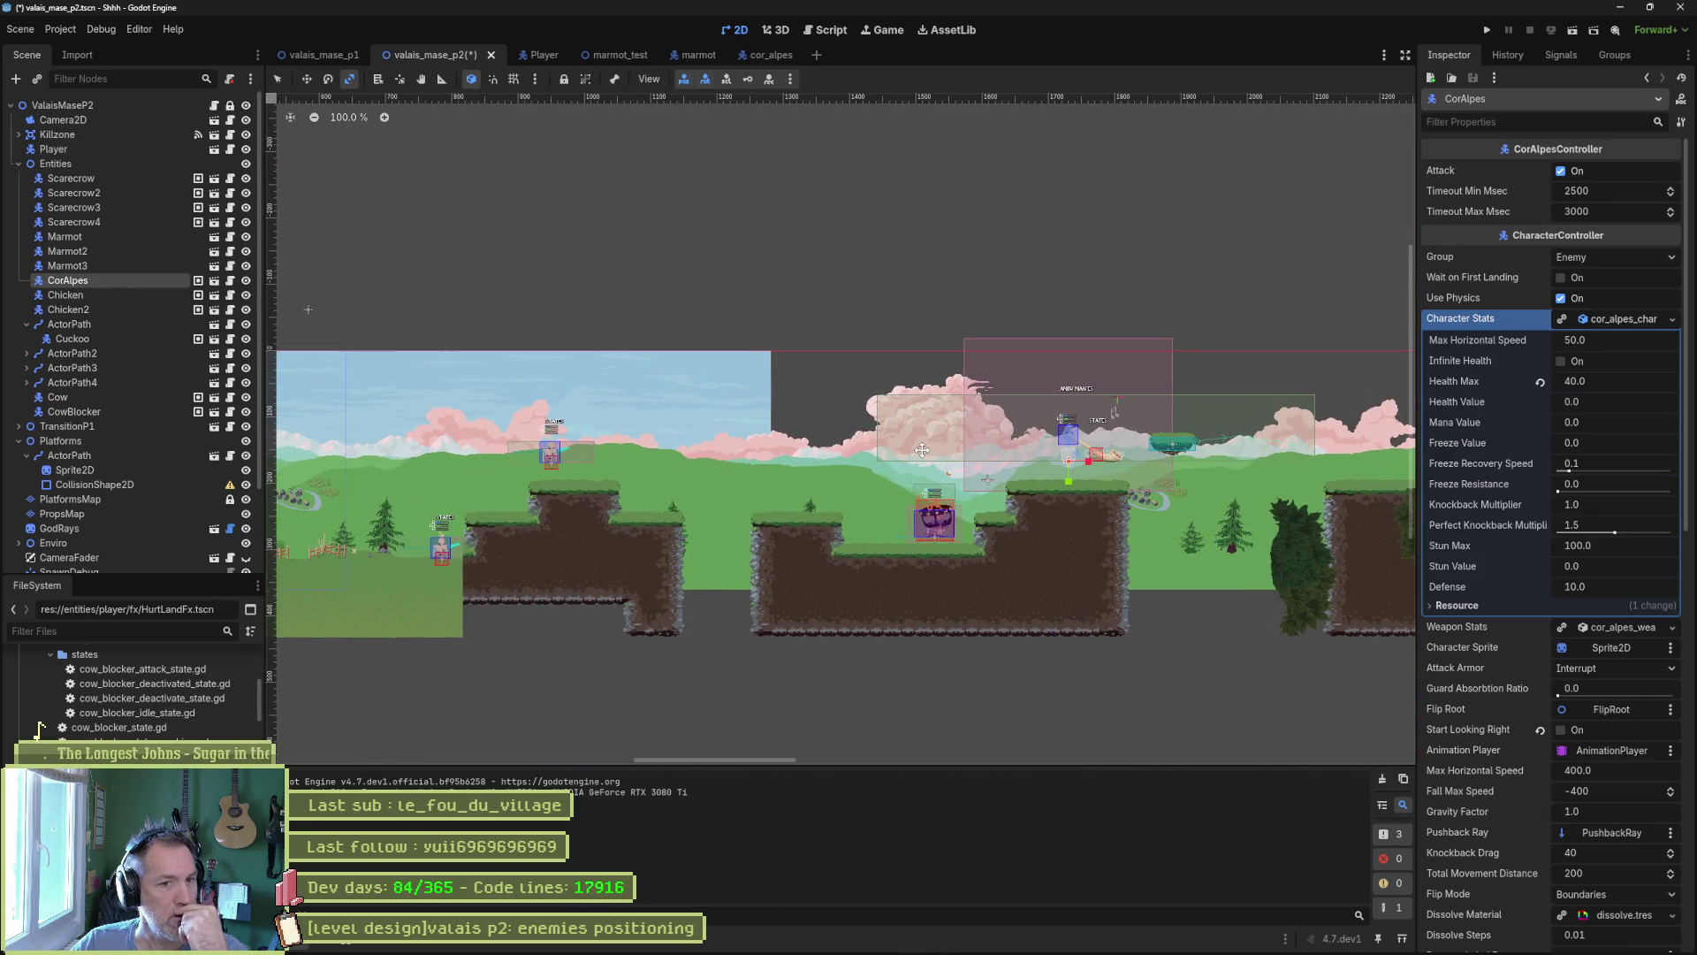
{"action": "left_click_drag", "start_coordinate": [922, 450], "coordinate": [925, 450]}
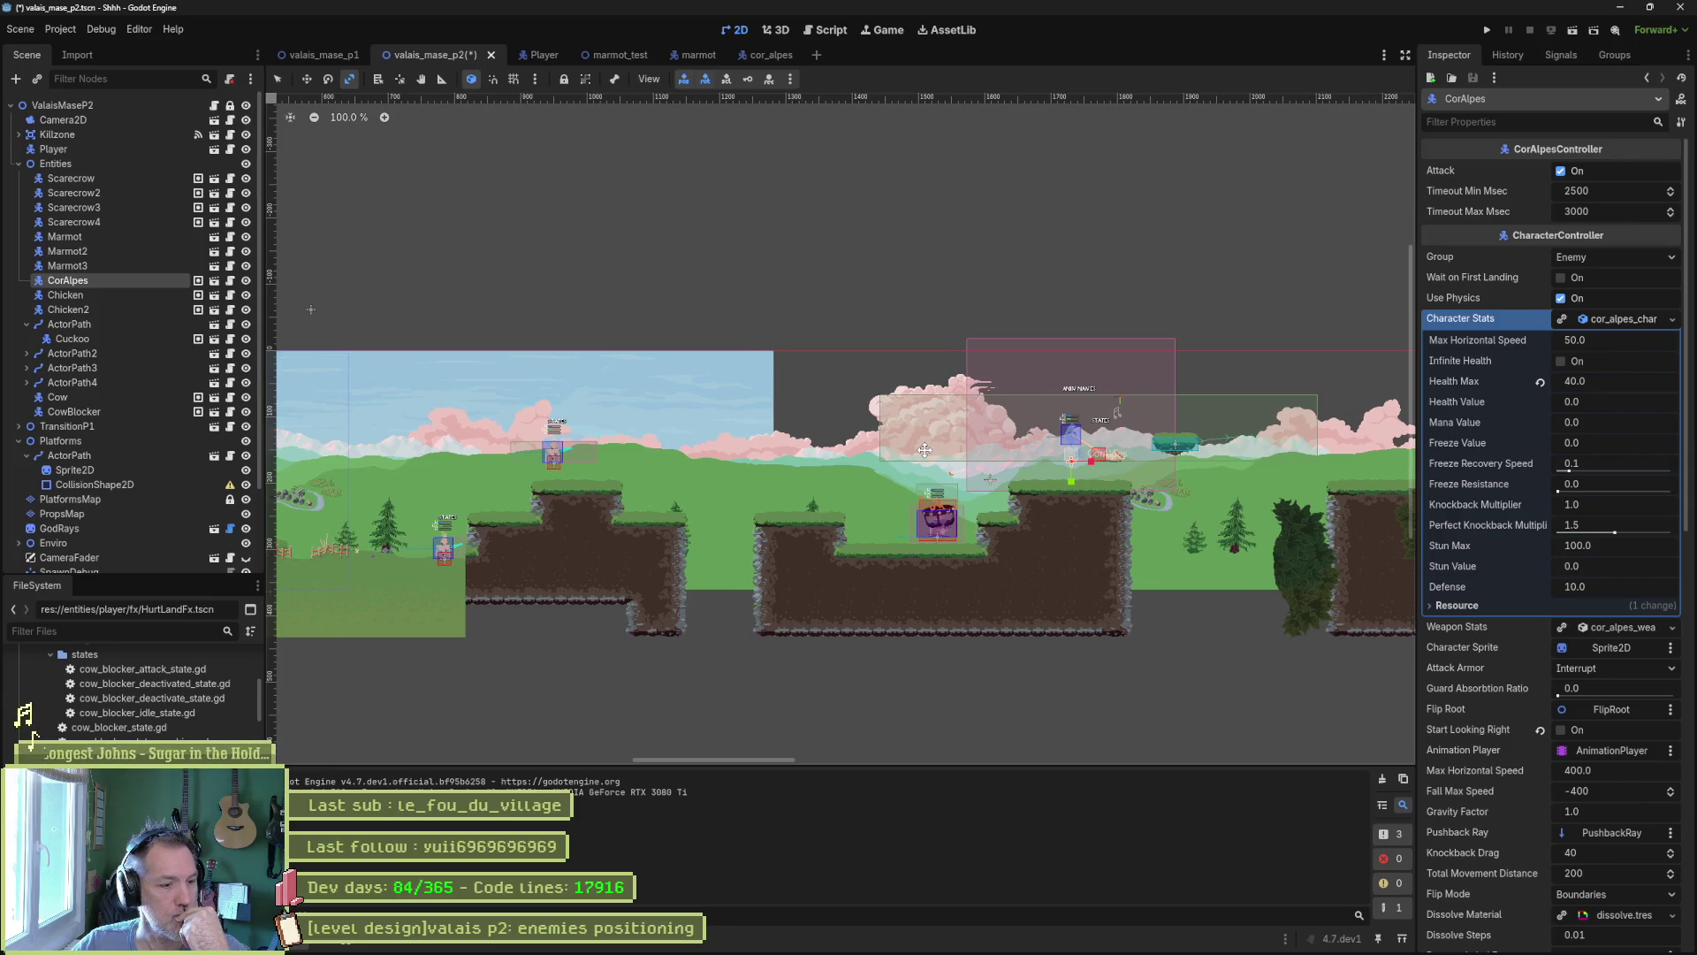
{"action": "left_click_drag", "start_coordinate": [925, 450], "coordinate": [771, 474]}
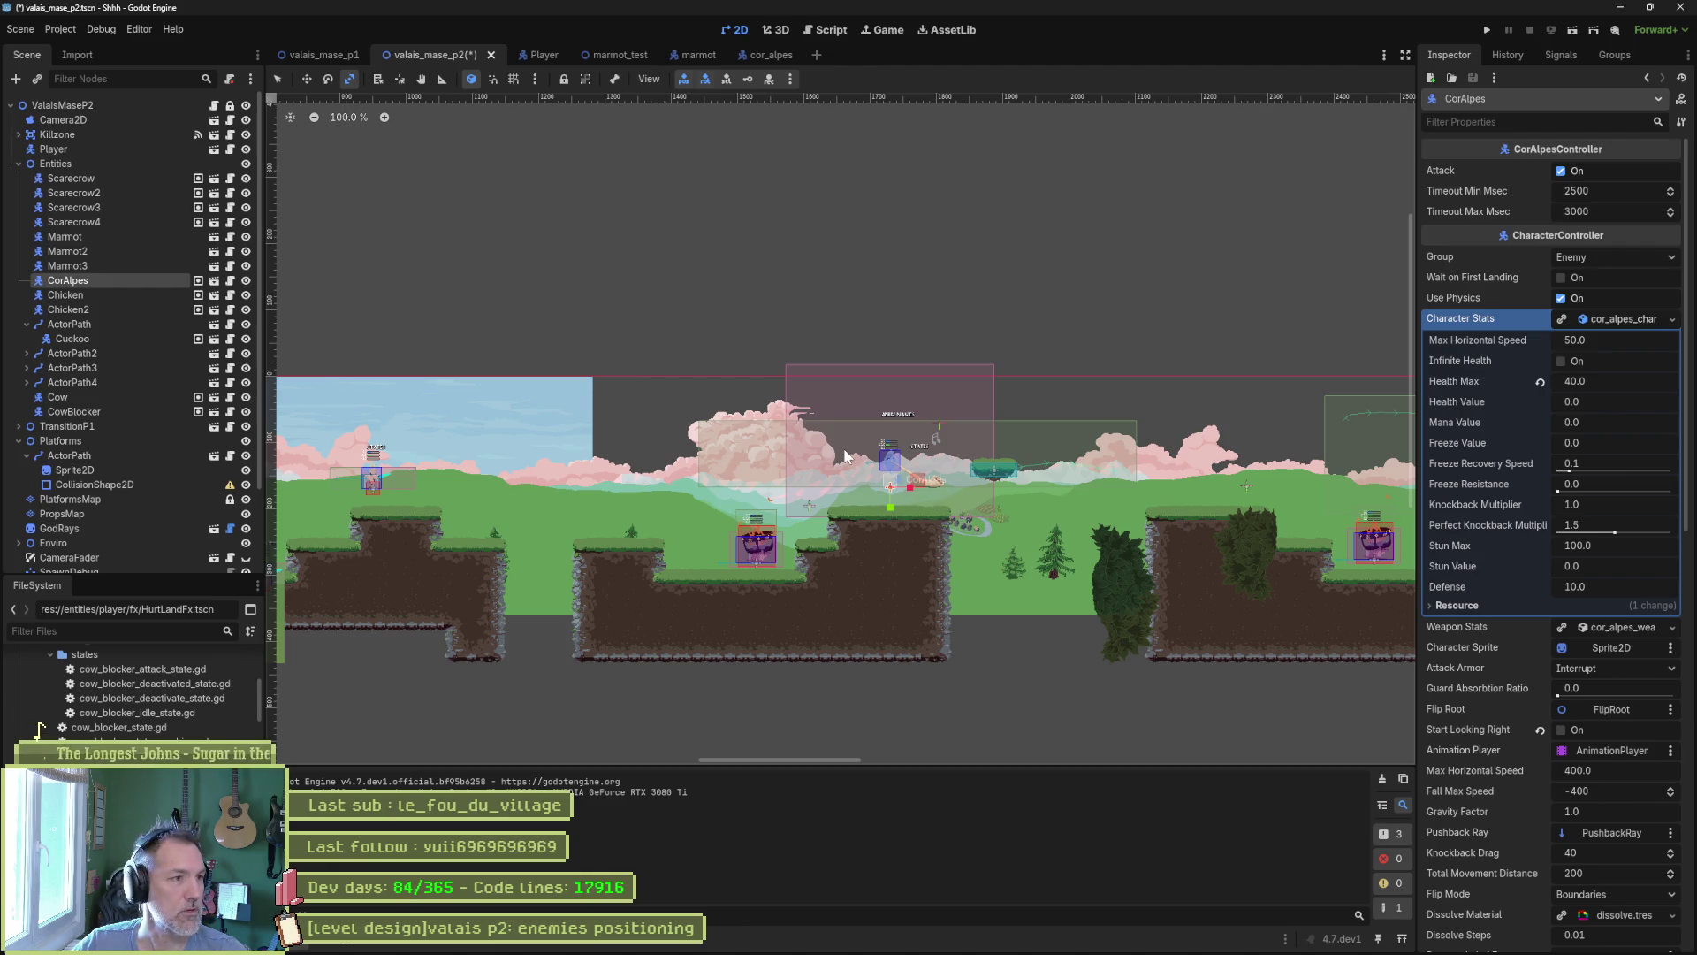
{"action": "key", "text": "F5"}
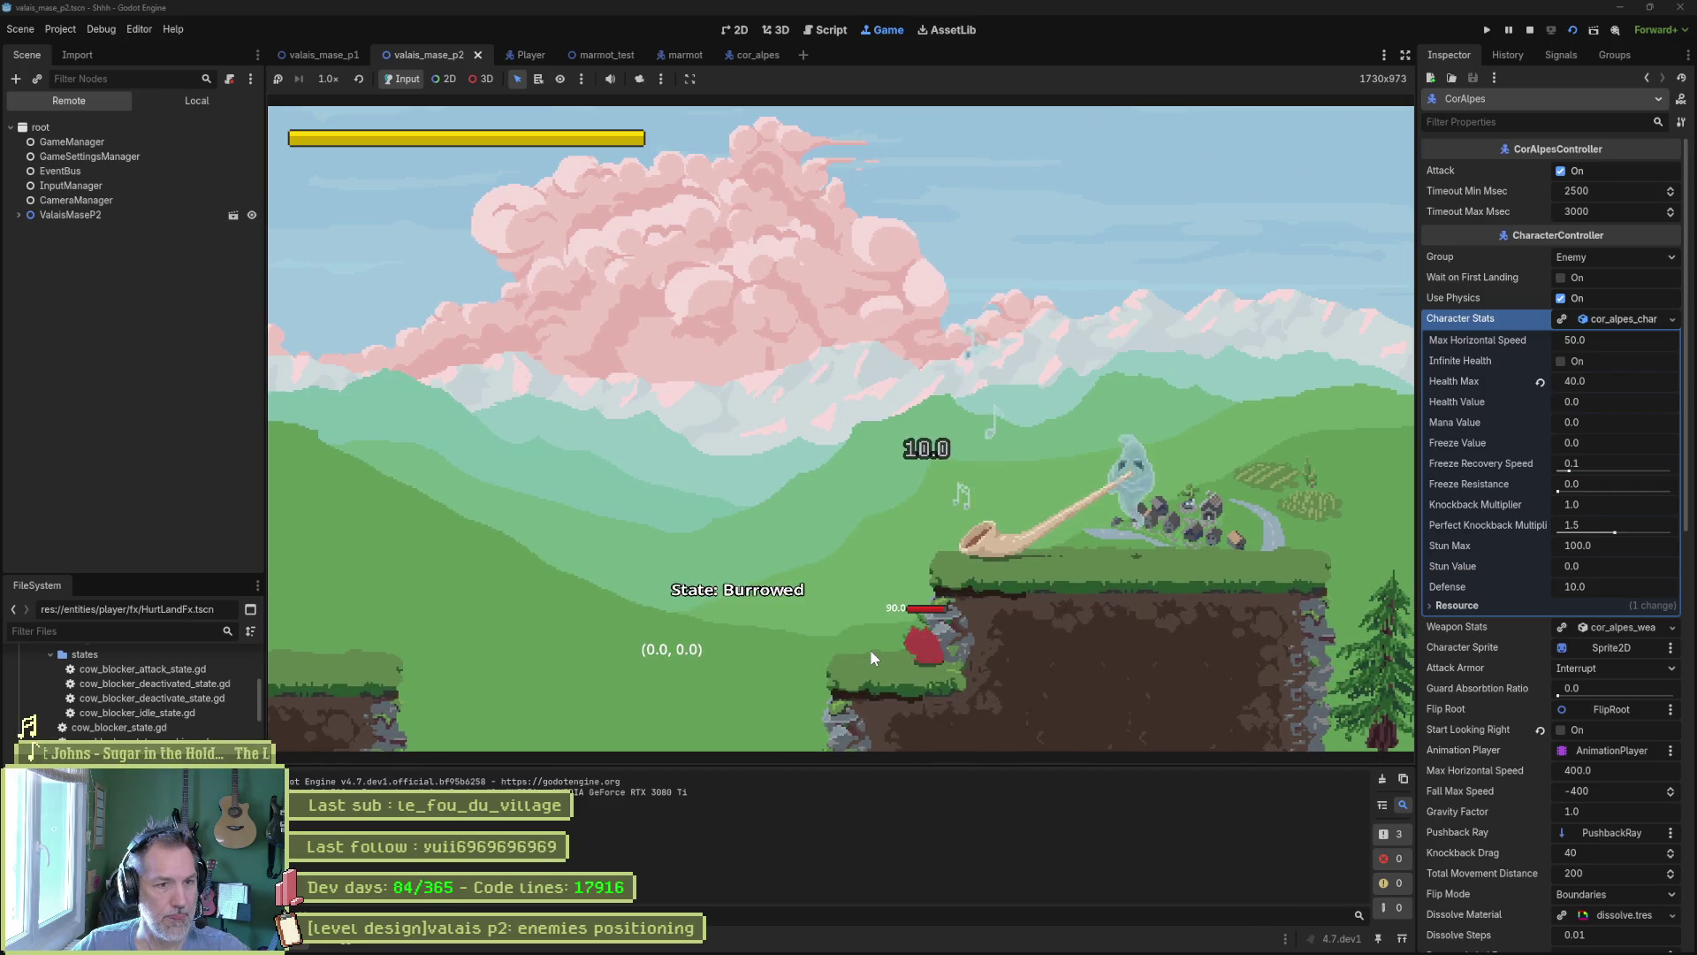
Climb onto the horn-blowing enemy's platform and attack it twice.
{"action": "key", "text": "d"}
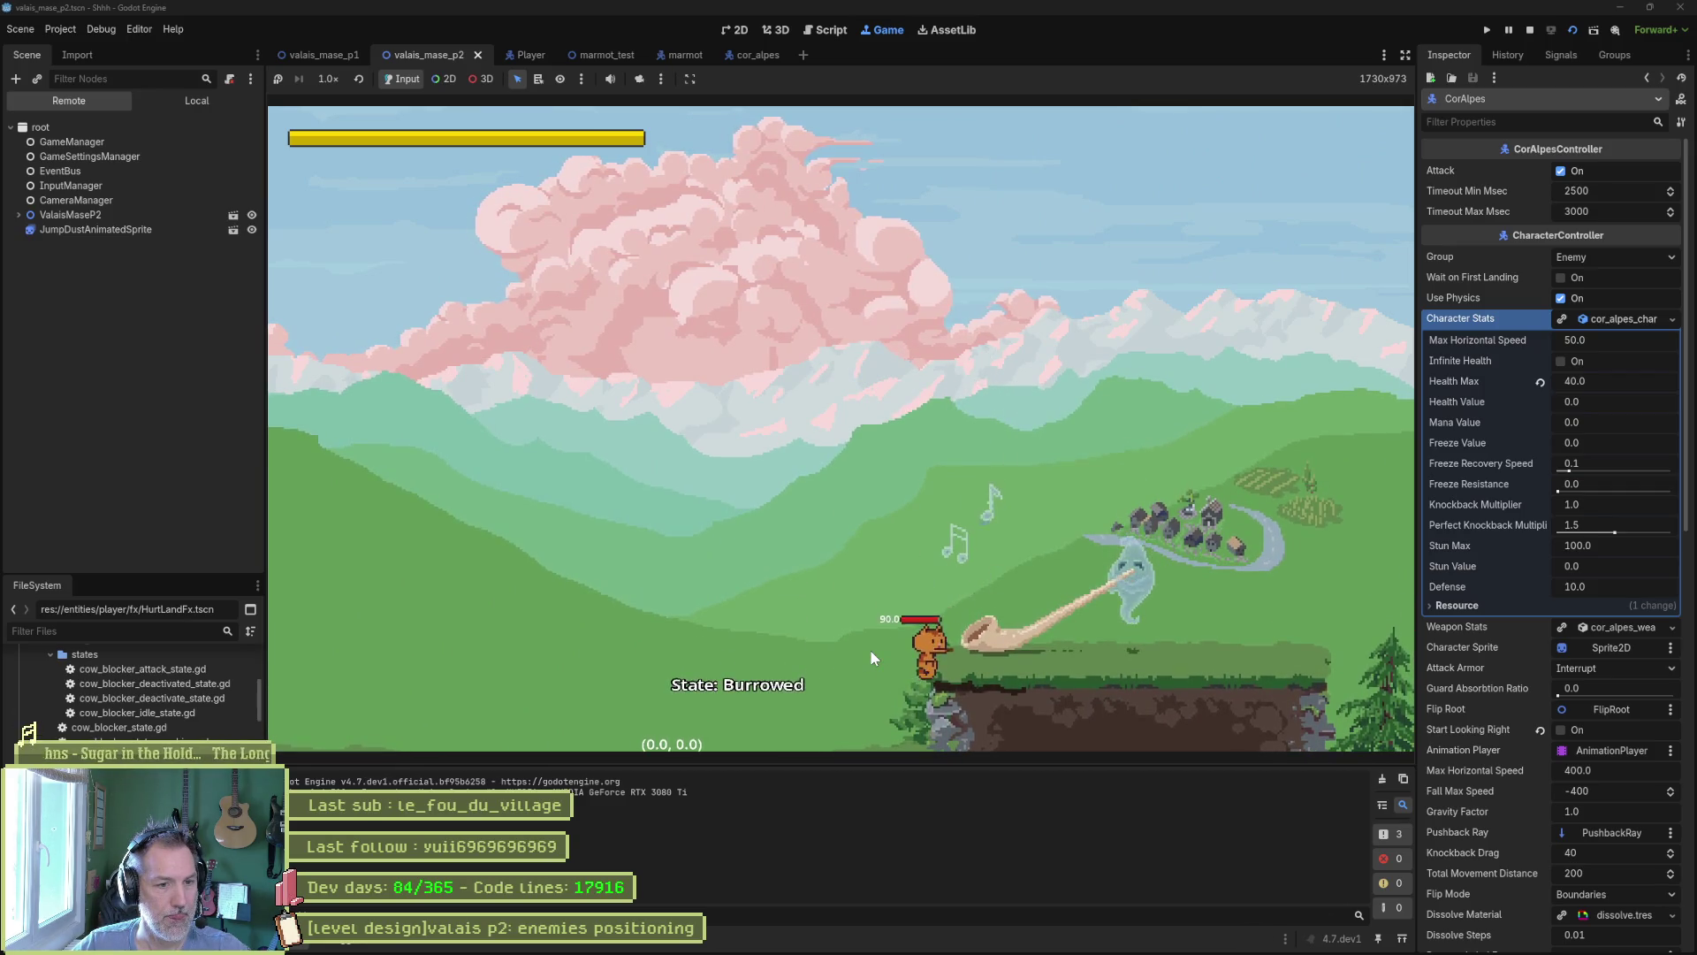
{"action": "key", "text": "j"}
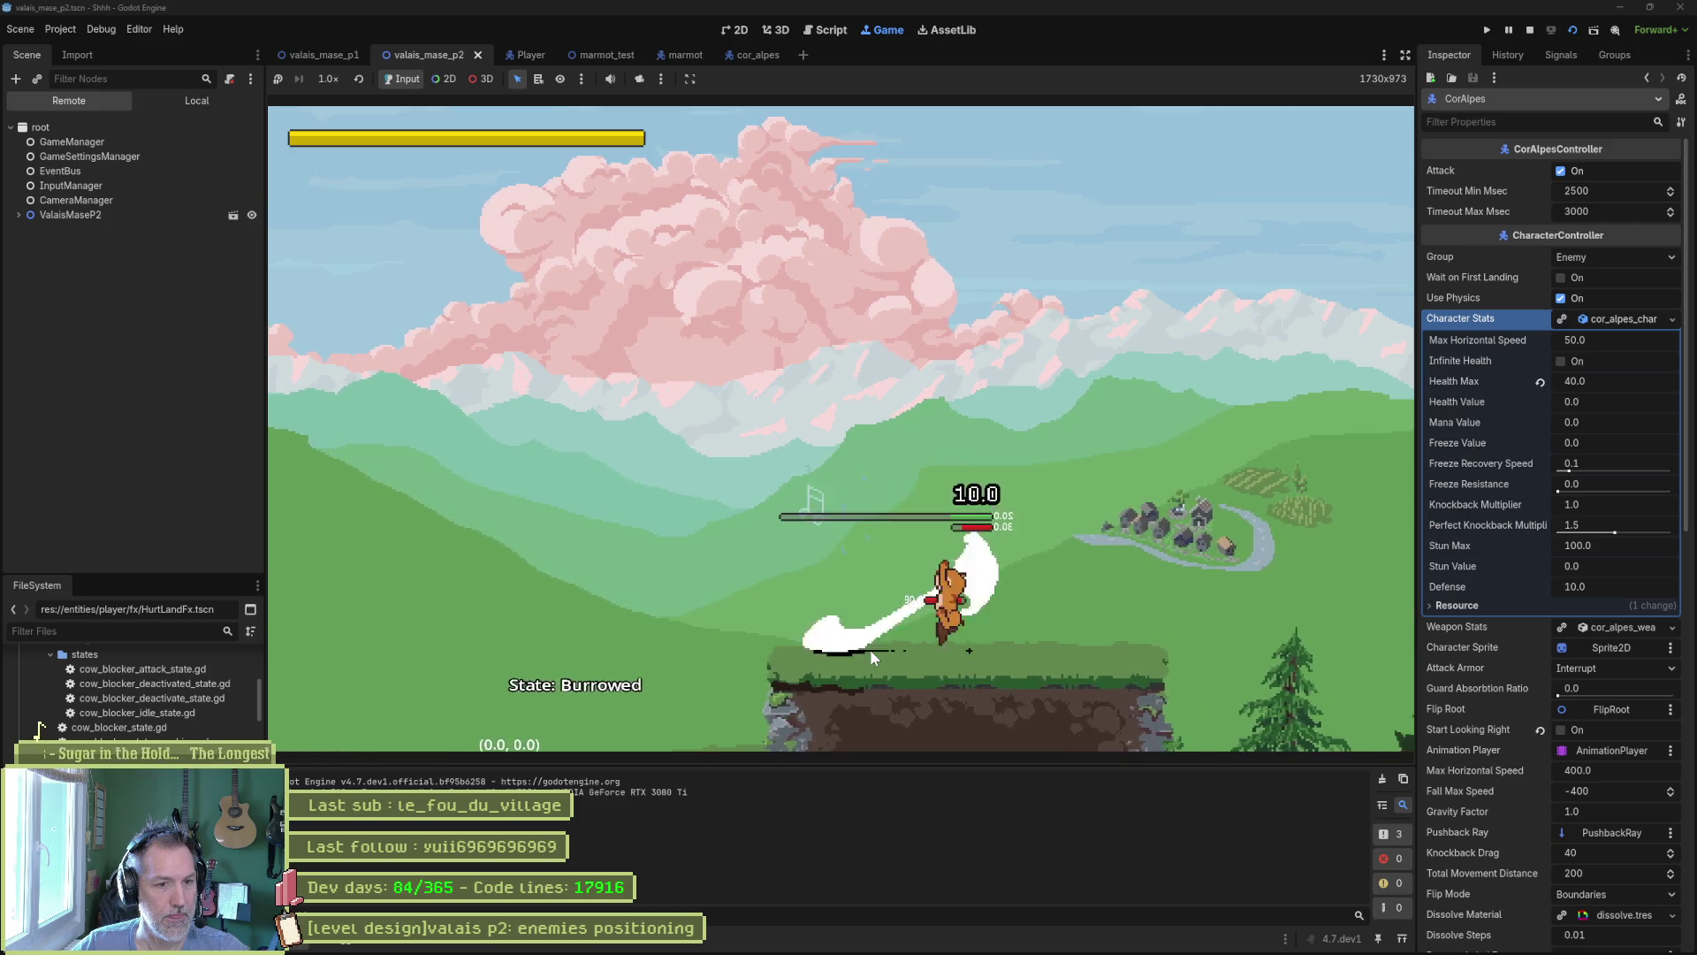
{"action": "key", "text": "j"}
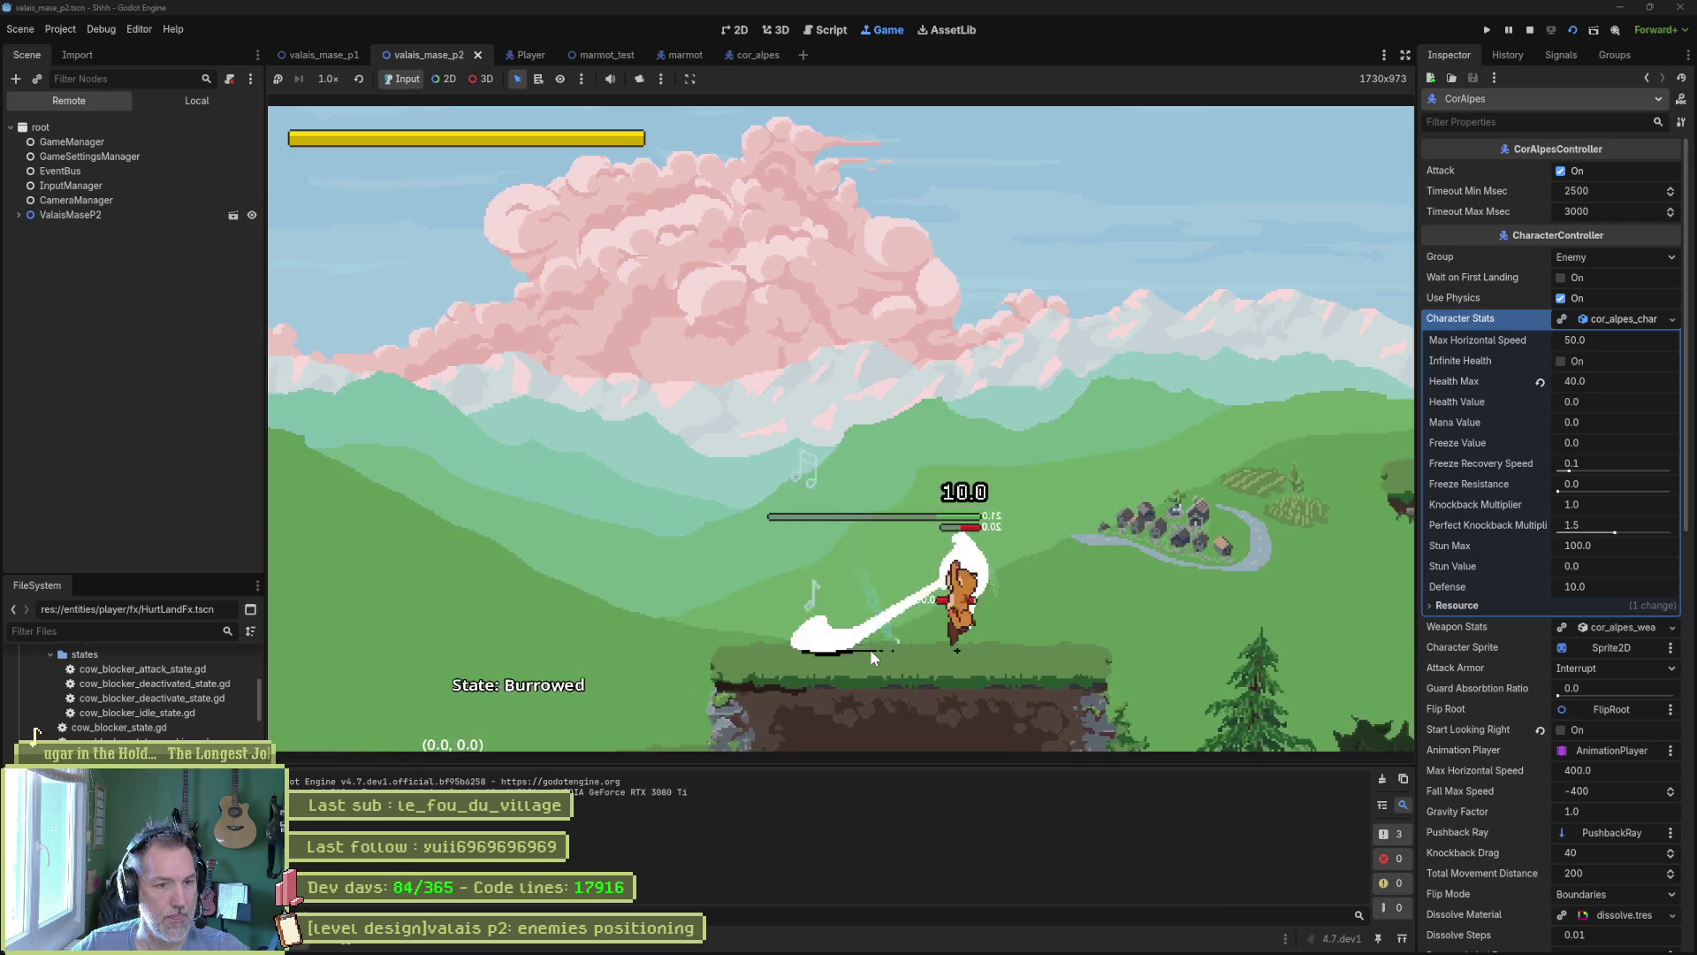
{"action": "key", "text": "d"}
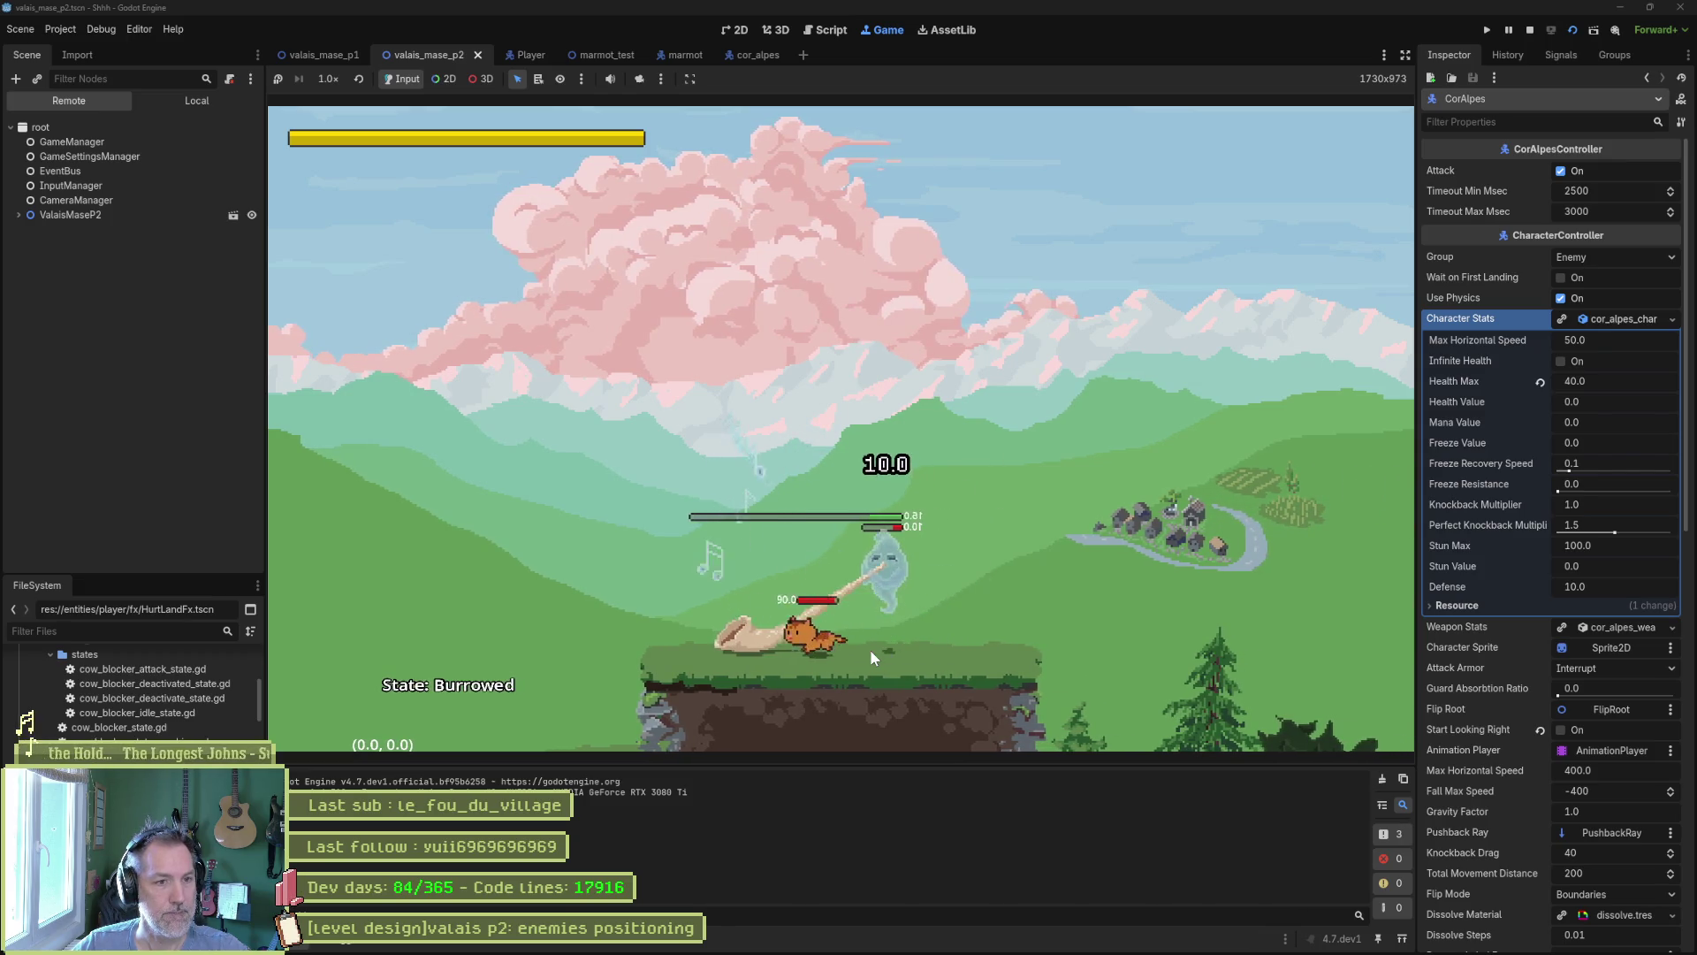
Cross the floating island down to a lower platform, fight the enemy there, then stop the game.
{"action": "key", "text": "d"}
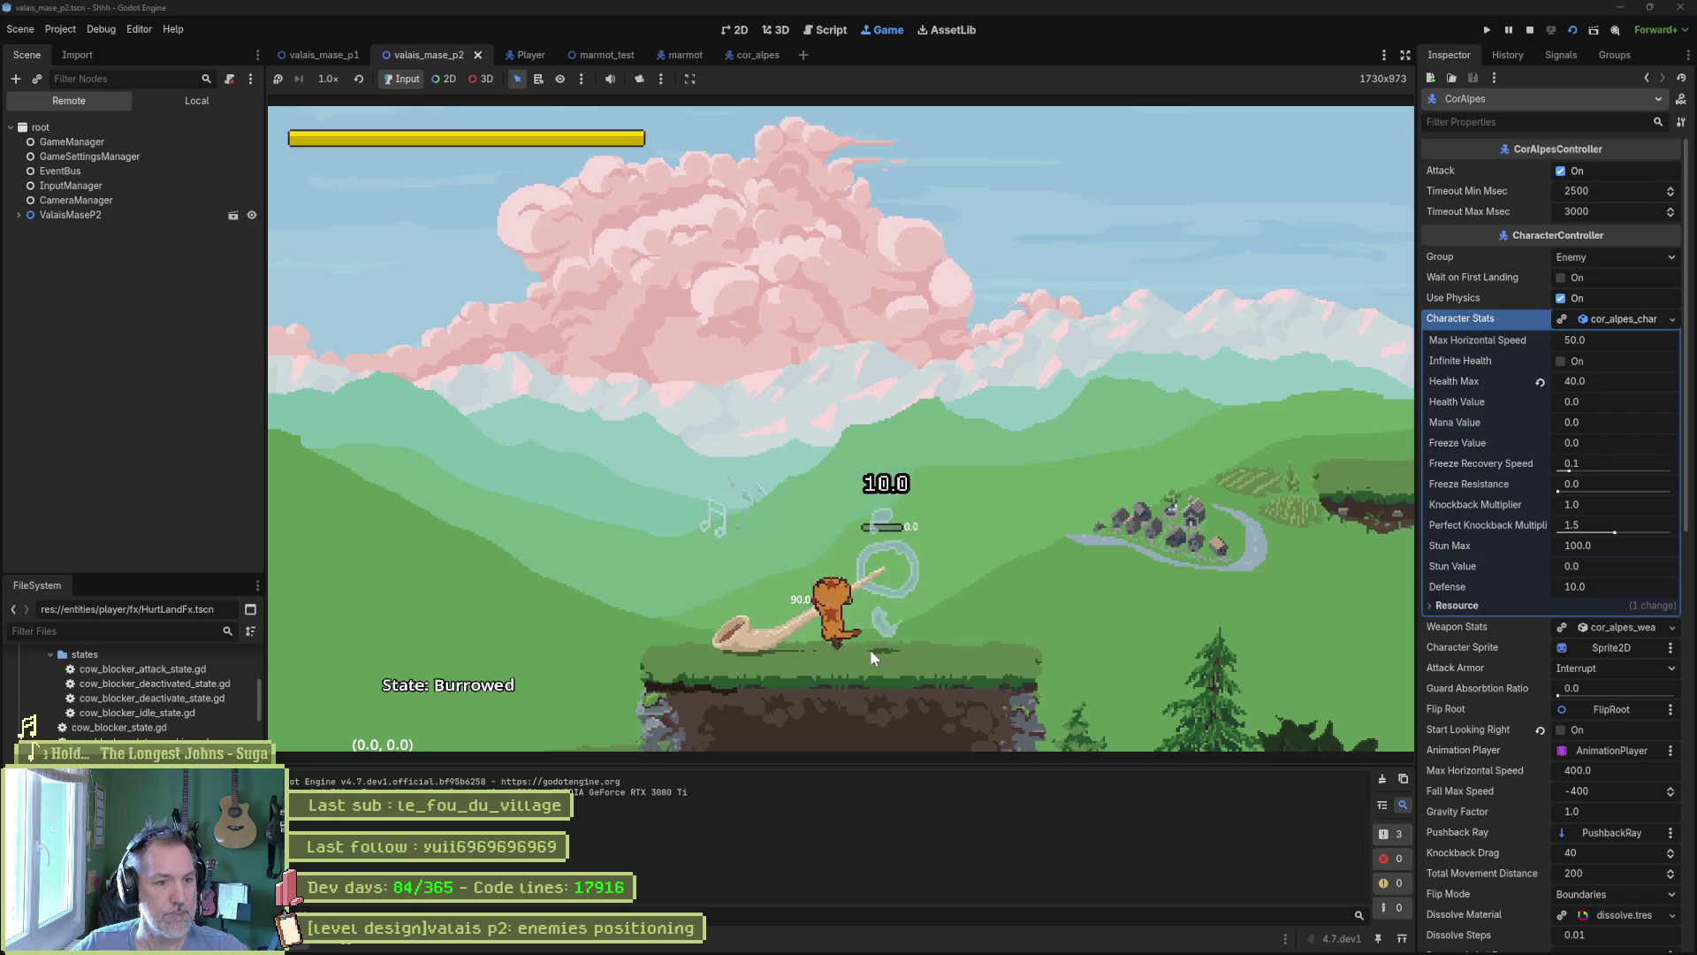
{"action": "key", "text": "d"}
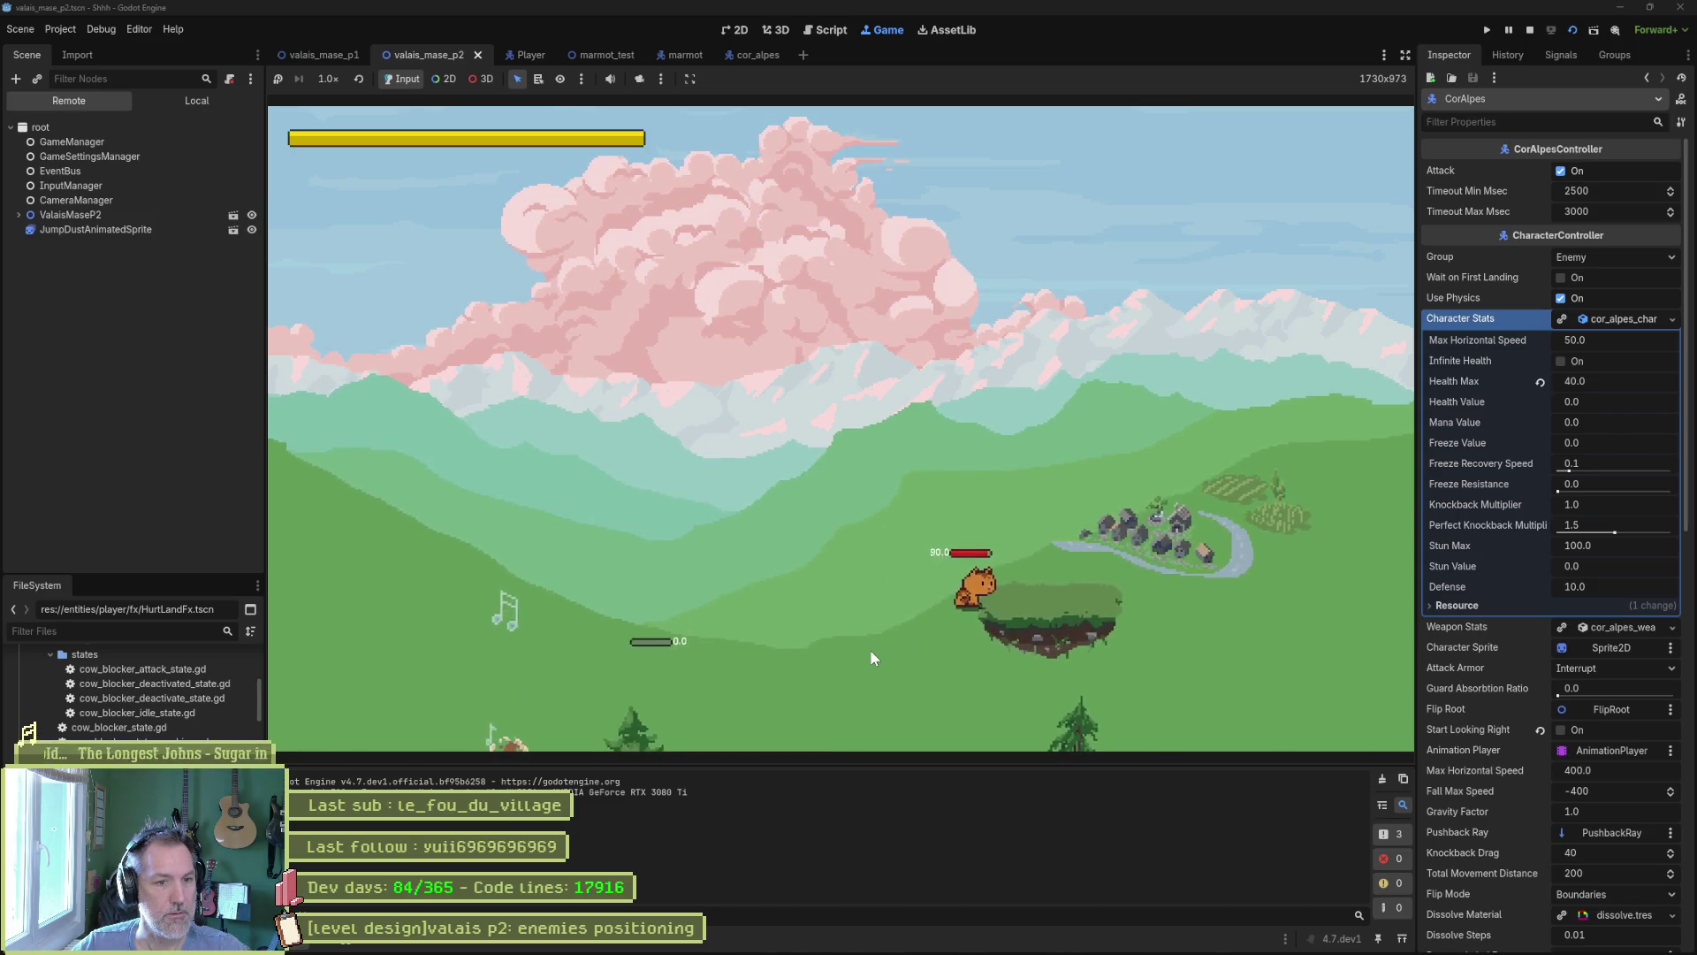
{"action": "key", "text": "d"}
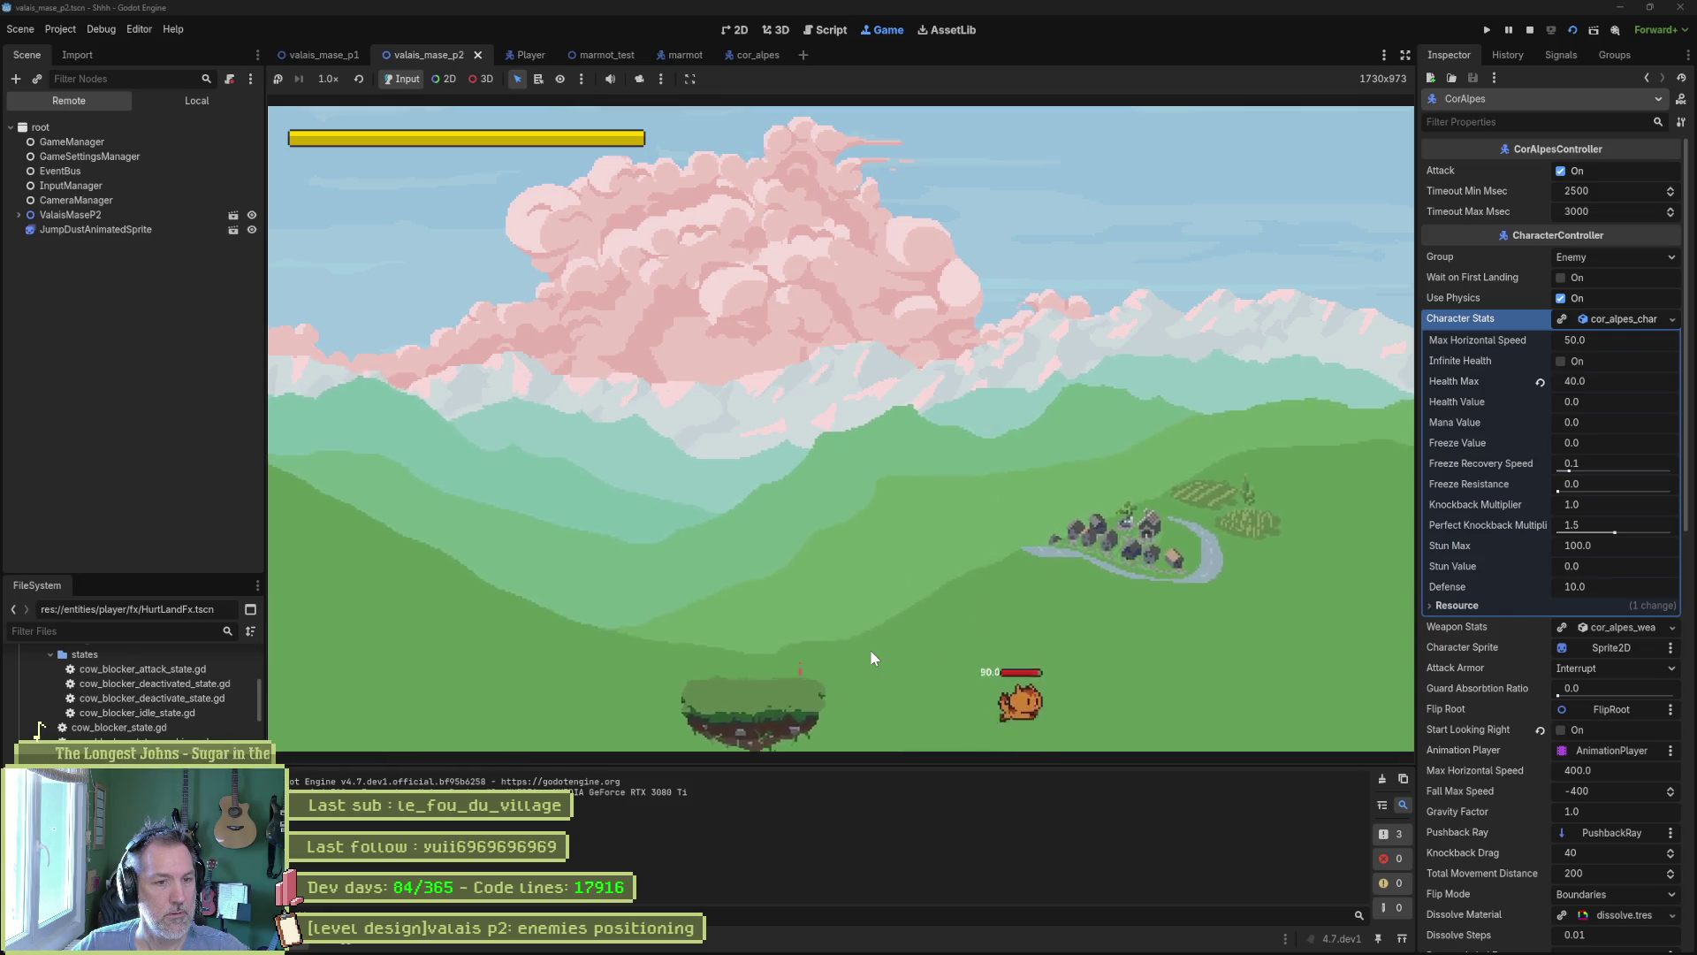
{"action": "key", "text": "d"}
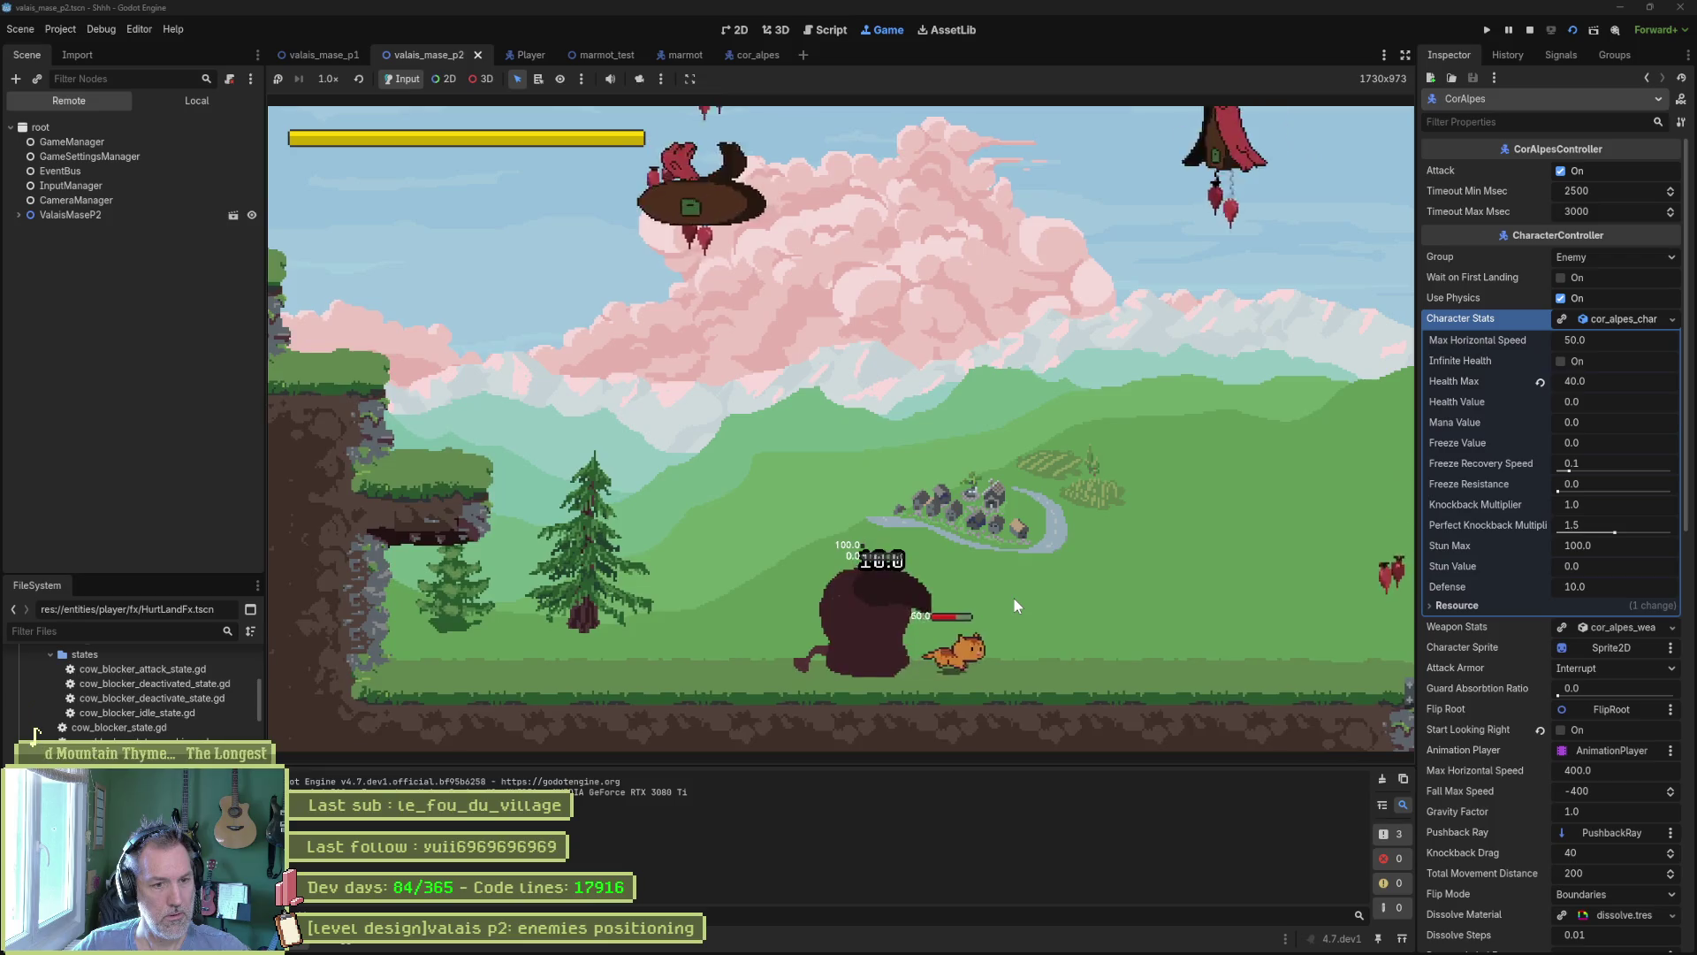
{"action": "key", "text": "F8"}
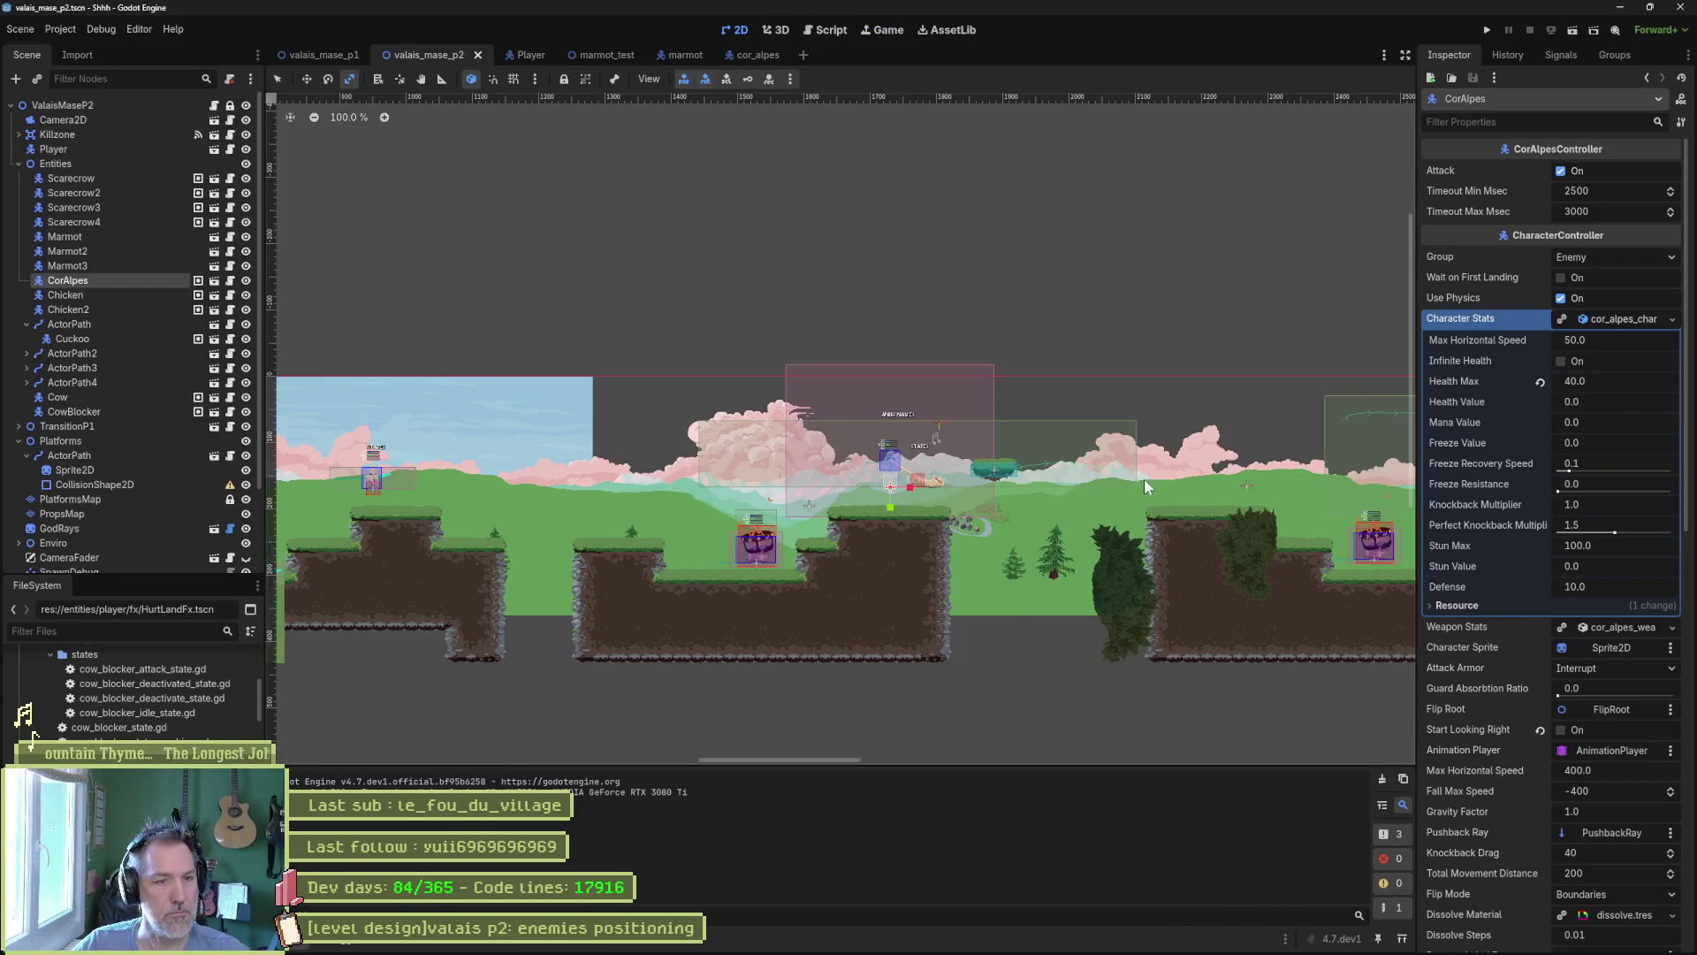
Select the Cow enemy, expand its Character Stats, and save the scene.
{"action": "left_click", "coordinate": [82, 393]}
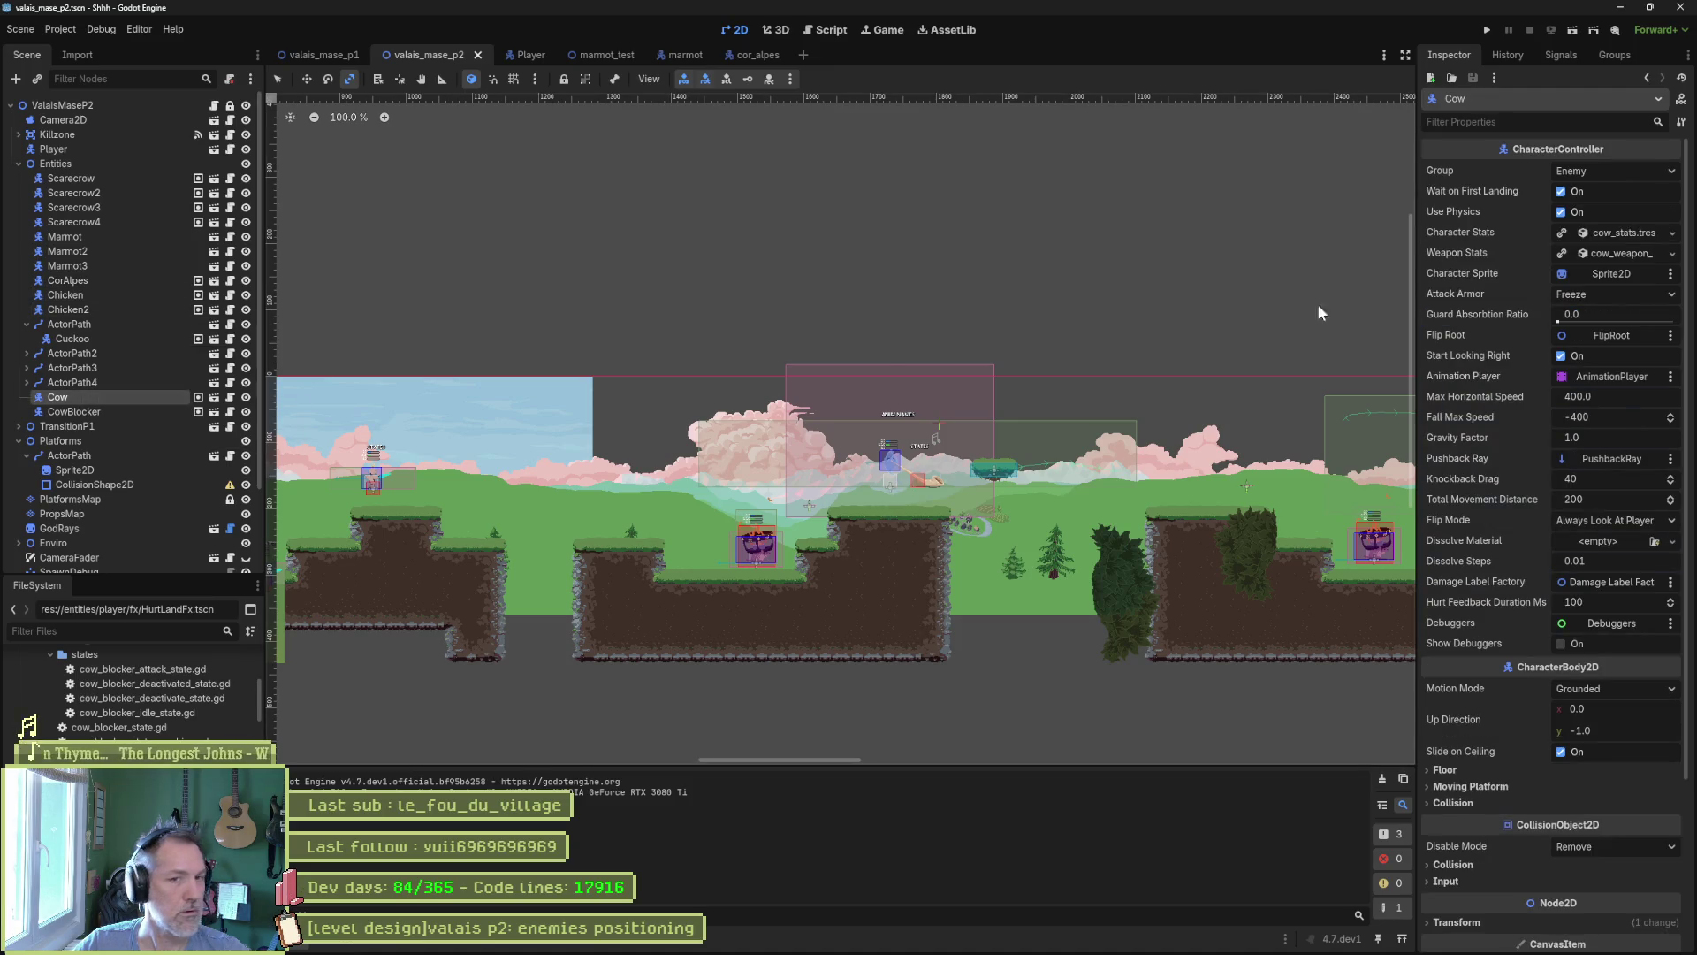
{"action": "left_click", "coordinate": [1609, 234]}
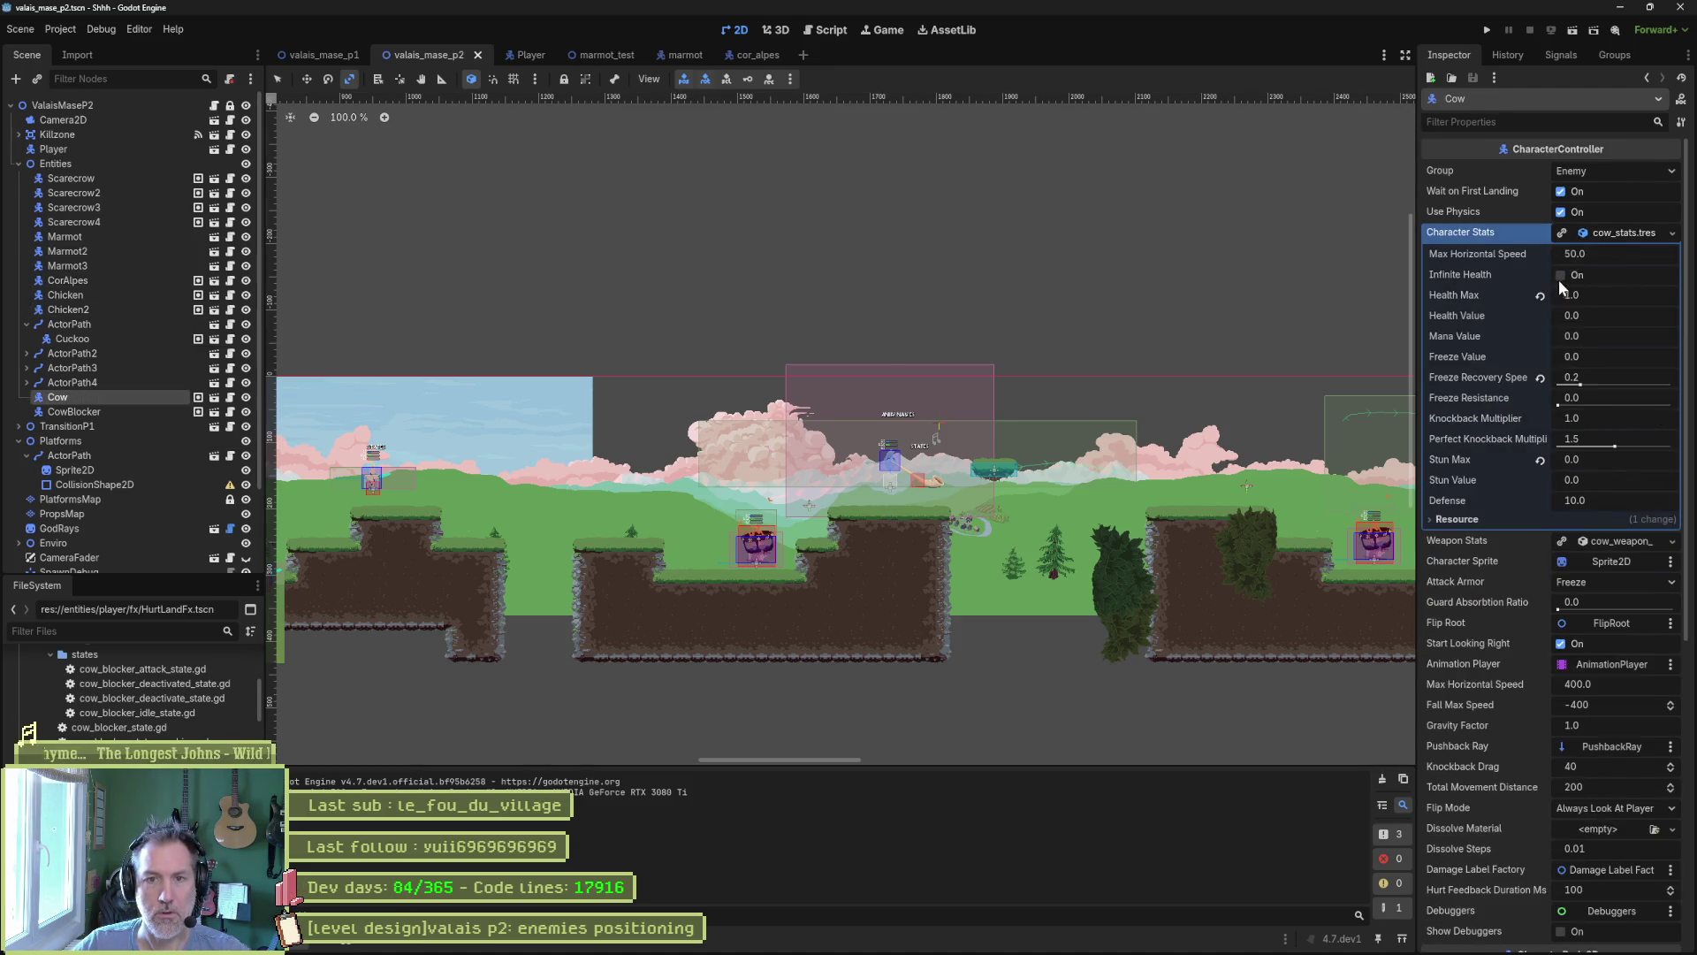
{"action": "type", "text": "100"}
{"action": "key", "text": "ctrl+s"}
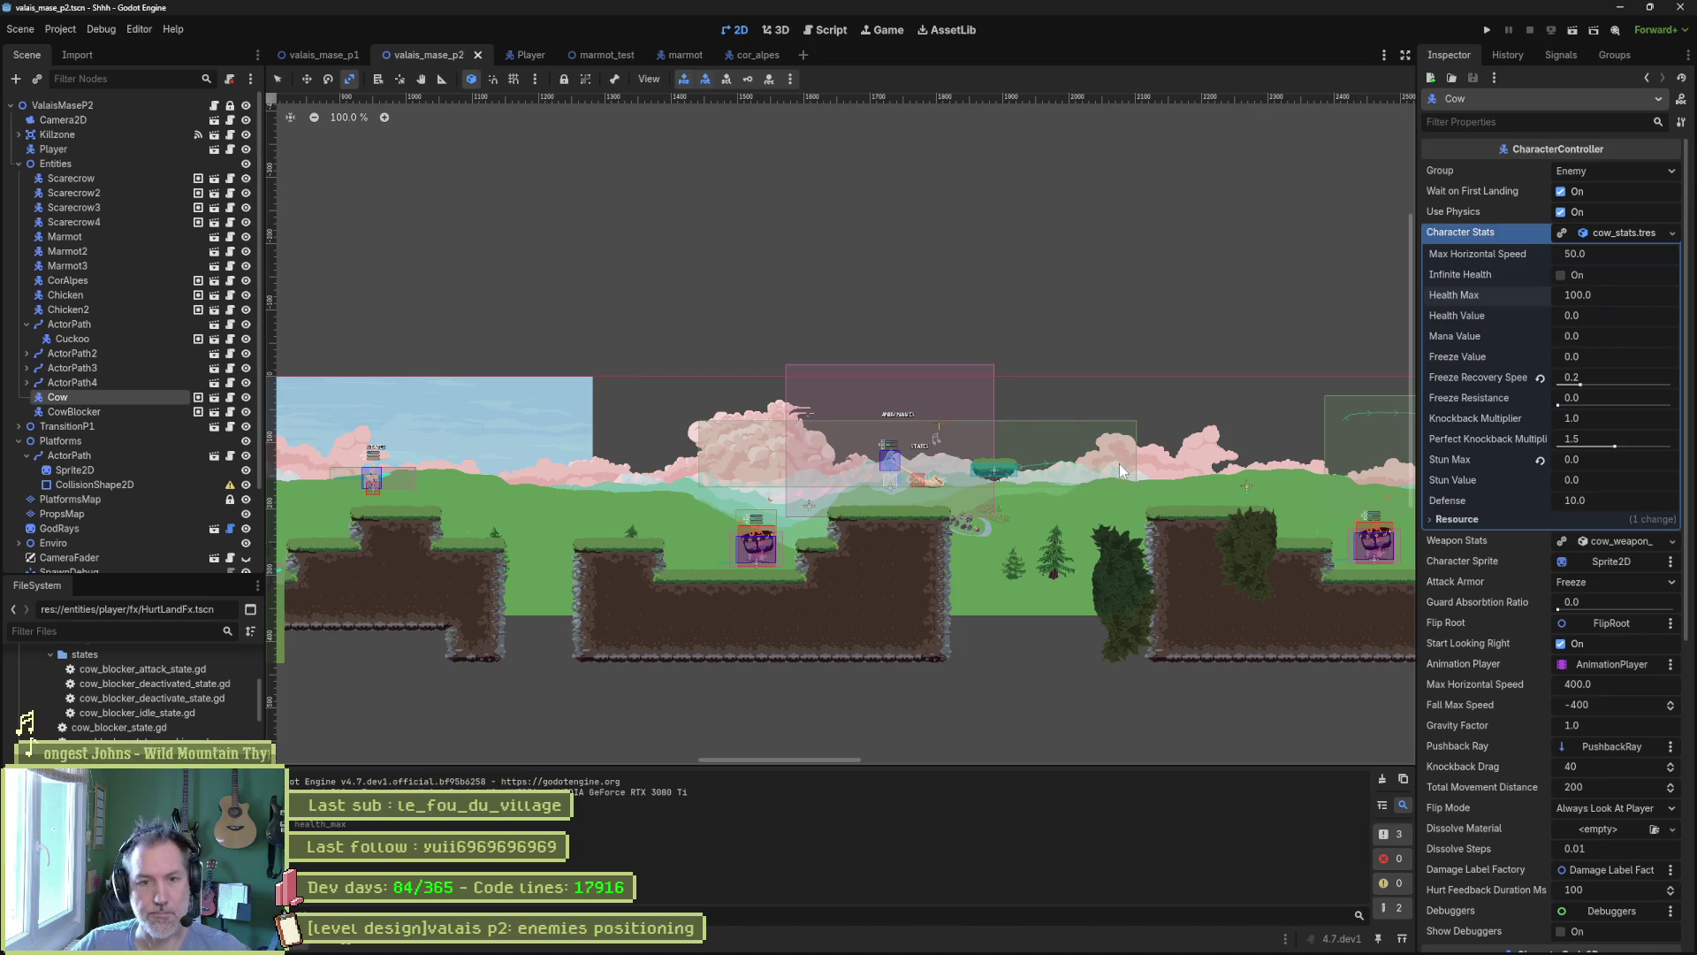
Set the ValaisMaseP2 root's Spawn to SpawnDebug2, then save and run the scene.
{"action": "key", "text": "q"}
{"action": "left_click", "coordinate": [1244, 486]}
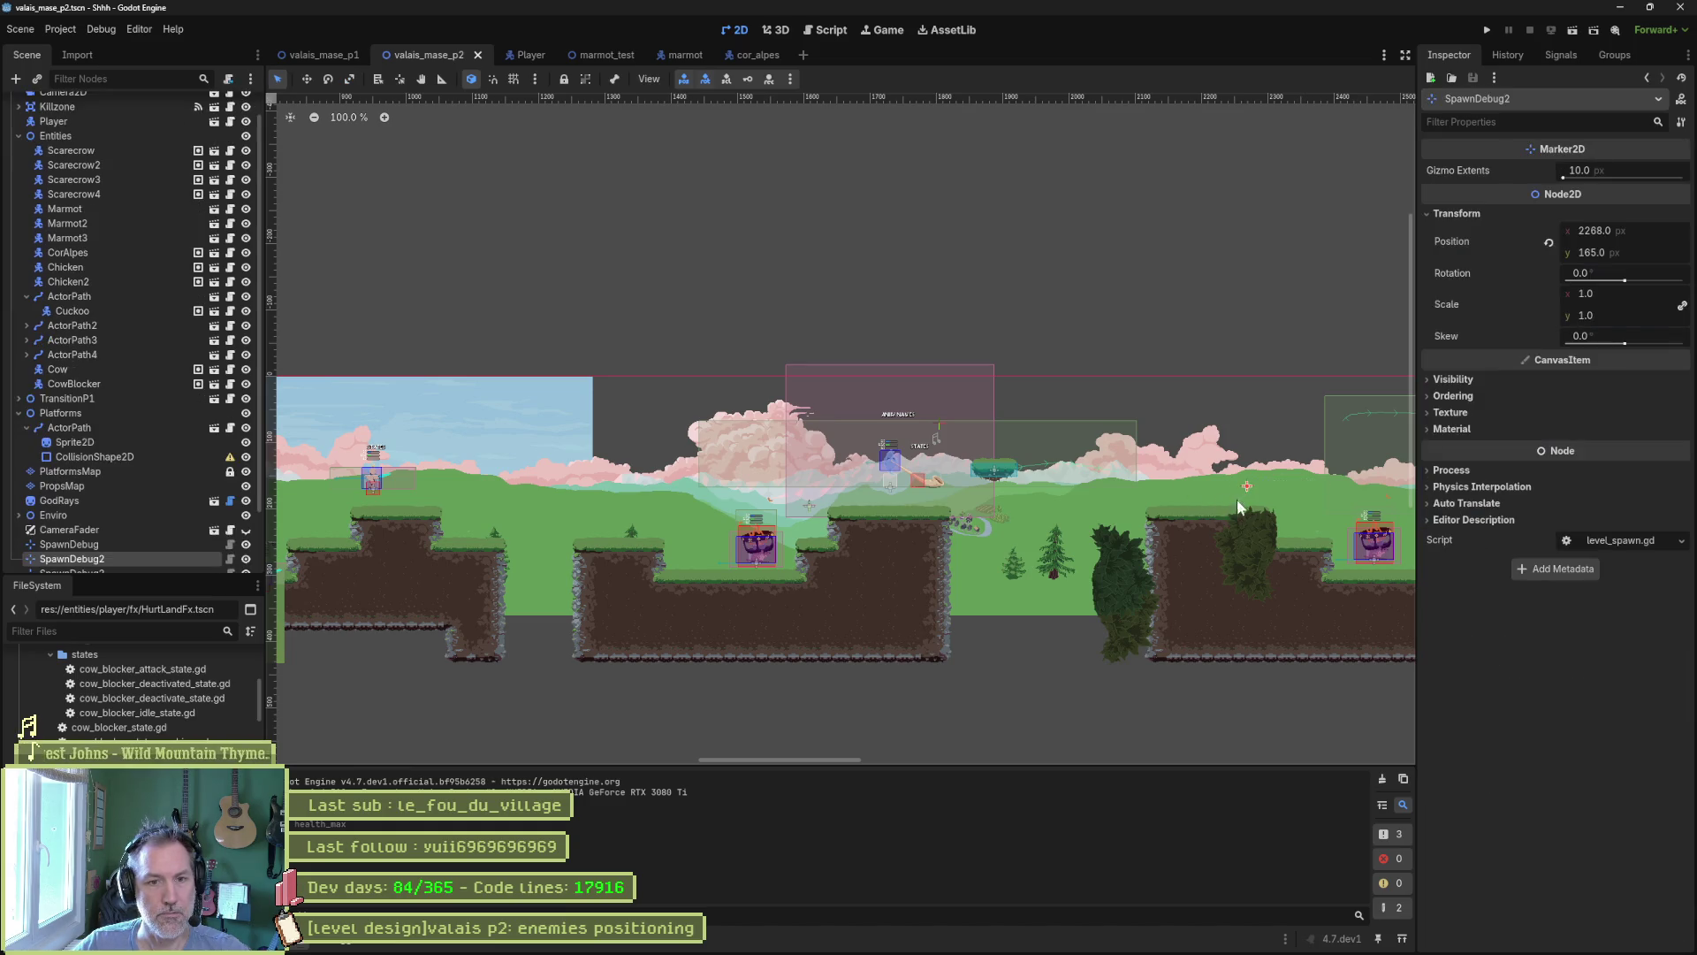
{"action": "scroll", "coordinate": [67, 128], "scroll_direction": "up", "scroll_amount": 1}
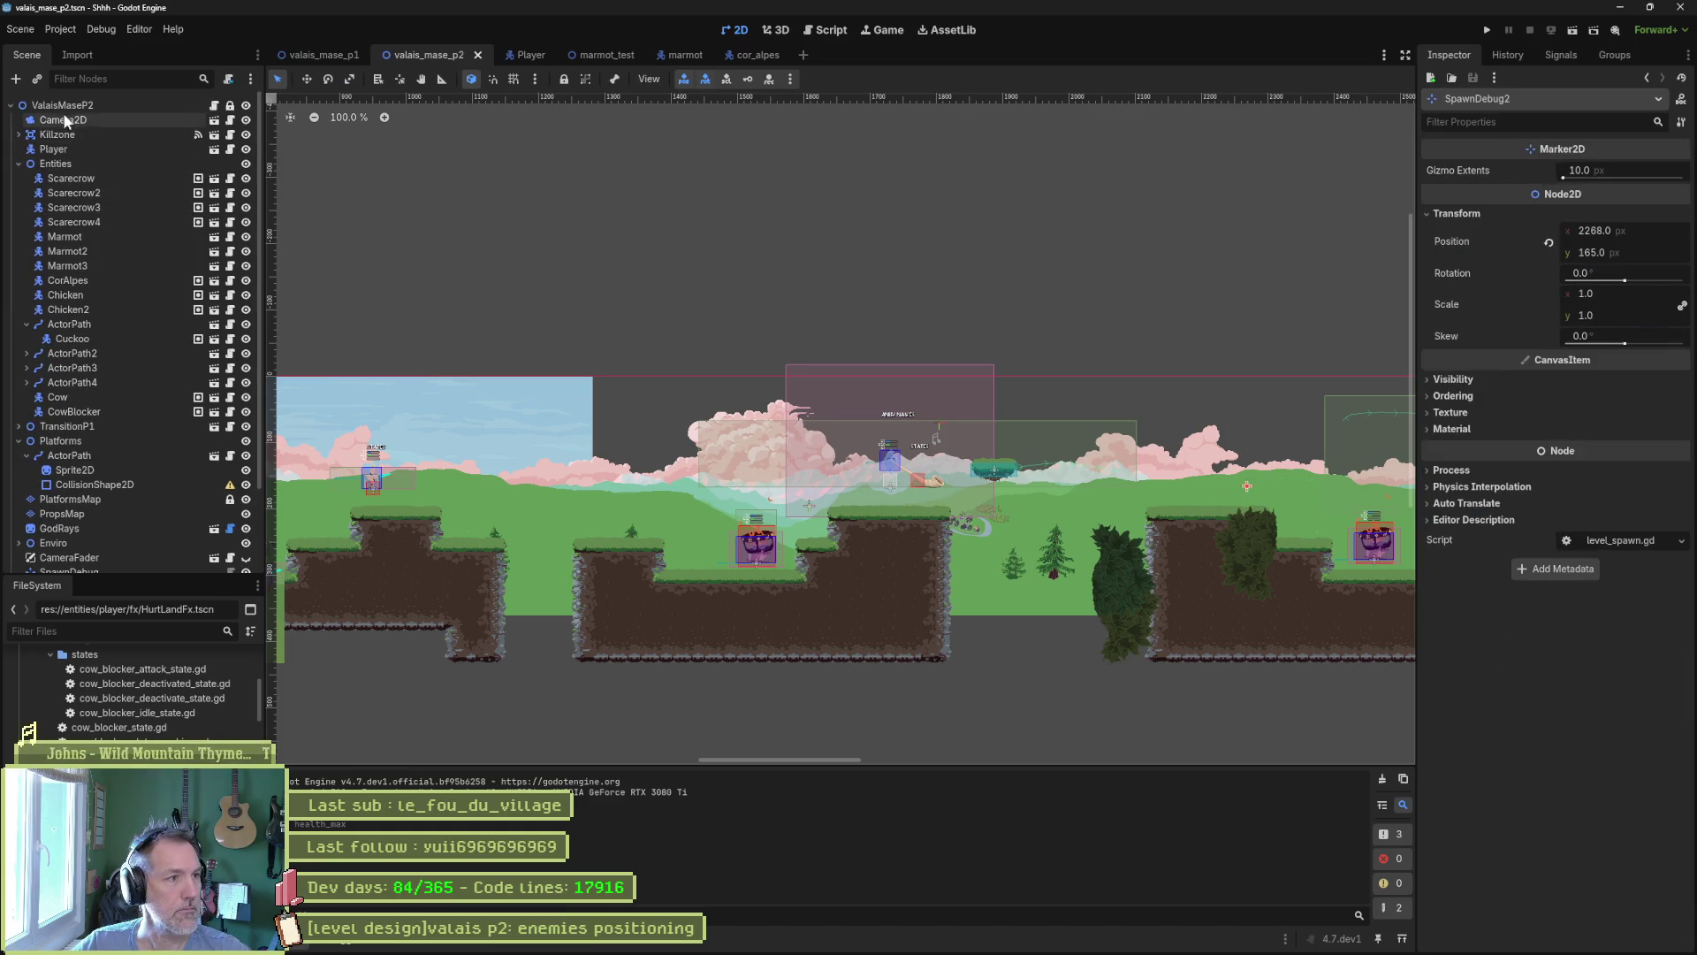
{"action": "left_click", "coordinate": [62, 106]}
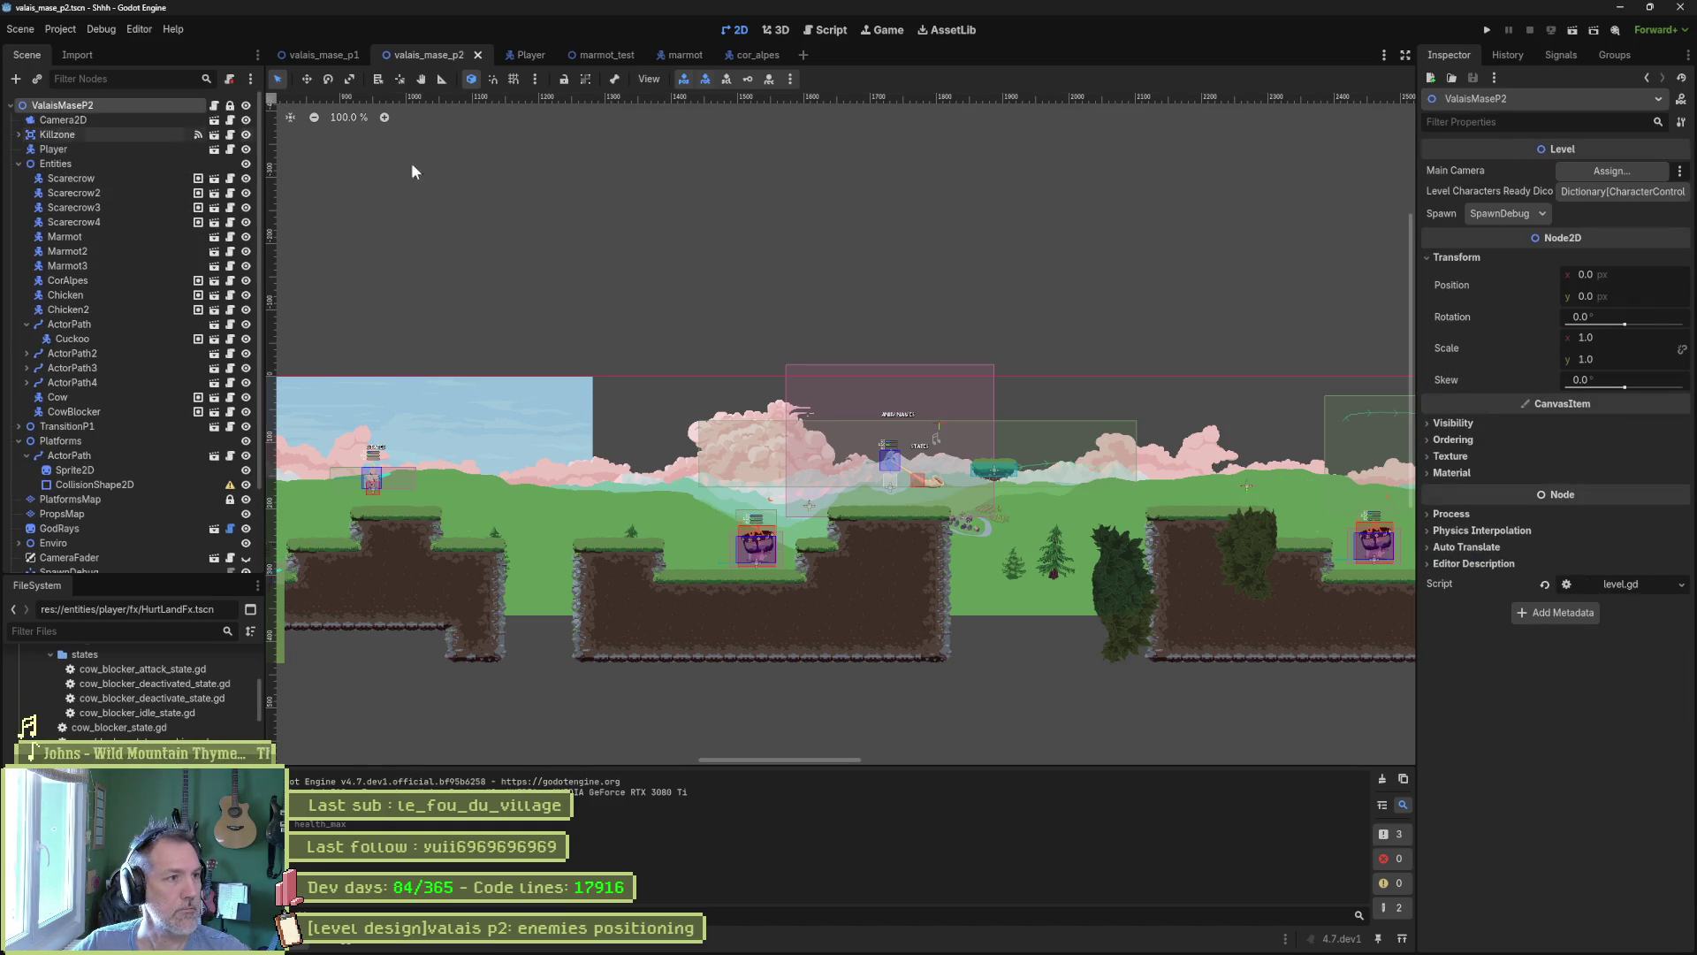
{"action": "left_click", "coordinate": [1510, 222]}
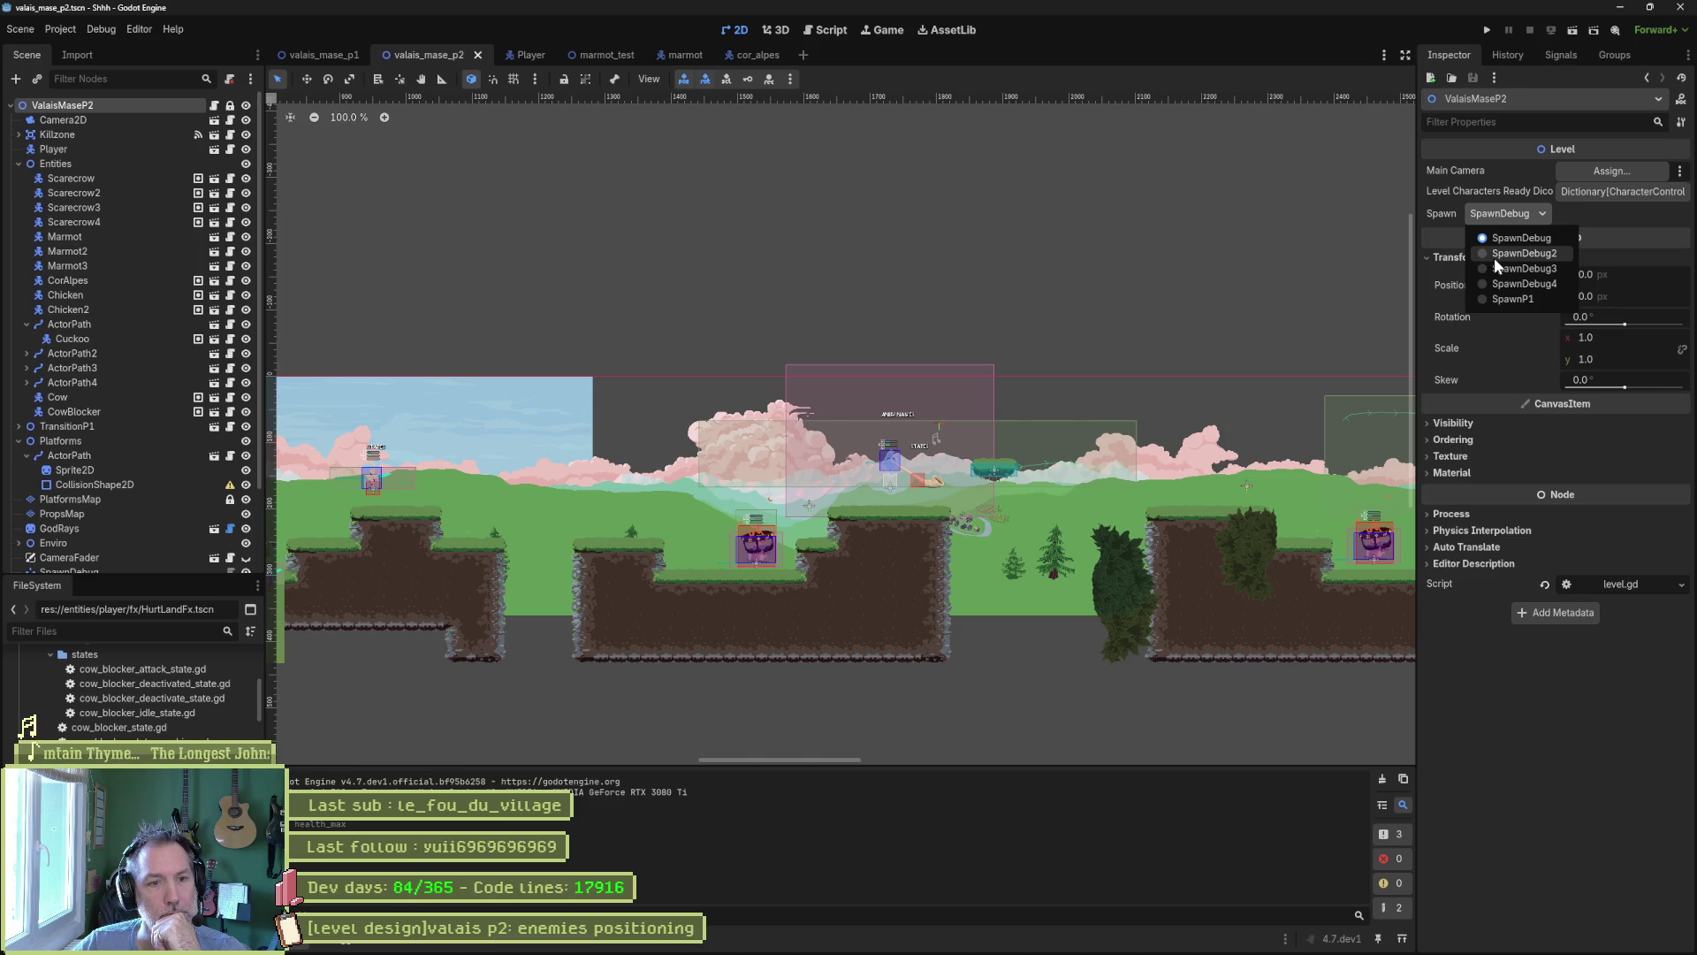
{"action": "left_click", "coordinate": [1500, 256]}
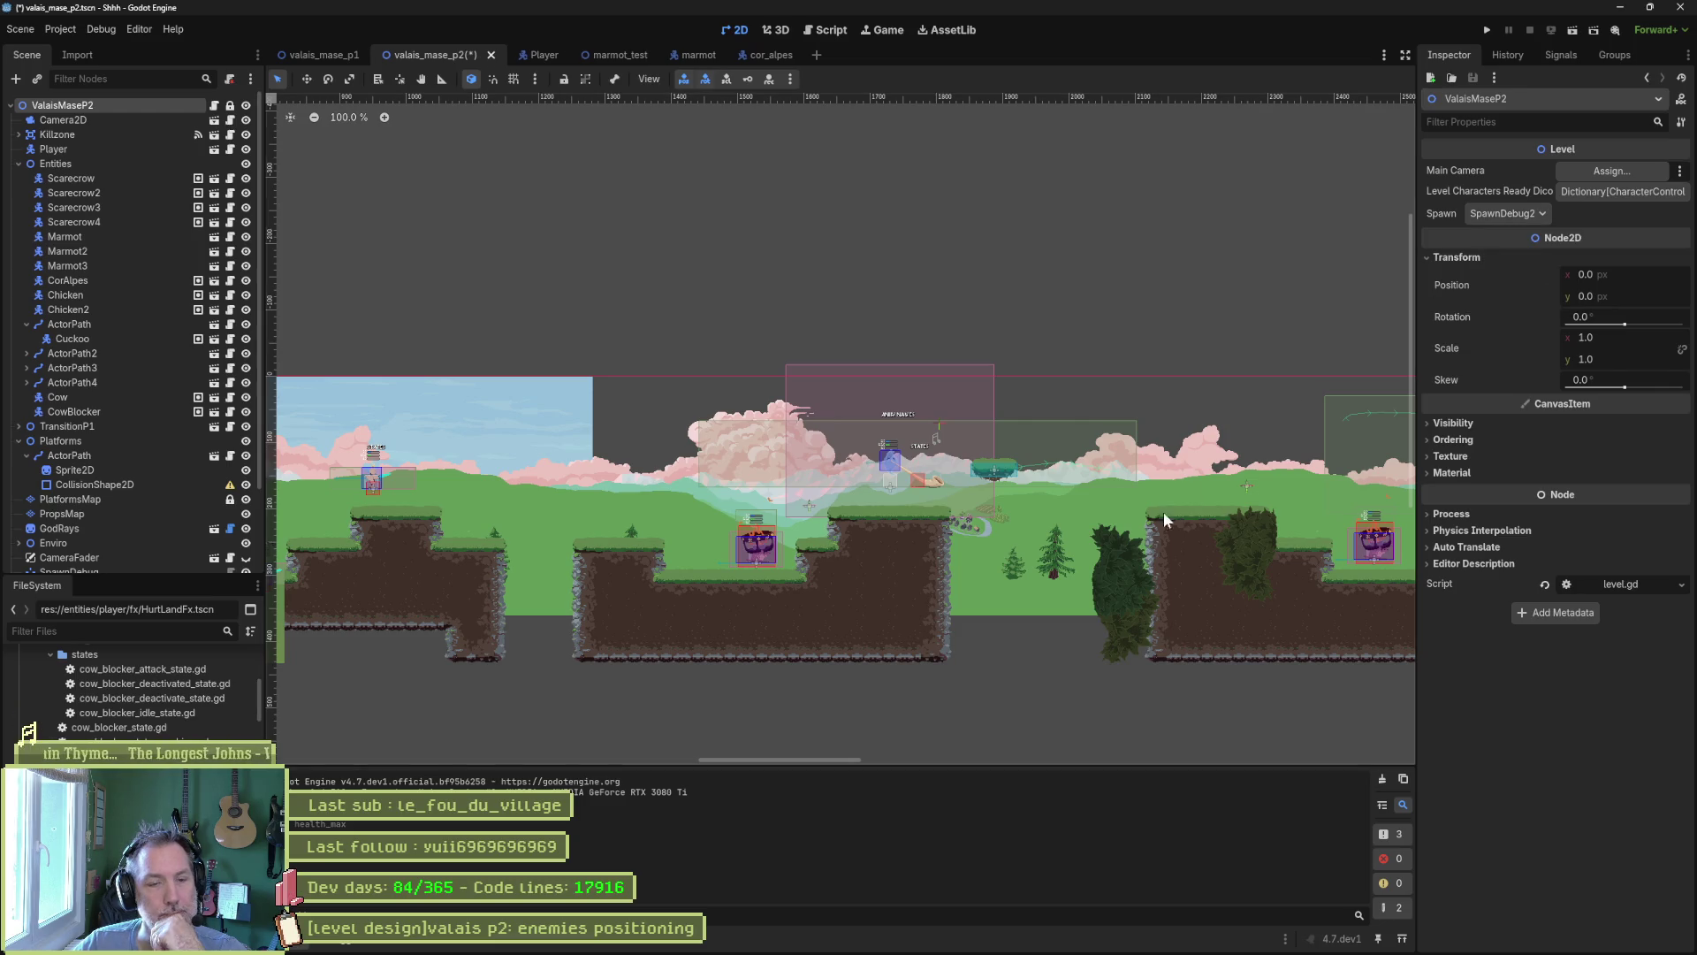
{"action": "key", "text": "F6"}
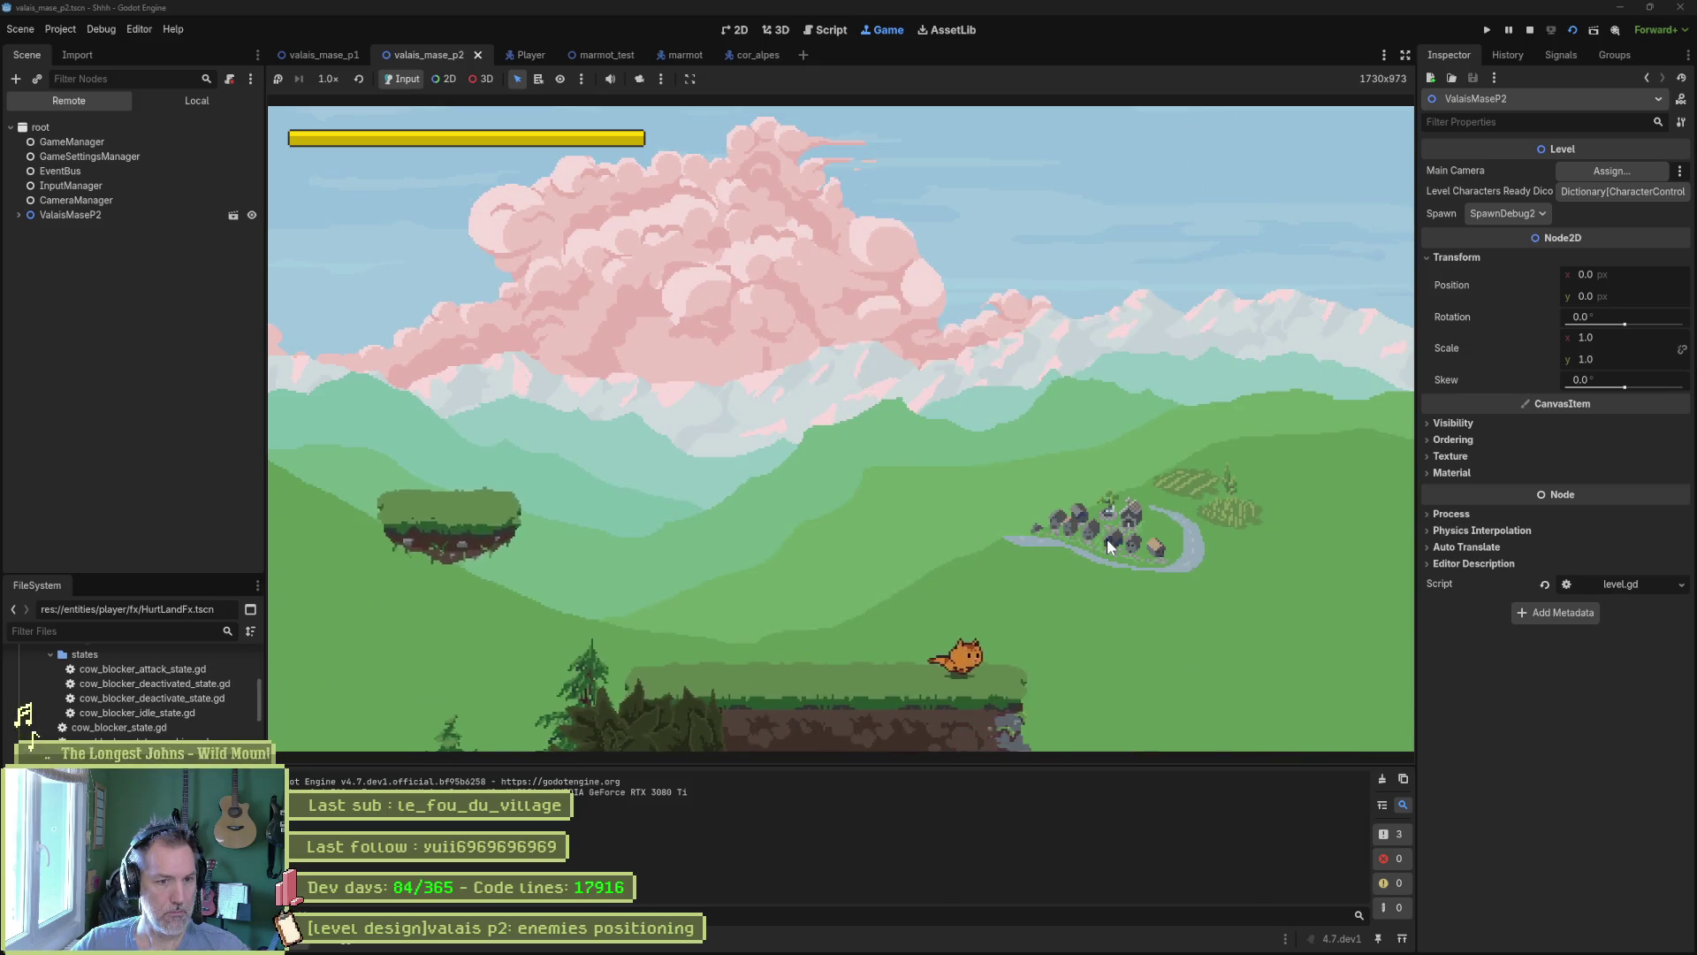
Move the character right from SpawnDebug2, jump past the cliff, drop back, then stop the game.
{"action": "key", "text": "Right"}
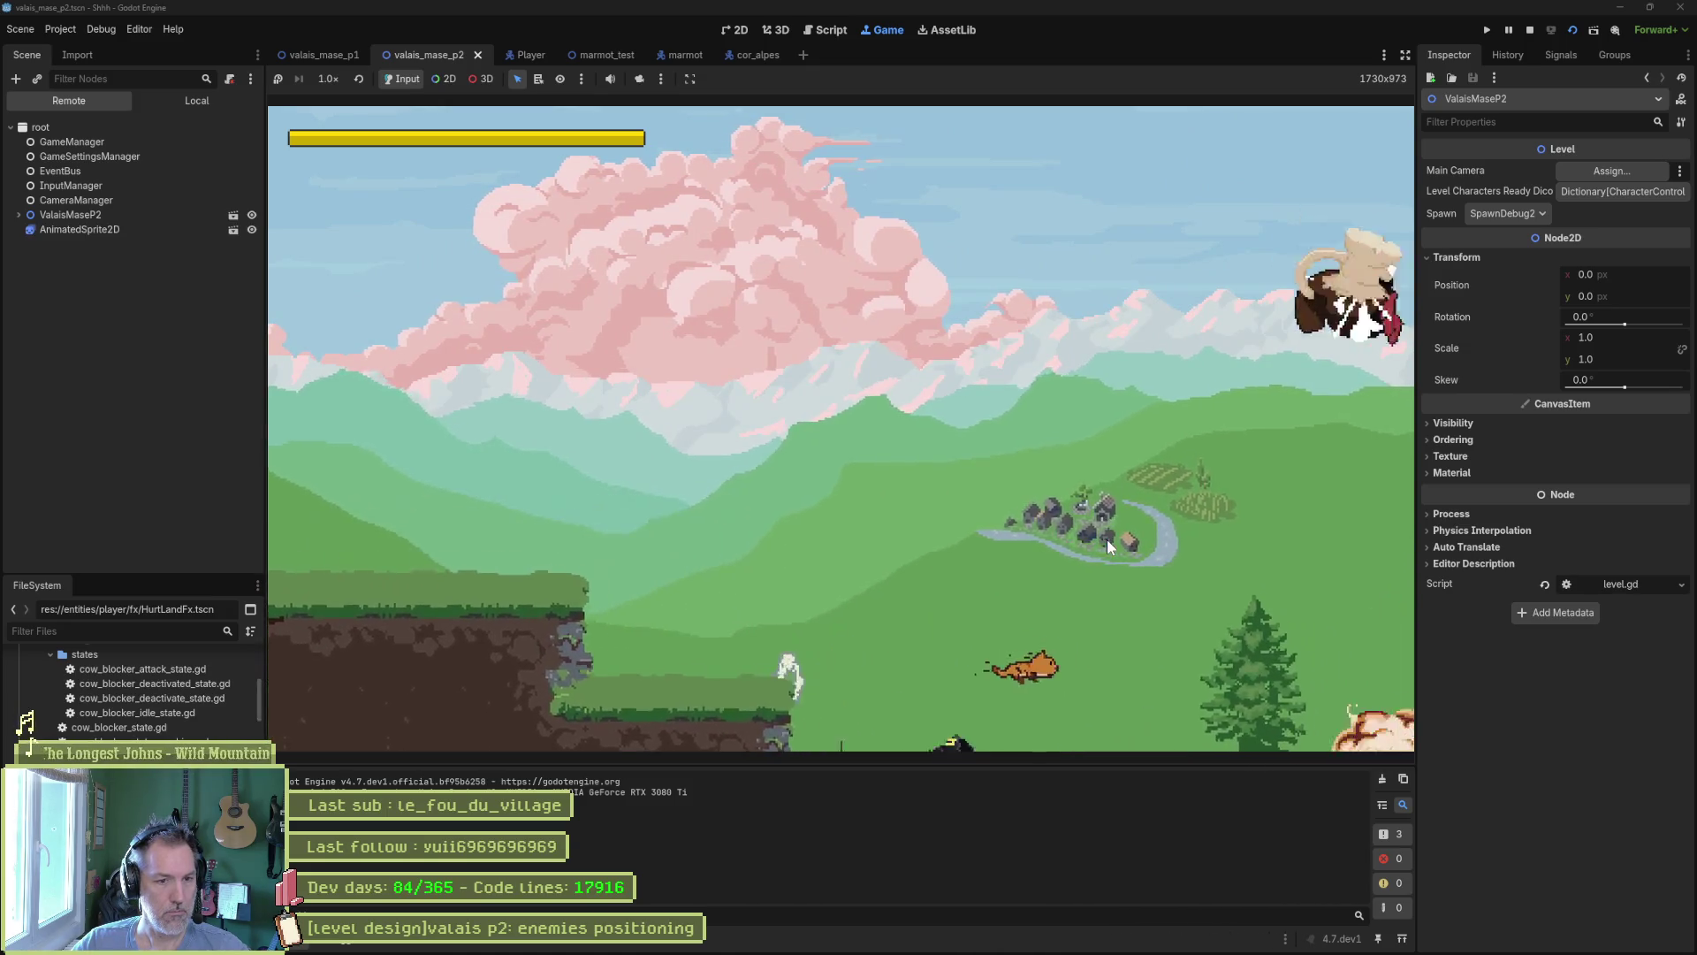
{"action": "key", "text": "Right"}
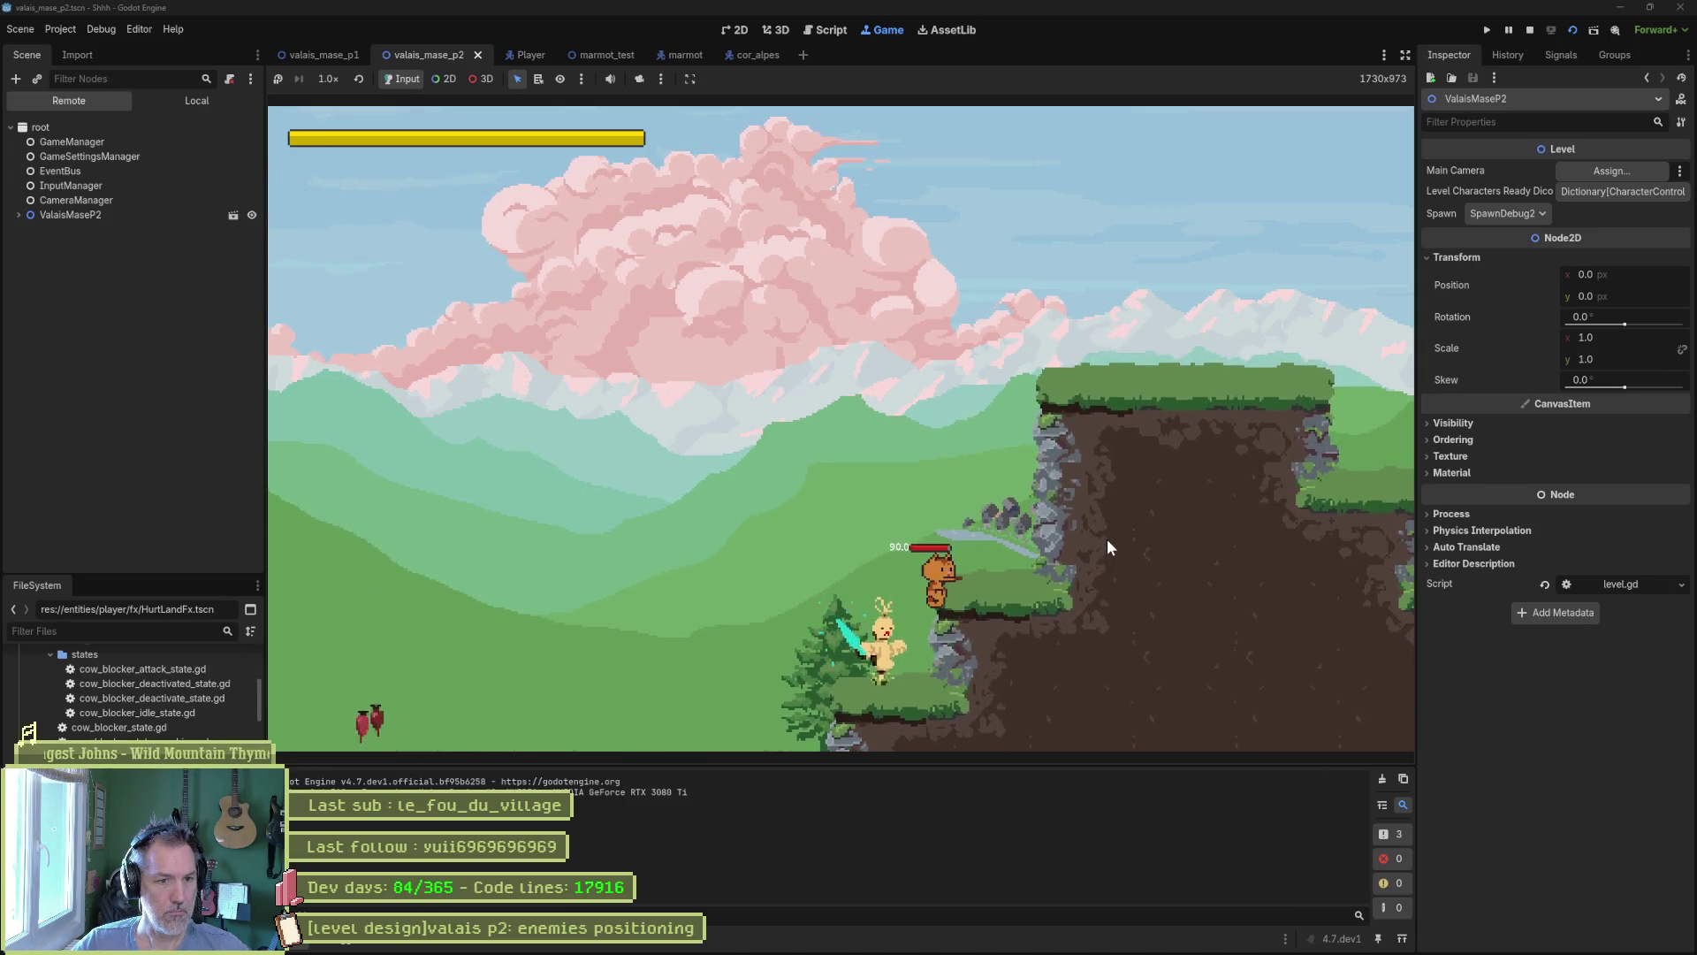
{"action": "key", "text": "space"}
{"action": "key", "text": "Right"}
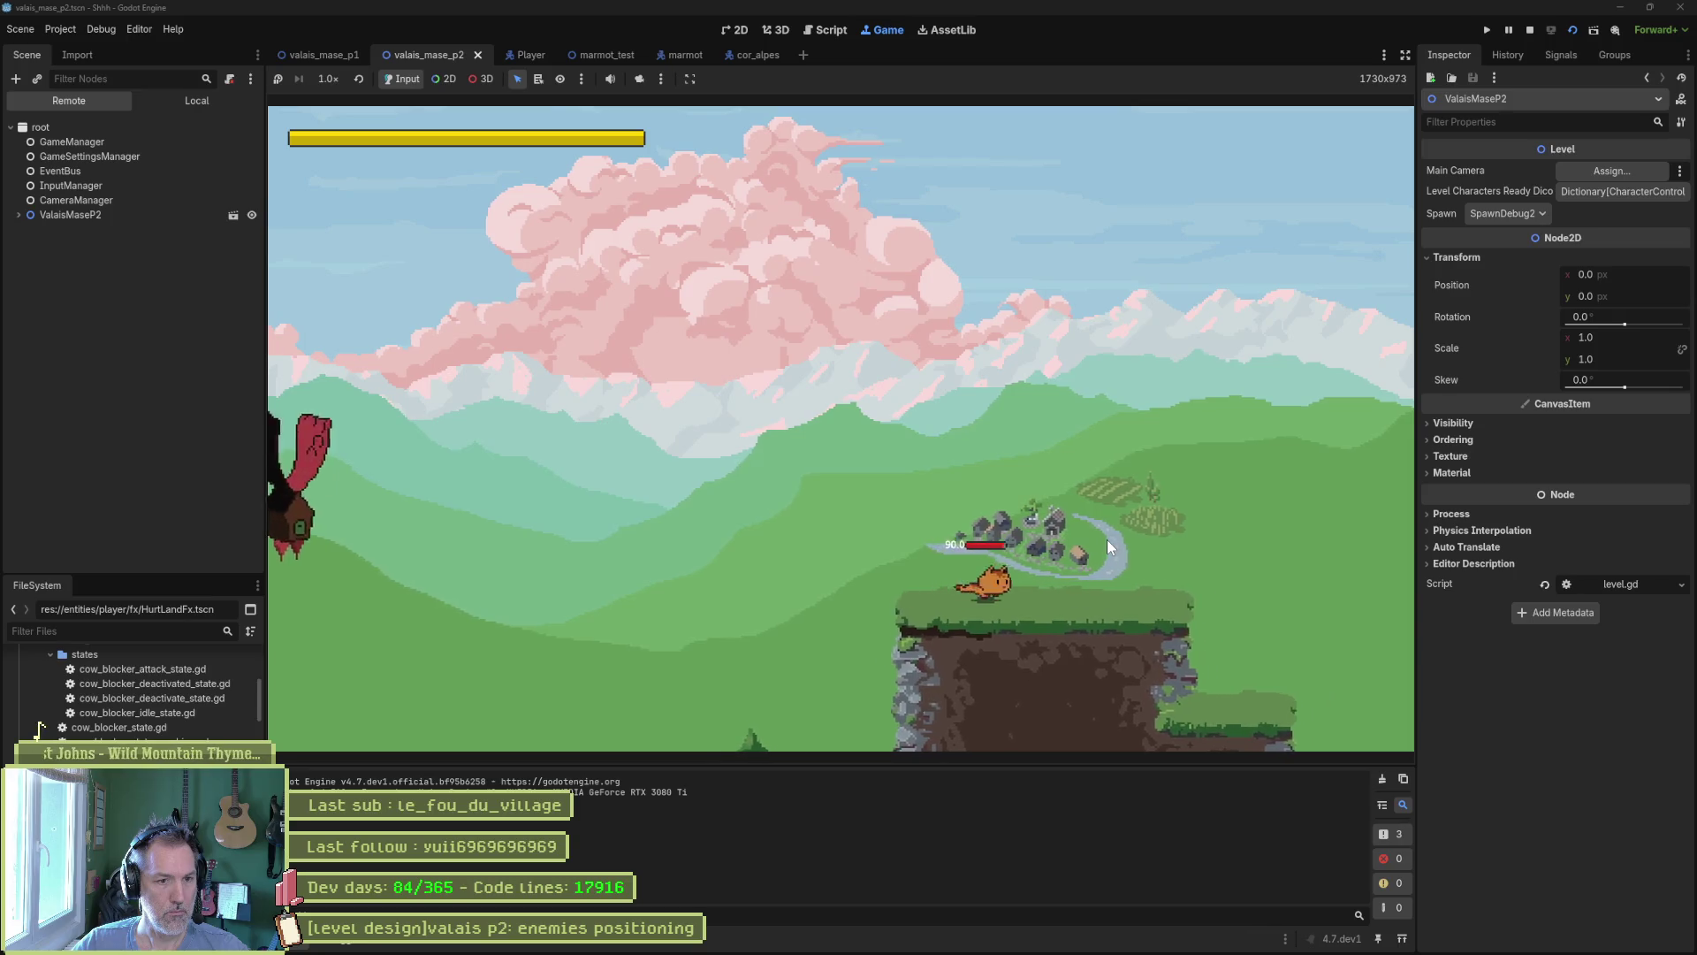
{"action": "key", "text": "Left"}
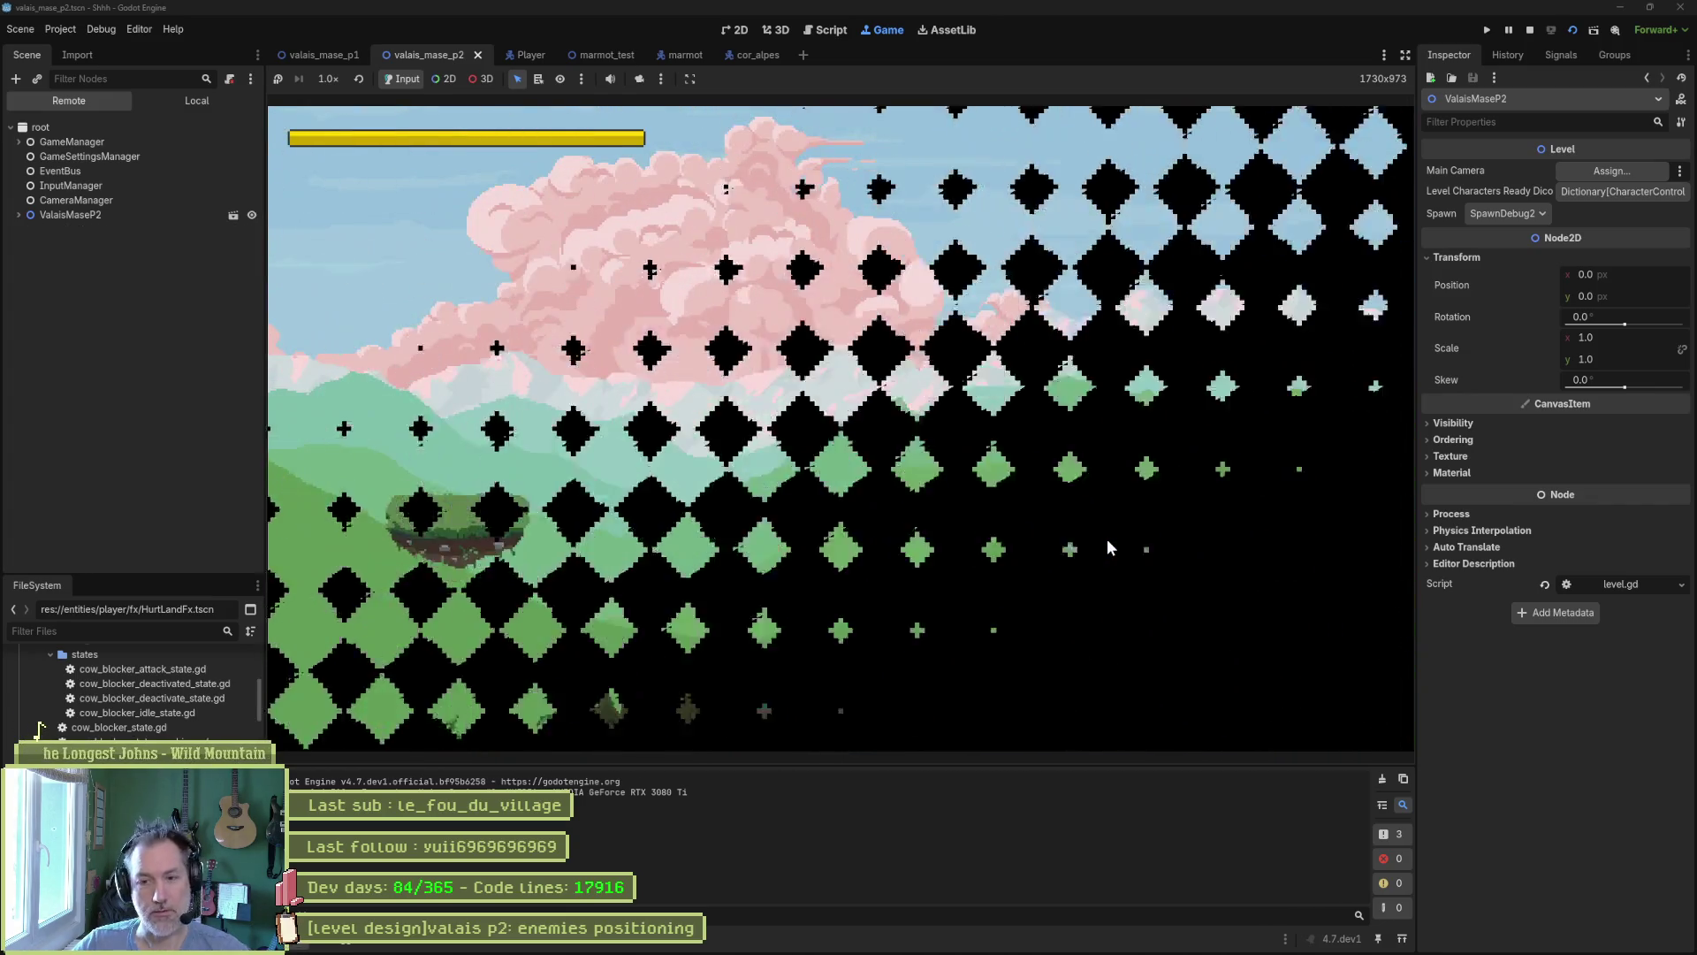
{"action": "key", "text": "F8"}
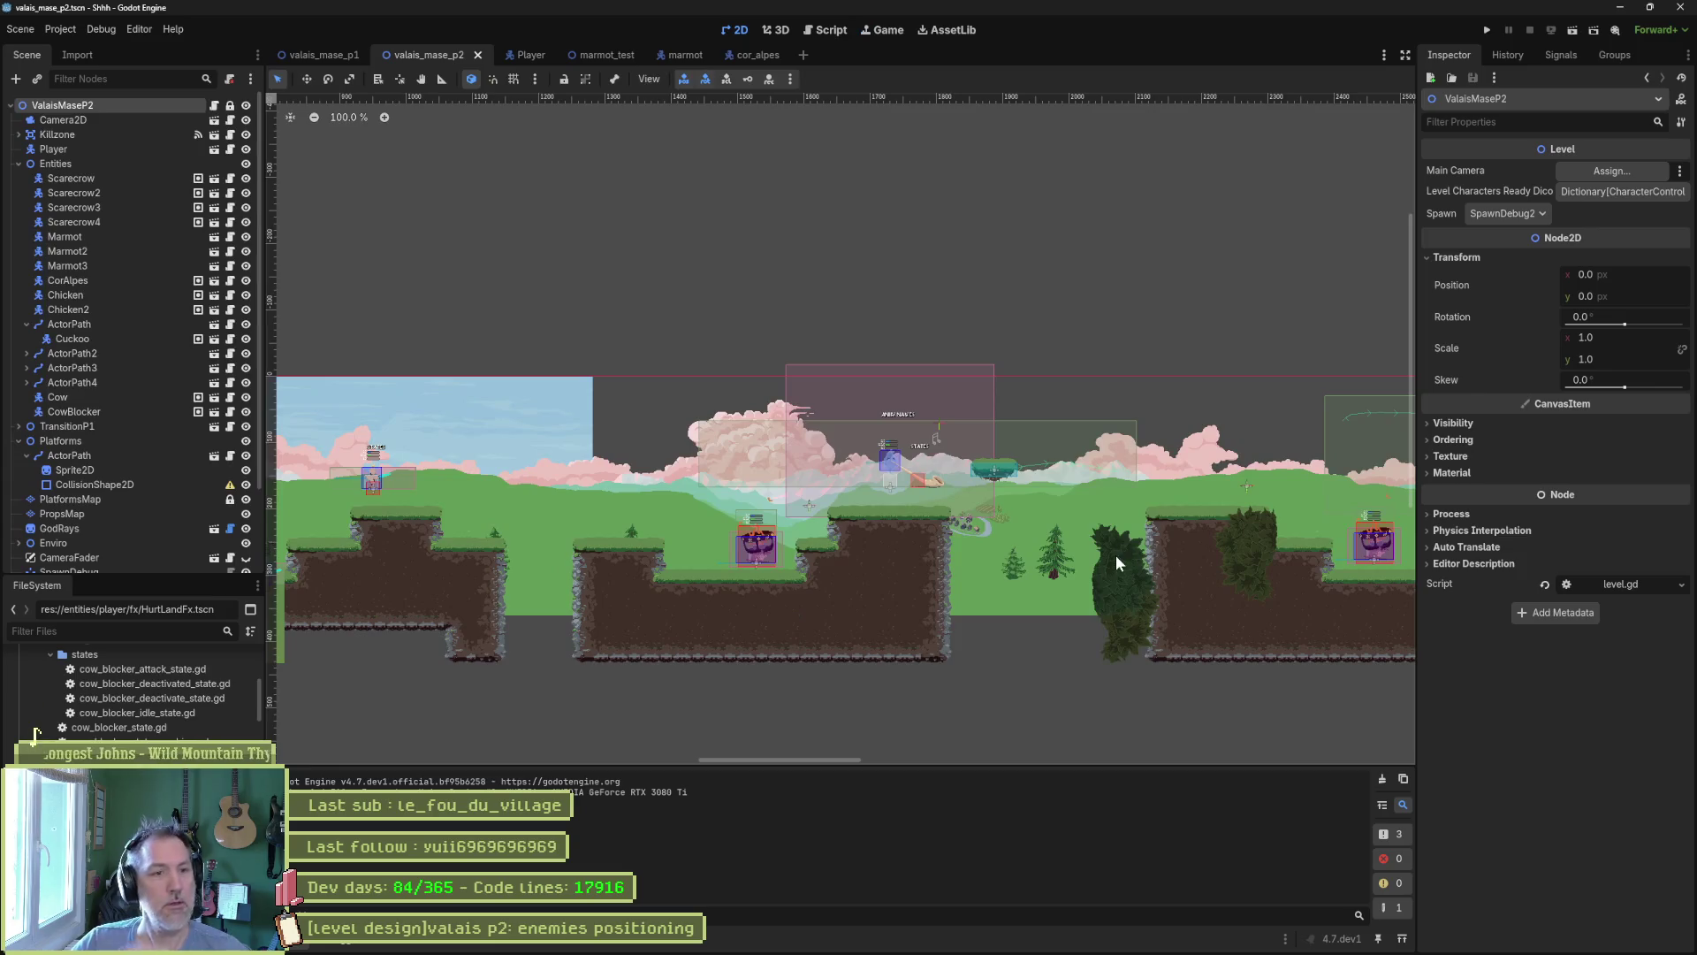
Duplicate bush_a2_11 as bush_a2_12 on the lower meadow ground near SpawnDebug4, then save and run.
{"action": "left_click_drag", "start_coordinate": [1232, 530], "coordinate": [820, 530]}
{"action": "left_click_drag", "start_coordinate": [1176, 530], "coordinate": [612, 542]}
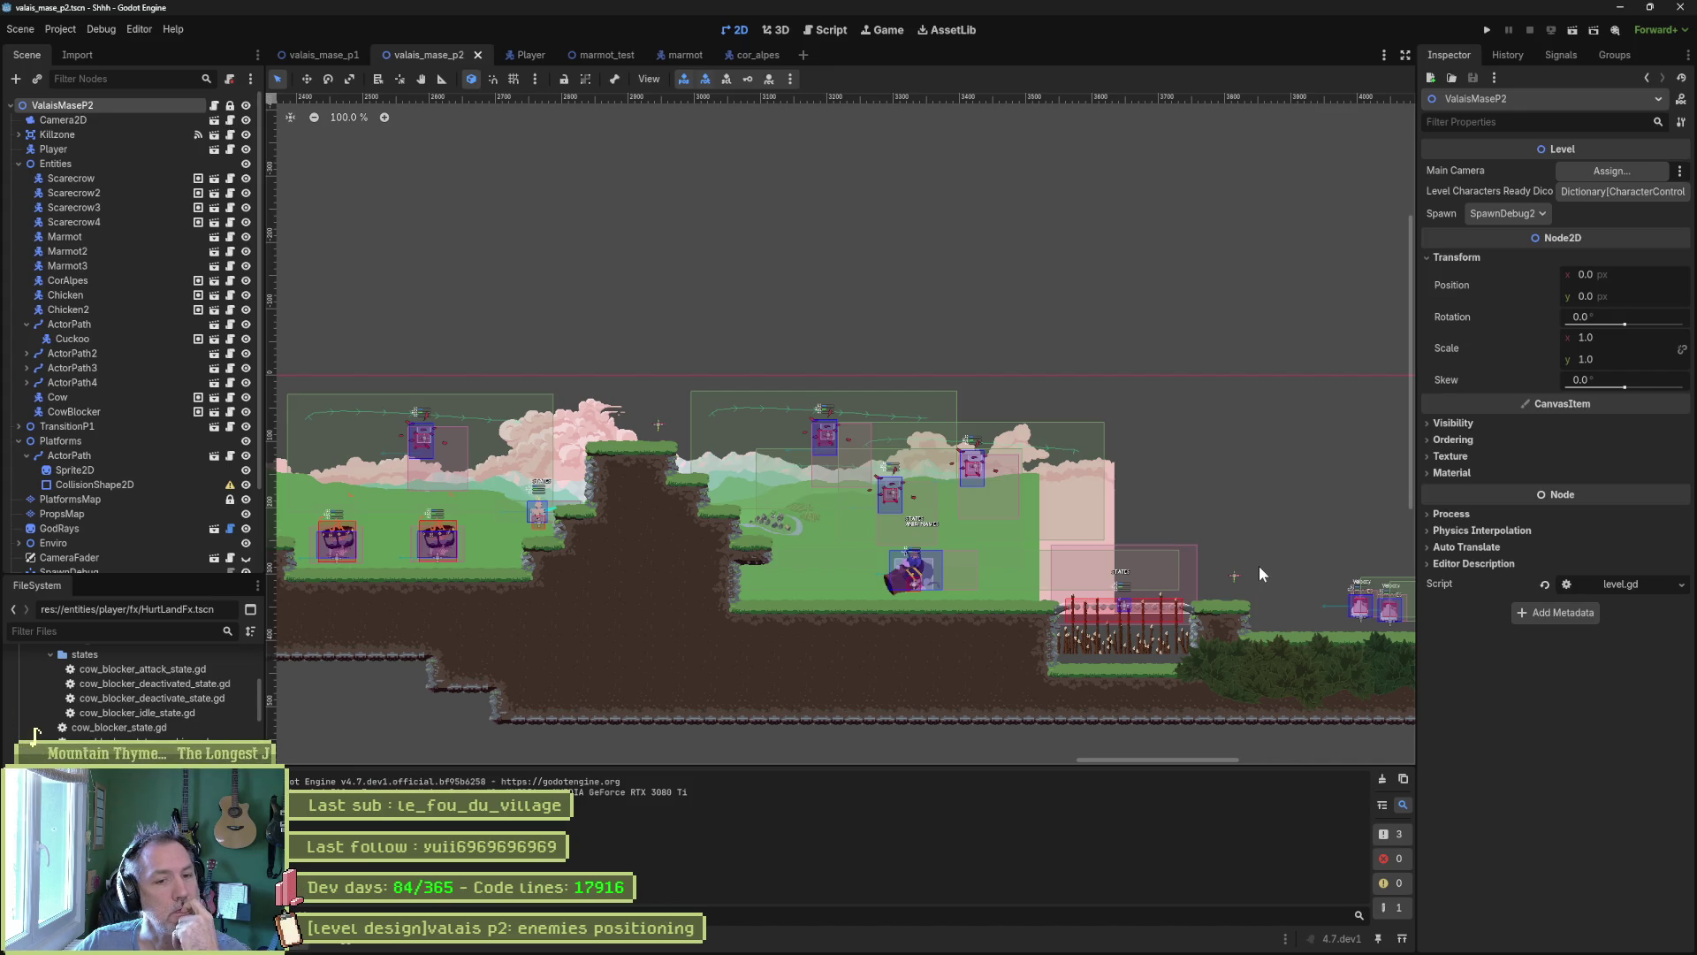
{"action": "left_click_drag", "start_coordinate": [1260, 575], "coordinate": [1007, 545]}
{"action": "scroll", "coordinate": [1012, 540], "scroll_direction": "left", "scroll_amount": 10}
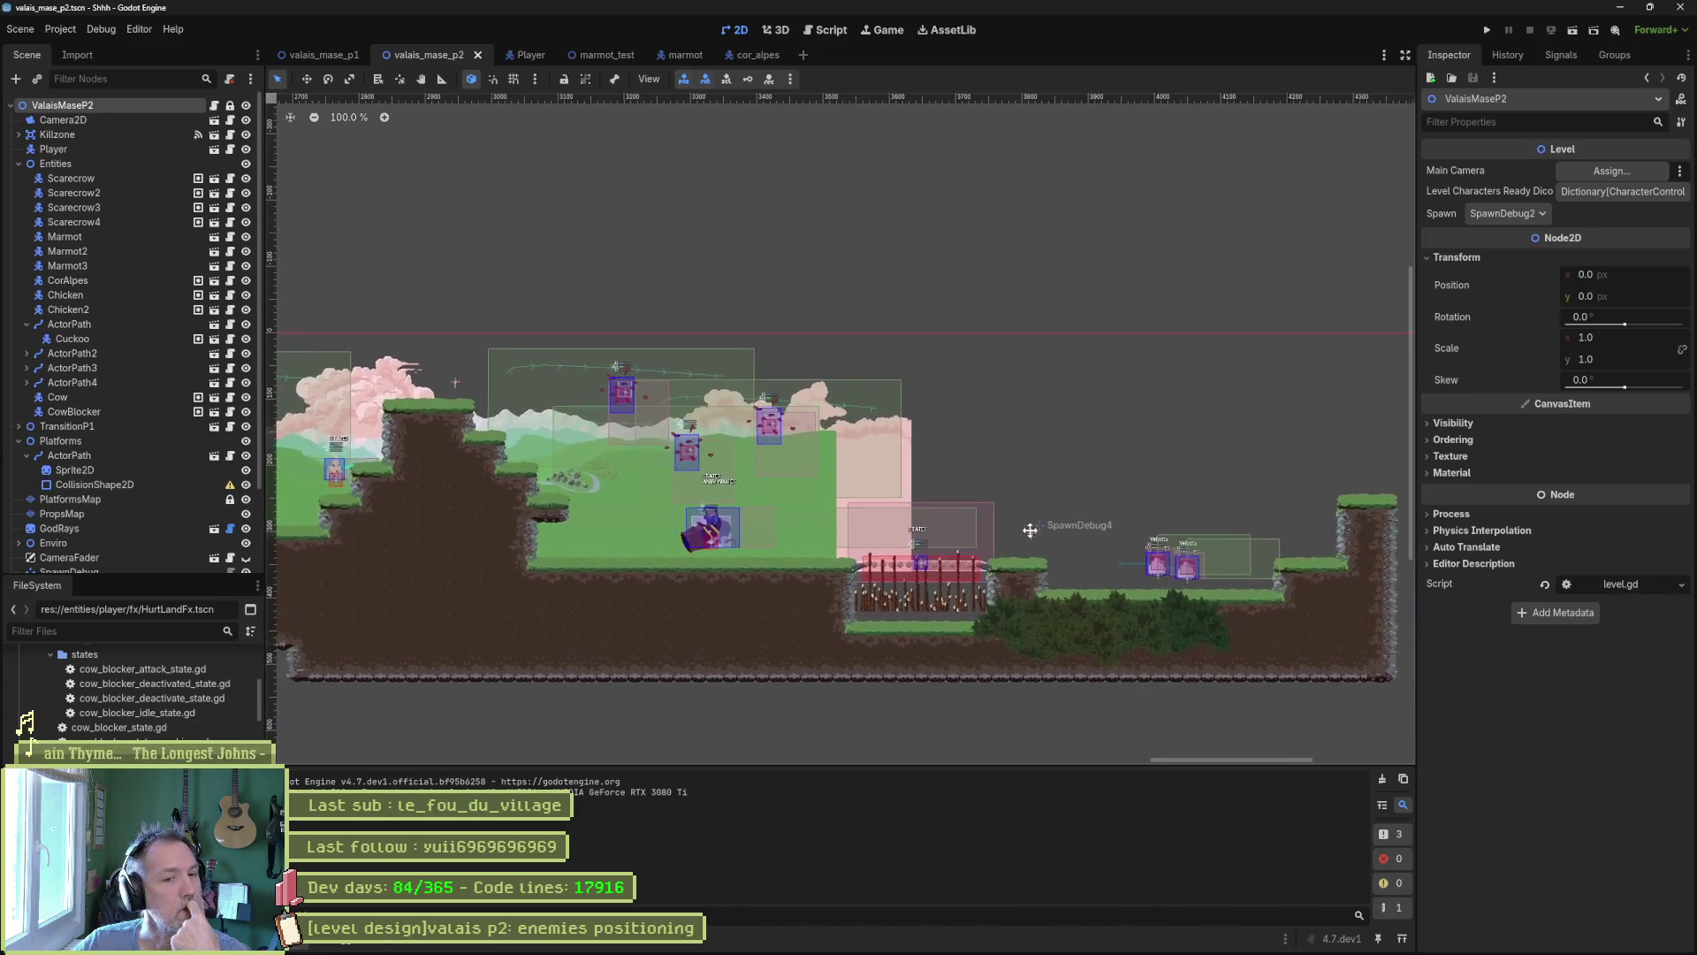
{"action": "scroll", "coordinate": [723, 473], "scroll_direction": "left", "scroll_amount": 5}
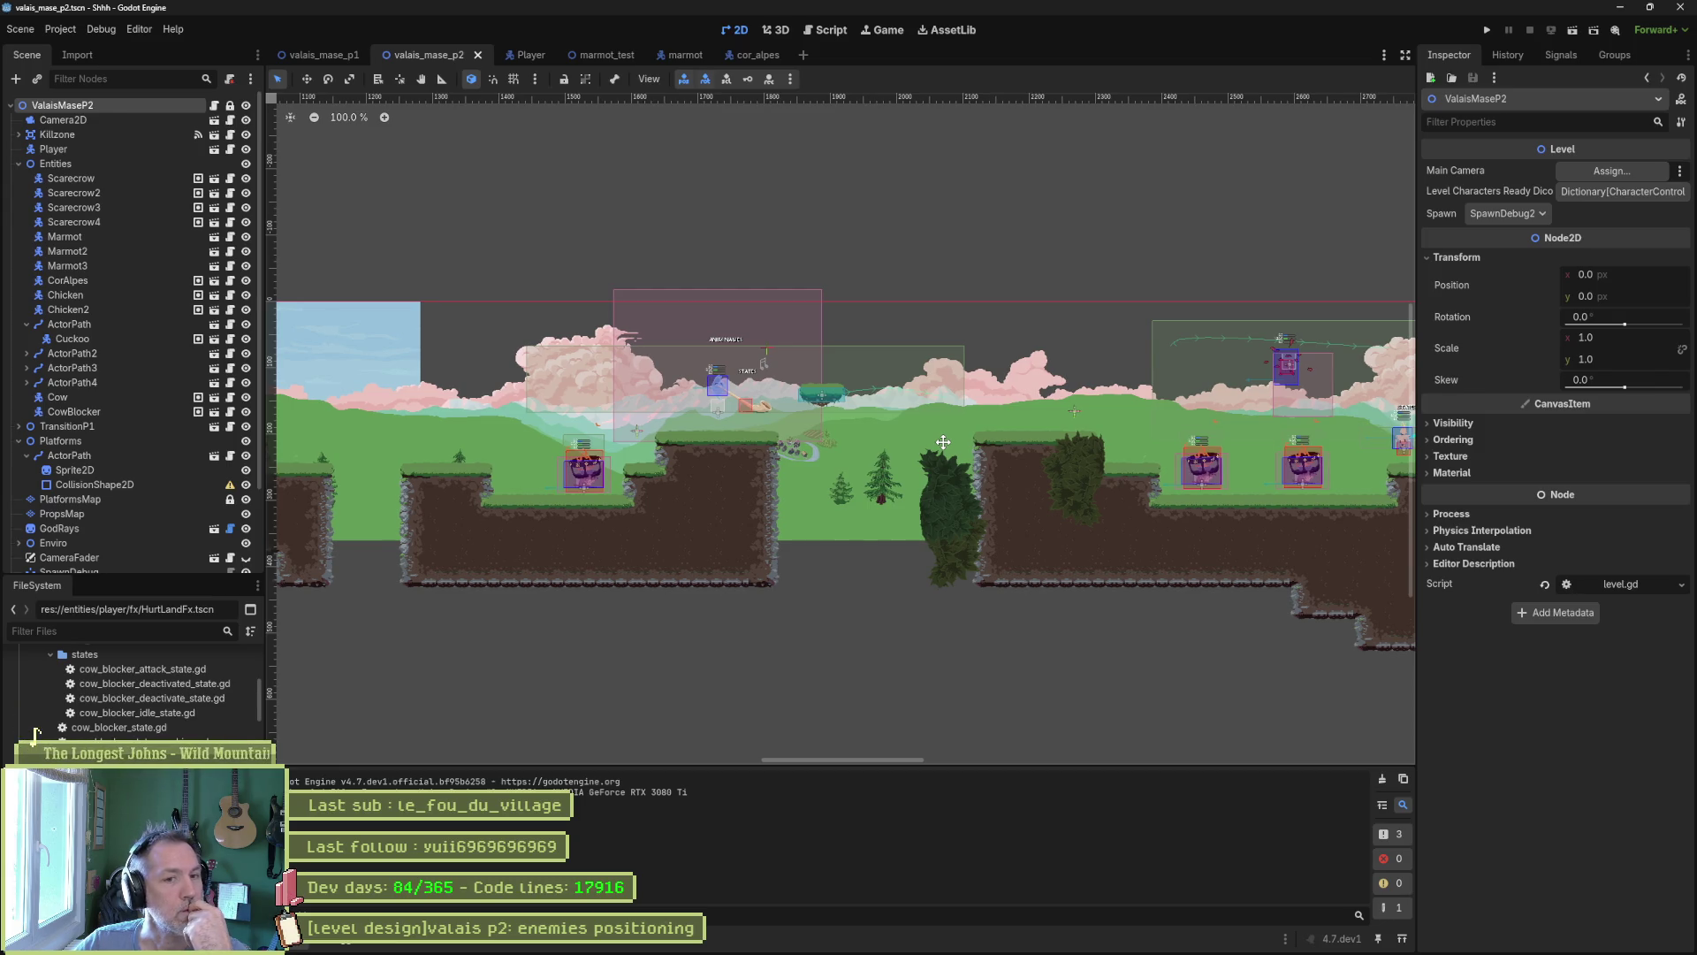
{"action": "scroll", "coordinate": [944, 441], "scroll_direction": "left", "scroll_amount": 1}
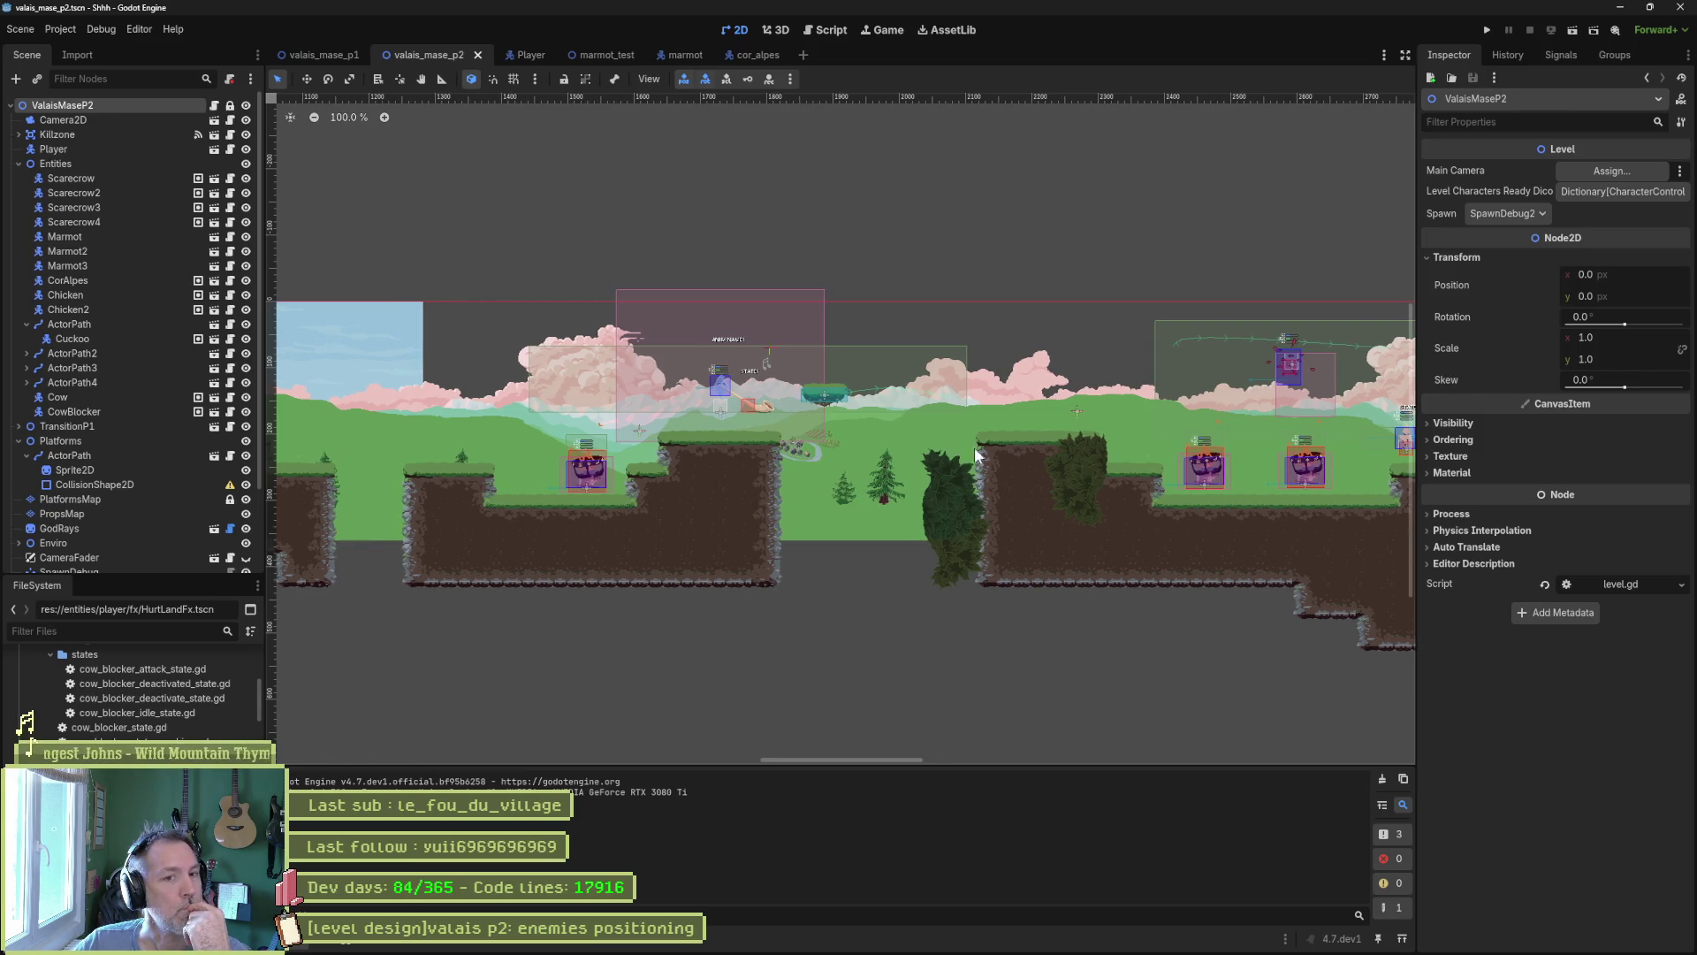
{"action": "scroll", "coordinate": [974, 447], "scroll_direction": "right", "scroll_amount": 10}
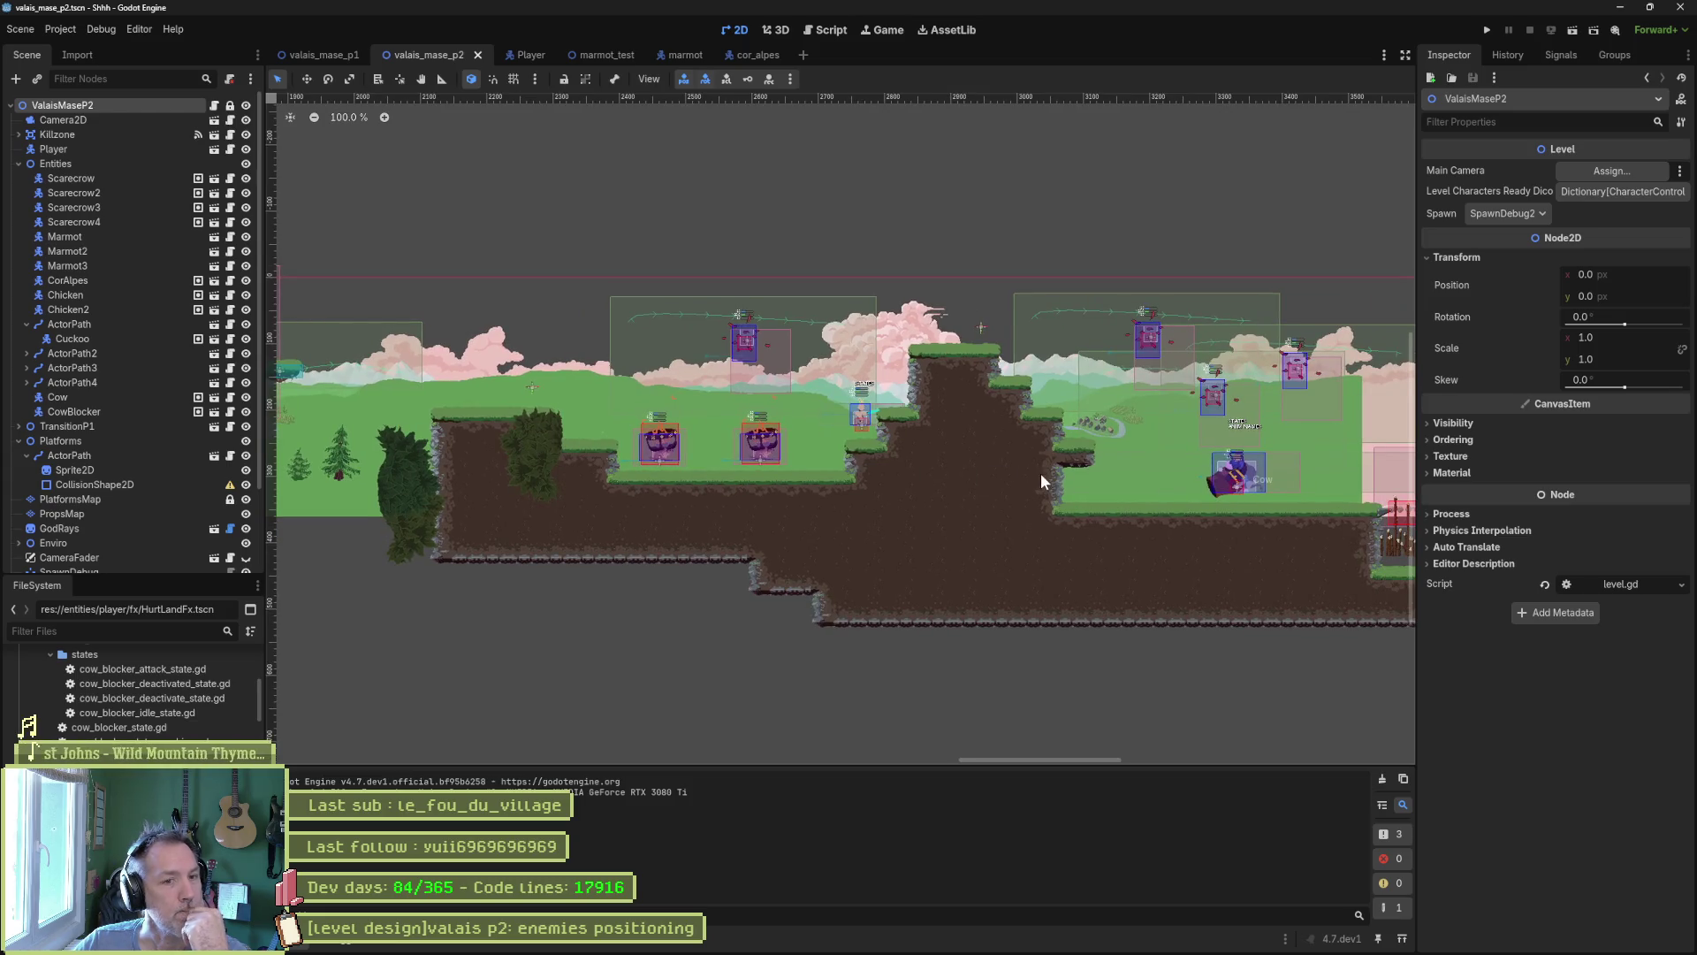
{"action": "scroll", "coordinate": [972, 486], "scroll_direction": "right", "scroll_amount": 4}
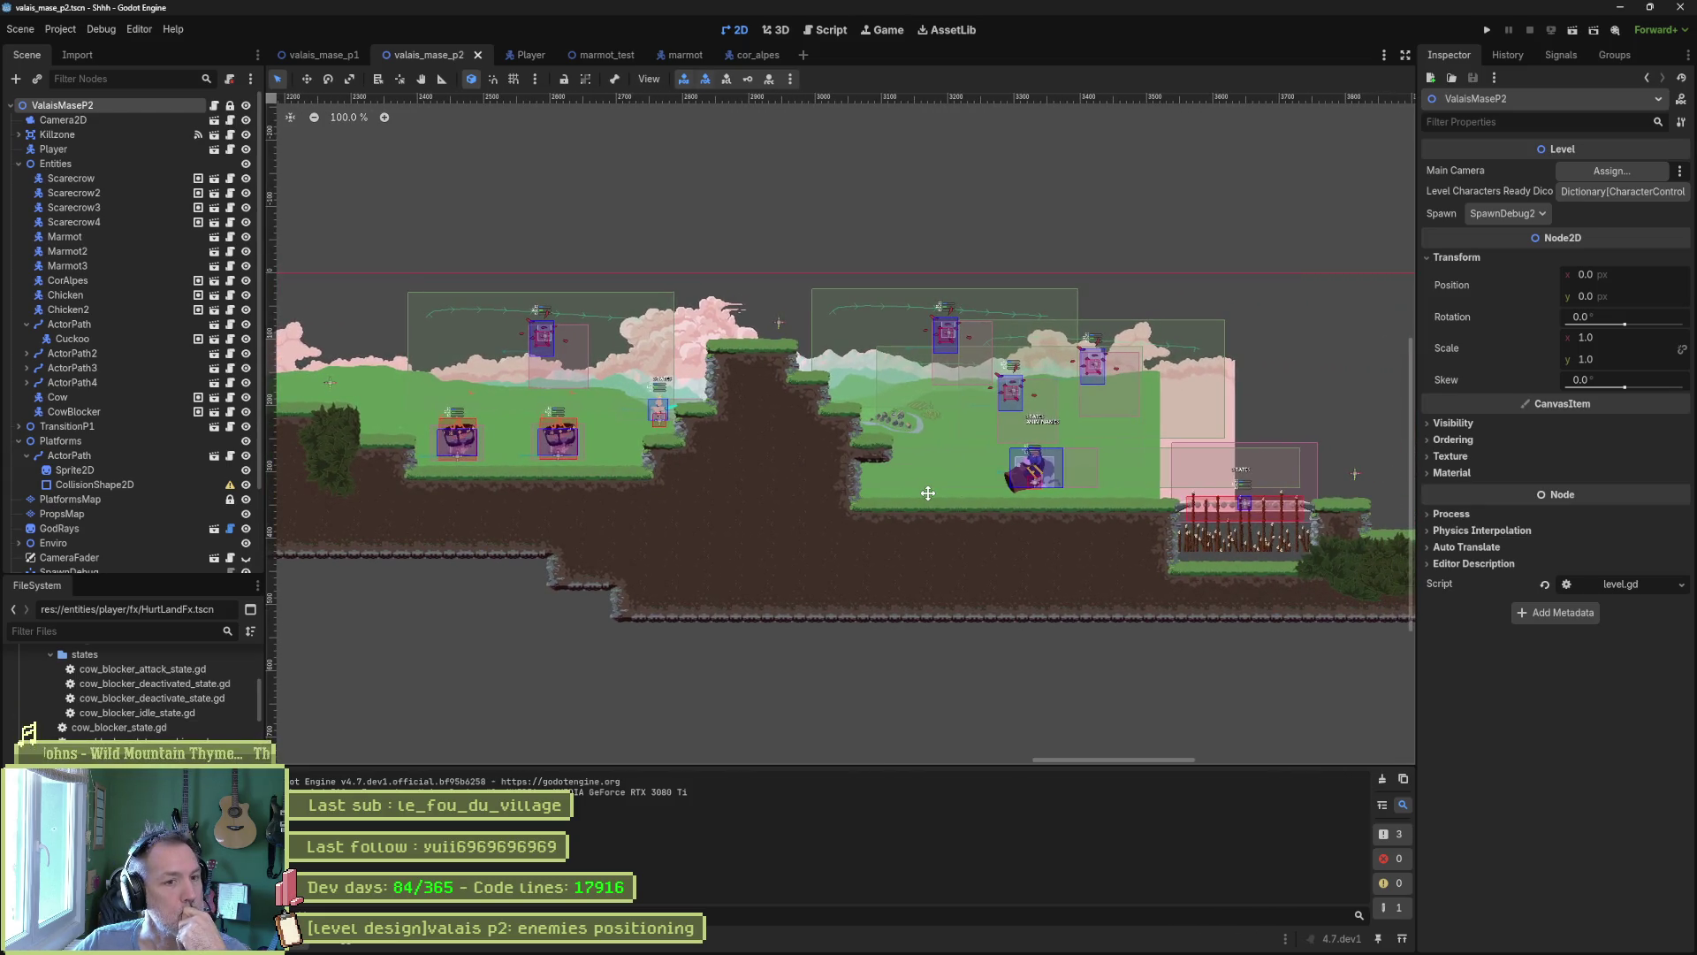
{"action": "scroll", "coordinate": [929, 493], "scroll_direction": "left", "scroll_amount": 1}
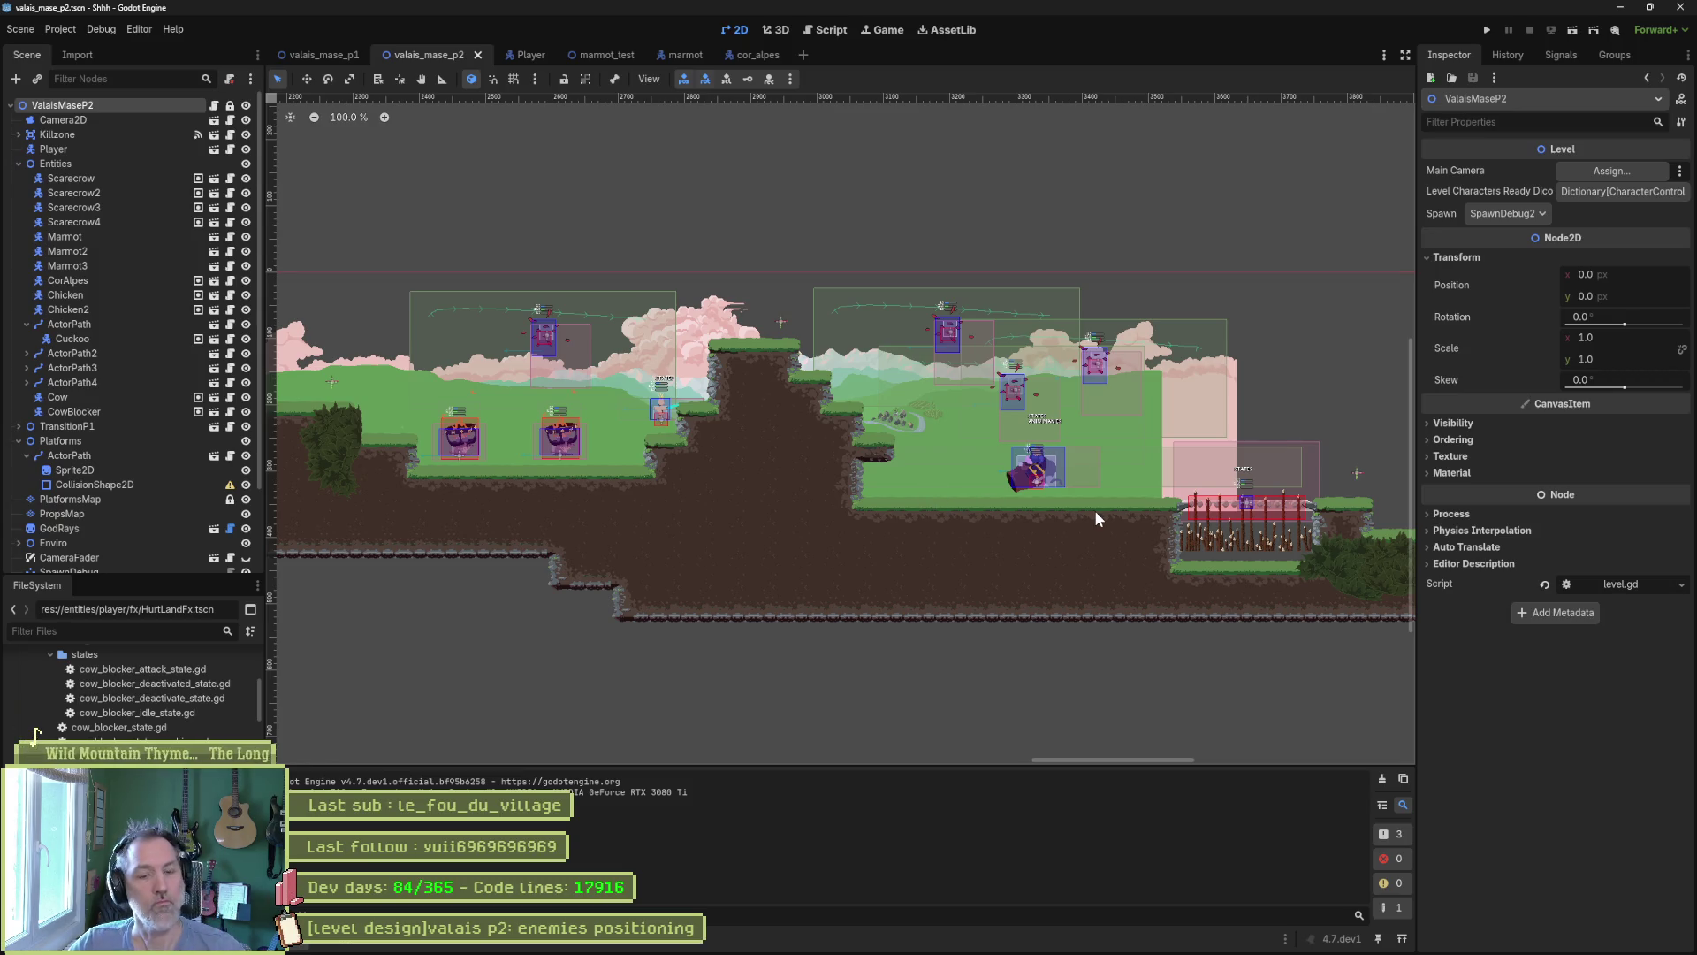
{"action": "left_click", "coordinate": [1368, 573]}
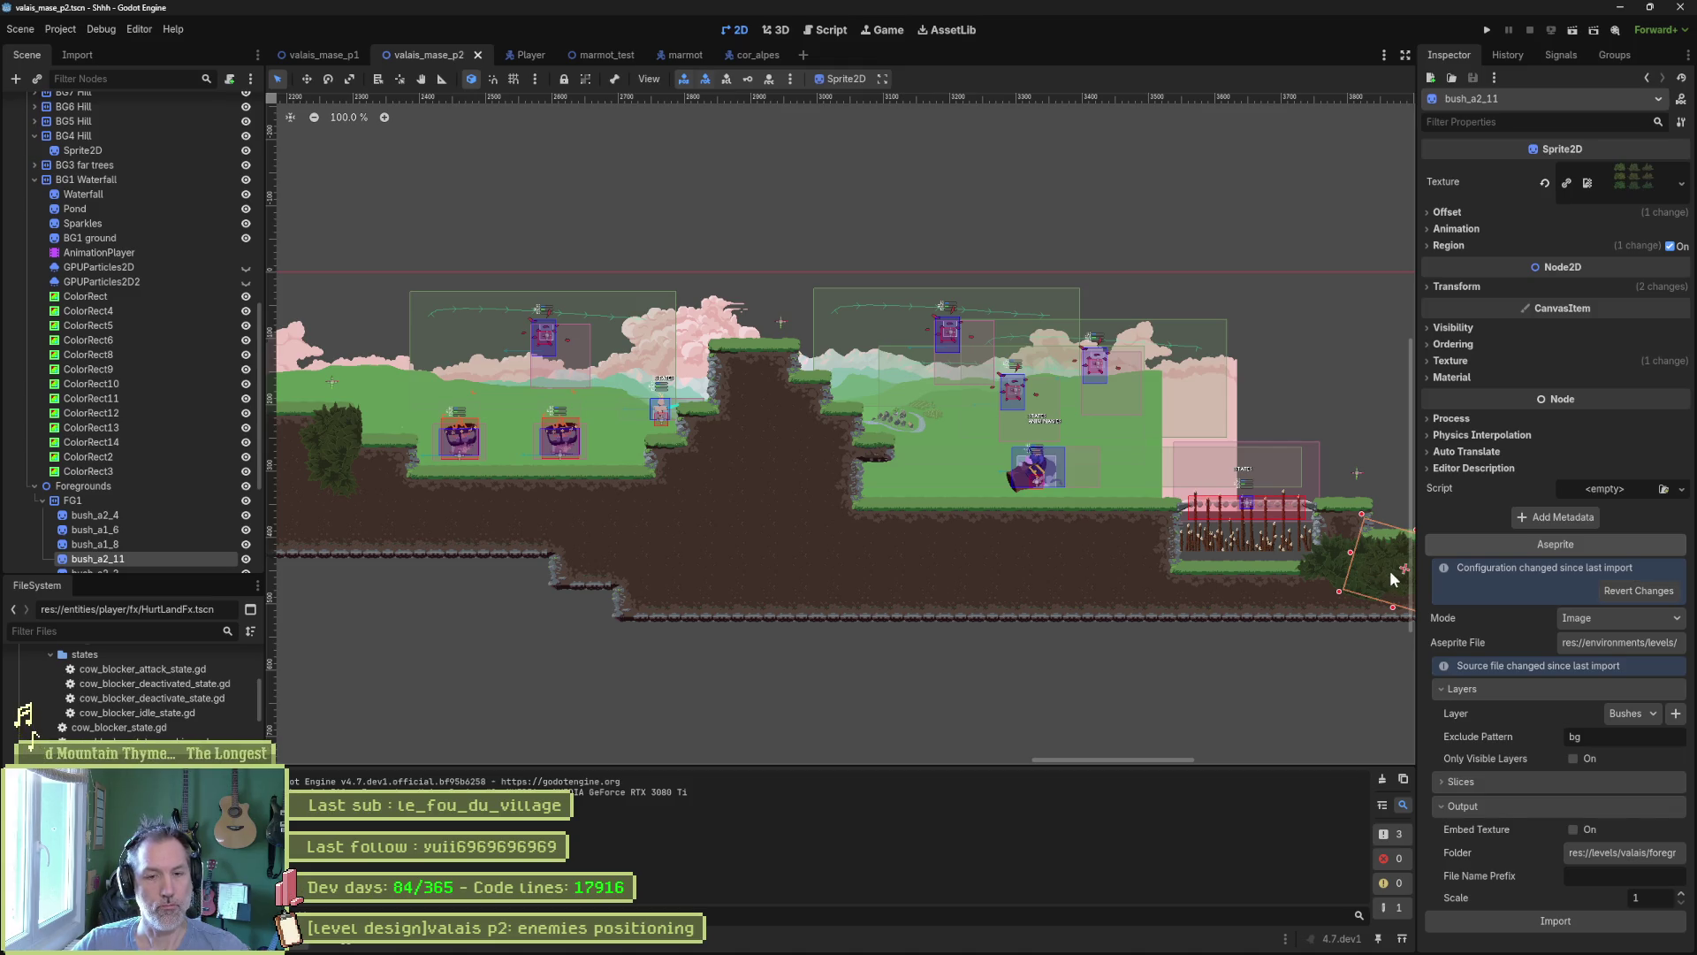
{"action": "key", "text": "ctrl+d"}
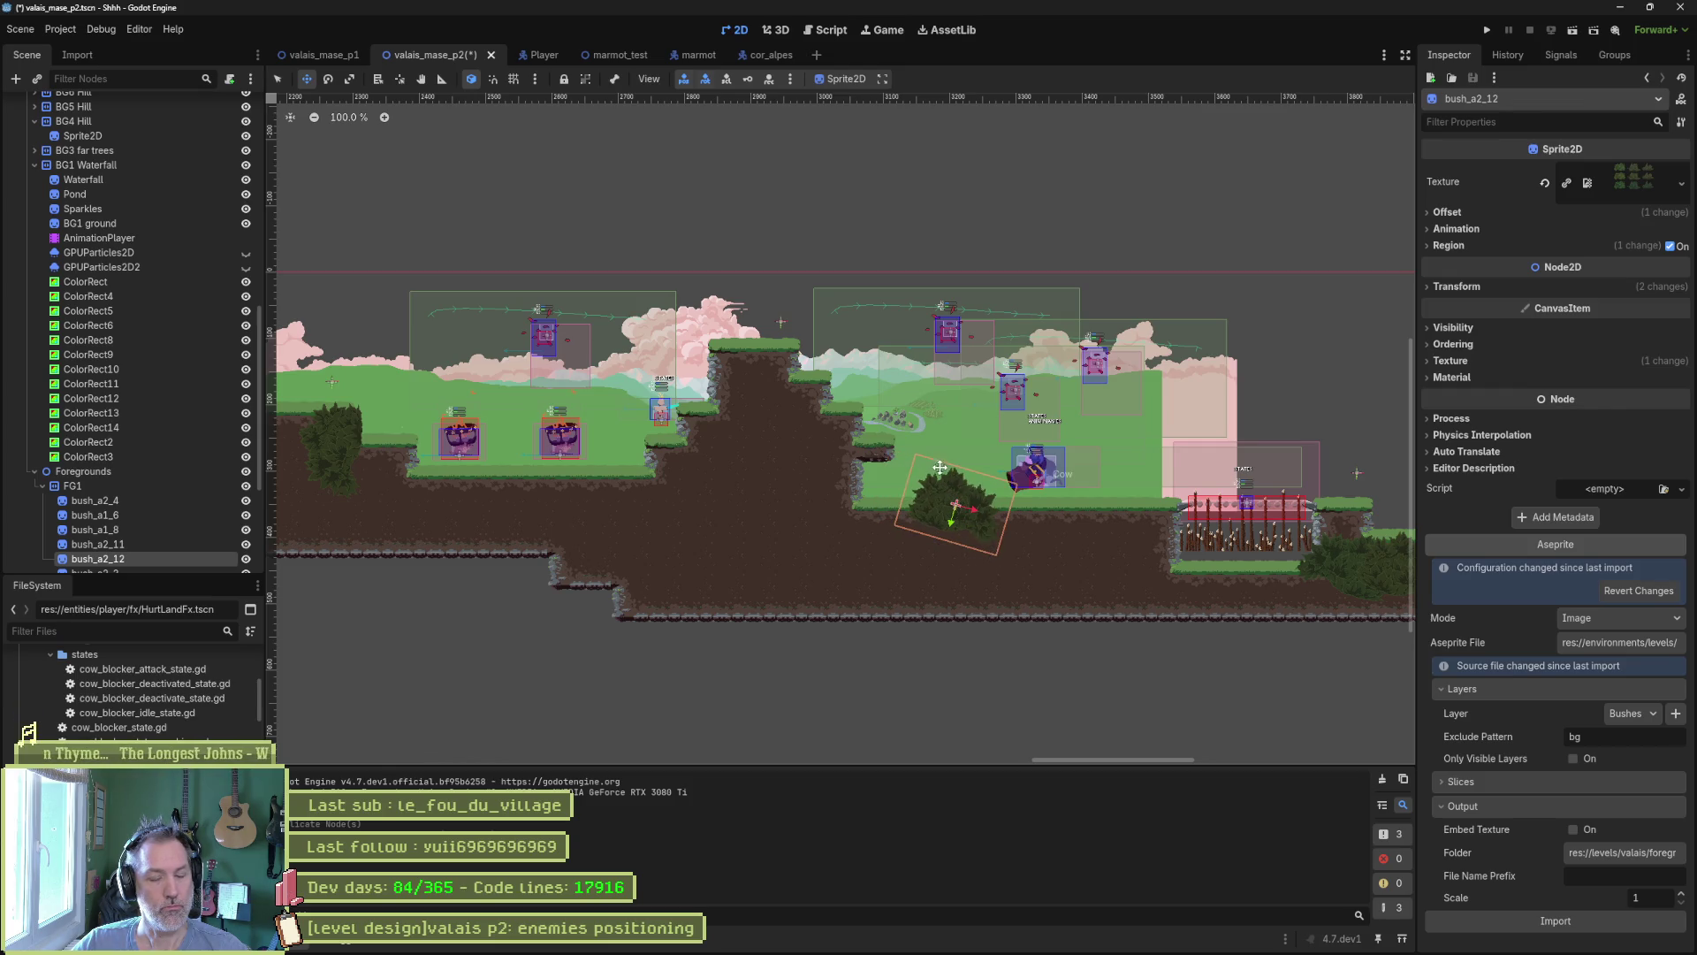
{"action": "key", "text": "F6"}
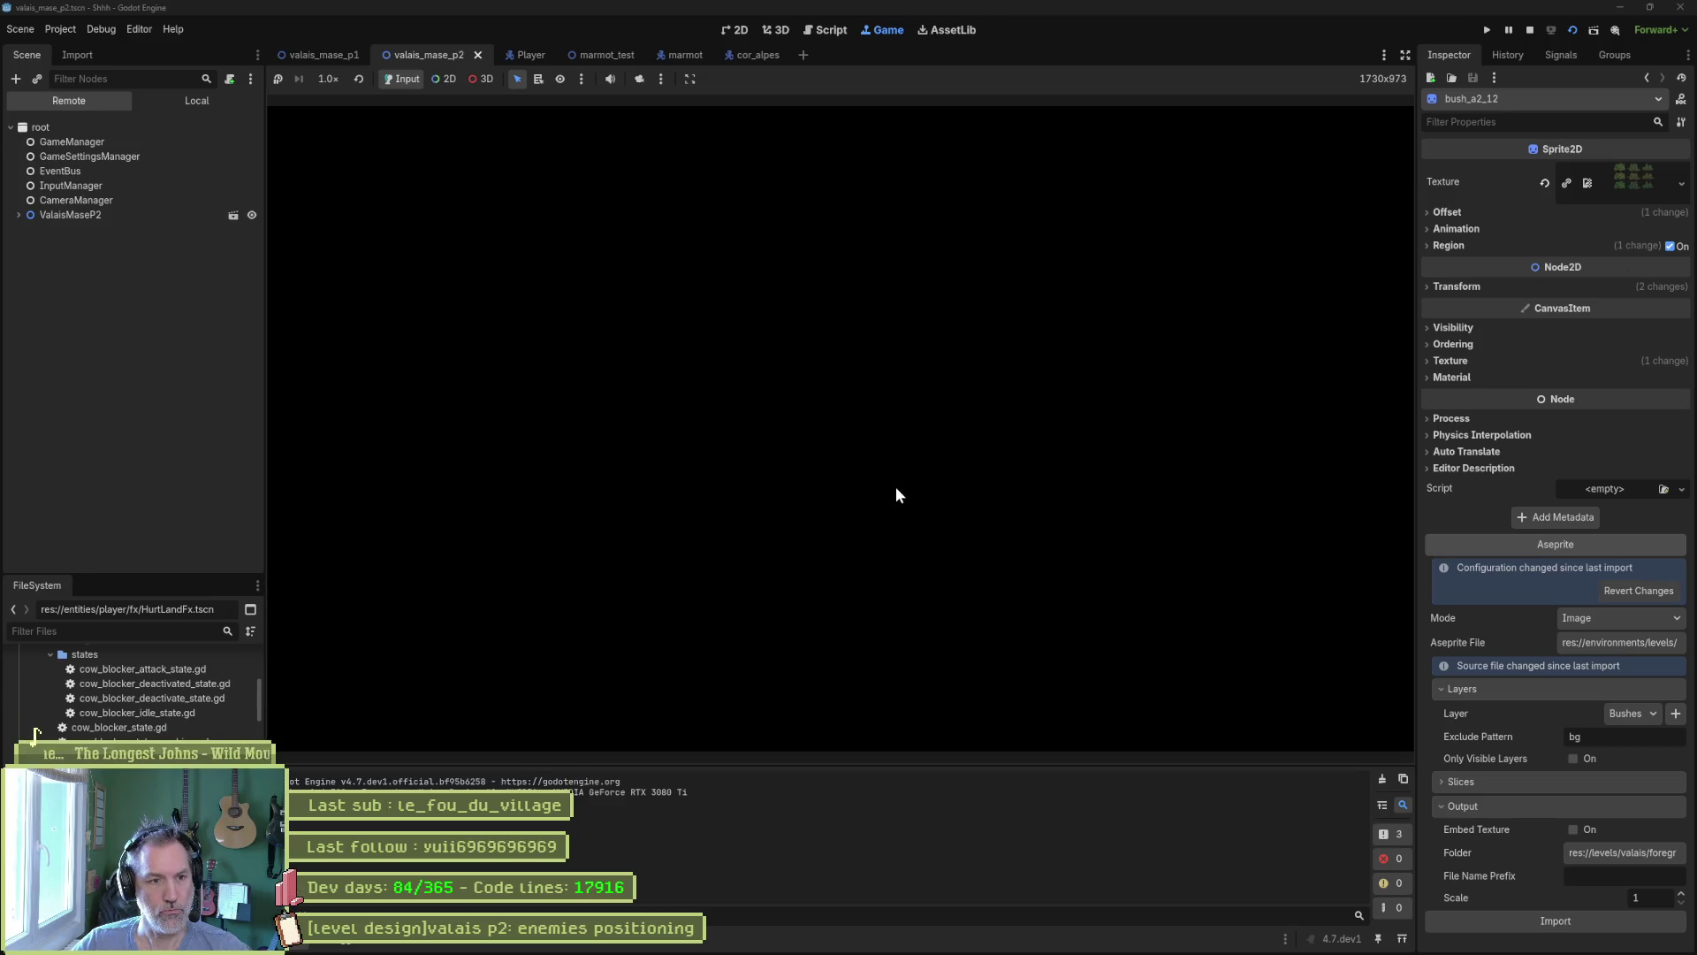
Guide the cat across the ledges, jump up the cliffs past the cows, then stop the game.
{"action": "key", "text": "Right"}
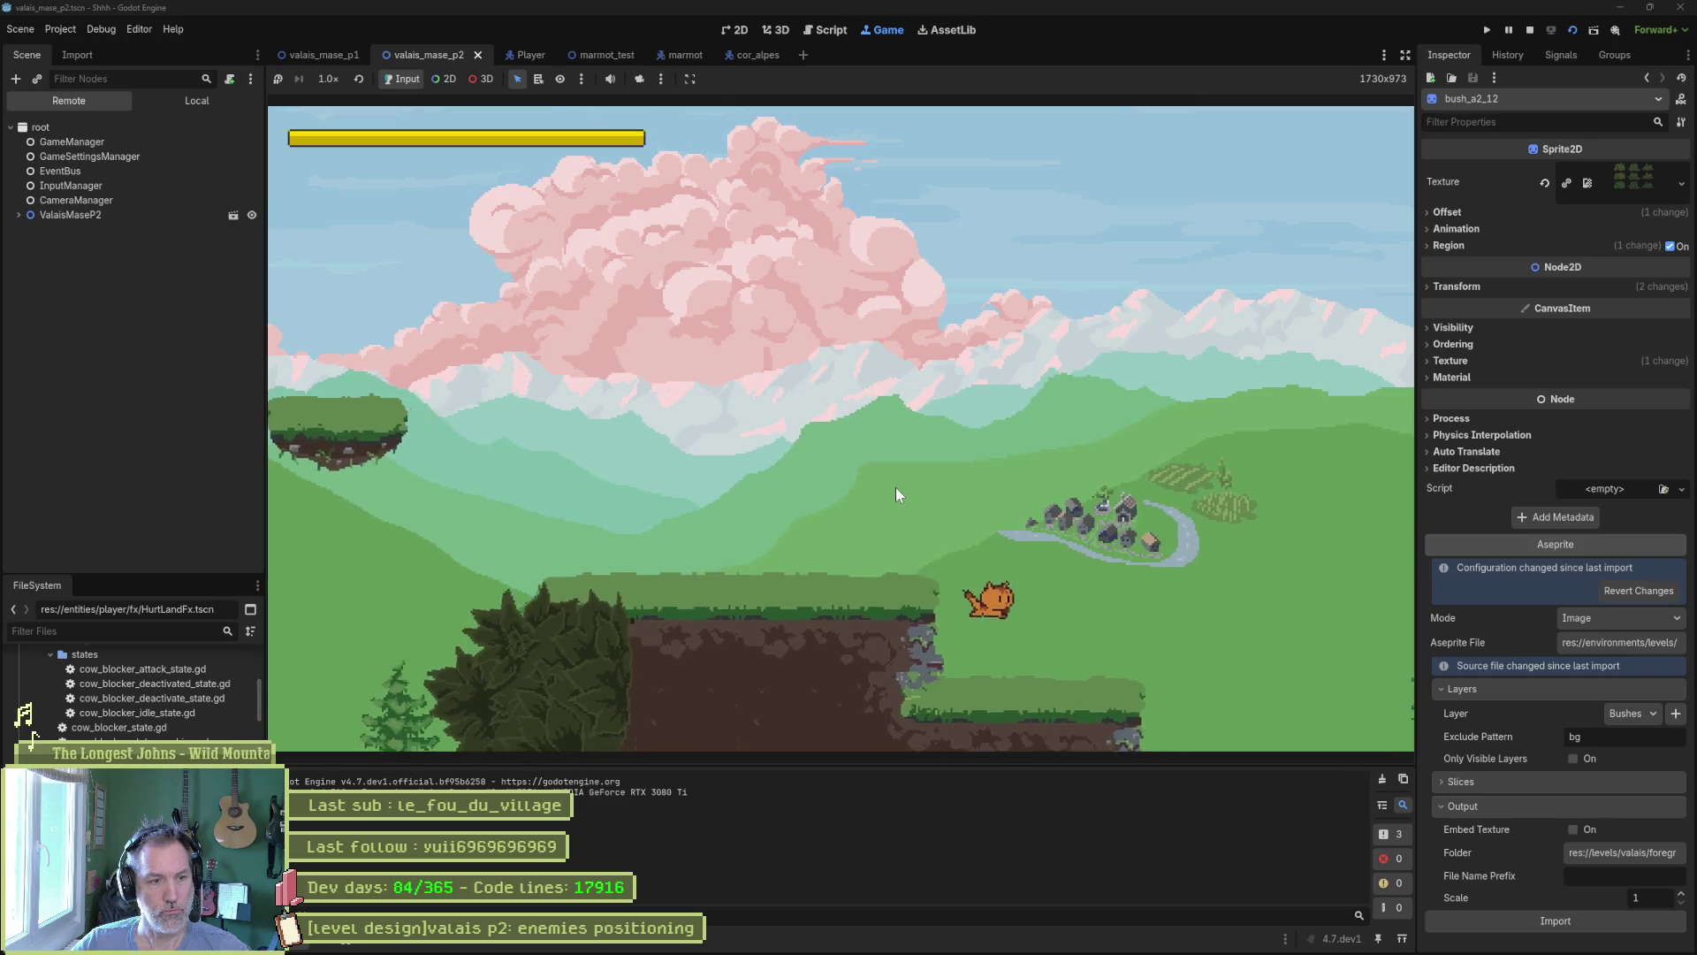
{"action": "key", "text": "Right"}
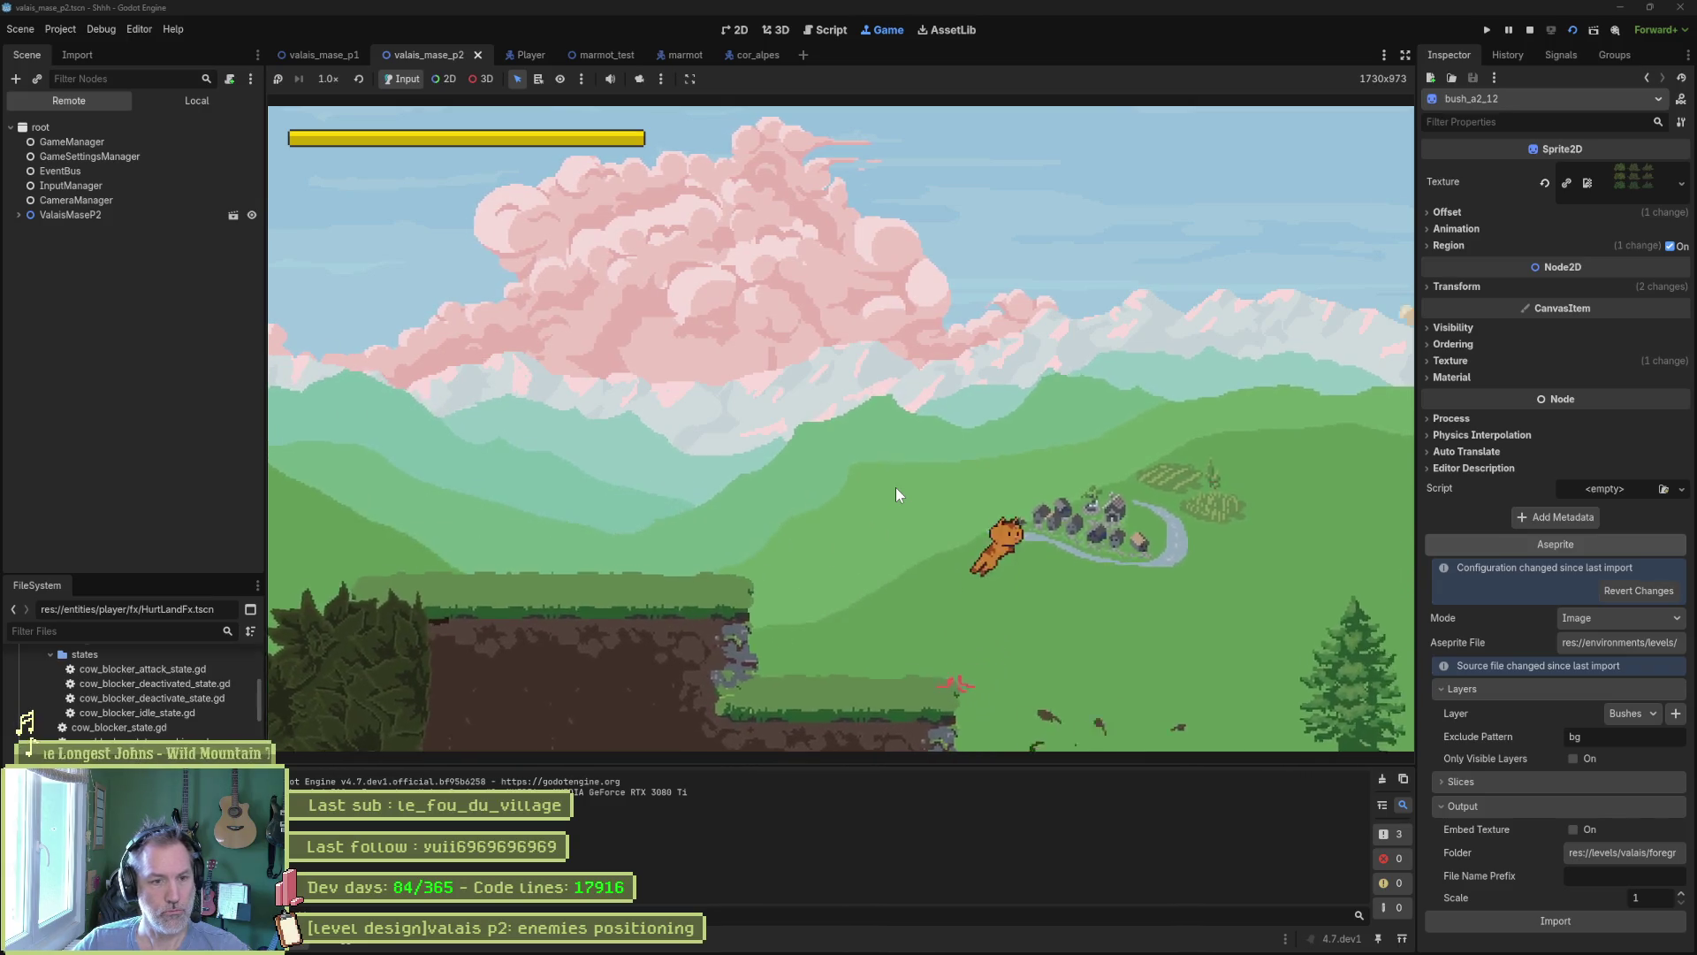
{"action": "key", "text": "Left"}
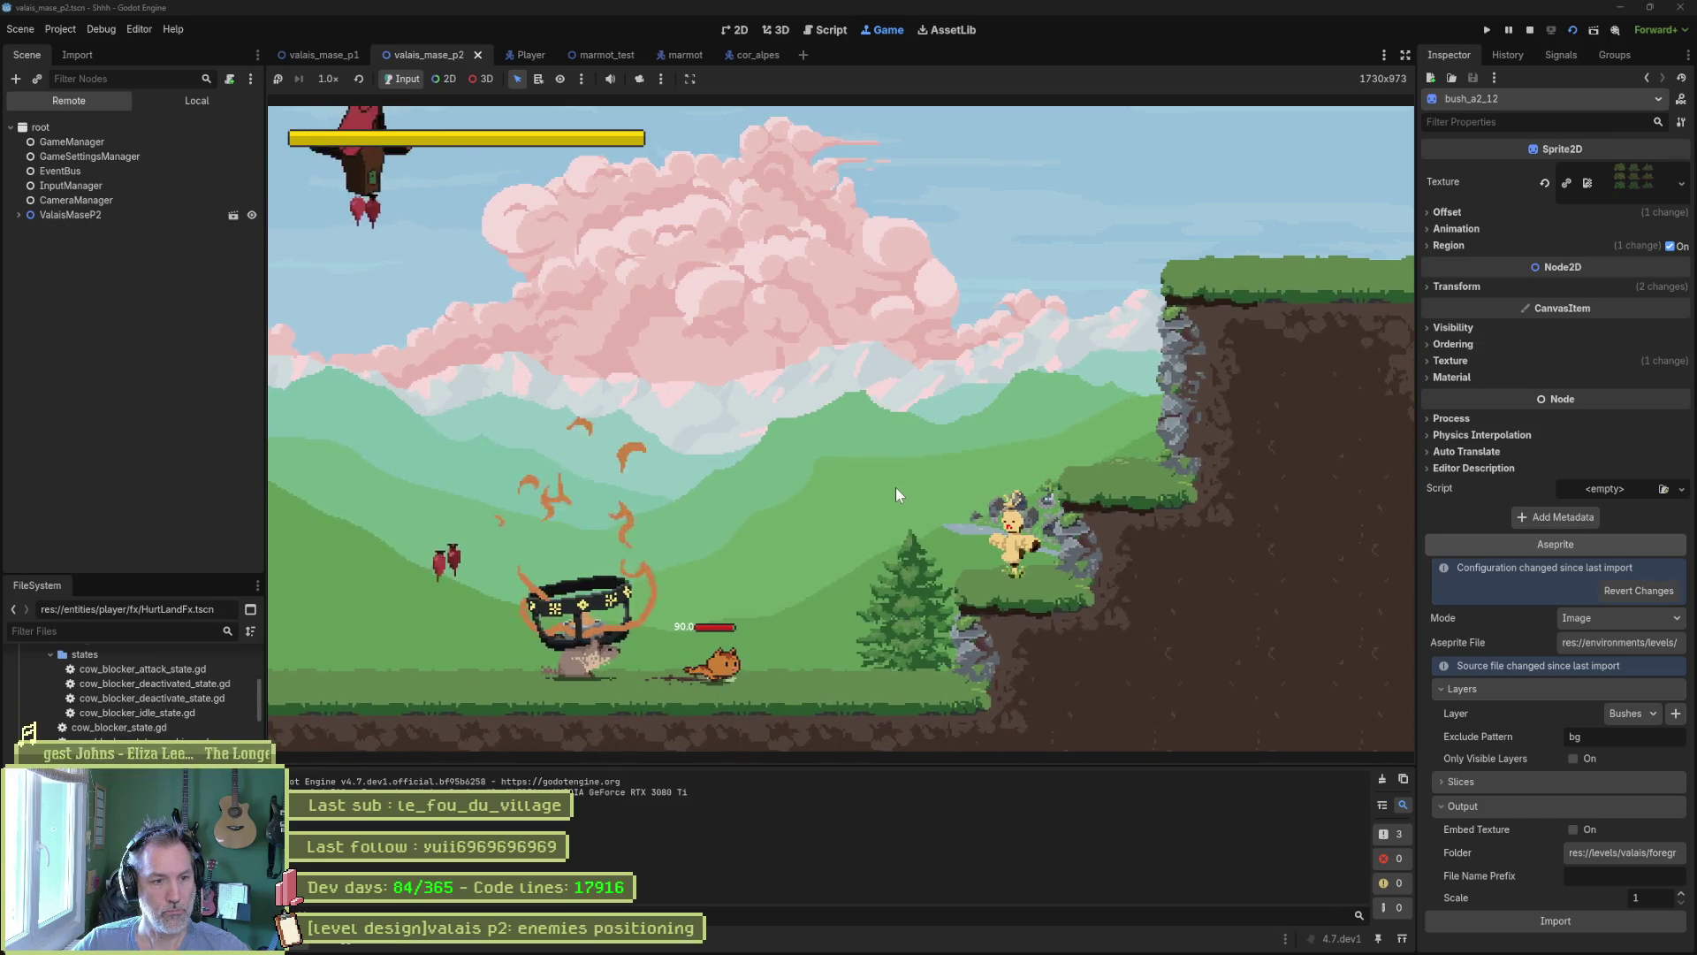
{"action": "key", "text": "Right"}
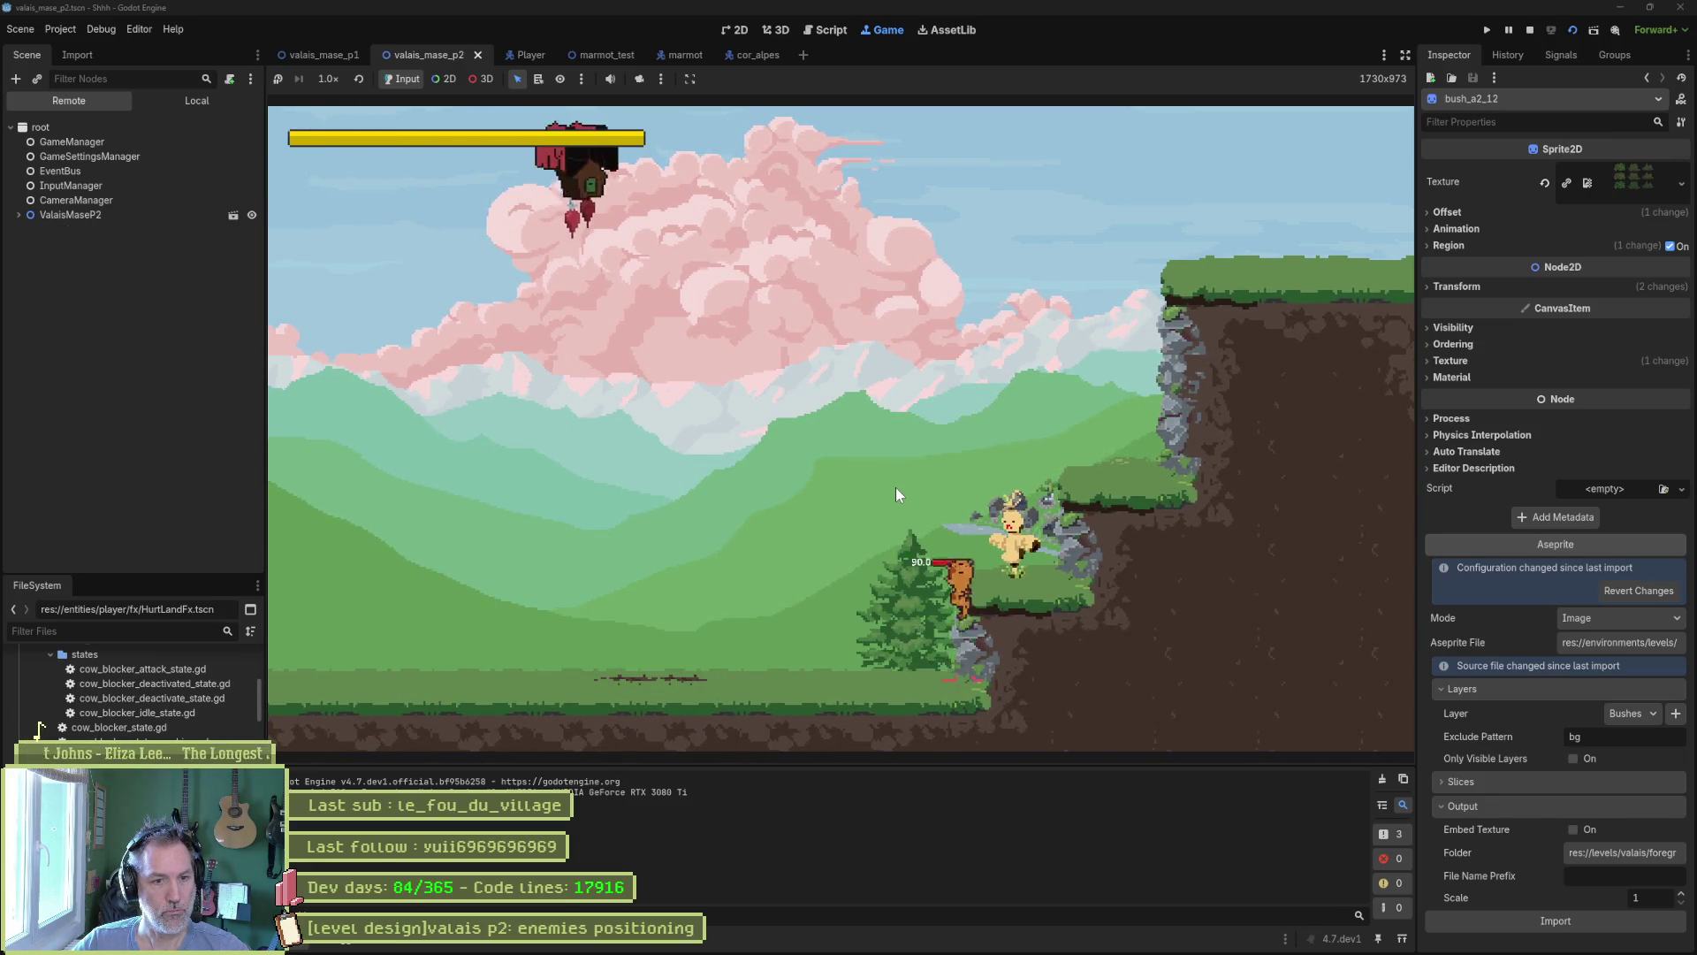
{"action": "key", "text": "Left"}
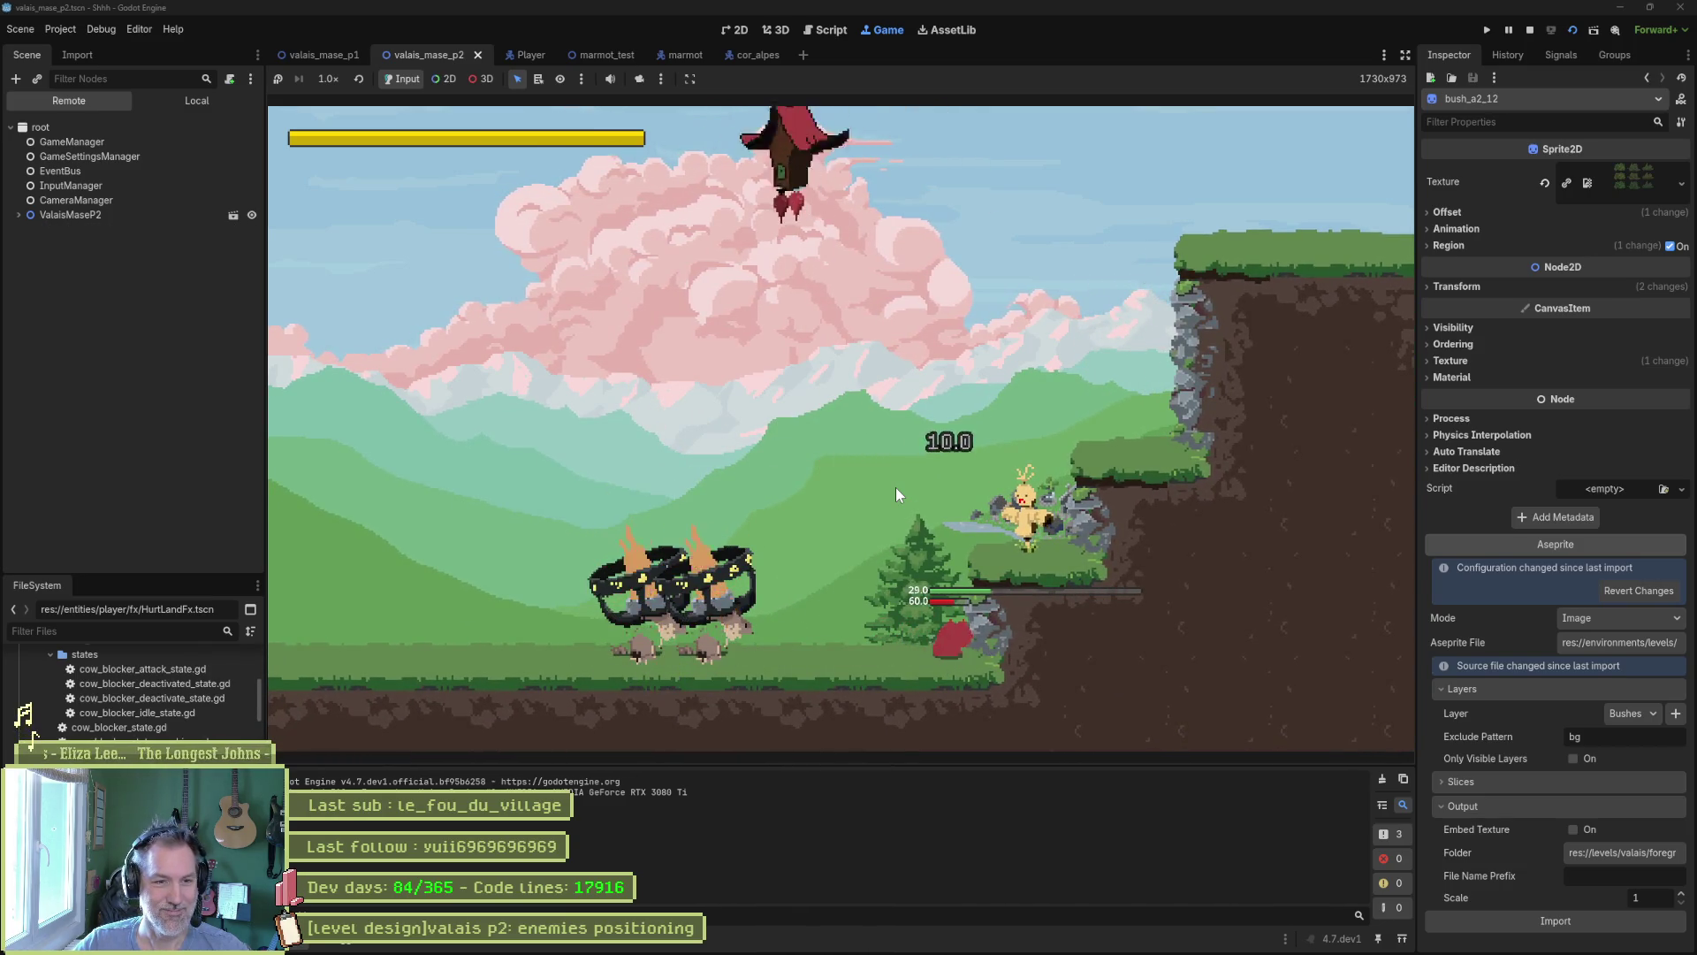
{"action": "key", "text": "space"}
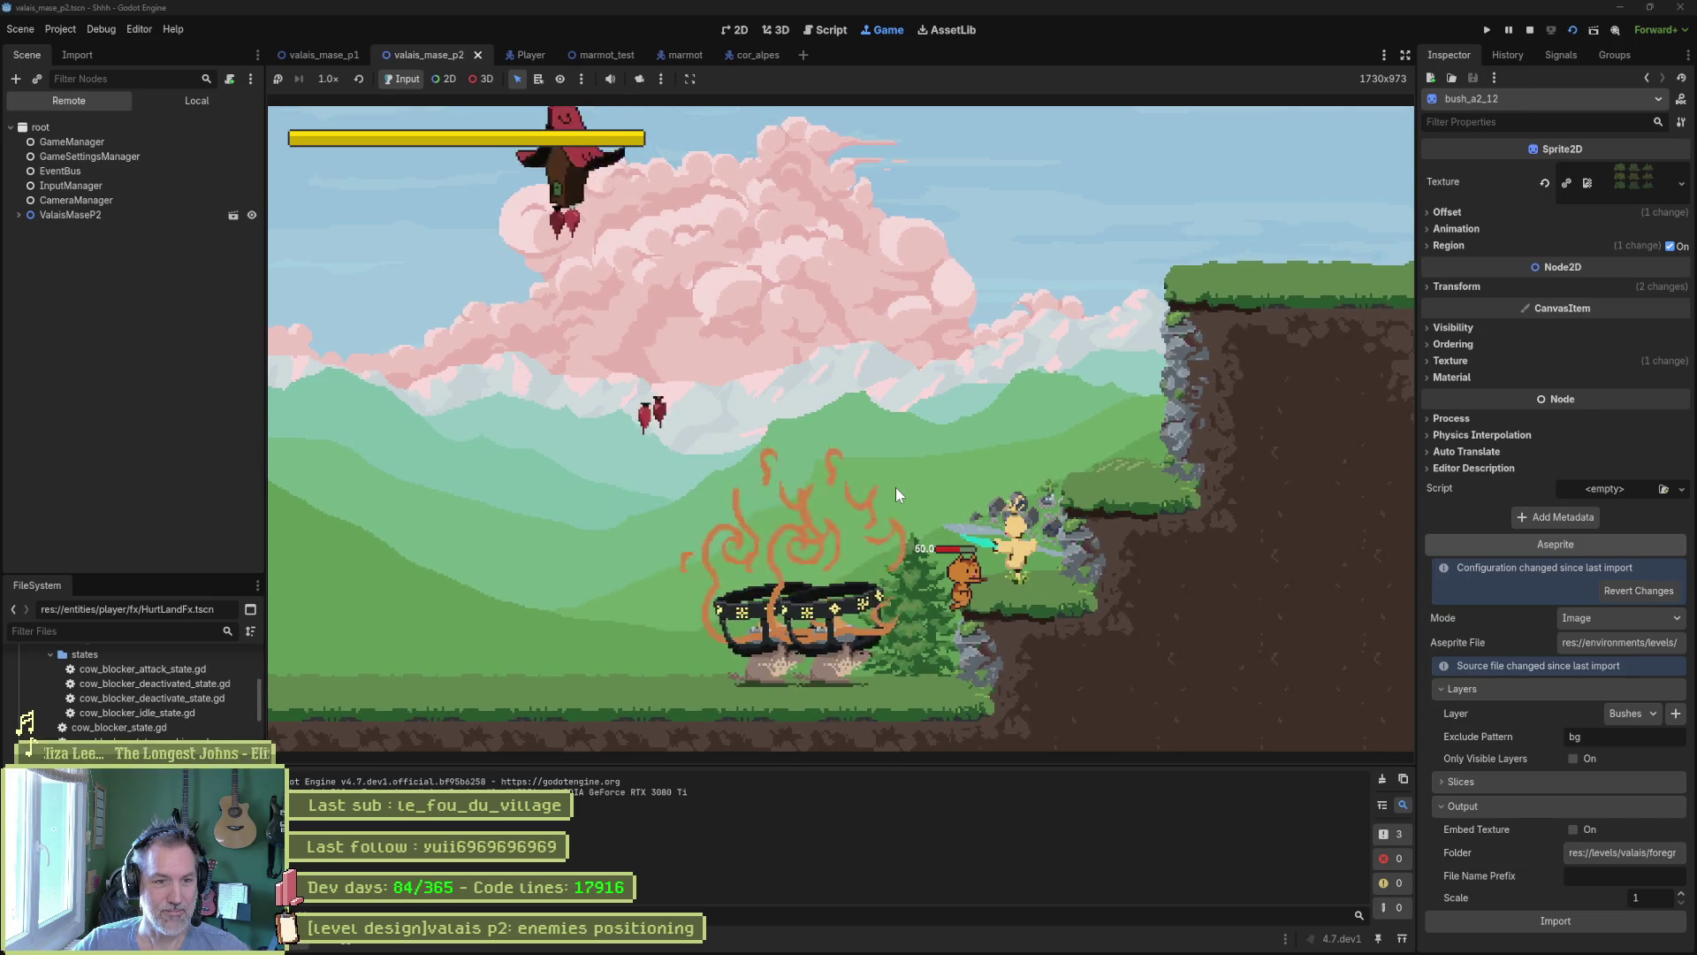
{"action": "key", "text": "space"}
{"action": "key", "text": "Right"}
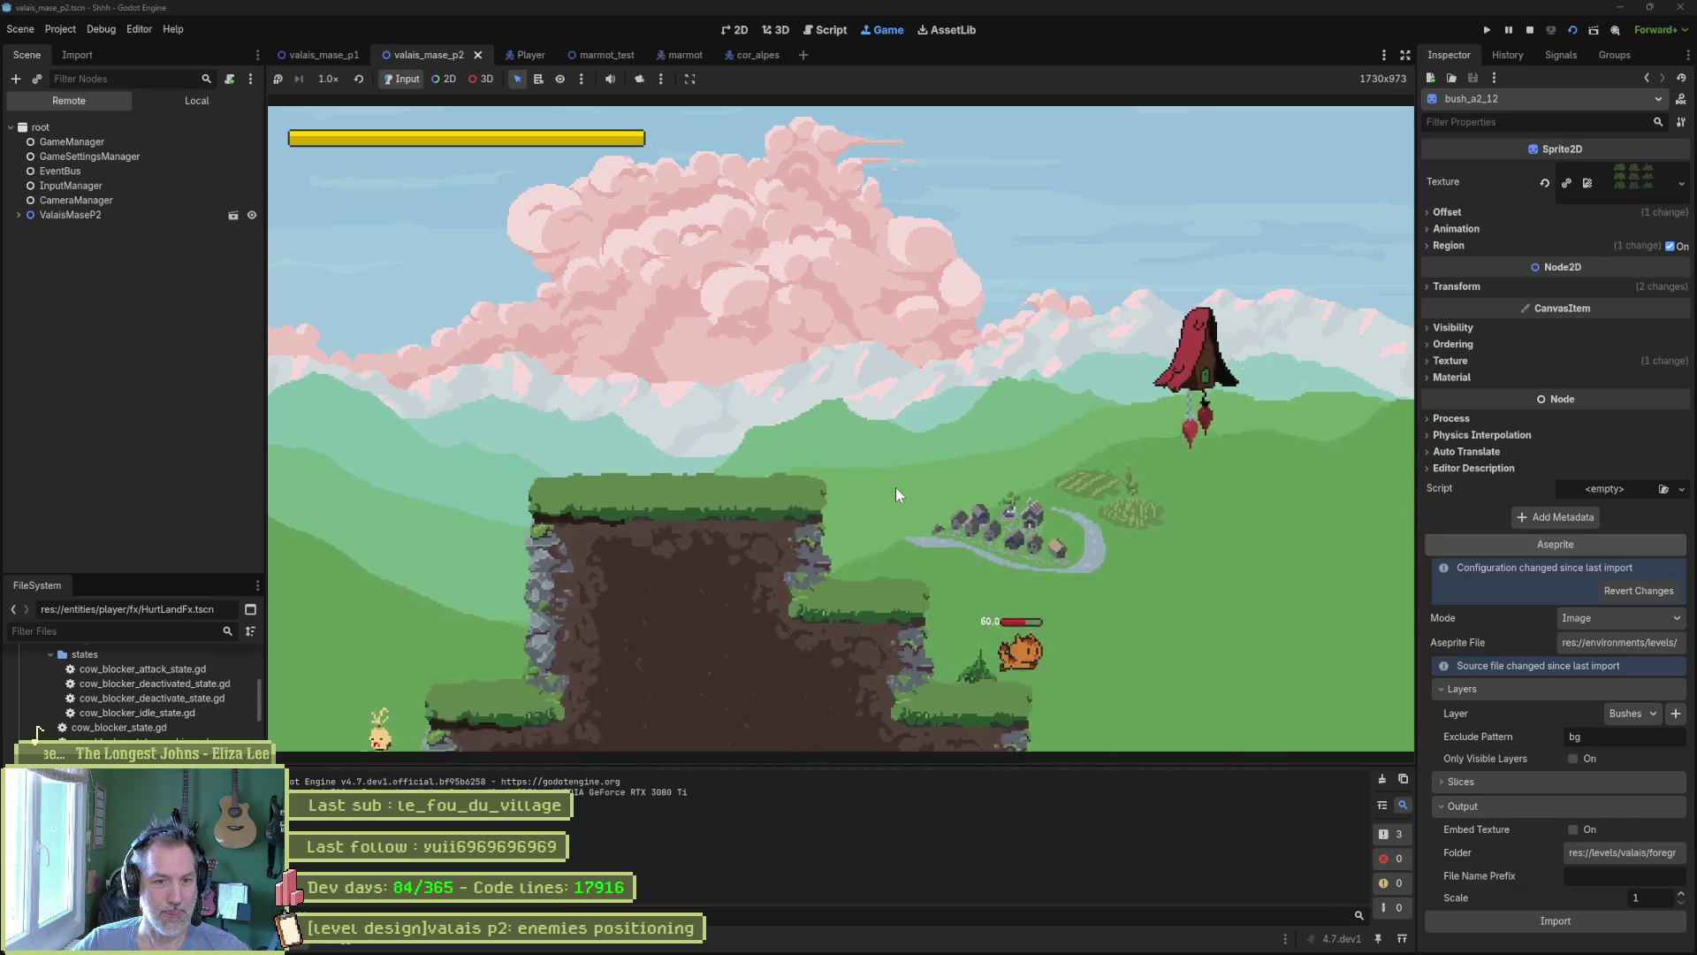
{"action": "key", "text": "Right"}
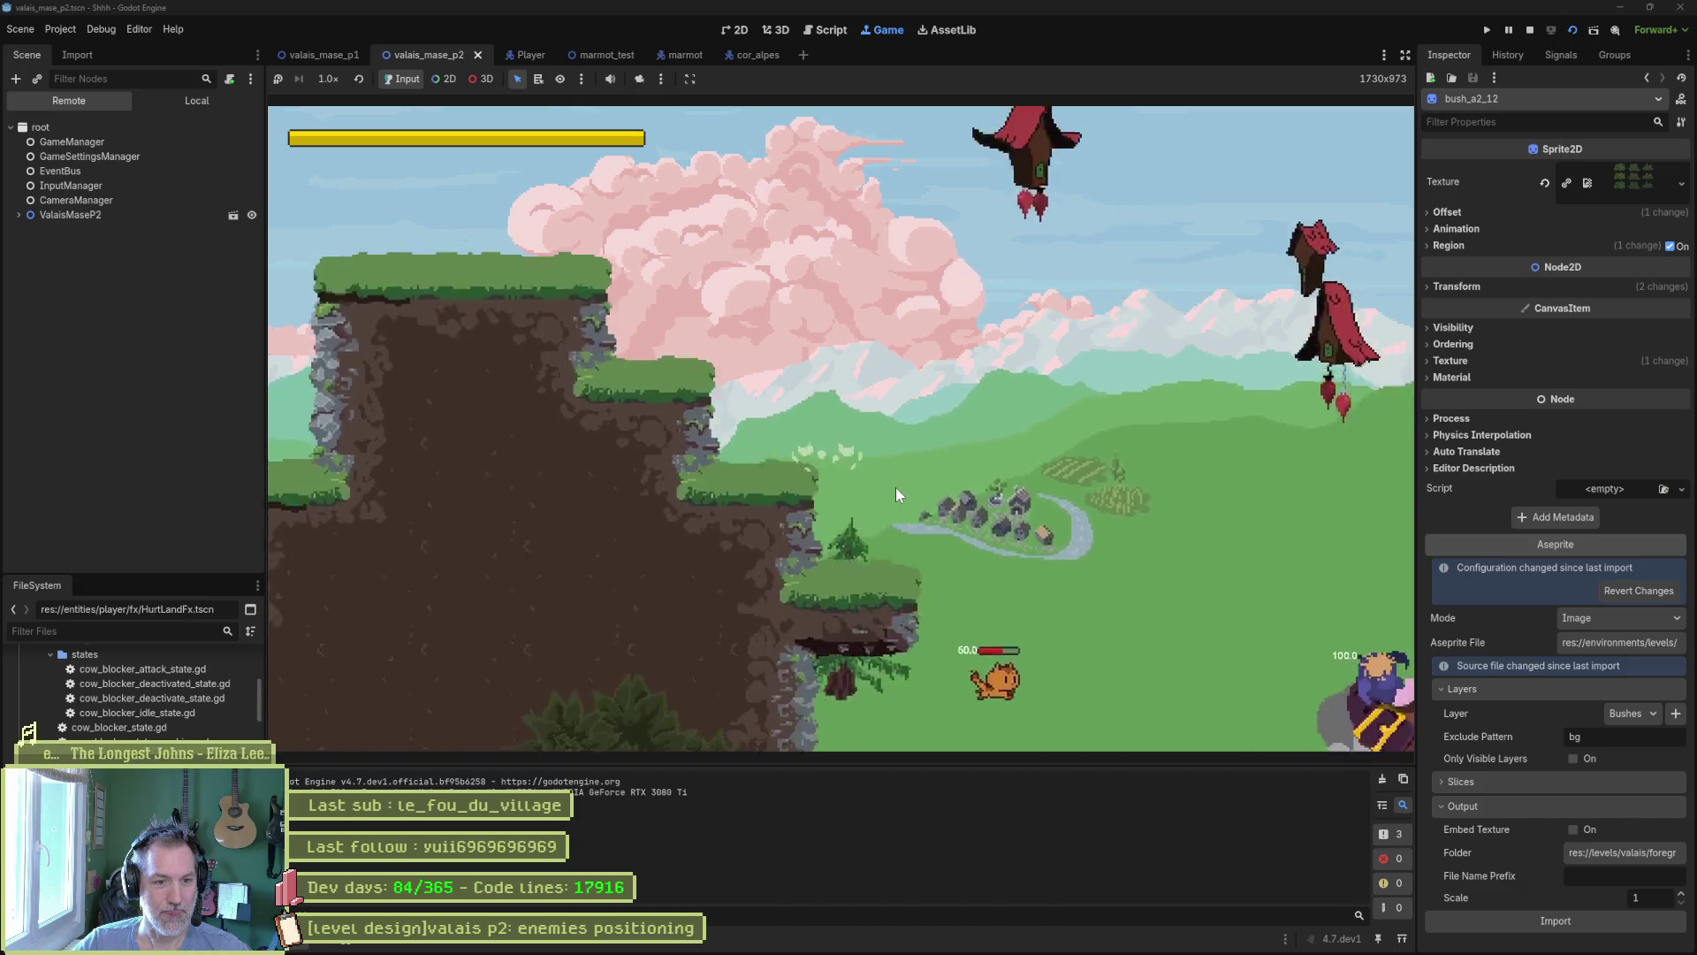
{"action": "key", "text": "F8"}
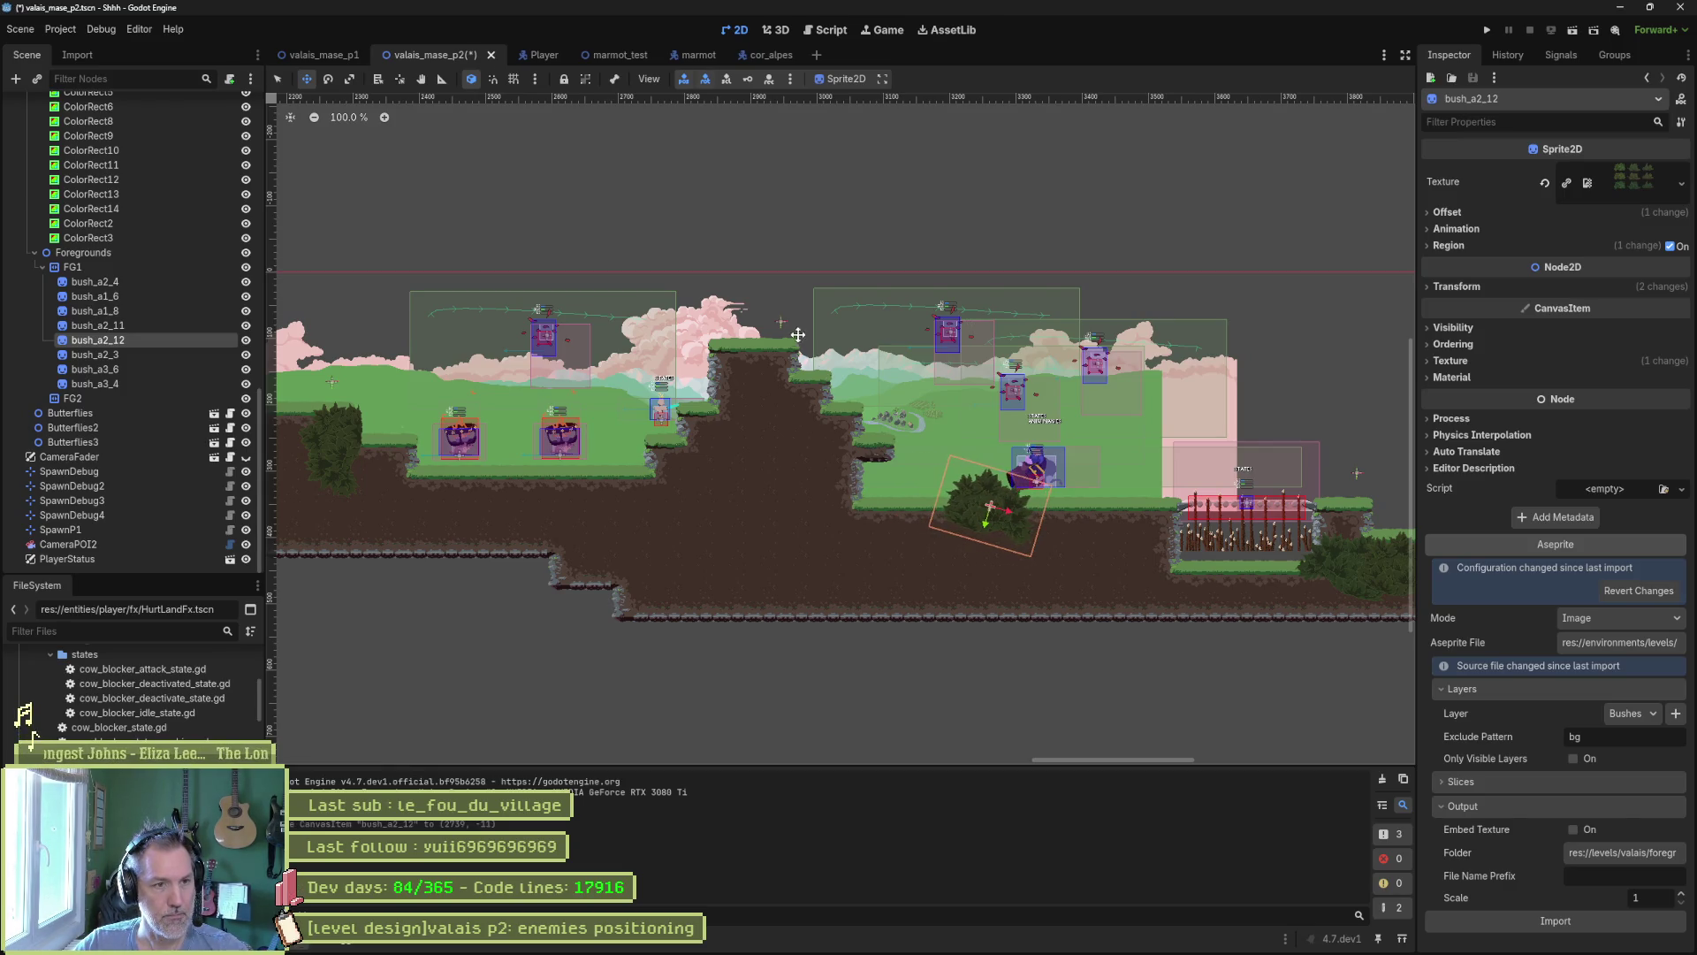
Set the ValaisMaseP2 root's Spawn to SpawnDebug3, then save and briefly playtest the level.
{"action": "left_click", "coordinate": [781, 322]}
{"action": "scroll", "coordinate": [93, 183], "scroll_direction": "up", "scroll_amount": 10}
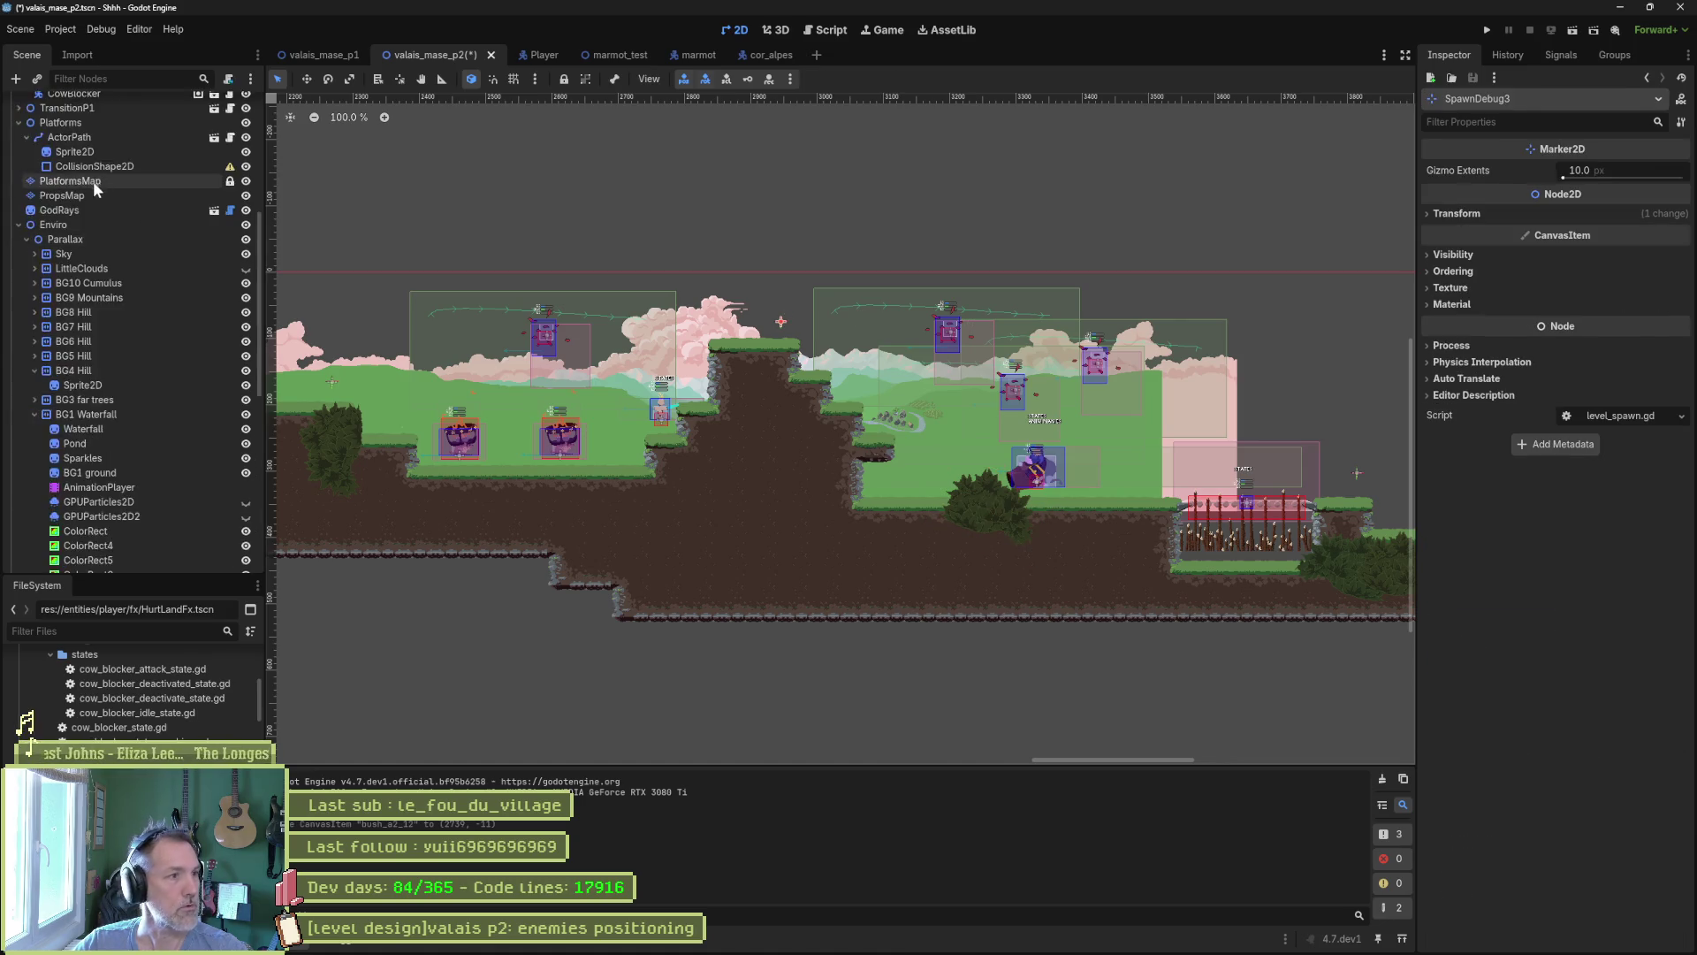
{"action": "left_click", "coordinate": [168, 106]}
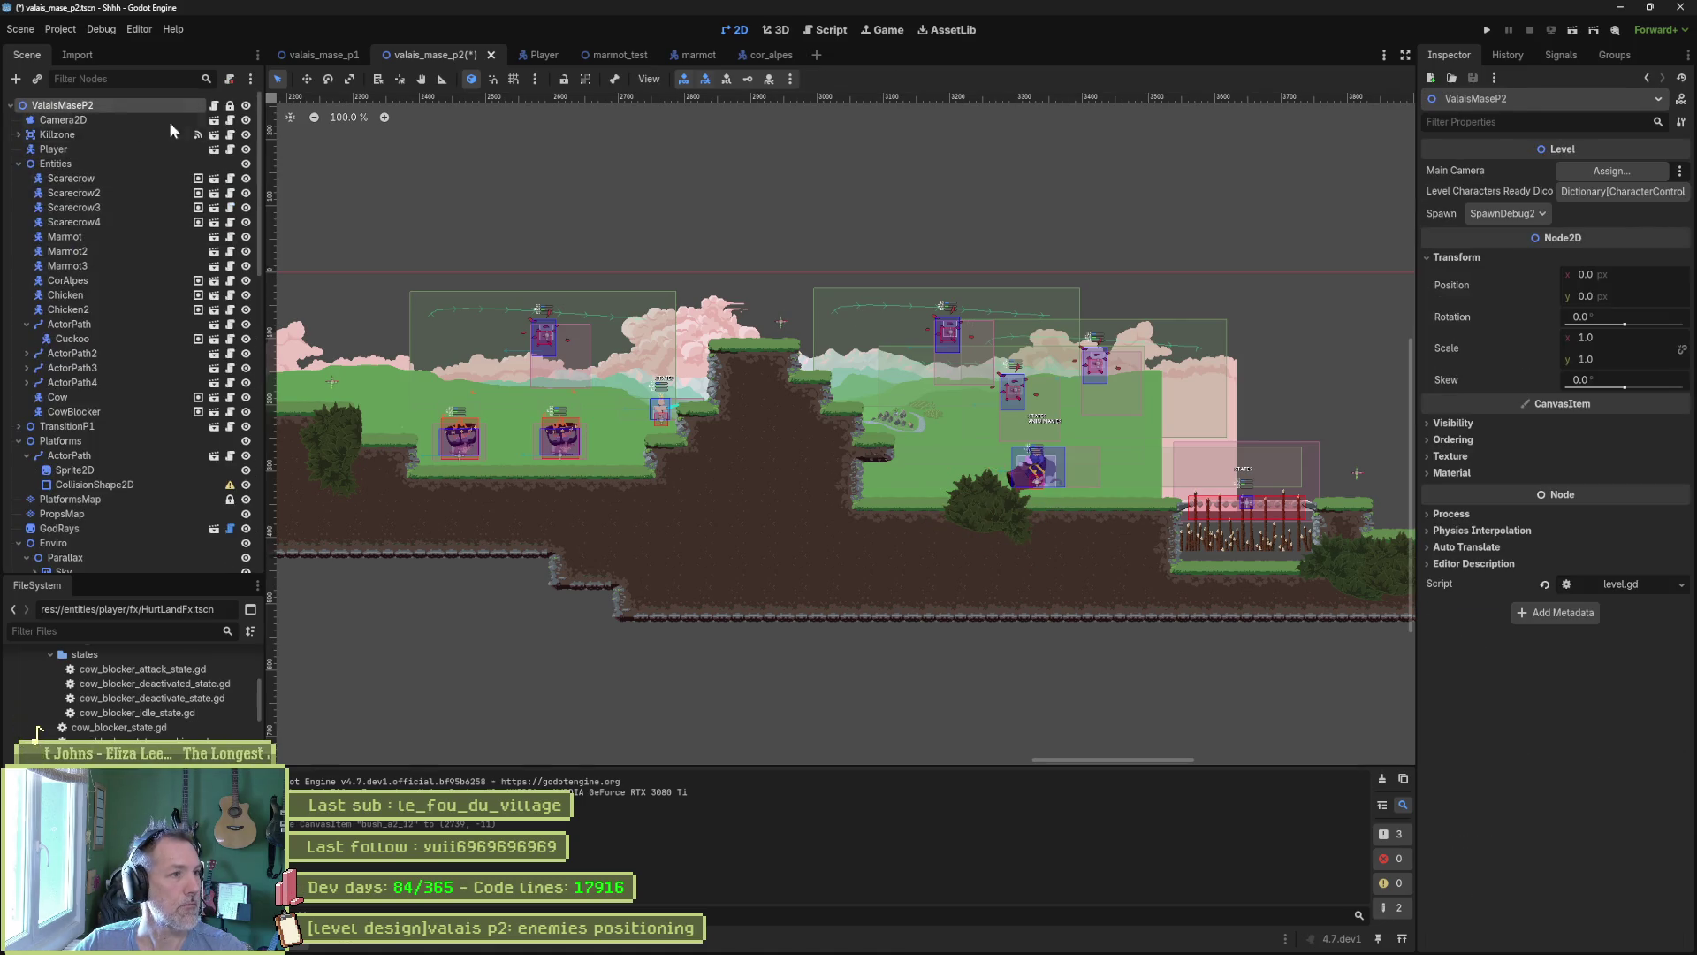
{"action": "left_click", "coordinate": [1508, 215]}
{"action": "left_click", "coordinate": [1514, 261]}
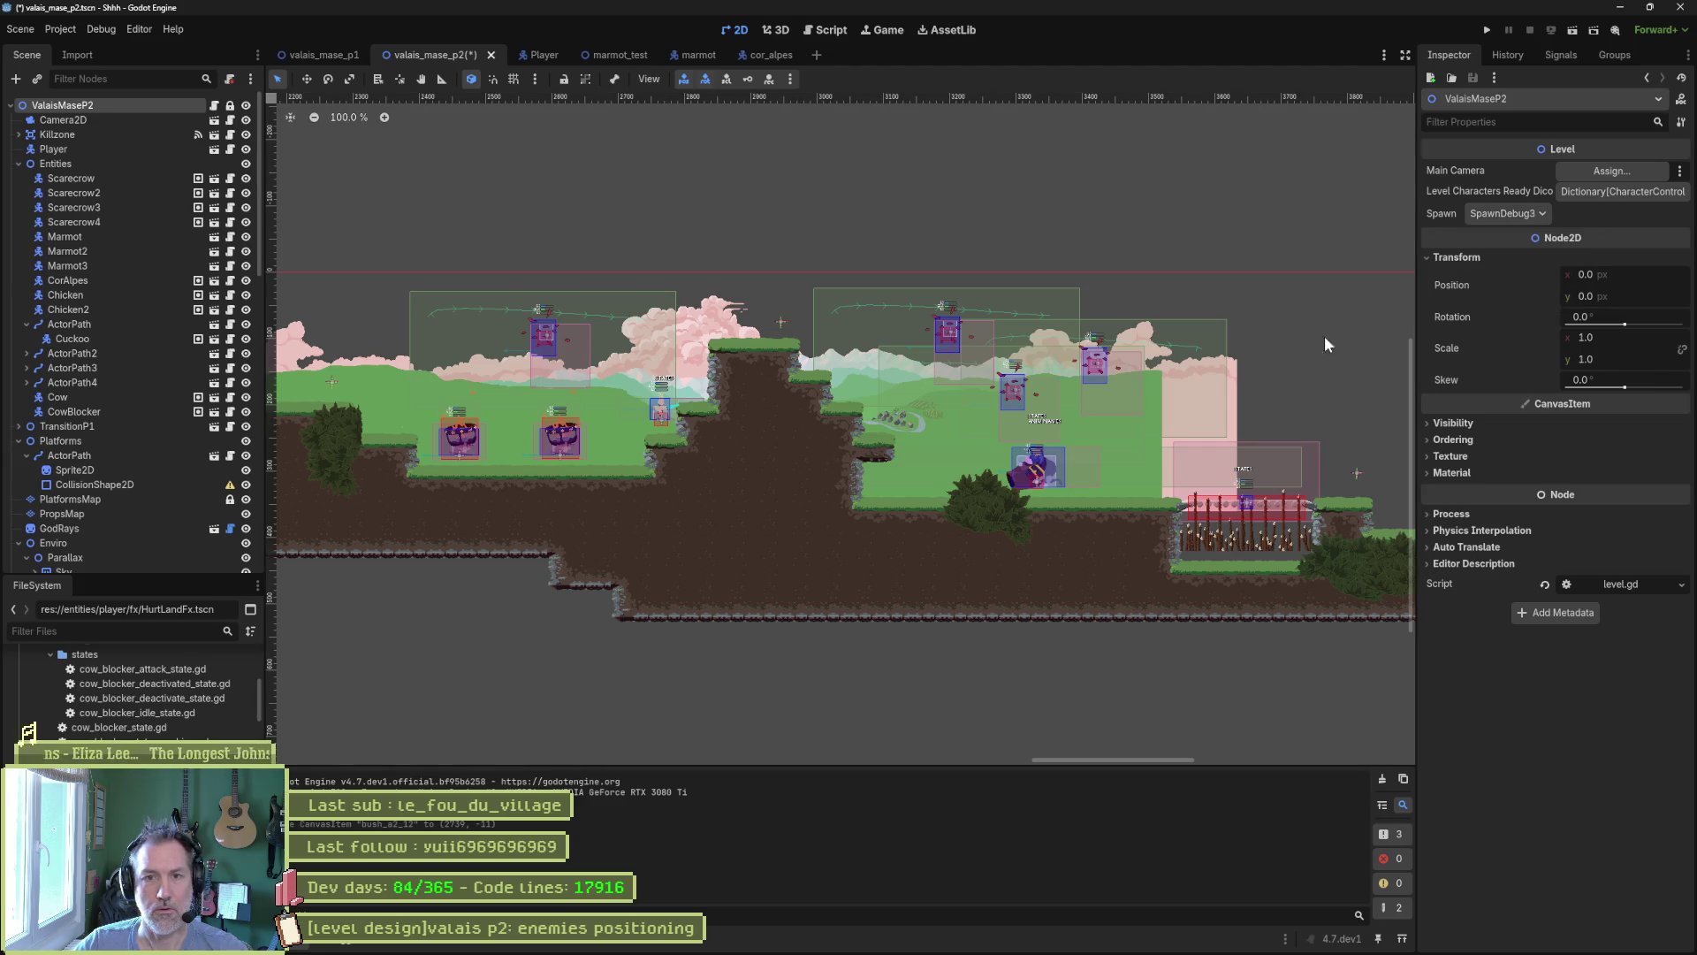
{"action": "key", "text": "F6"}
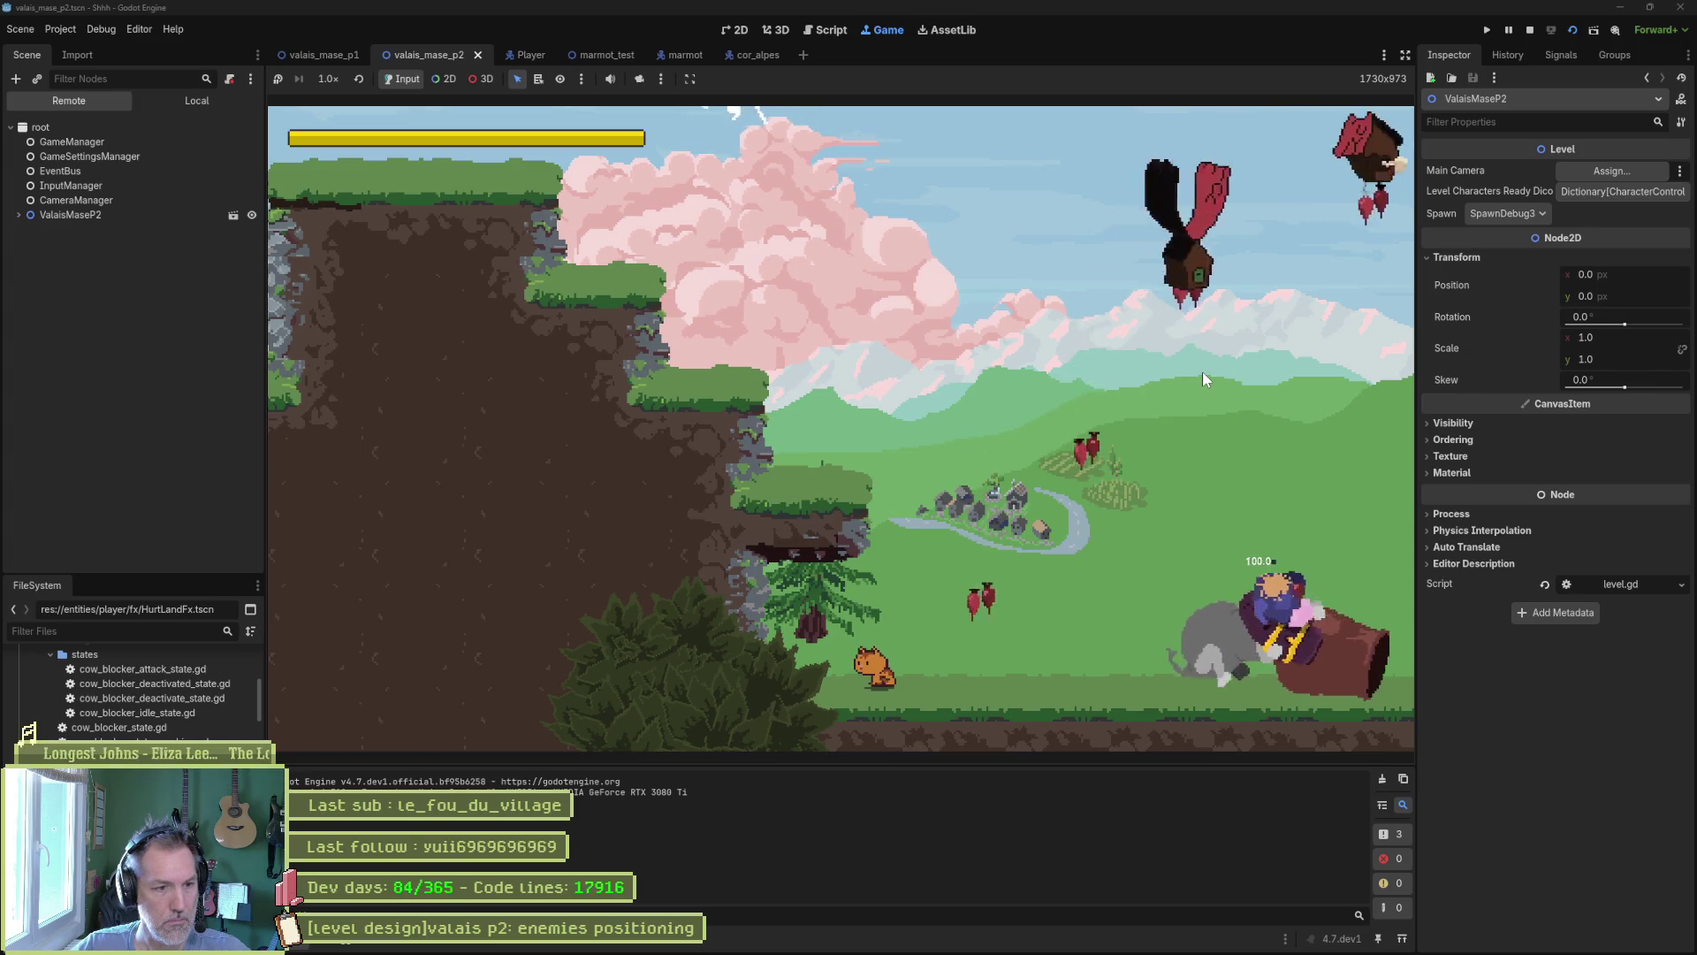
{"action": "key", "text": "F8"}
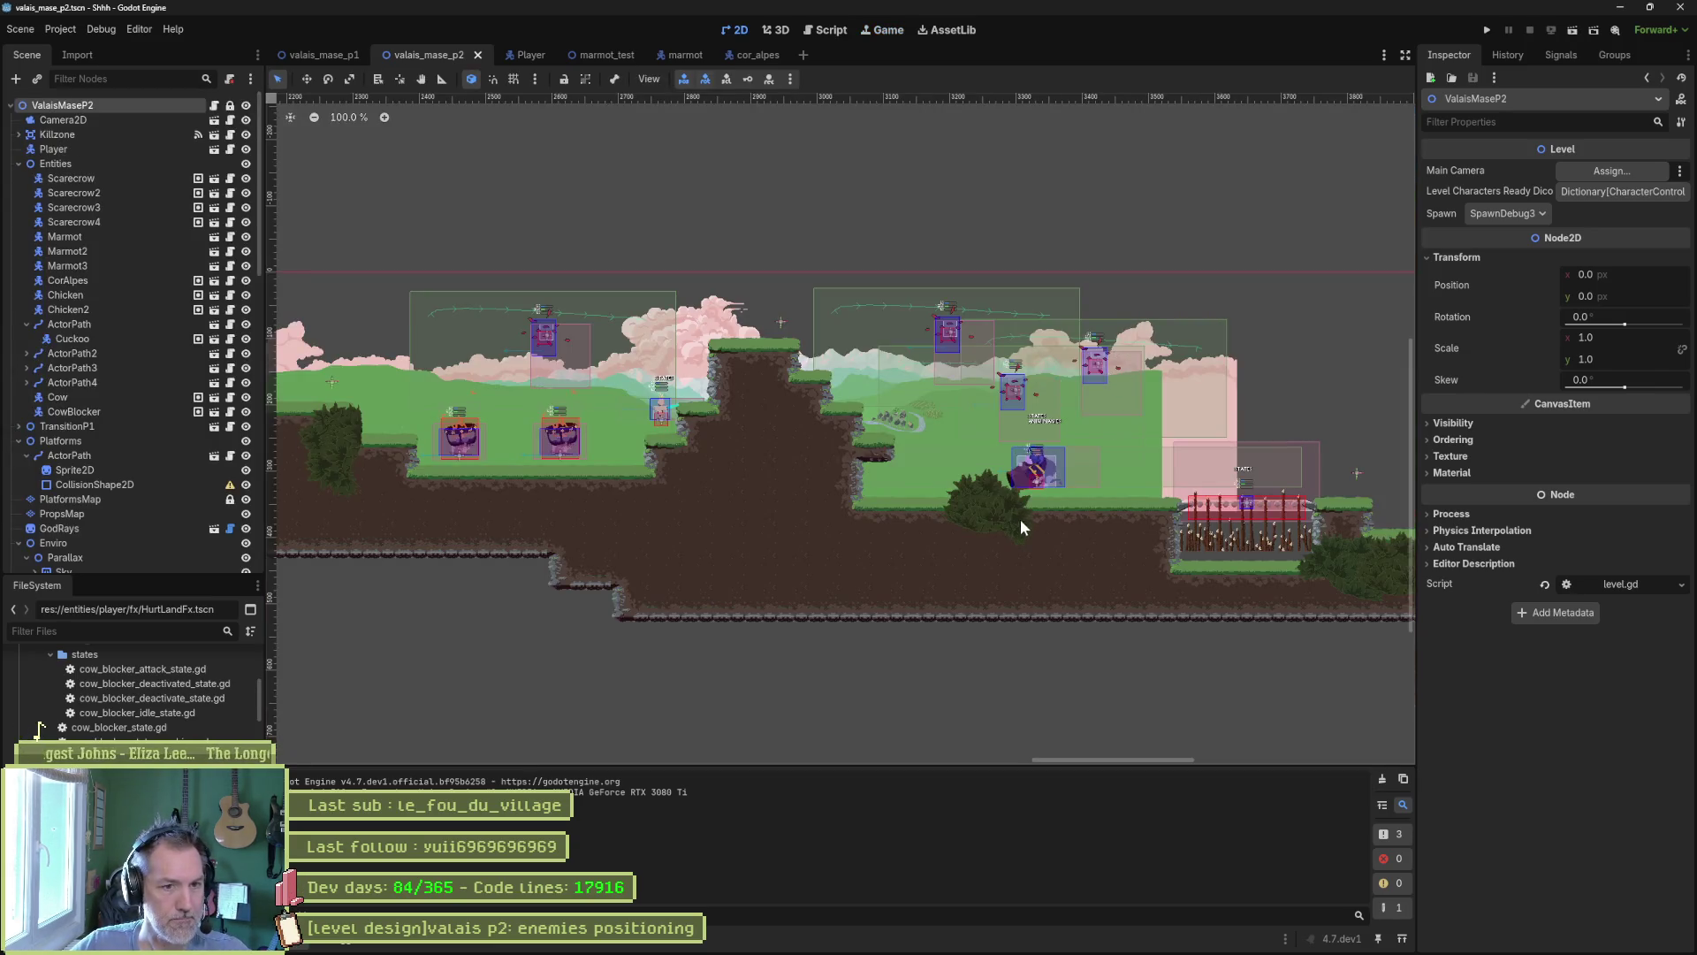
Duplicate the right-hand bush, place the copy beside the enemy on lower ground, and run the level.
{"action": "scroll", "coordinate": [1016, 525], "scroll_direction": "up", "scroll_amount": 6}
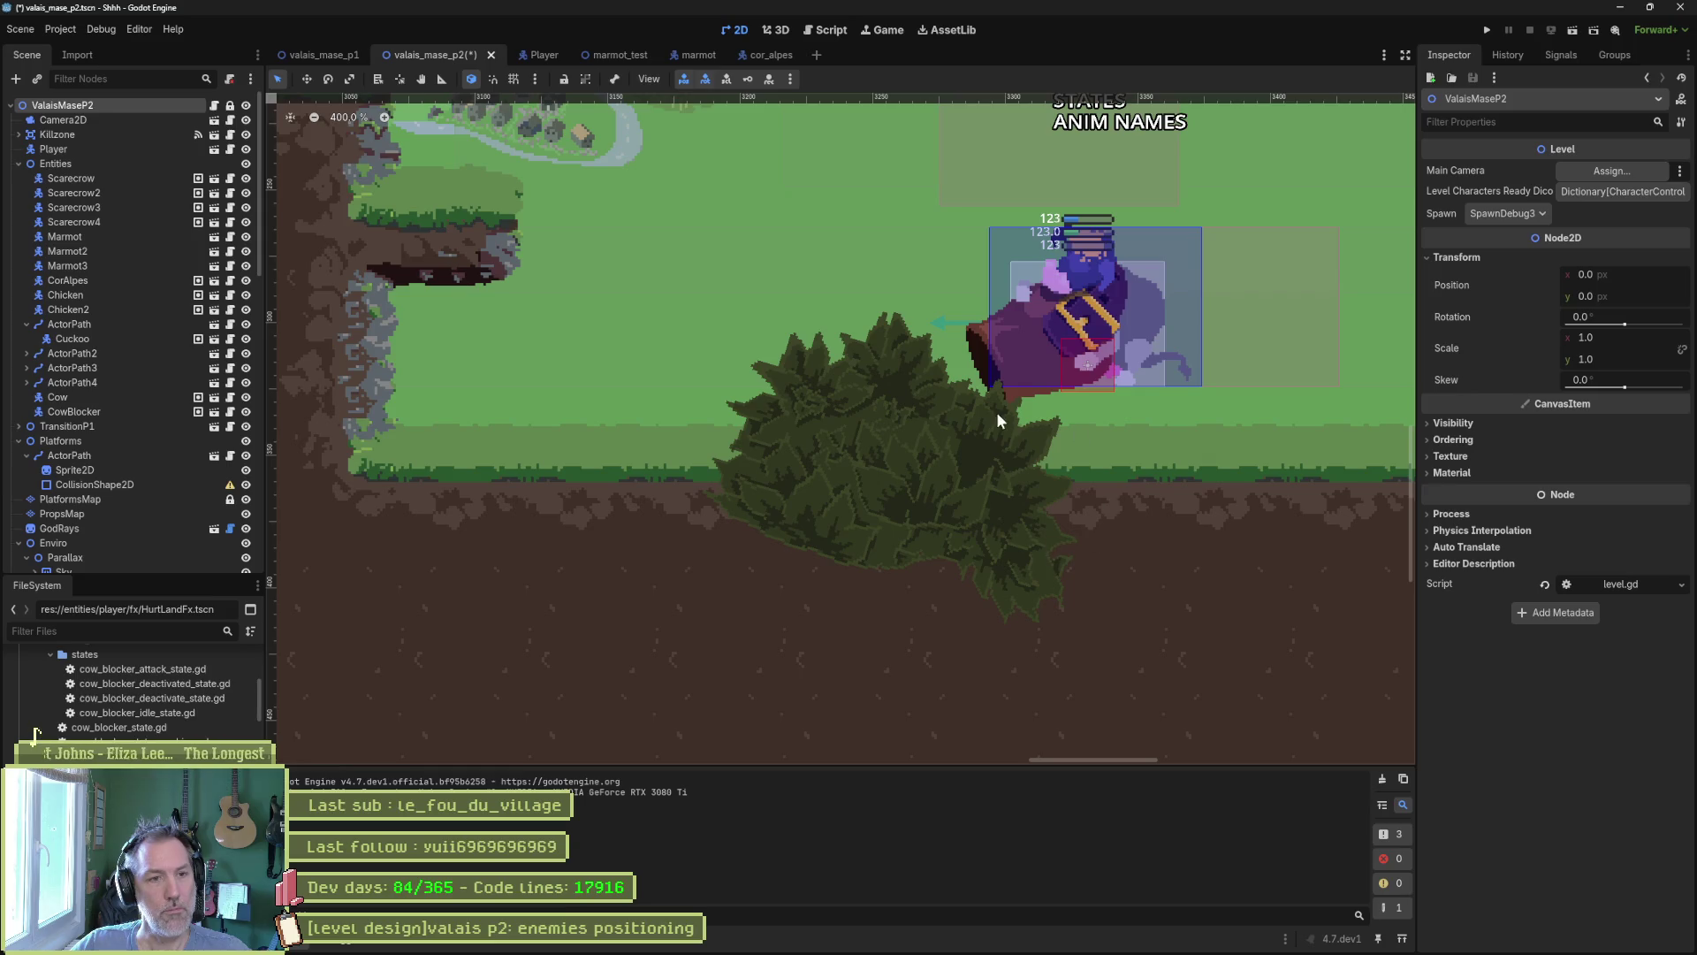
{"action": "scroll", "coordinate": [939, 422], "scroll_direction": "down", "scroll_amount": 6}
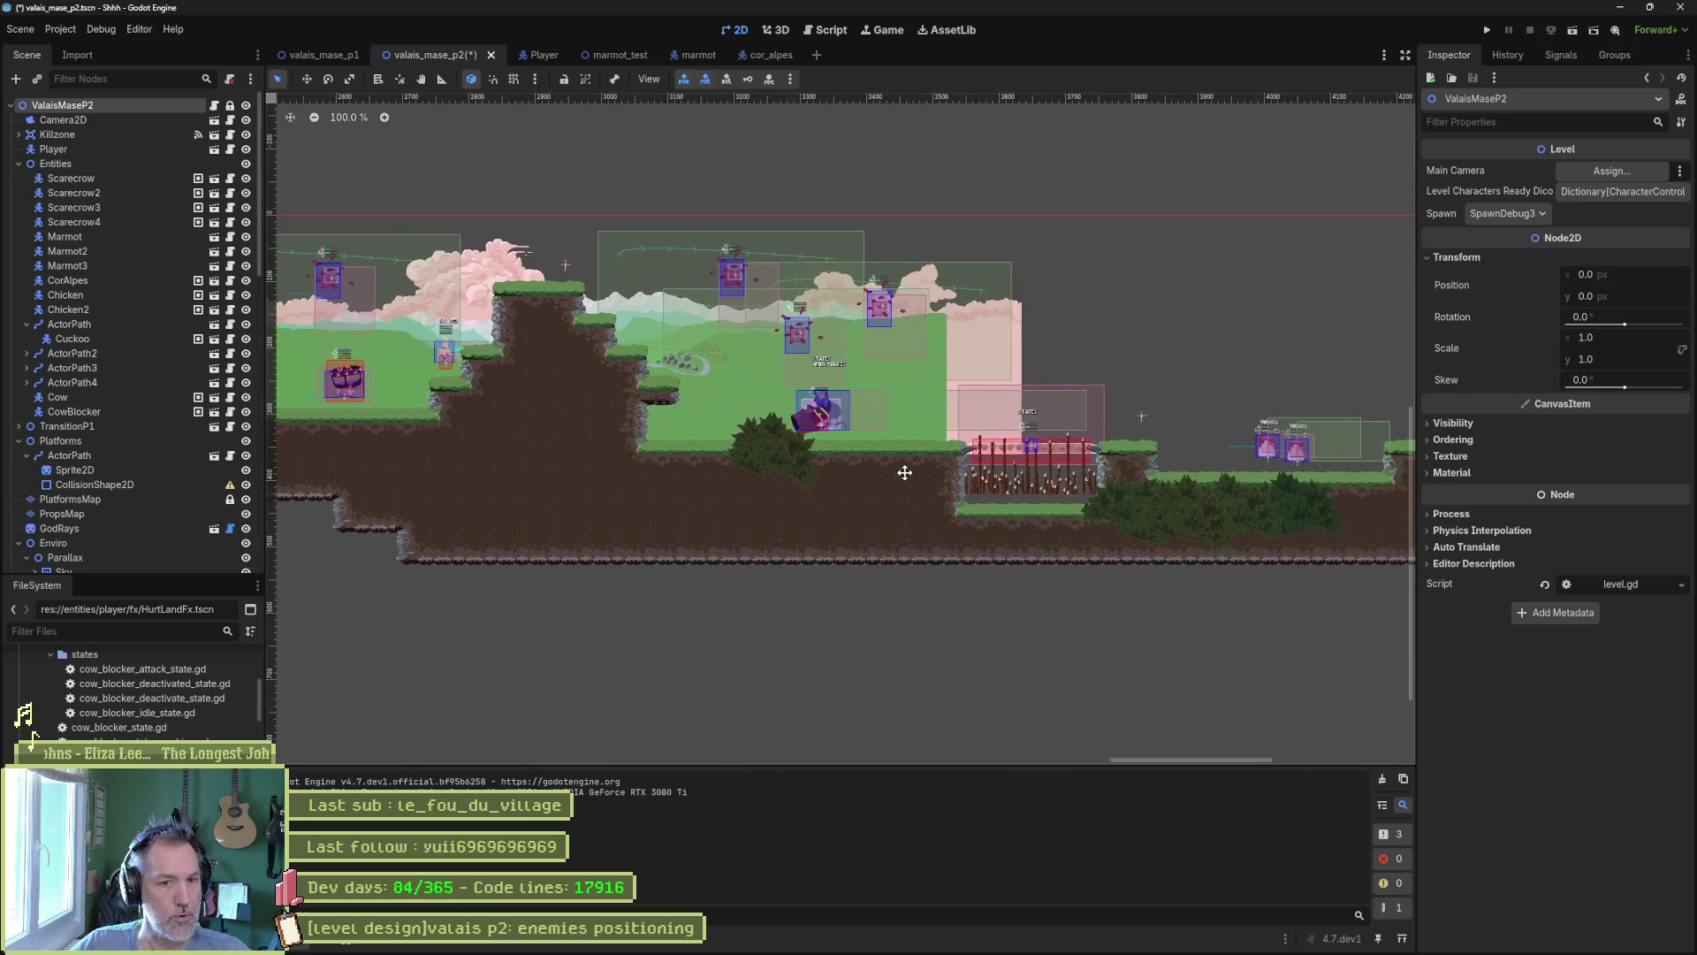
{"action": "left_click", "coordinate": [1312, 501]}
{"action": "key", "text": "ctrl+d"}
{"action": "key", "text": "w"}
{"action": "left_click_drag", "start_coordinate": [1317, 499], "coordinate": [757, 468]}
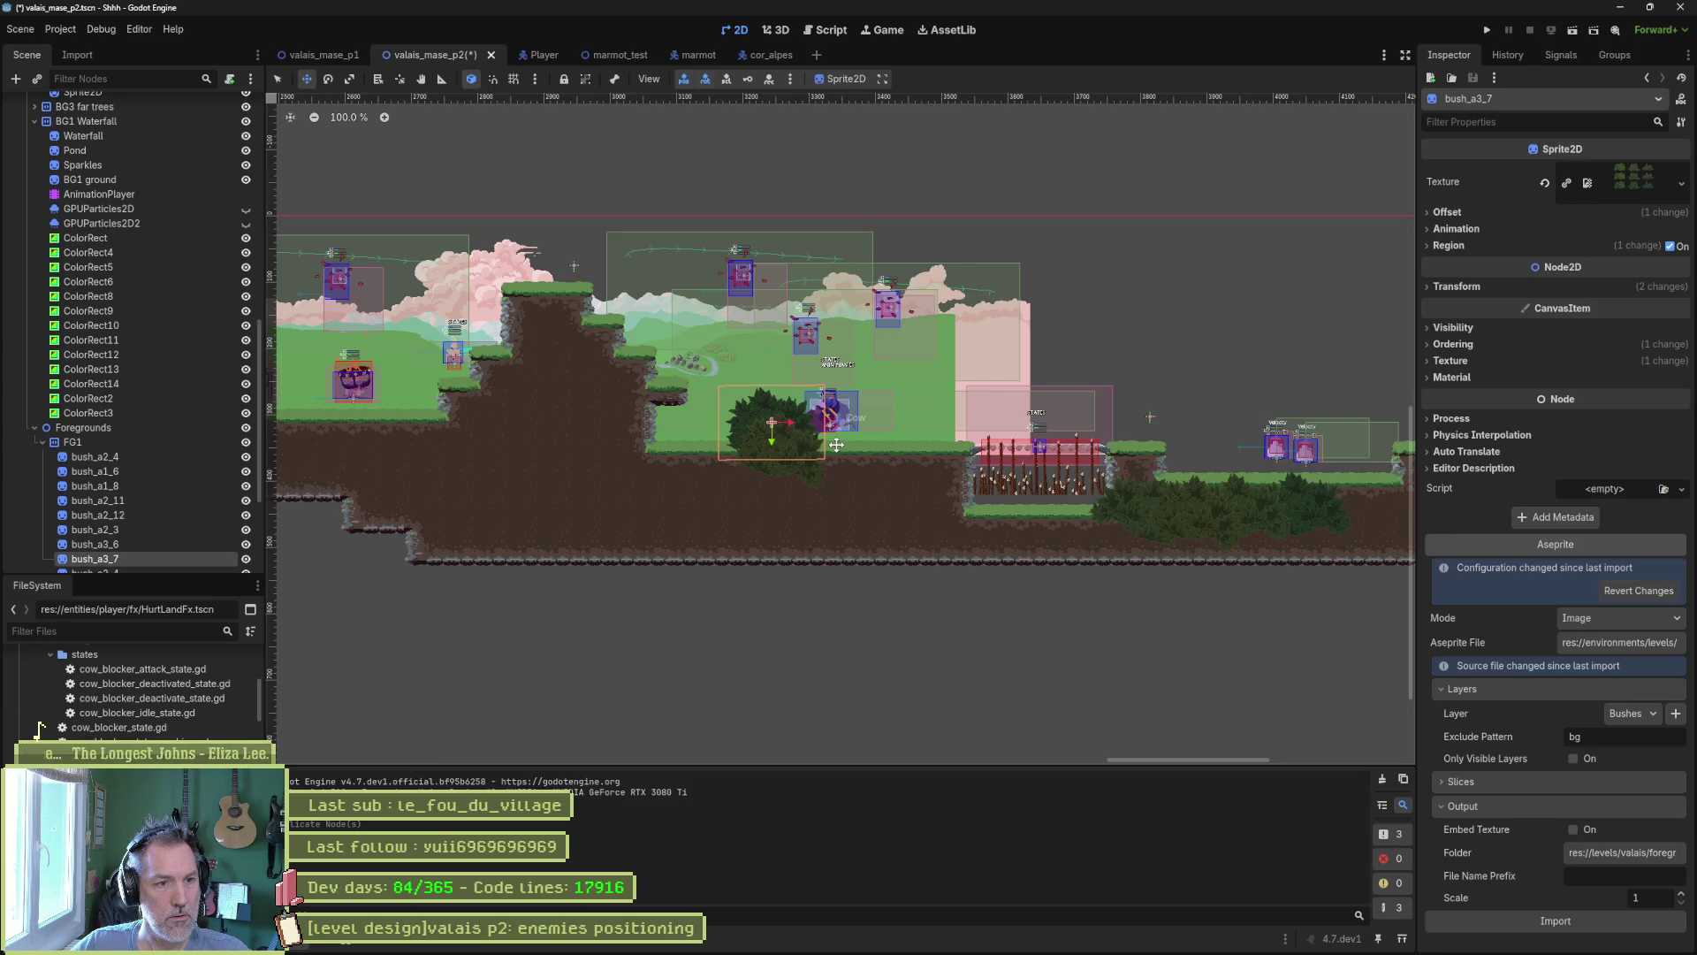
{"action": "key", "text": "F6"}
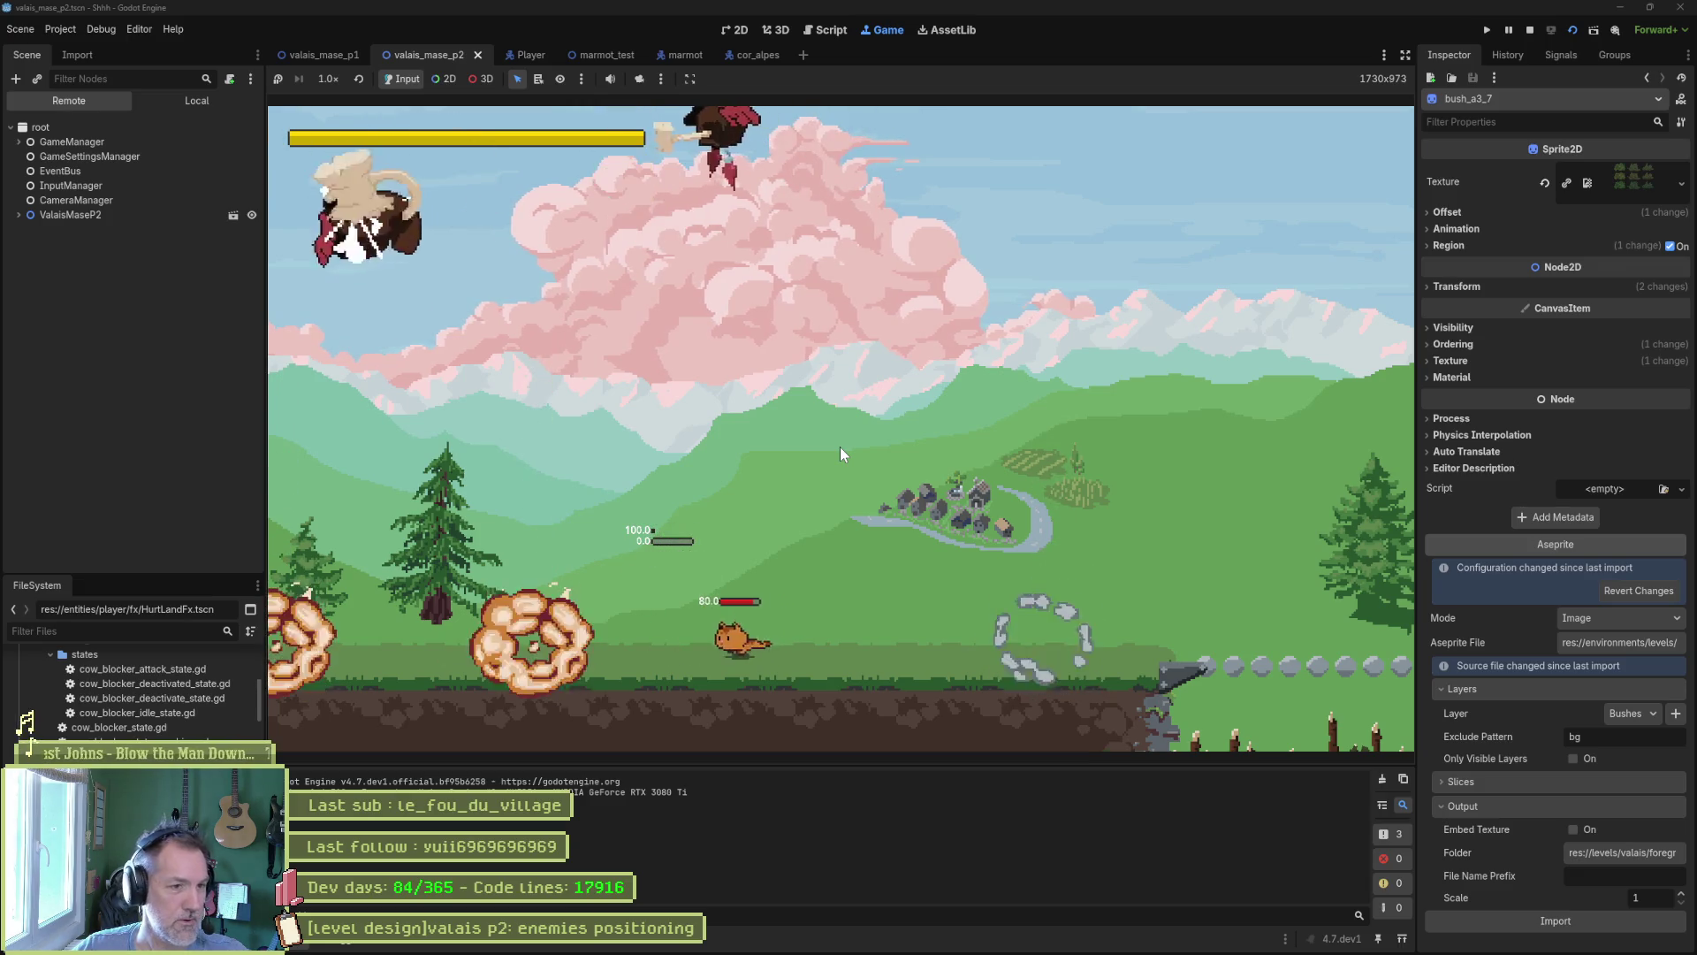
Run the cat across the stone bridge, jump off the cliff, attack a chicken, then stop the game.
{"action": "key", "text": "Left"}
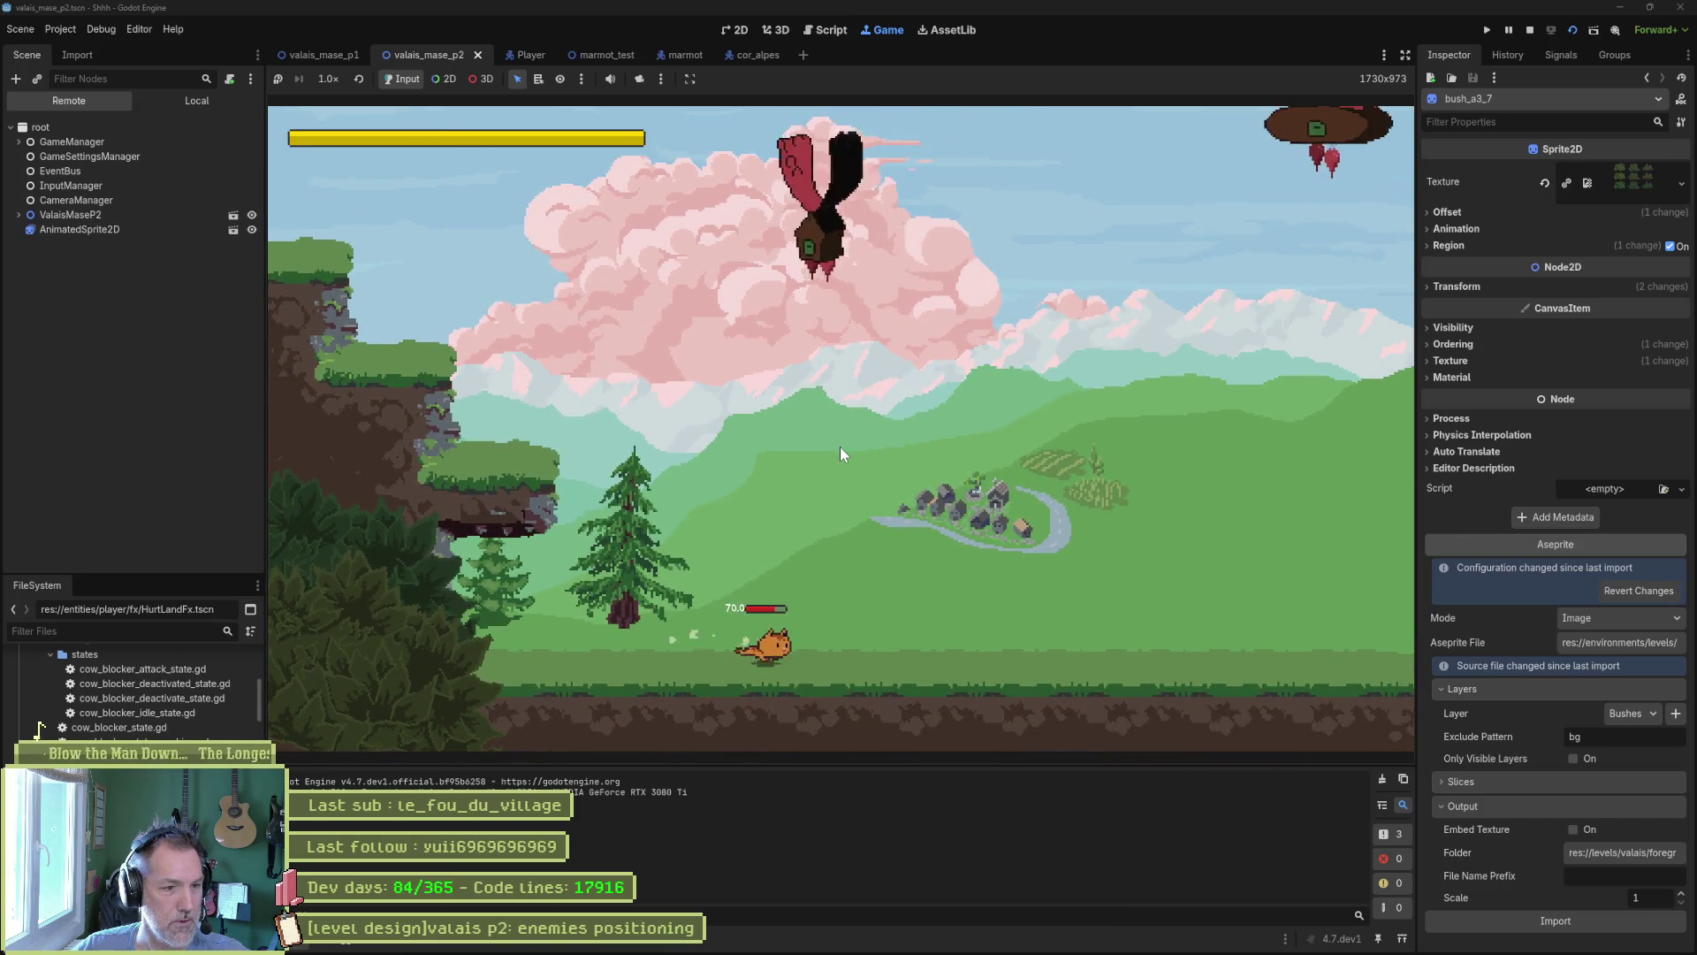
{"action": "key", "text": "Right"}
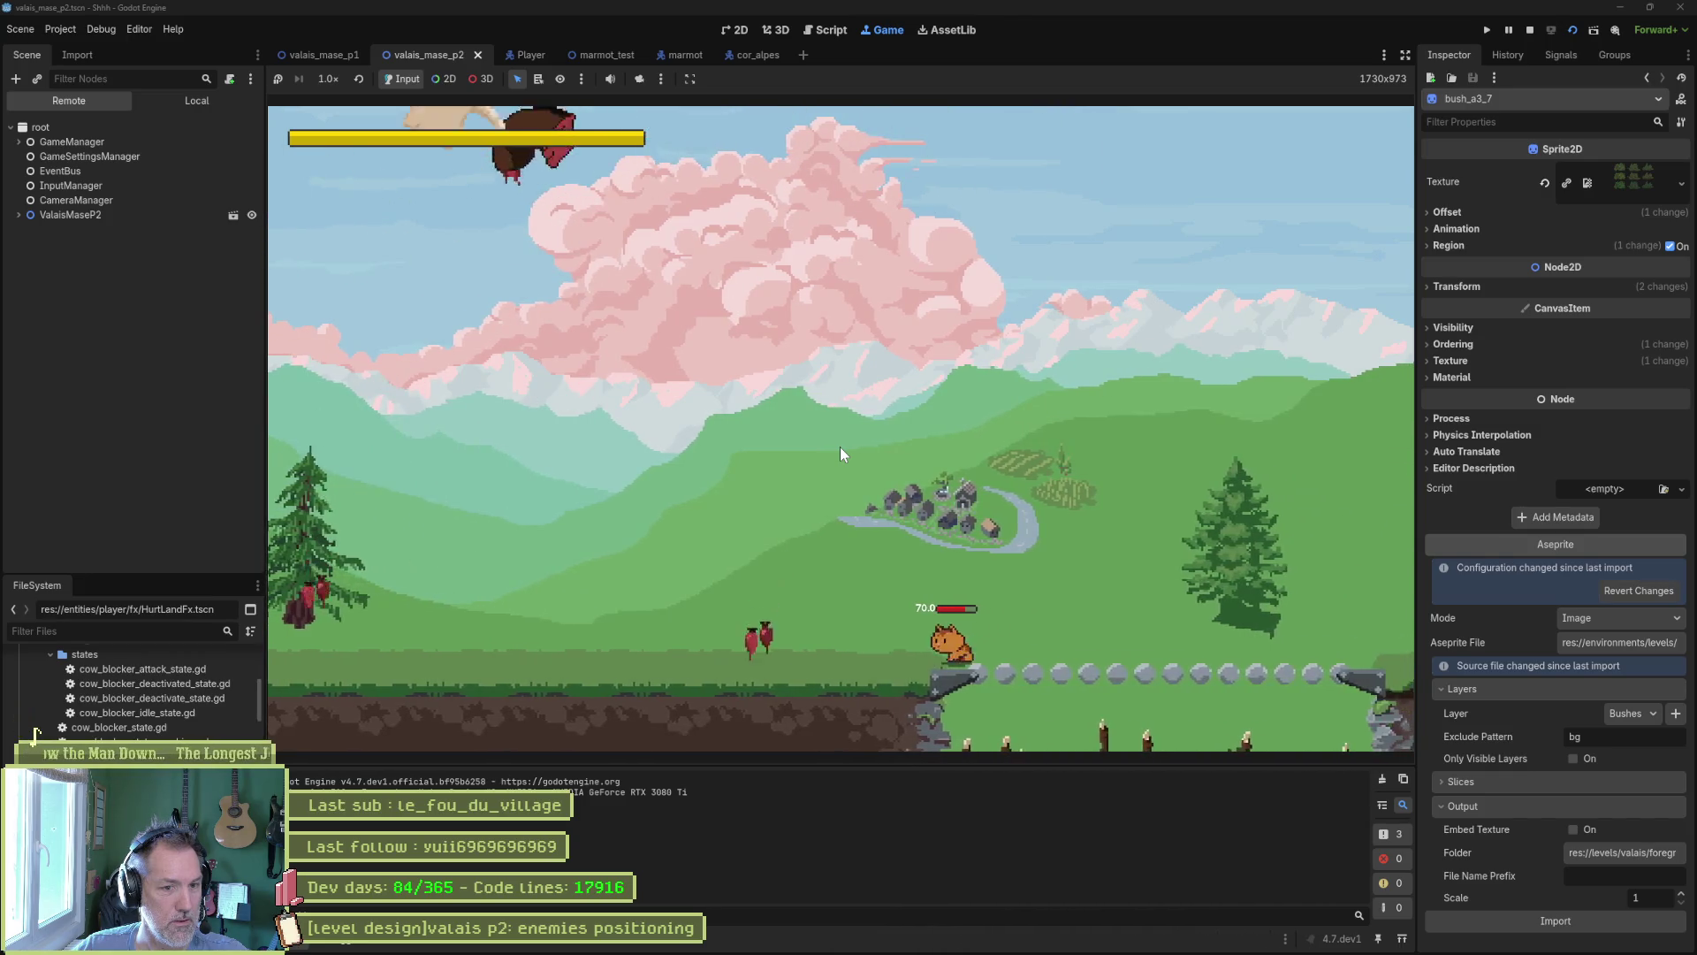
{"action": "key", "text": "Right"}
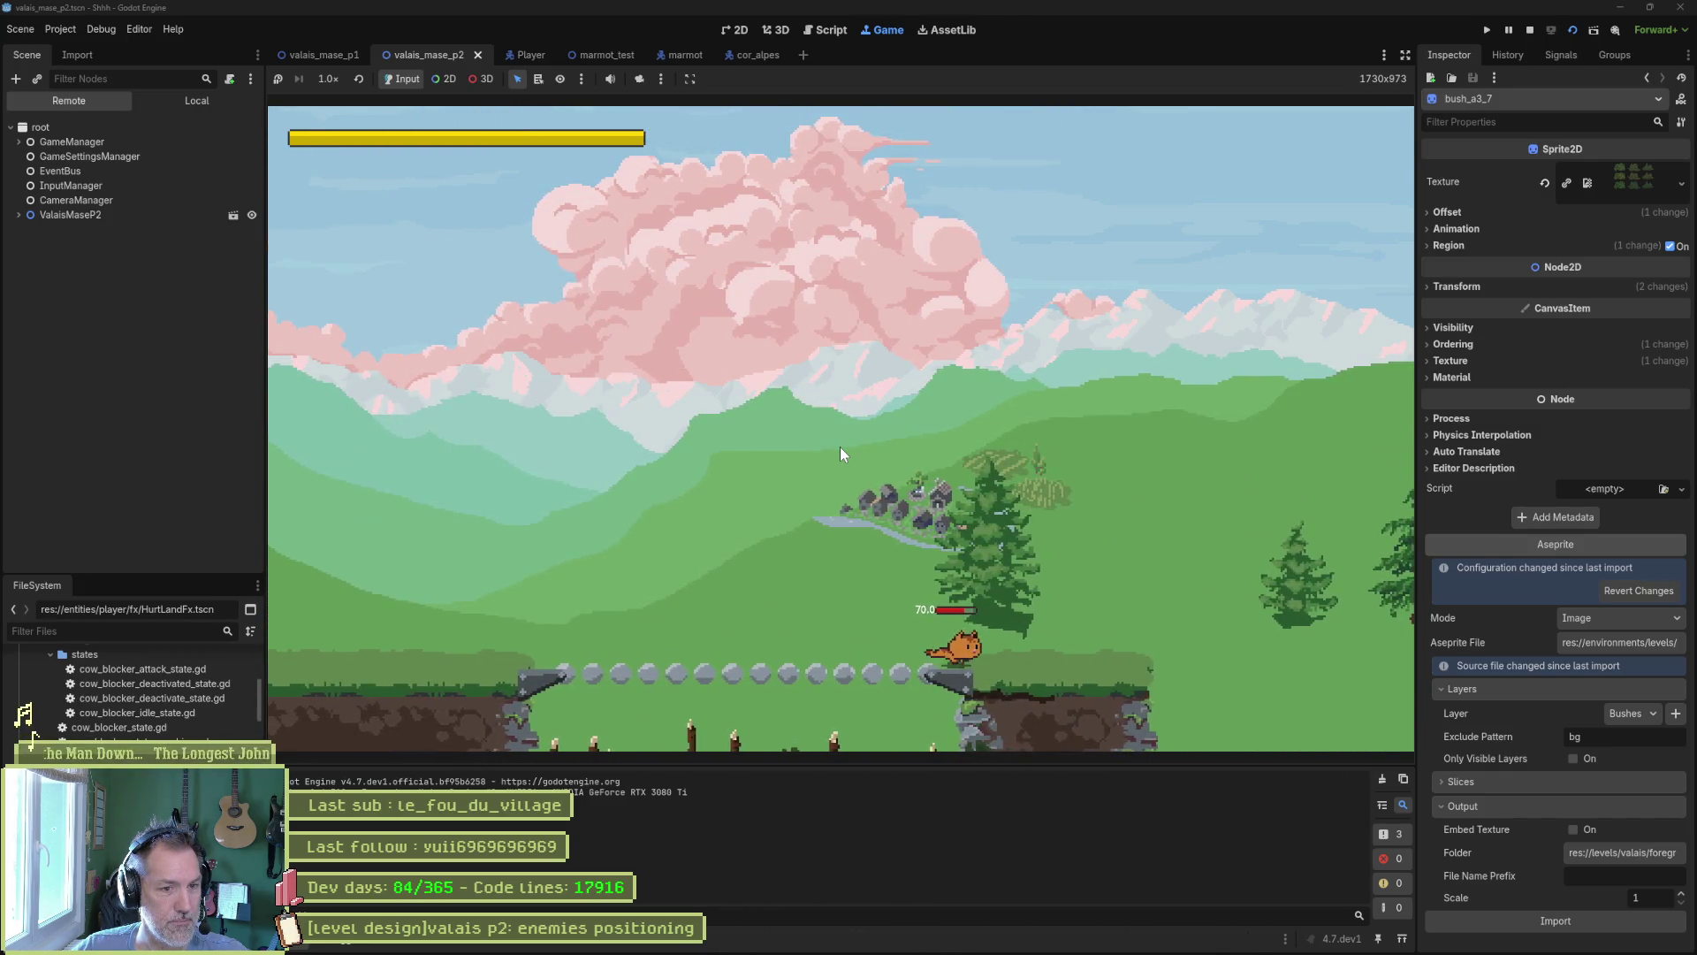
{"action": "key", "text": "Right"}
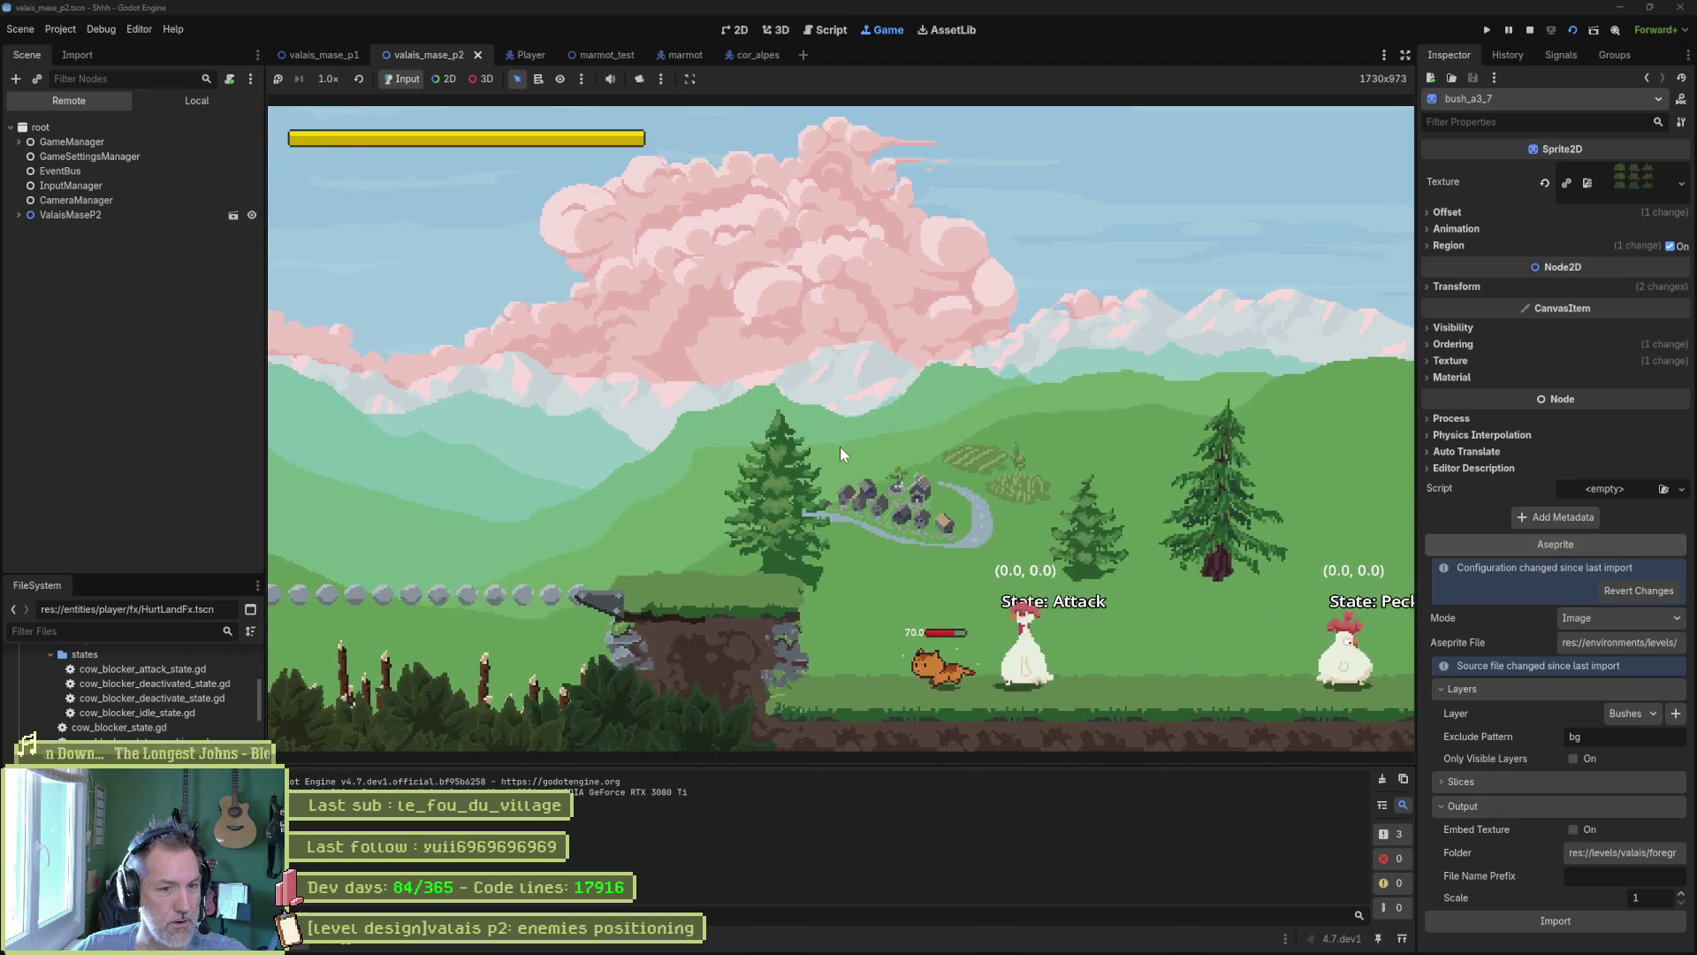
{"action": "key", "text": "space"}
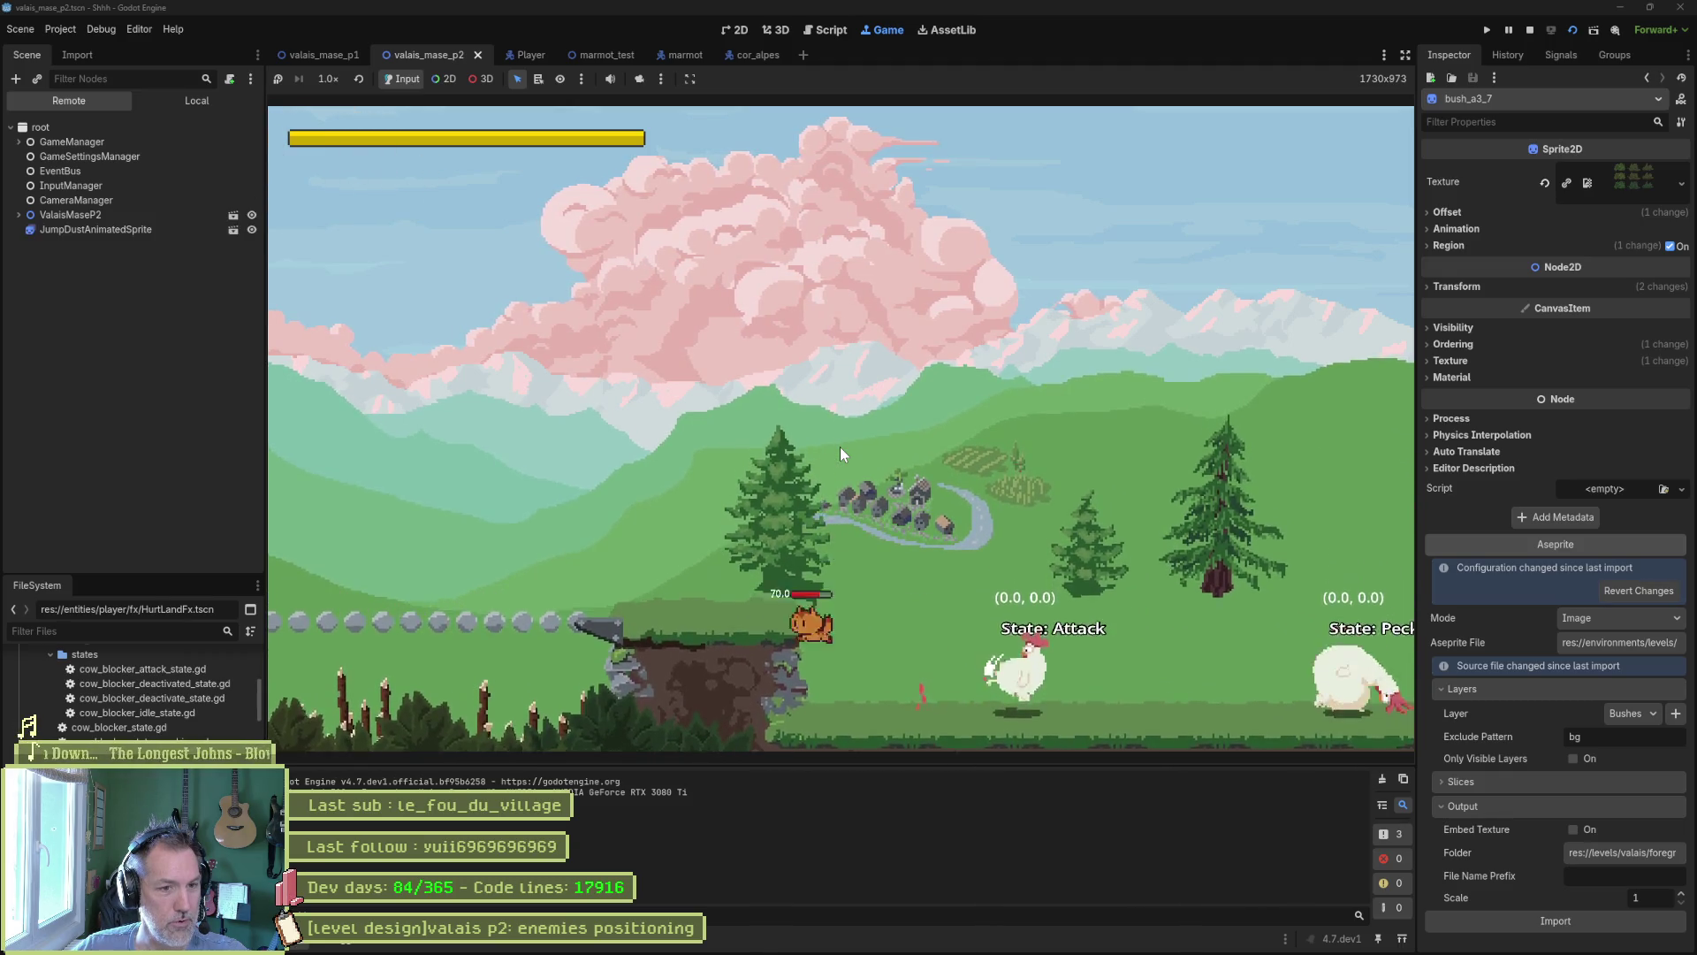
{"action": "key", "text": "Right"}
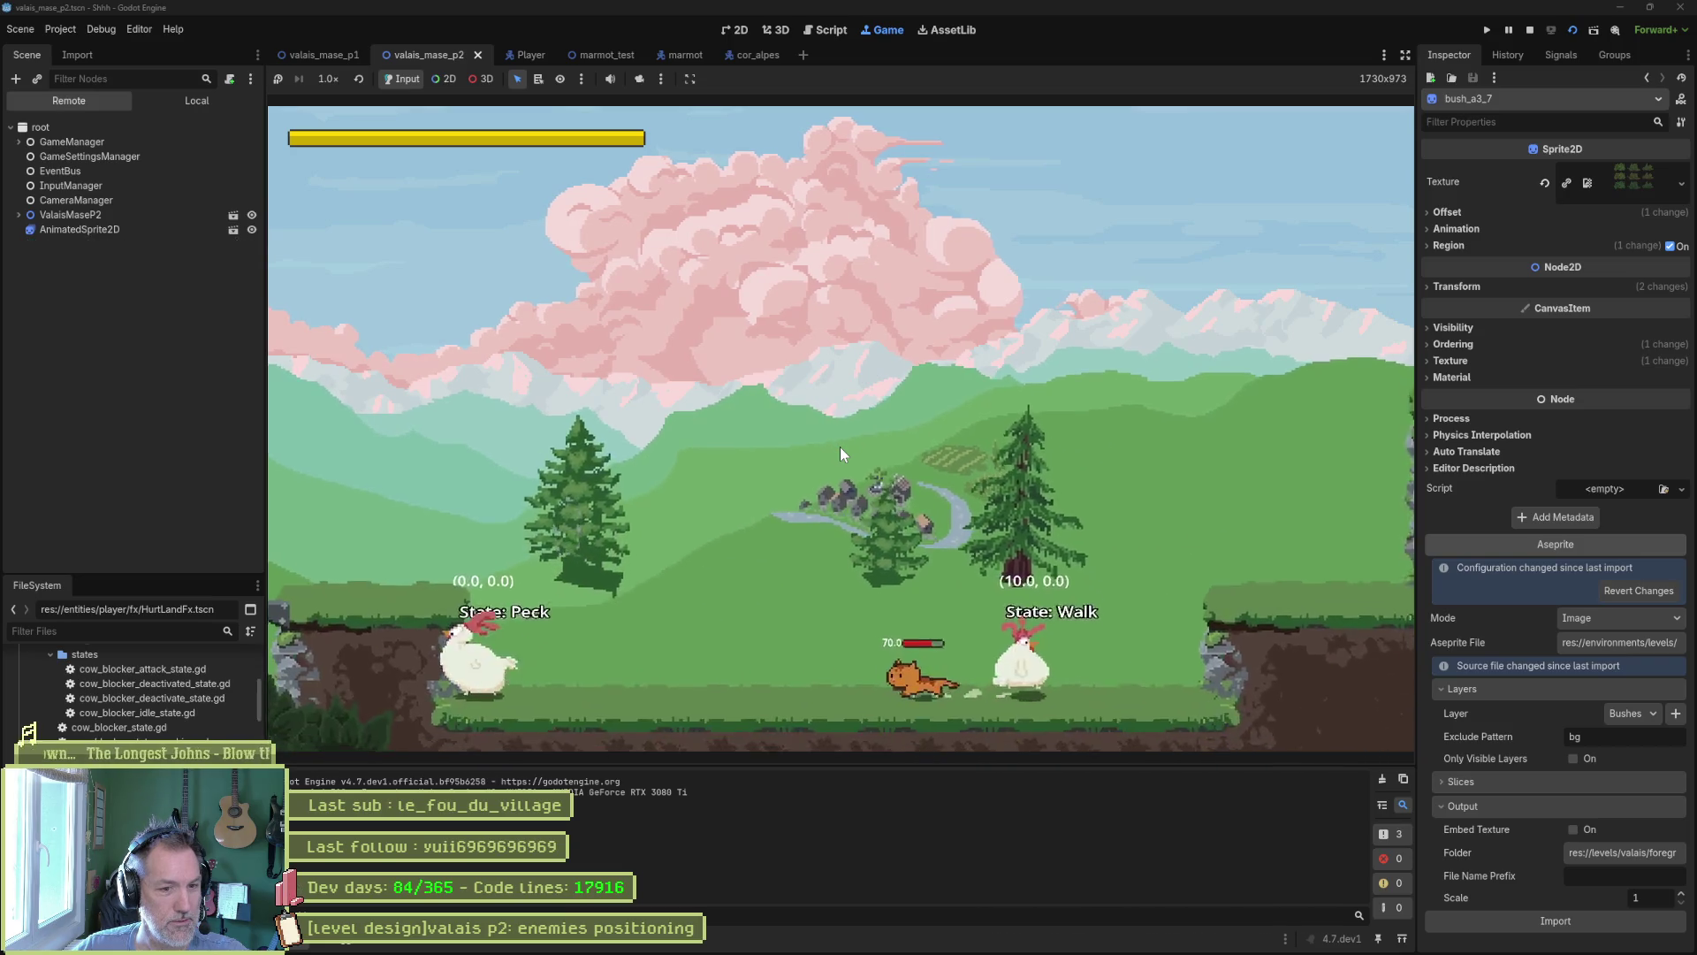
{"action": "key", "text": "Left"}
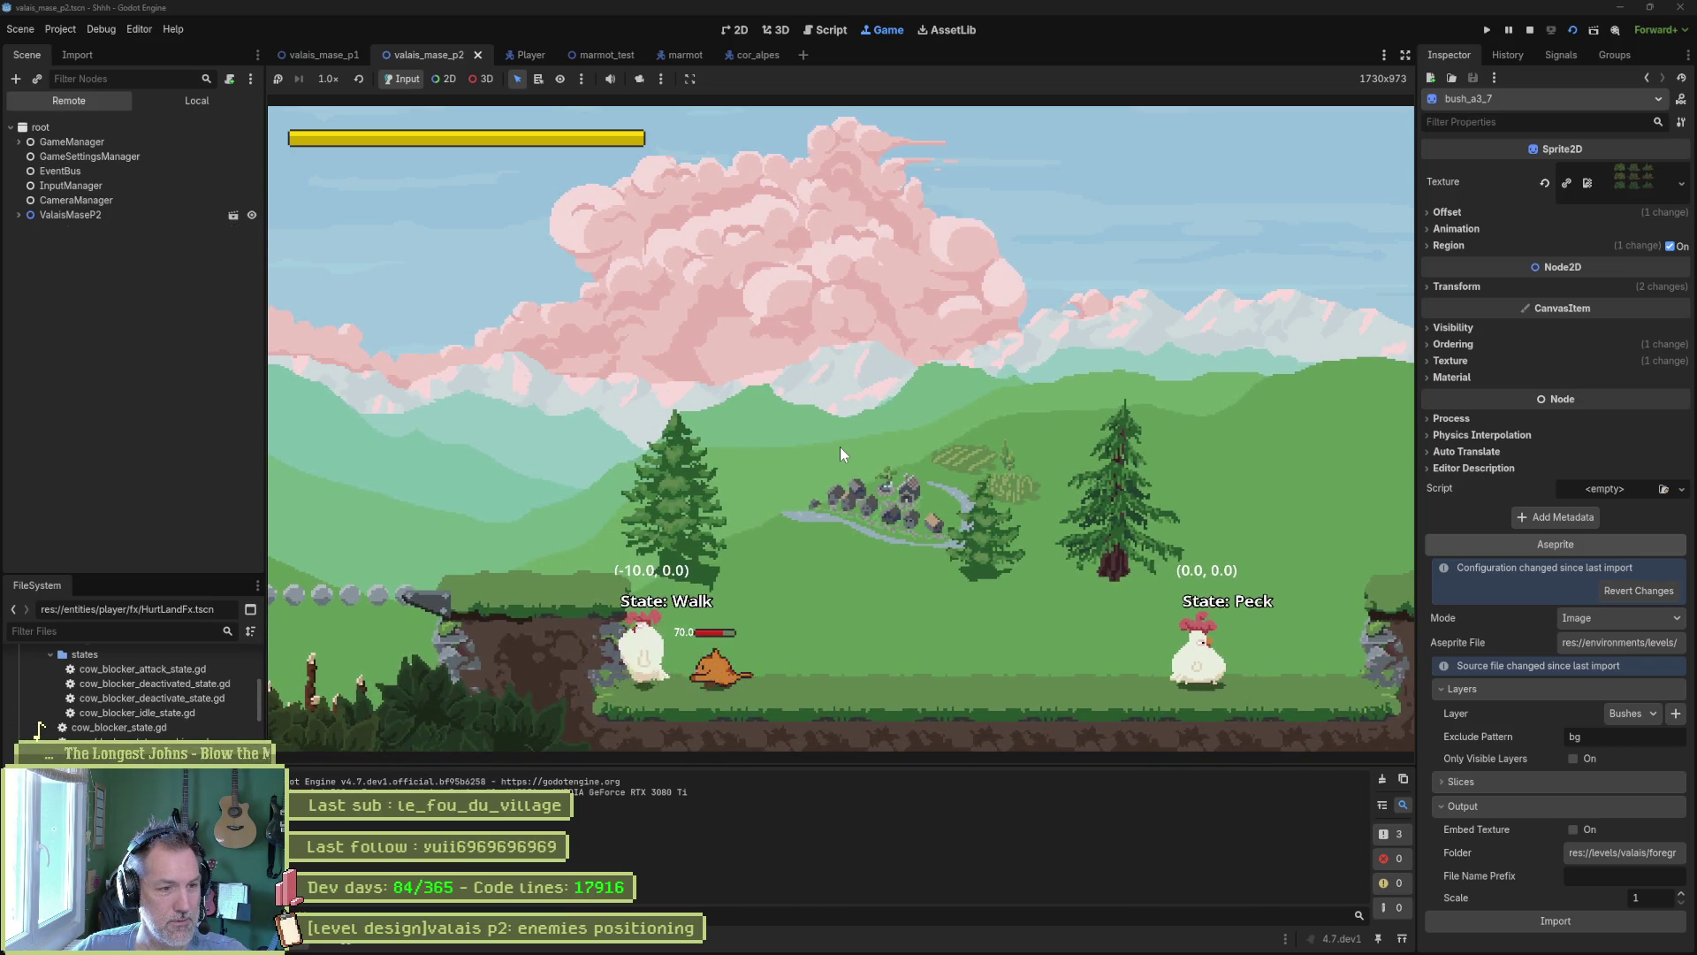
{"action": "key", "text": "Left"}
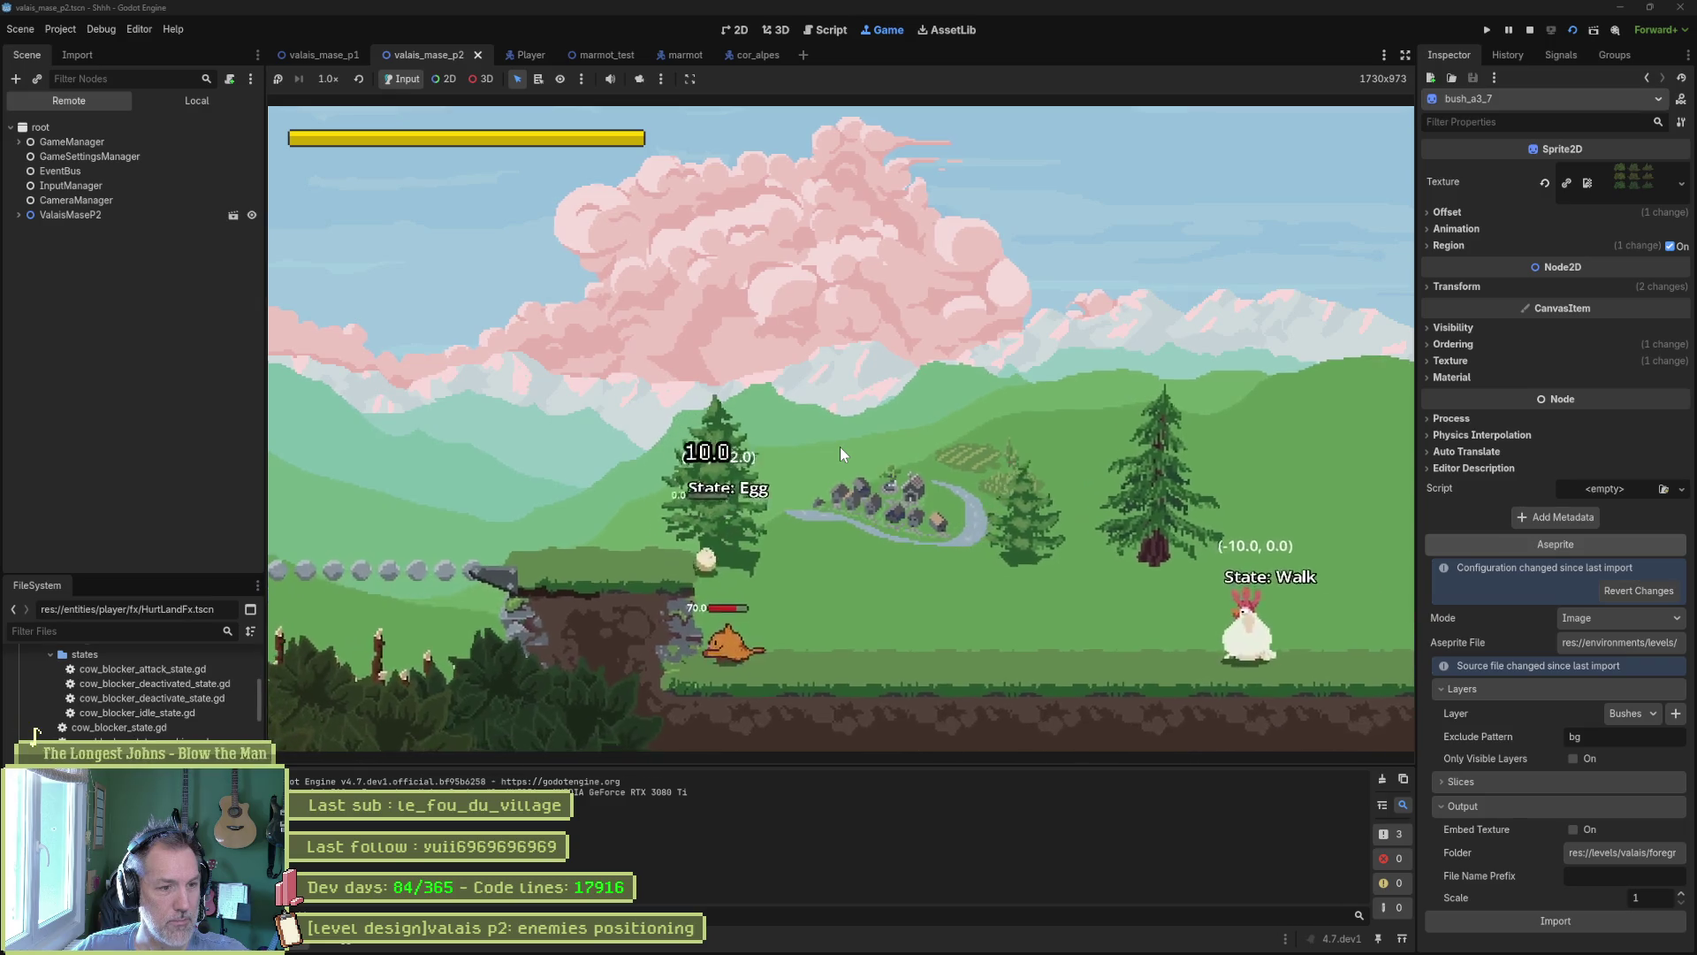
{"action": "key", "text": "F8"}
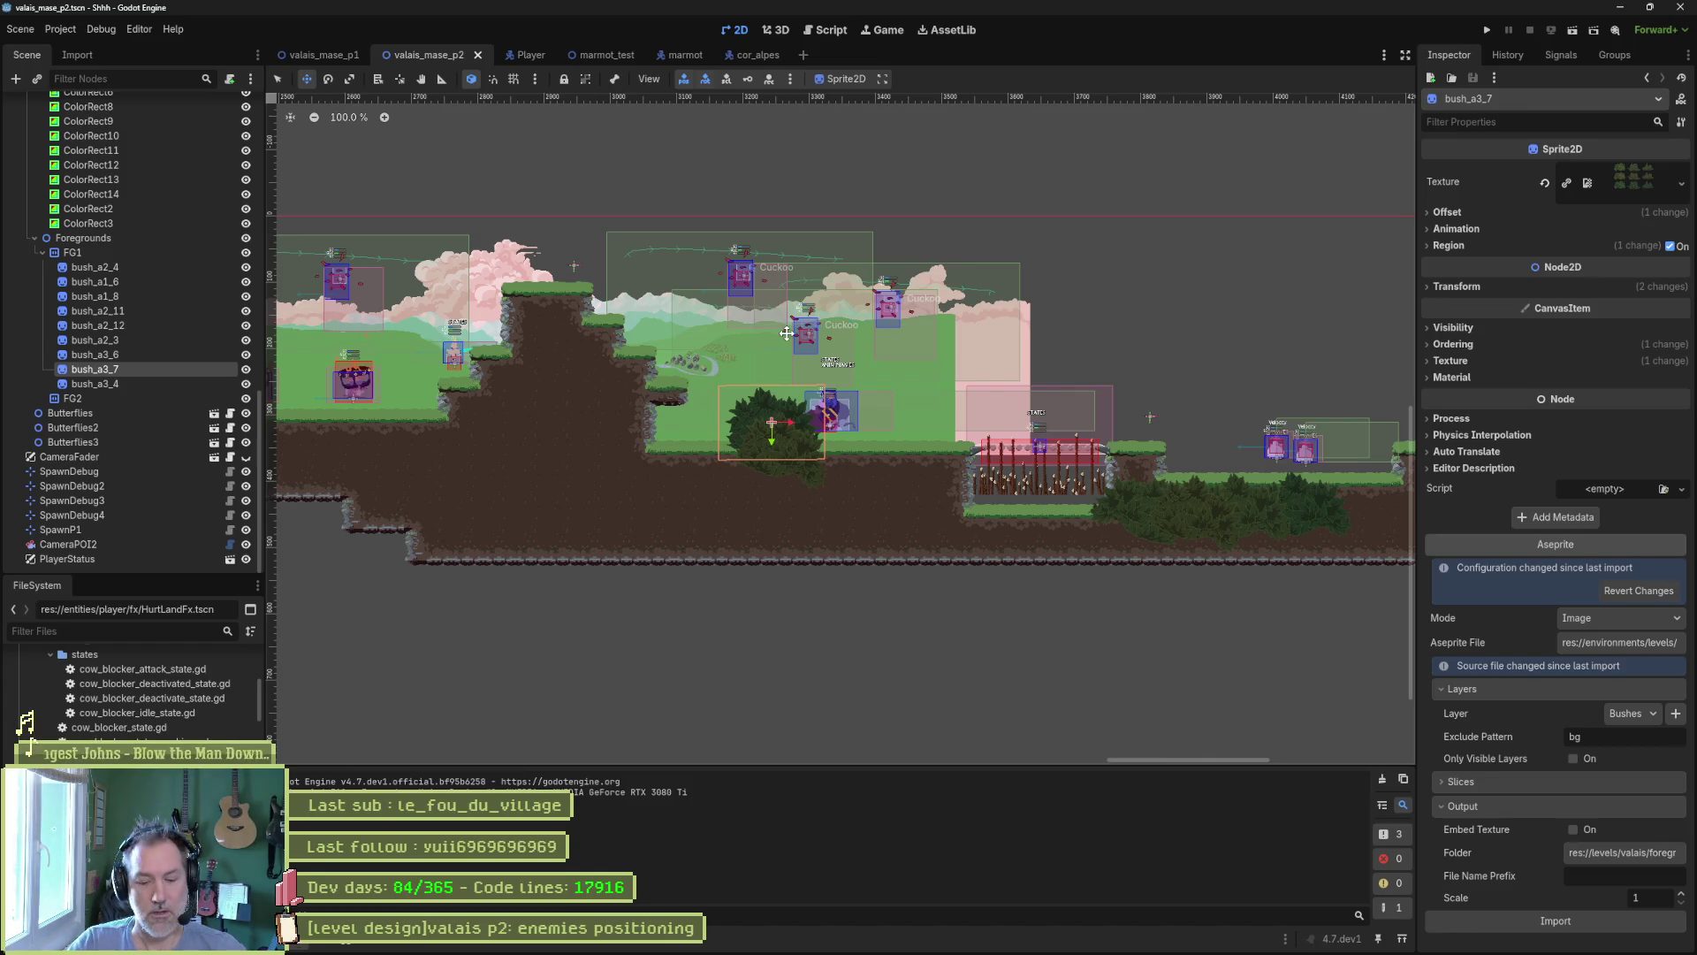
Open Chicken.tscn, expand the Chicken root's Character Stats, and save the scene.
{"action": "key", "text": "shift+alt+o"}
{"action": "type", "text": "ch"}
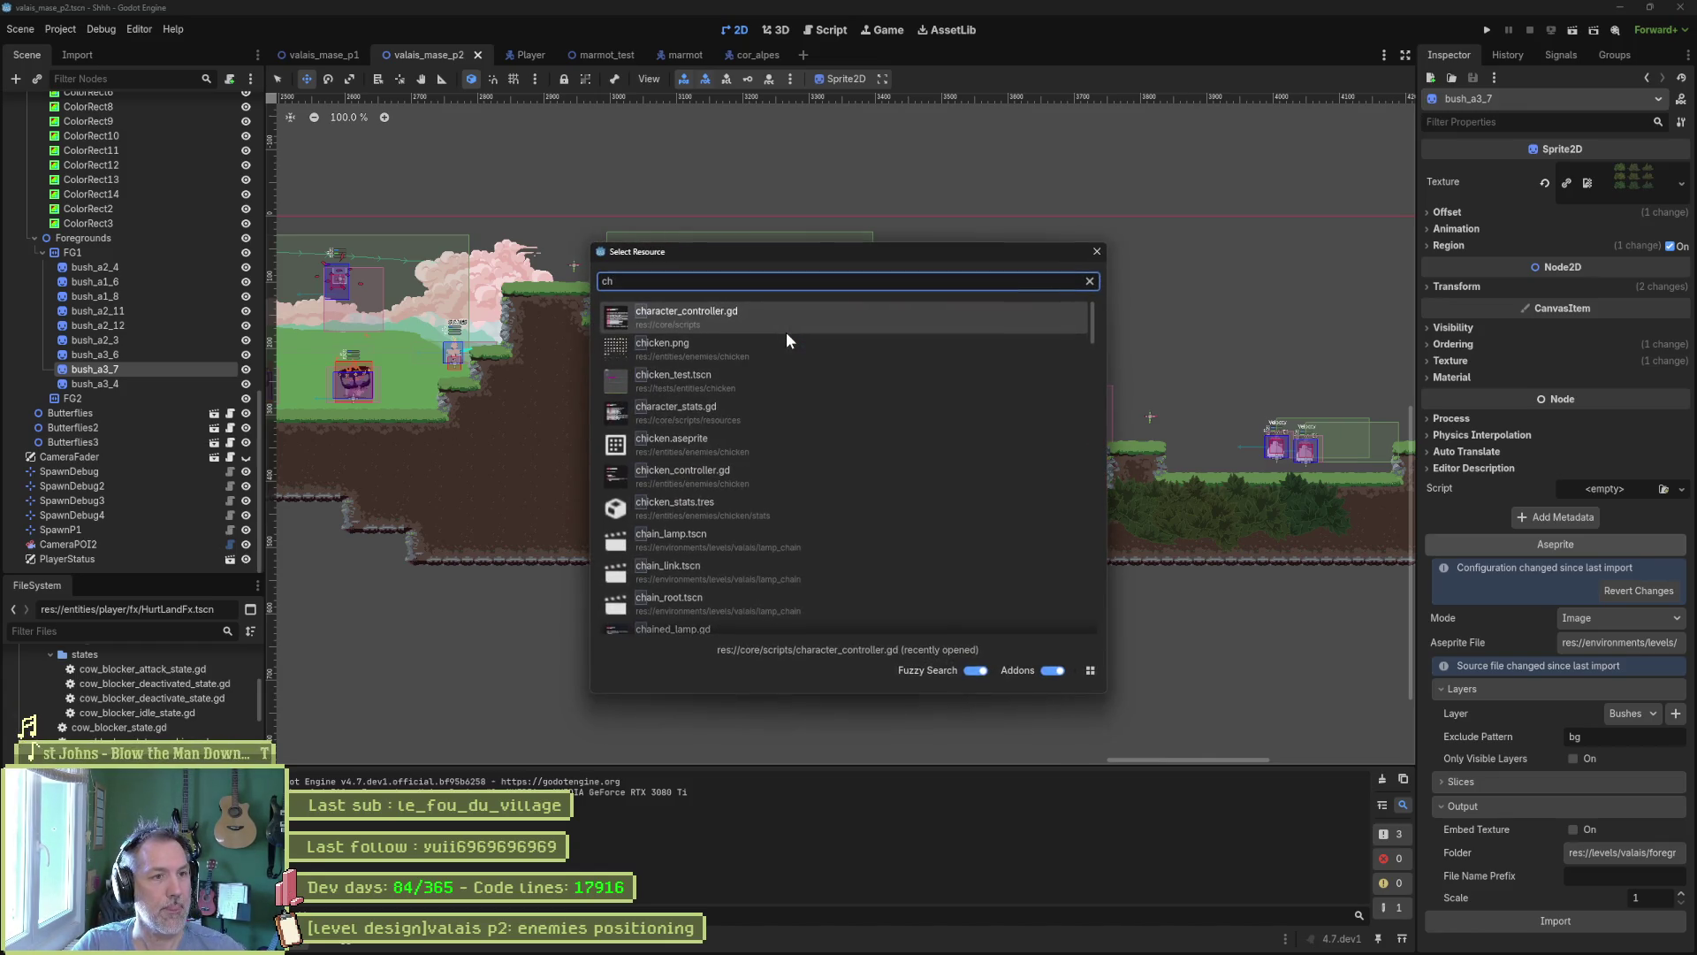
{"action": "type", "text": "icken.t"}
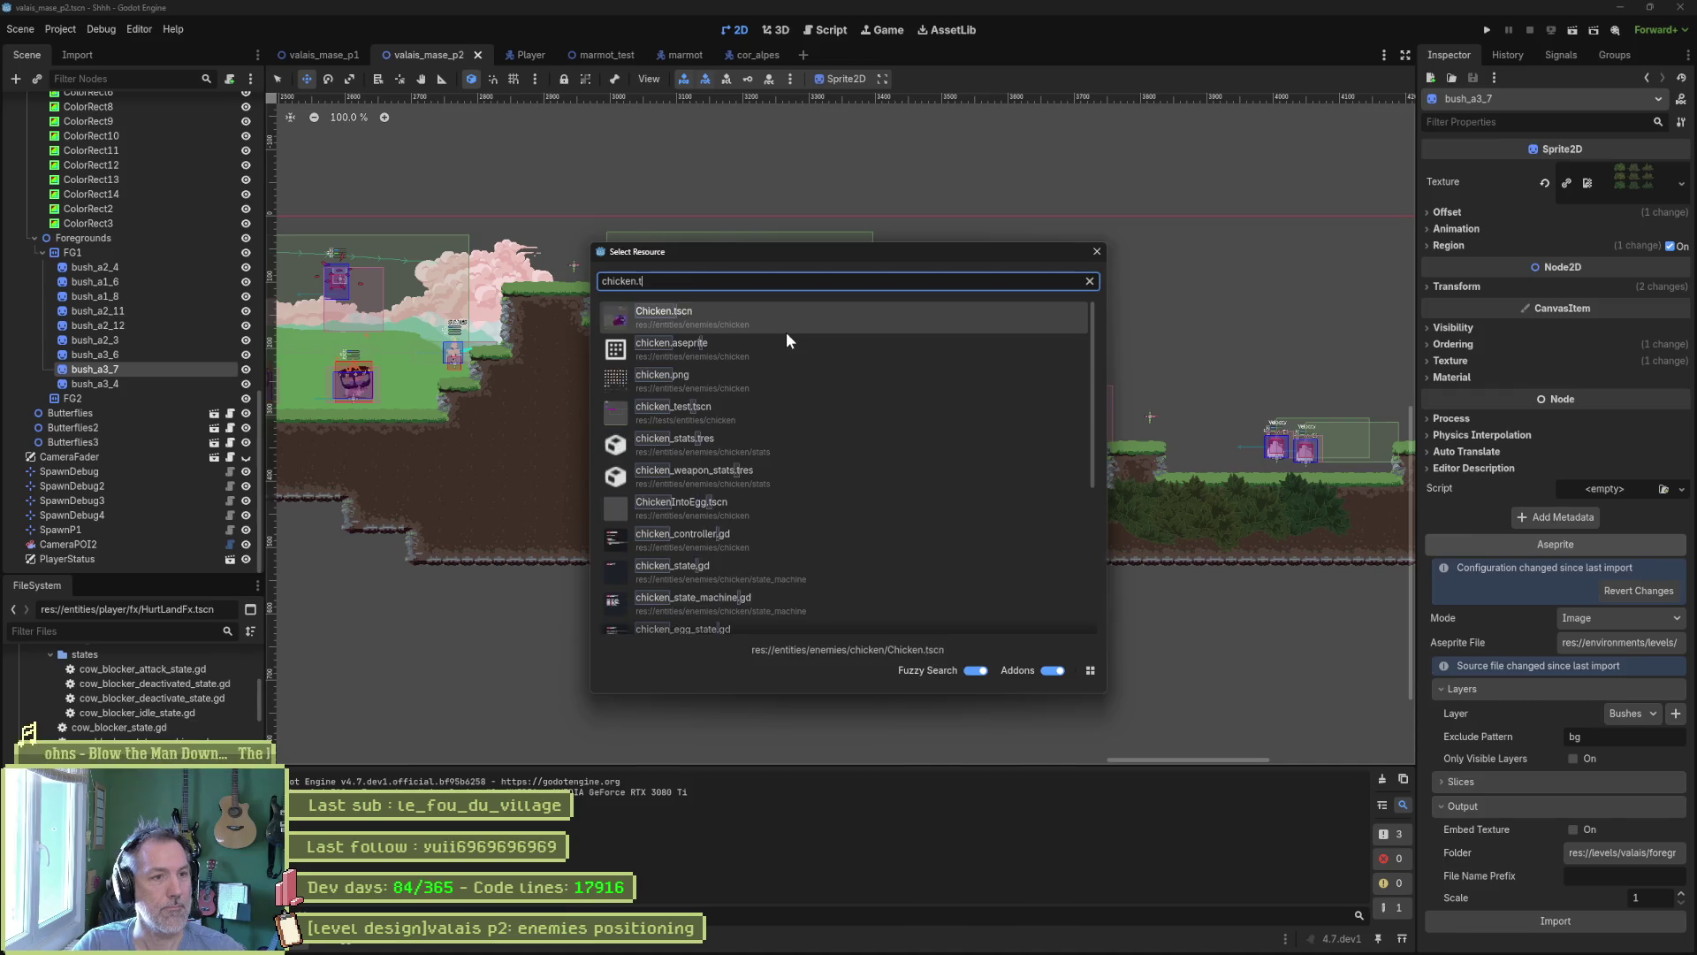
{"action": "key", "text": "Return"}
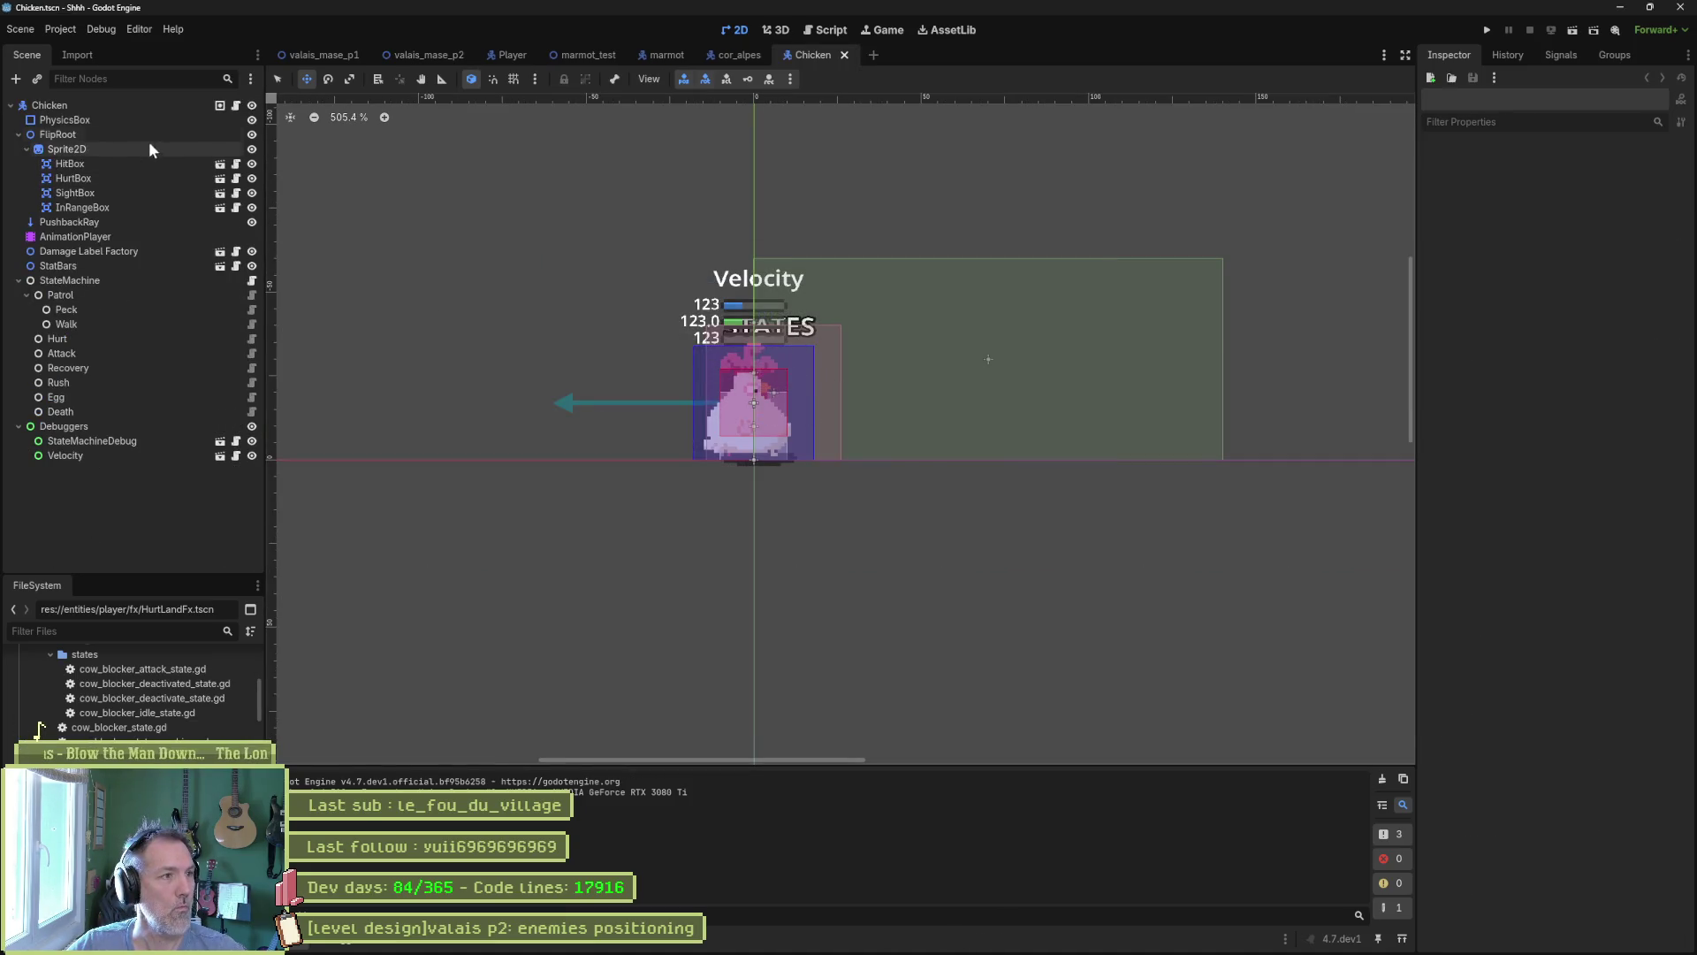
{"action": "left_click", "coordinate": [168, 105]}
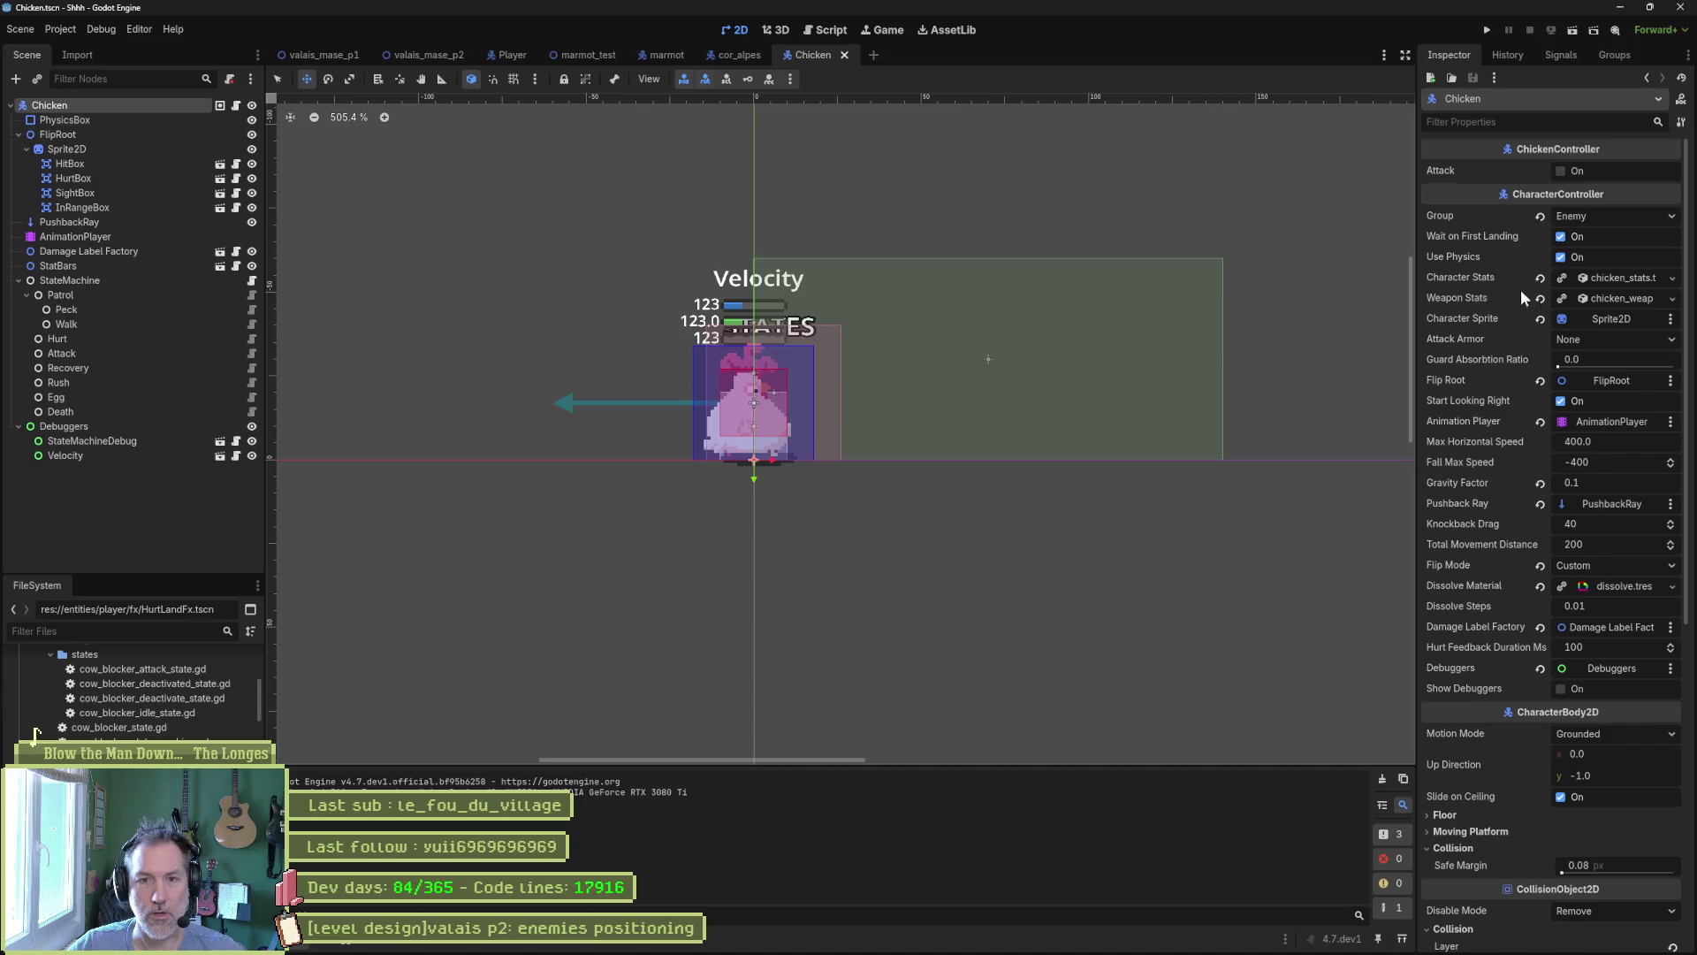
{"action": "left_click", "coordinate": [1623, 277]}
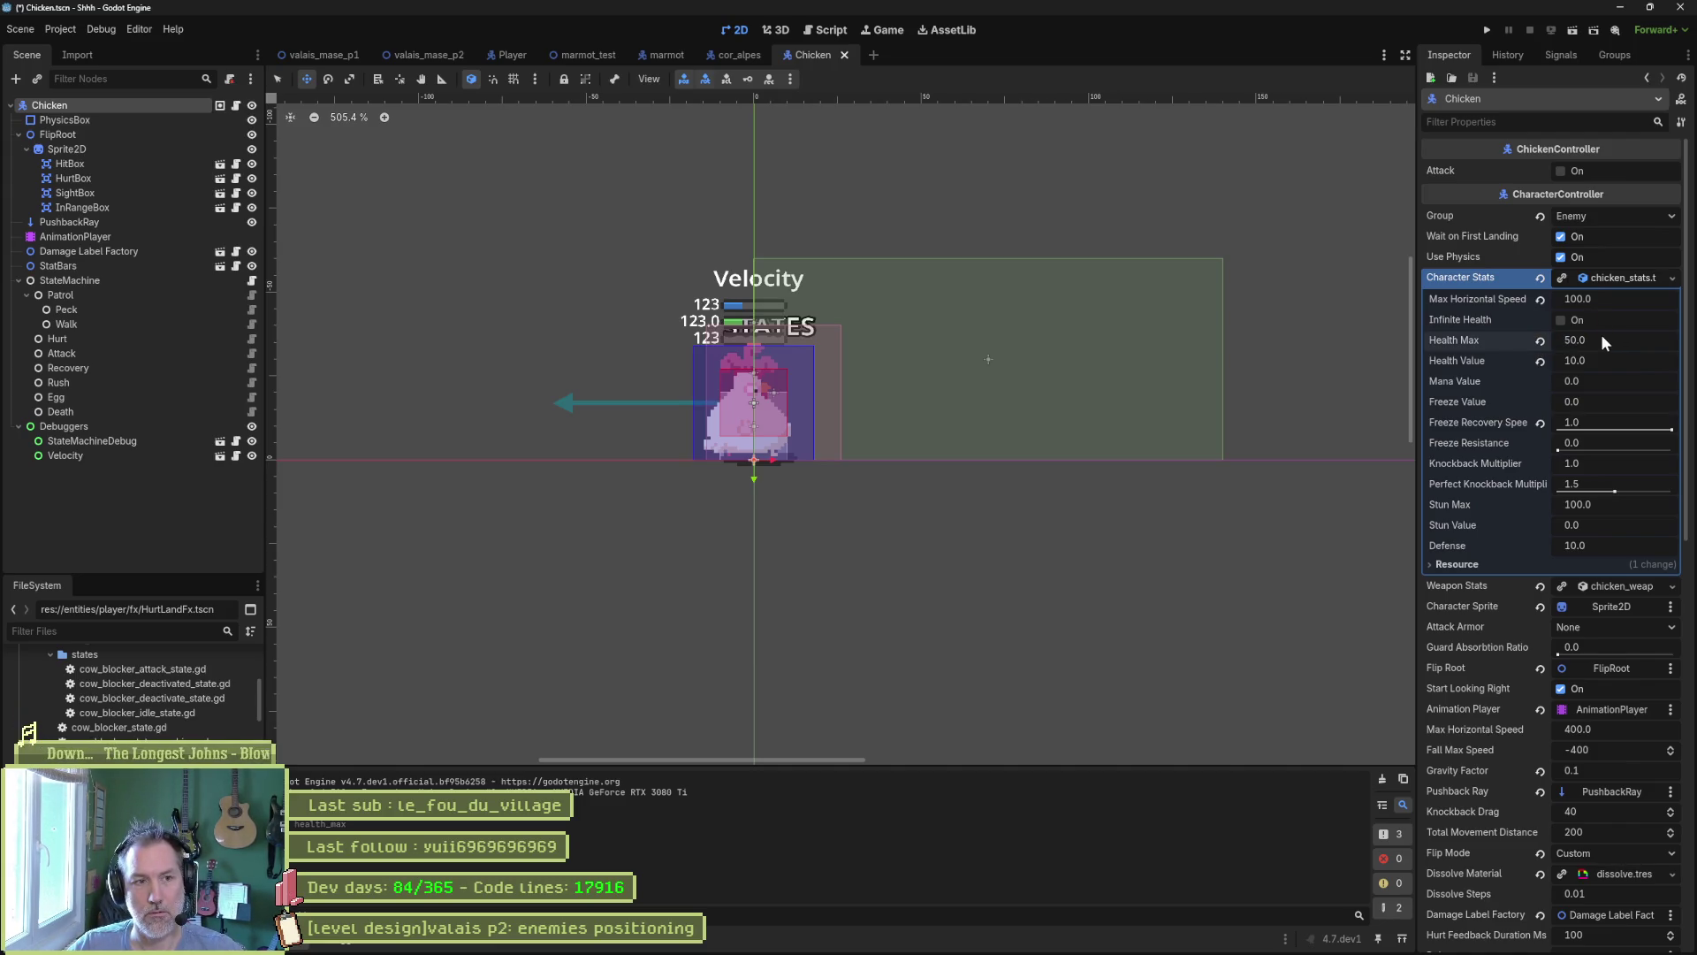
{"action": "key", "text": "ctrl+s"}
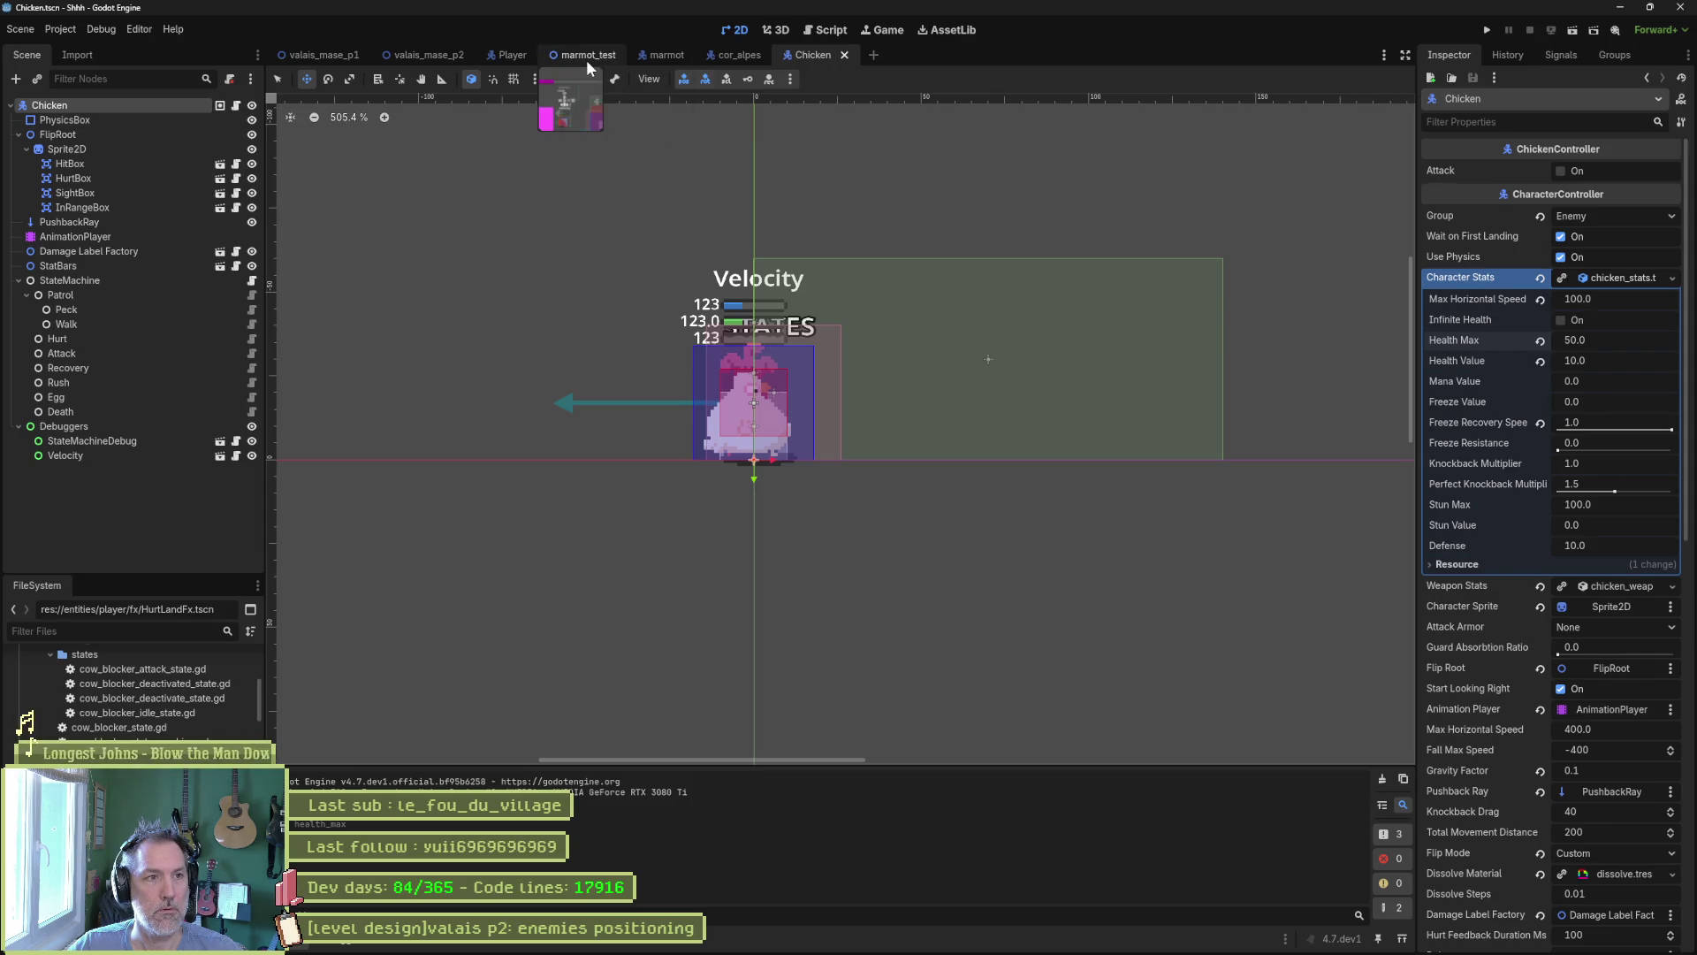
Set the valais_mase_p2 root's Spawn to SpawnDebug4 and launch the level.
{"action": "left_click", "coordinate": [451, 59]}
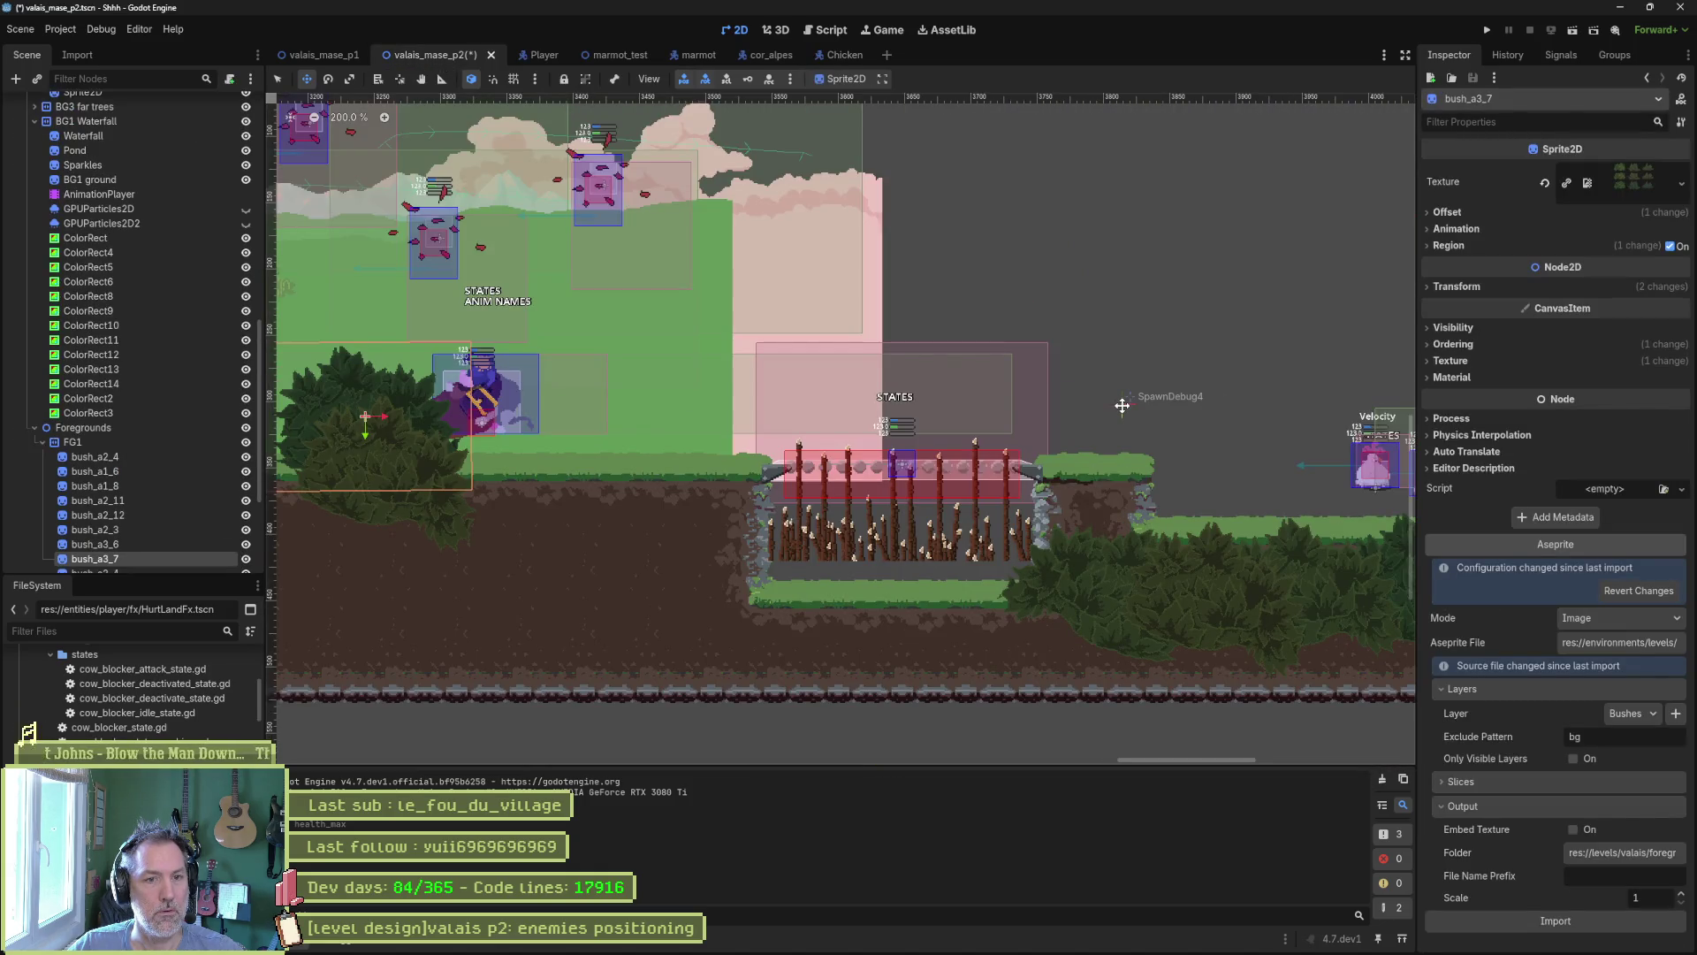
{"action": "scroll", "coordinate": [115, 162], "scroll_direction": "up", "scroll_amount": 10}
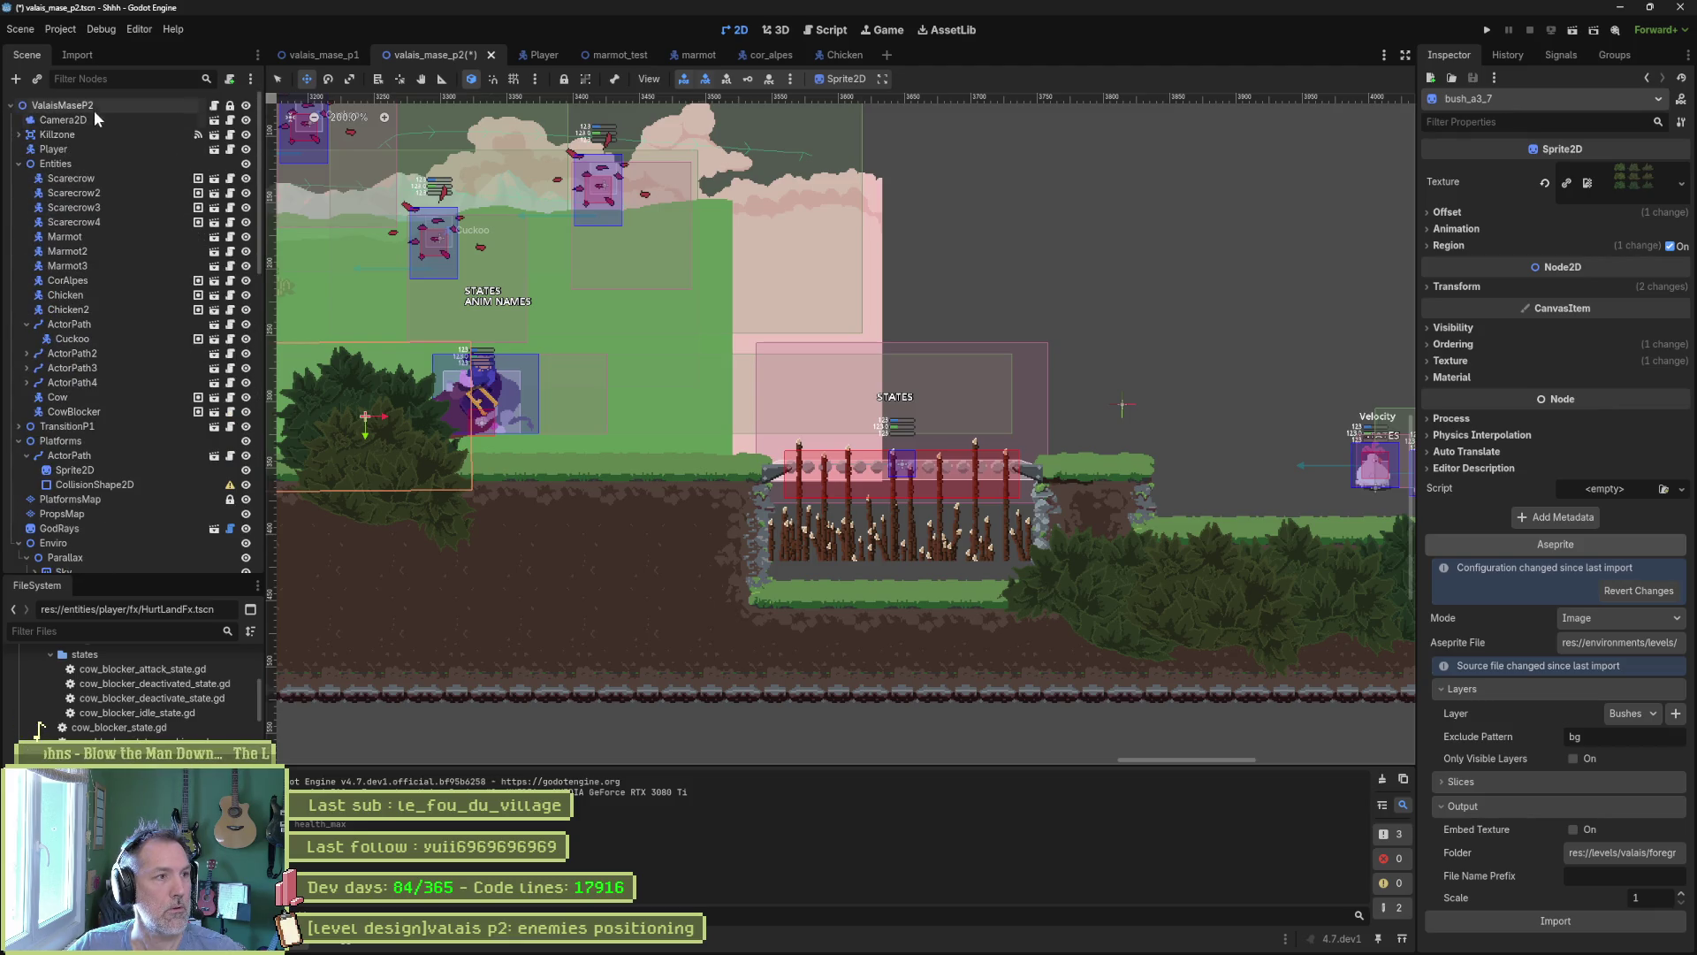
{"action": "left_click", "coordinate": [94, 105]}
{"action": "left_click", "coordinate": [1507, 213]}
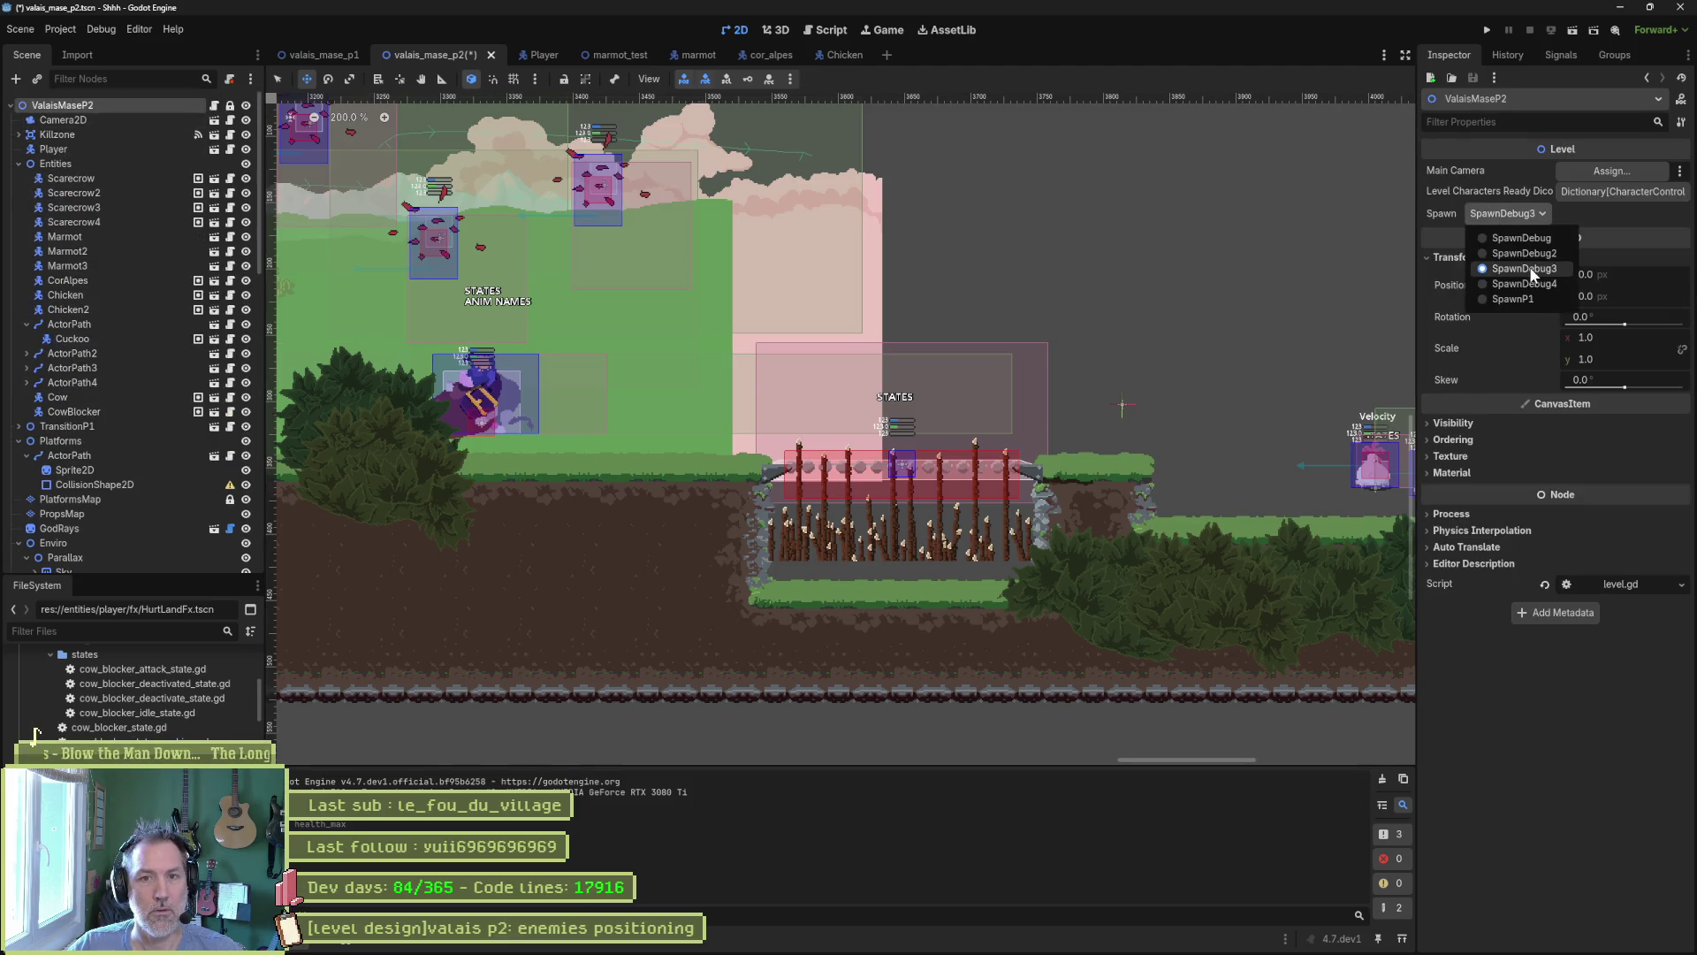
{"action": "left_click", "coordinate": [1533, 283]}
{"action": "key", "text": "F6"}
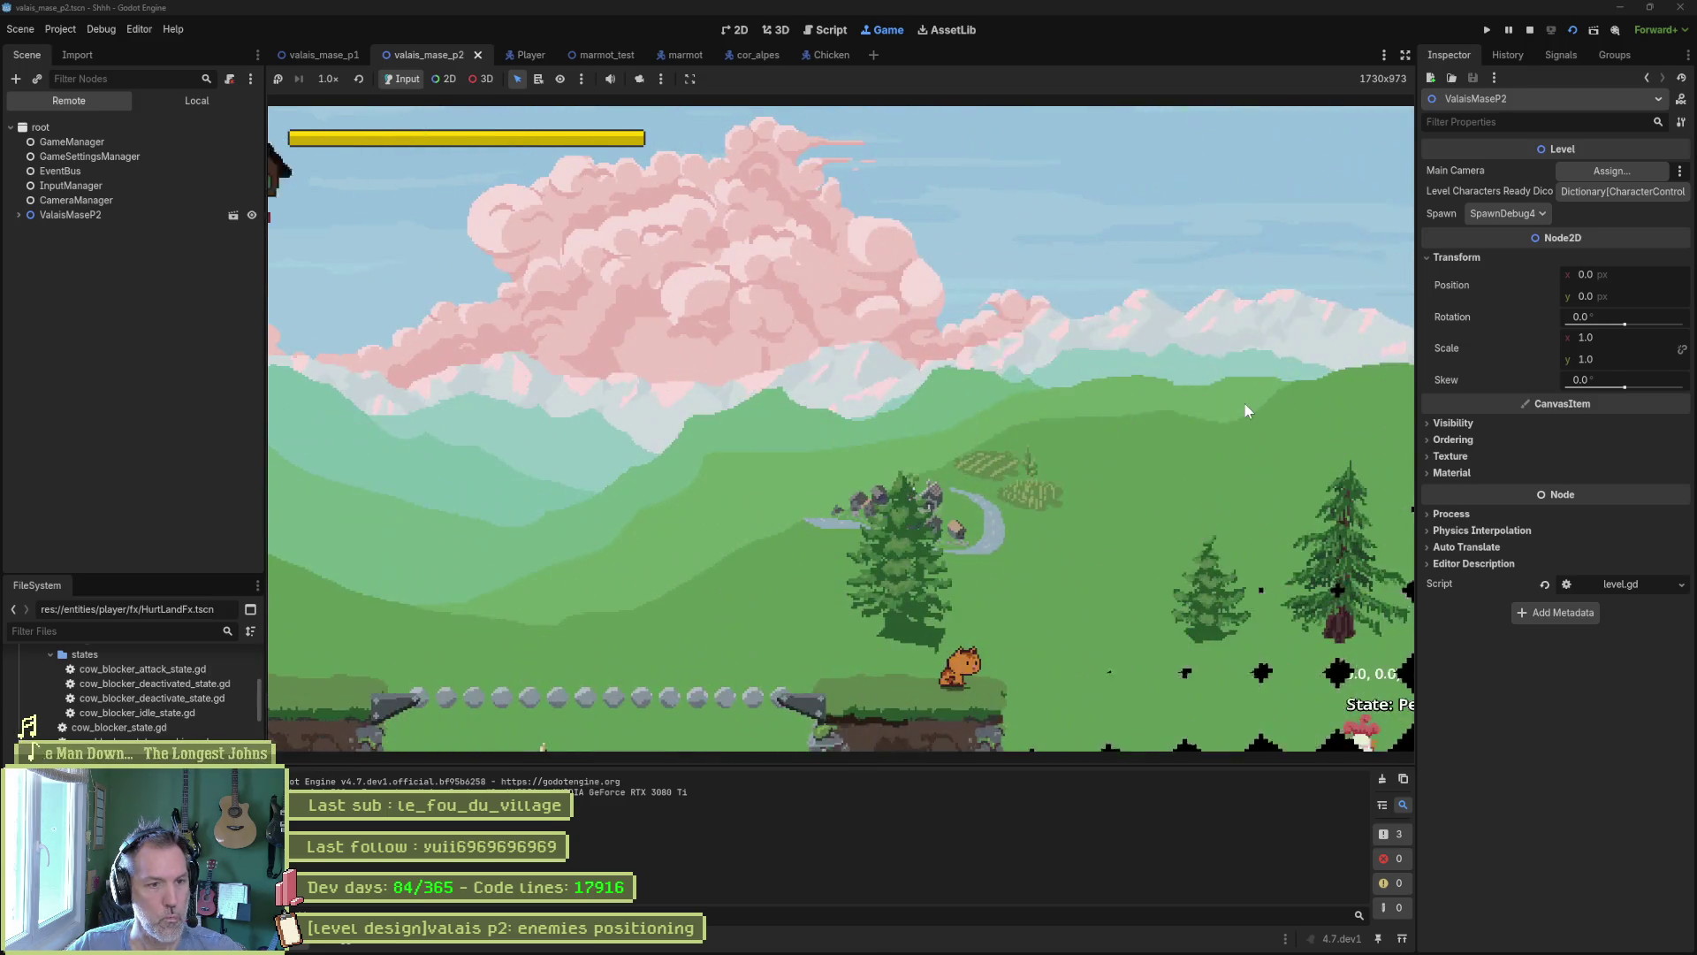
Walk the cat into the chickens, strike one with x until it dies, then stop the game.
{"action": "key", "text": "Right"}
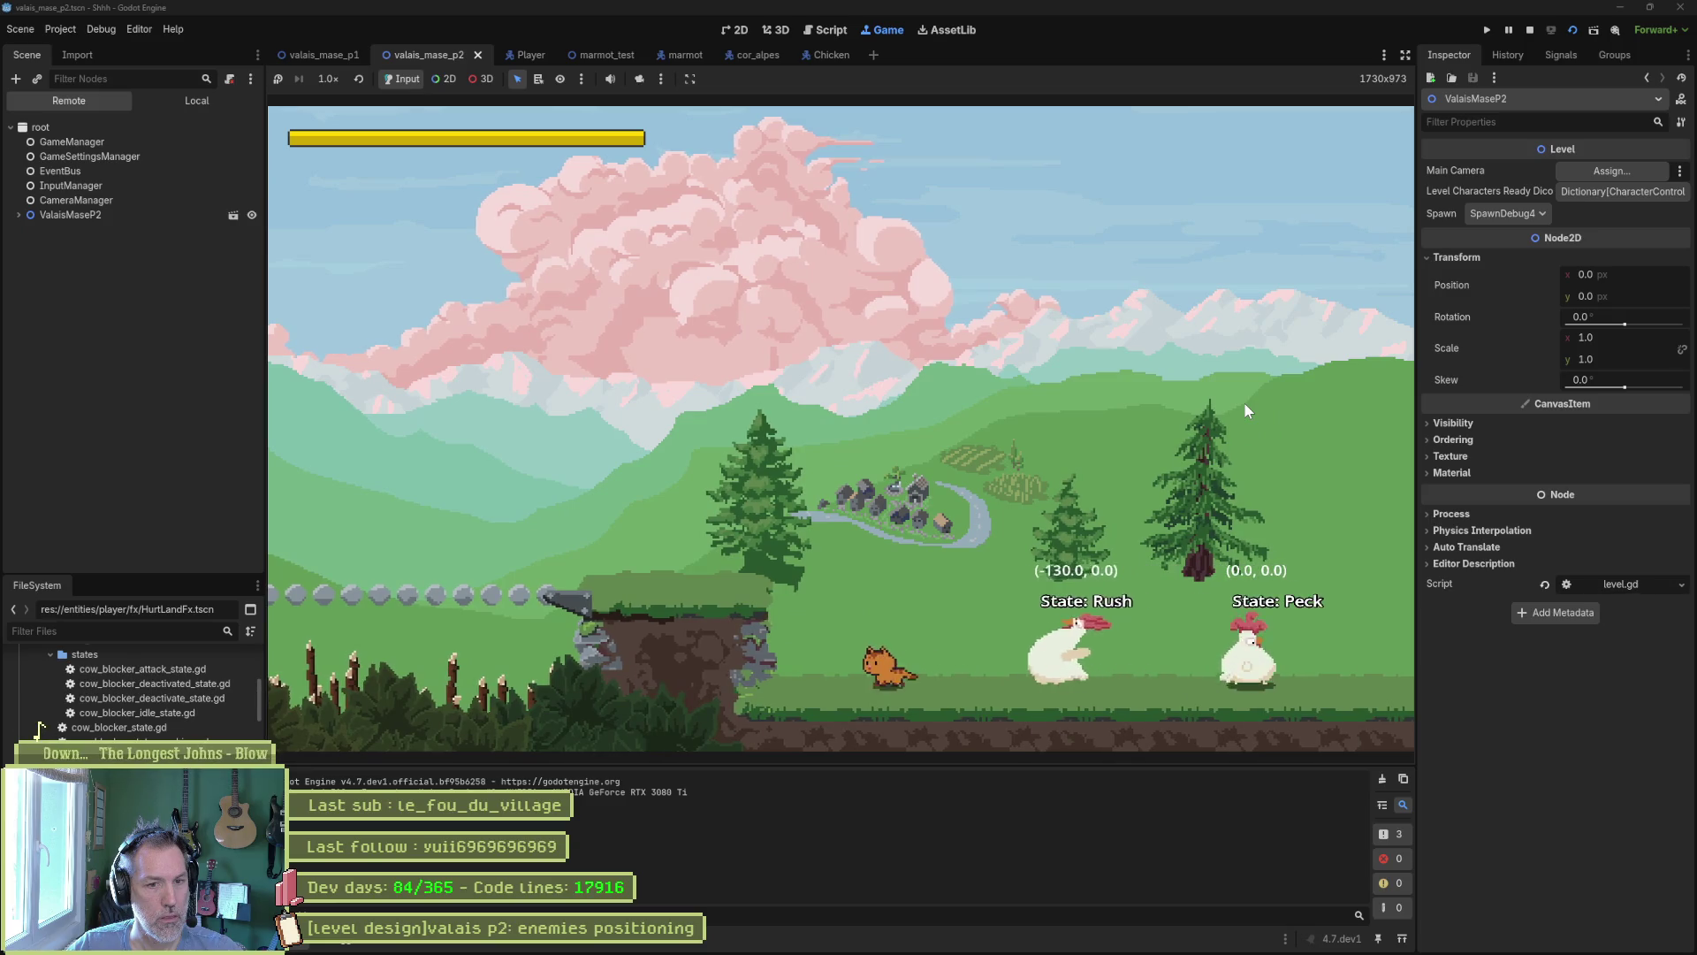
{"action": "key", "text": "Right"}
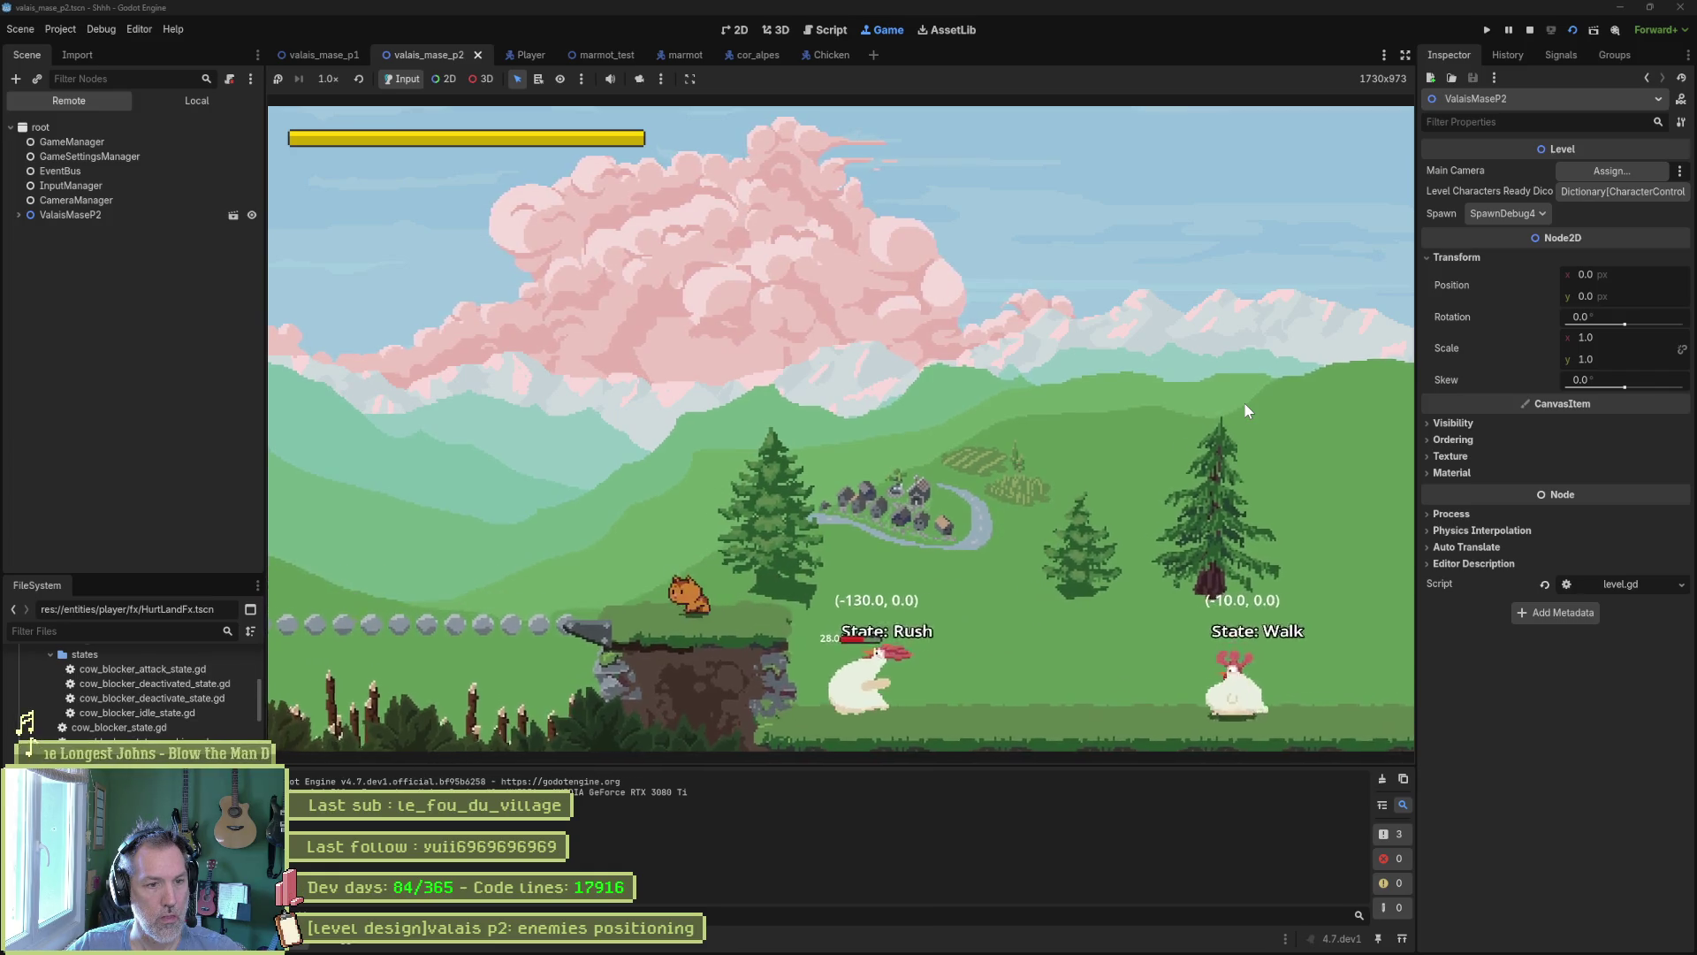
{"action": "key", "text": "Right"}
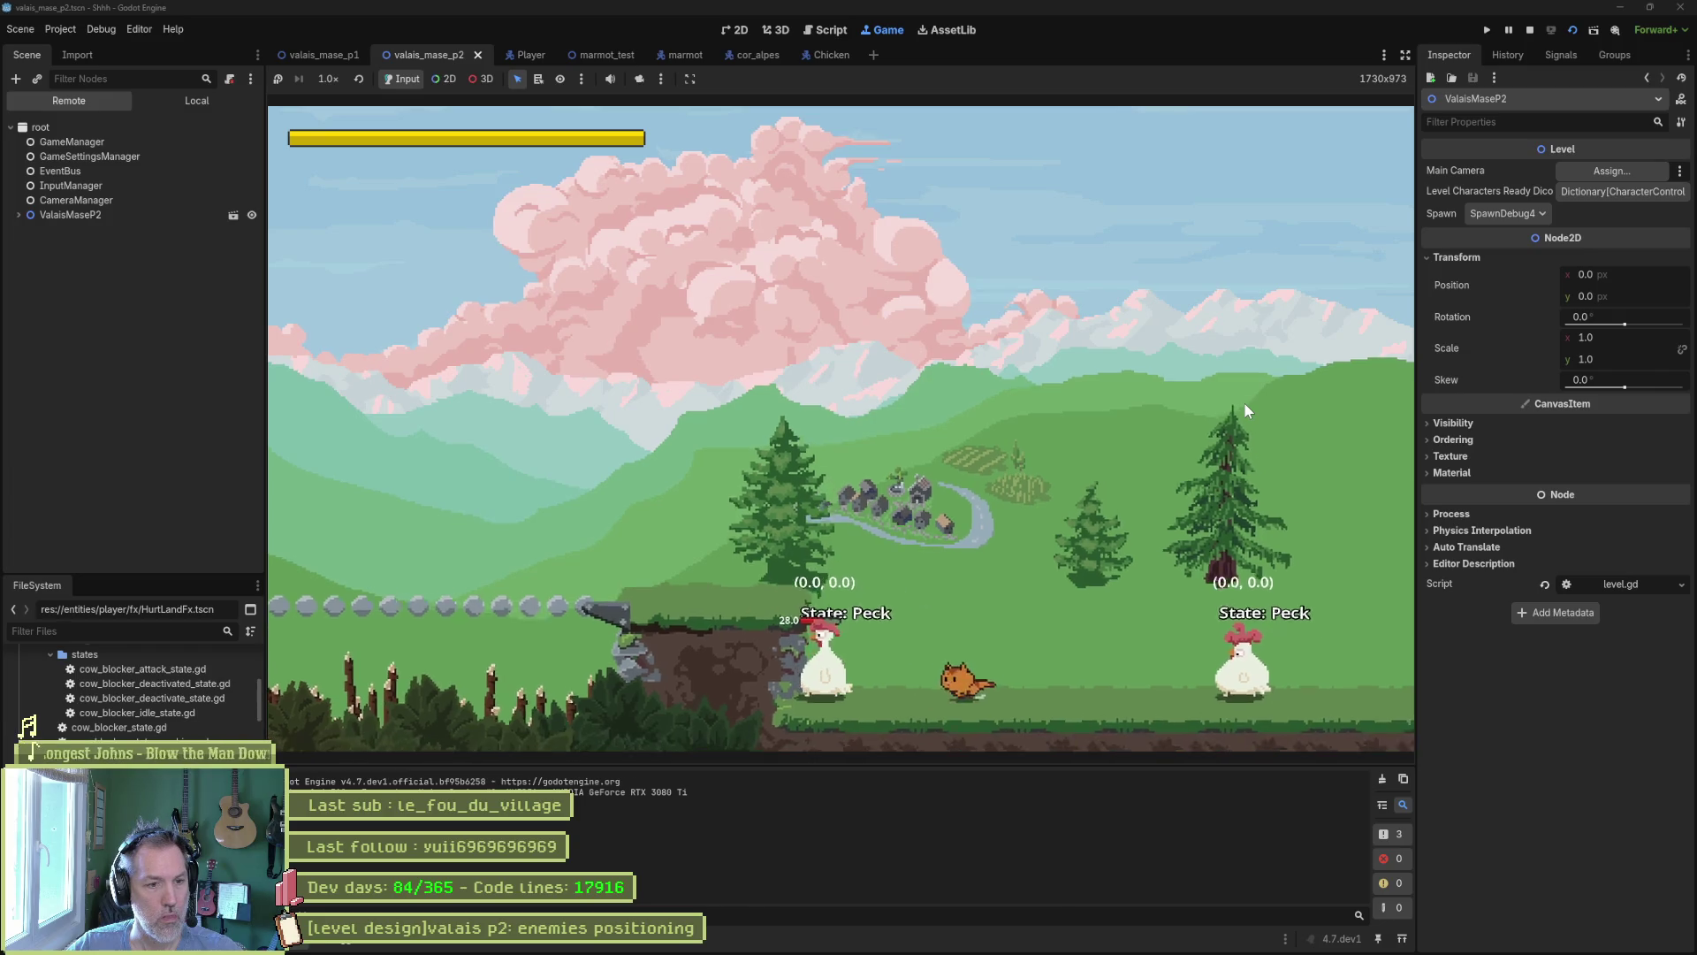
{"action": "key", "text": "x"}
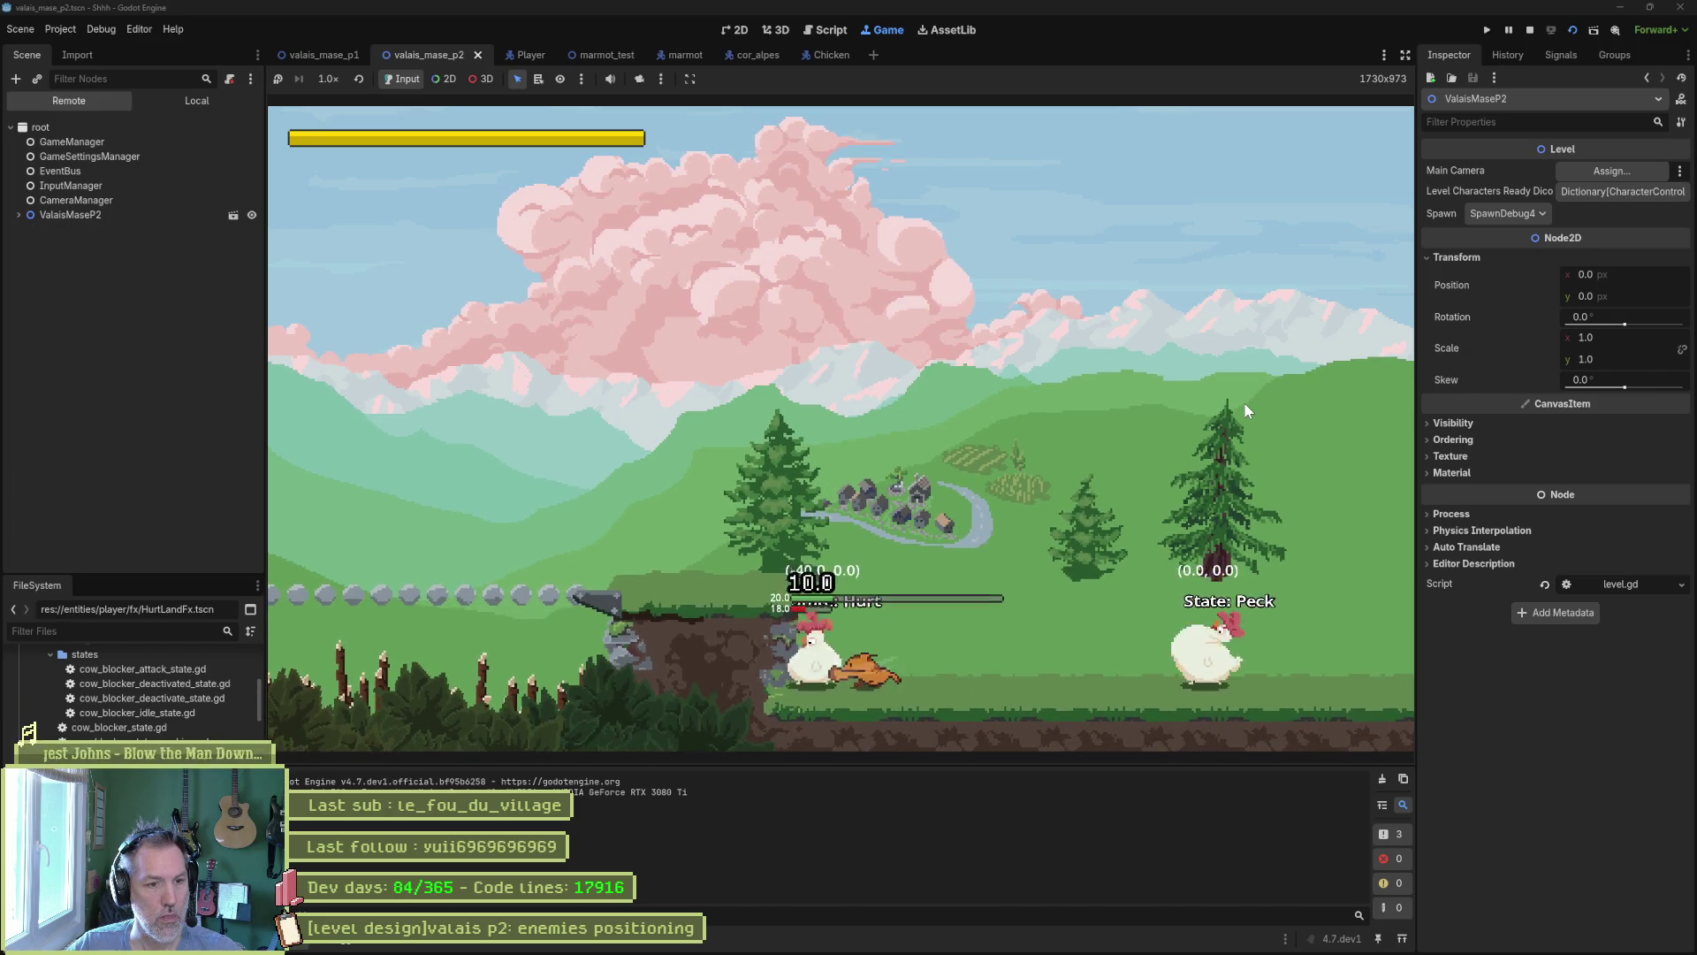
{"action": "key", "text": "x"}
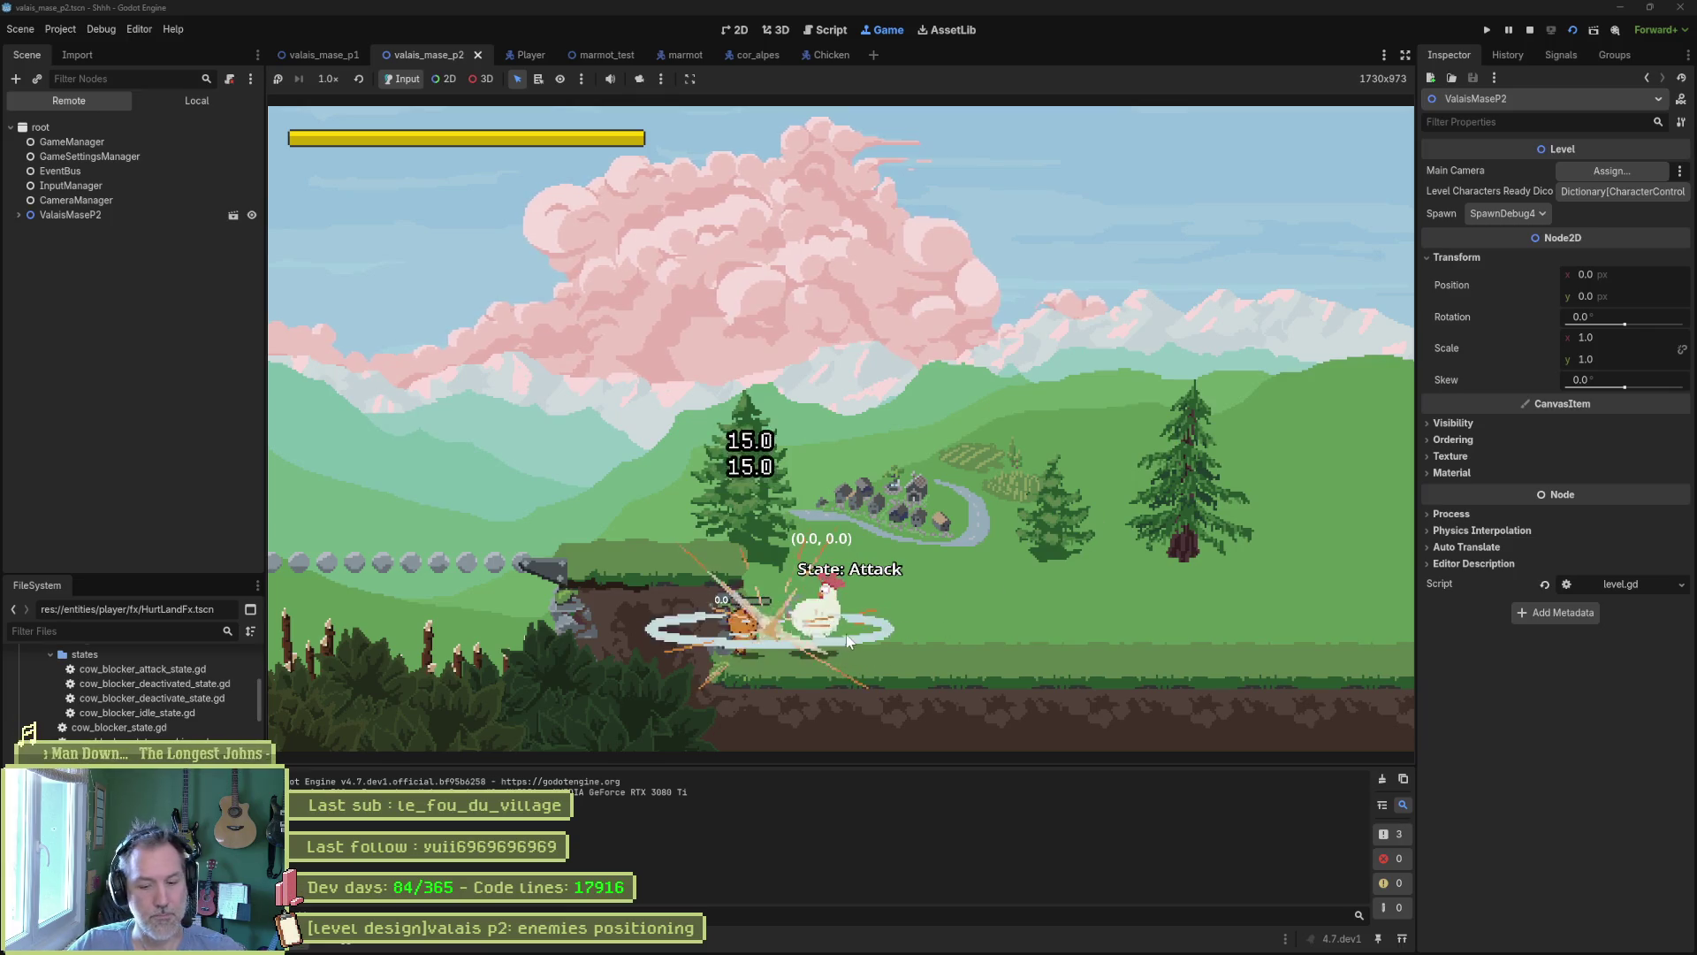
{"action": "key", "text": "F8"}
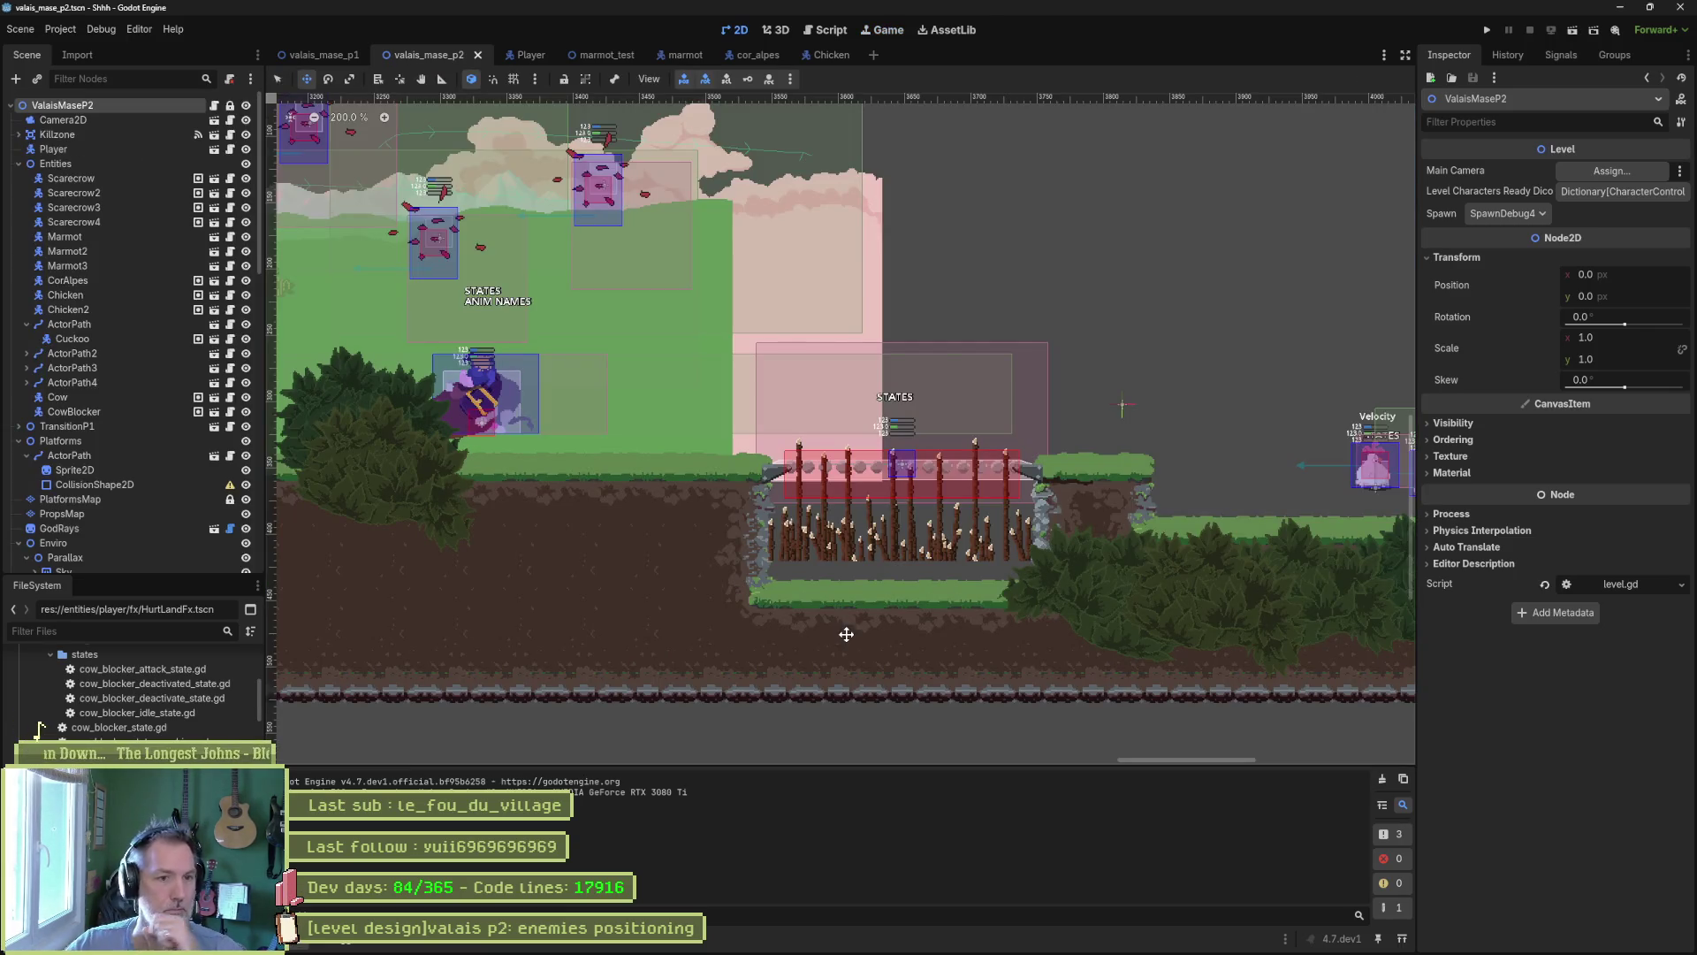
Start a new task in the In progress column of the Asana board.
{"action": "mouse_move", "coordinate": [926, 950]}
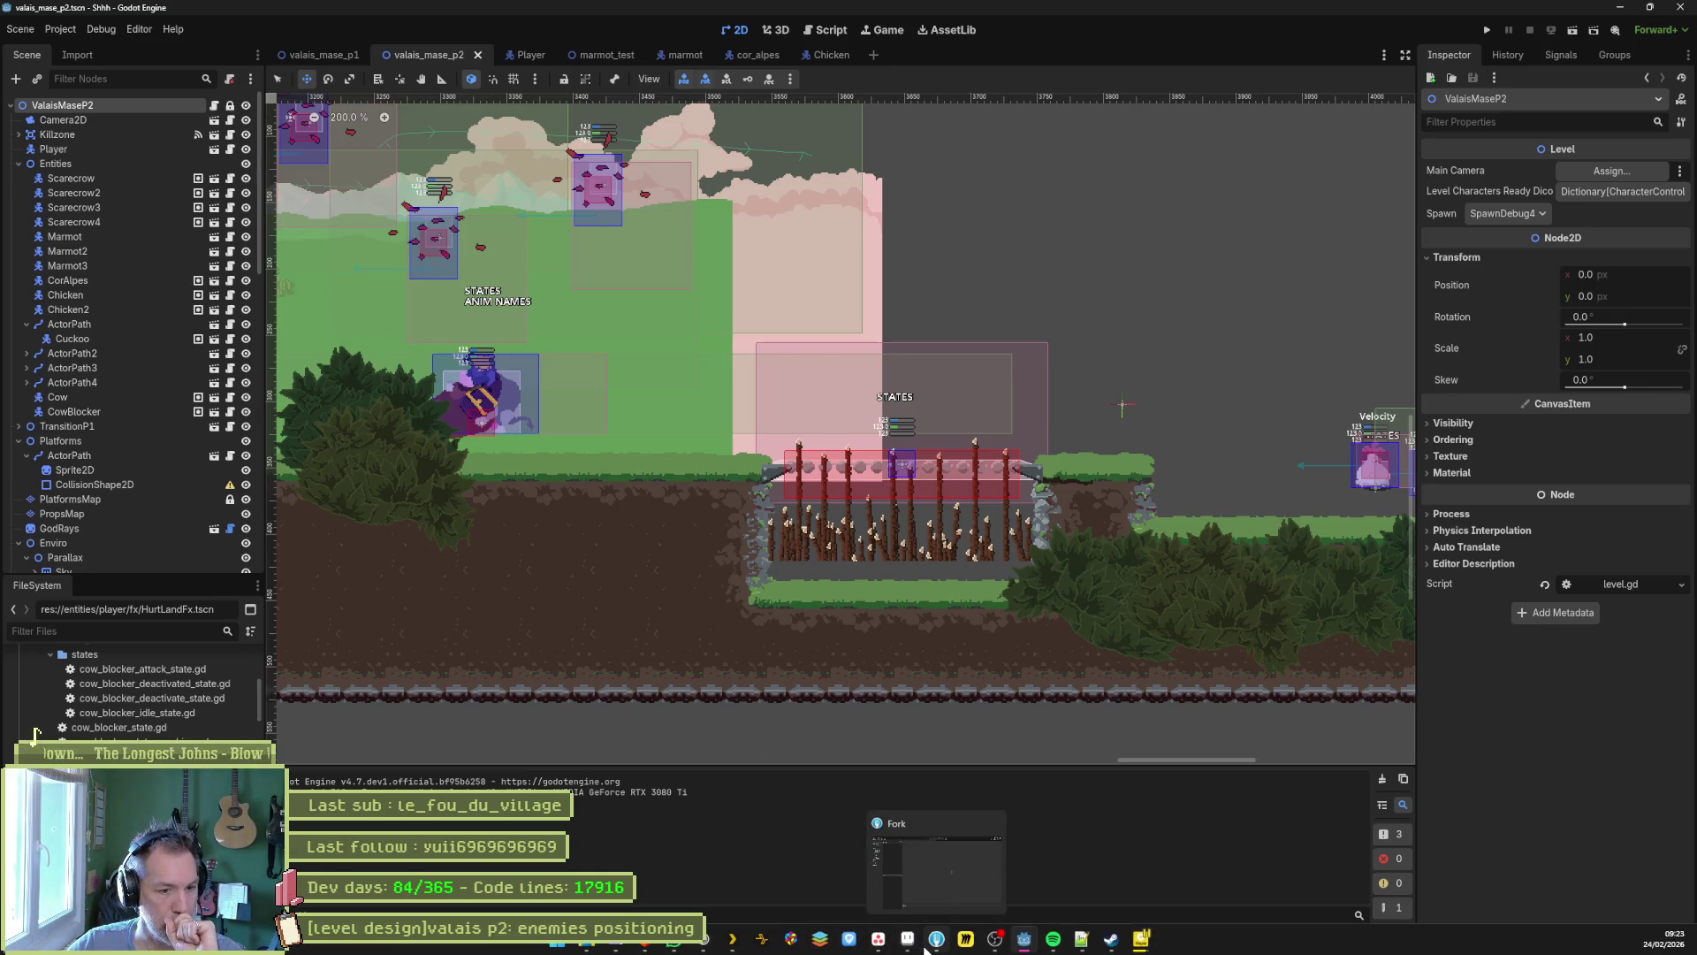
{"action": "left_click", "coordinate": [884, 944]}
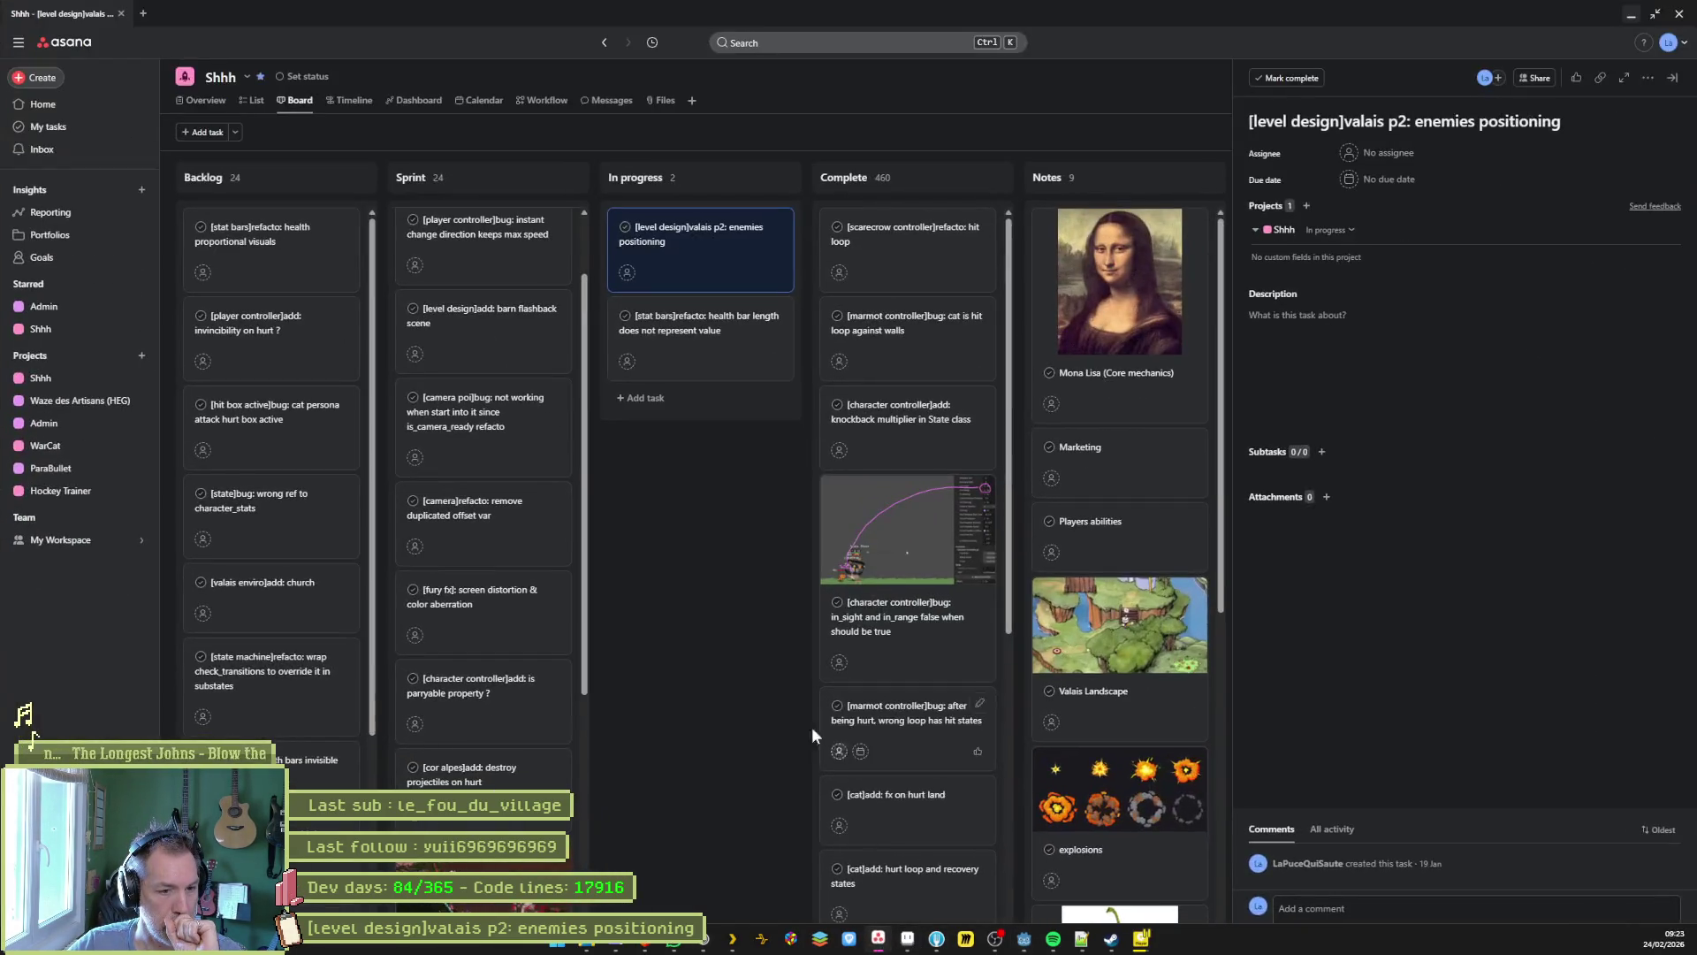
{"action": "left_click", "coordinate": [642, 390]}
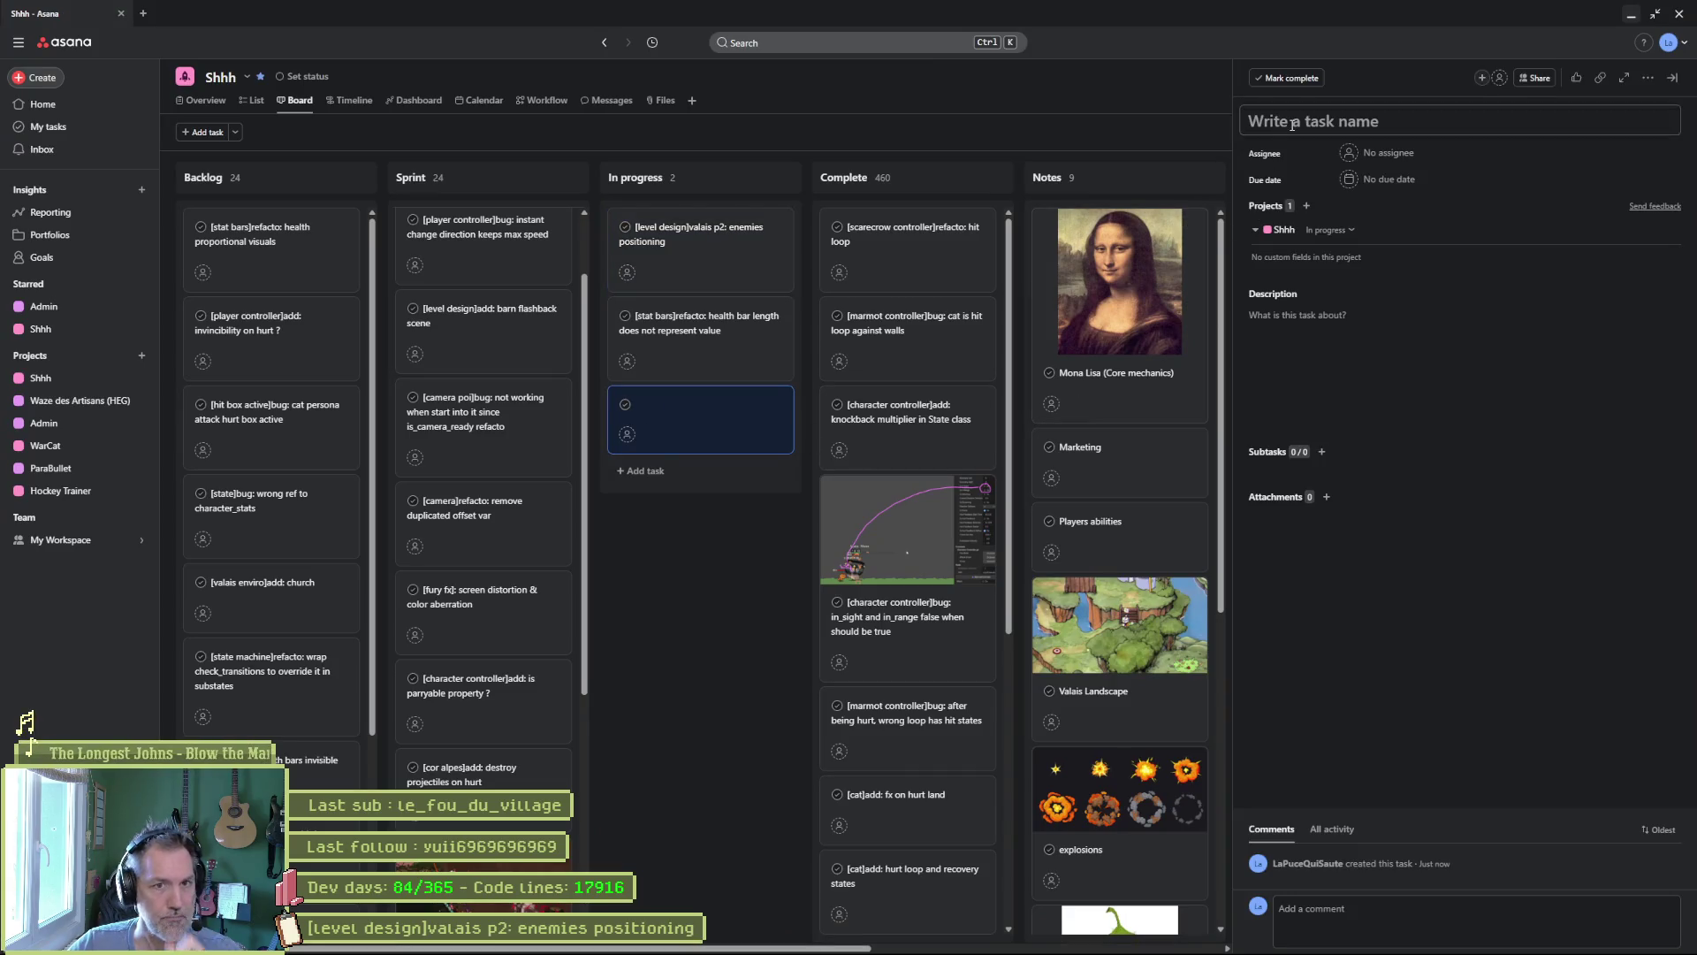
{"action": "left_click", "coordinate": [1294, 125]}
Name the task '[player controller]refacto: bigger recovery for parry'.
{"action": "type", "text": "[]player controller"}
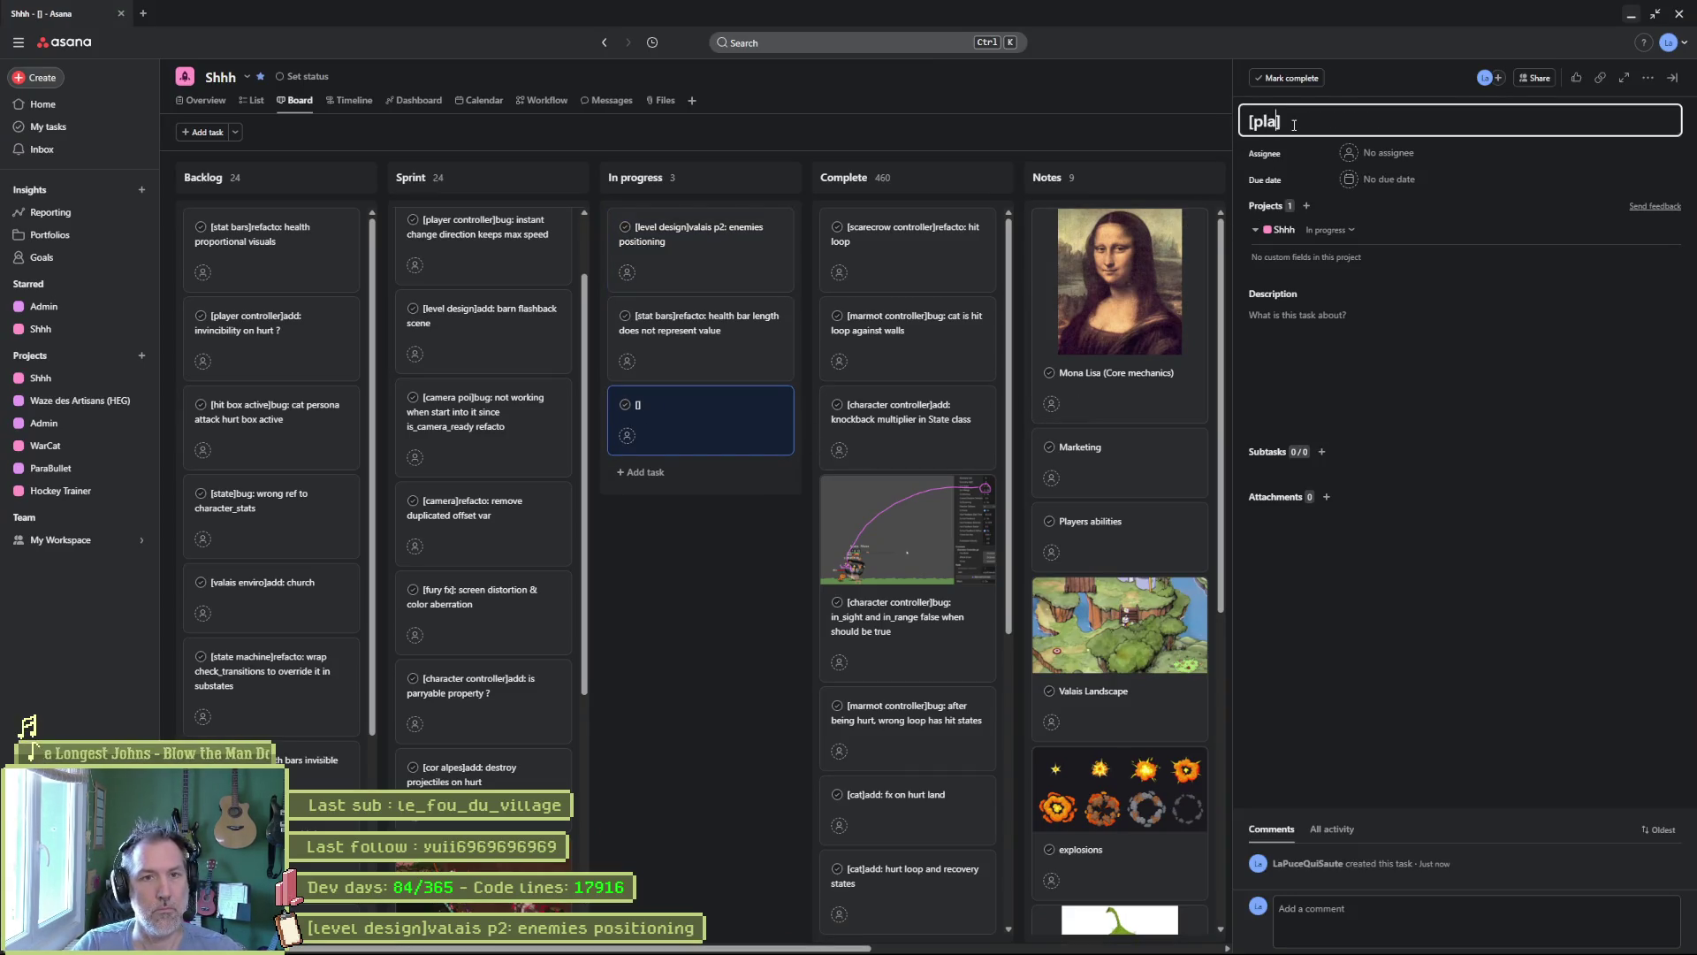
{"action": "type", "text": "ref"}
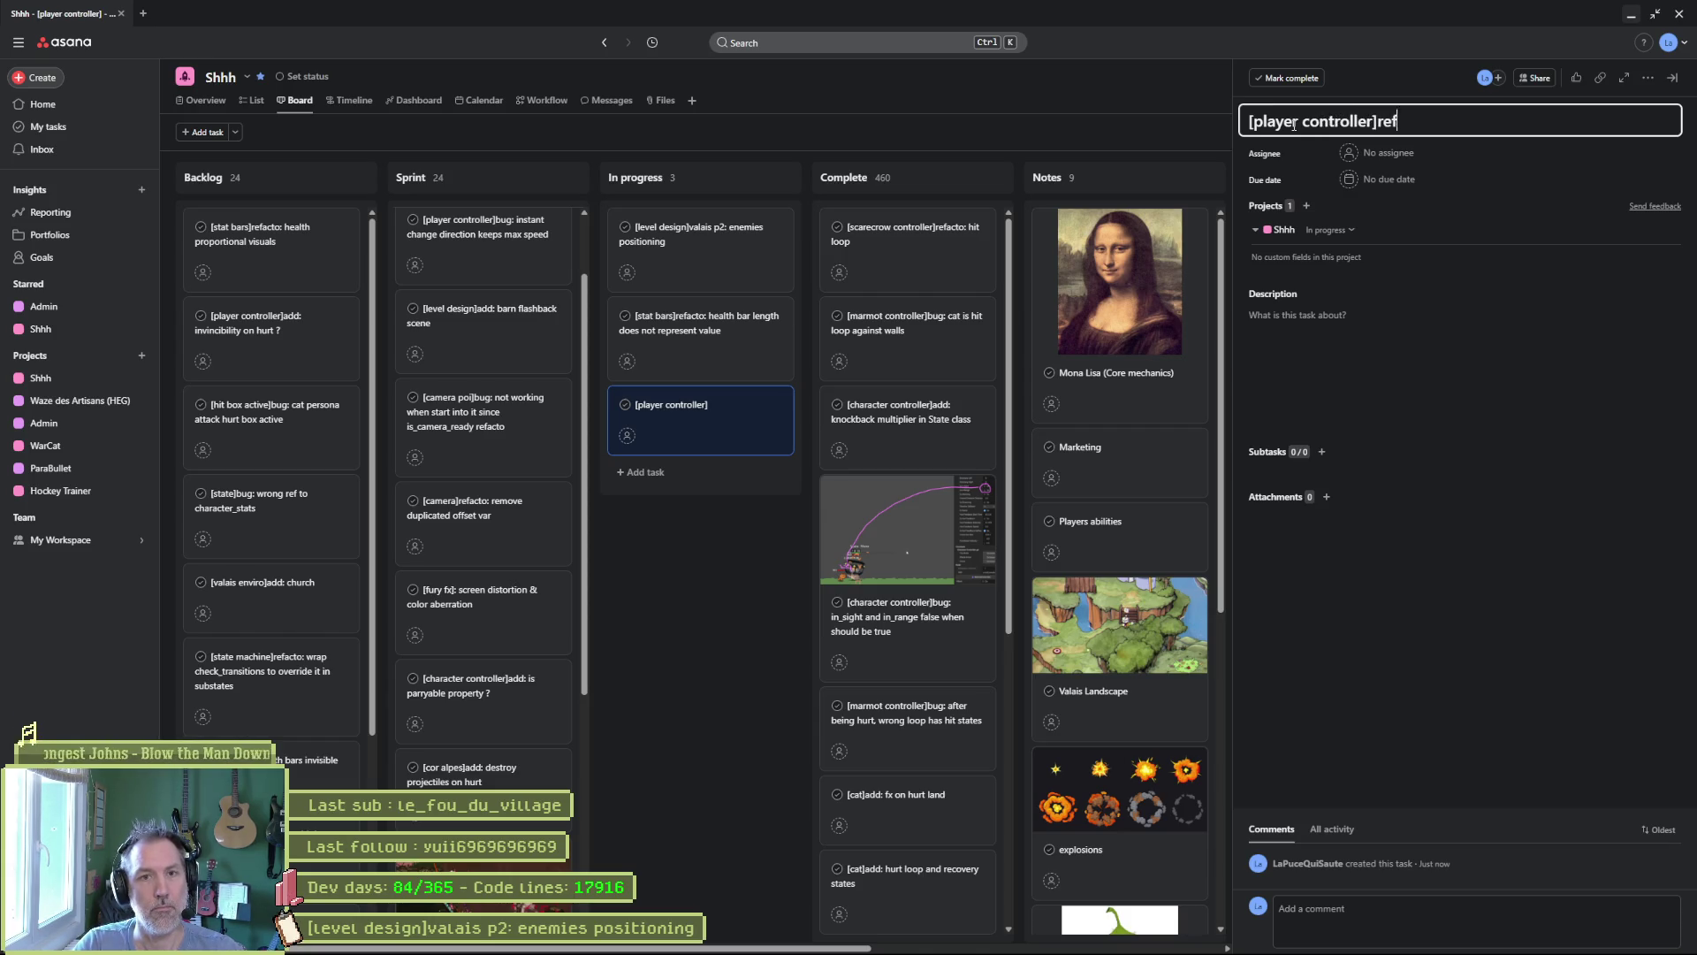
{"action": "type", "text": "acto: p"}
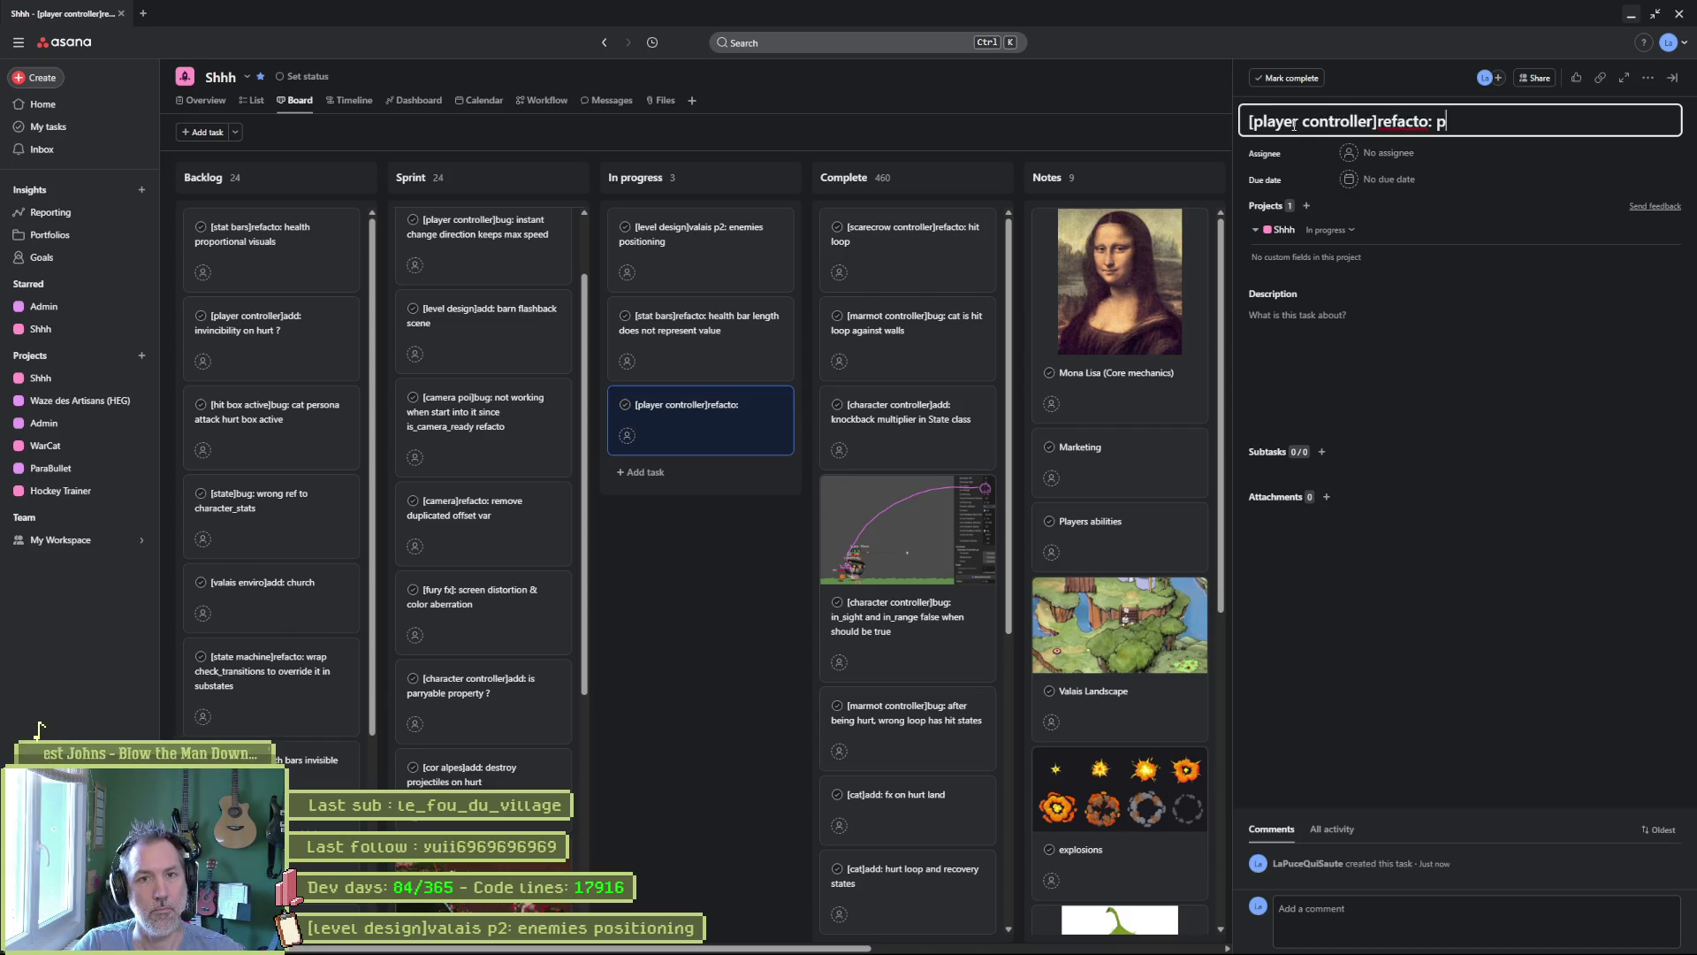
{"action": "type", "text": "arry should ghave"}
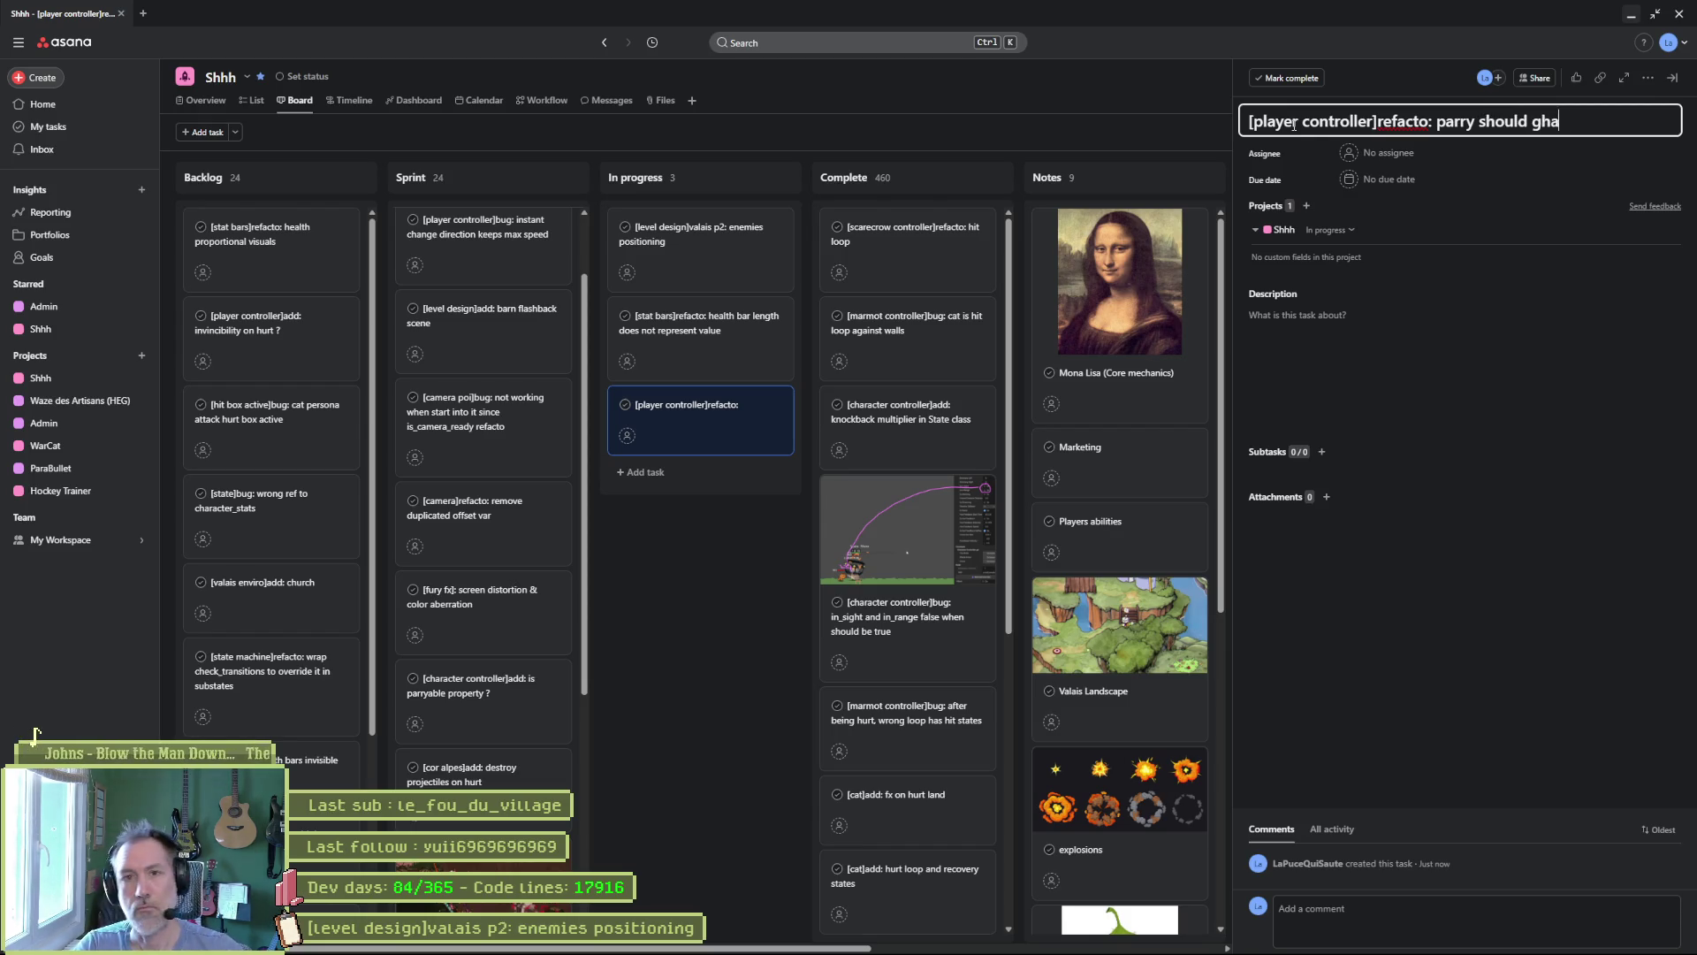
{"action": "key", "text": "BackSpace"}
{"action": "key", "text": "BackSpace"}
{"action": "key", "text": "BackSpace"}
{"action": "type", "text": "a"}
{"action": "key", "text": "BackSpace"}
{"action": "type", "text": "ha"}
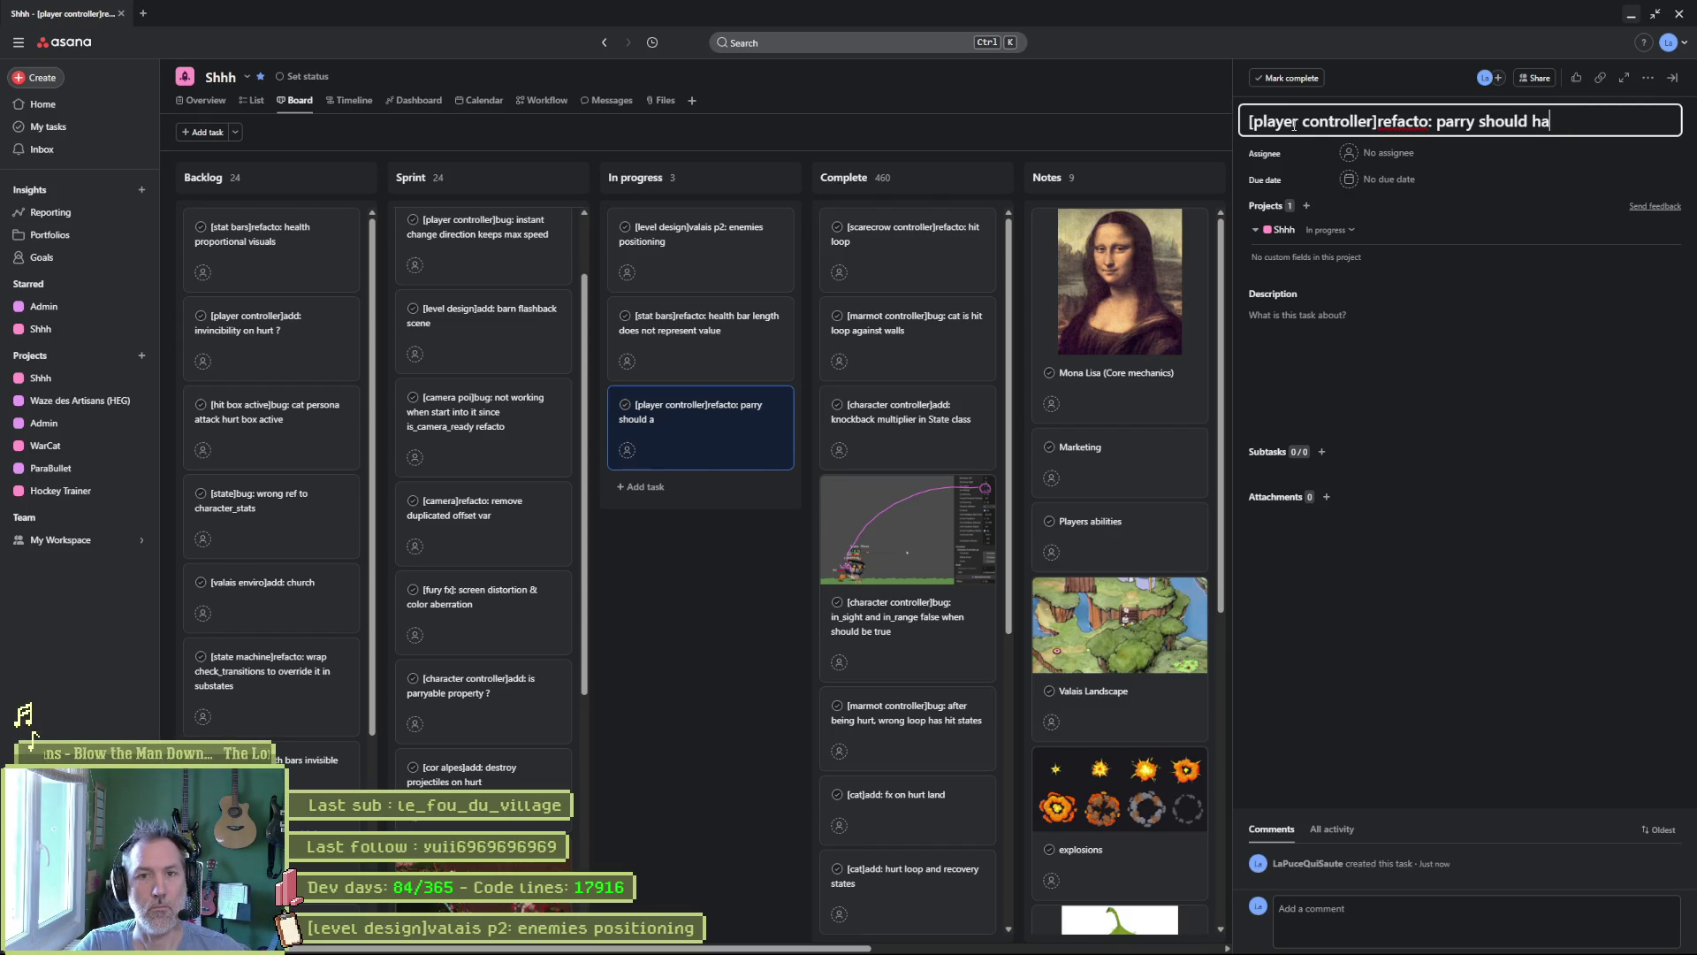
{"action": "type", "text": "ve a"}
{"action": "key", "text": "BackSpace"}
{"action": "key", "text": "BackSpace"}
{"action": "key", "text": "BackSpace"}
{"action": "key", "text": "BackSpace"}
{"action": "key", "text": "BackSpace"}
{"action": "key", "text": "BackSpace"}
{"action": "key", "text": "BackSpace"}
{"action": "key", "text": "BackSpace"}
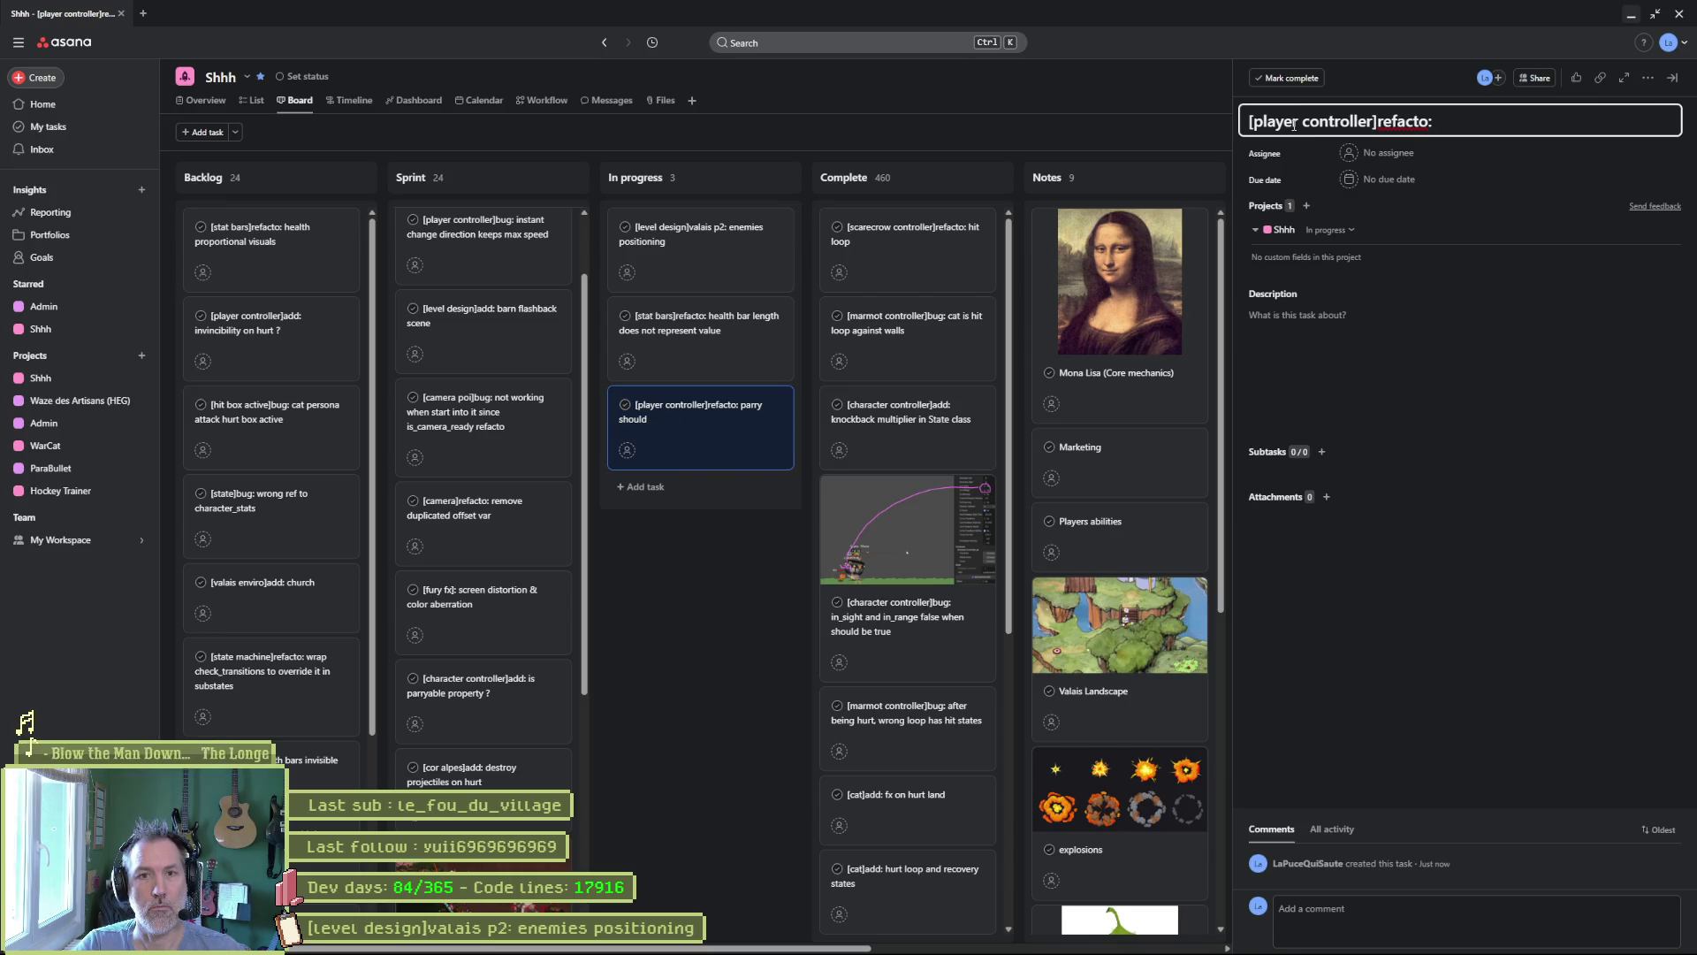
{"action": "type", "text": "bigger recovery for pay"}
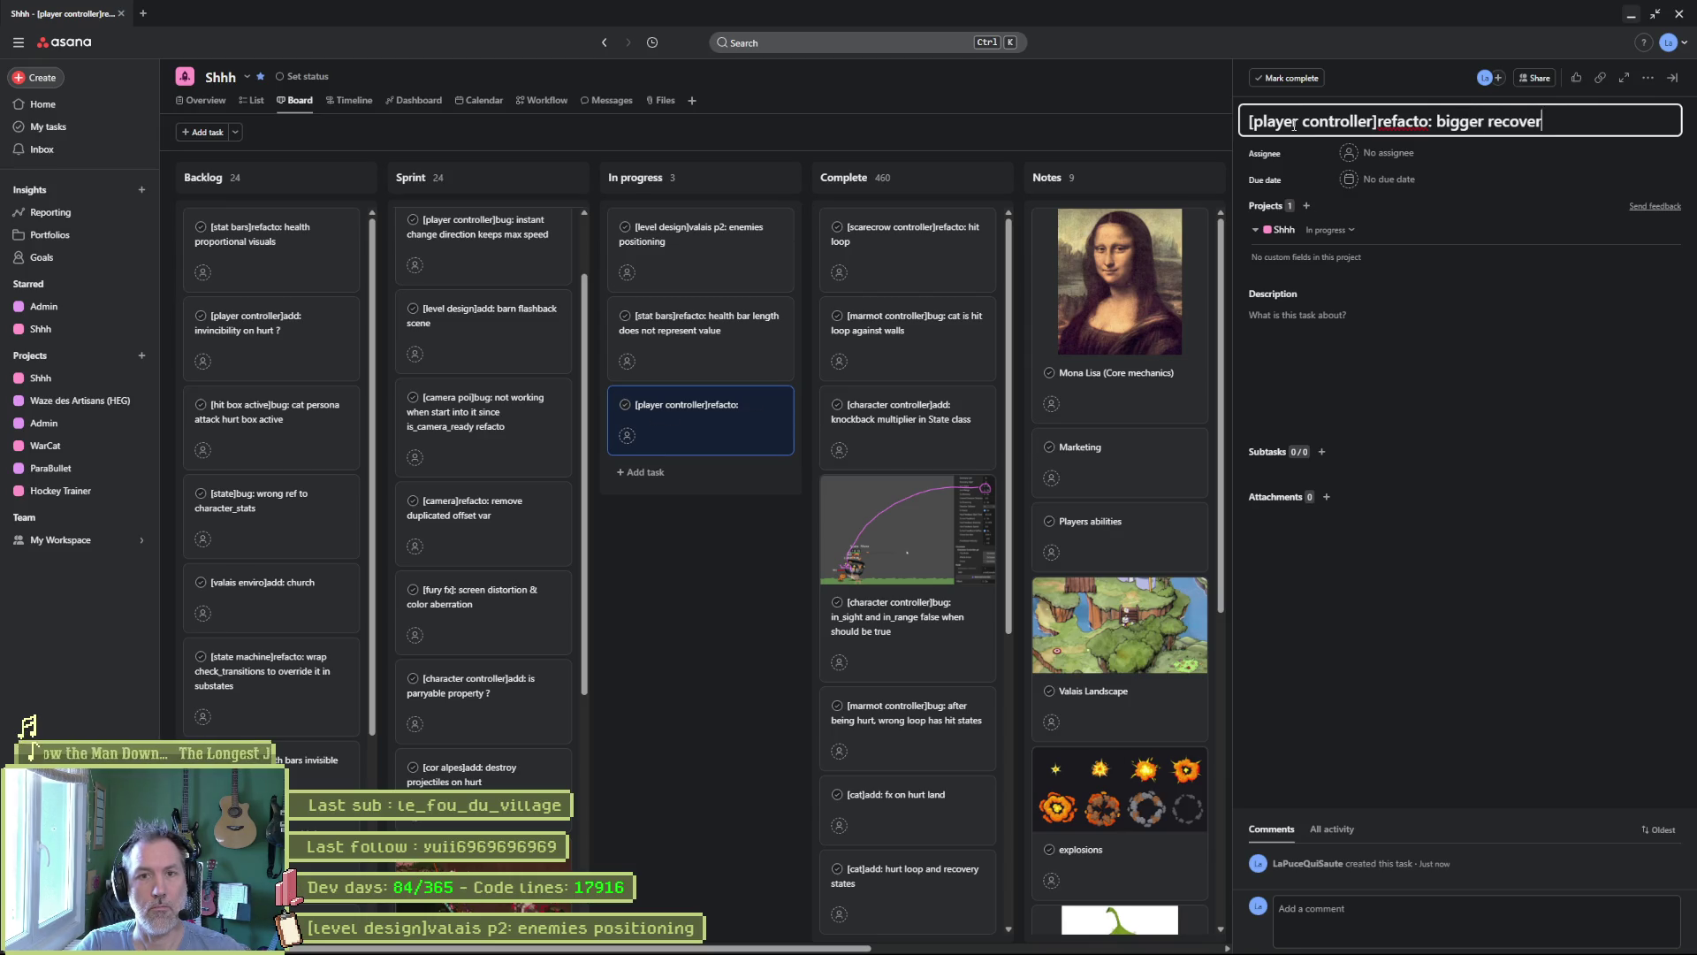
{"action": "key", "text": "BackSpace"}
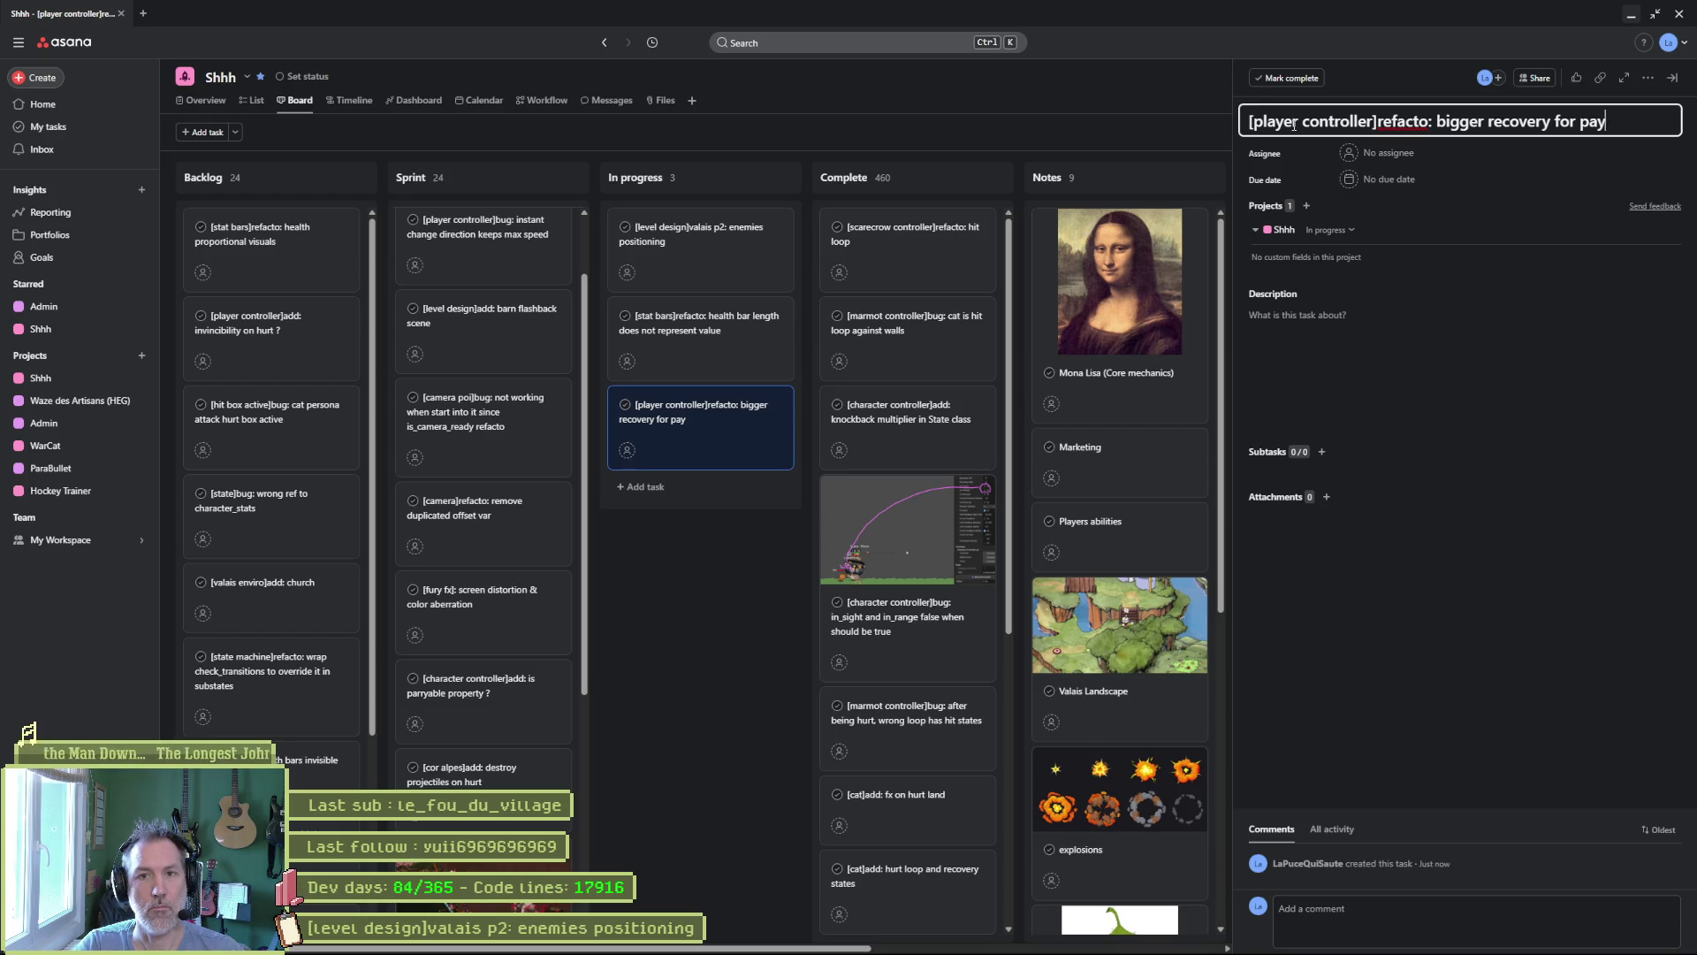
{"action": "type", "text": "rry"}
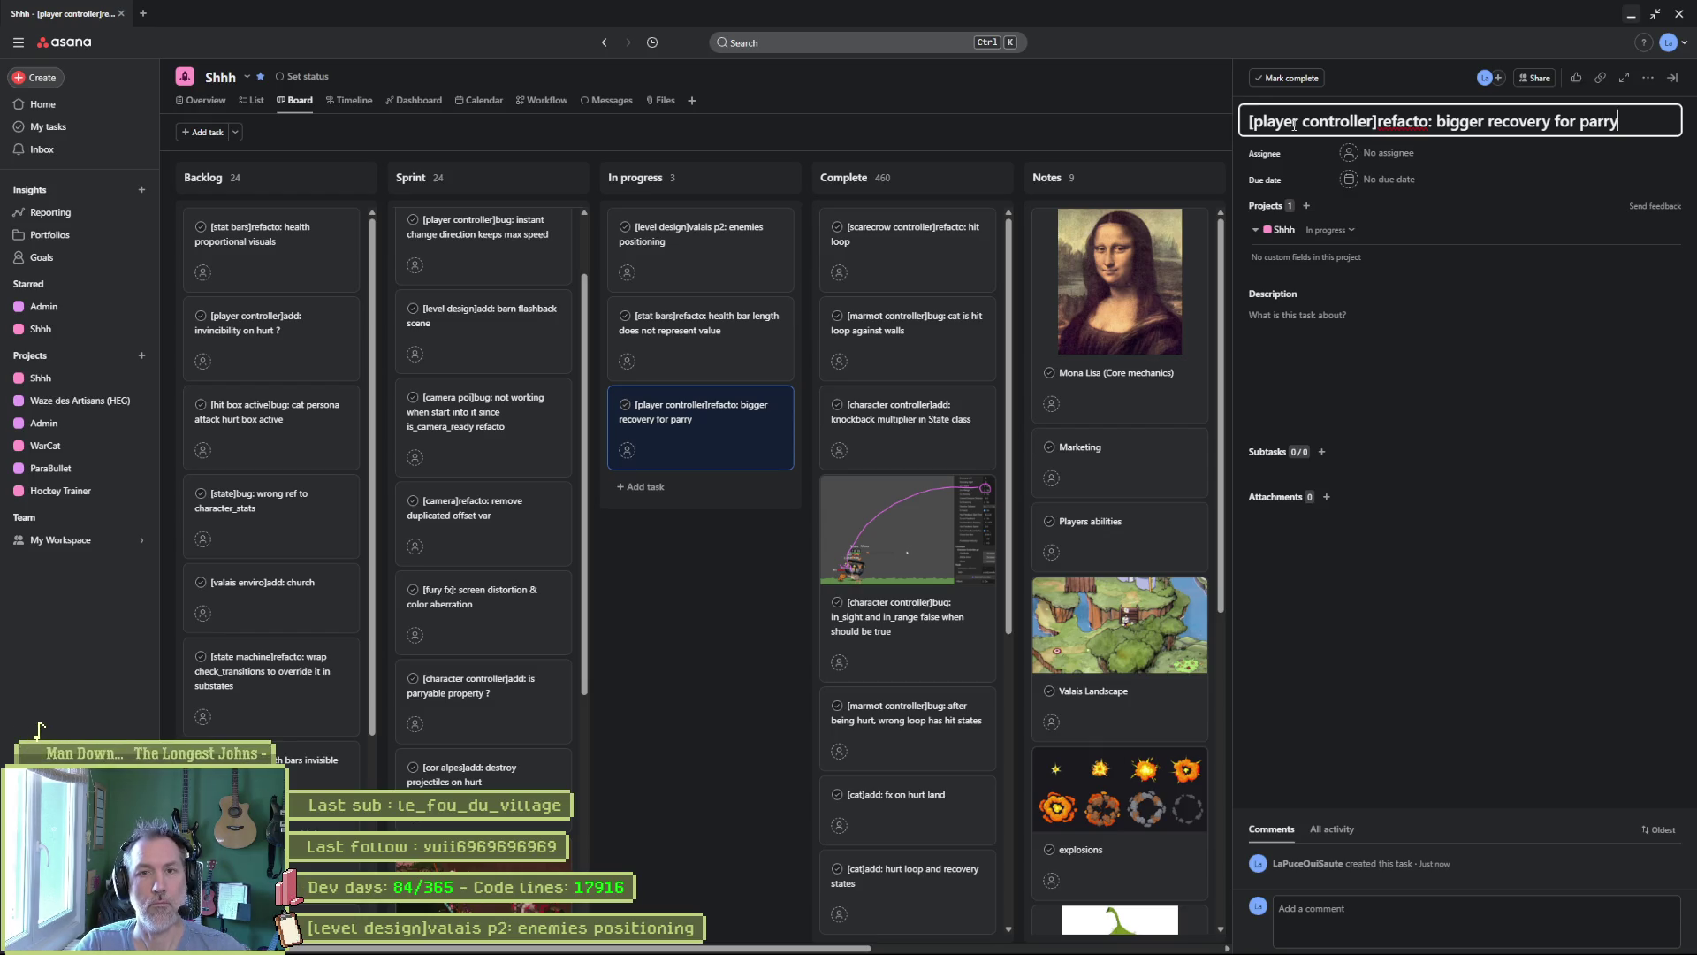
{"action": "key", "text": "BackSpace"}
{"action": "key", "text": "BackSpace"}
{"action": "key", "text": "BackSpace"}
{"action": "type", "text": "par"}
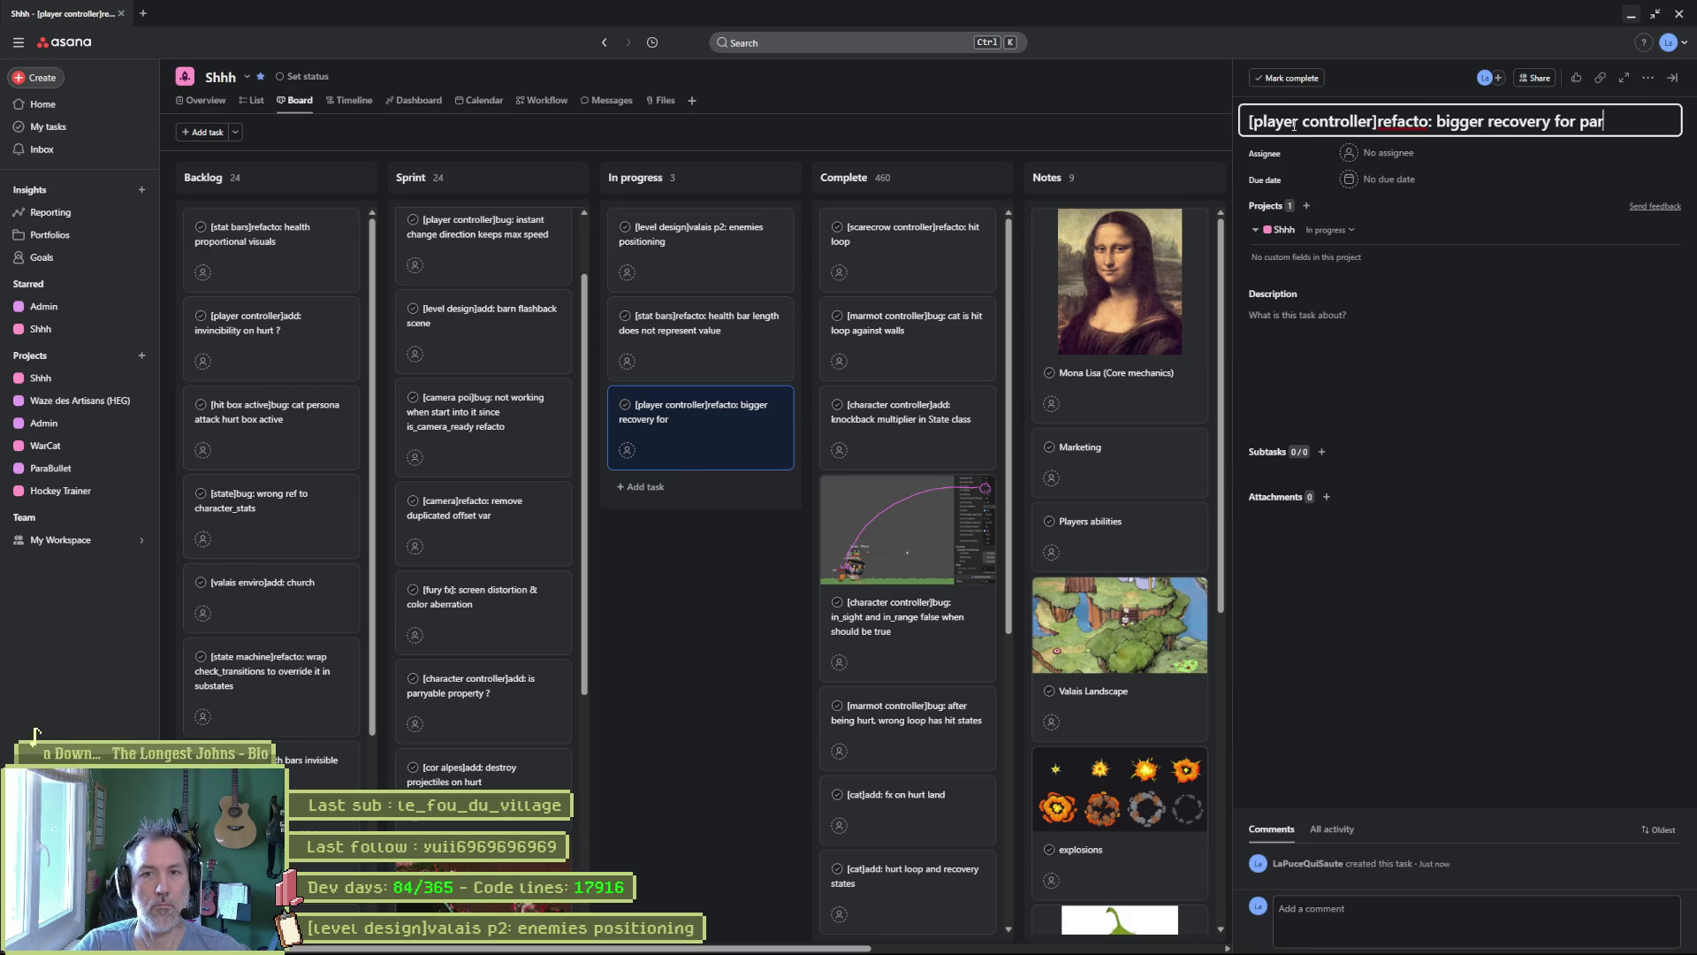
{"action": "type", "text": "ry"}
Move the parry task to the top of In progress and minimize the browser.
{"action": "left_click", "coordinate": [697, 544]}
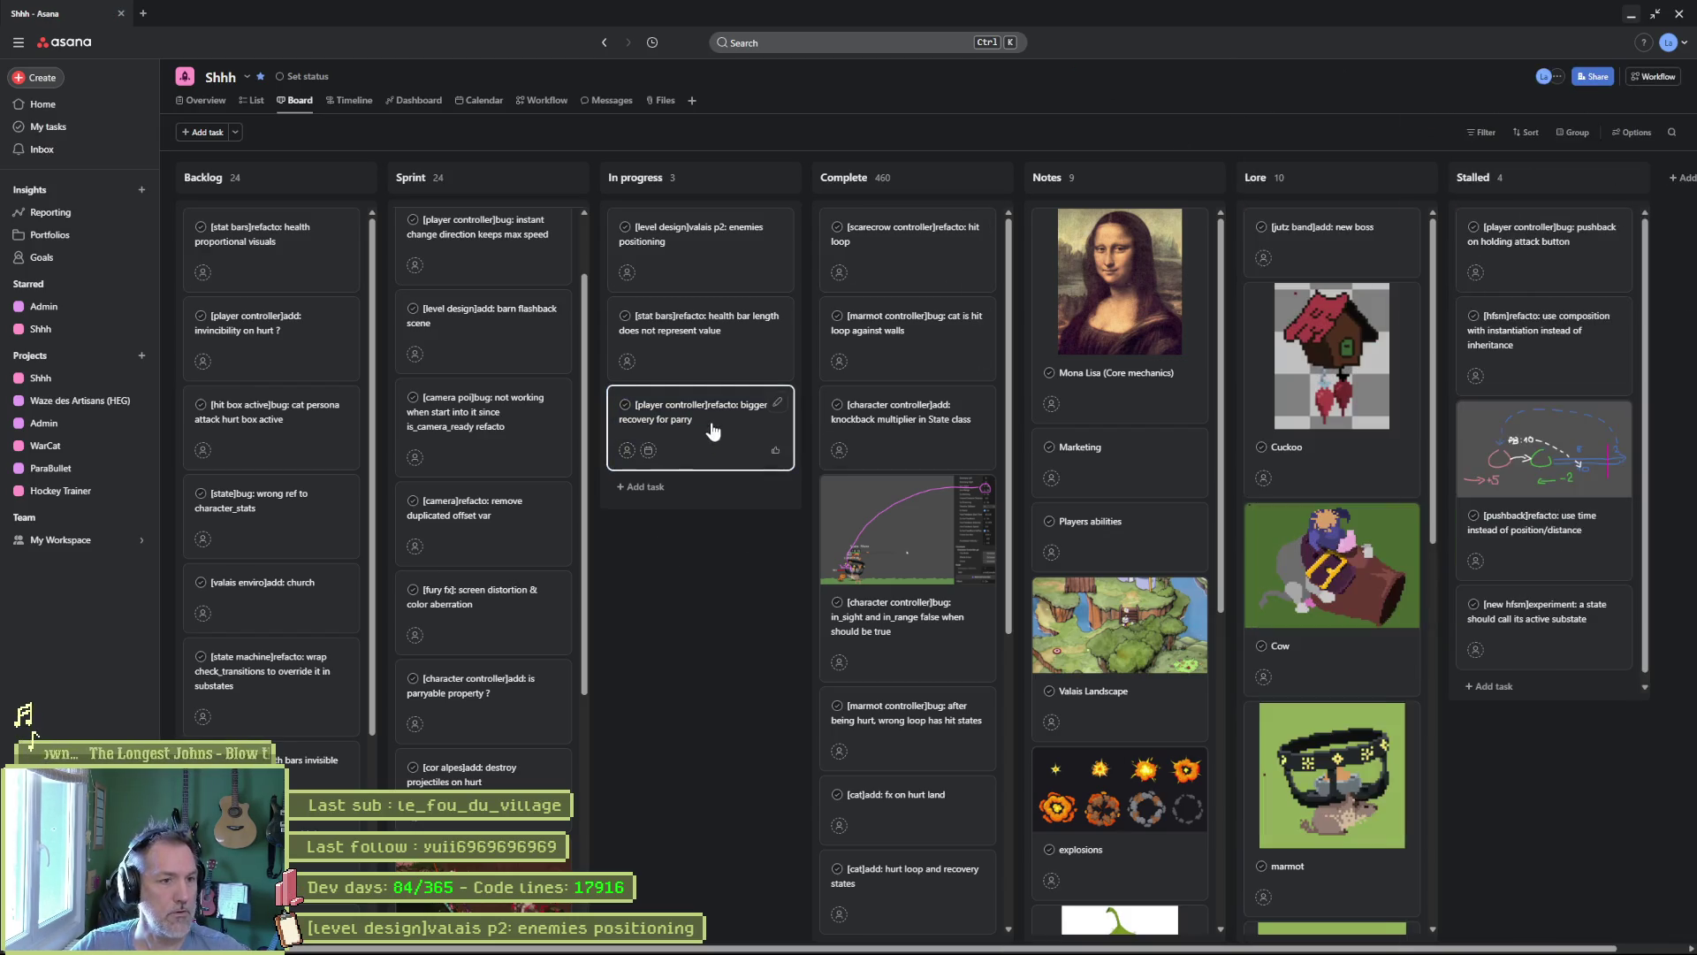
{"action": "left_click_drag", "start_coordinate": [713, 430], "coordinate": [701, 258]}
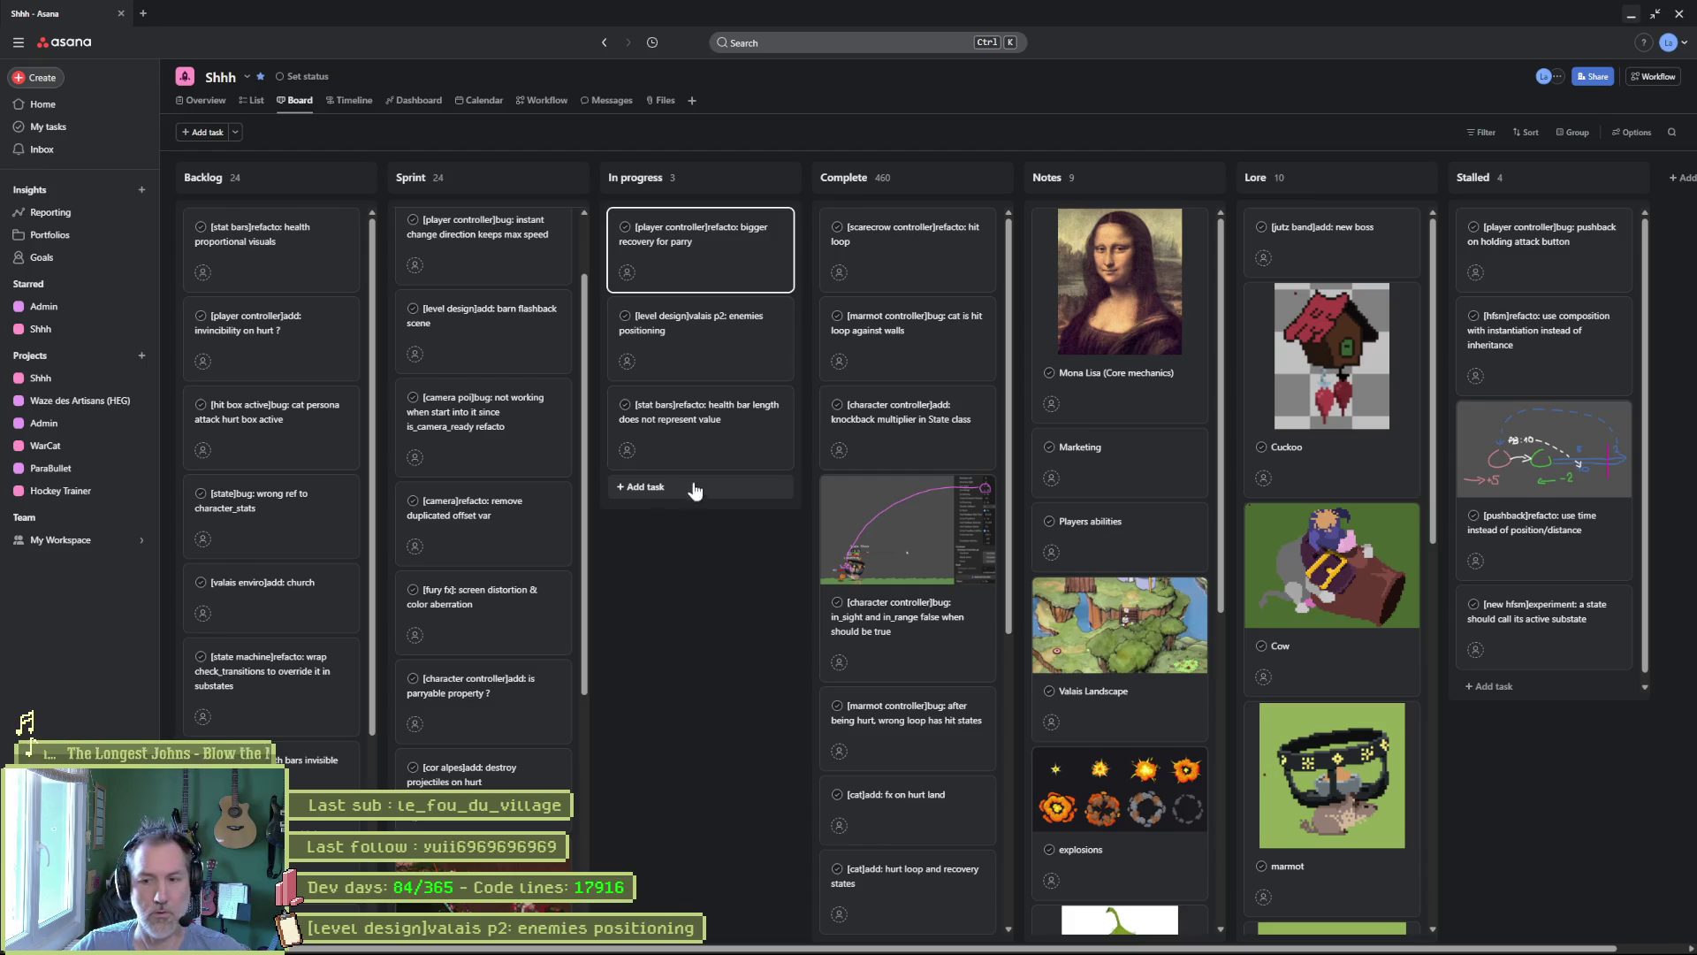
{"action": "left_click", "coordinate": [1631, 14]}
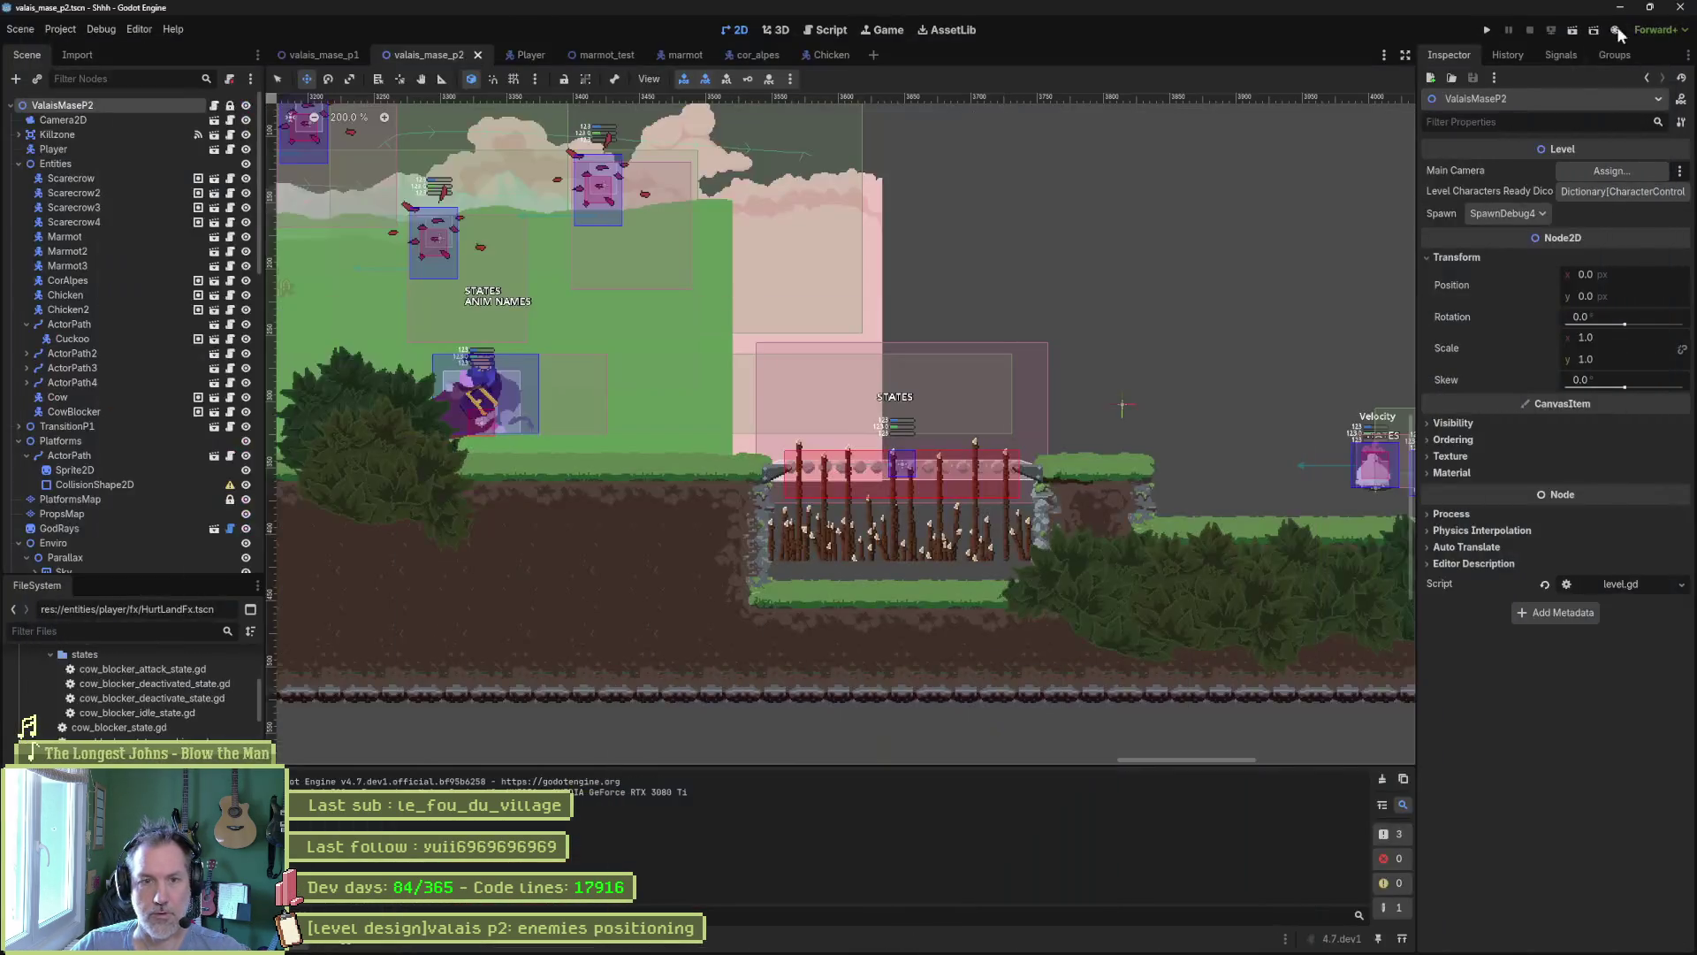
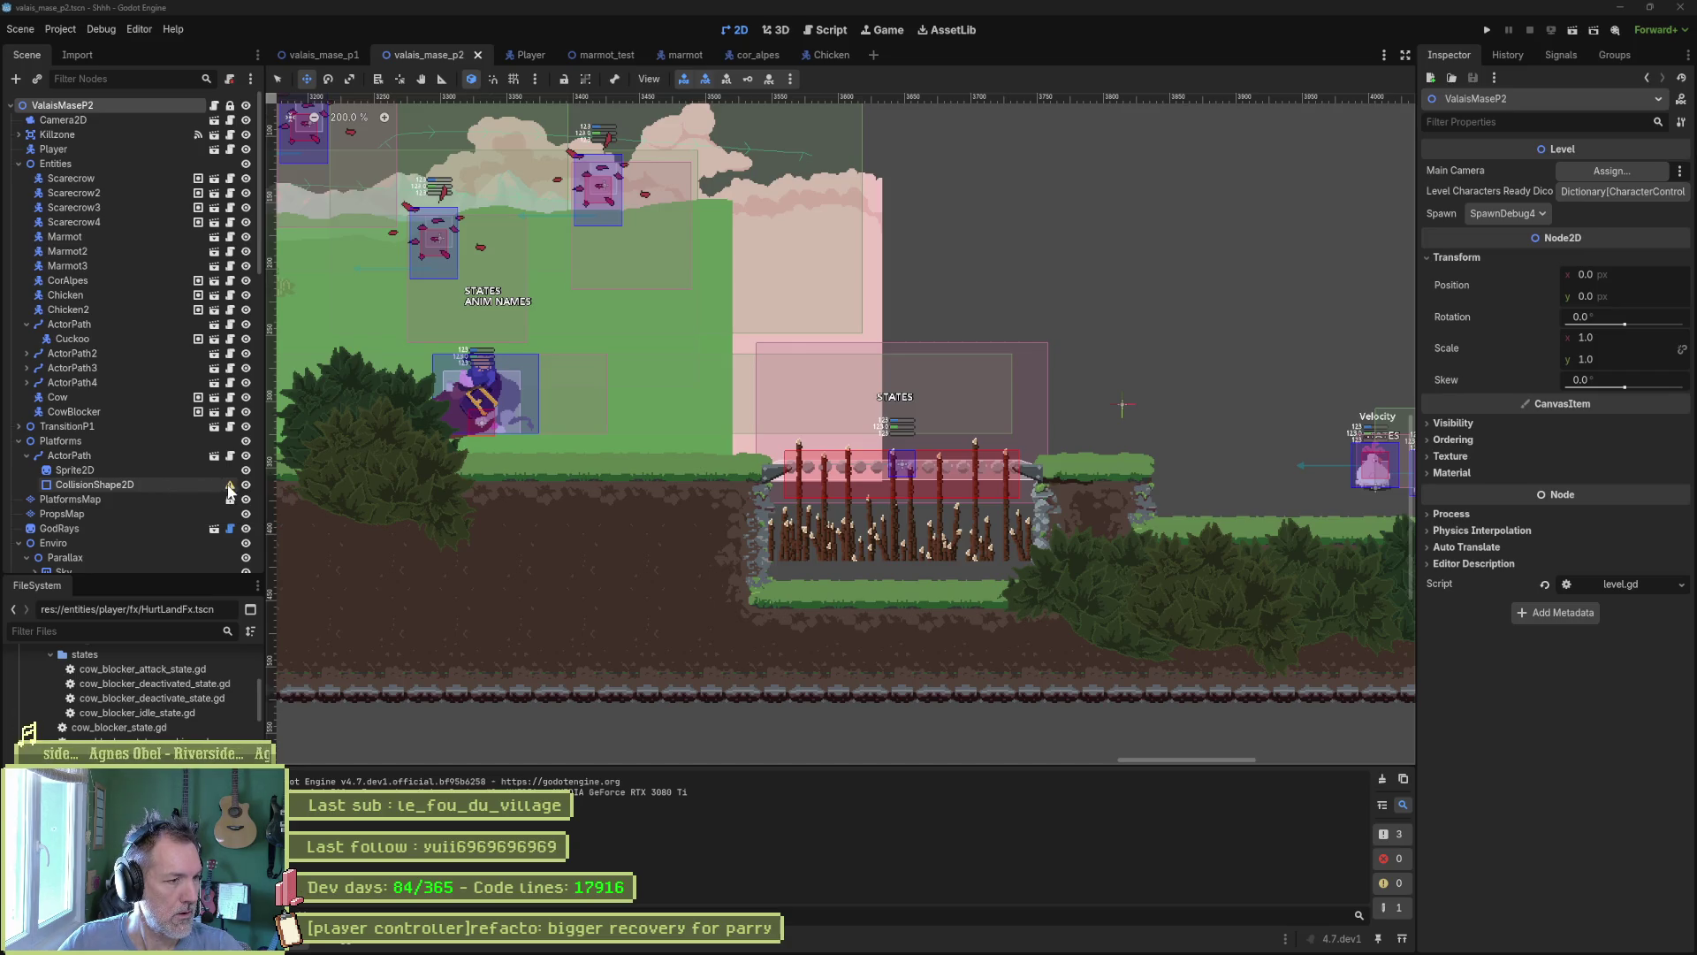
Run the valais_mase_p2 level, walk the cat right briefly, then stop the game.
{"action": "mouse_move", "coordinate": [228, 491]}
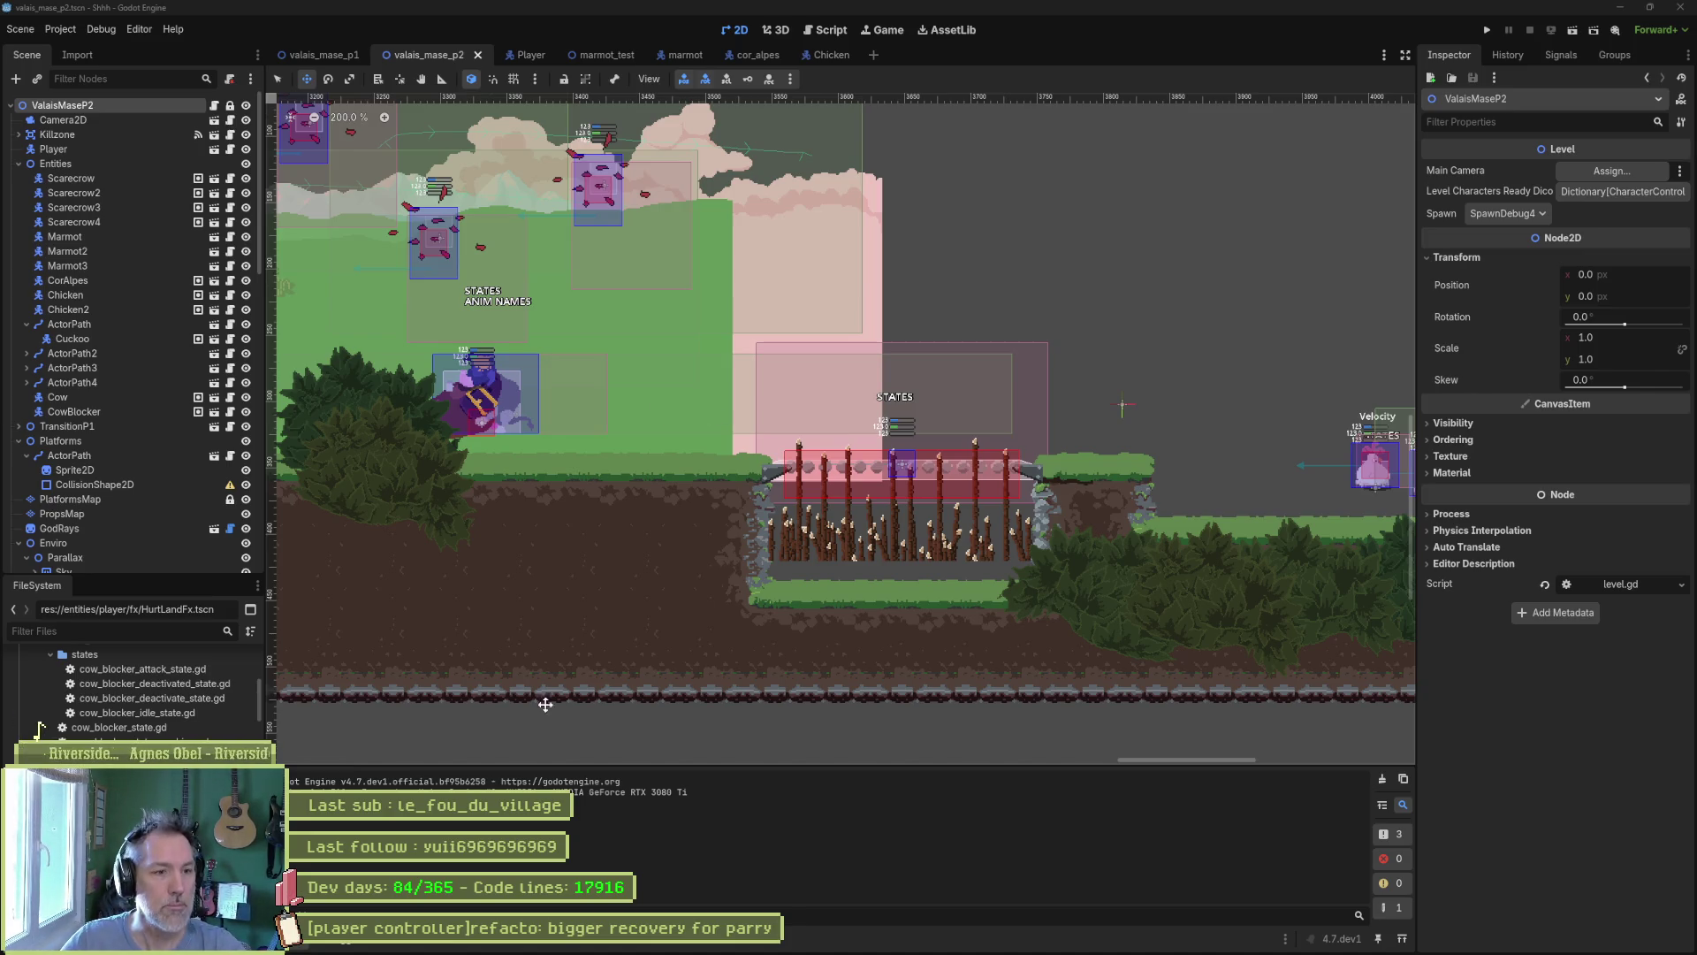
{"action": "key", "text": "F5"}
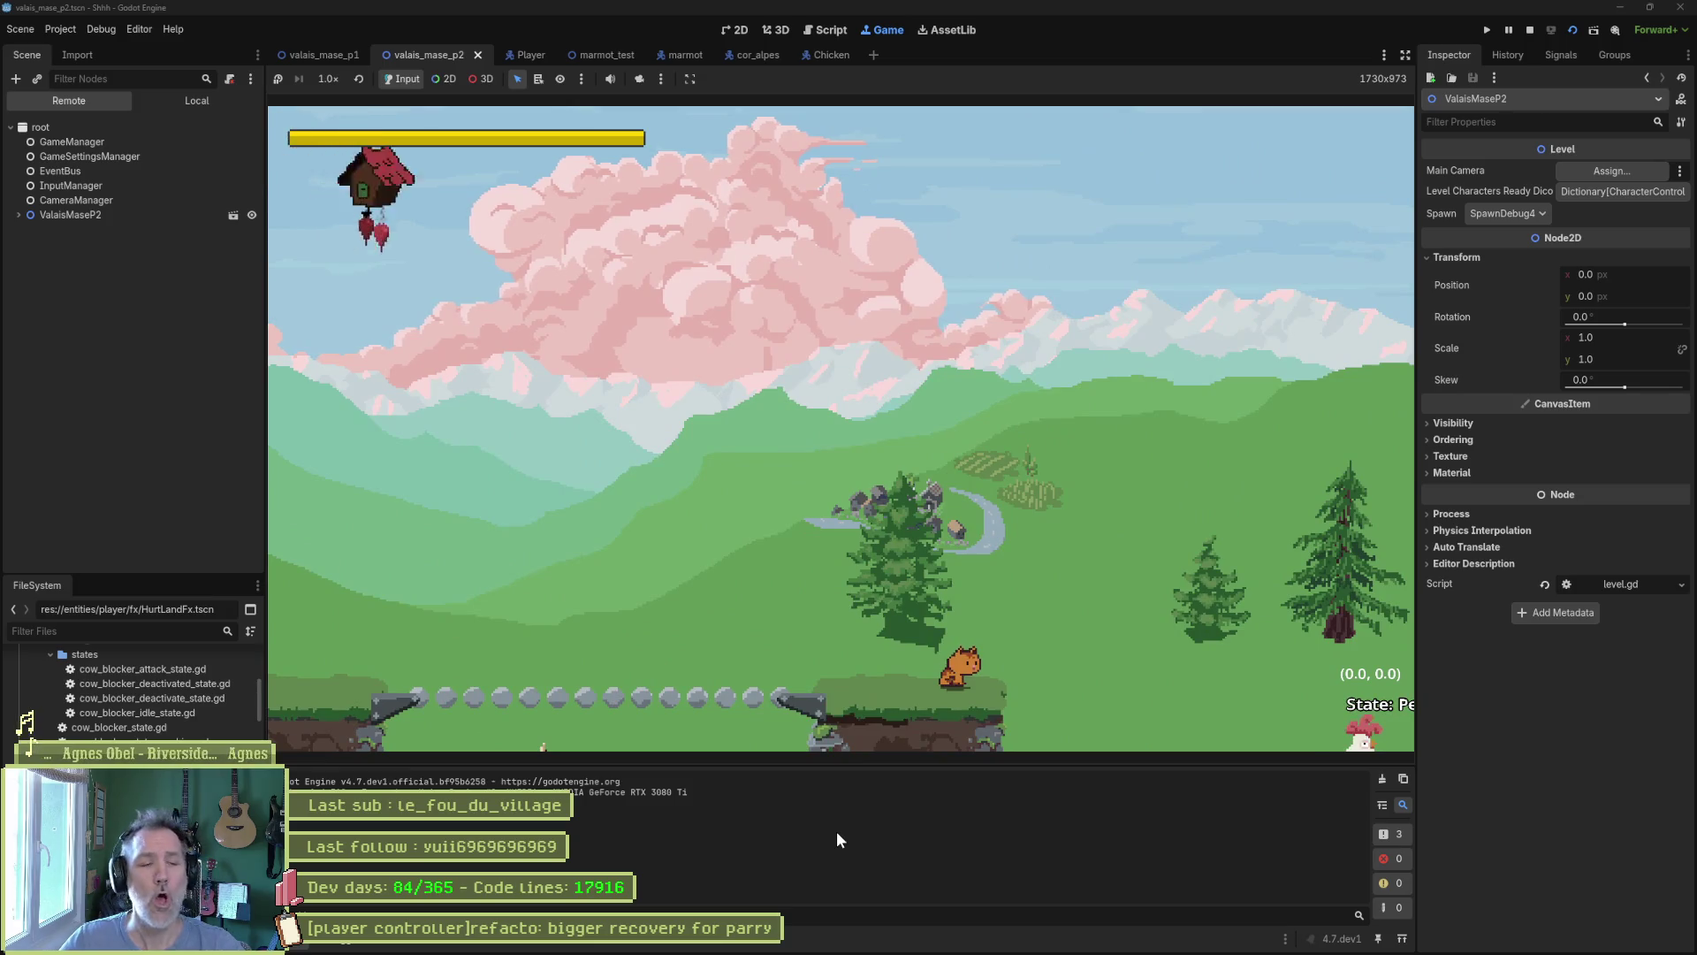
{"action": "key", "text": "Right"}
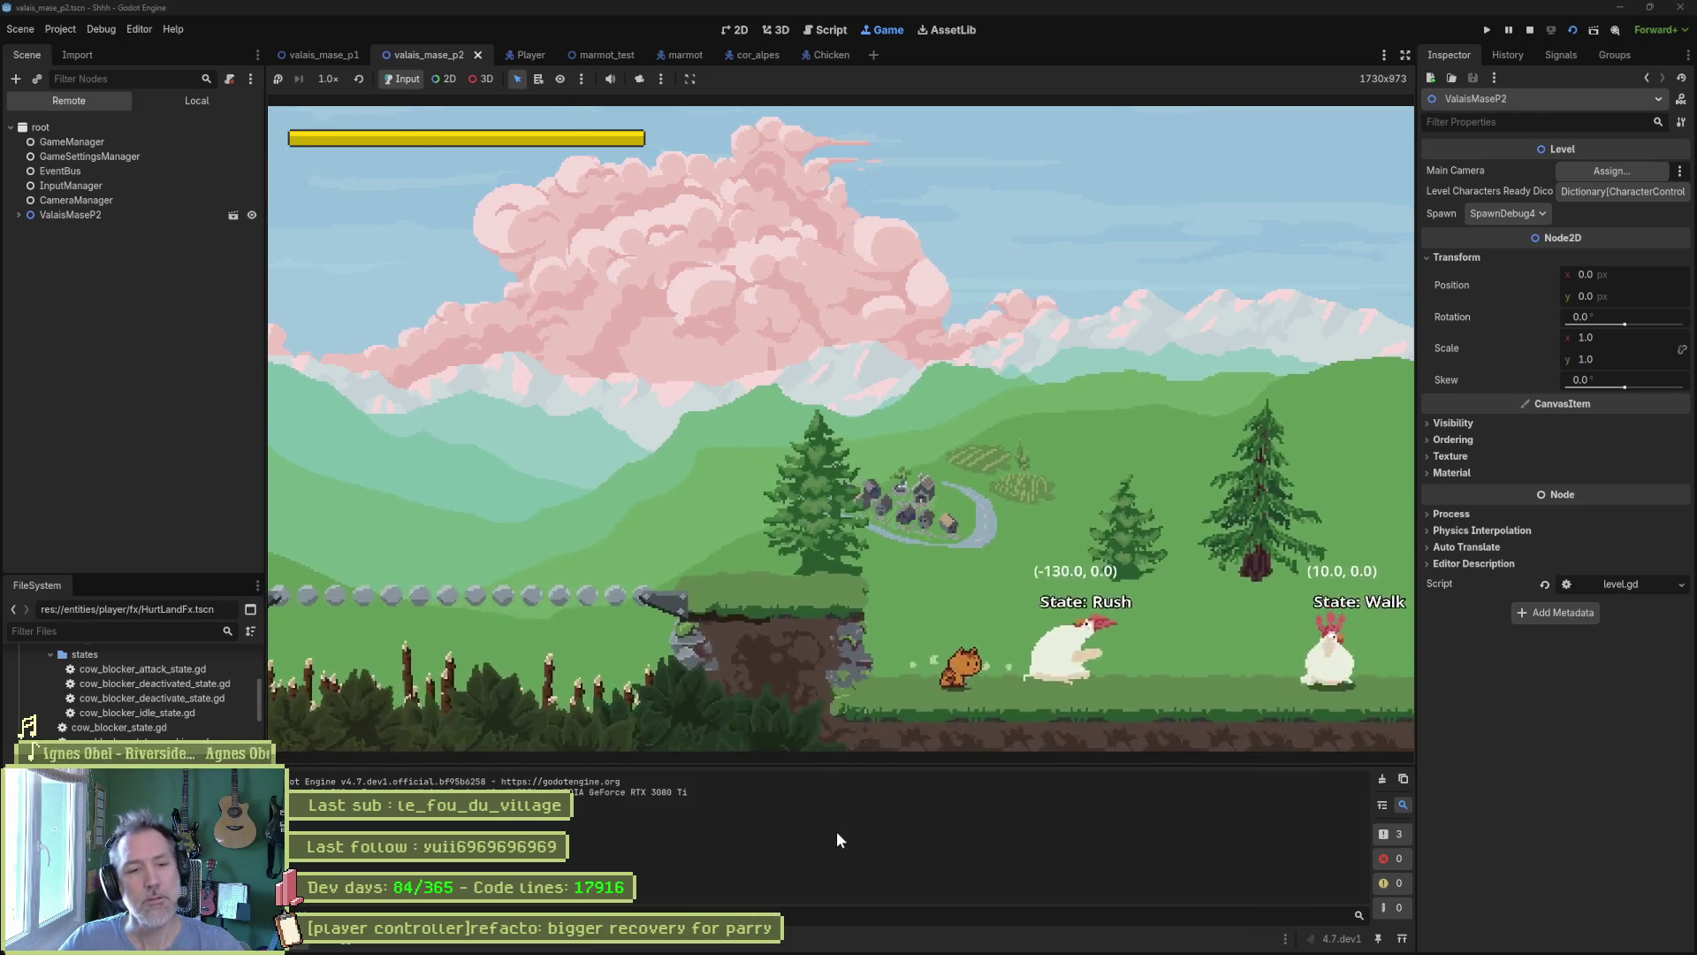
{"action": "key", "text": "F8"}
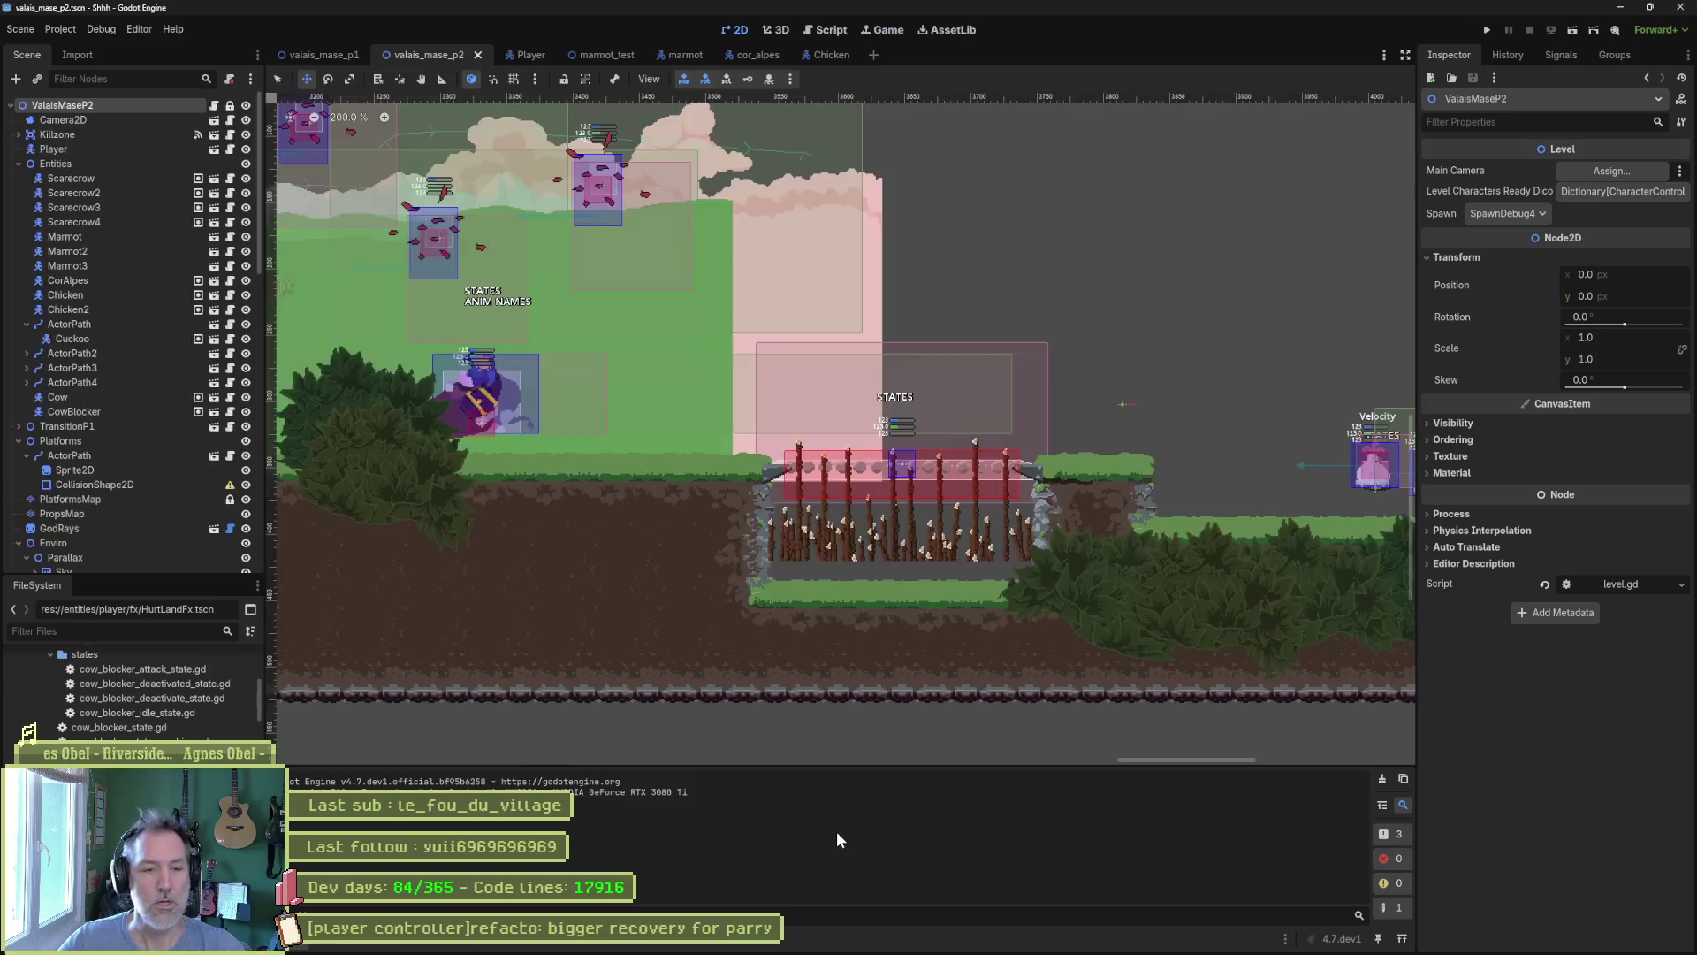
{"action": "scroll", "coordinate": [701, 560], "scroll_direction": "right", "scroll_amount": 5}
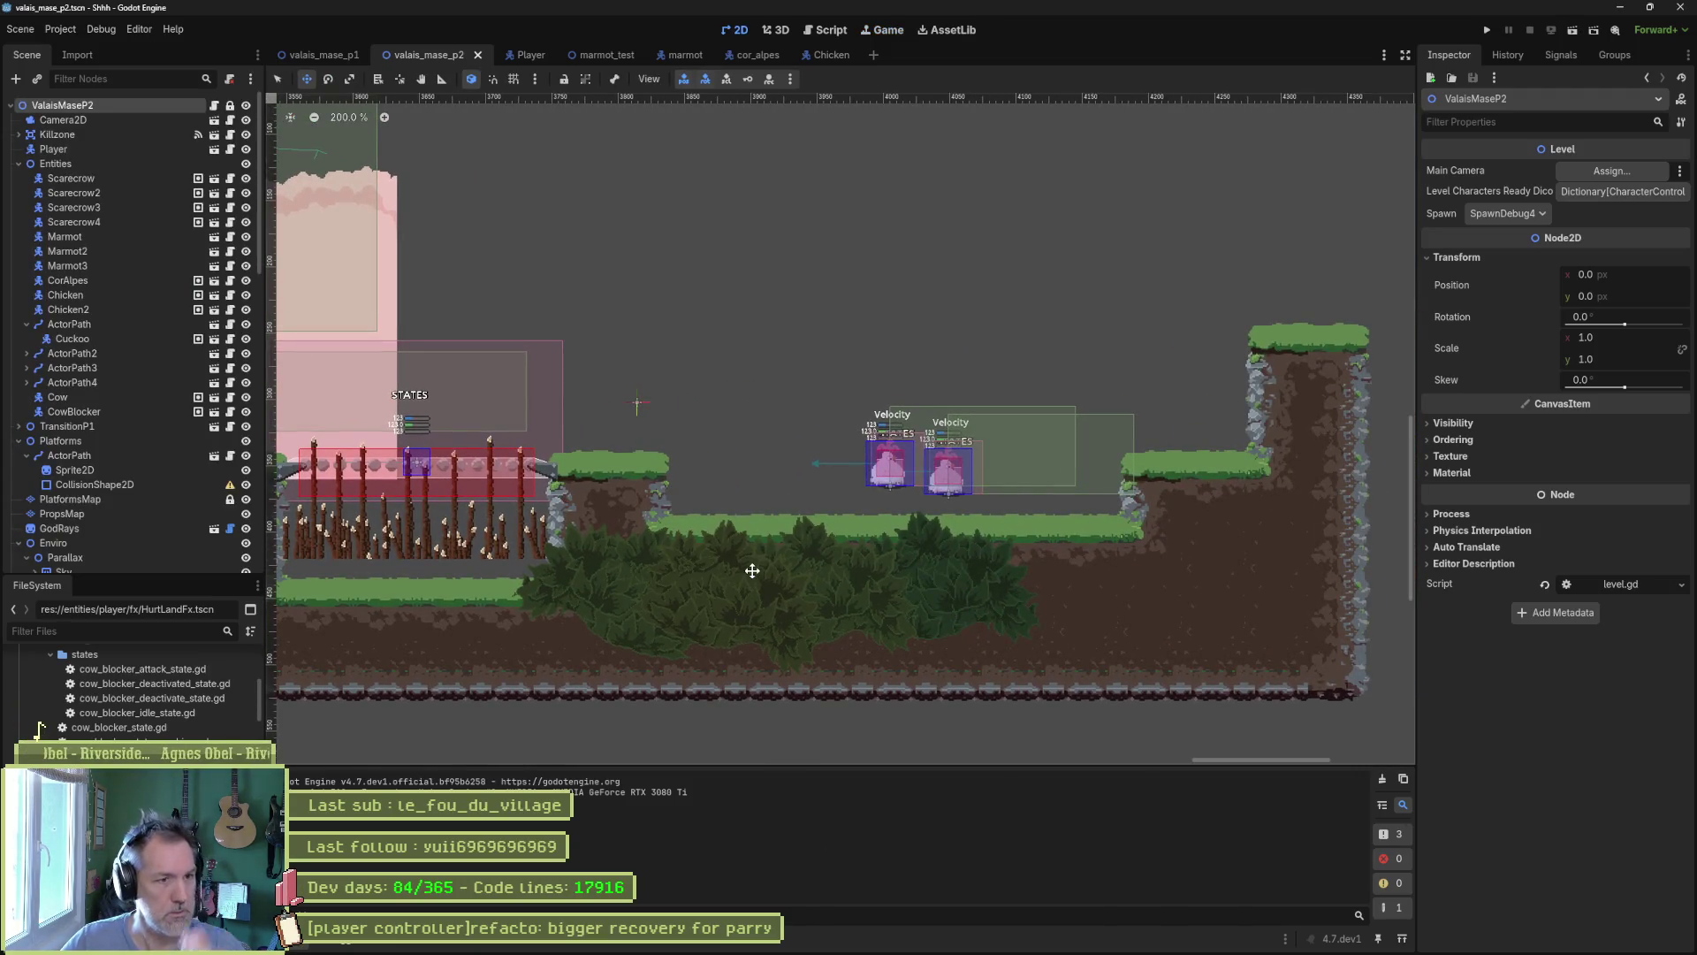
Delete the Chicken2 enemy node, confirm the removal, and save the scene.
{"action": "left_click", "coordinate": [85, 310]}
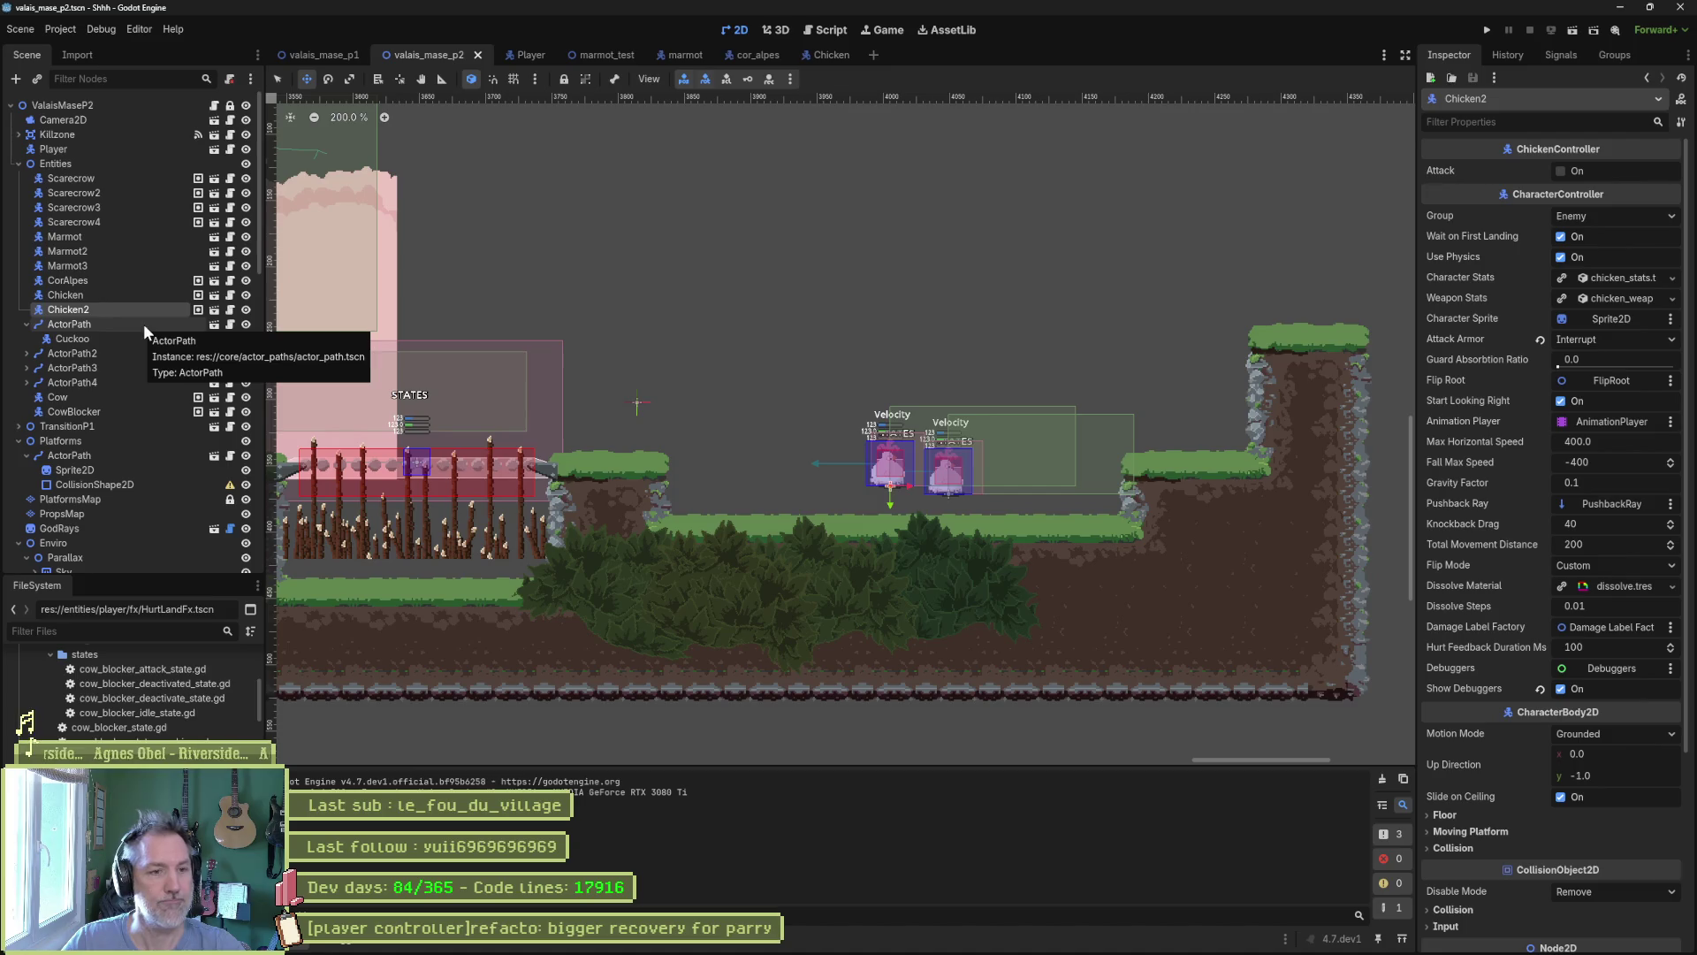
{"action": "key", "text": "Delete"}
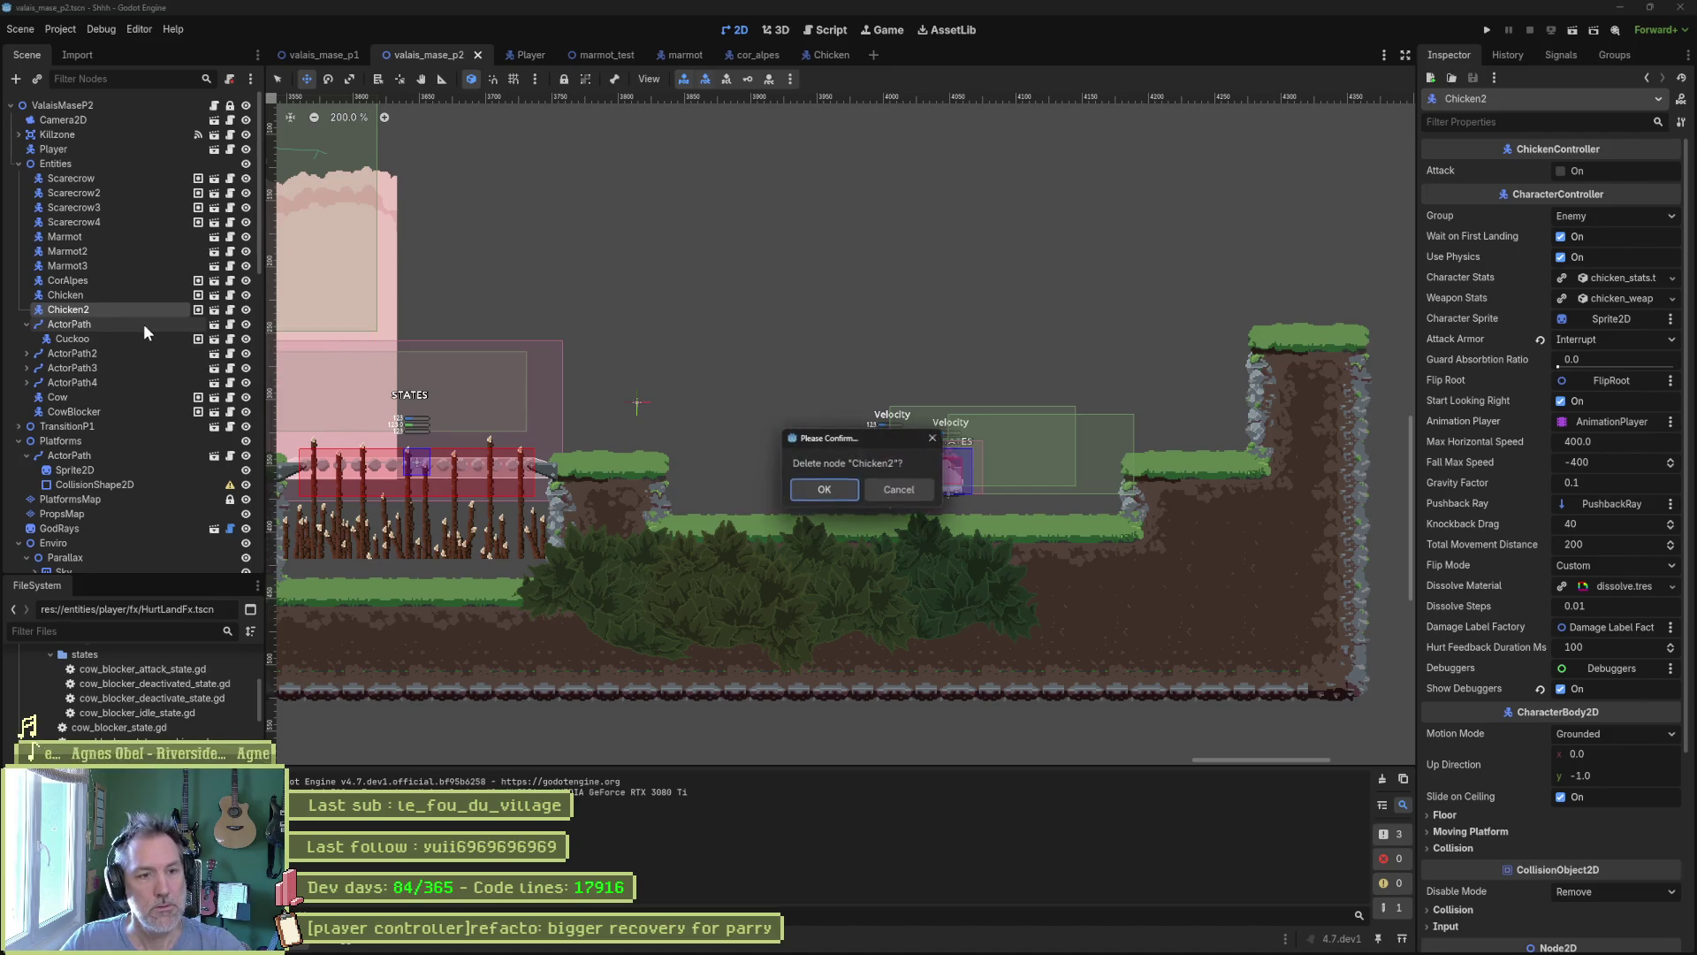
{"action": "key", "text": "Return"}
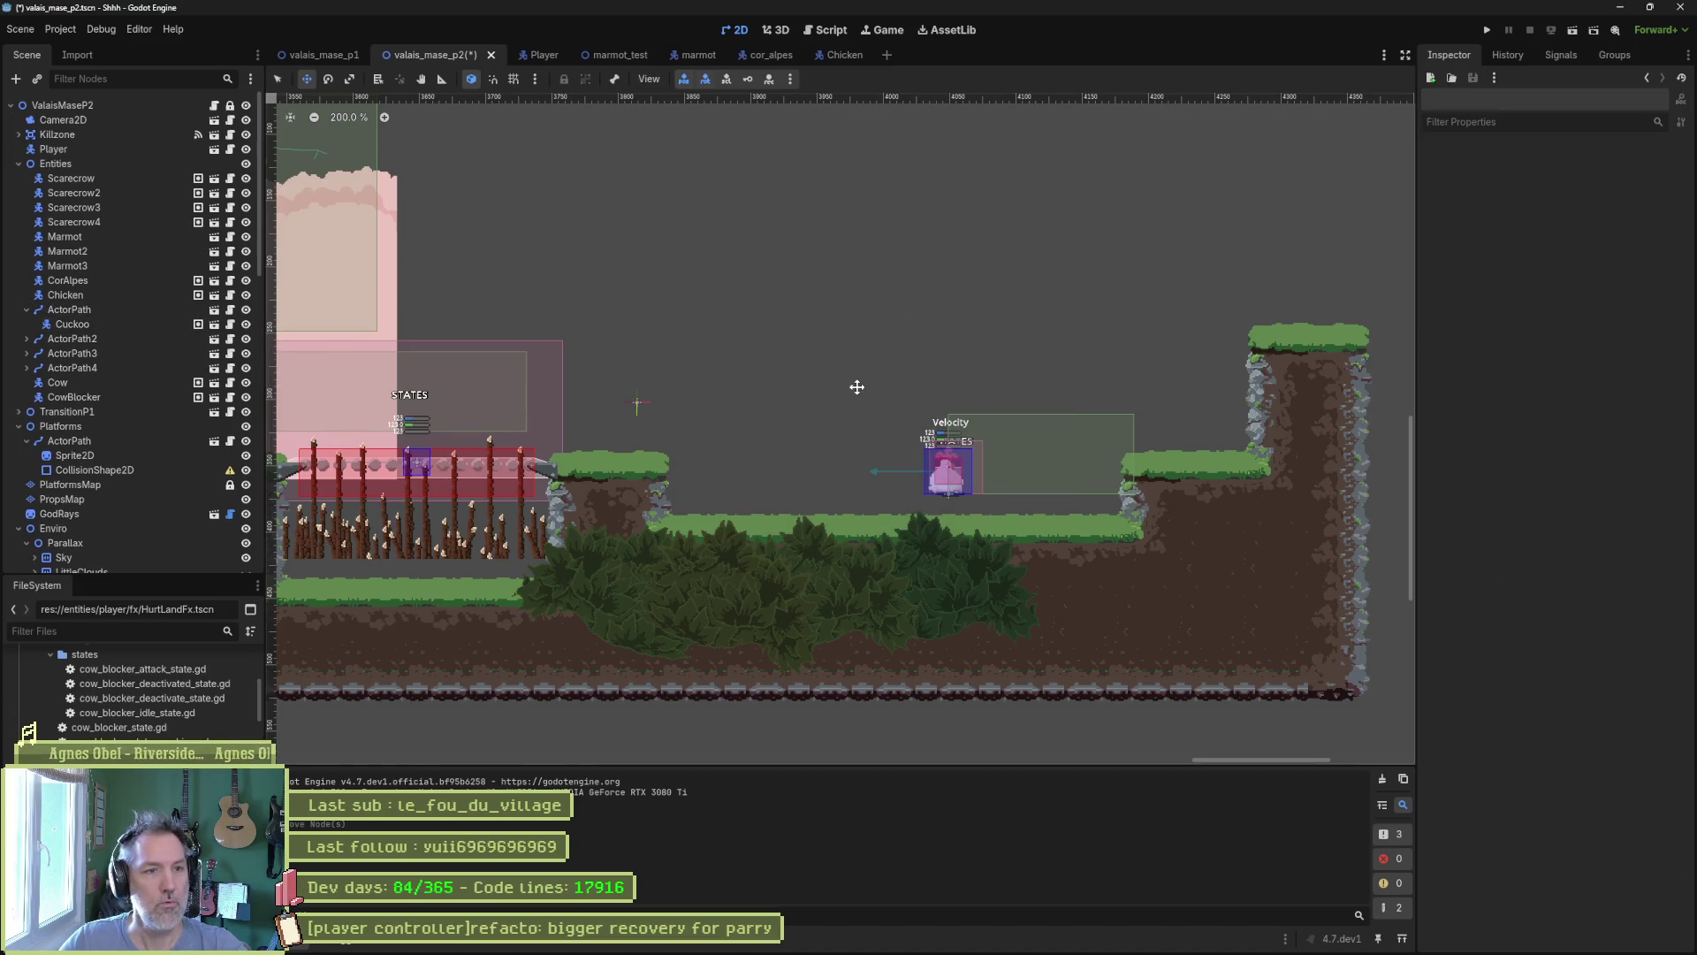
{"action": "scroll", "coordinate": [855, 382], "scroll_direction": "down", "scroll_amount": 4}
{"action": "mouse_move", "coordinate": [681, 329]}
{"action": "left_mouse_down"}
{"action": "mouse_move", "coordinate": [892, 371]}
{"action": "mouse_move", "coordinate": [870, 368]}
{"action": "mouse_move", "coordinate": [1335, 380]}
{"action": "mouse_move", "coordinate": [645, 337]}
{"action": "left_mouse_up"}
{"action": "key", "text": "ctrl+s"}
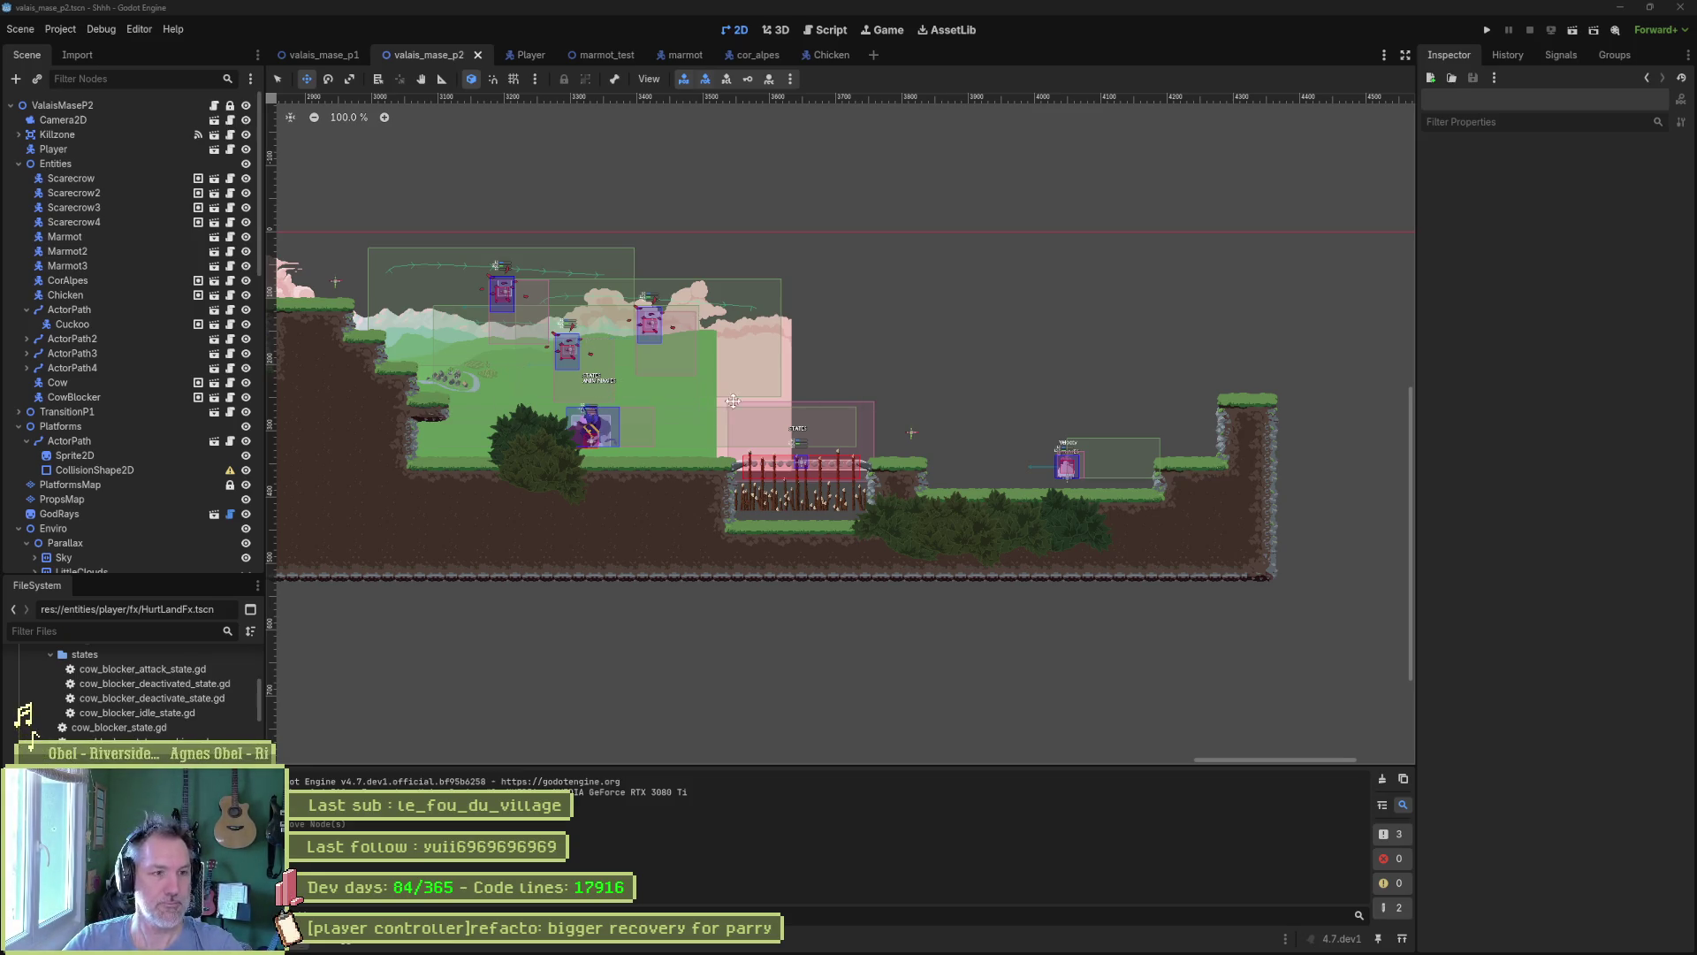
Save the scene and pan the view to the gap between the ground blocks.
{"action": "scroll", "coordinate": [978, 445], "scroll_direction": "down", "scroll_amount": 3}
{"action": "key", "text": "ctrl+s"}
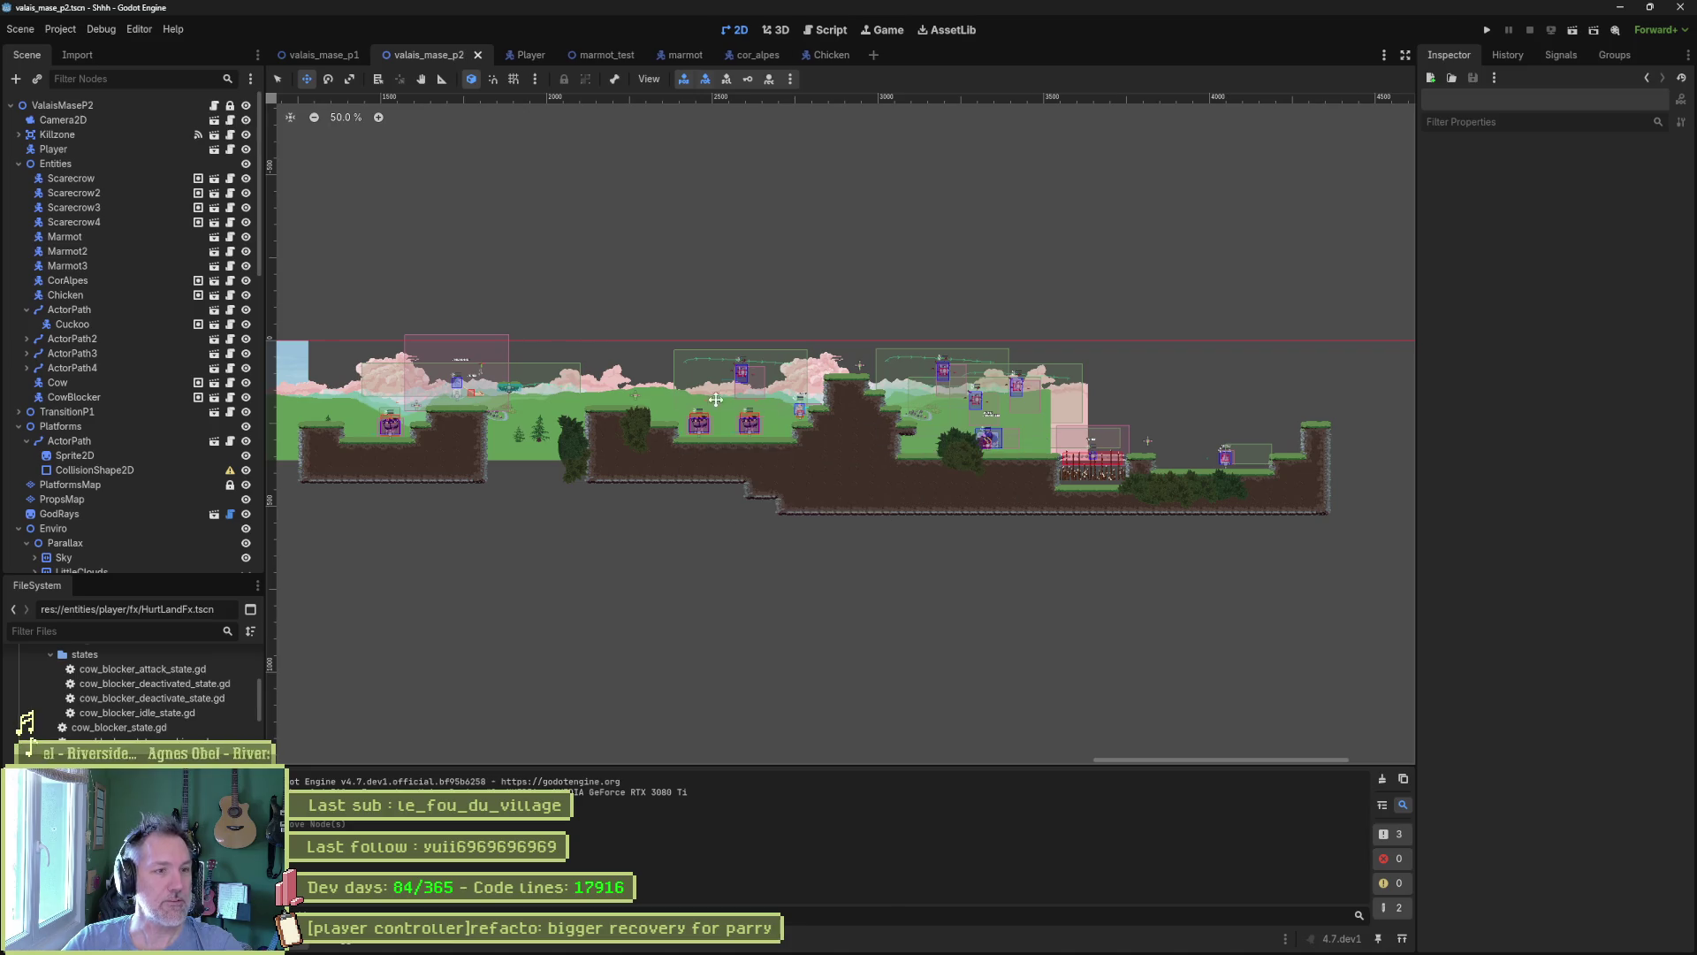
{"action": "scroll", "coordinate": [1036, 428], "scroll_direction": "left", "scroll_amount": 10}
{"action": "mouse_move", "coordinate": [1032, 418]}
{"action": "left_mouse_down"}
{"action": "mouse_move", "coordinate": [660, 440]}
{"action": "mouse_move", "coordinate": [853, 378]}
{"action": "left_mouse_up"}
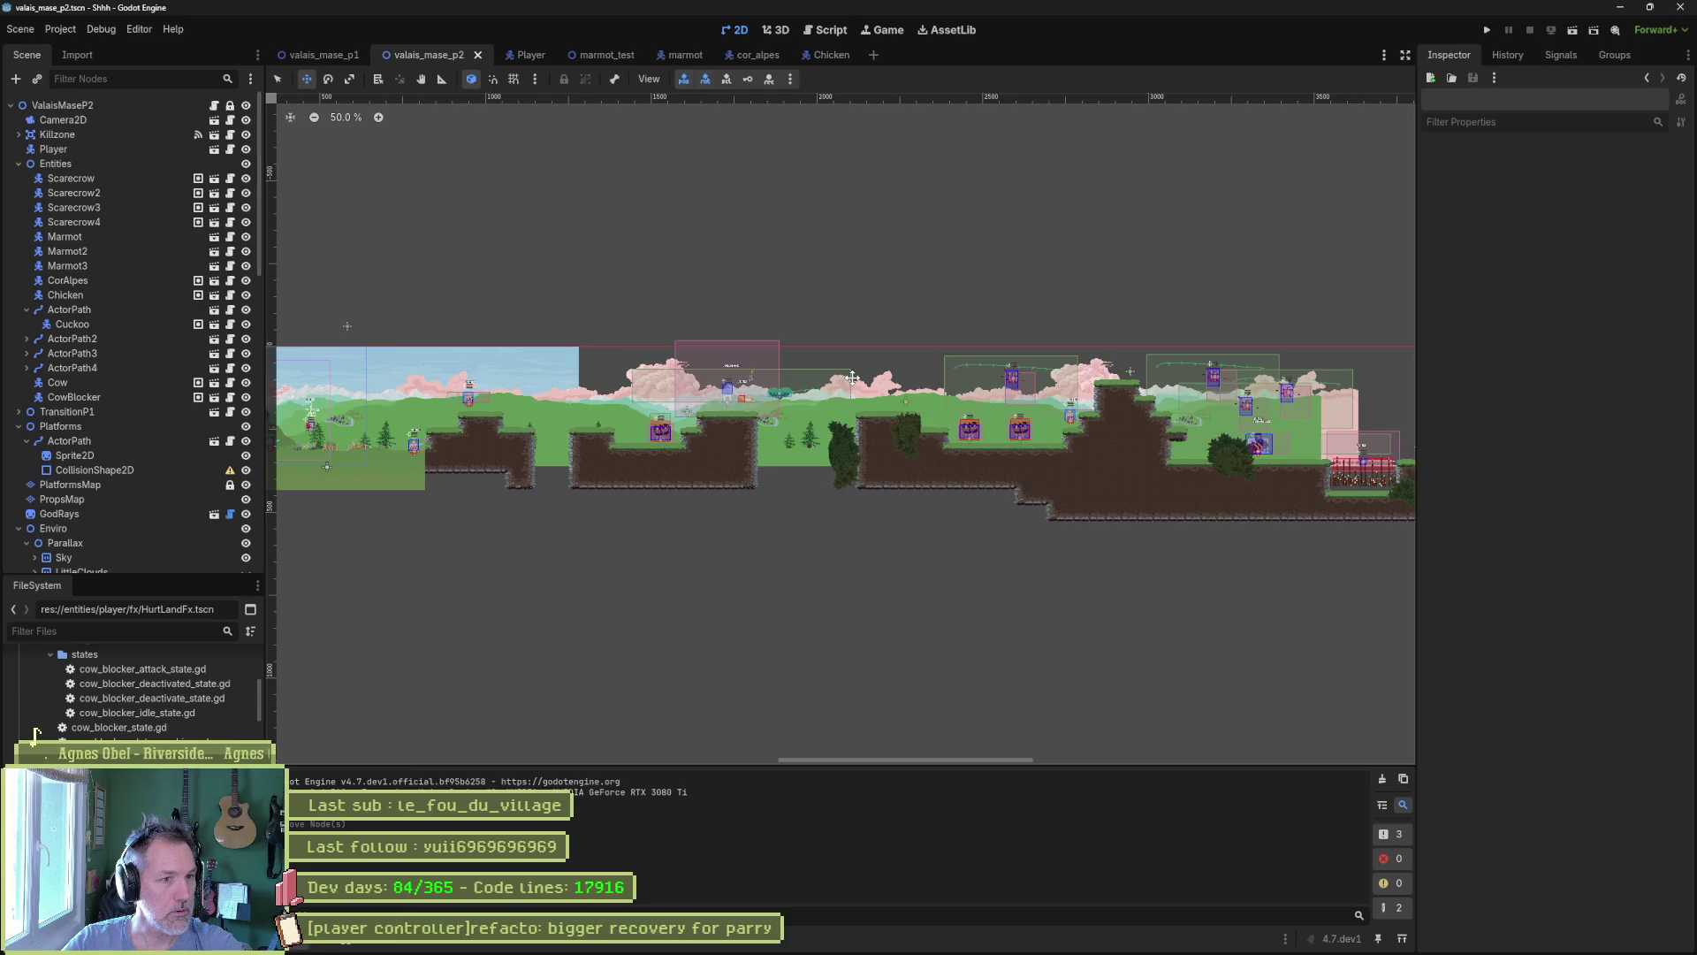
{"action": "scroll", "coordinate": [840, 416], "scroll_direction": "up", "scroll_amount": 3}
Move the bush_a3_4 bush about 115 px left within the ground gap.
{"action": "key", "text": "q"}
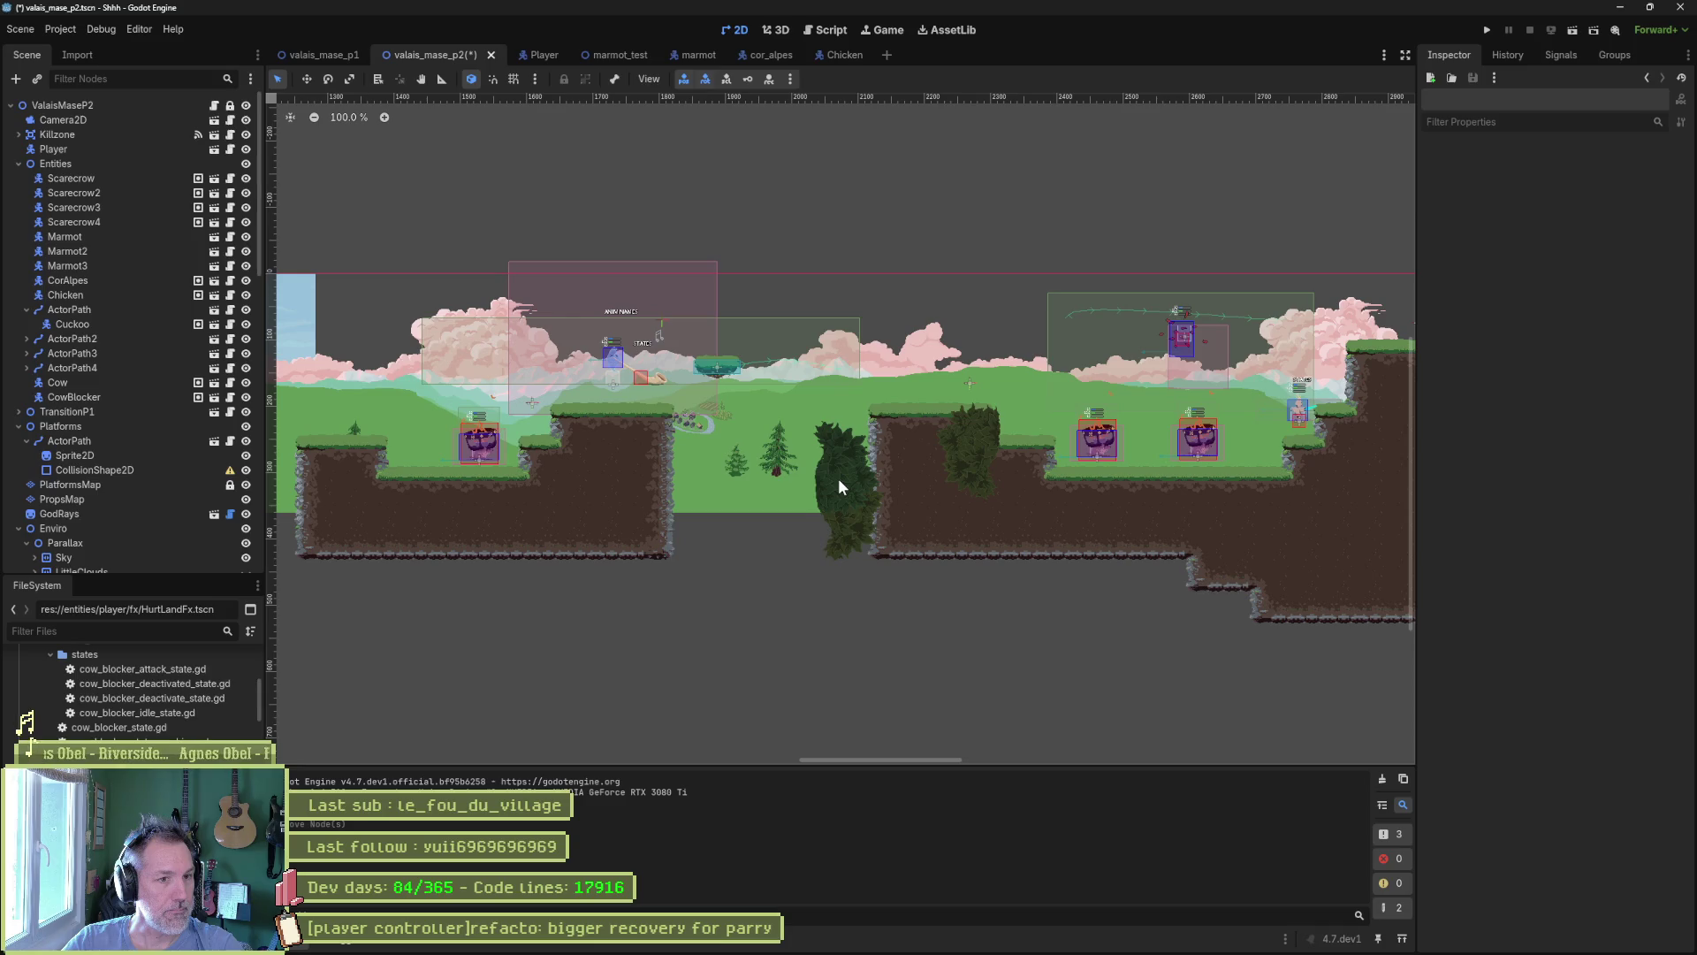
{"action": "left_click", "coordinate": [839, 480]}
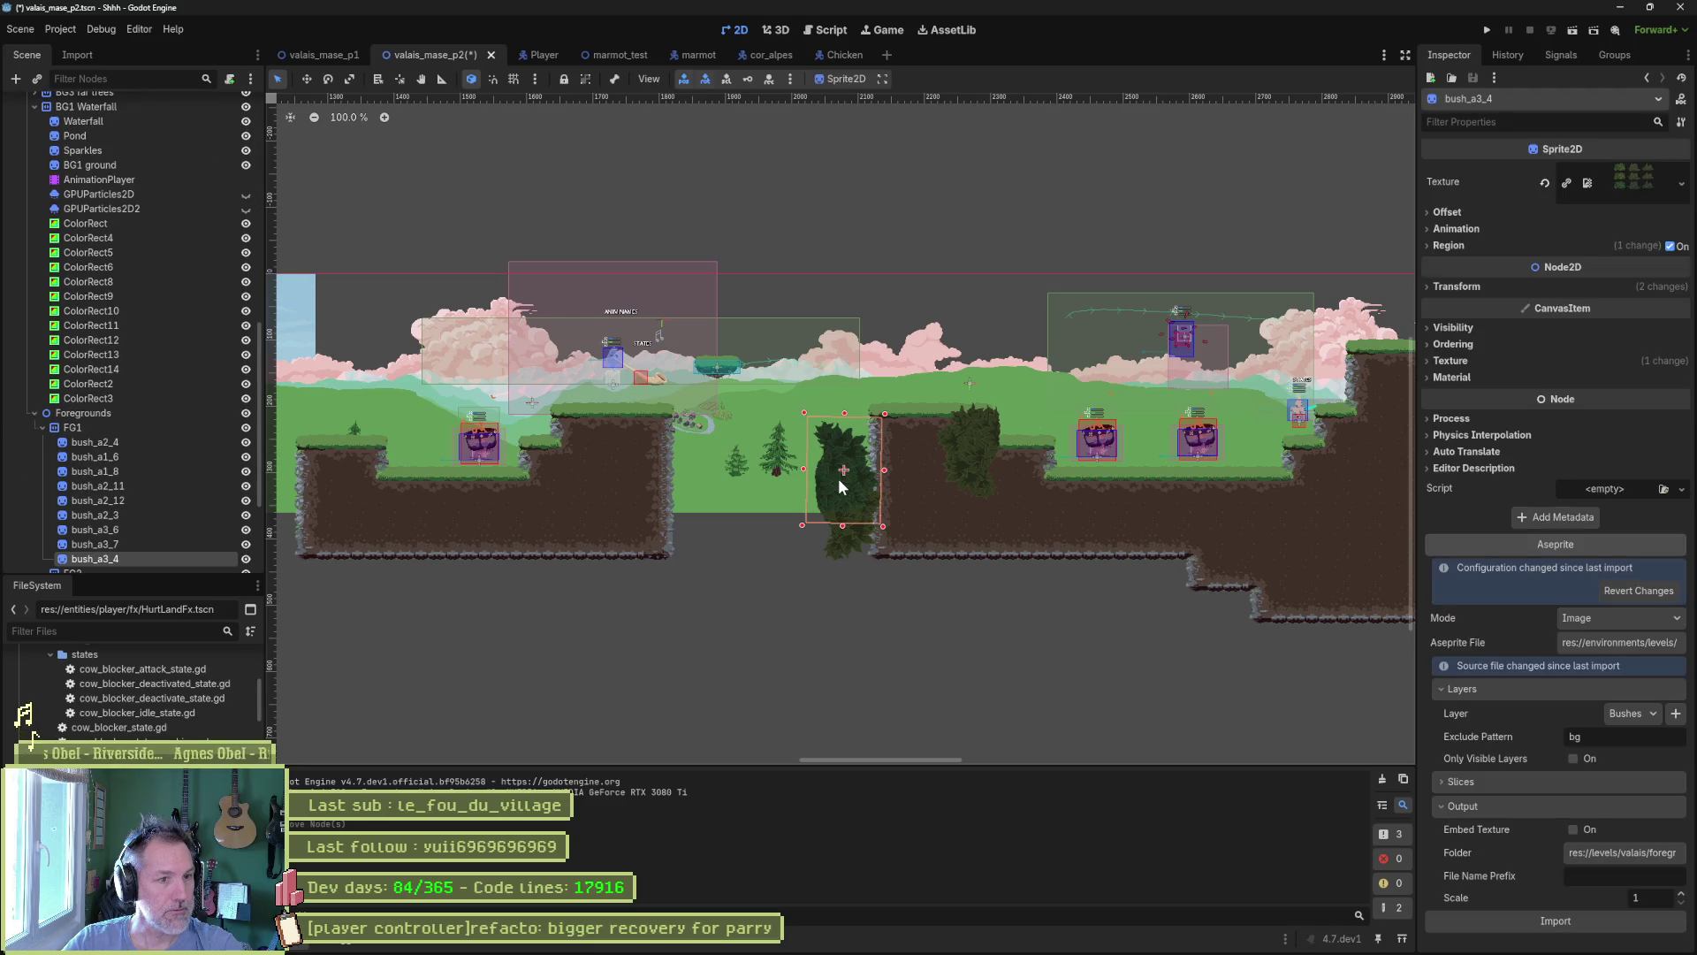
{"action": "left_click", "coordinate": [130, 539]}
{"action": "left_click", "coordinate": [137, 559]}
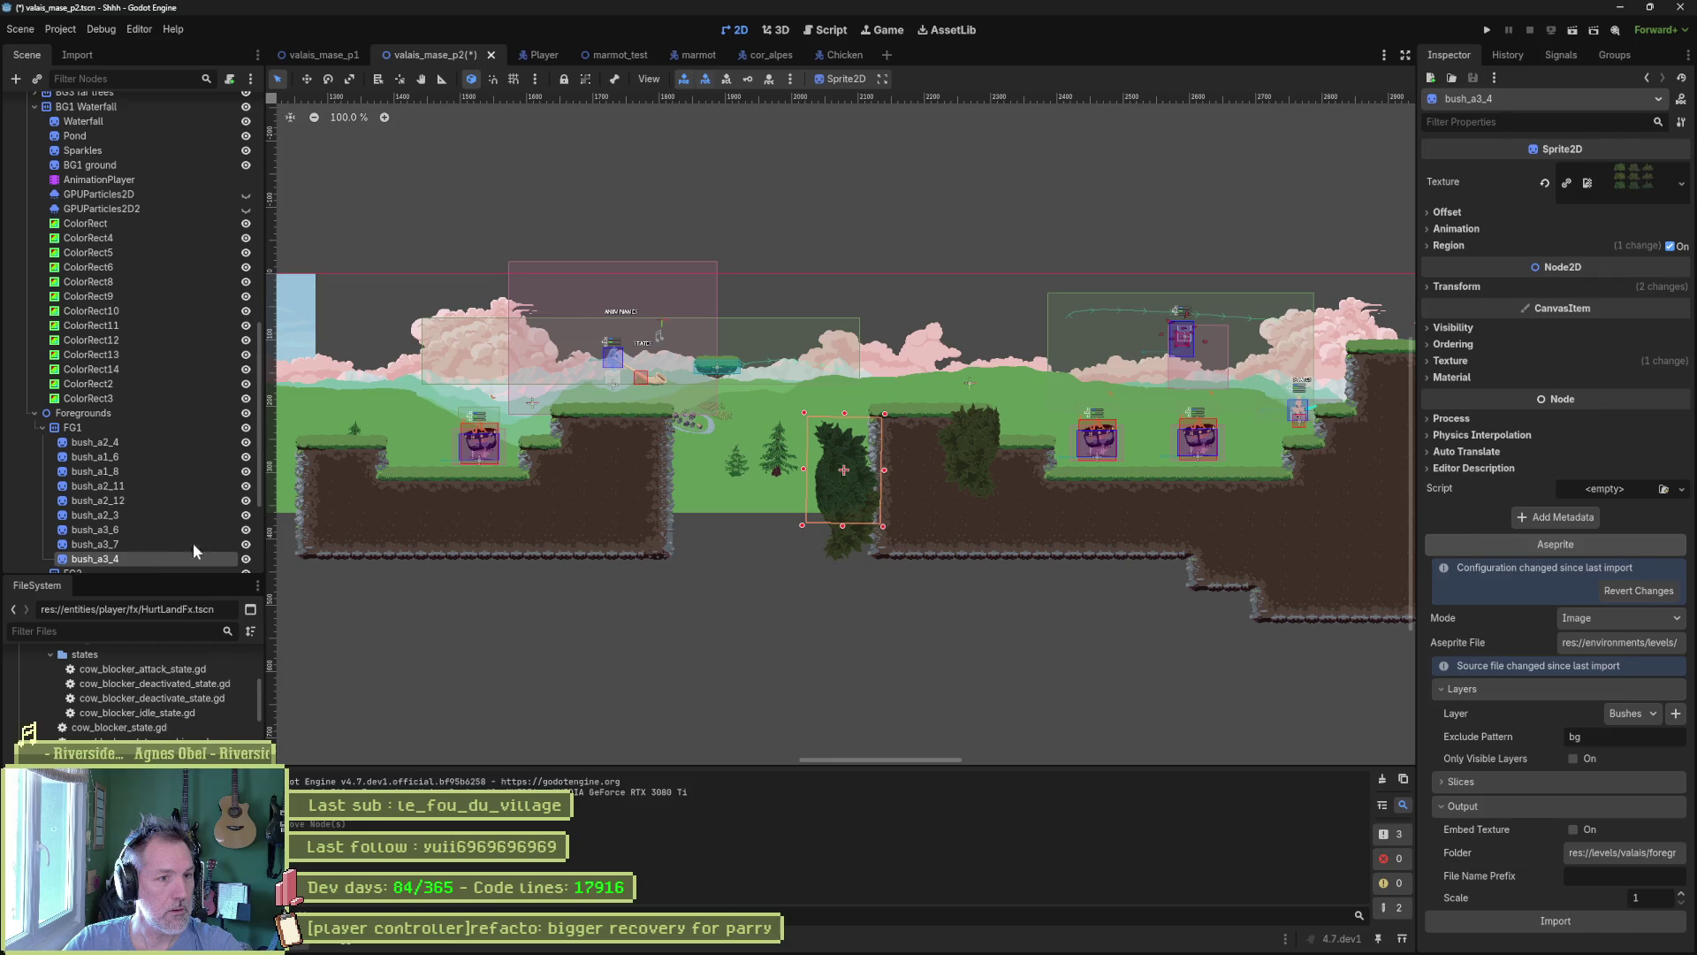
{"action": "key", "text": "w"}
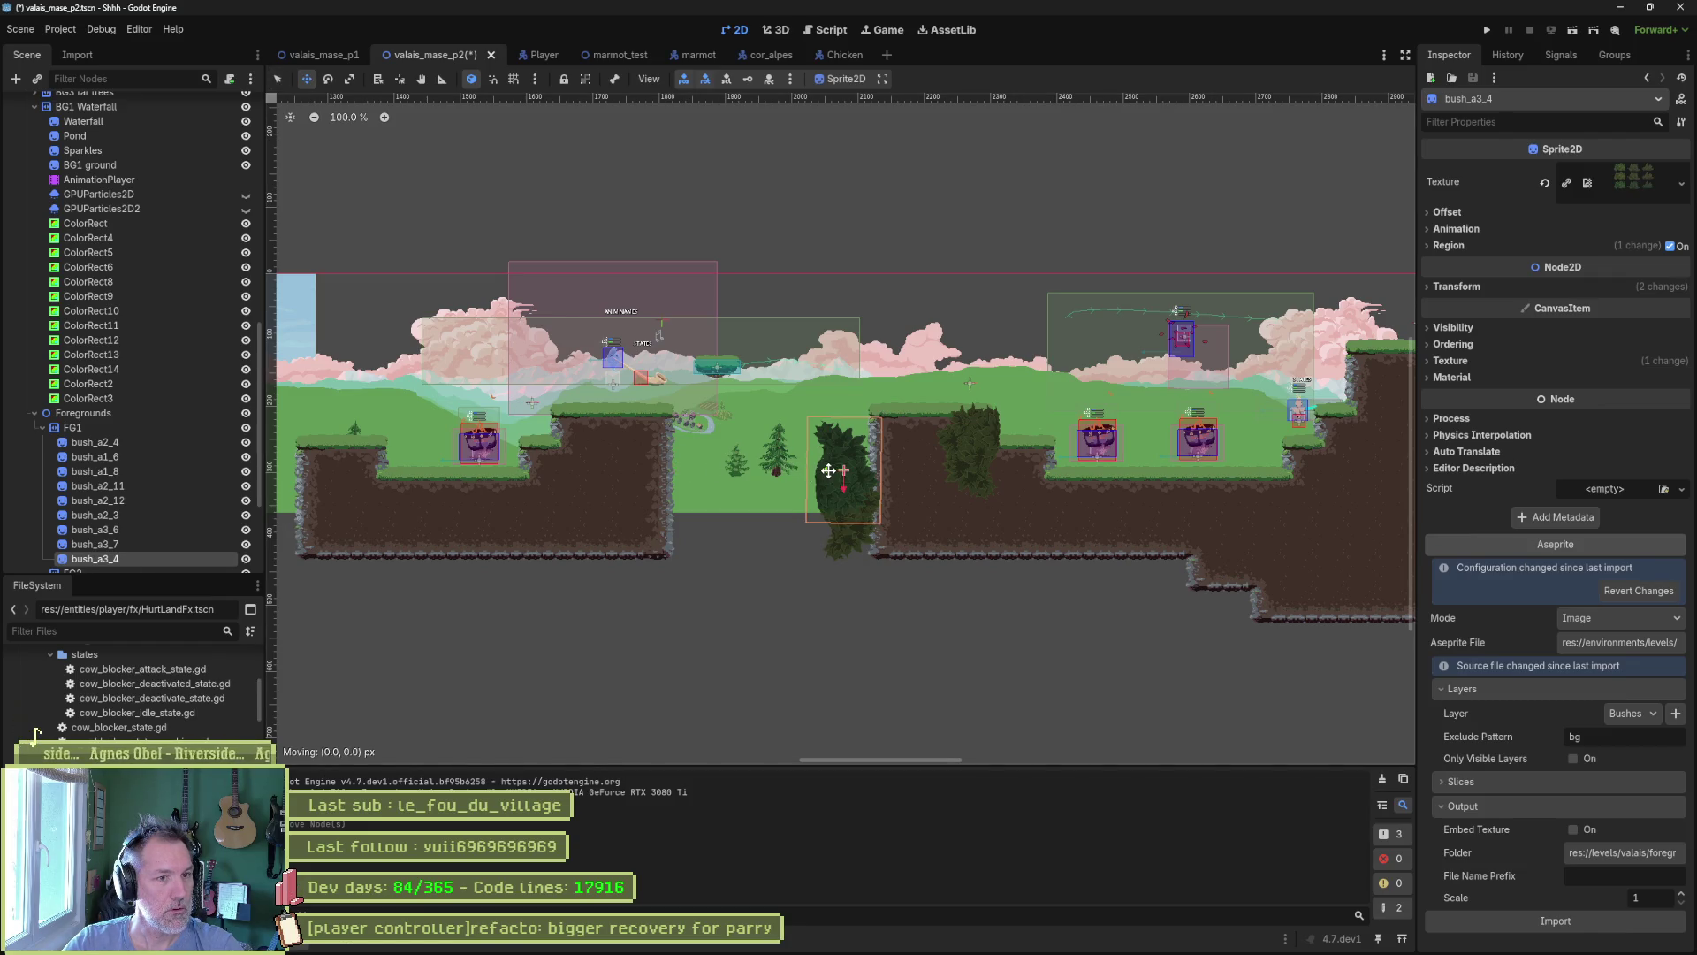
{"action": "left_click_drag", "start_coordinate": [828, 470], "coordinate": [752, 468]}
{"action": "key", "text": "q"}
Move bush_a2_3 left beside the other bush and save the scene.
{"action": "left_click", "coordinate": [847, 512]}
{"action": "key", "text": "w"}
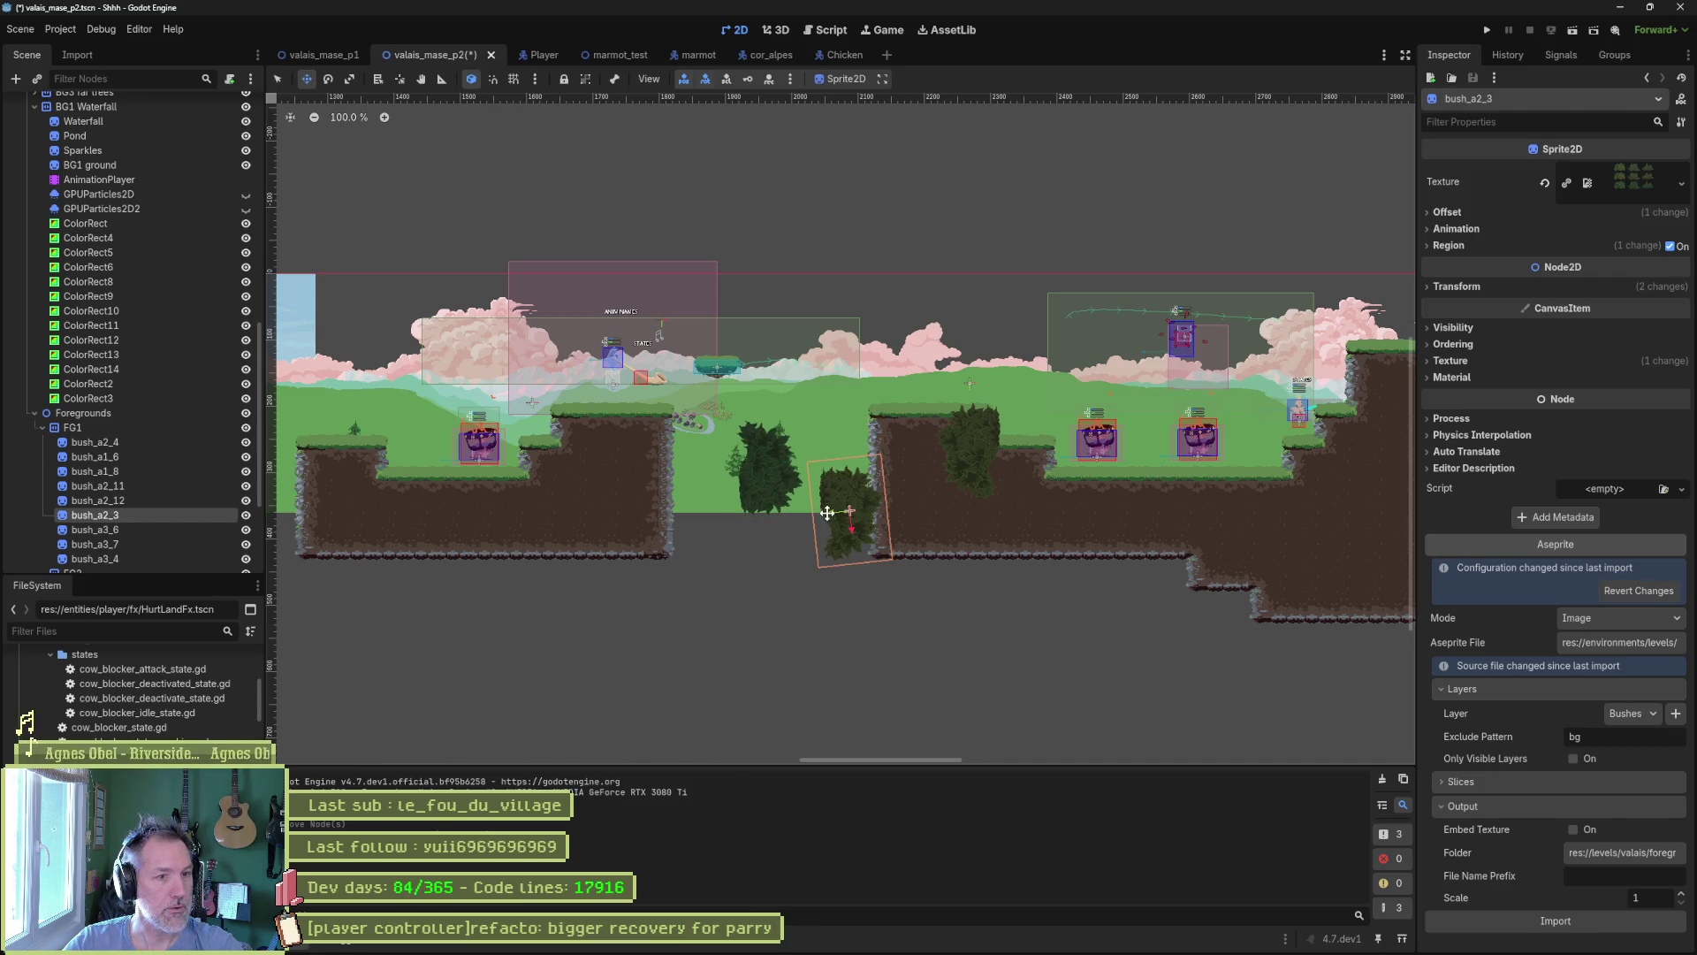
{"action": "mouse_move", "coordinate": [828, 513]}
{"action": "left_mouse_down"}
{"action": "mouse_move", "coordinate": [753, 509]}
{"action": "mouse_move", "coordinate": [757, 488]}
{"action": "left_mouse_up"}
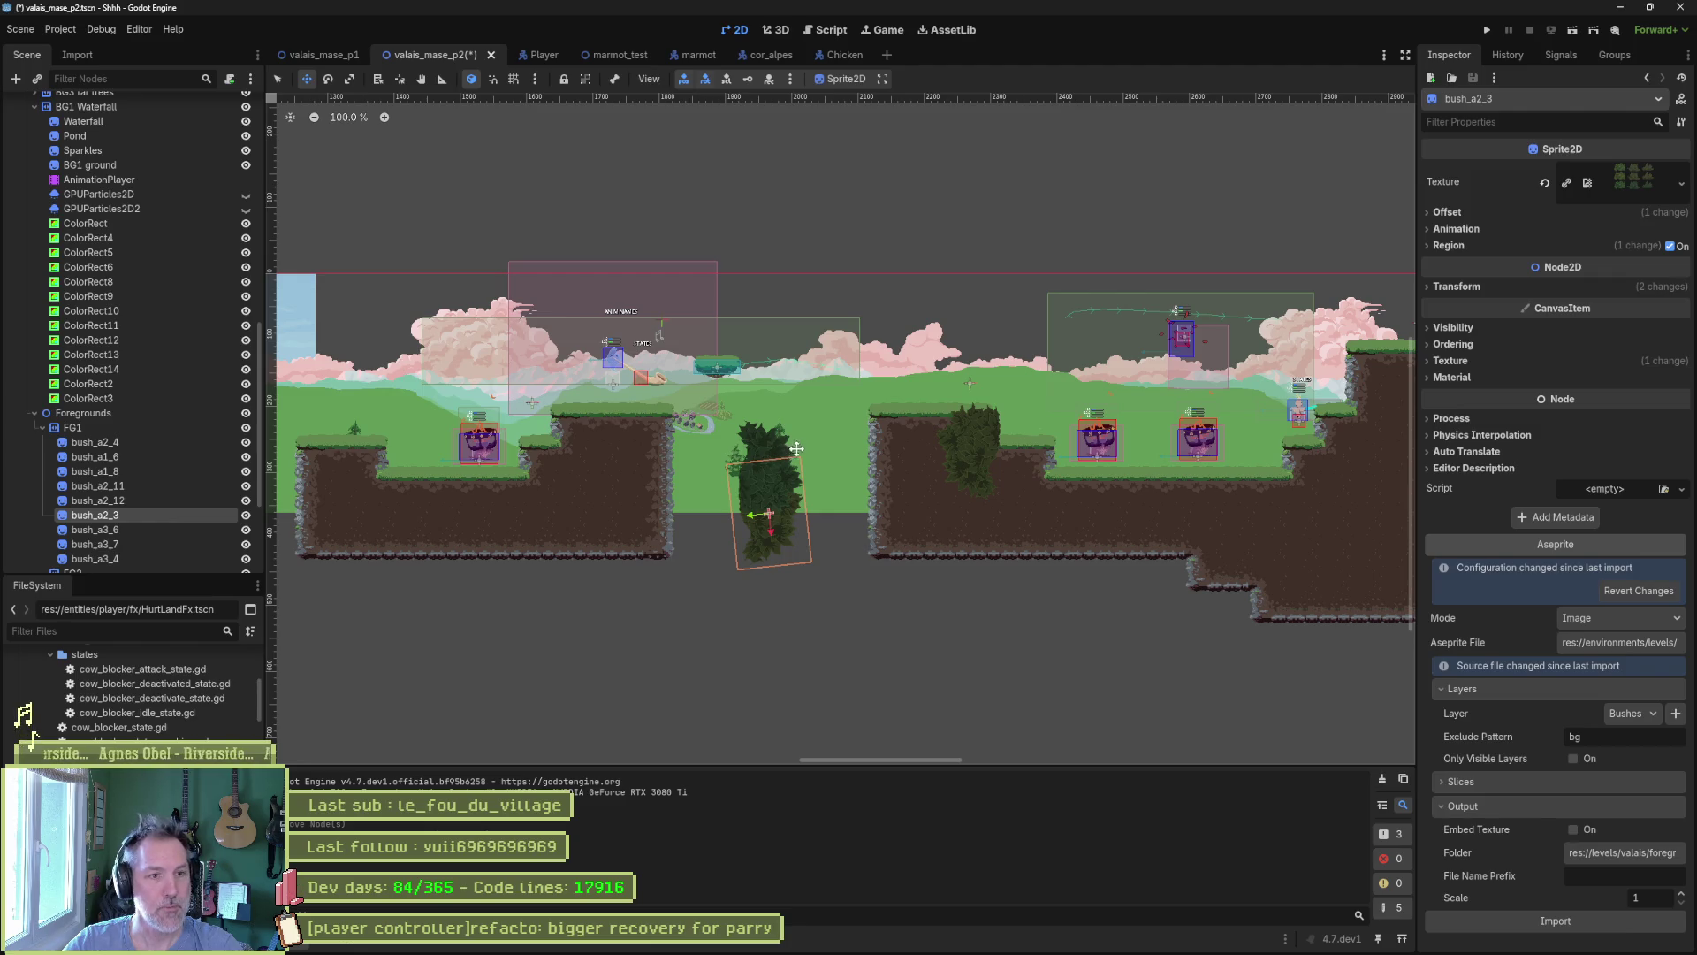
{"action": "key", "text": "ctrl+s"}
{"action": "scroll", "coordinate": [919, 444], "scroll_direction": "right", "scroll_amount": 15}
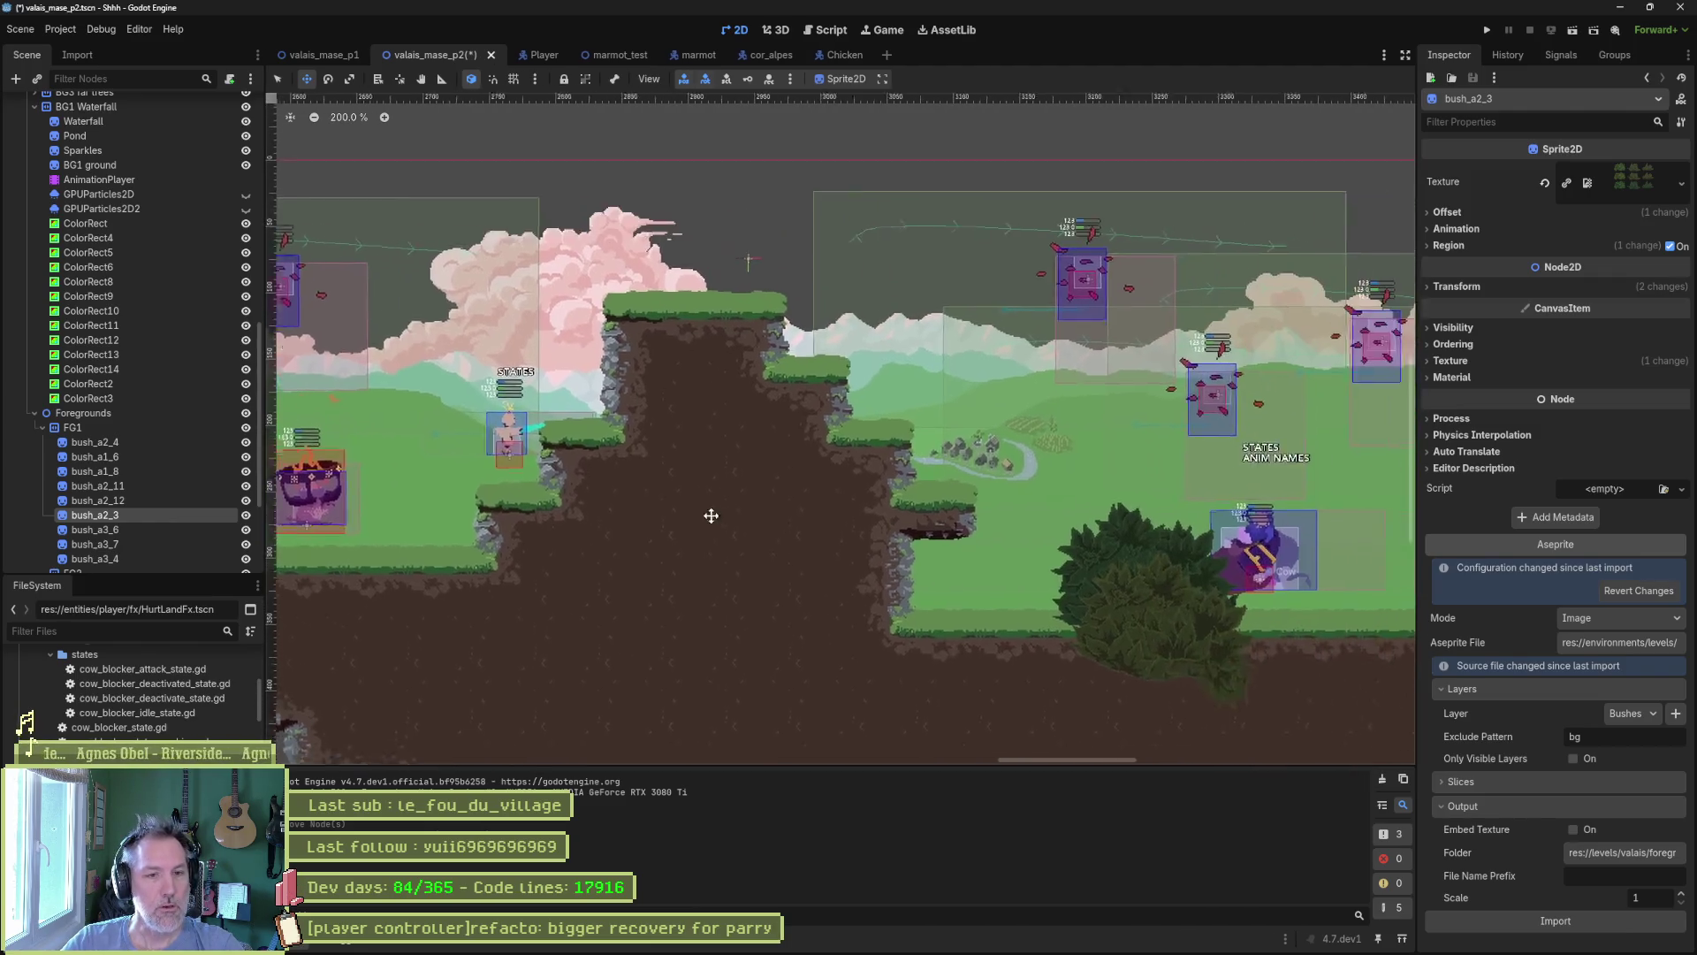
{"action": "scroll", "coordinate": [938, 518], "scroll_direction": "right", "scroll_amount": 8}
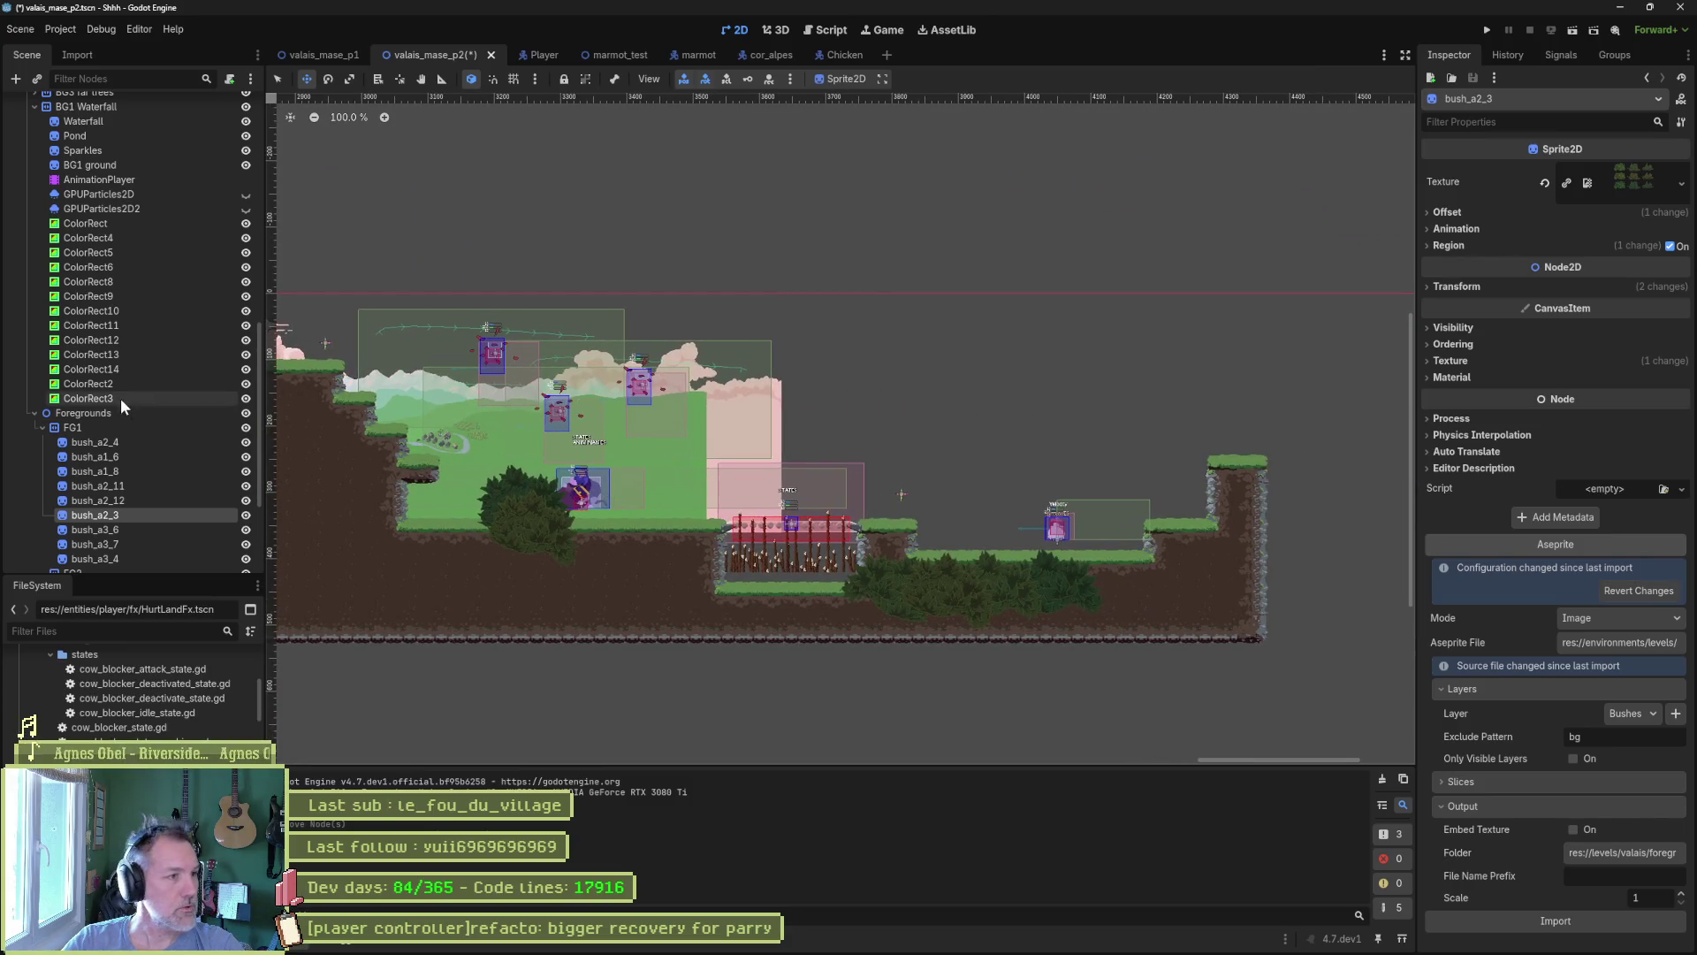
Collapse the Parallax groups, duplicate TransitionP1 and rename the copy TransitionP3.
{"action": "scroll", "coordinate": [124, 307], "scroll_direction": "up", "scroll_amount": 5}
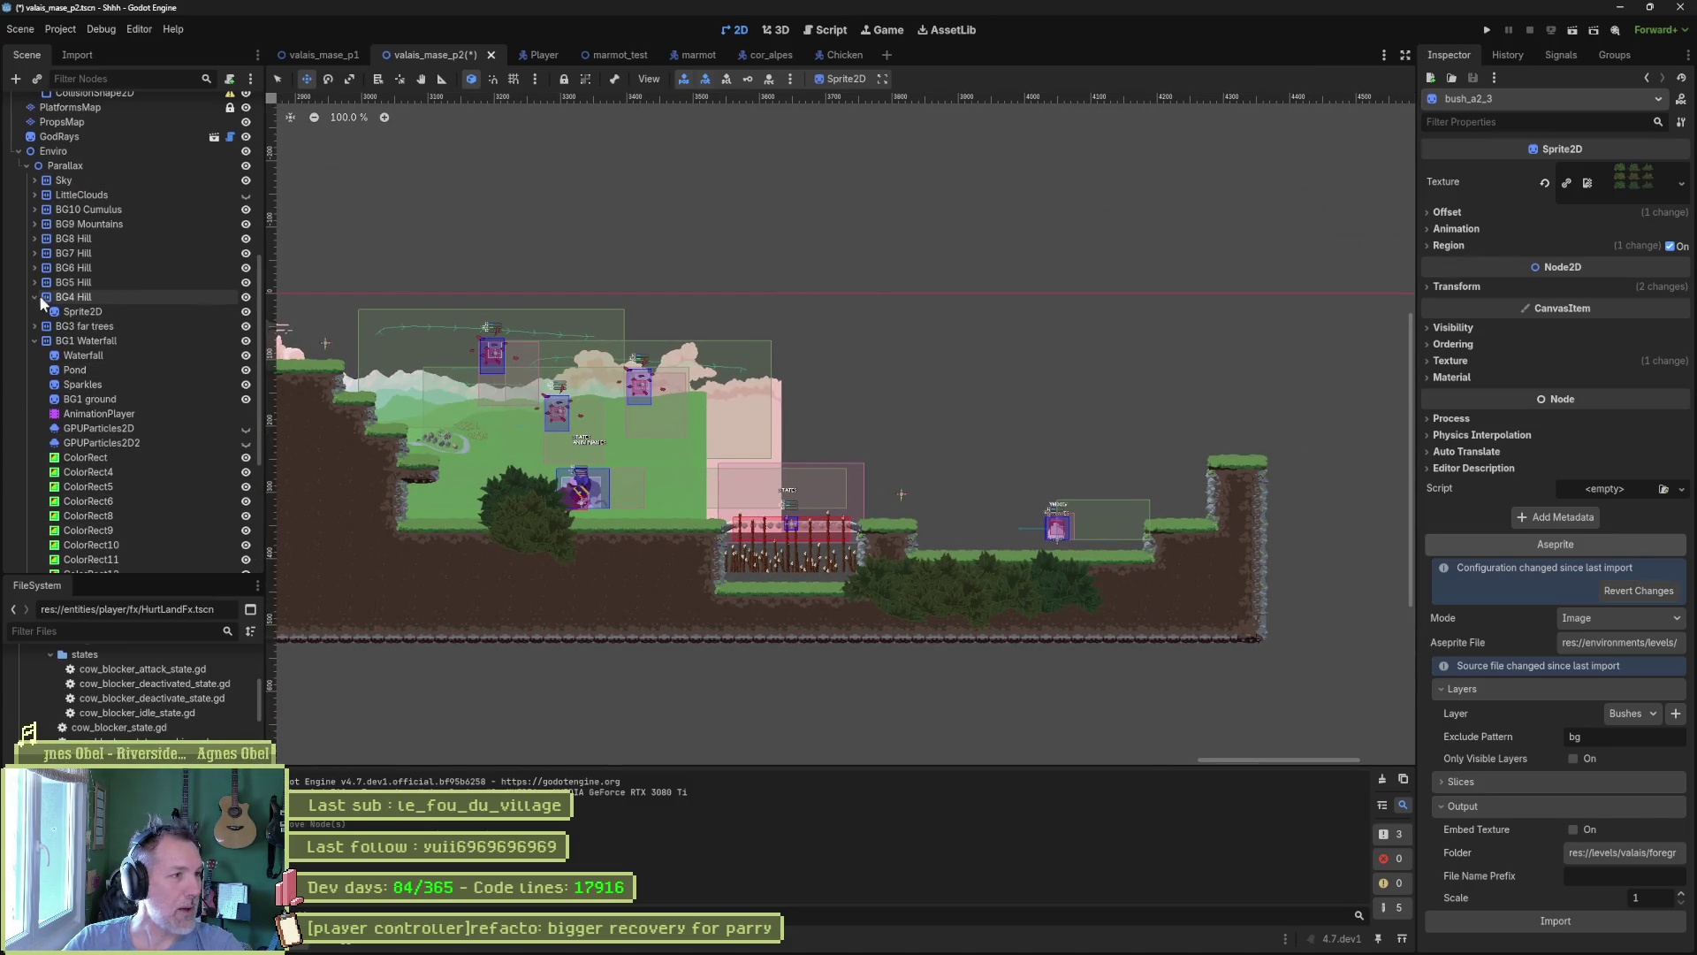
{"action": "left_click", "coordinate": [34, 339]}
{"action": "left_click", "coordinate": [34, 326]}
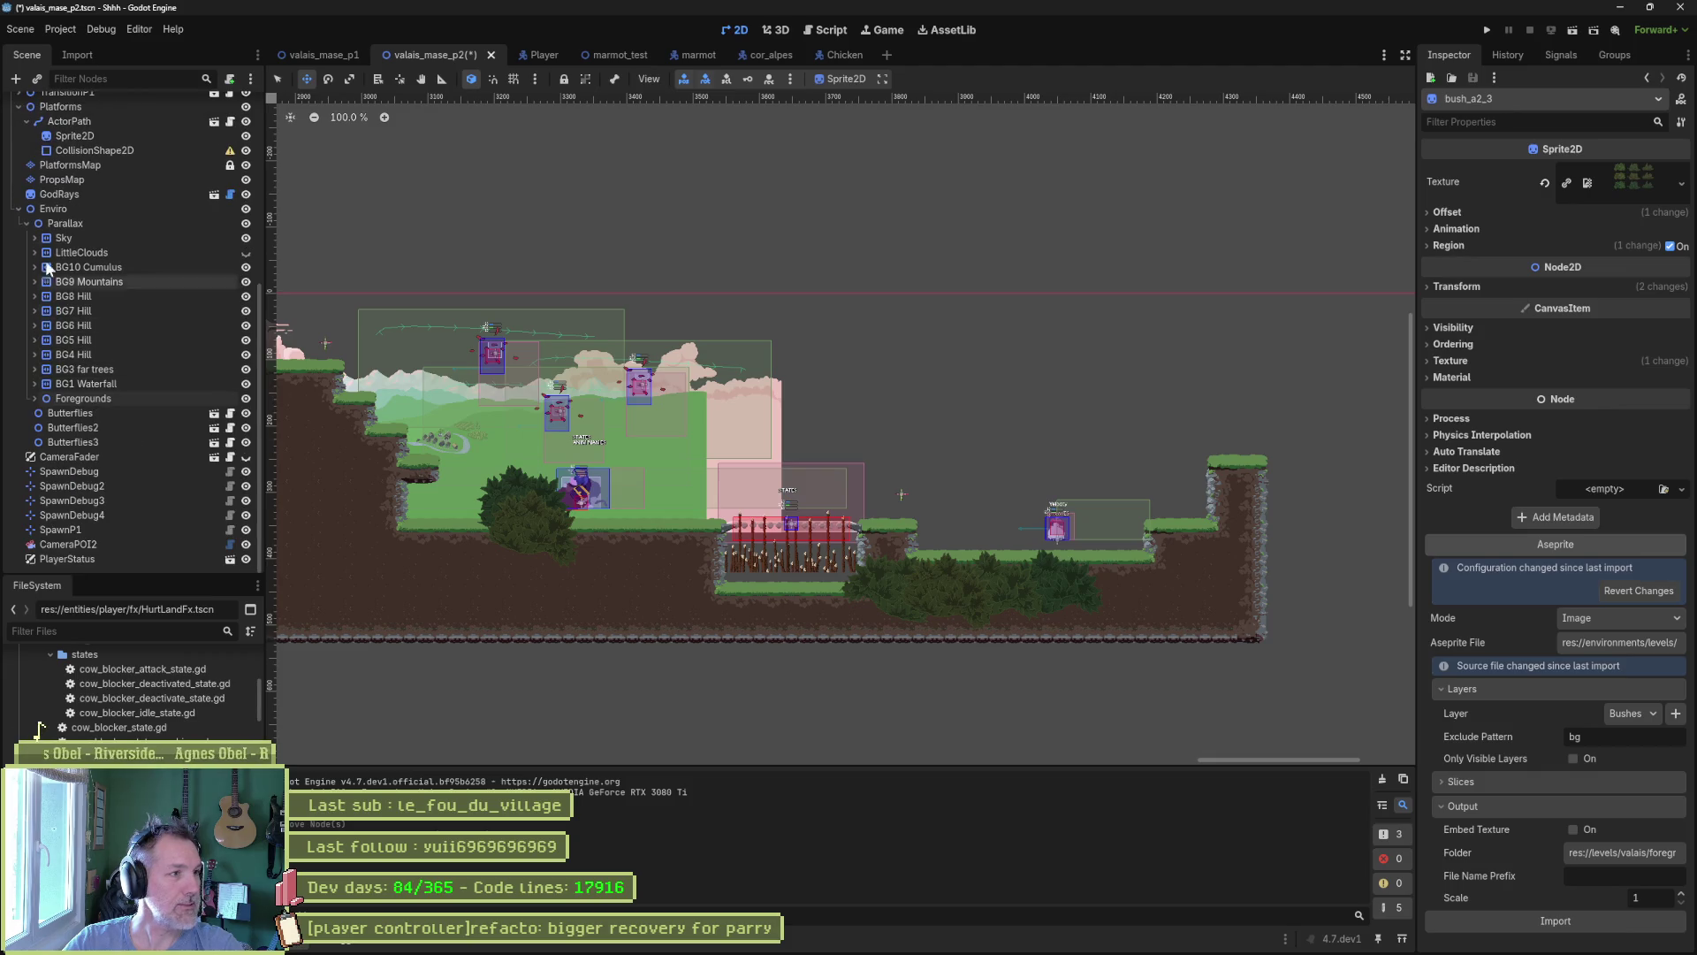
{"action": "left_click", "coordinate": [27, 224]}
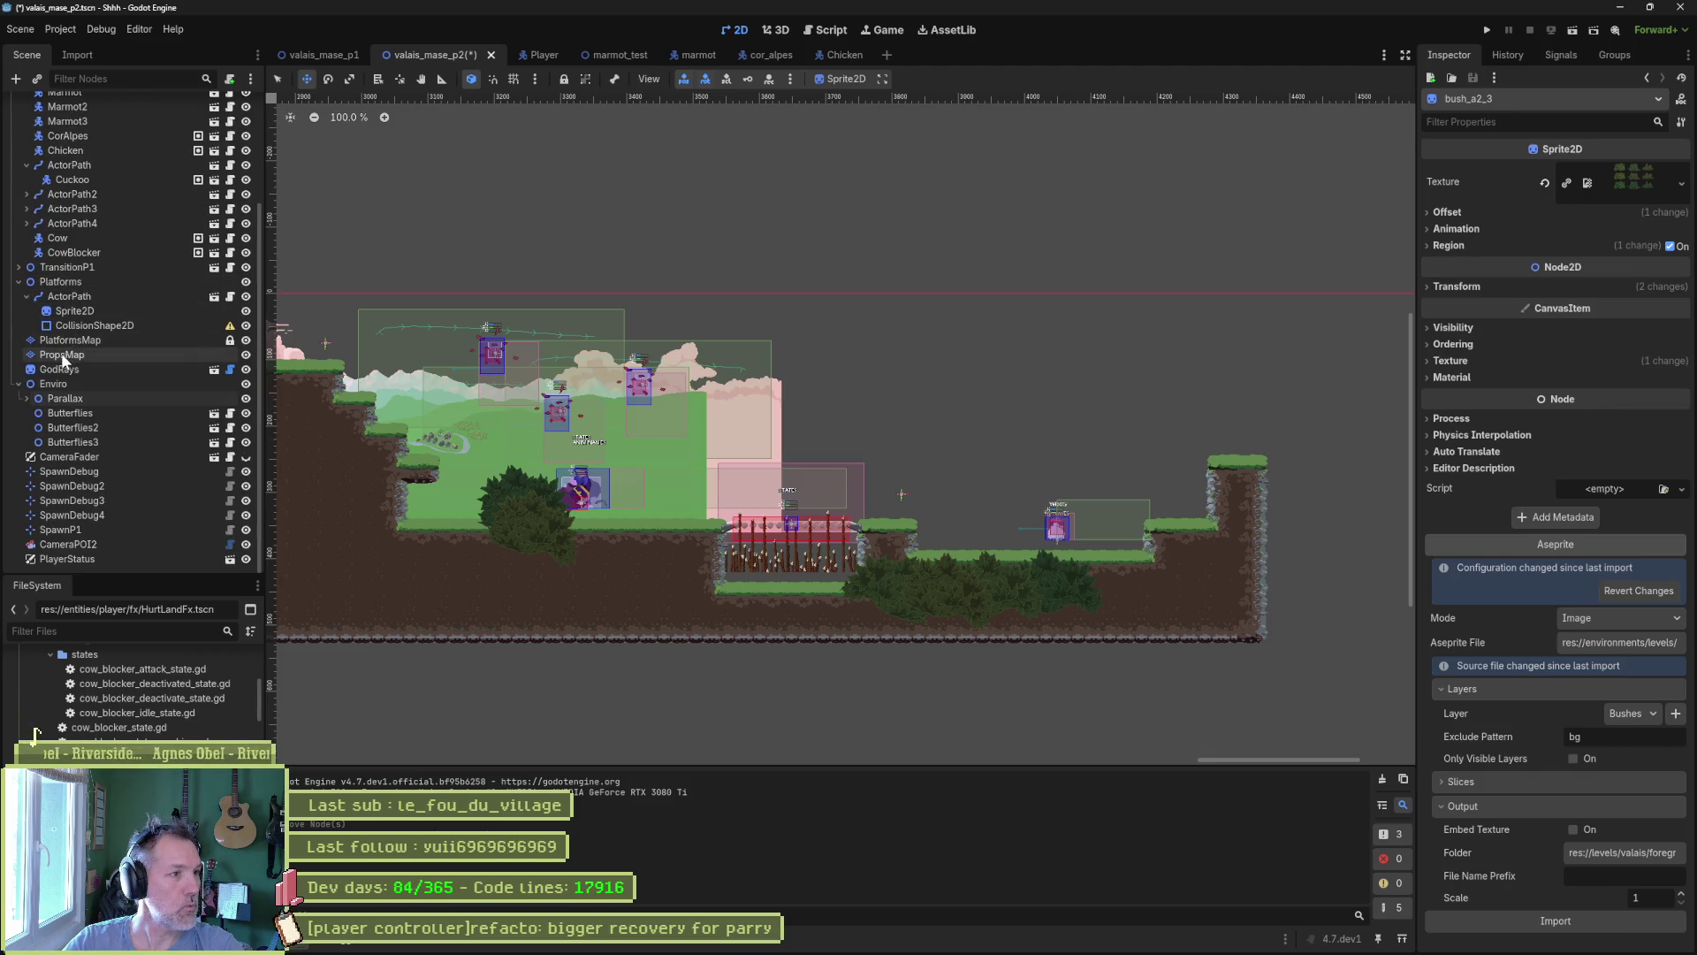
{"action": "left_click", "coordinate": [16, 268]}
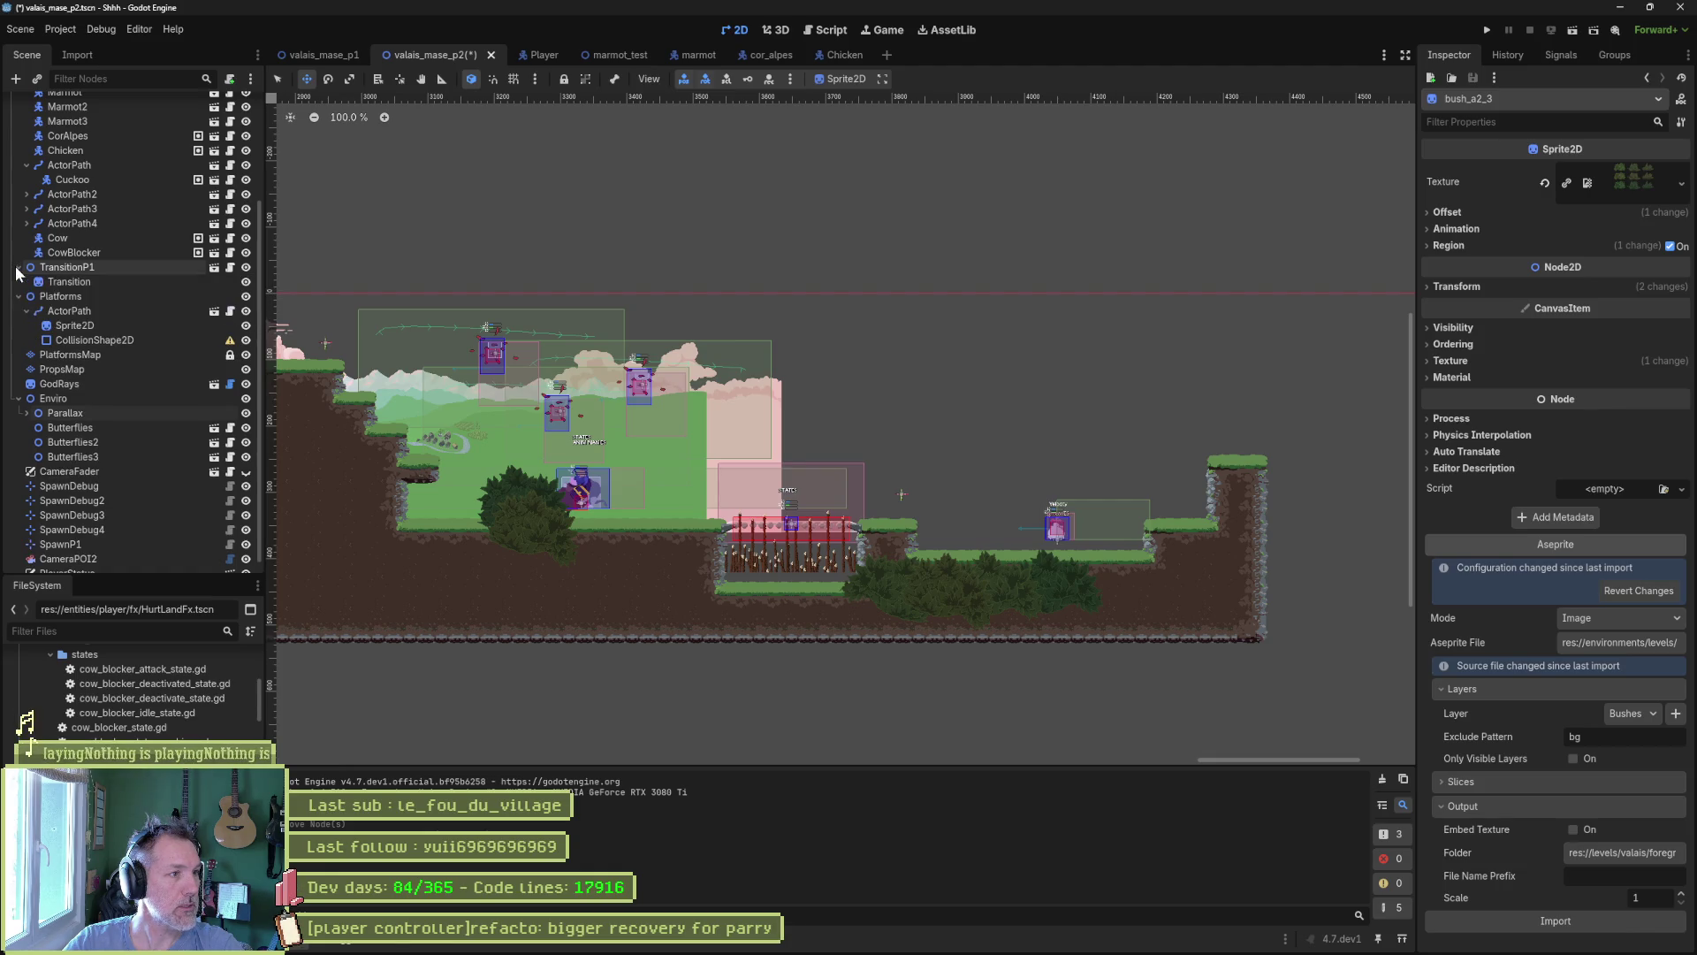
{"action": "left_click", "coordinate": [31, 267]}
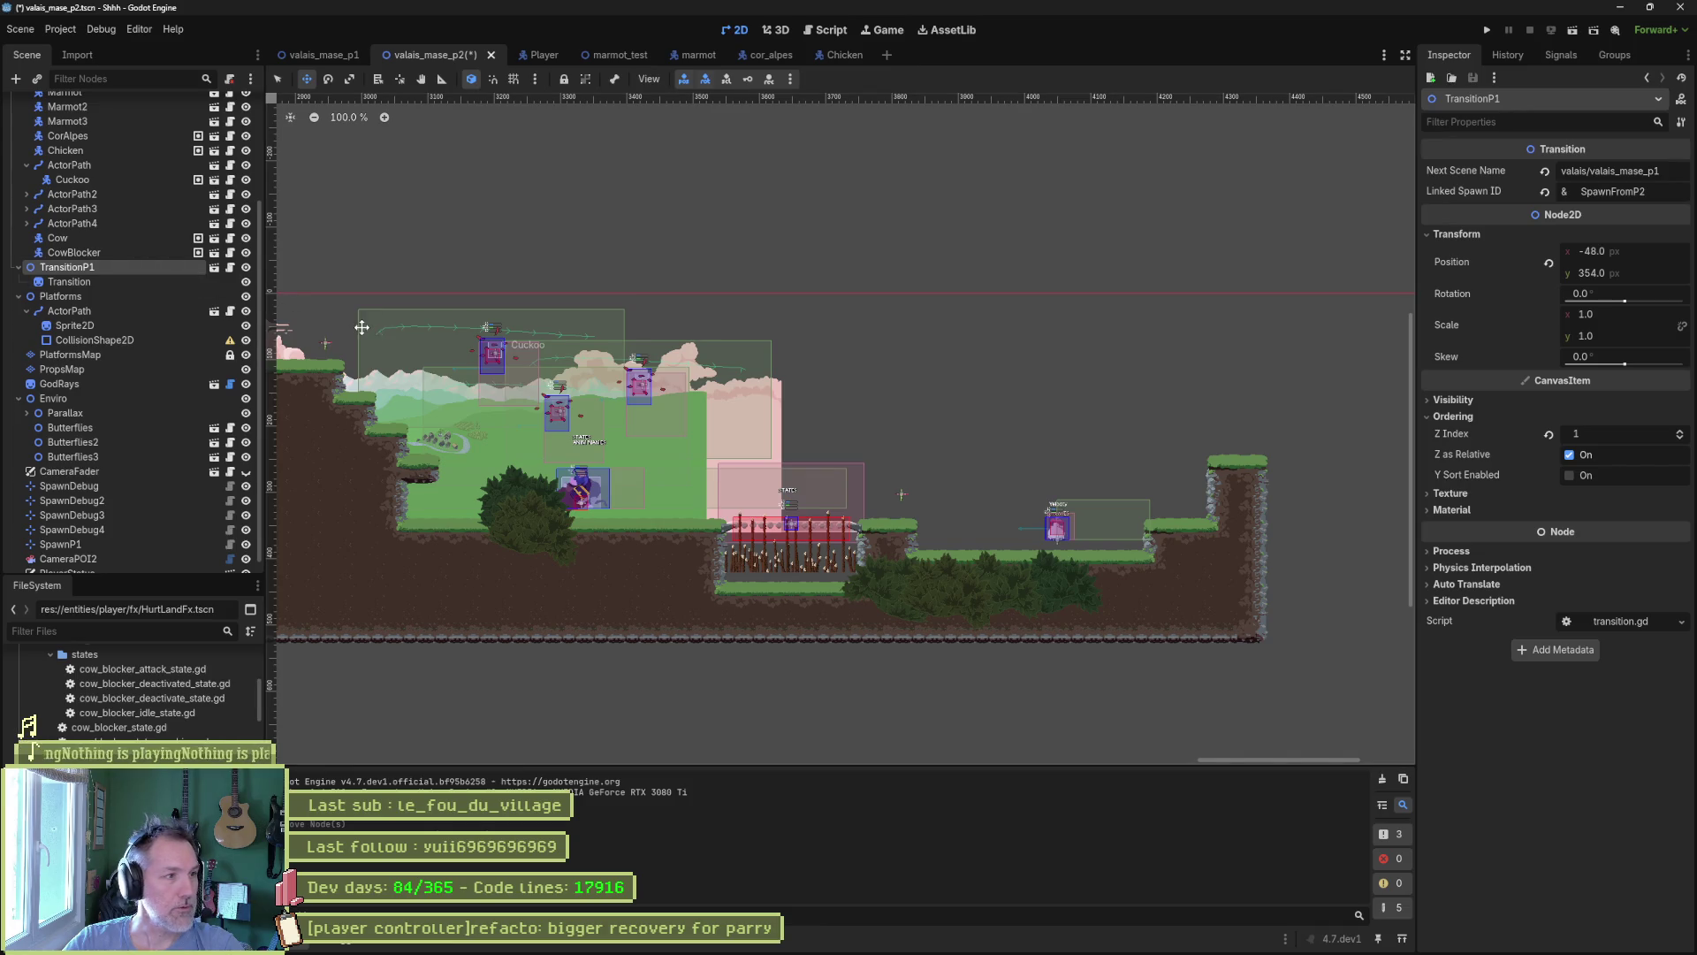
{"action": "key", "text": "ctrl+d"}
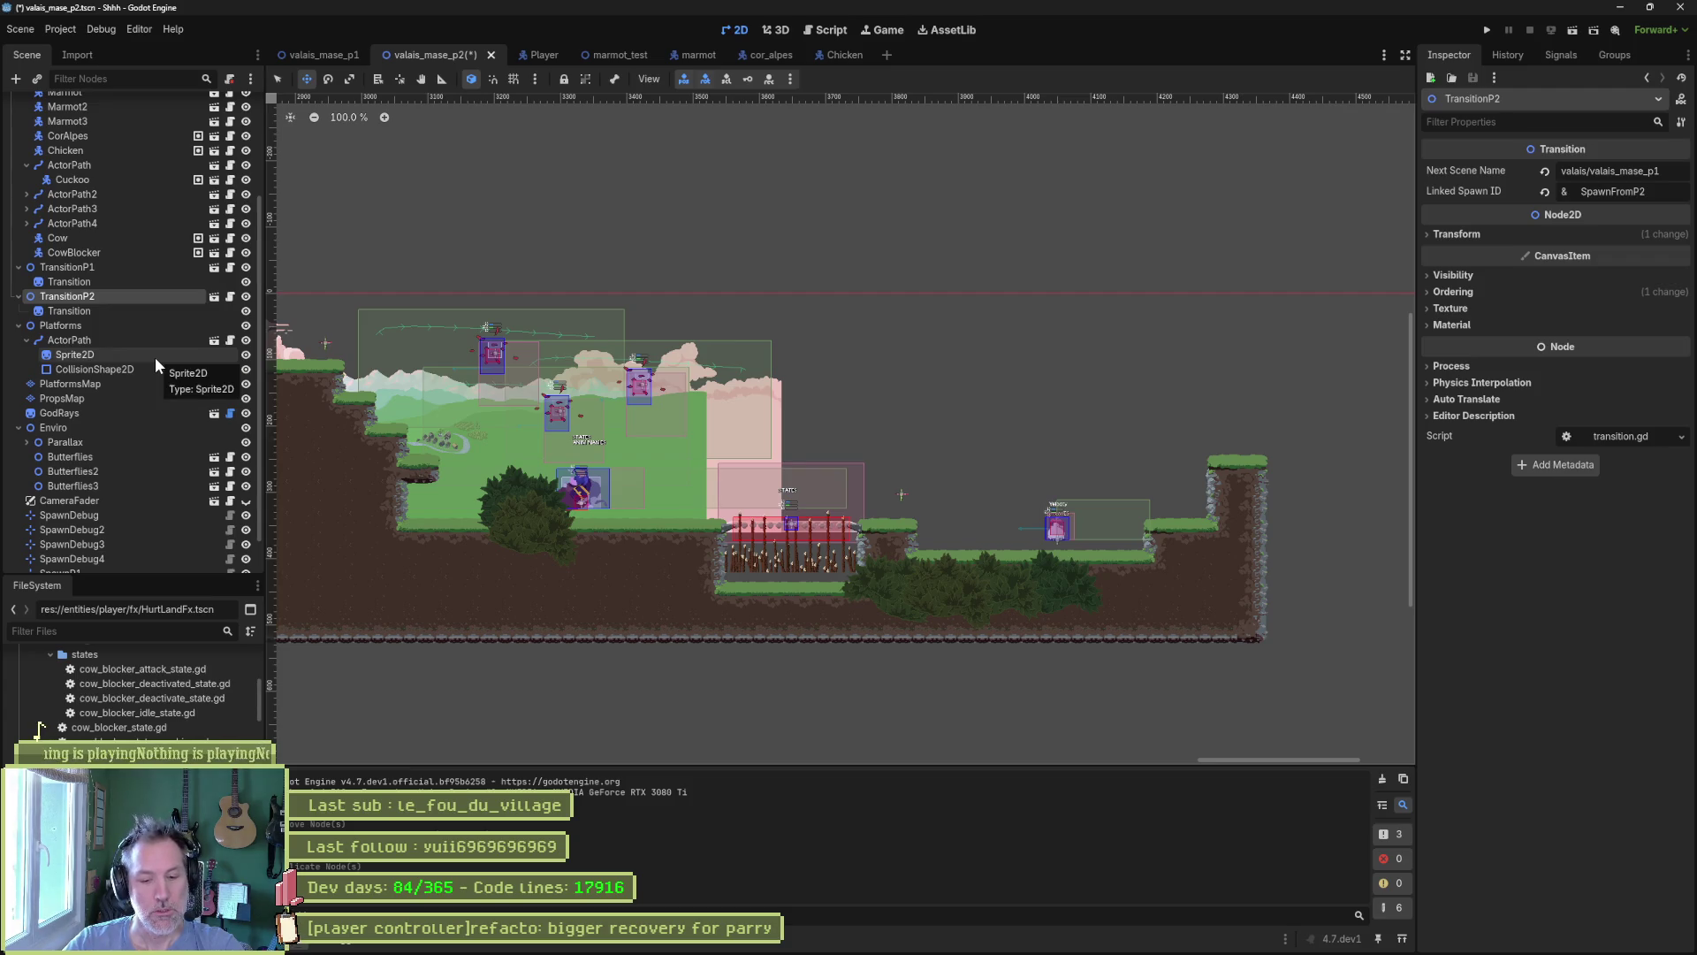
{"action": "key", "text": "F2"}
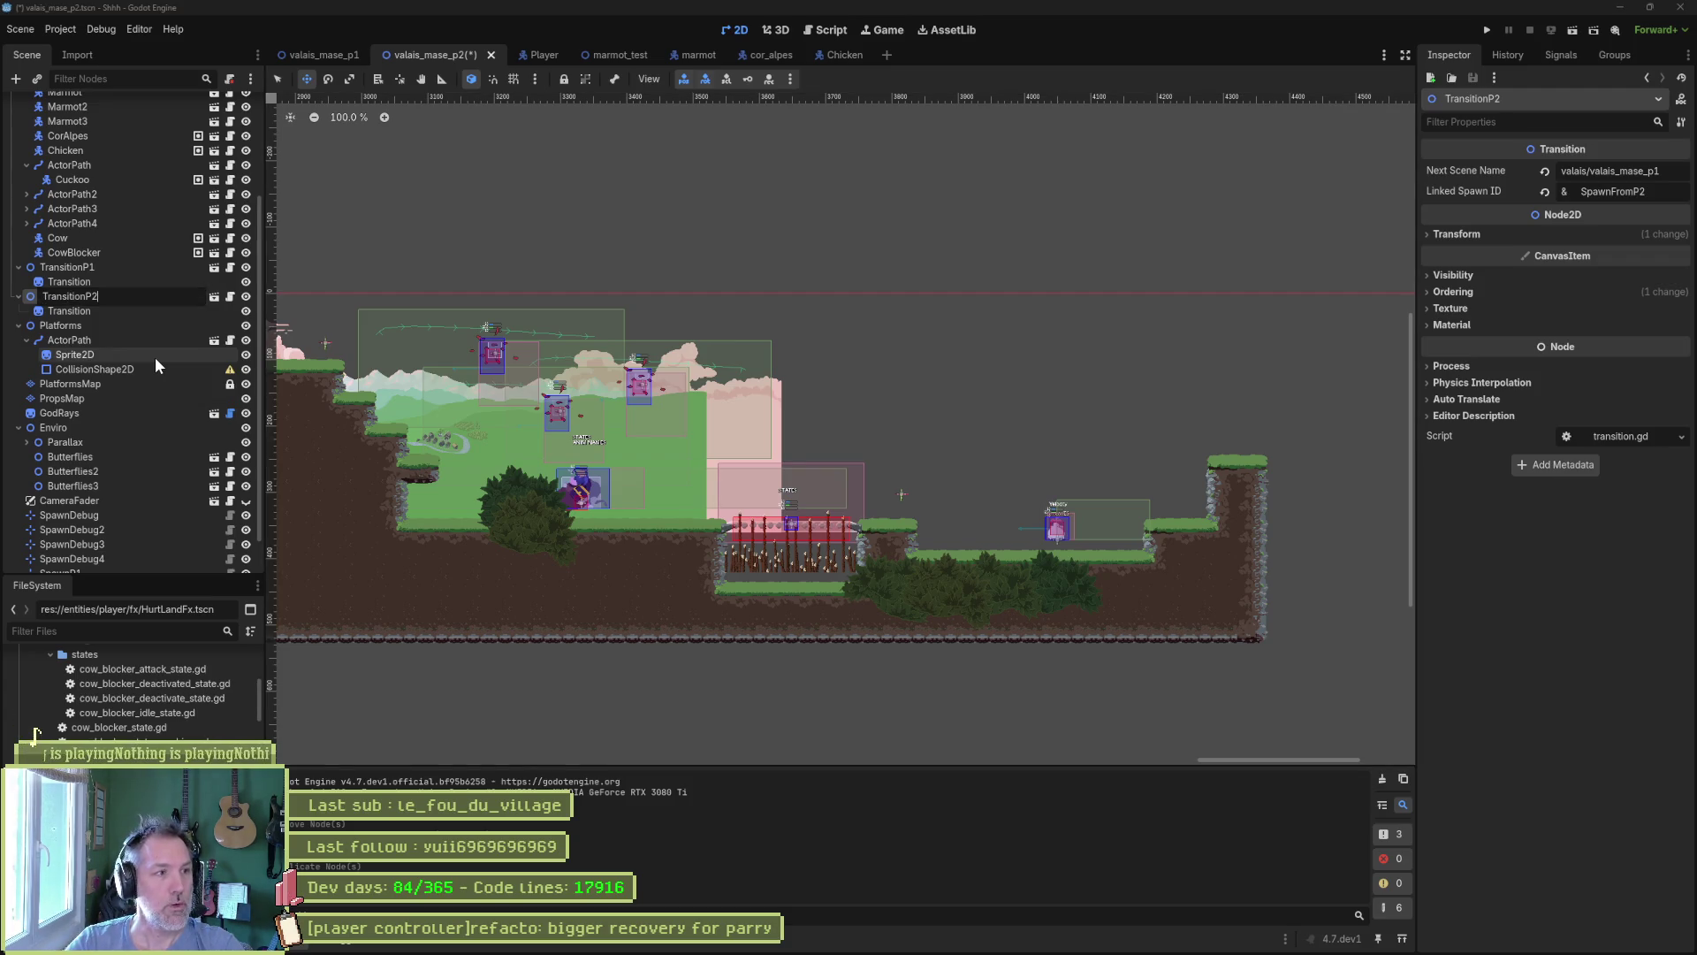
{"action": "type", "text": "3"}
{"action": "key", "text": "Return"}
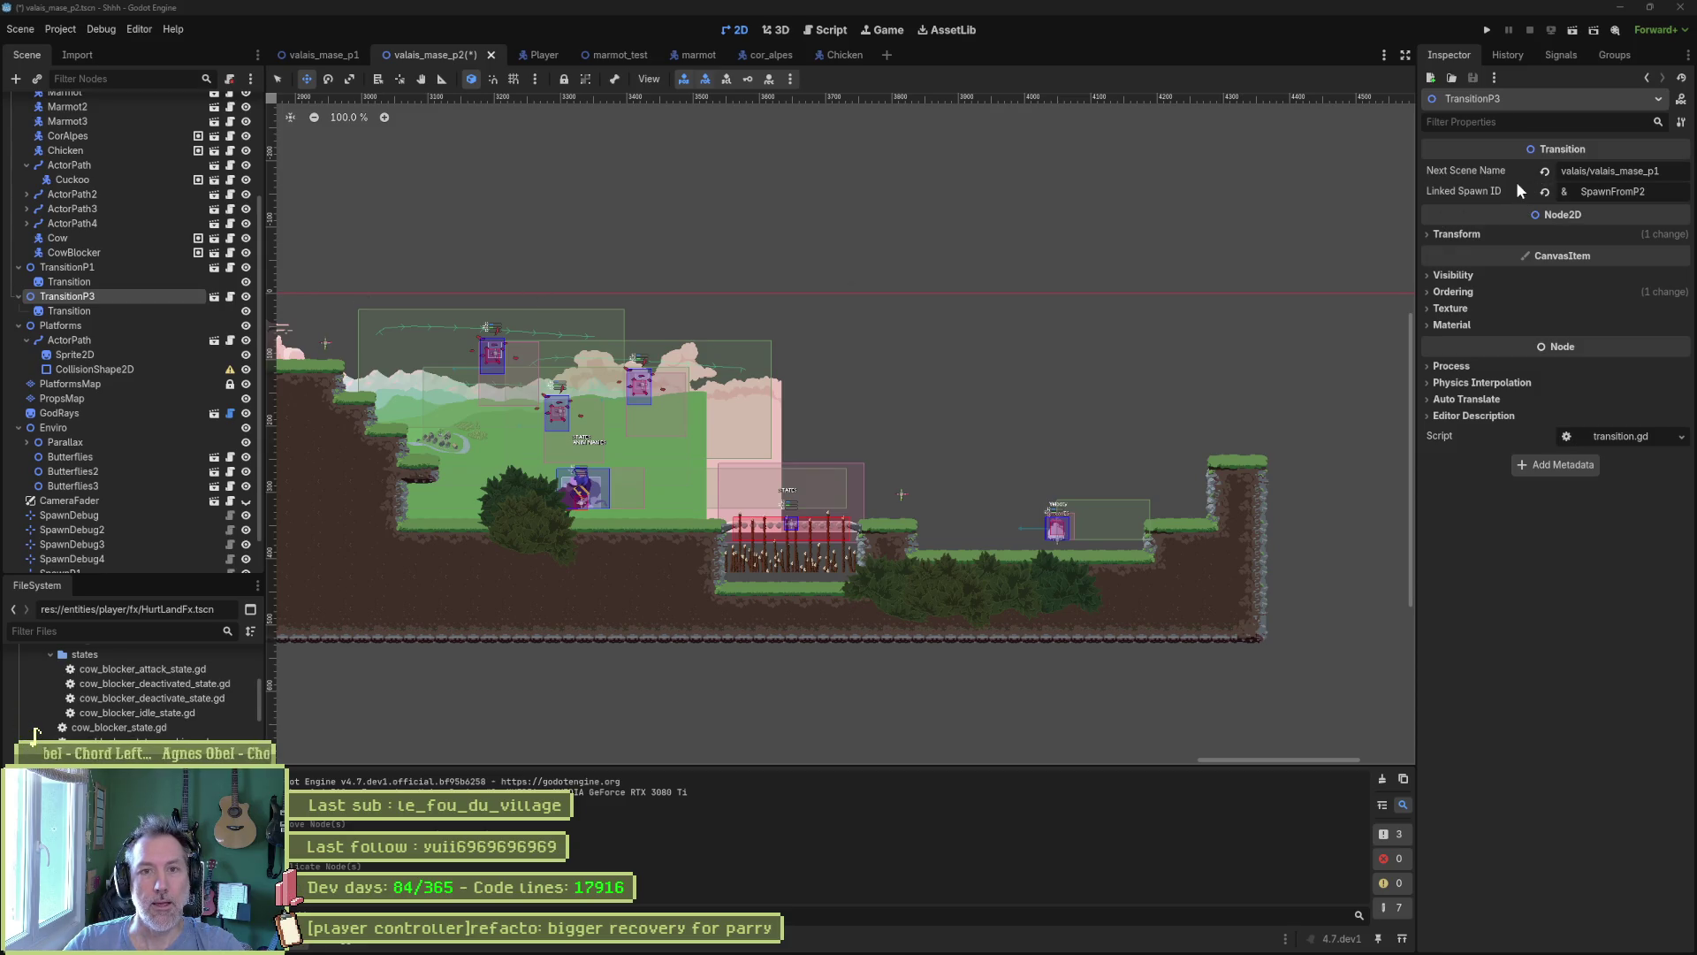
Set TransitionP3's Next Scene Name to valais/valais_mase_p3 and check its spawn ID.
{"action": "left_click", "coordinate": [1678, 177]}
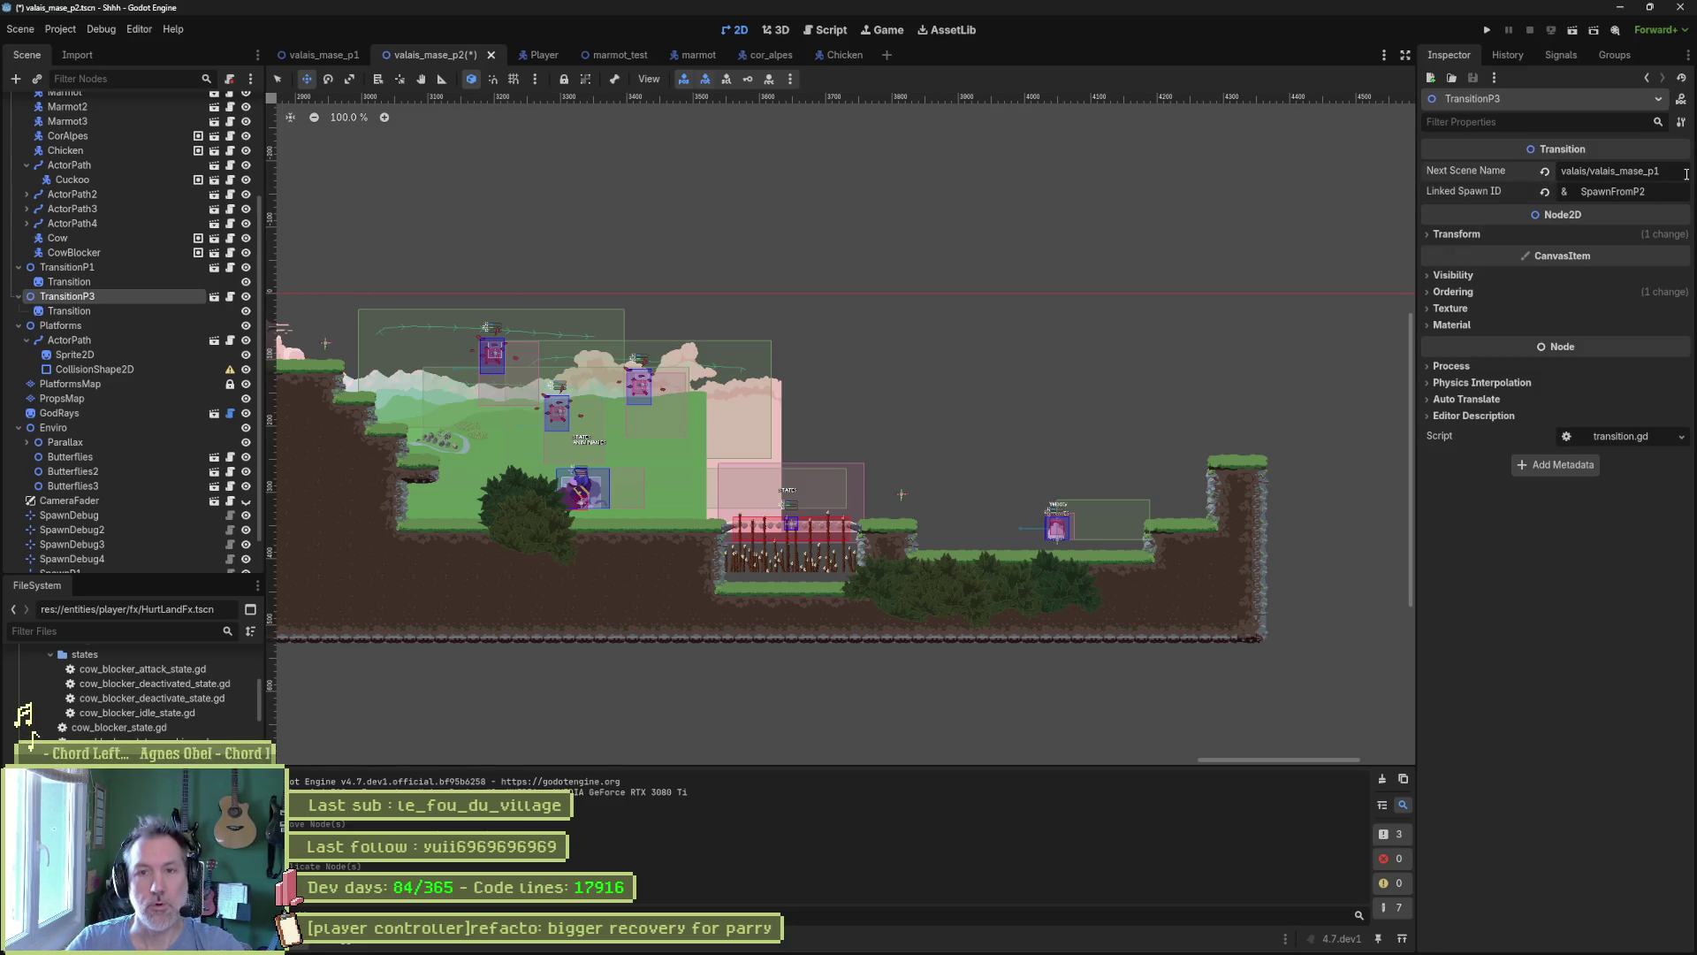
{"action": "key", "text": "BackSpace"}
{"action": "type", "text": "3"}
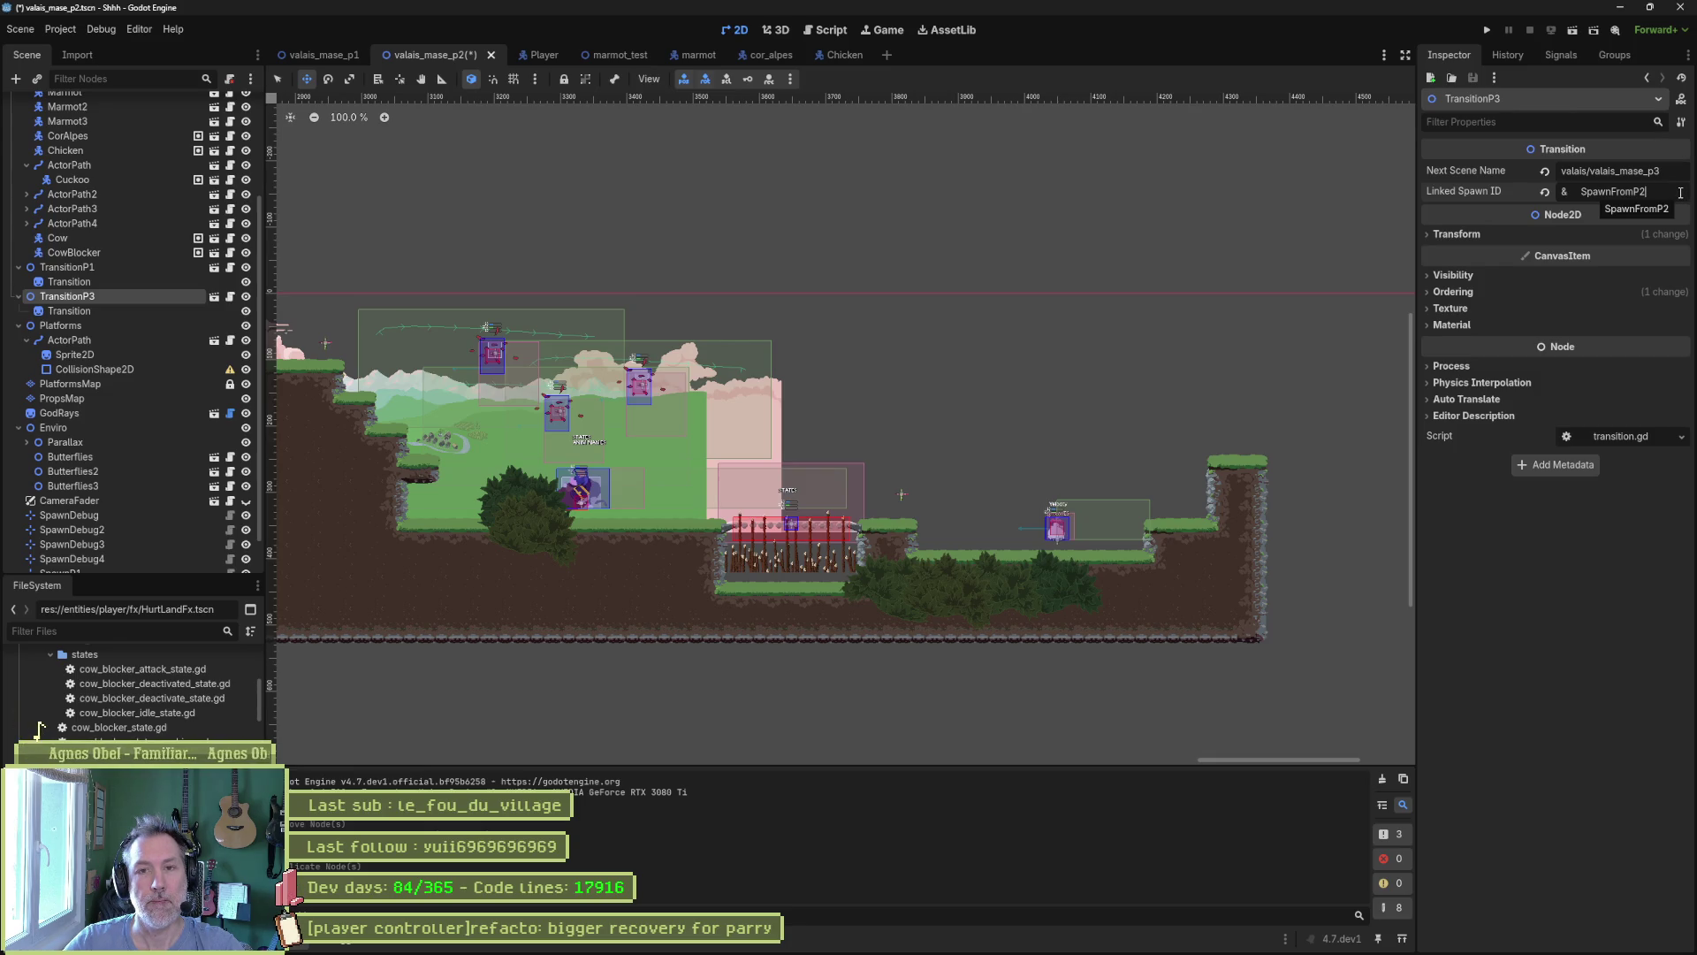
{"action": "left_click", "coordinate": [1637, 191]}
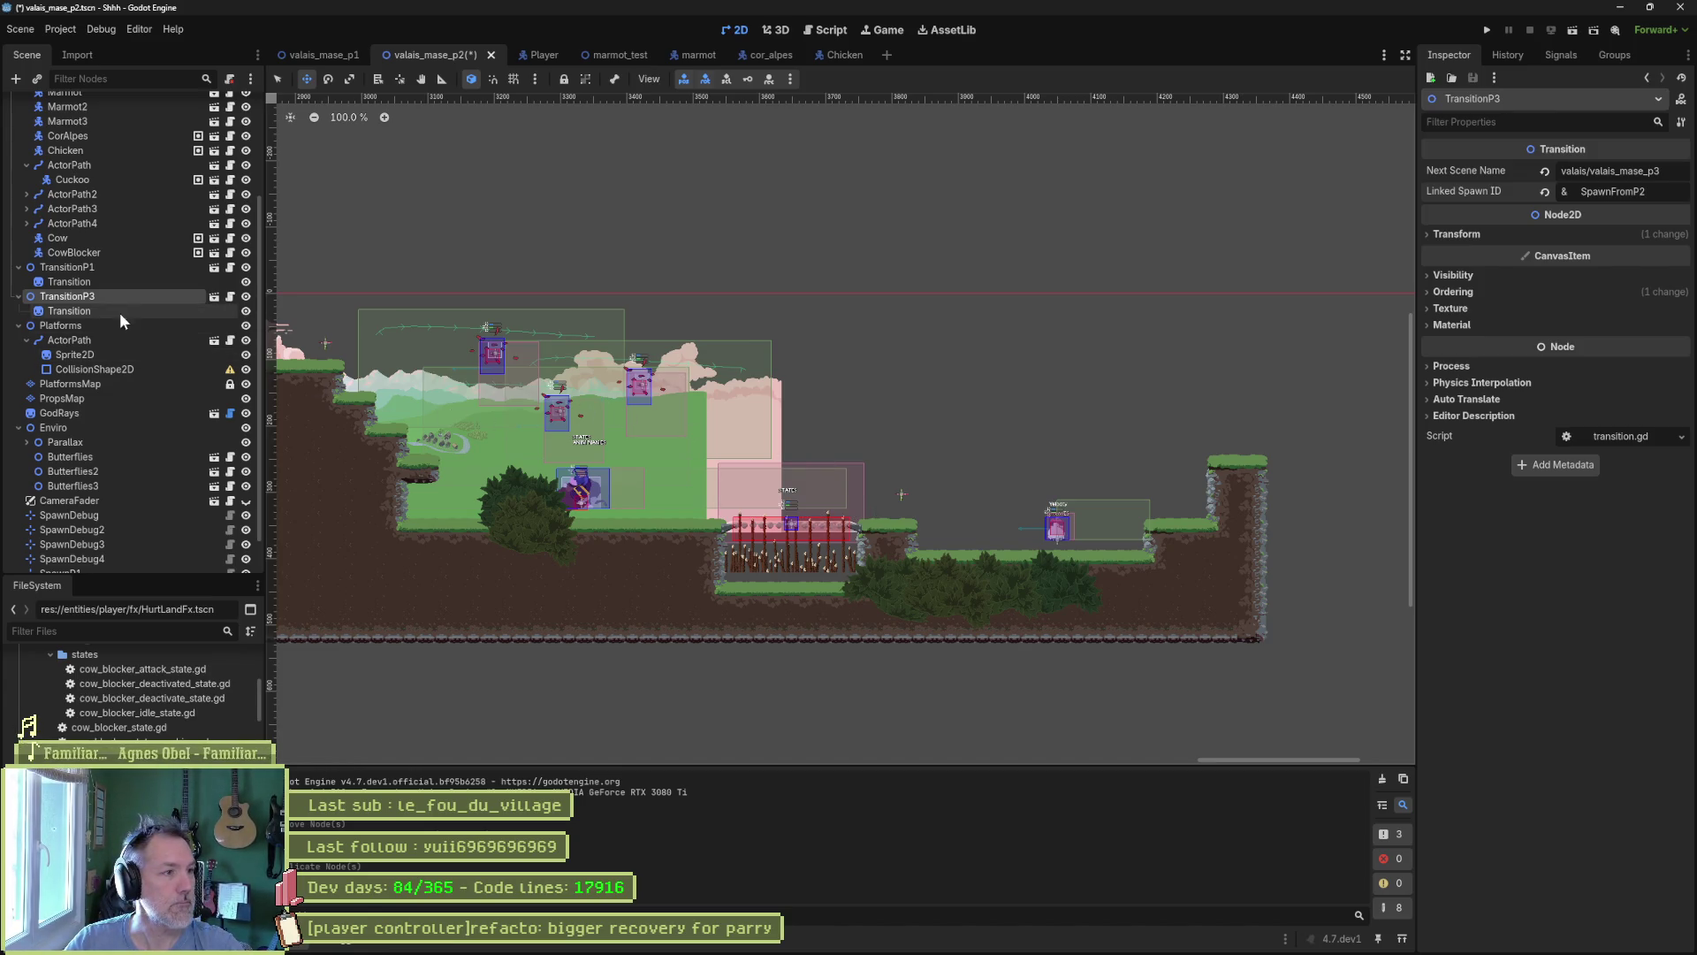
{"action": "left_click", "coordinate": [150, 267]}
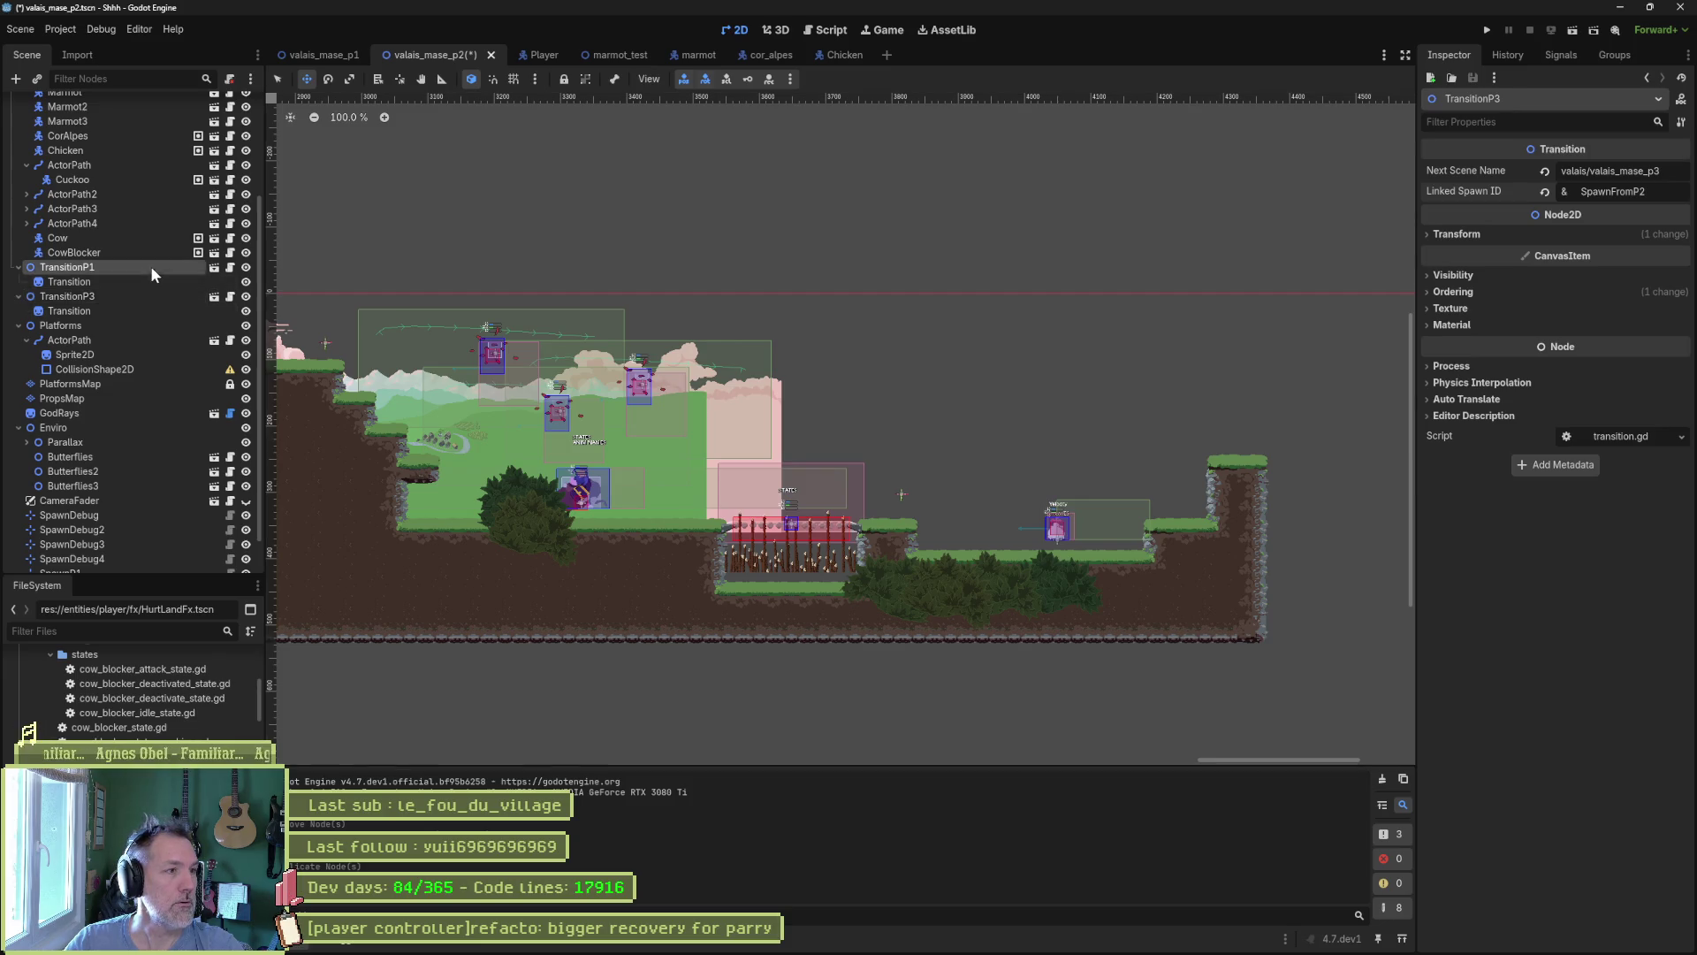
Move the TransitionP3 exit zone right and down onto the upper ledge.
{"action": "double_click", "coordinate": [125, 293]}
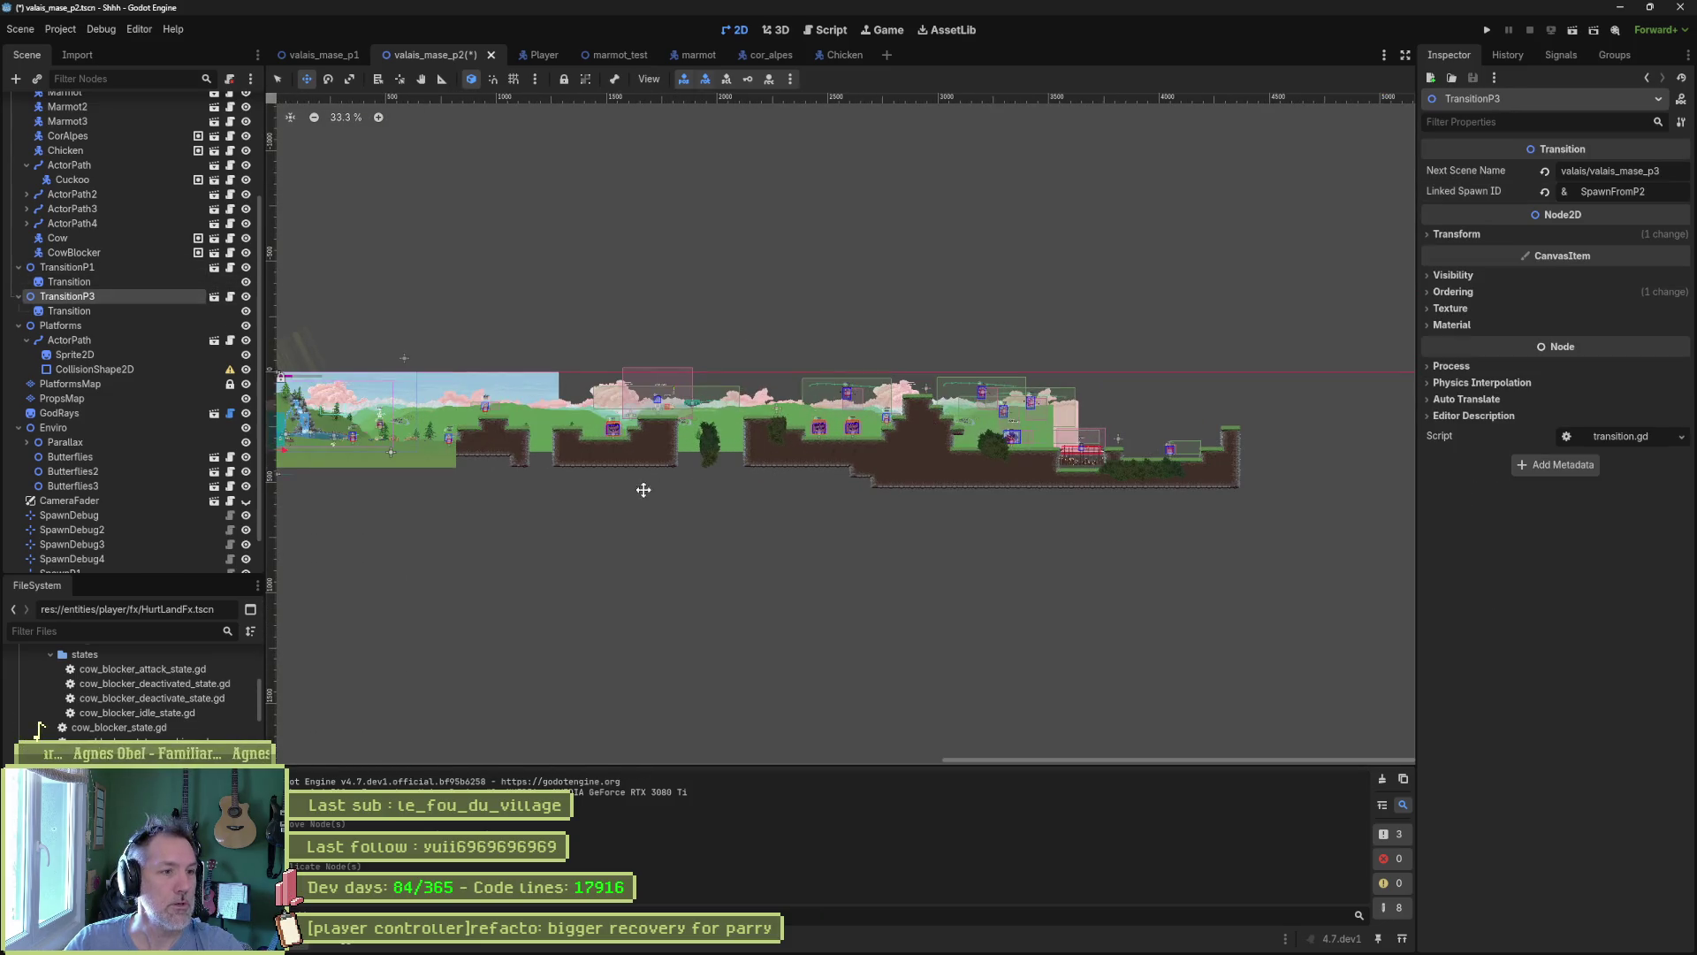
{"action": "left_click_drag", "start_coordinate": [644, 486], "coordinate": [940, 443]}
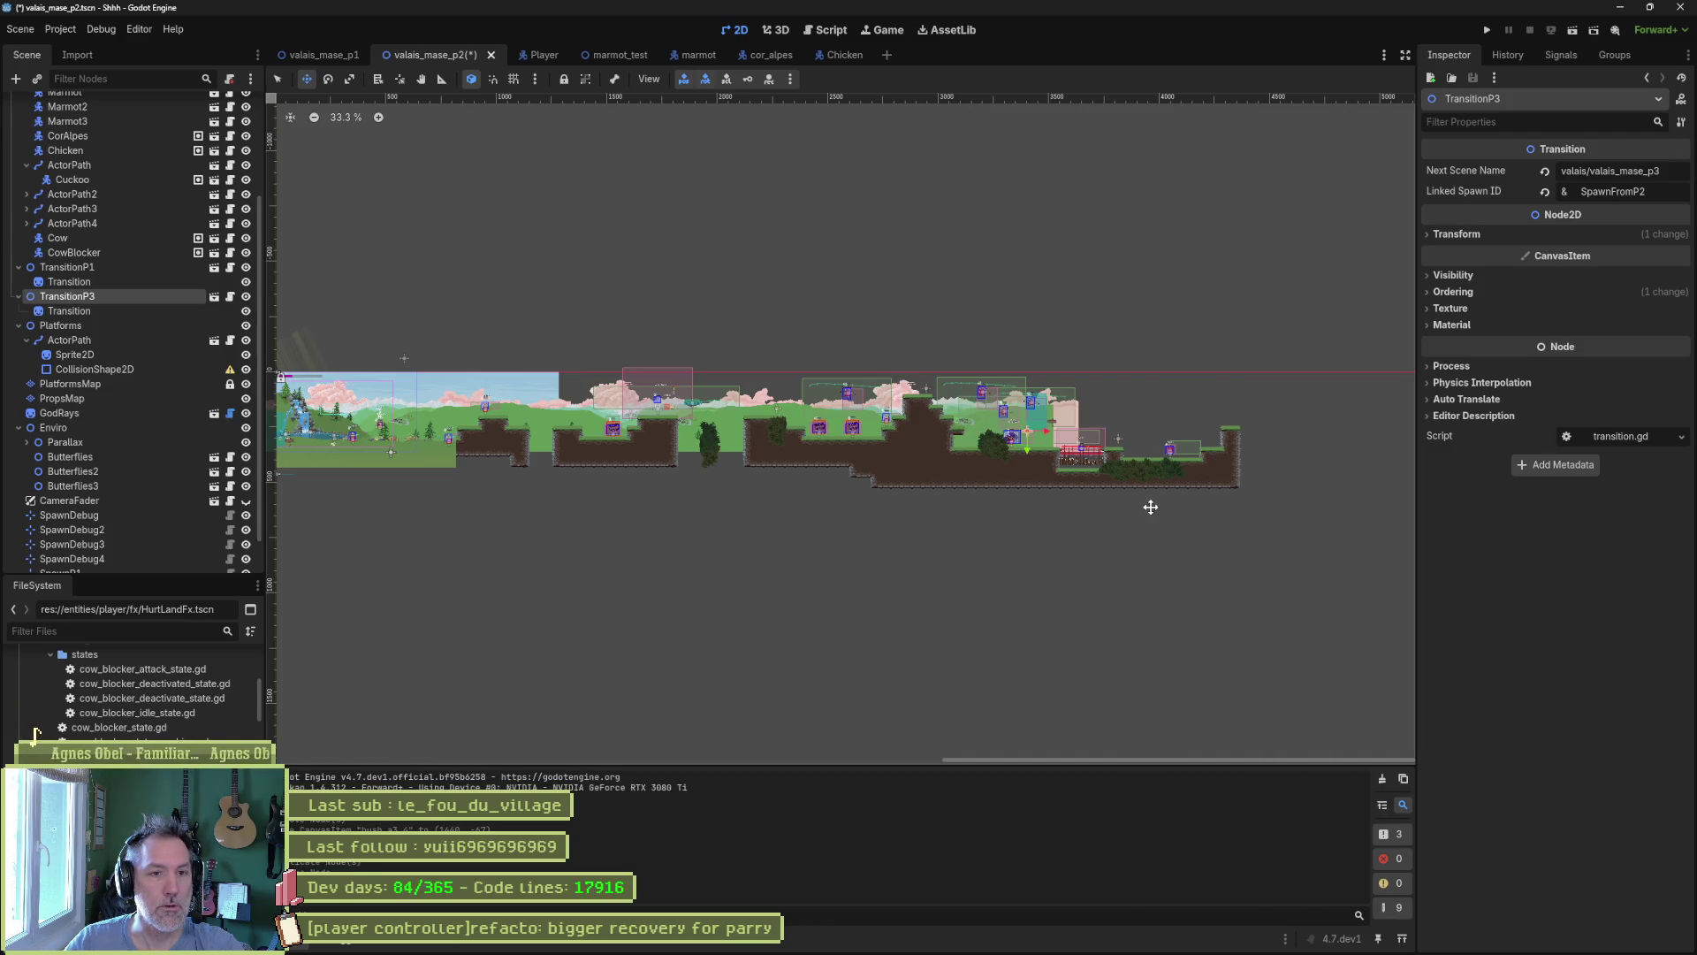
{"action": "scroll", "coordinate": [1163, 497], "scroll_direction": "up", "scroll_amount": 5}
{"action": "scroll", "coordinate": [1172, 495], "scroll_direction": "up", "scroll_amount": 3}
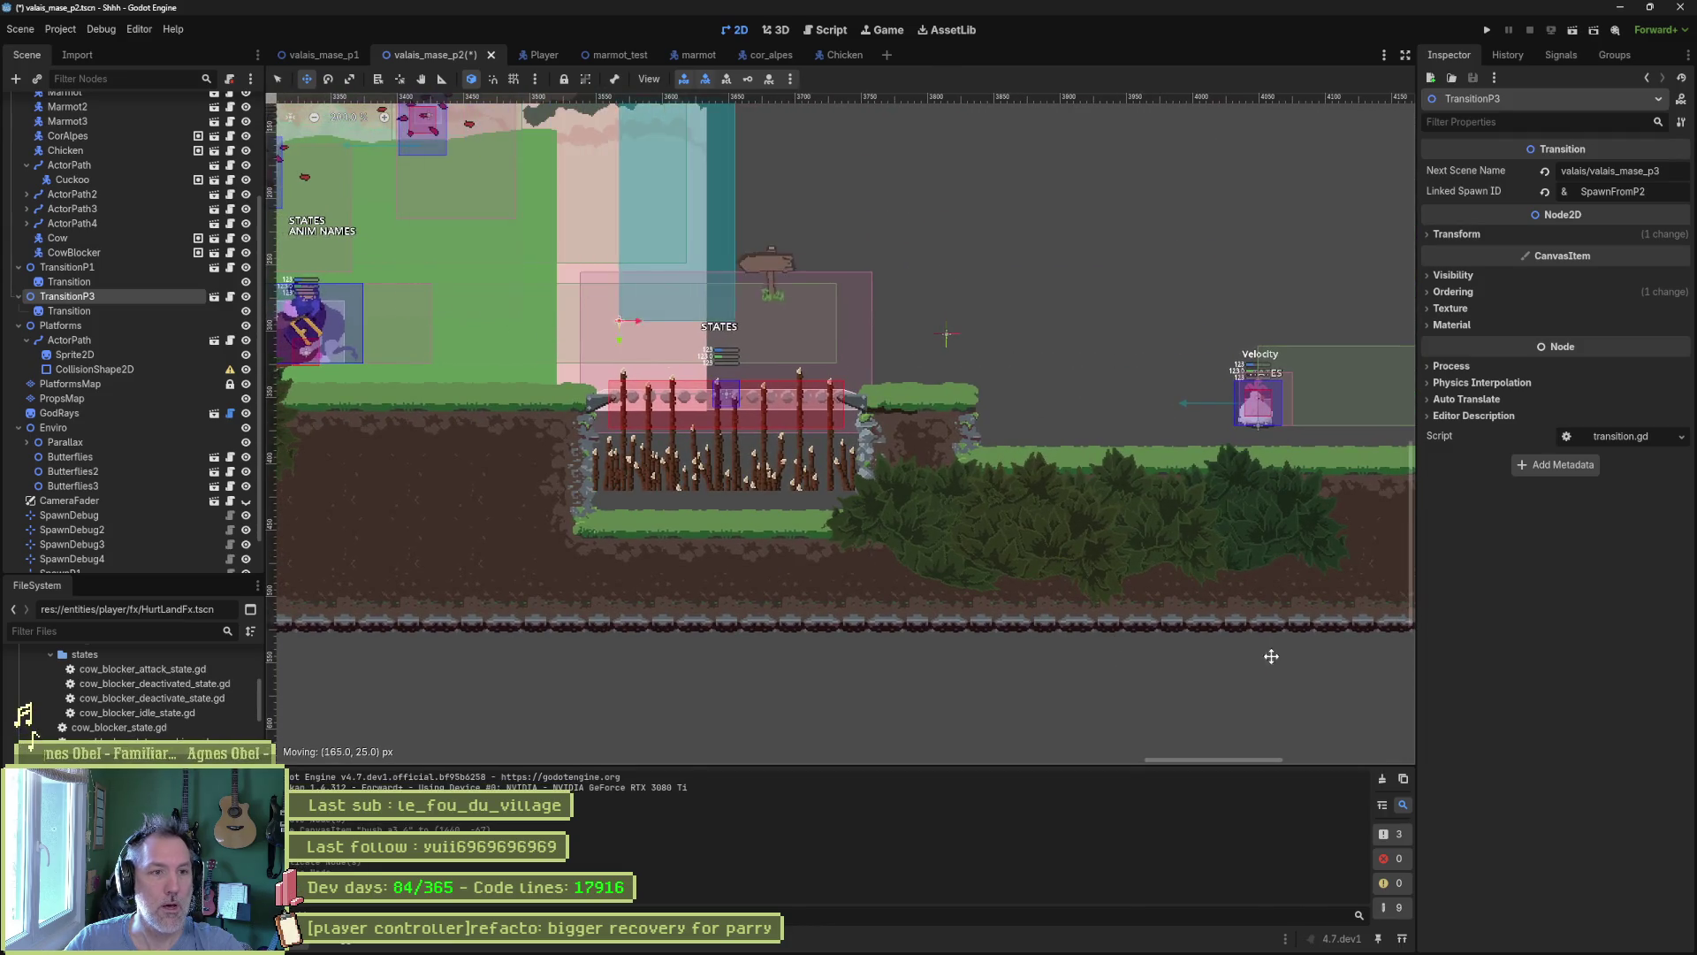
{"action": "scroll", "coordinate": [1245, 565], "scroll_direction": "down", "scroll_amount": 2}
{"action": "mouse_move", "coordinate": [1012, 614]}
{"action": "left_mouse_down"}
{"action": "mouse_move", "coordinate": [1117, 632]}
{"action": "mouse_move", "coordinate": [1125, 655]}
{"action": "left_mouse_up"}
{"action": "scroll", "coordinate": [1043, 570], "scroll_direction": "up", "scroll_amount": 6}
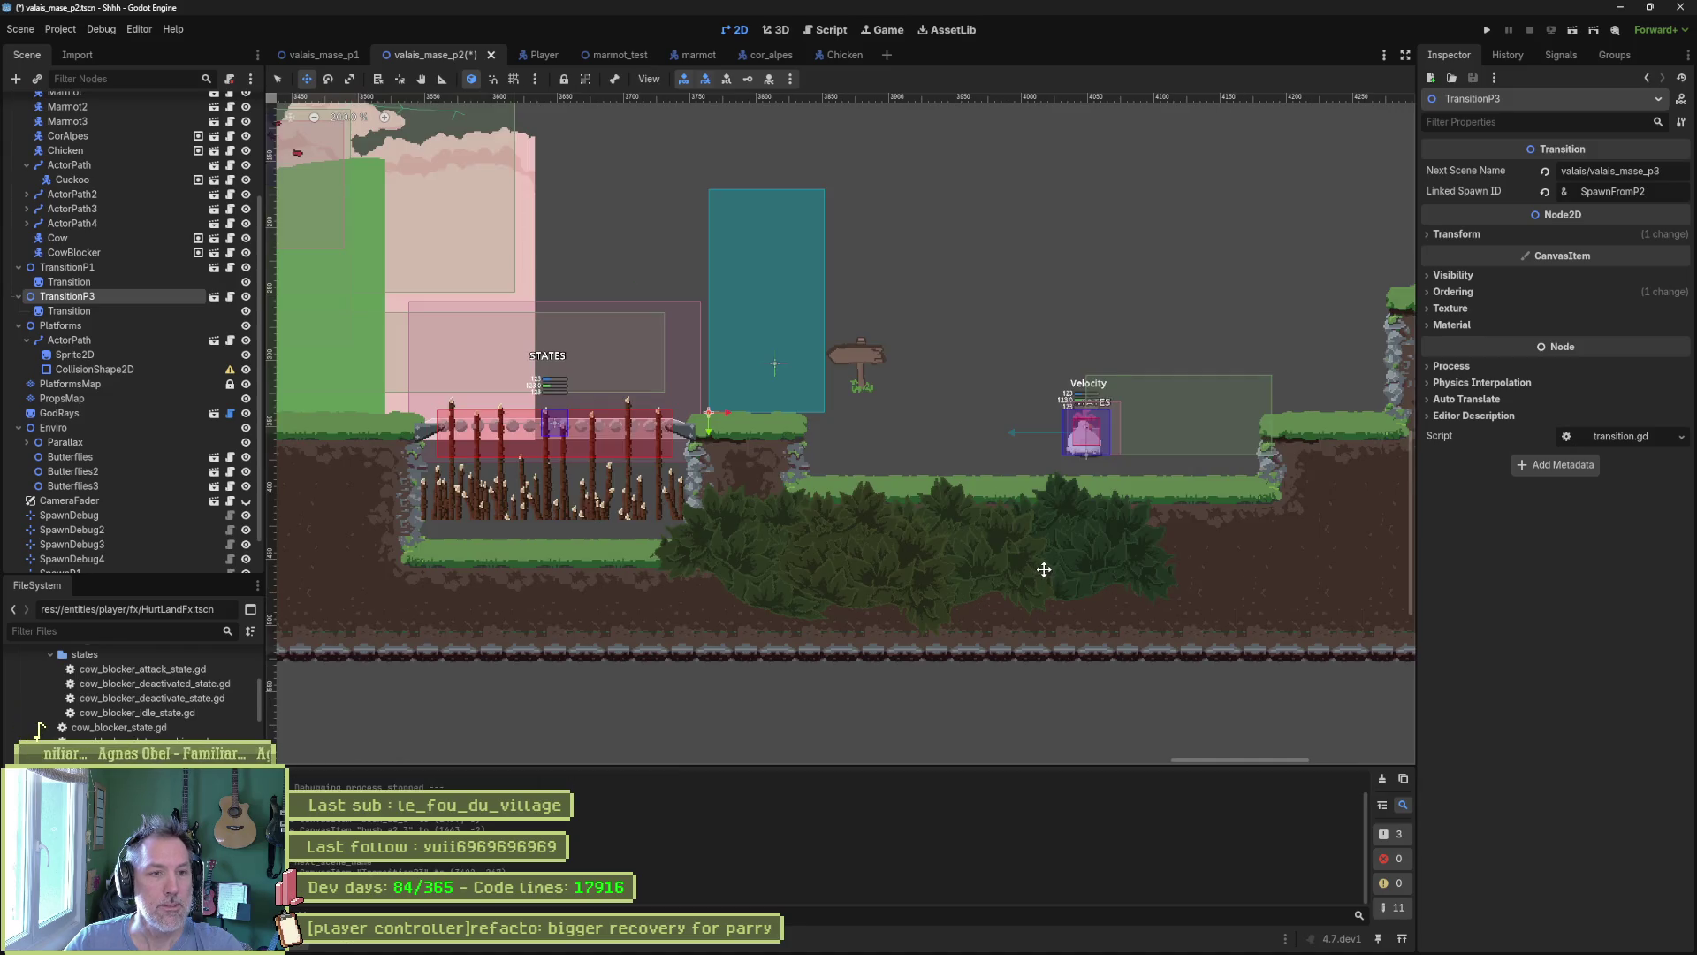
{"action": "scroll", "coordinate": [937, 504], "scroll_direction": "up", "scroll_amount": 2}
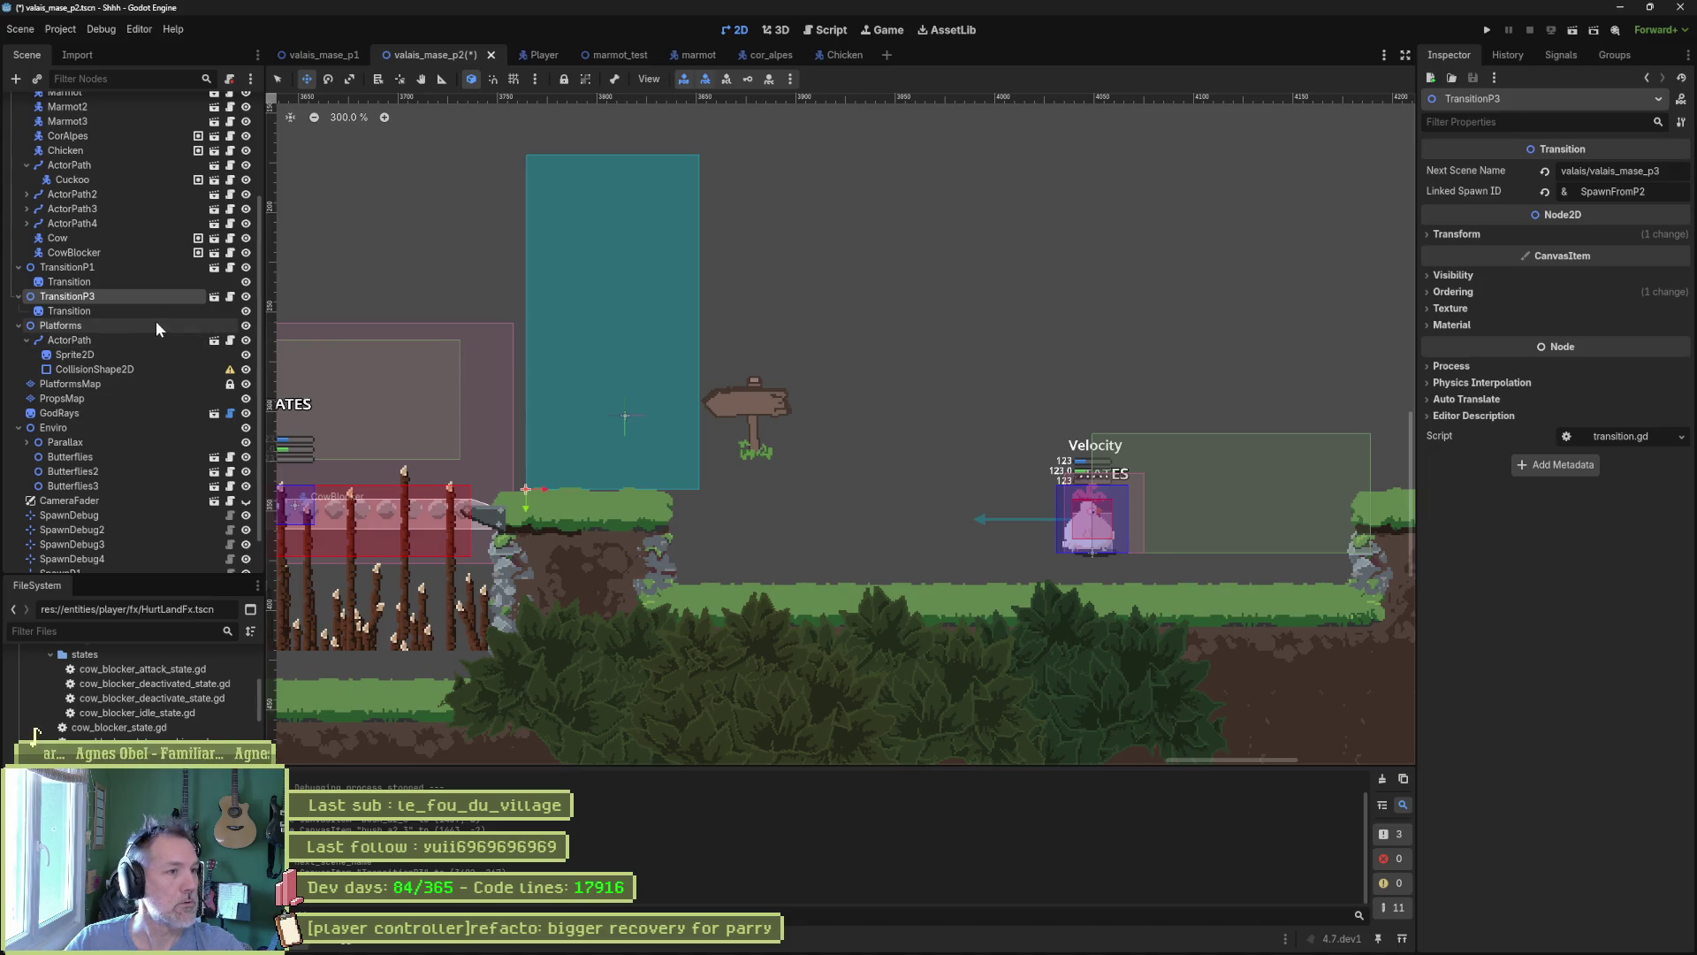
Uncheck the signpost's Flip H so it points right, and reposition sign and zone.
{"action": "left_click", "coordinate": [133, 310]}
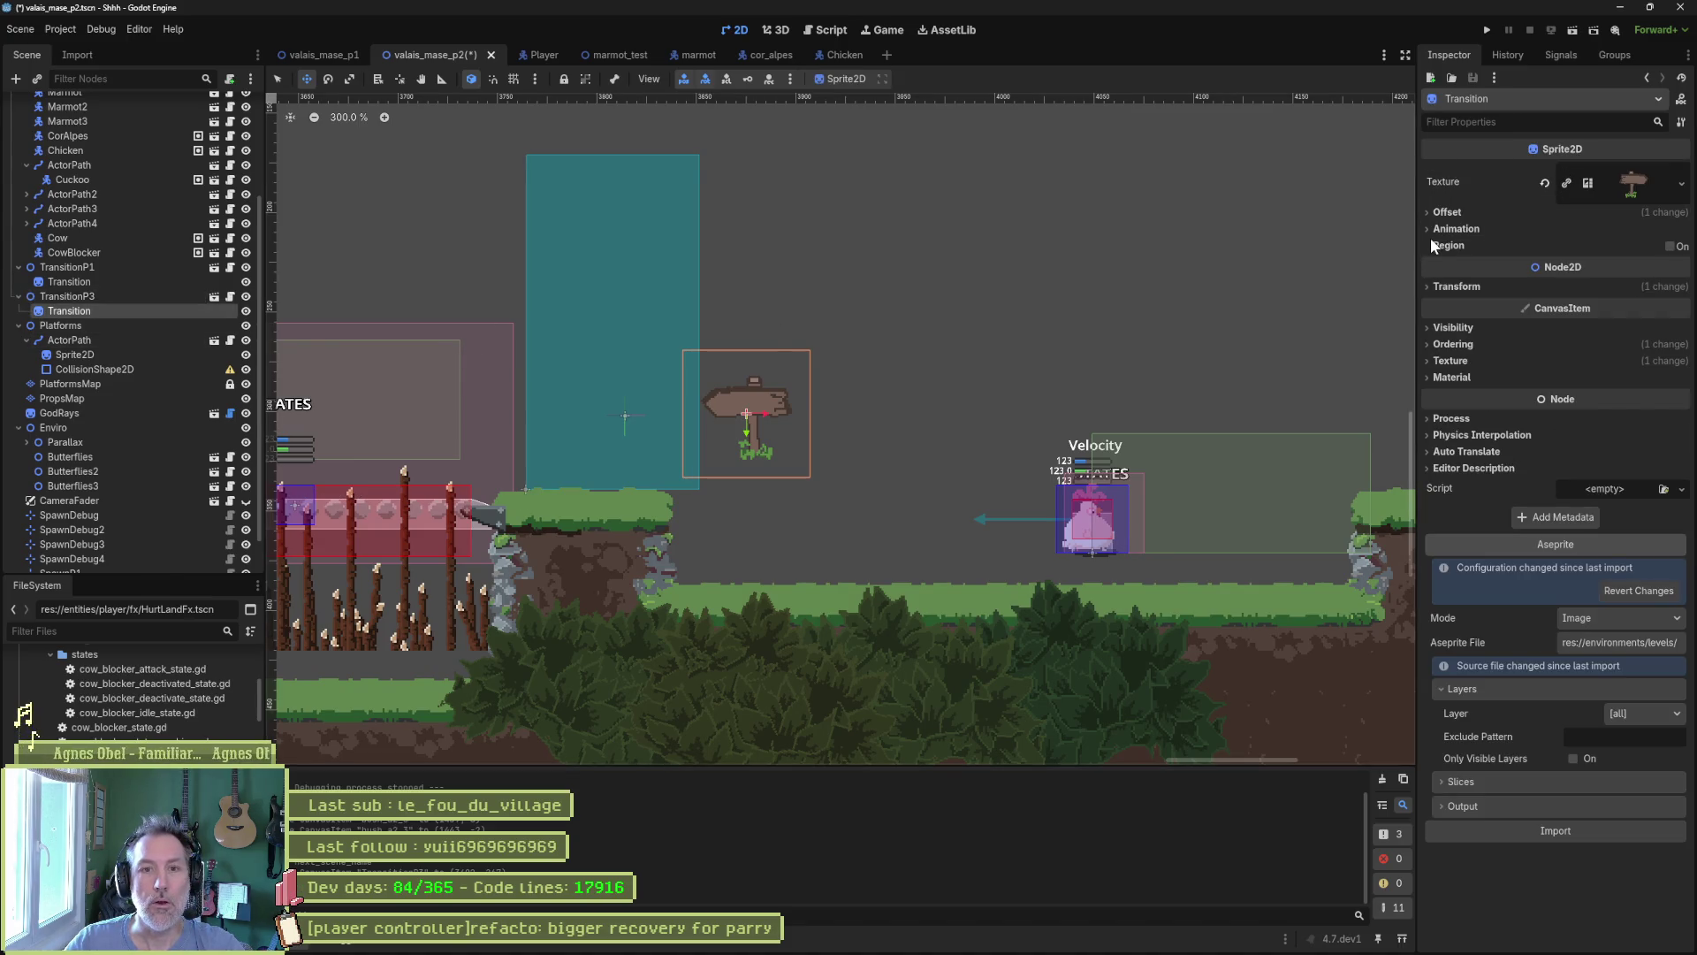
{"action": "left_click", "coordinate": [1446, 213]}
{"action": "left_click", "coordinate": [1570, 294]}
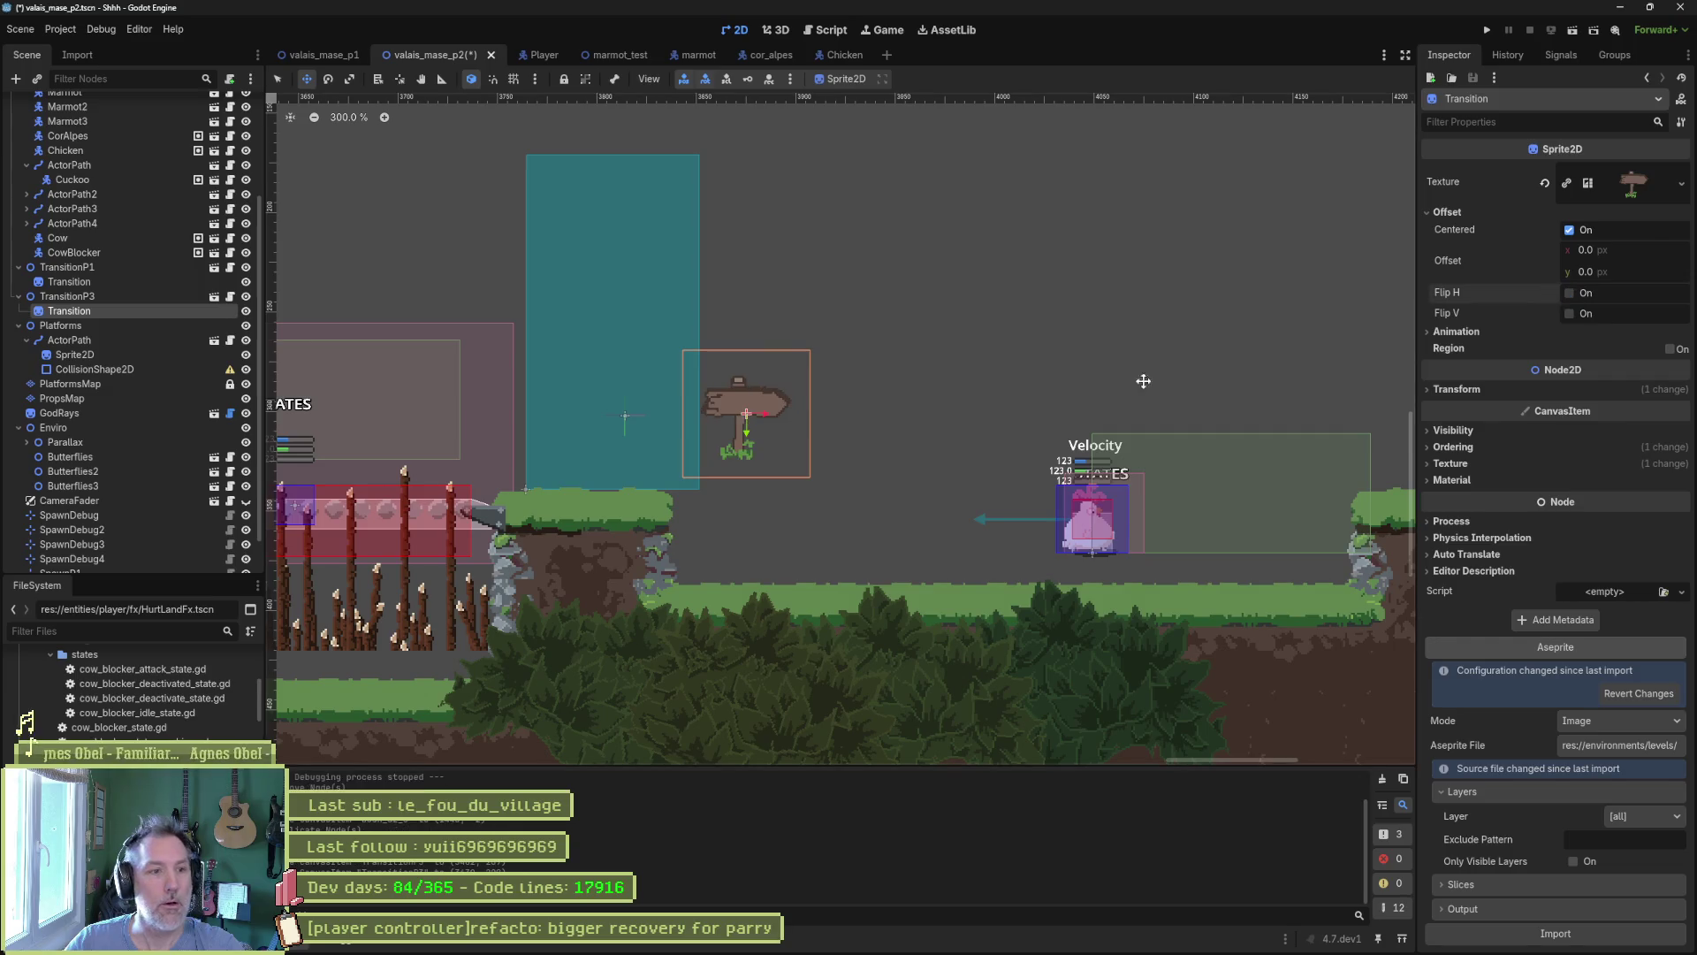
{"action": "left_click_drag", "start_coordinate": [764, 414], "coordinate": [694, 460]}
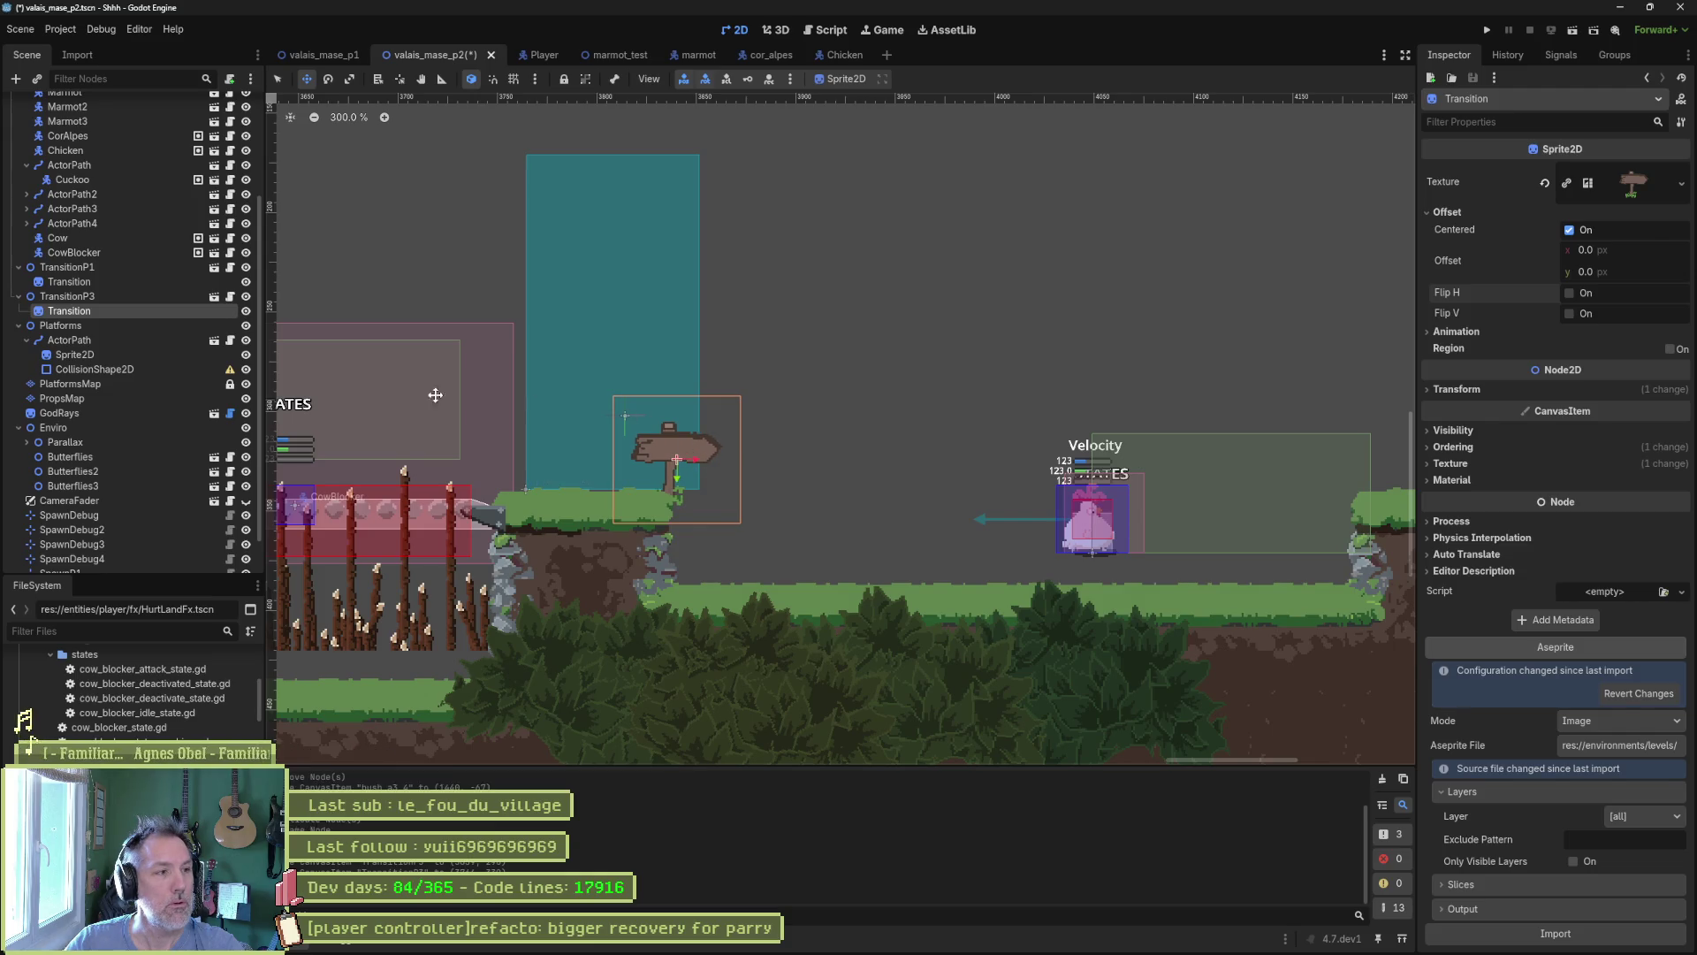
{"action": "left_click", "coordinate": [67, 296]}
{"action": "mouse_move", "coordinate": [657, 332]}
{"action": "left_mouse_down"}
{"action": "mouse_move", "coordinate": [885, 342]}
{"action": "mouse_move", "coordinate": [906, 361]}
{"action": "mouse_move", "coordinate": [879, 394]}
{"action": "mouse_move", "coordinate": [607, 371]}
{"action": "mouse_move", "coordinate": [647, 372]}
{"action": "left_mouse_up"}
{"action": "left_click", "coordinate": [121, 310]}
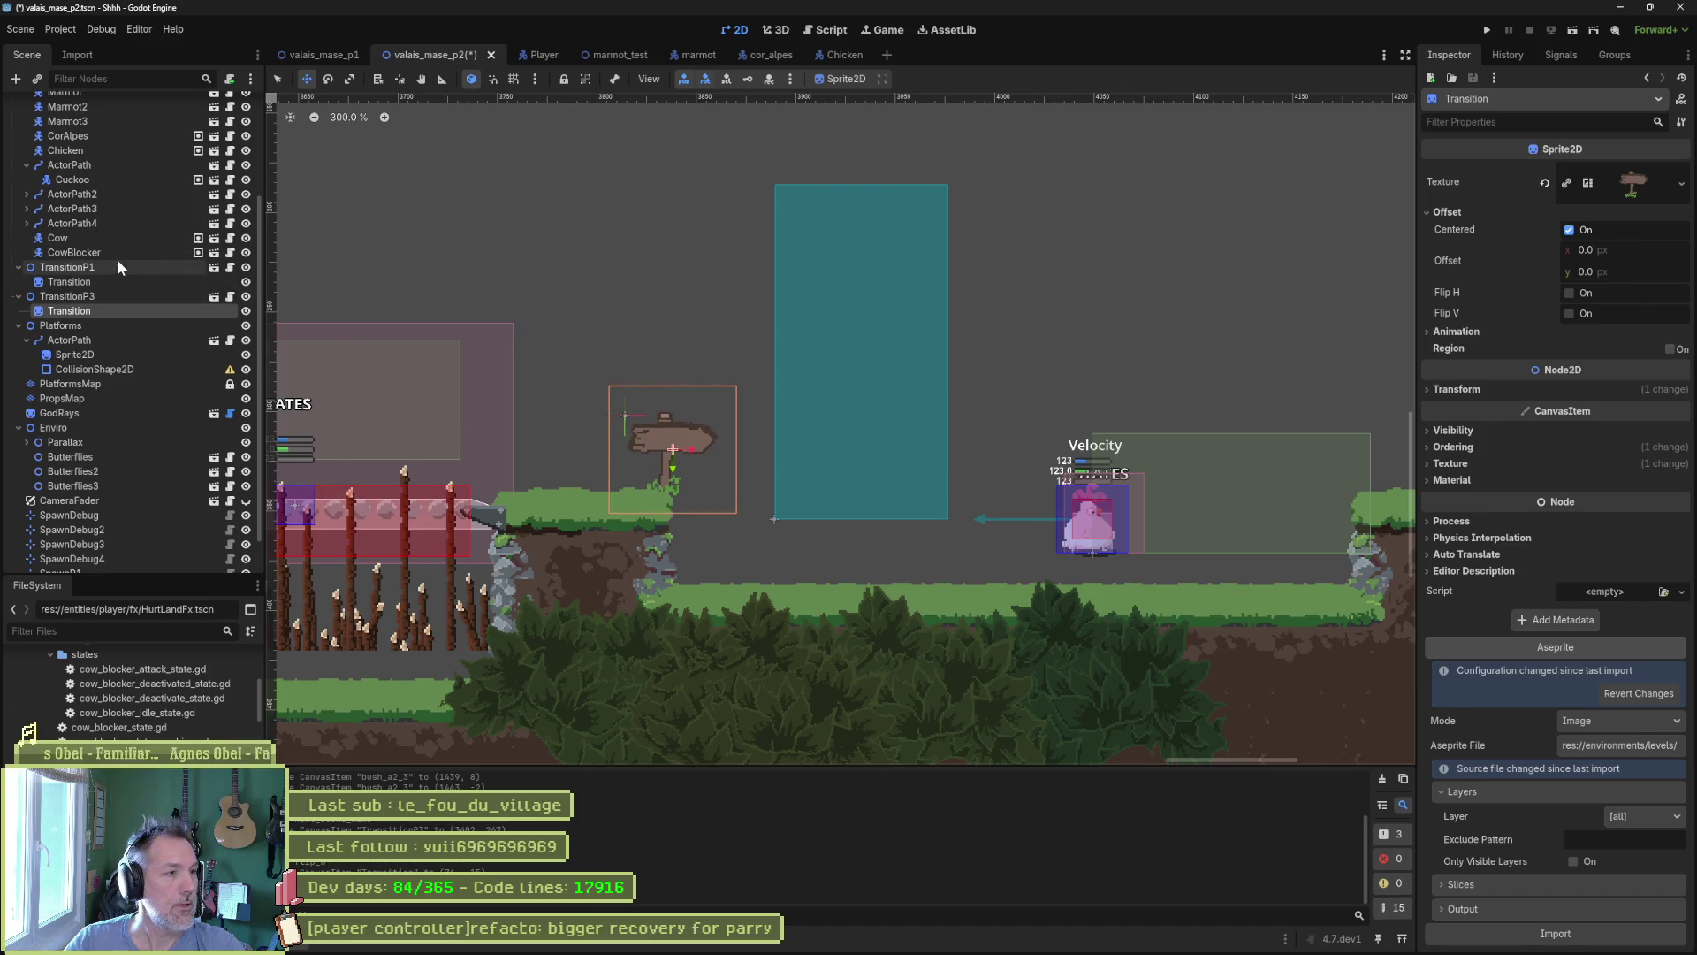
{"action": "left_click", "coordinate": [83, 382]}
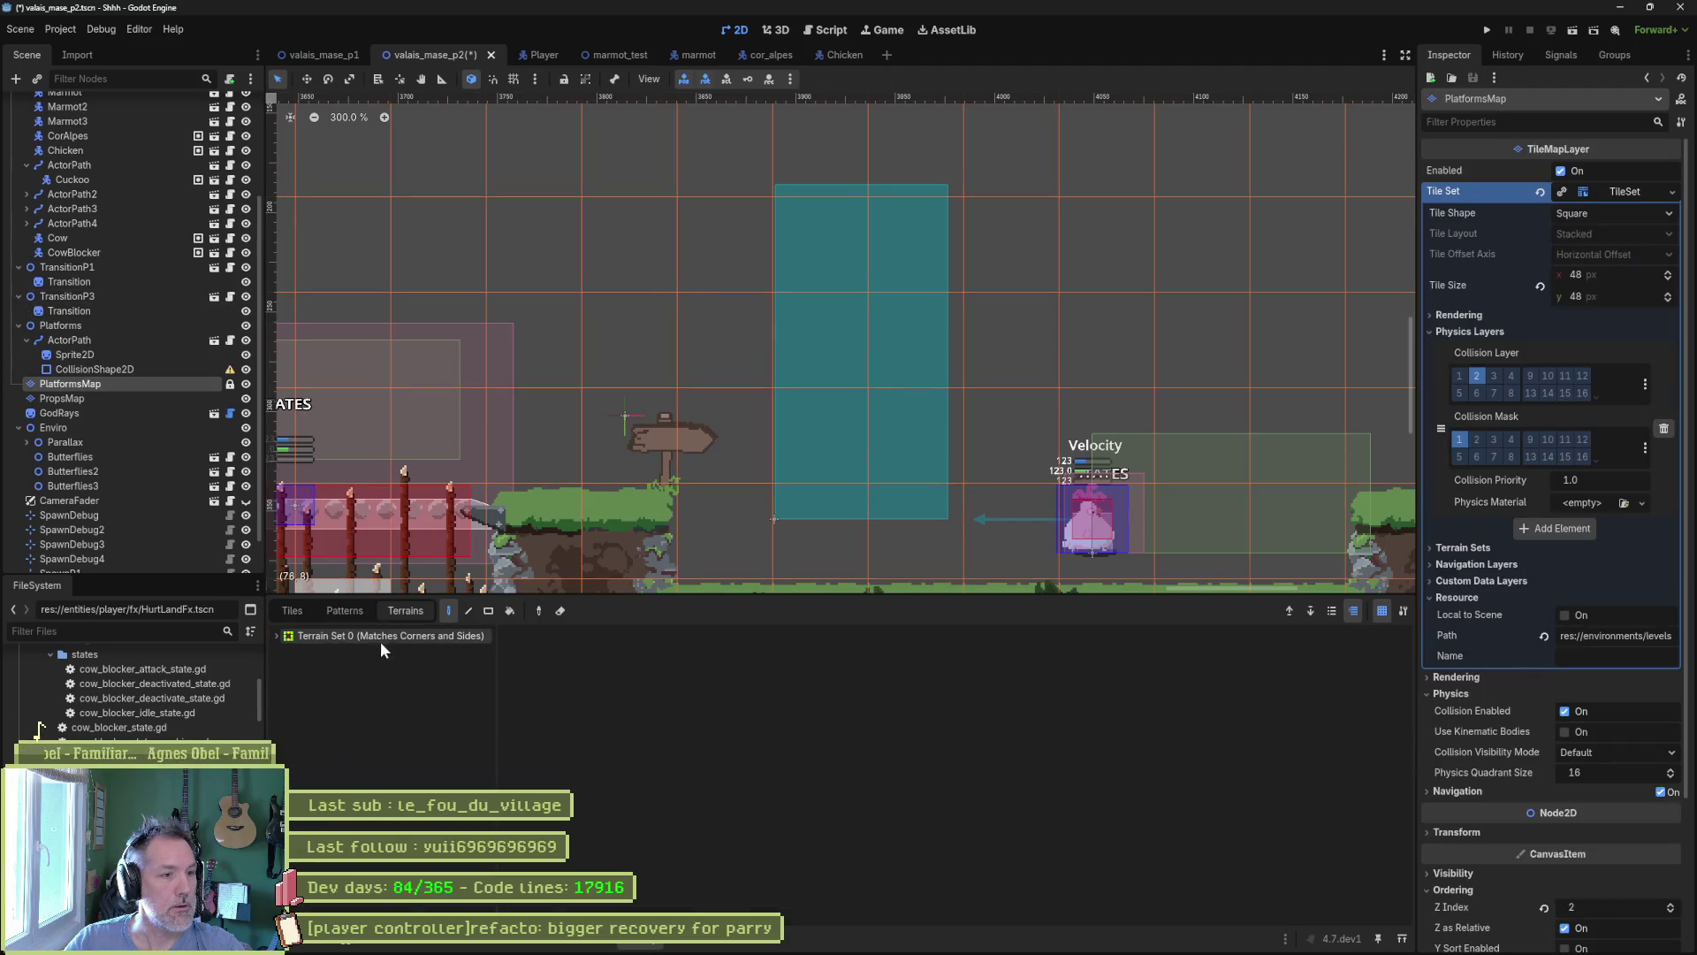
Paint Terrain 0 tiles to extend the upper platform rightward.
{"action": "left_click", "coordinate": [425, 638]}
{"action": "left_click", "coordinate": [417, 650]}
{"action": "scroll", "coordinate": [810, 478], "scroll_direction": "down", "scroll_amount": 2}
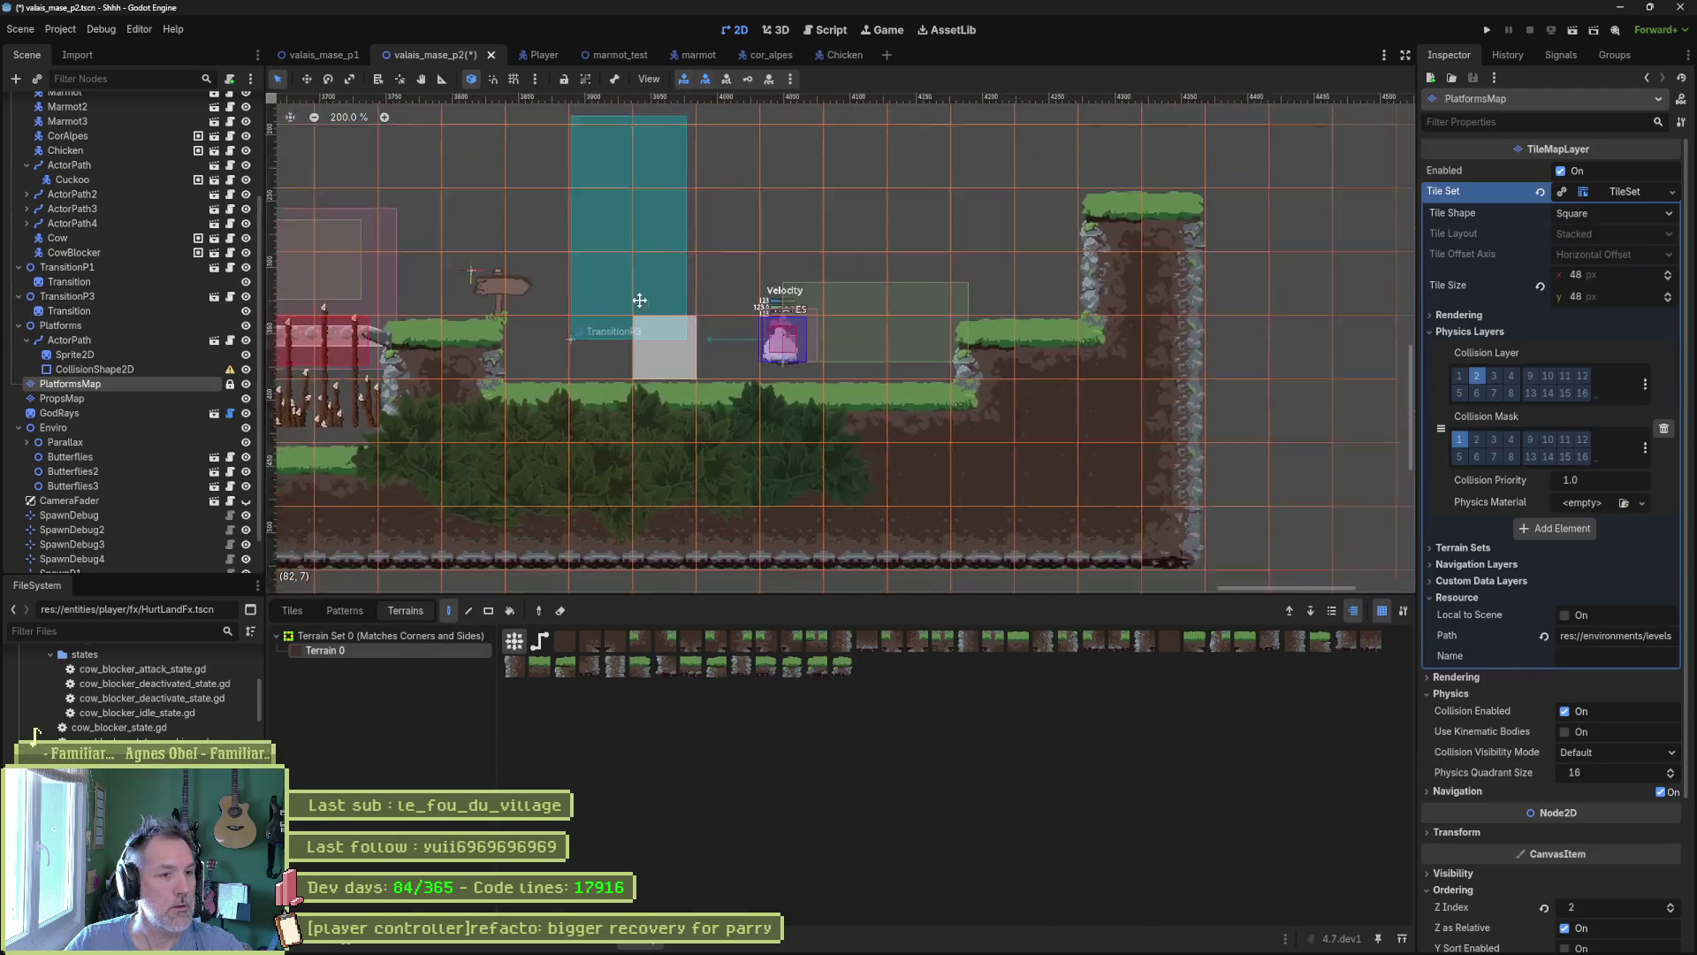
{"action": "left_click_drag", "start_coordinate": [422, 287], "coordinate": [925, 306]}
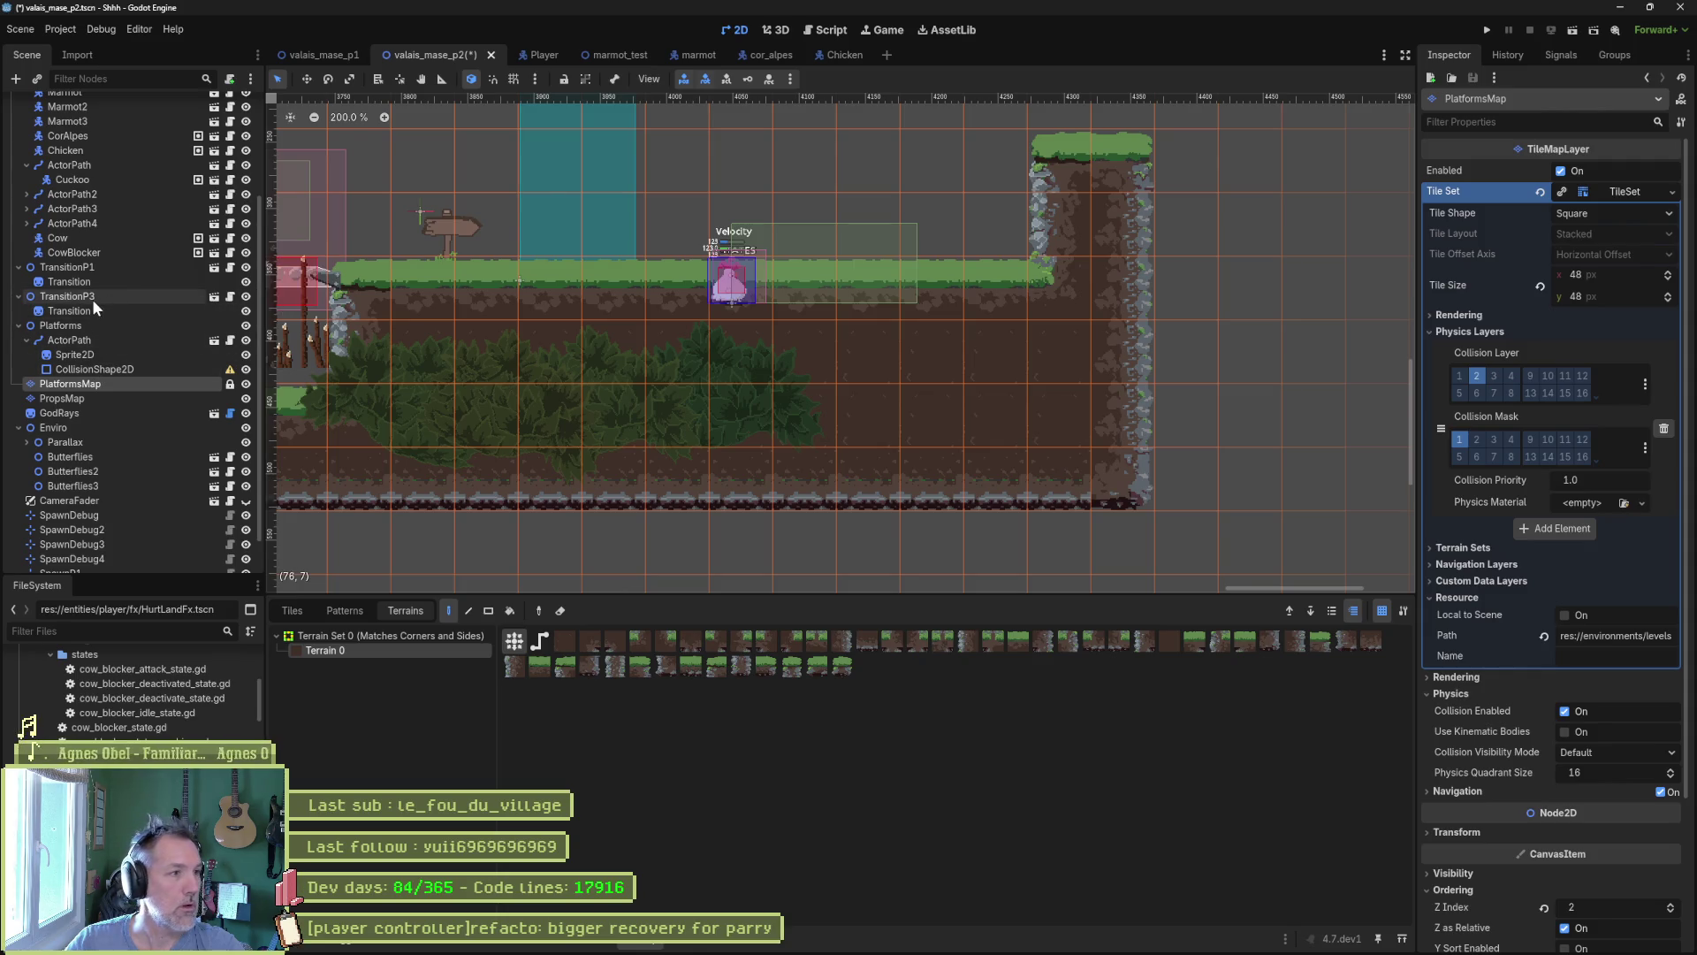
{"action": "scroll", "coordinate": [98, 292], "scroll_direction": "up", "scroll_amount": 3}
Delete the Chicken node, then save and playtest the level with F6.
{"action": "left_click", "coordinate": [99, 211]}
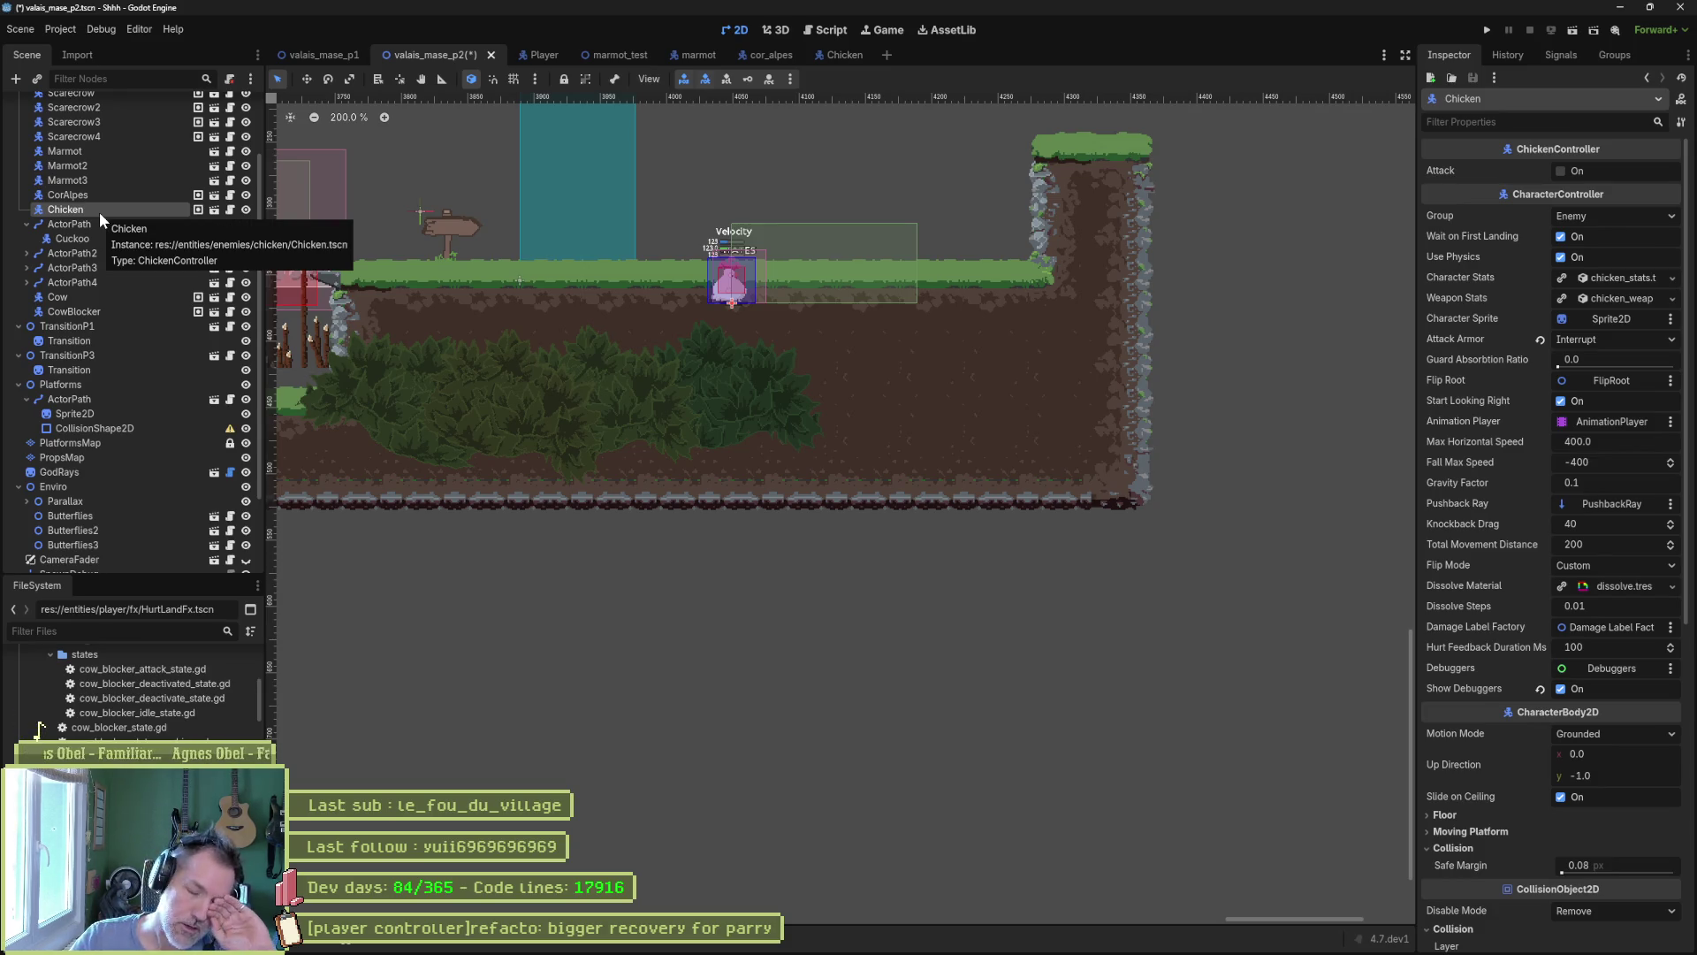
{"action": "key", "text": "Delete"}
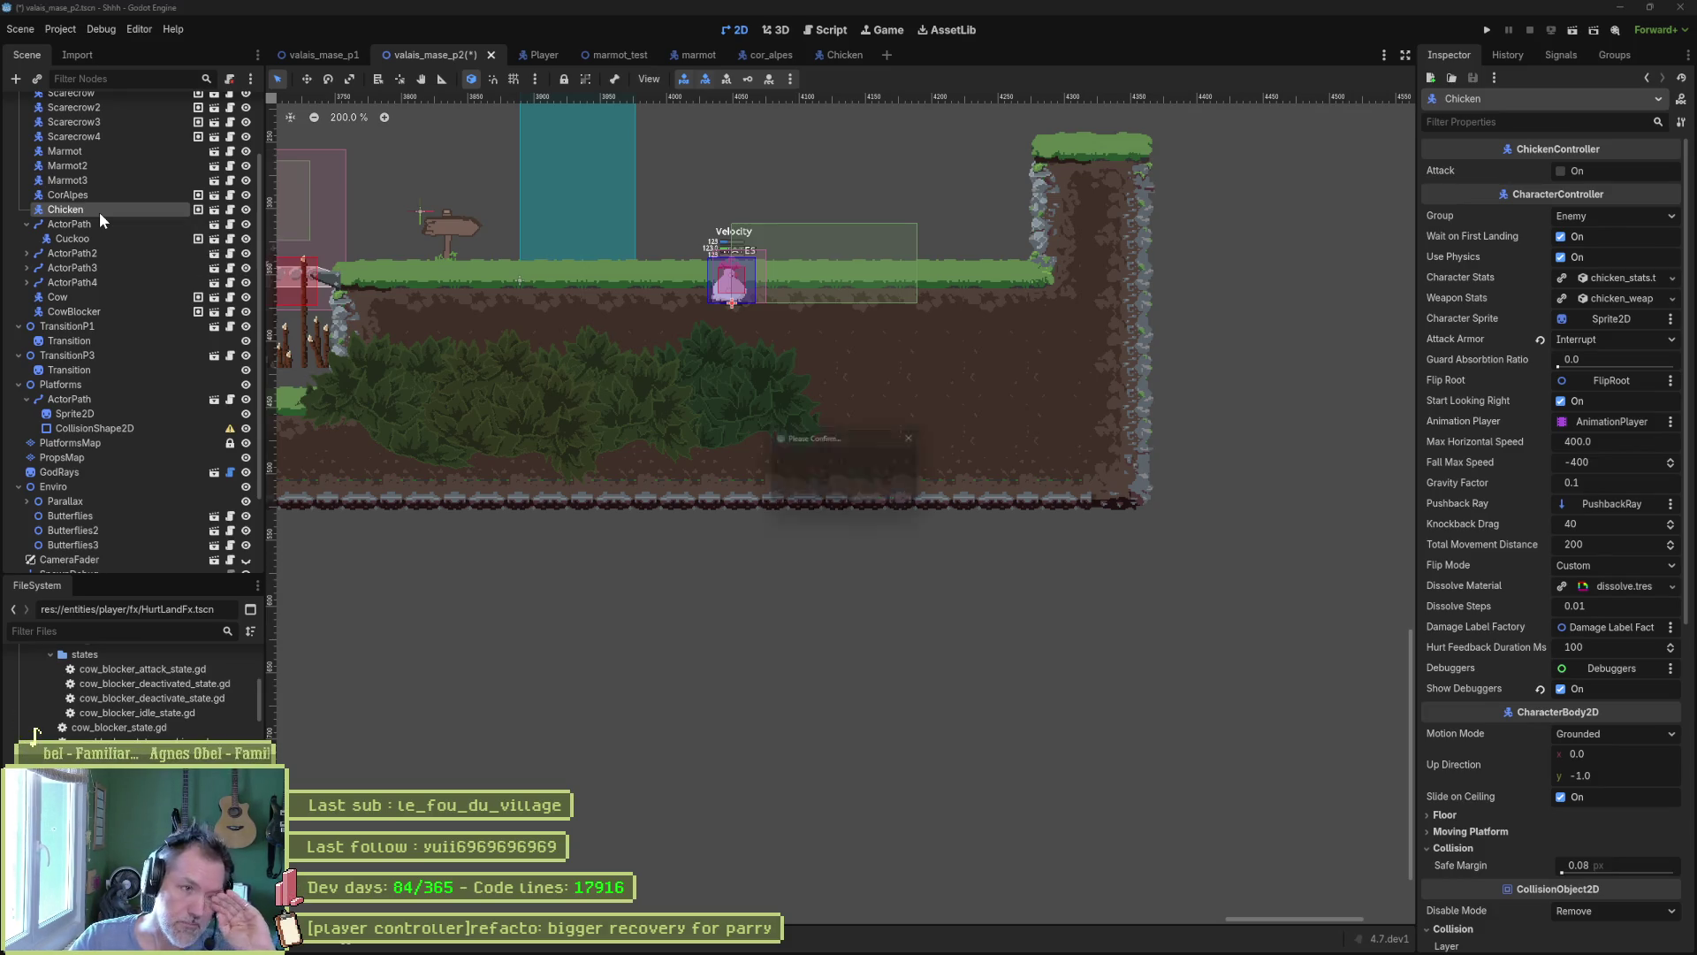
{"action": "key", "text": "Return"}
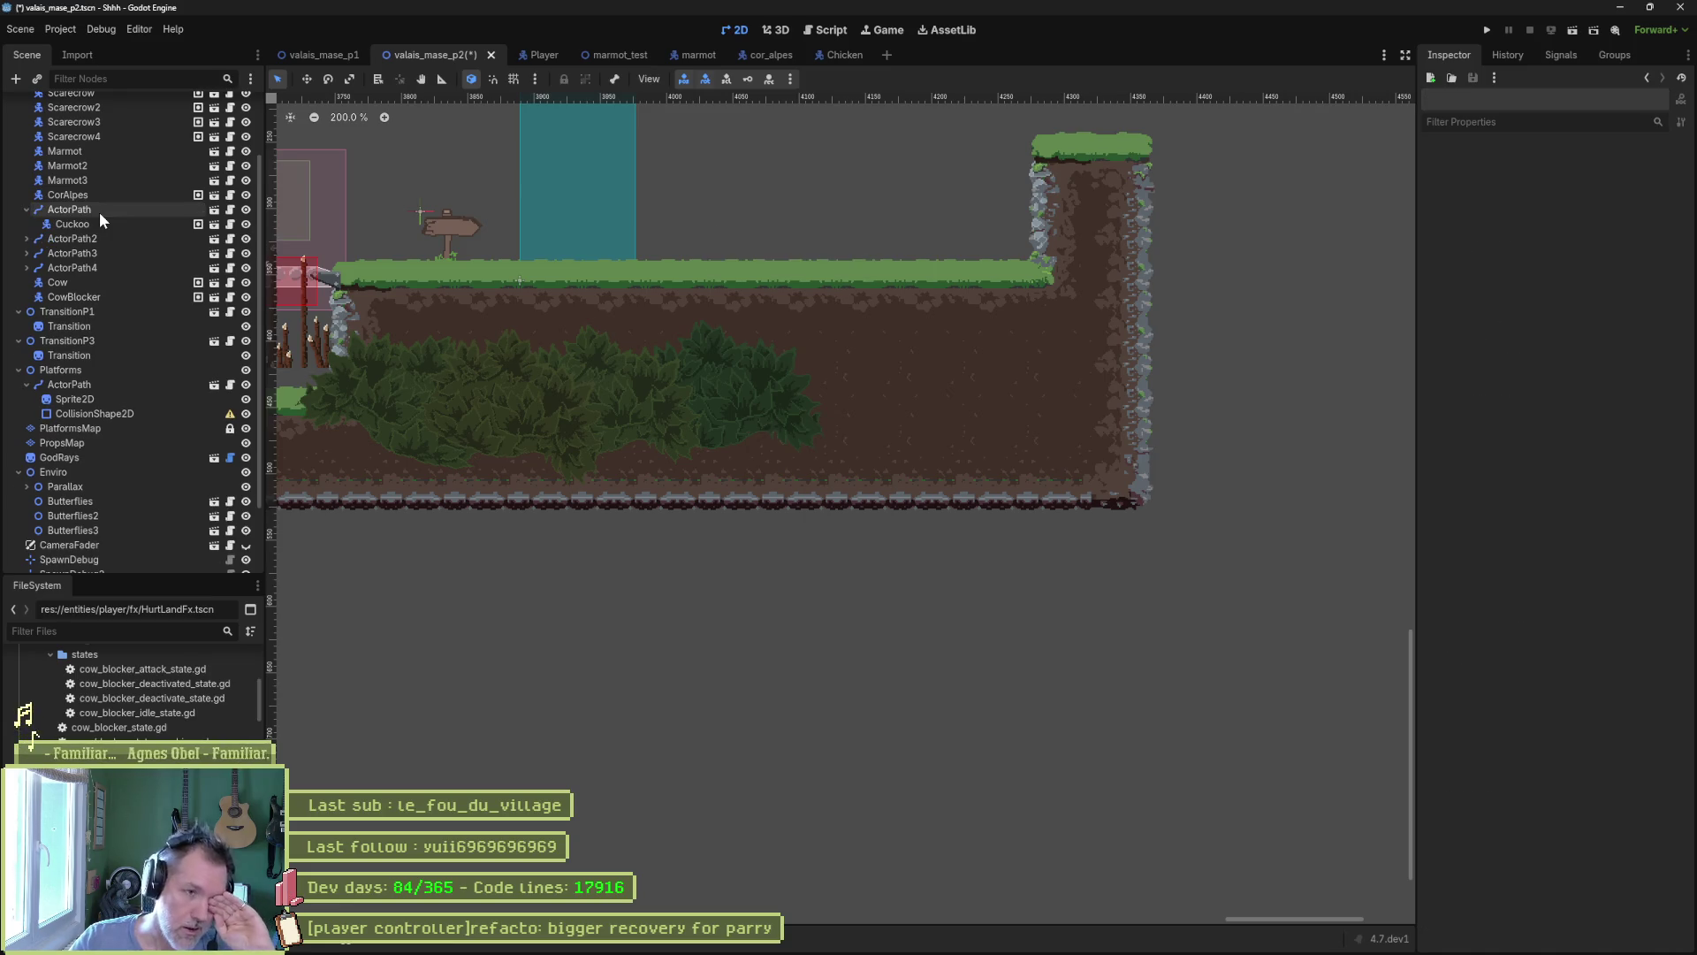
{"action": "key", "text": "F6"}
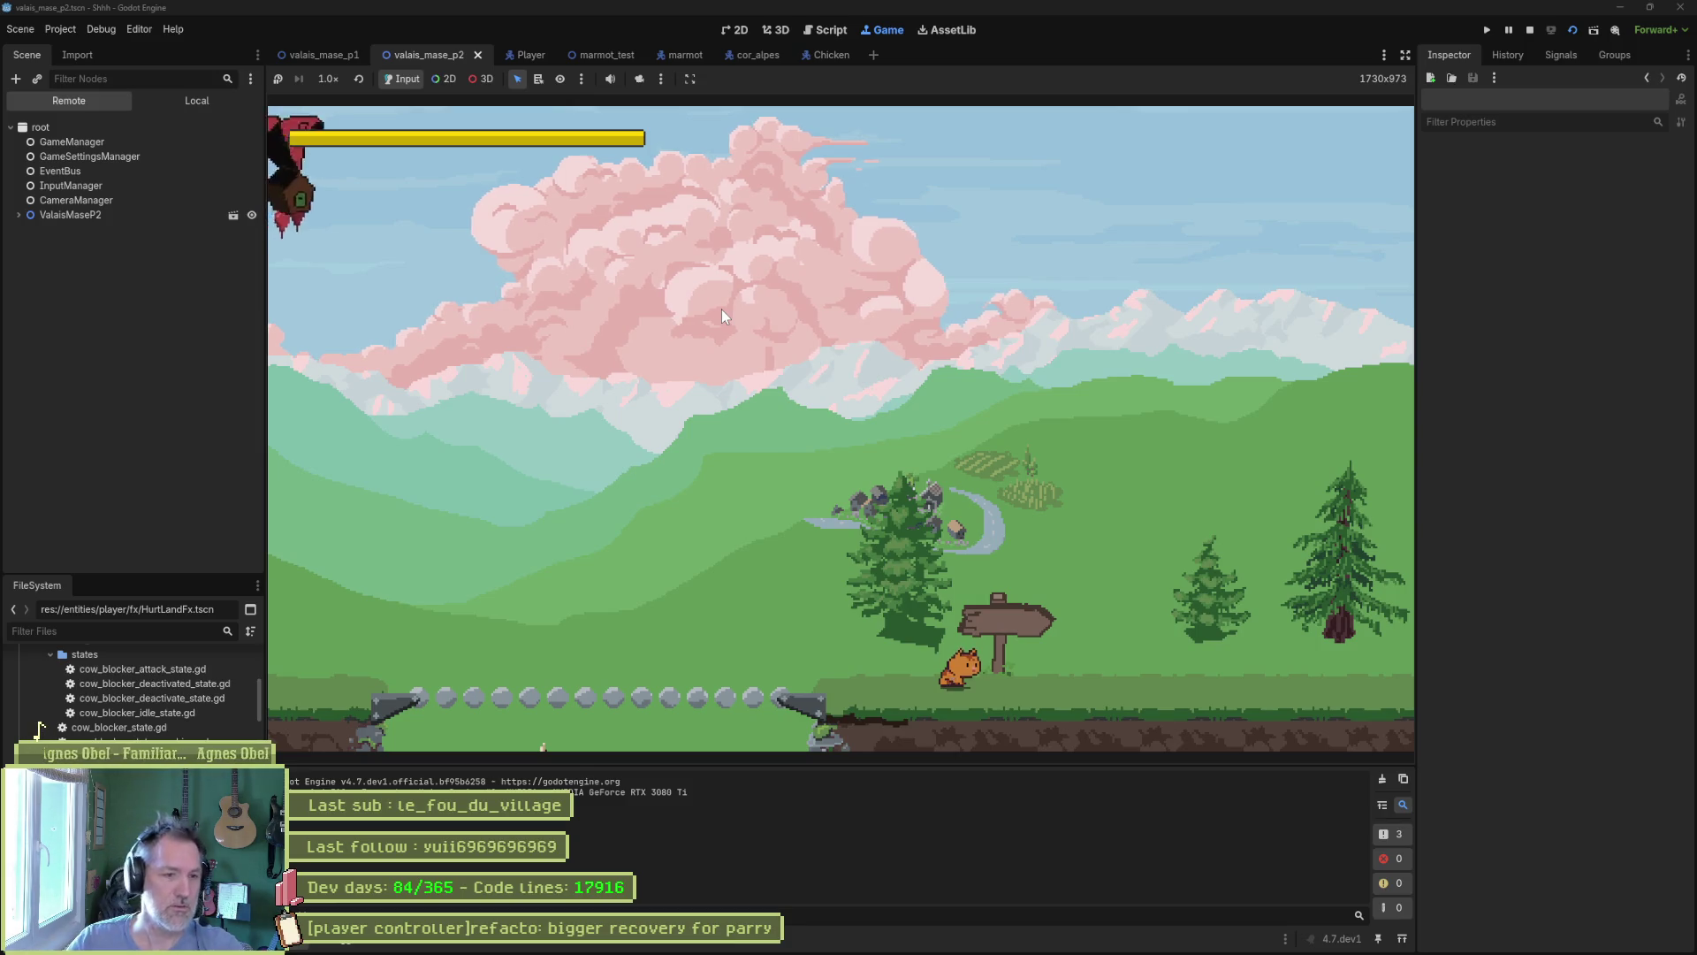
{"action": "key", "text": "Left"}
{"action": "key", "text": "Right"}
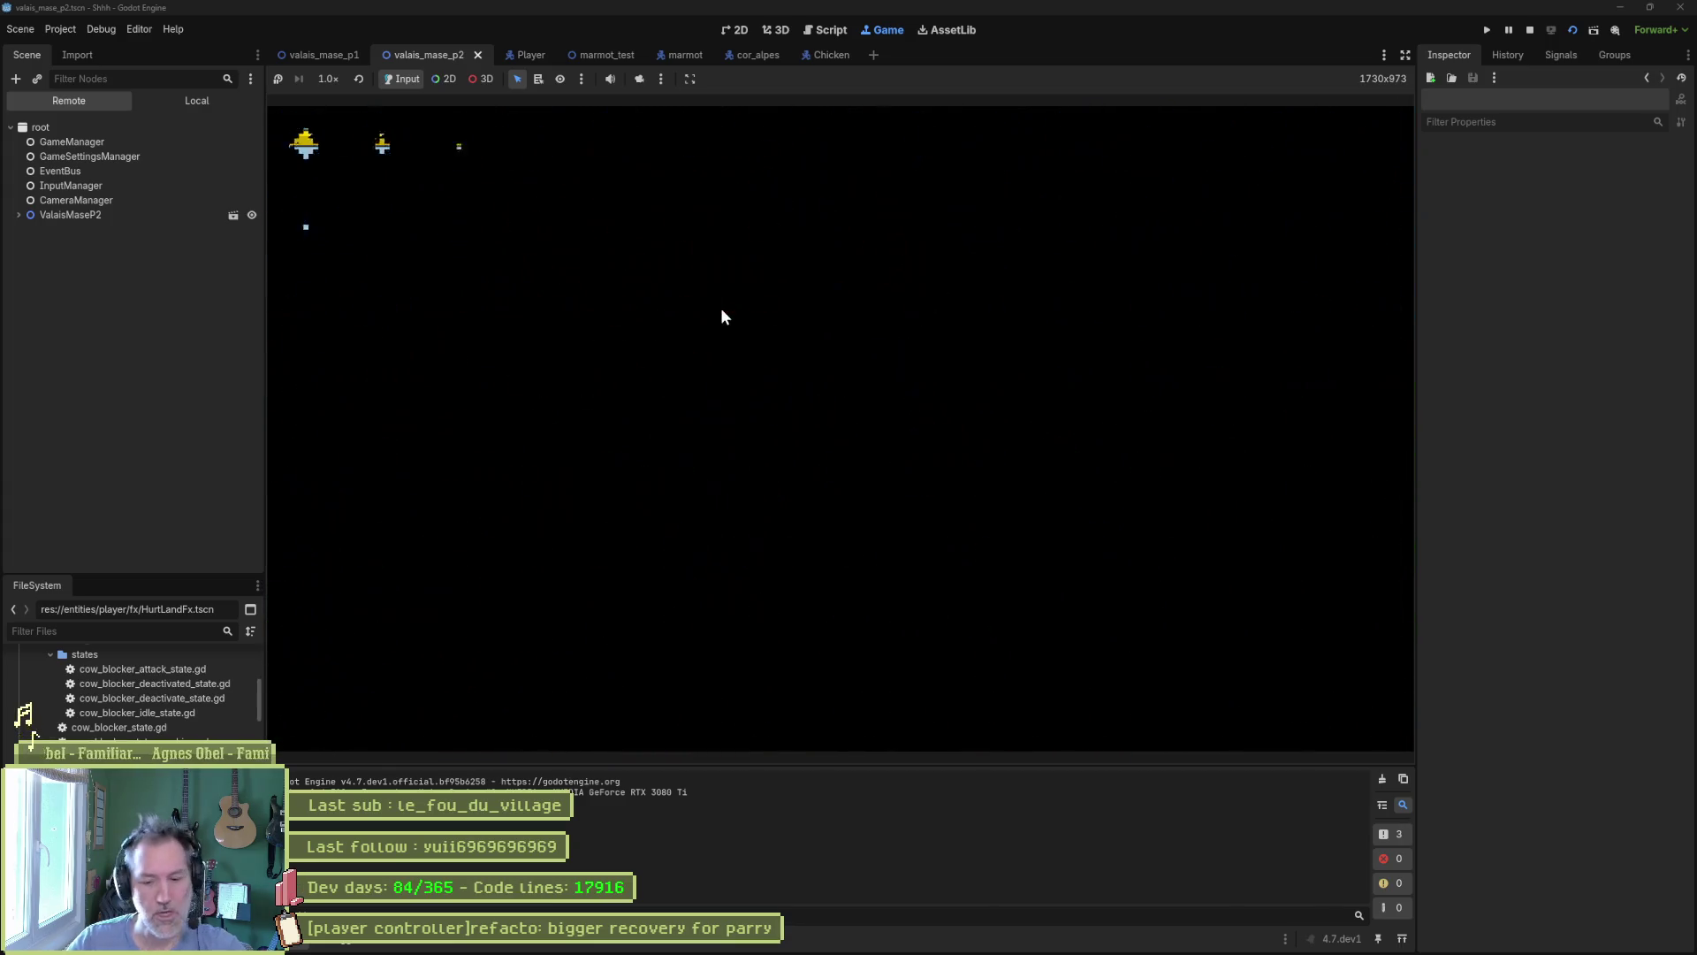
Nudge the signpost down onto the grass and rerun the level to check it.
{"action": "key", "text": "F8"}
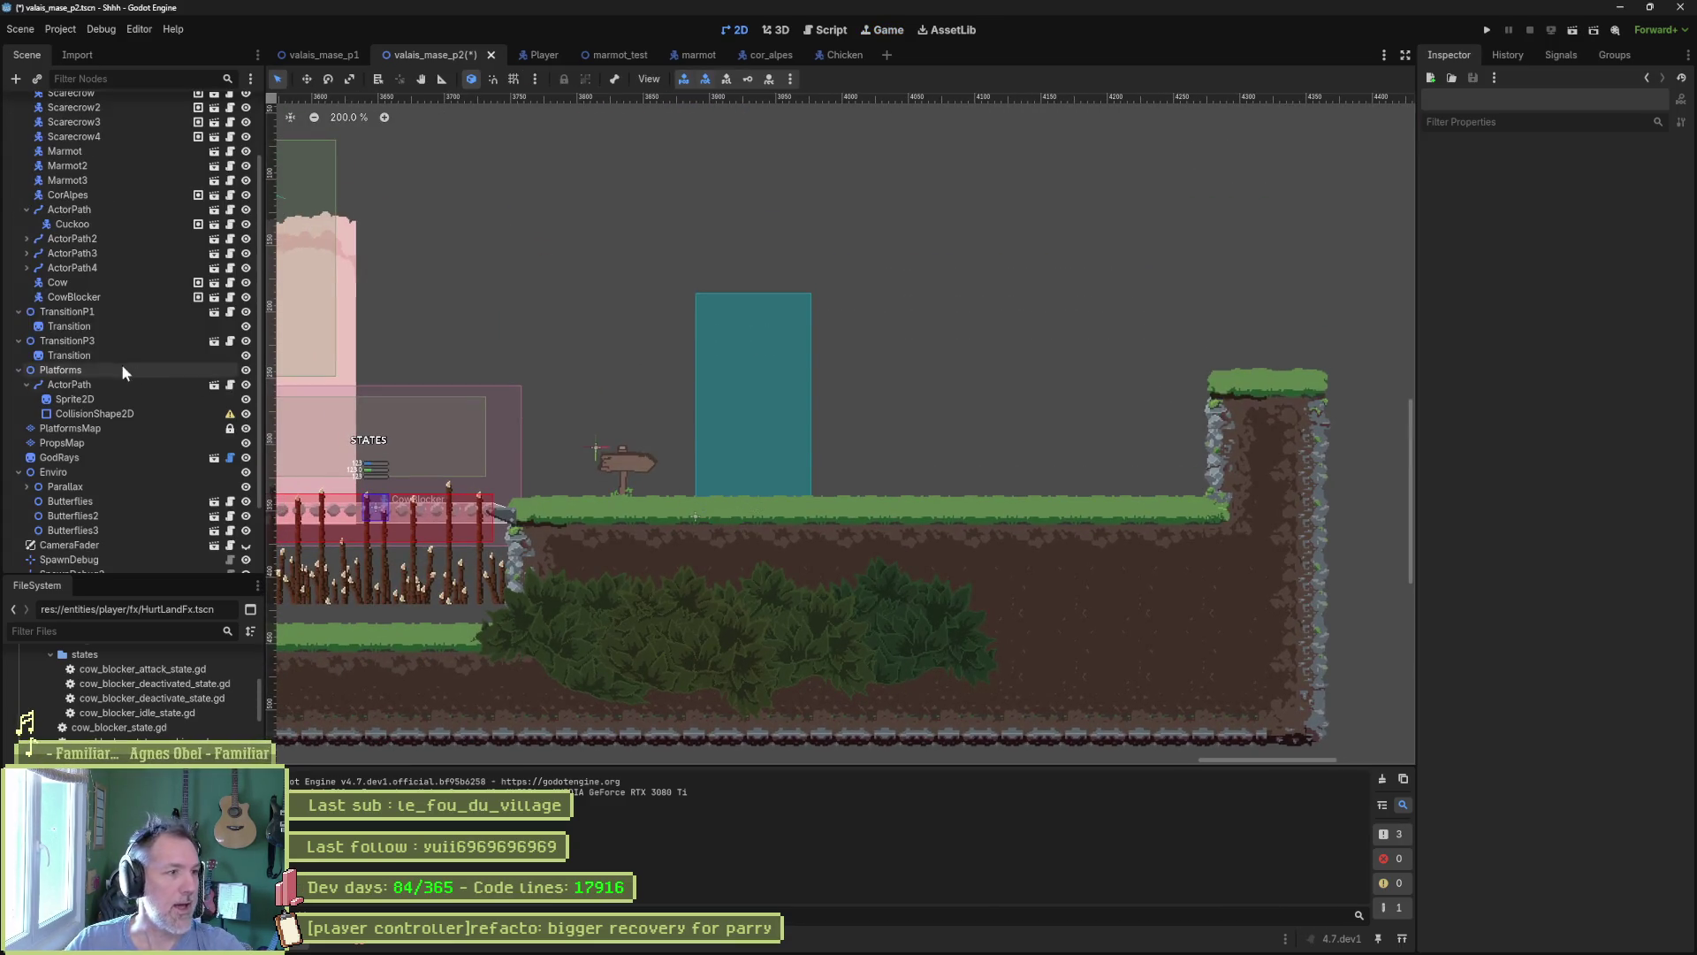
{"action": "left_click", "coordinate": [622, 469]}
{"action": "key", "text": "w"}
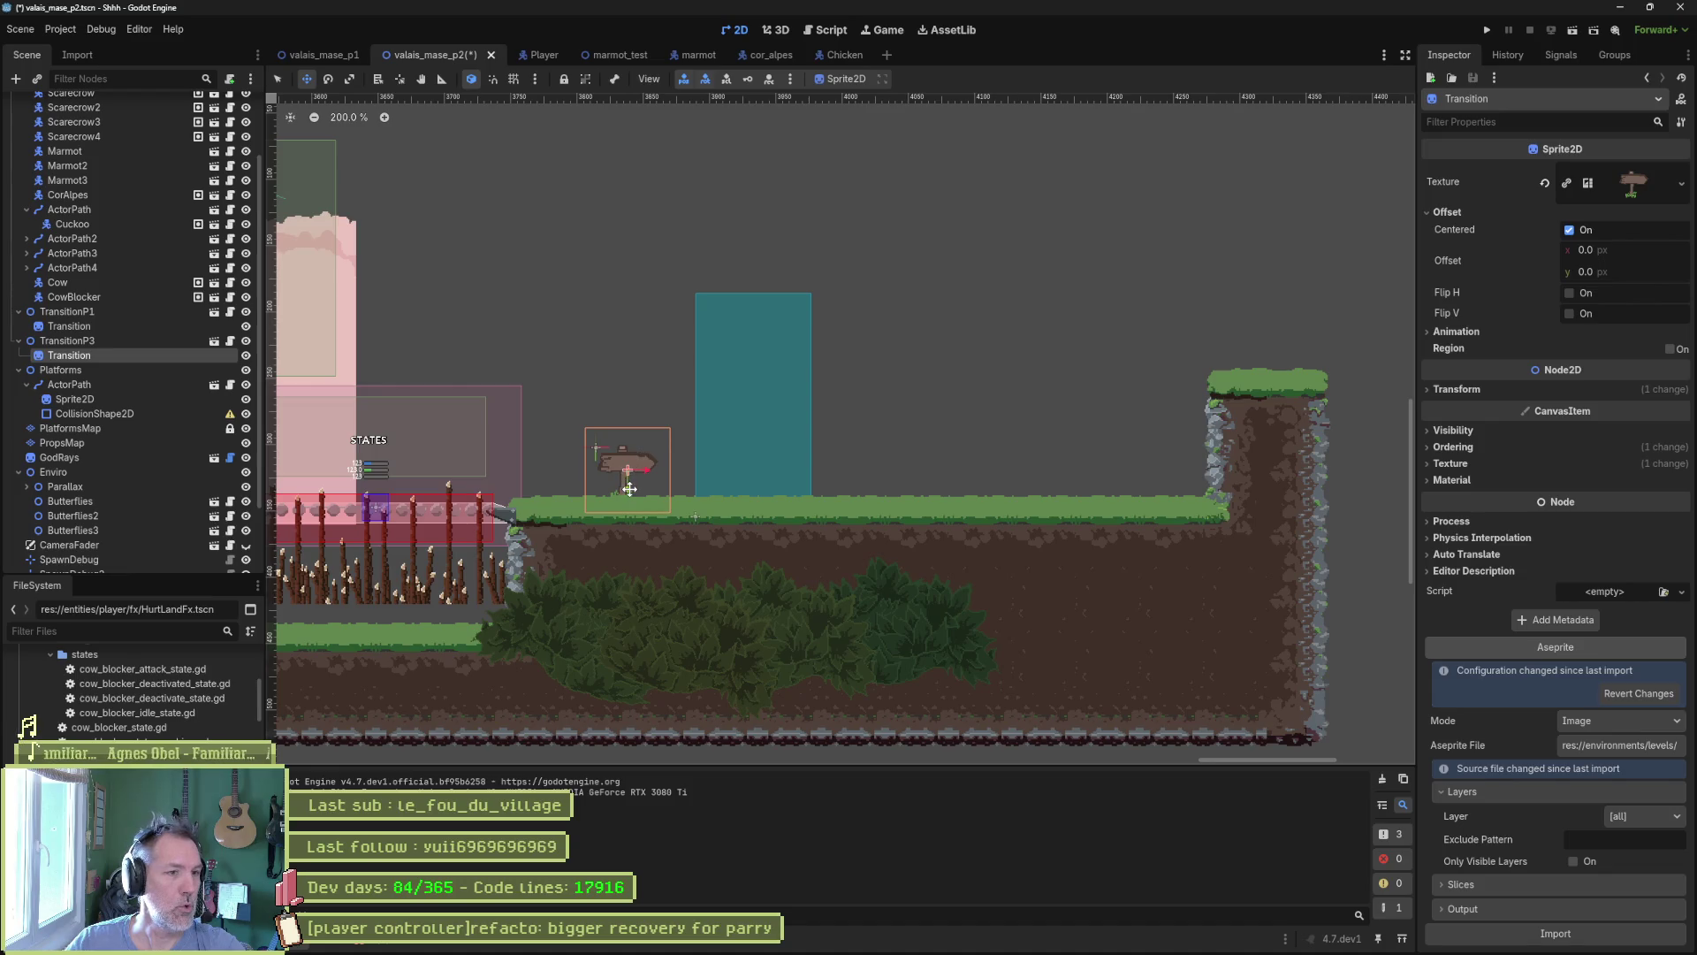
{"action": "left_click_drag", "start_coordinate": [629, 488], "coordinate": [629, 500]}
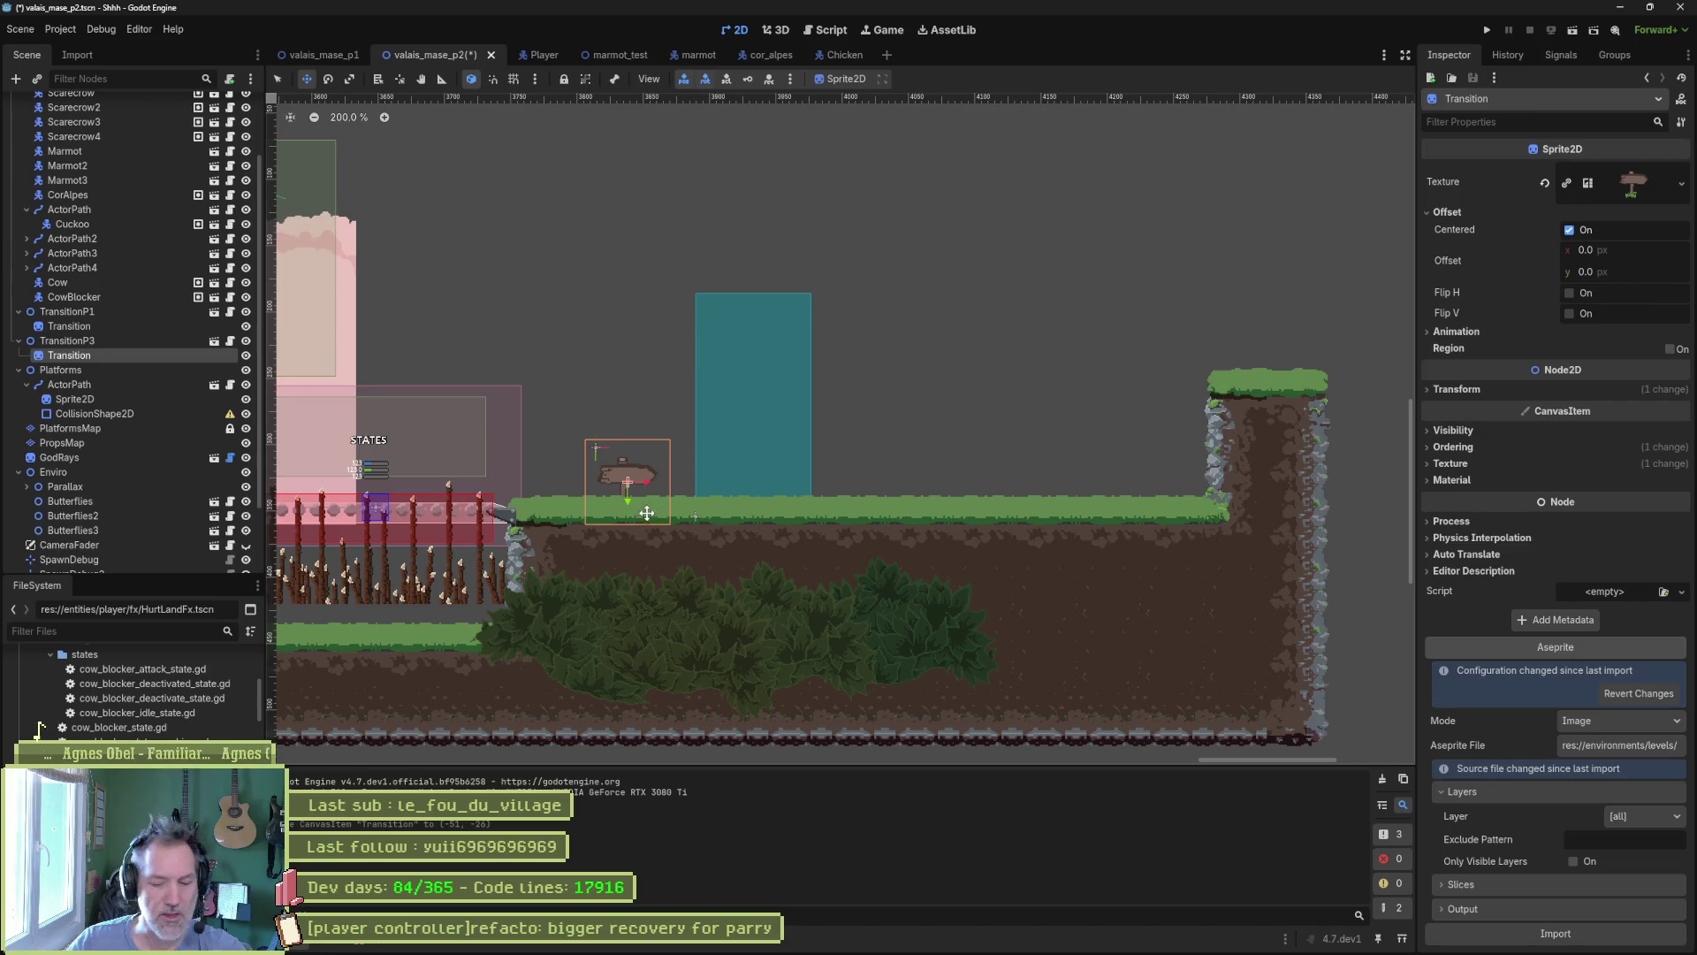
{"action": "key", "text": "F6"}
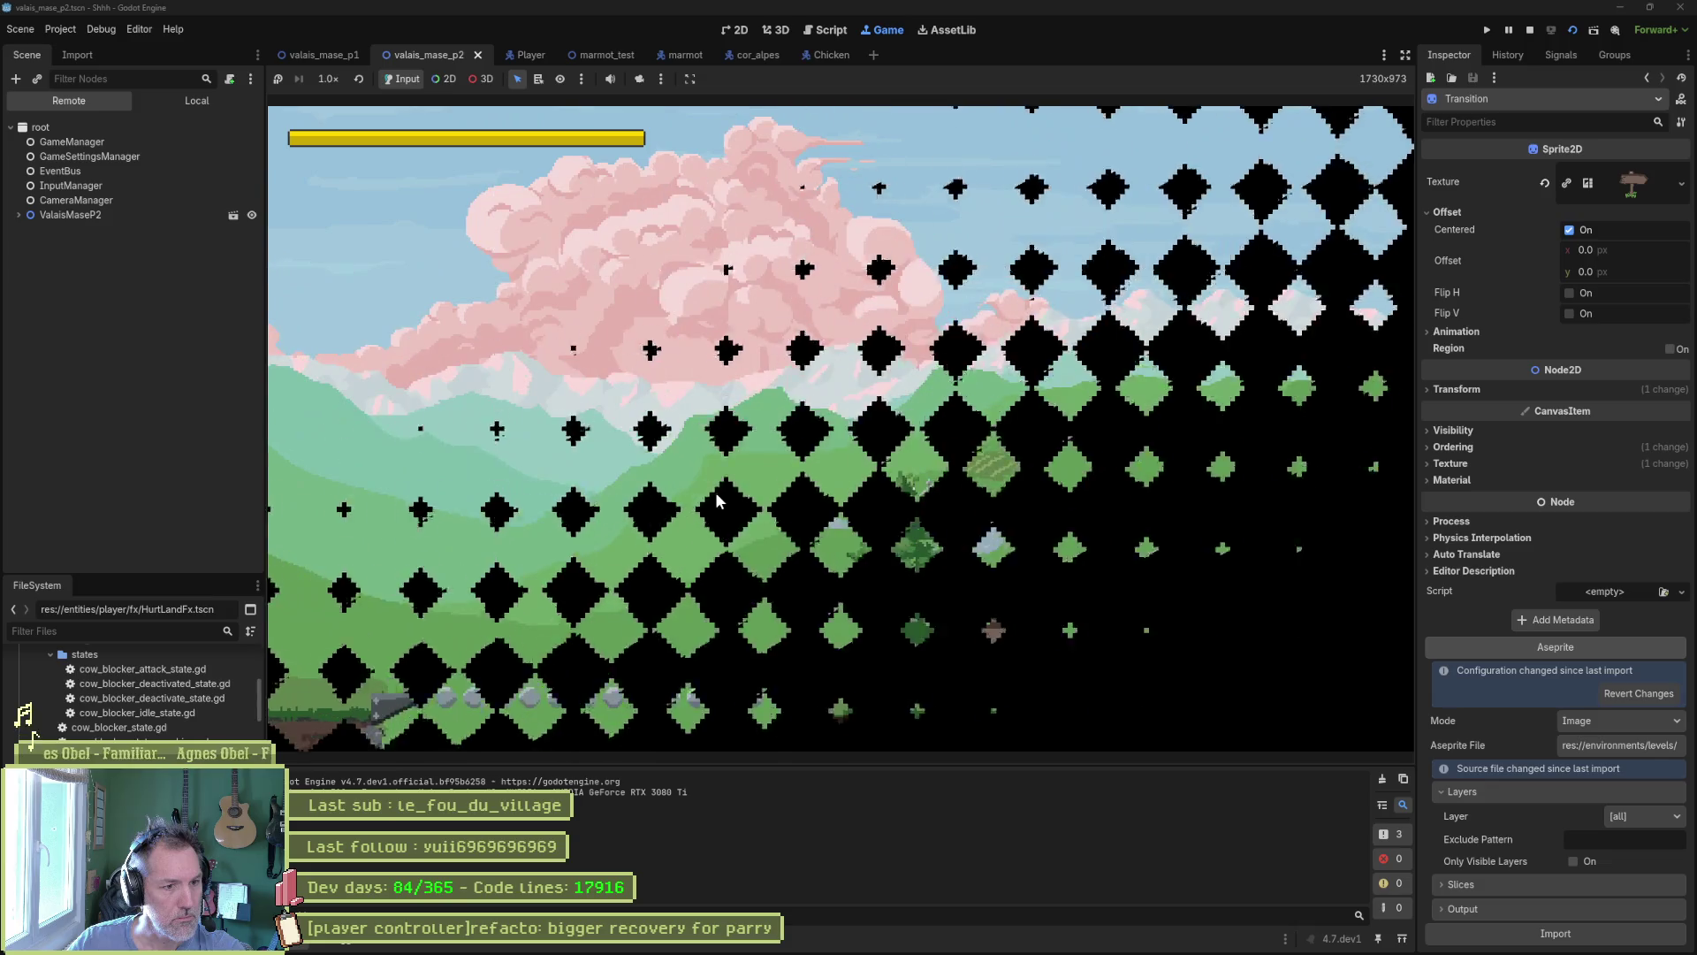
{"action": "key", "text": "F8"}
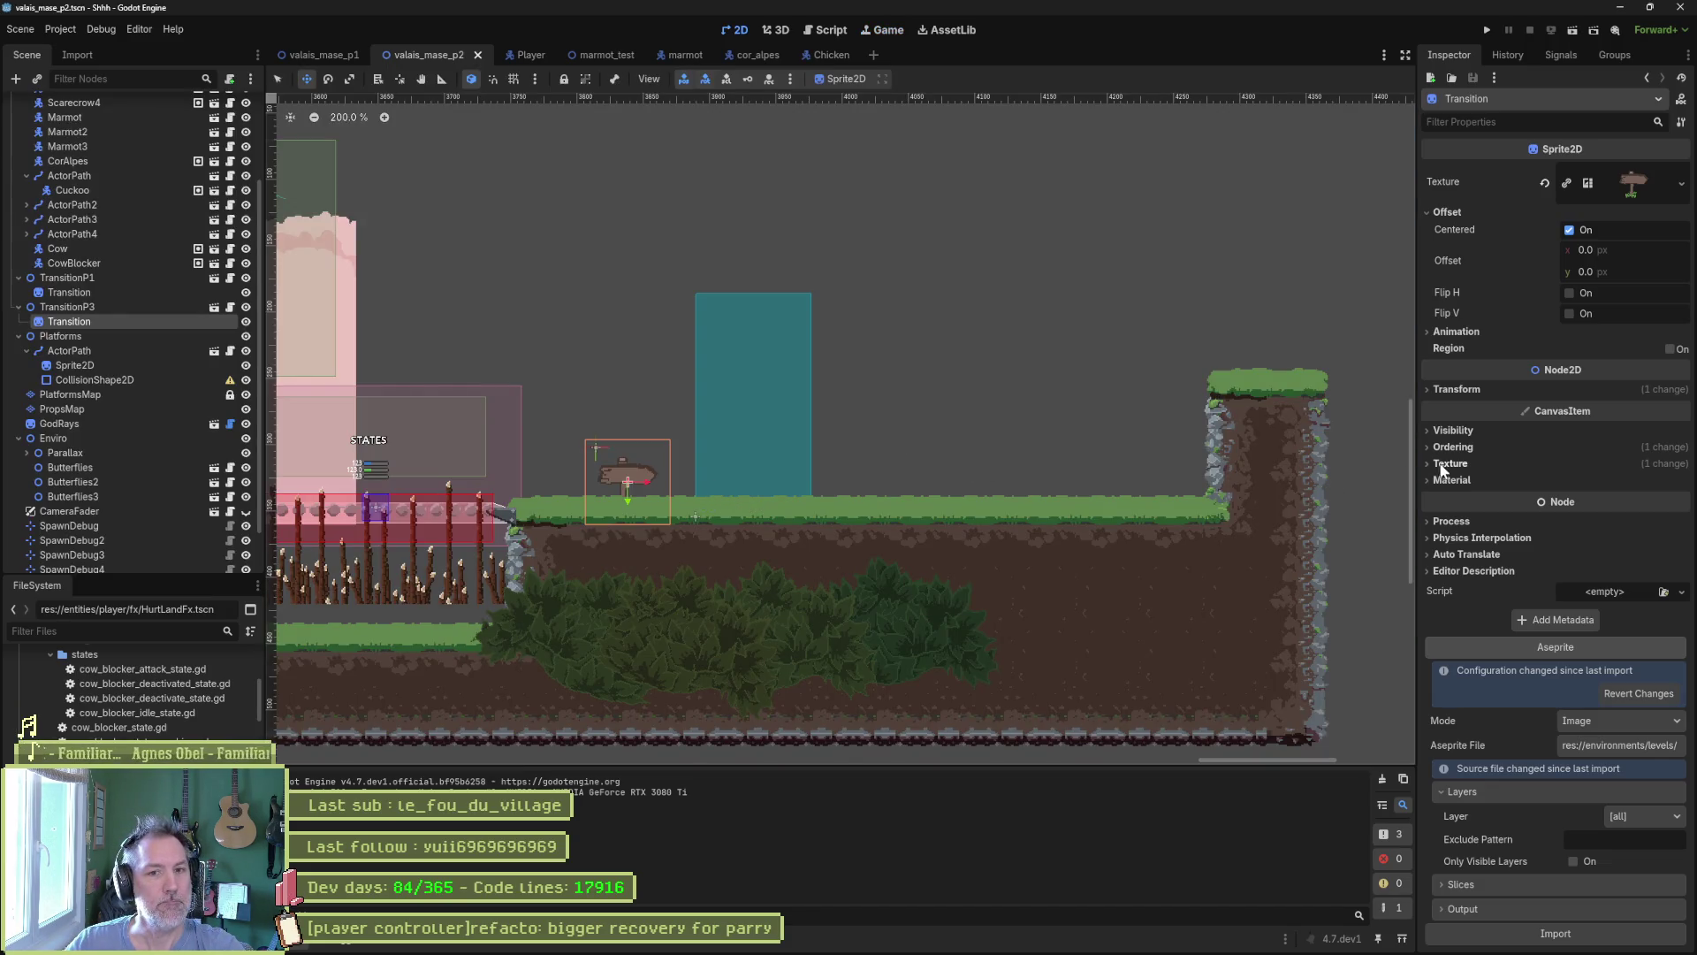
Open the reusable transition scene from TransitionP3 for editing.
{"action": "scroll", "coordinate": [720, 545], "scroll_direction": "up", "scroll_amount": 3}
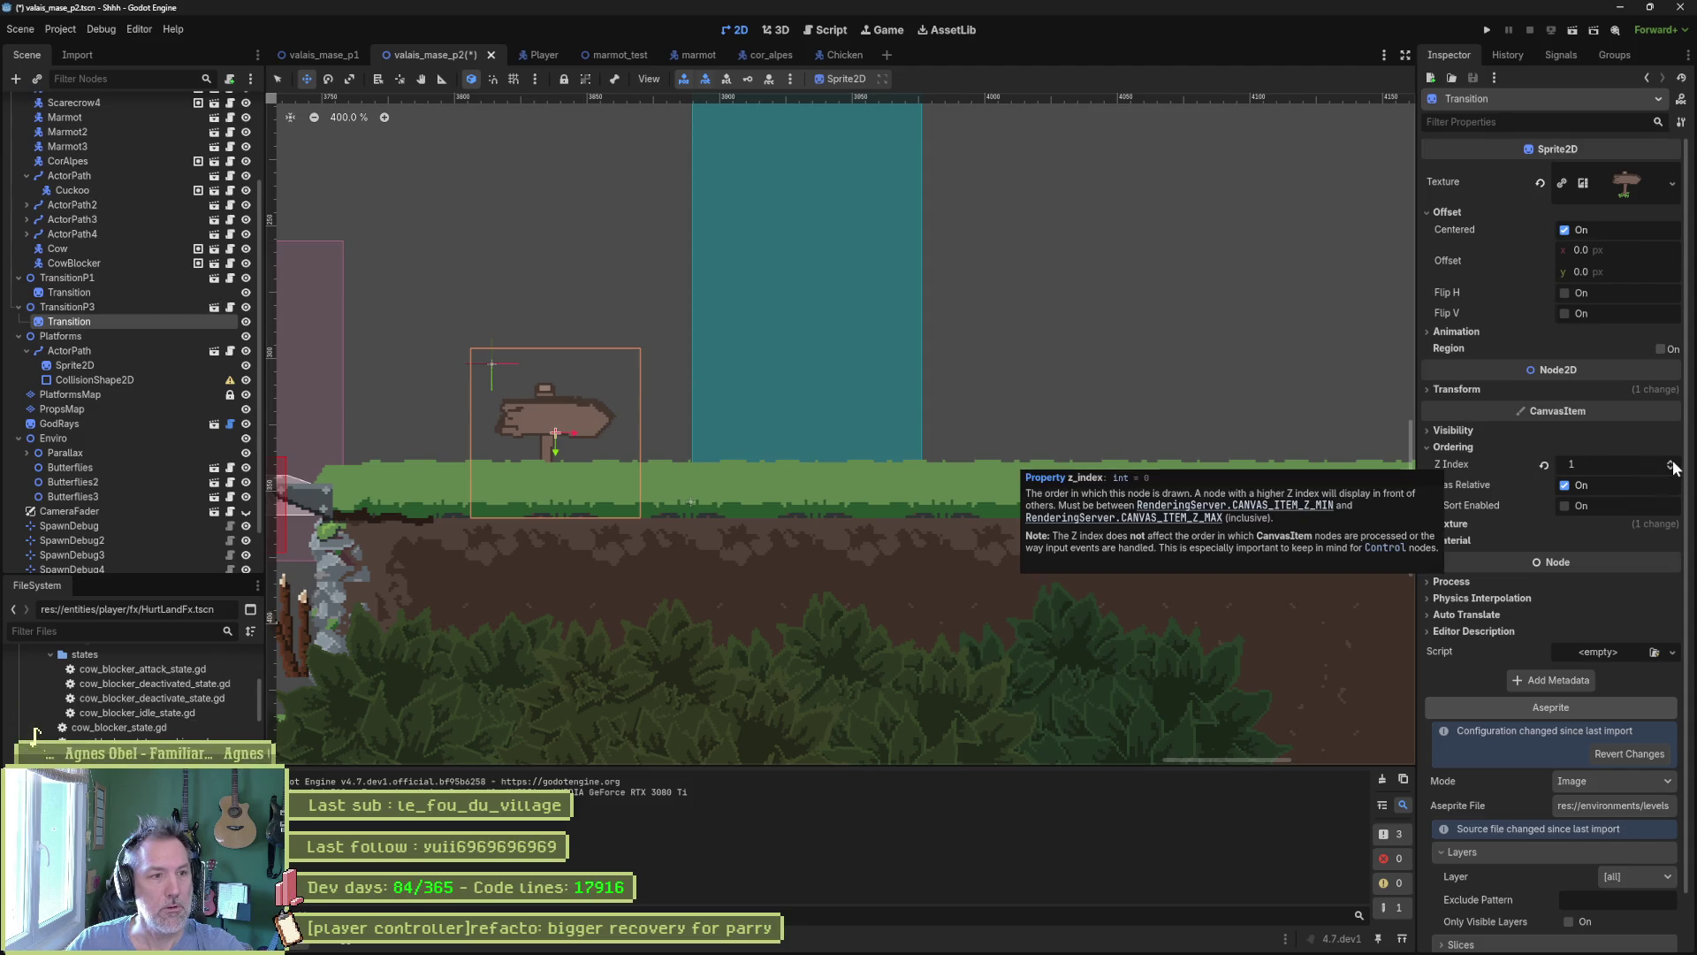
{"action": "scroll", "coordinate": [1673, 467], "scroll_direction": "up", "scroll_amount": 6}
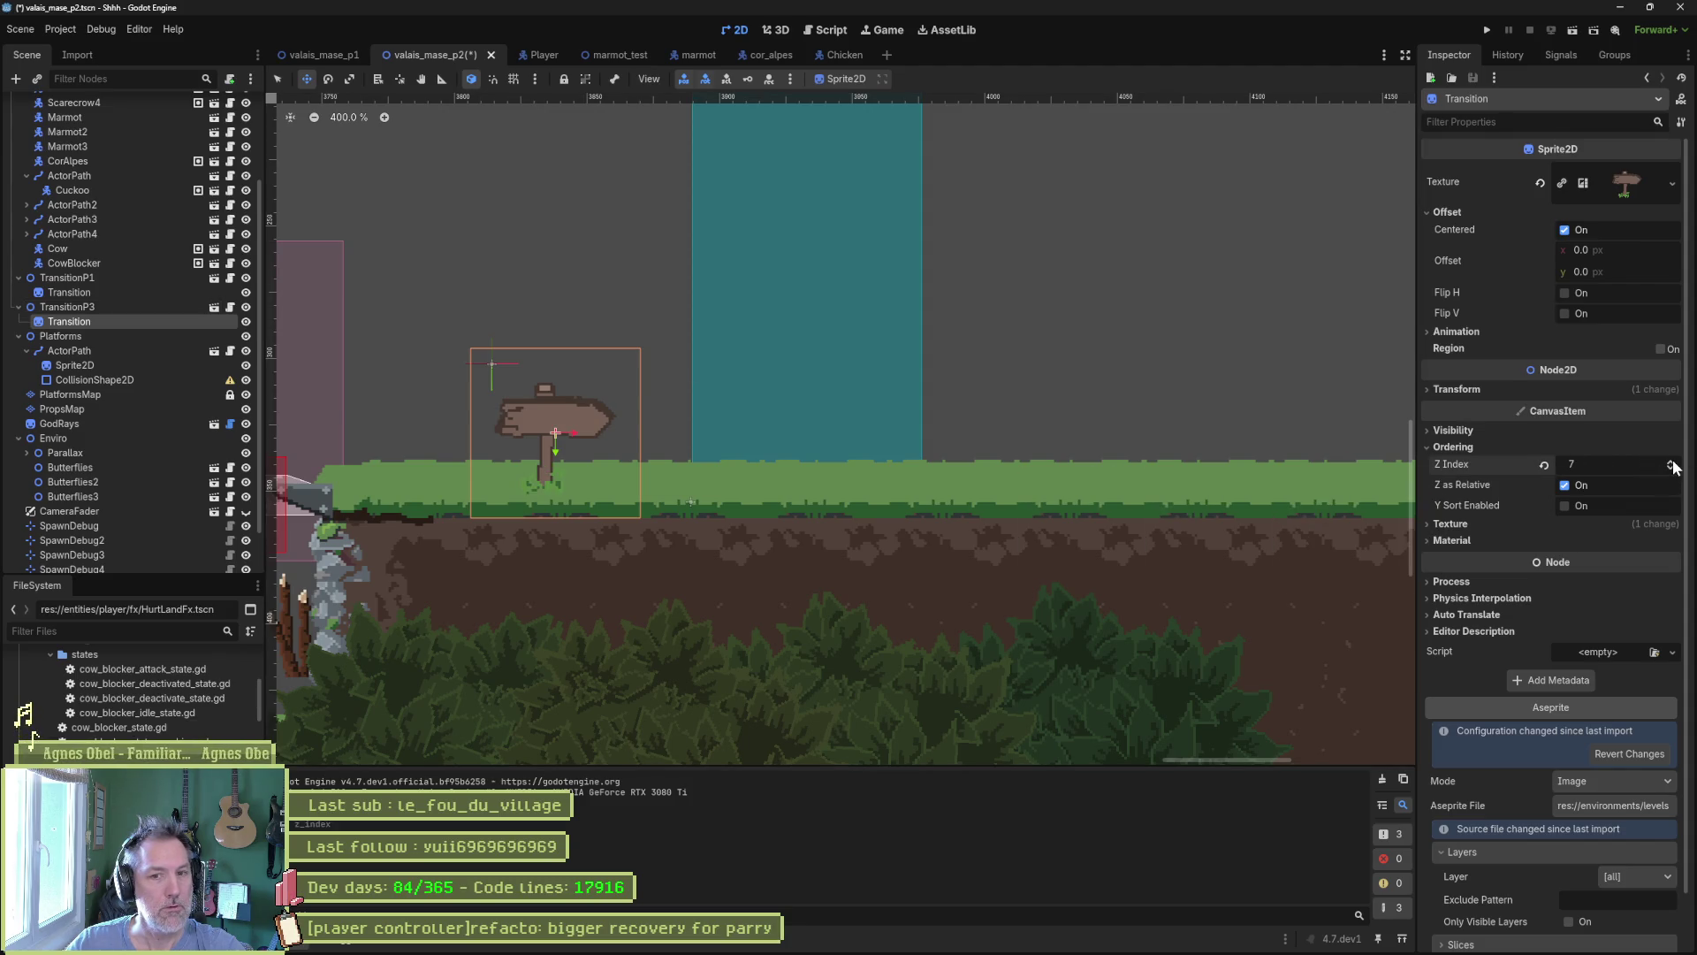
{"action": "left_click", "coordinate": [214, 307]}
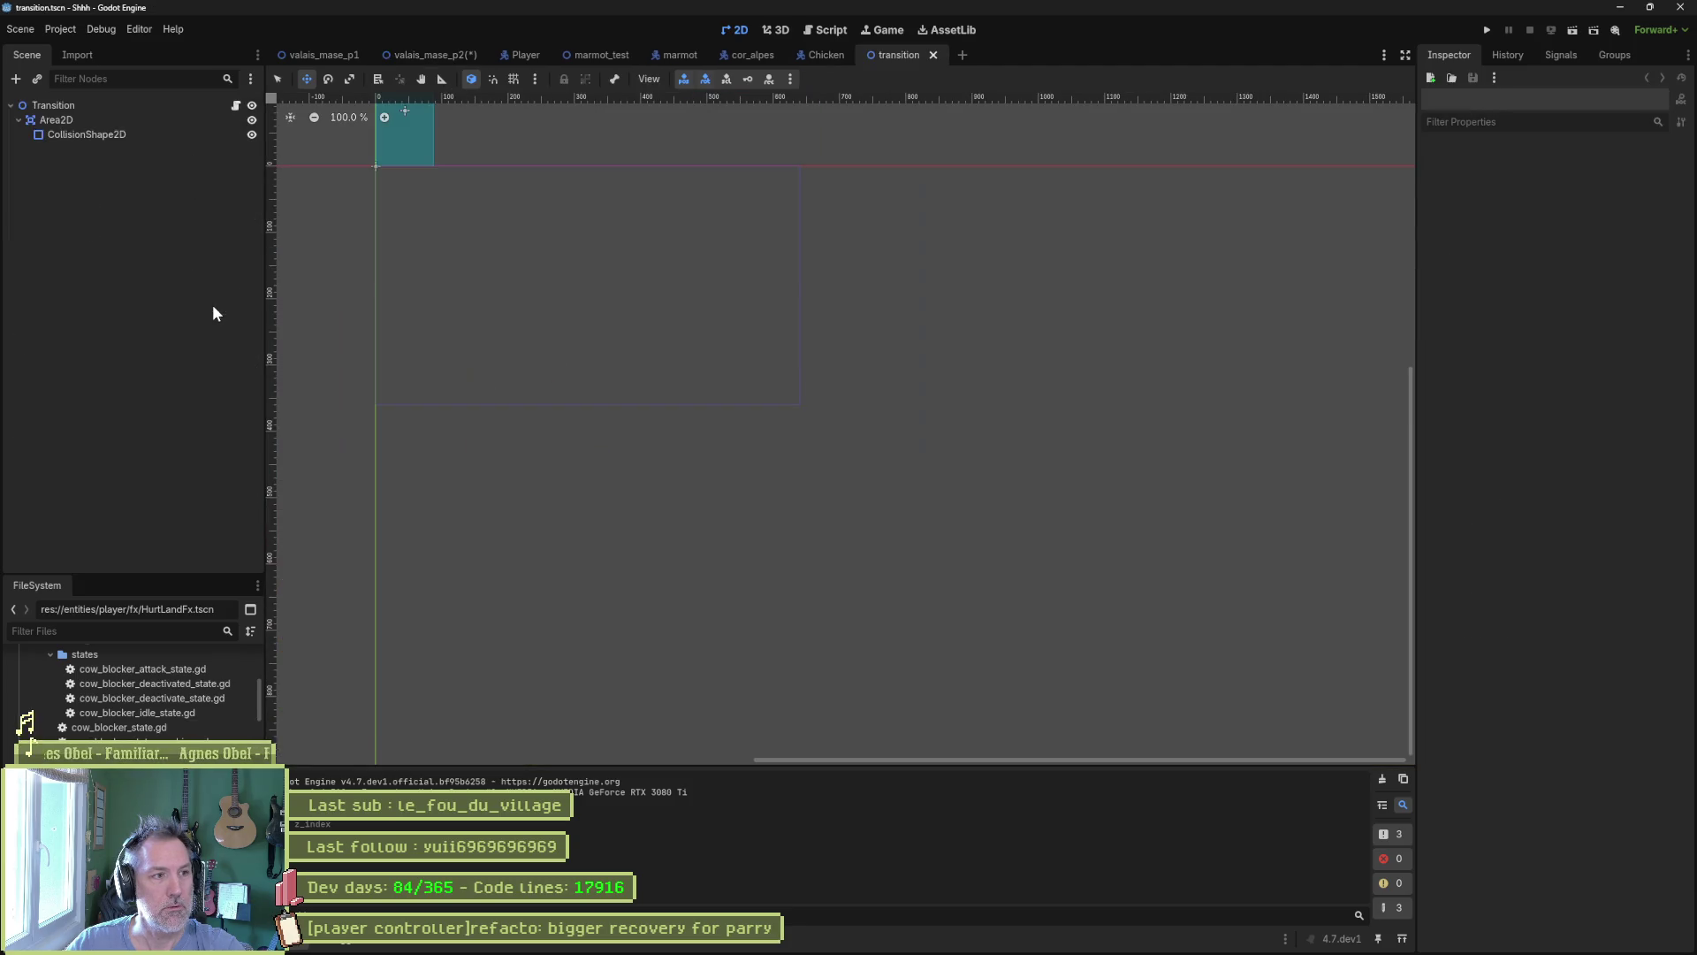
Set the Transition root's Z Index to 7, save, and switch back to valais_mase_p2.
{"action": "left_click", "coordinate": [136, 104]}
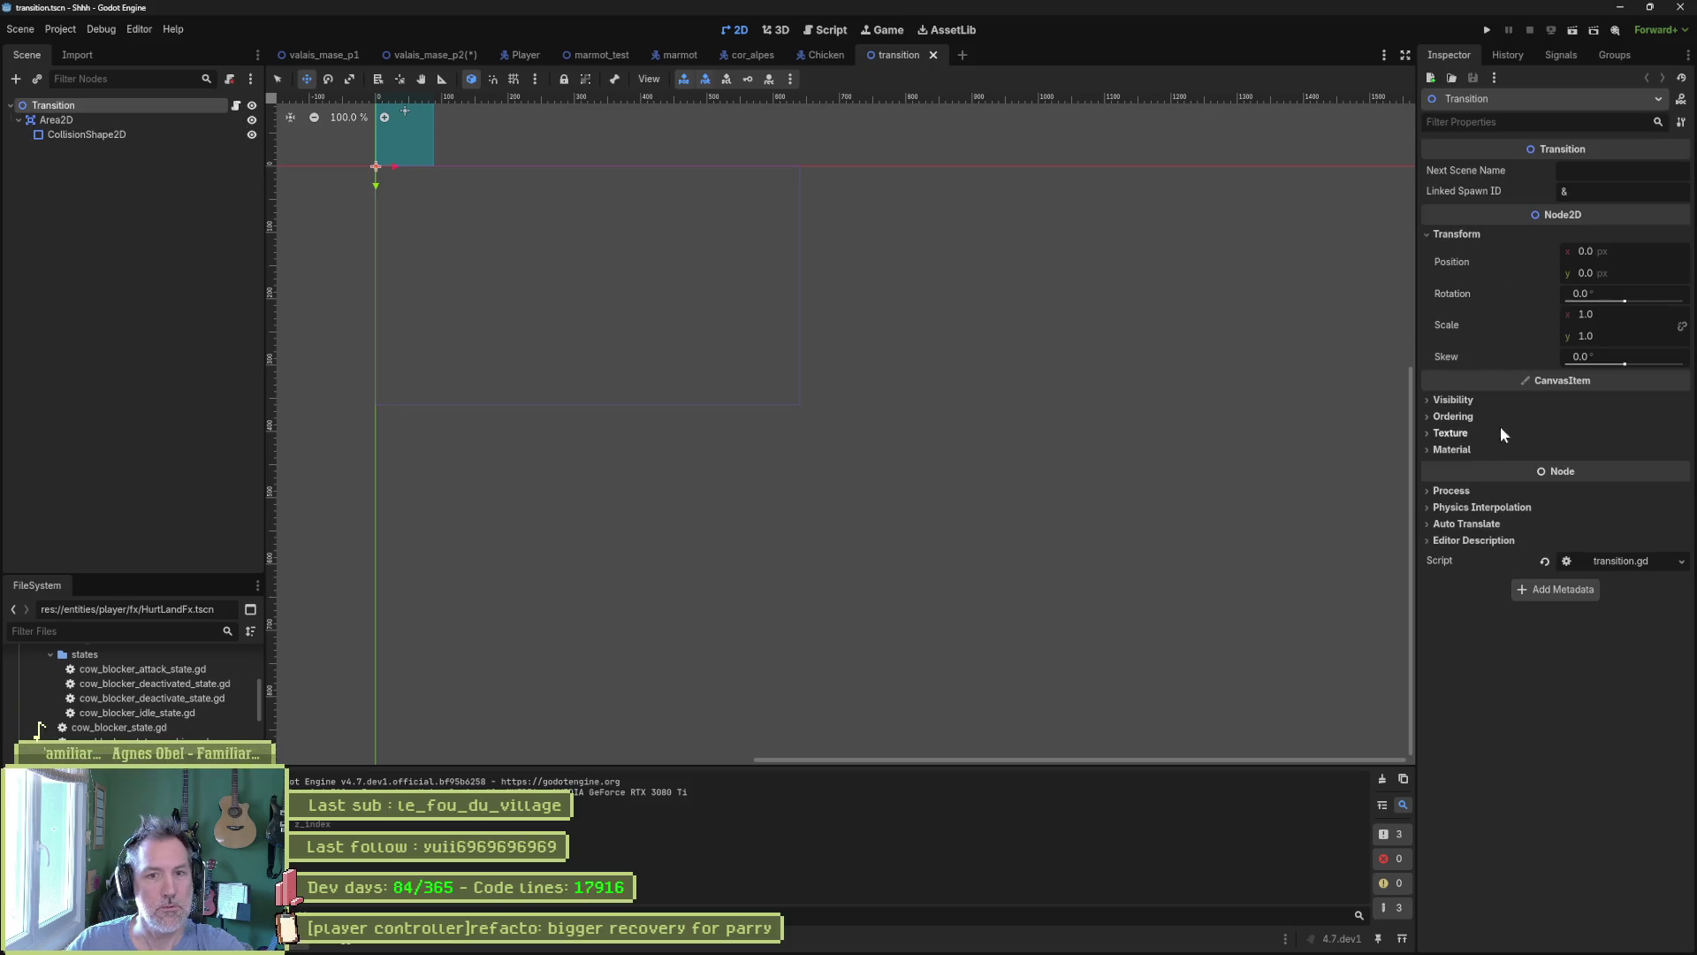
{"action": "left_click", "coordinate": [1501, 416]}
{"action": "left_click", "coordinate": [1640, 432]}
{"action": "type", "text": "7"}
{"action": "key", "text": "Return"}
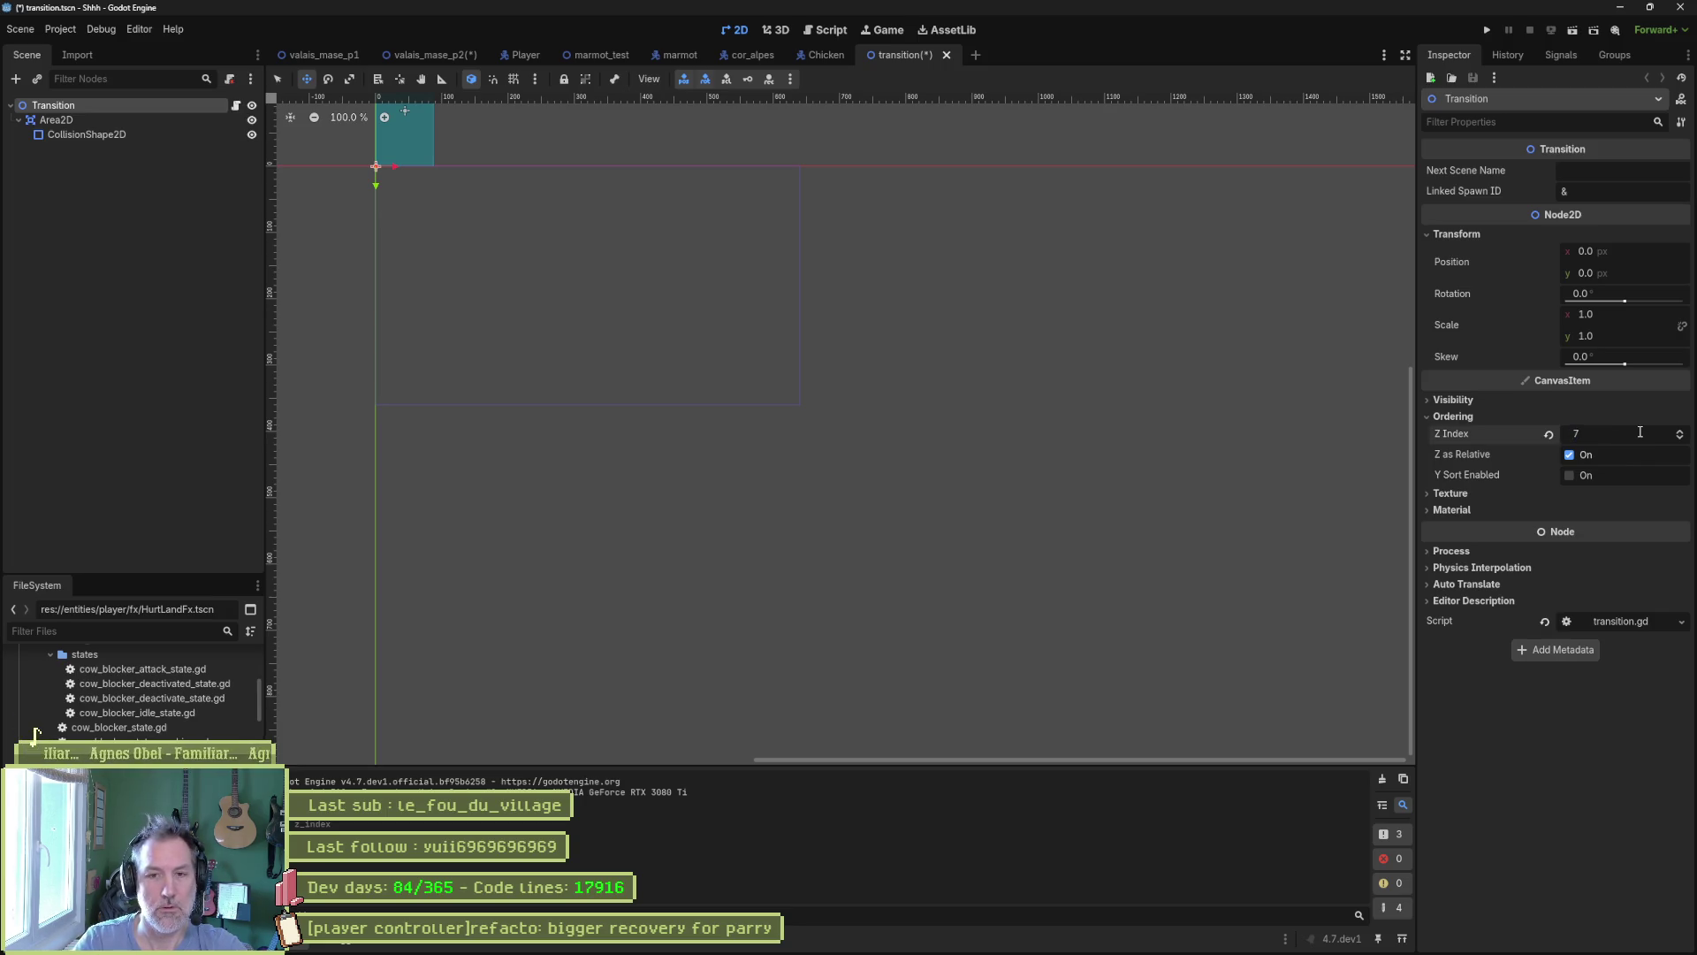
{"action": "key", "text": "ctrl+s"}
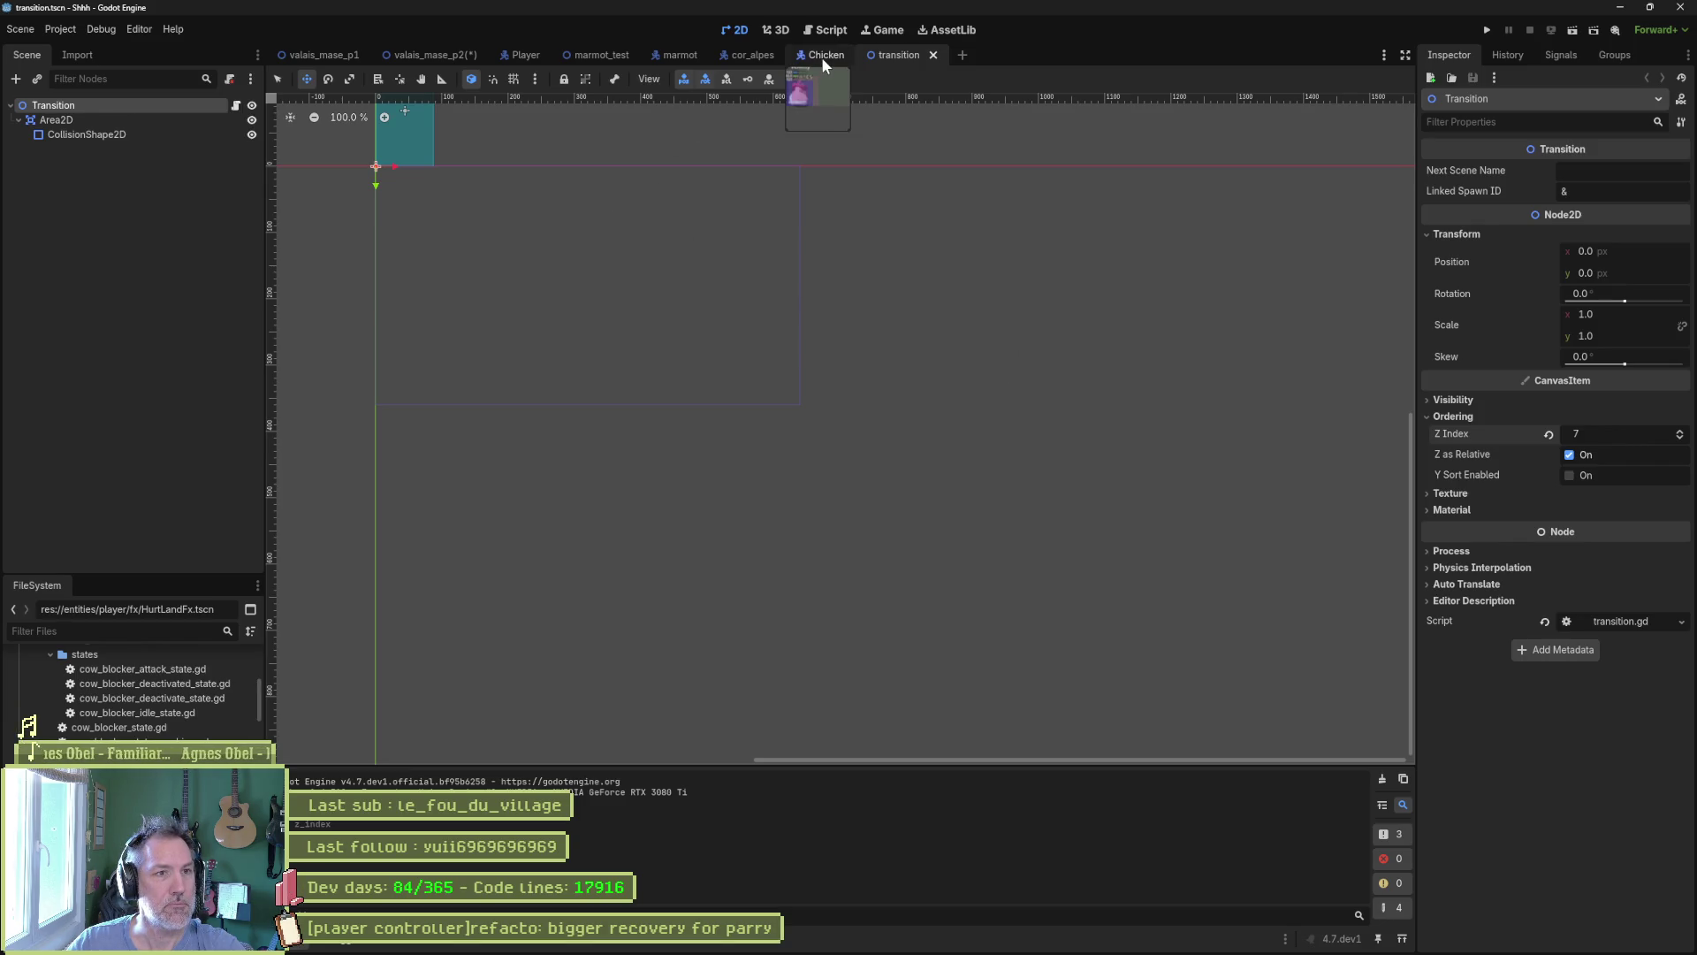
{"action": "left_click", "coordinate": [423, 56]}
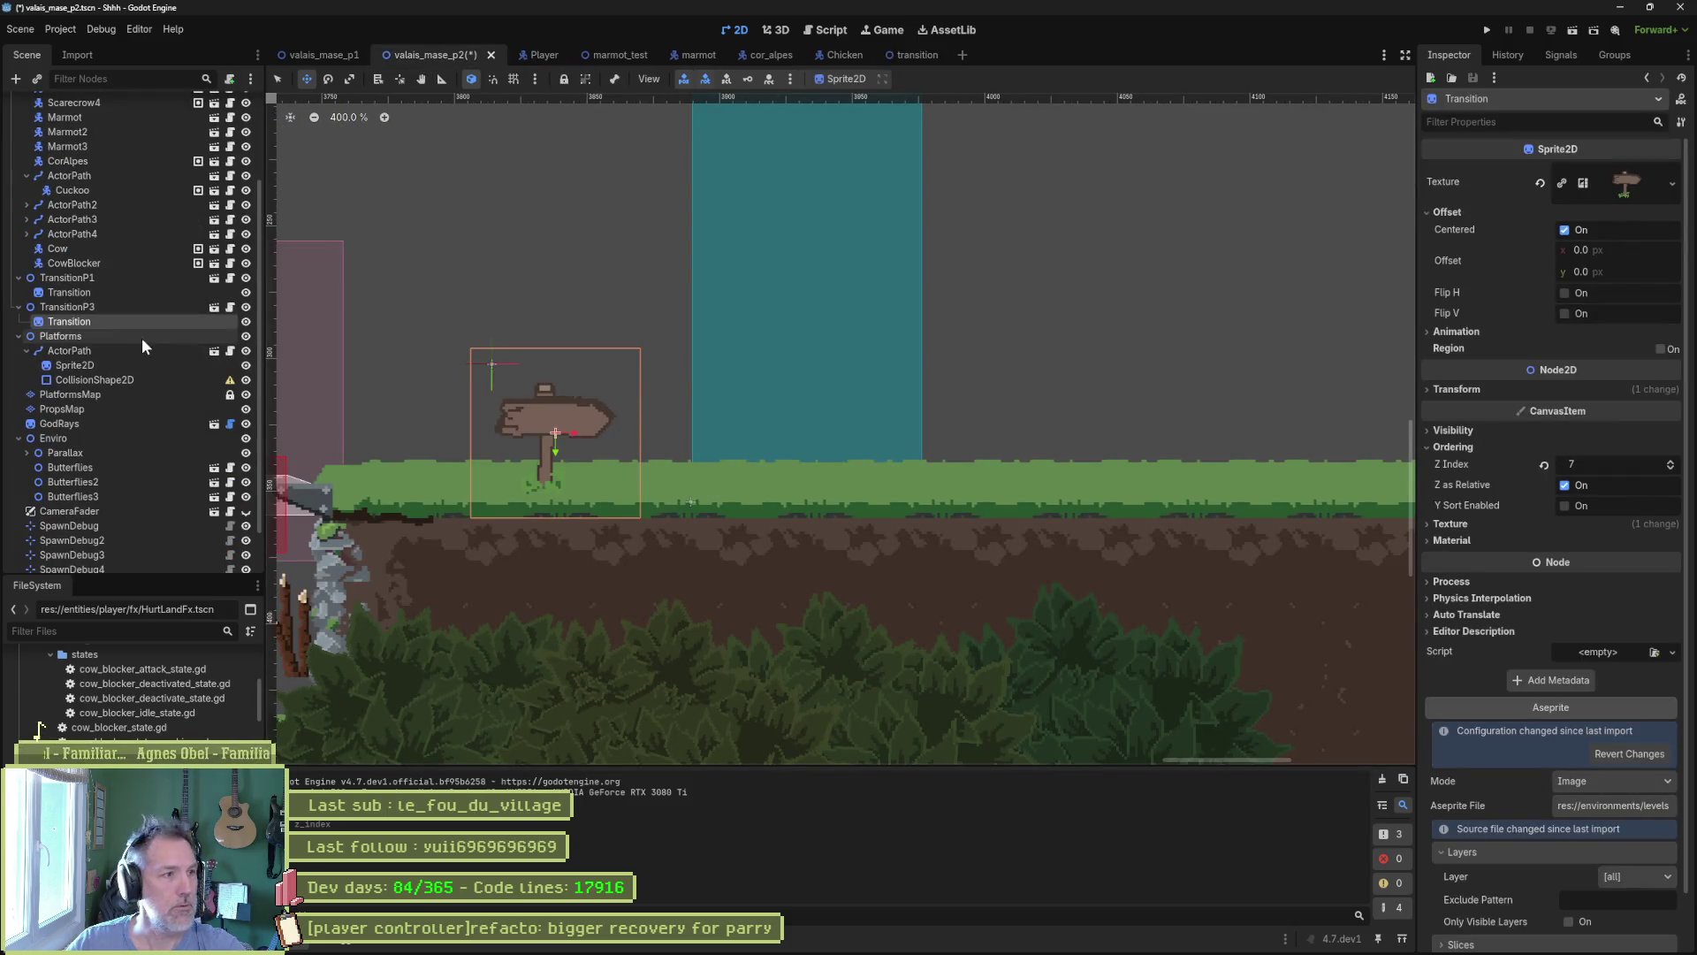
Reset the signpost's Z Index to 0, disable relative Z, and save.
{"action": "left_click", "coordinate": [1544, 465]}
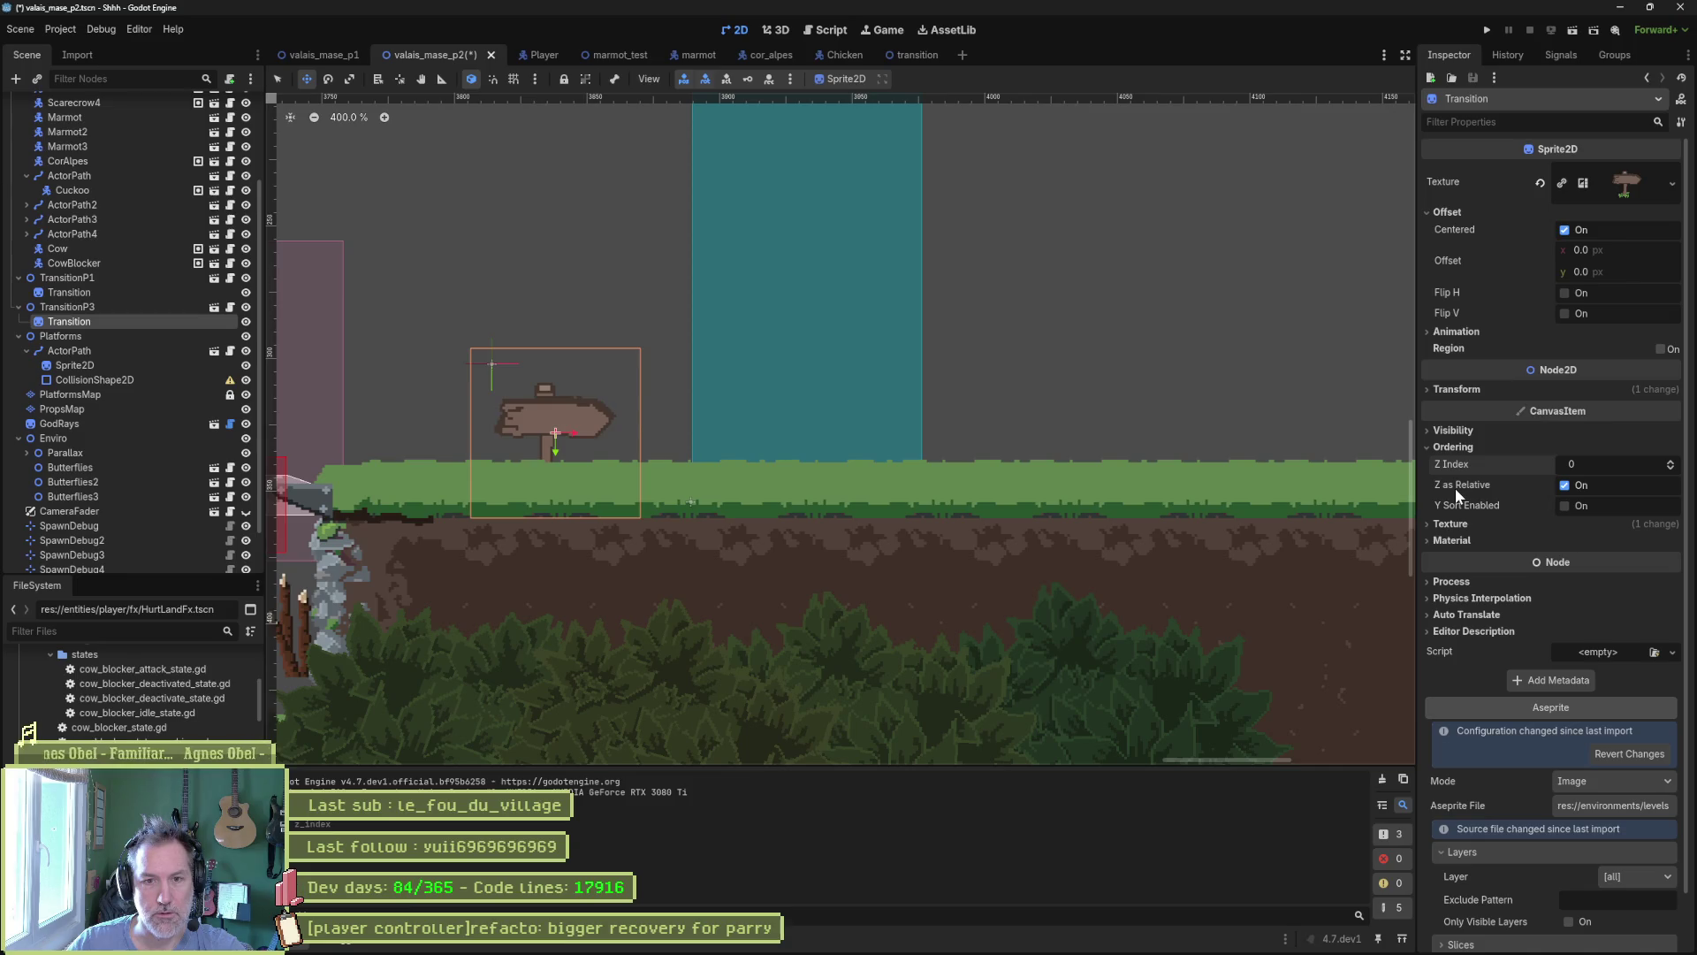
{"action": "left_click", "coordinate": [1566, 486]}
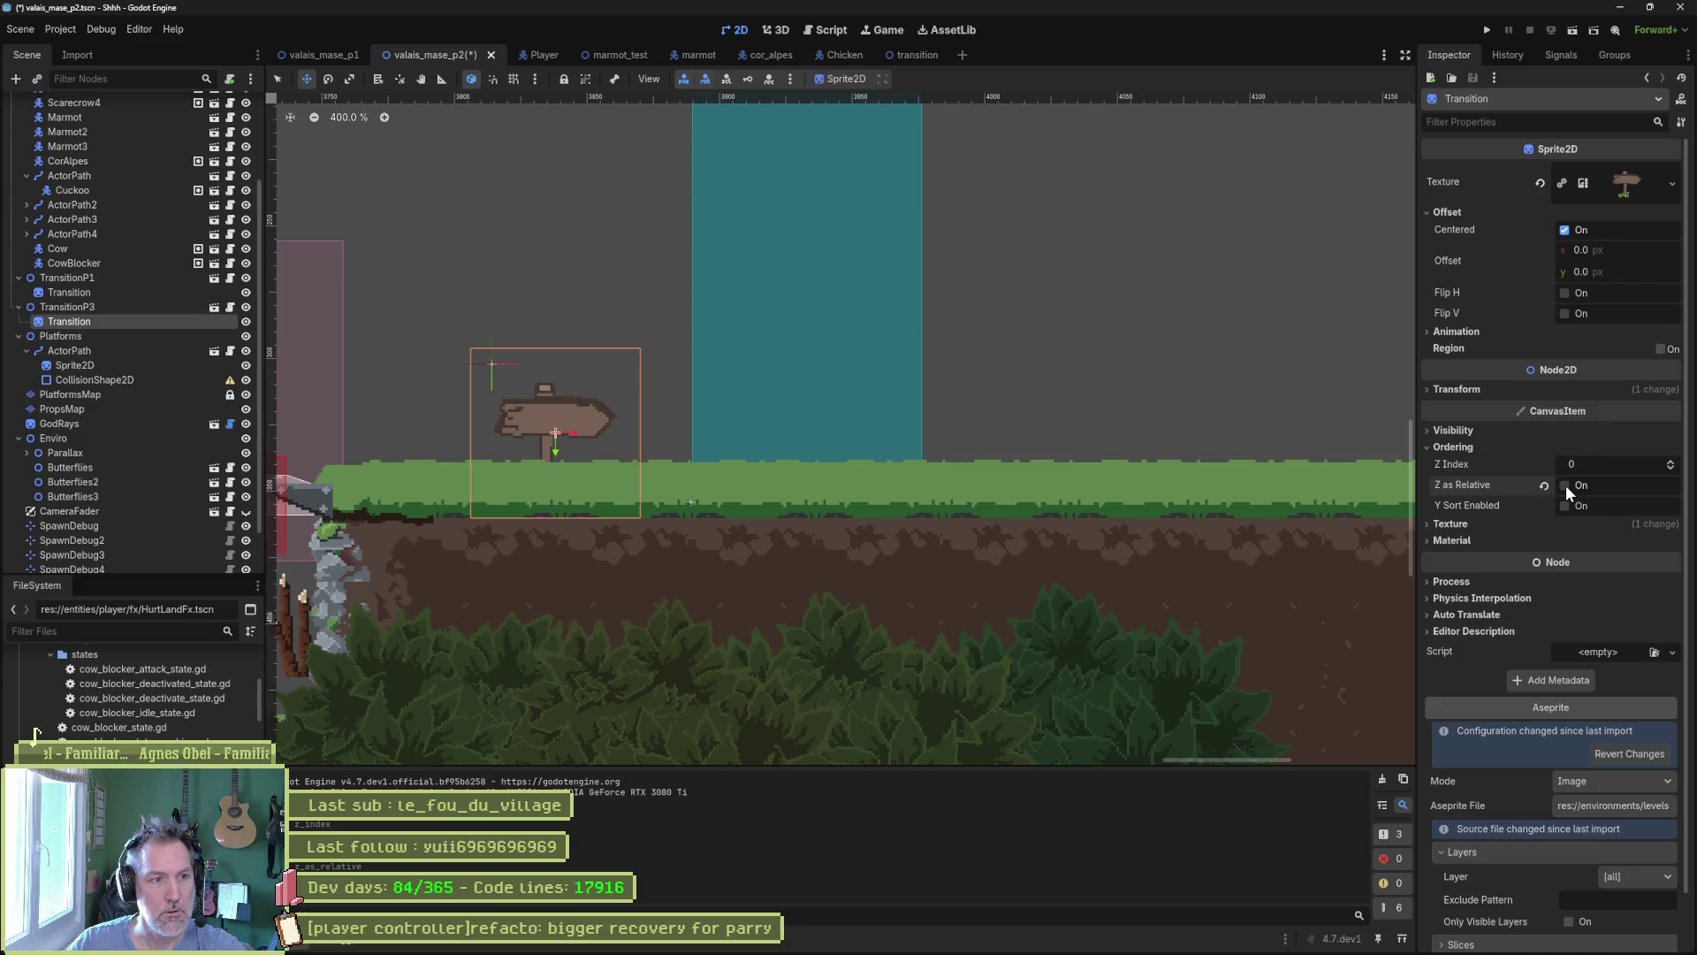
{"action": "key", "text": "ctrl+s"}
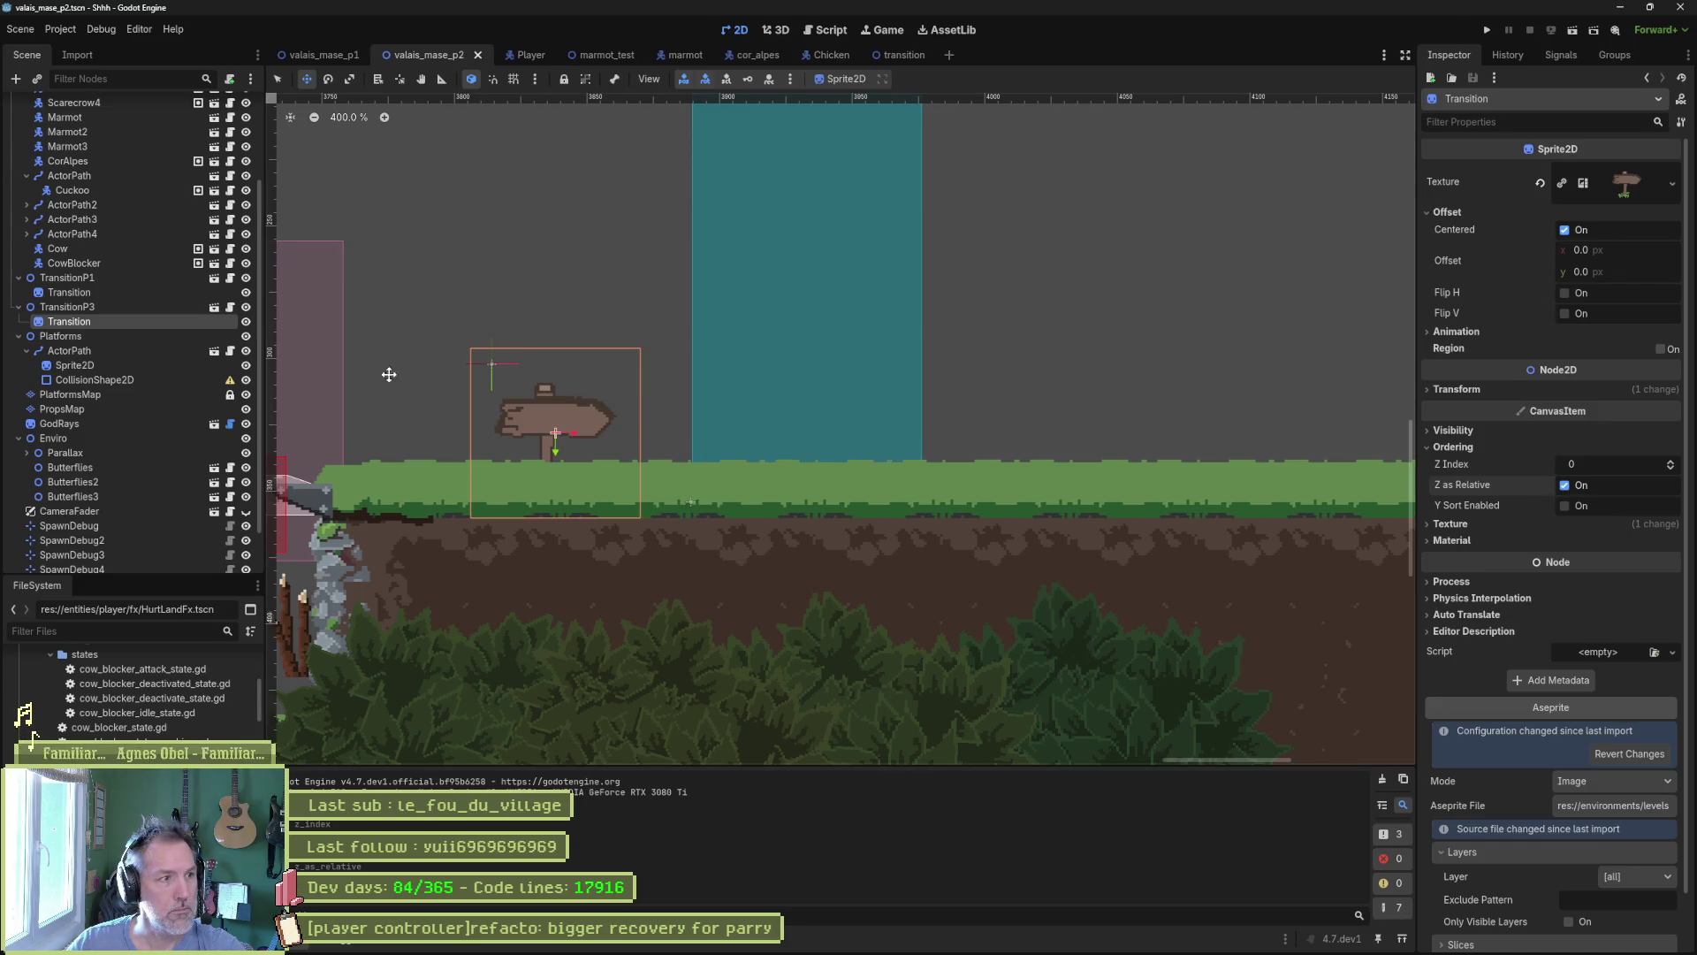
Raise TransitionP3's Z Index from 1 to 7, save, and playtest the level.
{"action": "left_click", "coordinate": [83, 310]}
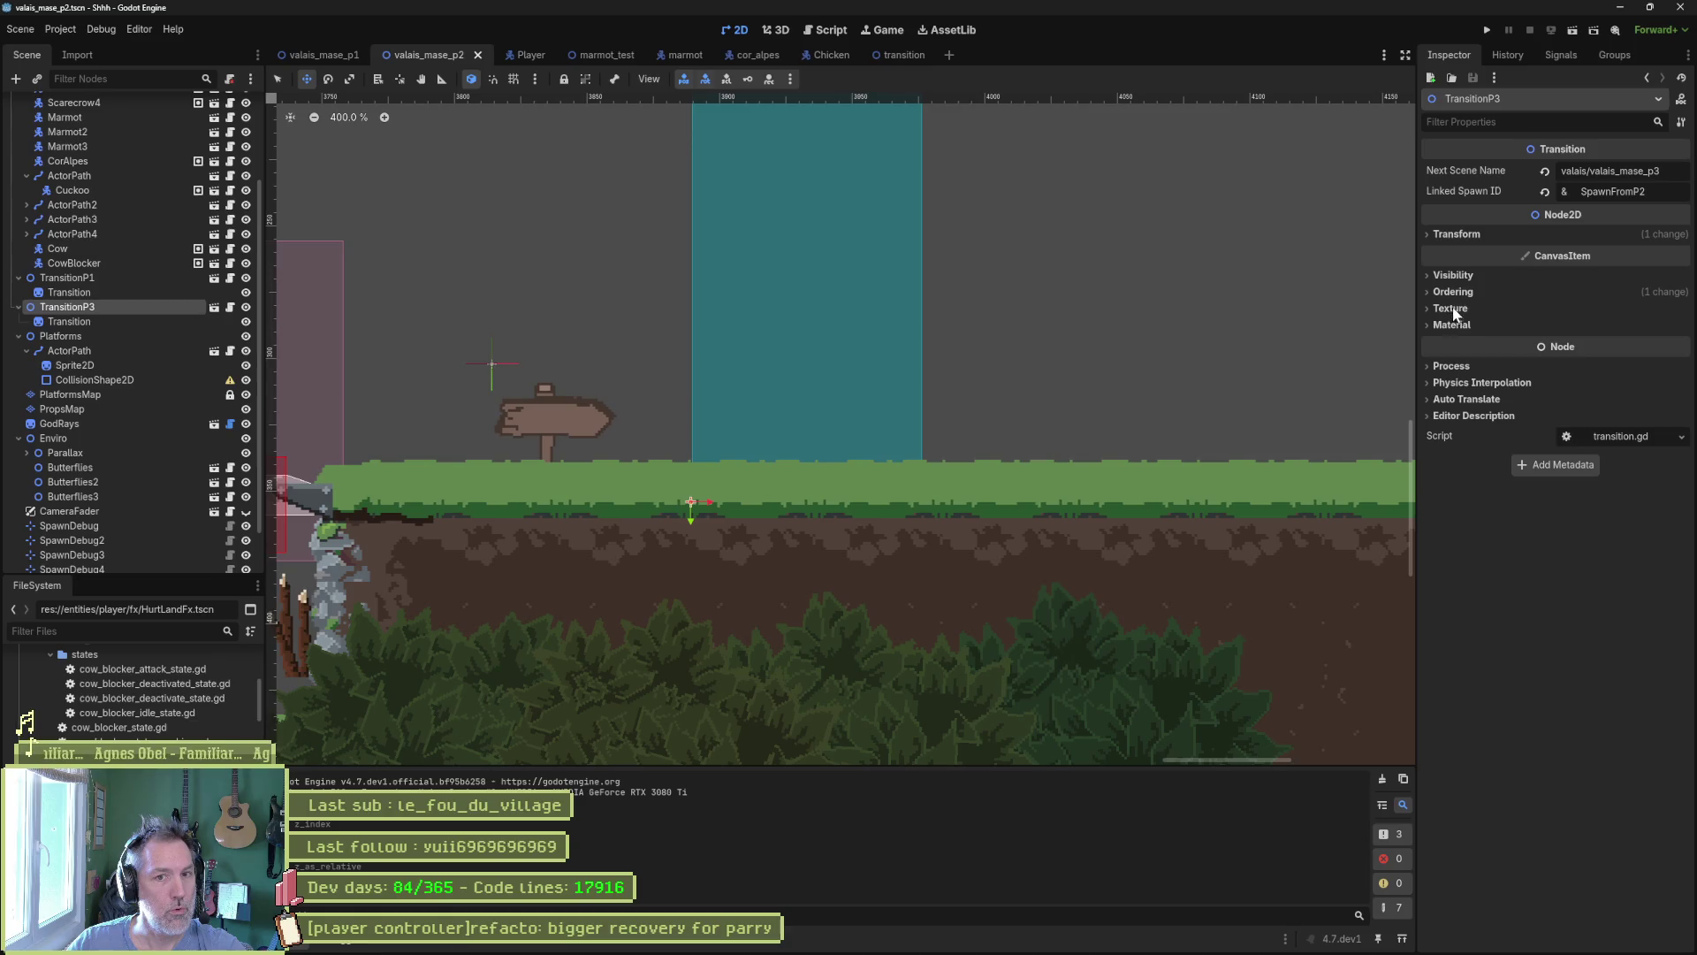
{"action": "left_click", "coordinate": [1494, 296]}
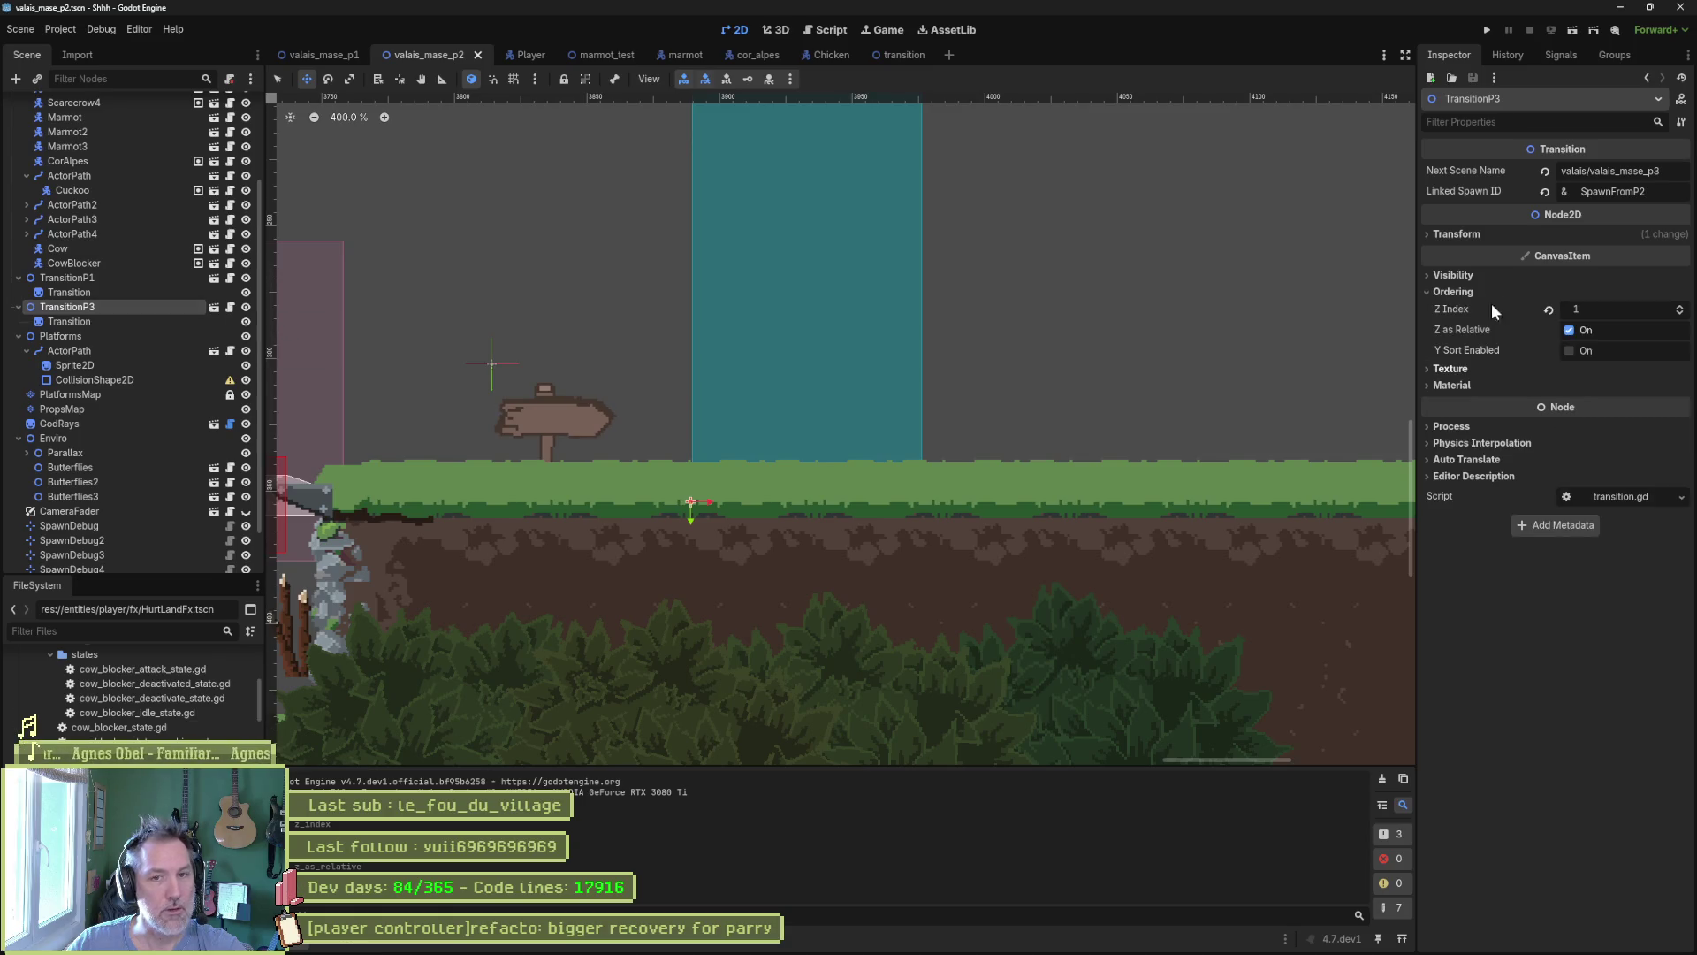
{"action": "left_click_drag", "start_coordinate": [1551, 309], "coordinate": [1200, 441]}
{"action": "key", "text": "ctrl+s"}
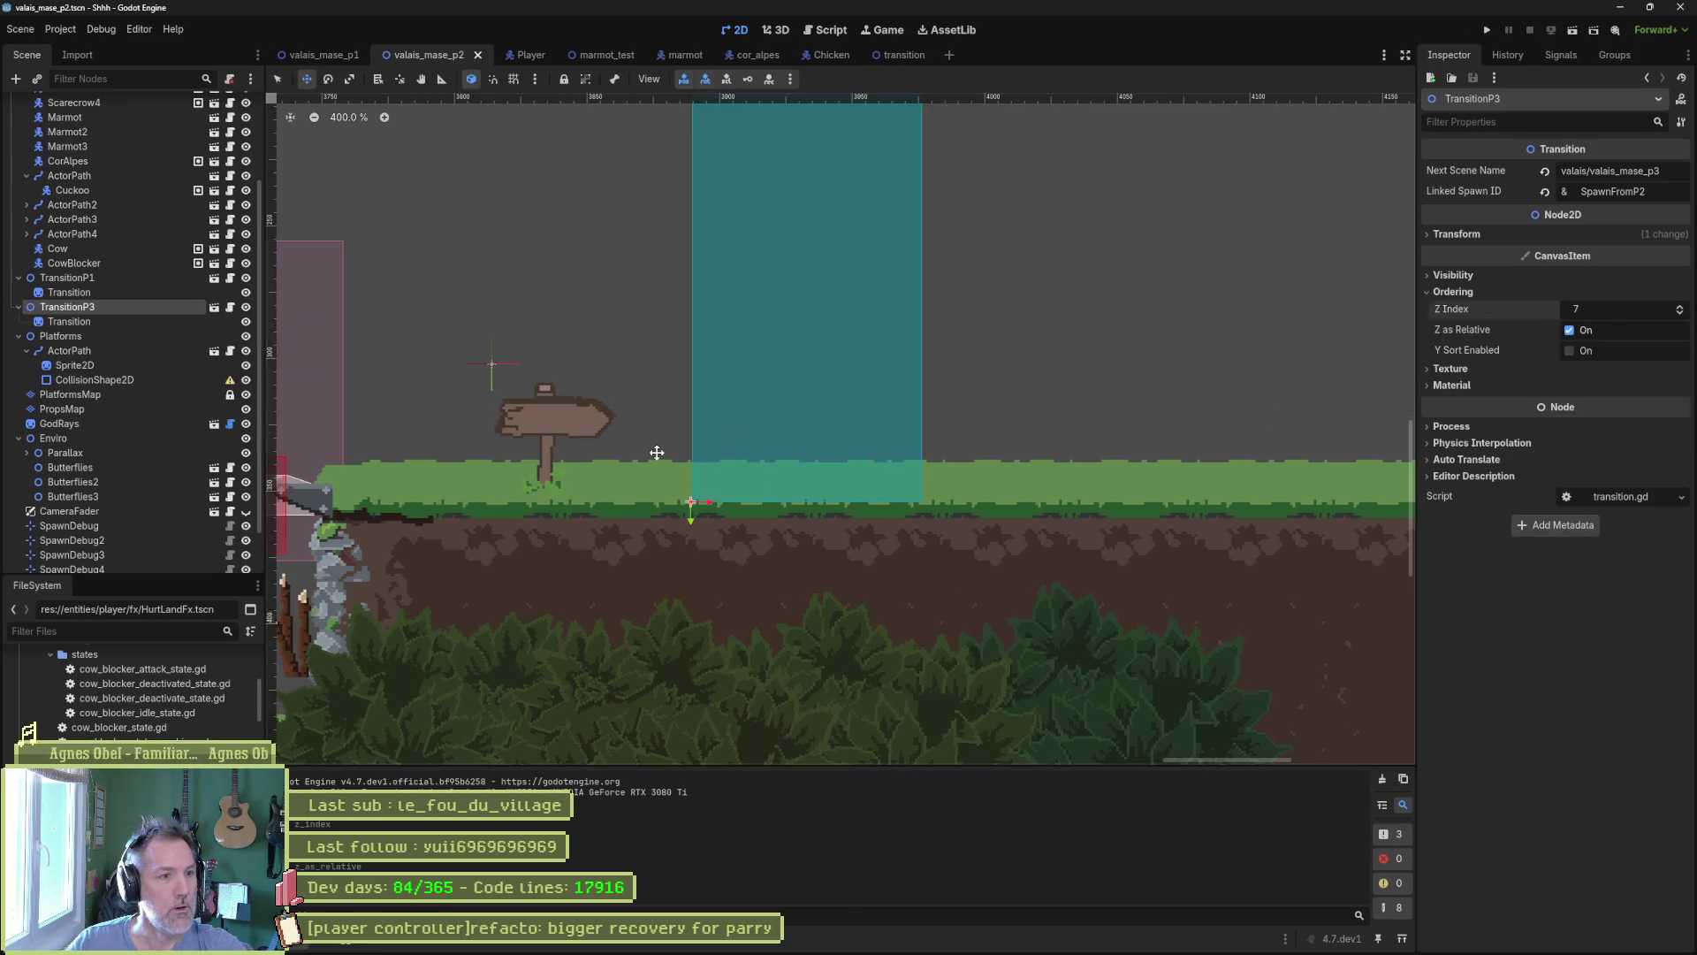
{"action": "key", "text": "F6"}
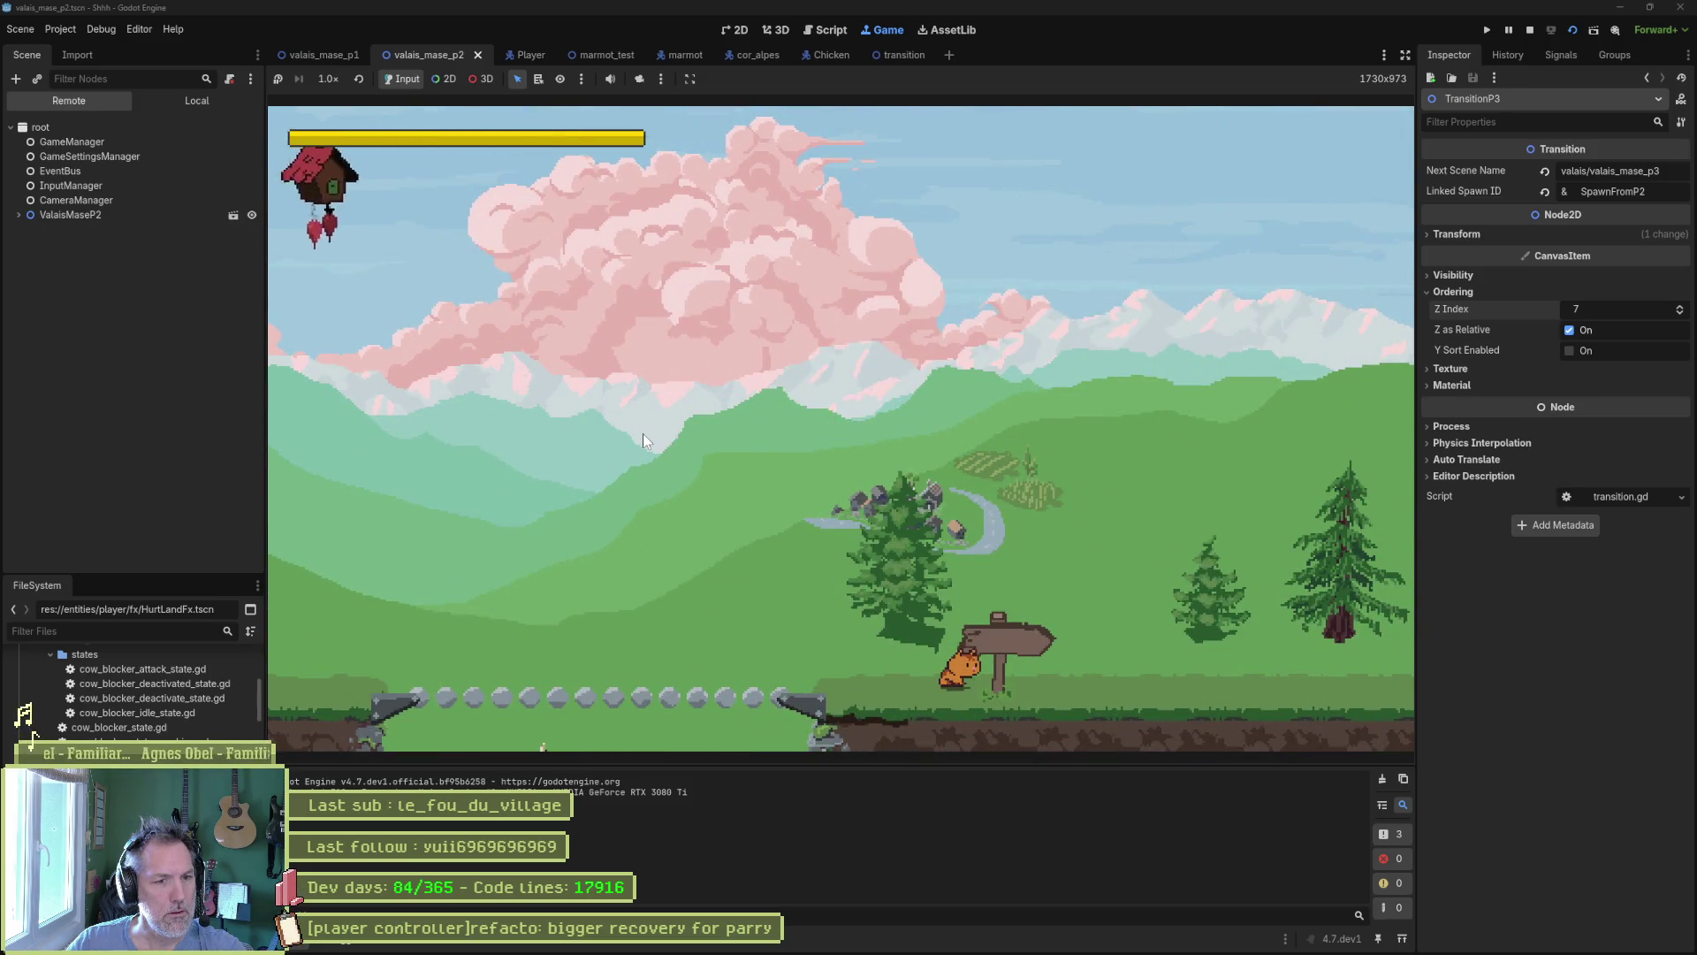
{"action": "key", "text": "F8"}
Move the signpost up 5 px and rerun the level to check it.
{"action": "key", "text": "q"}
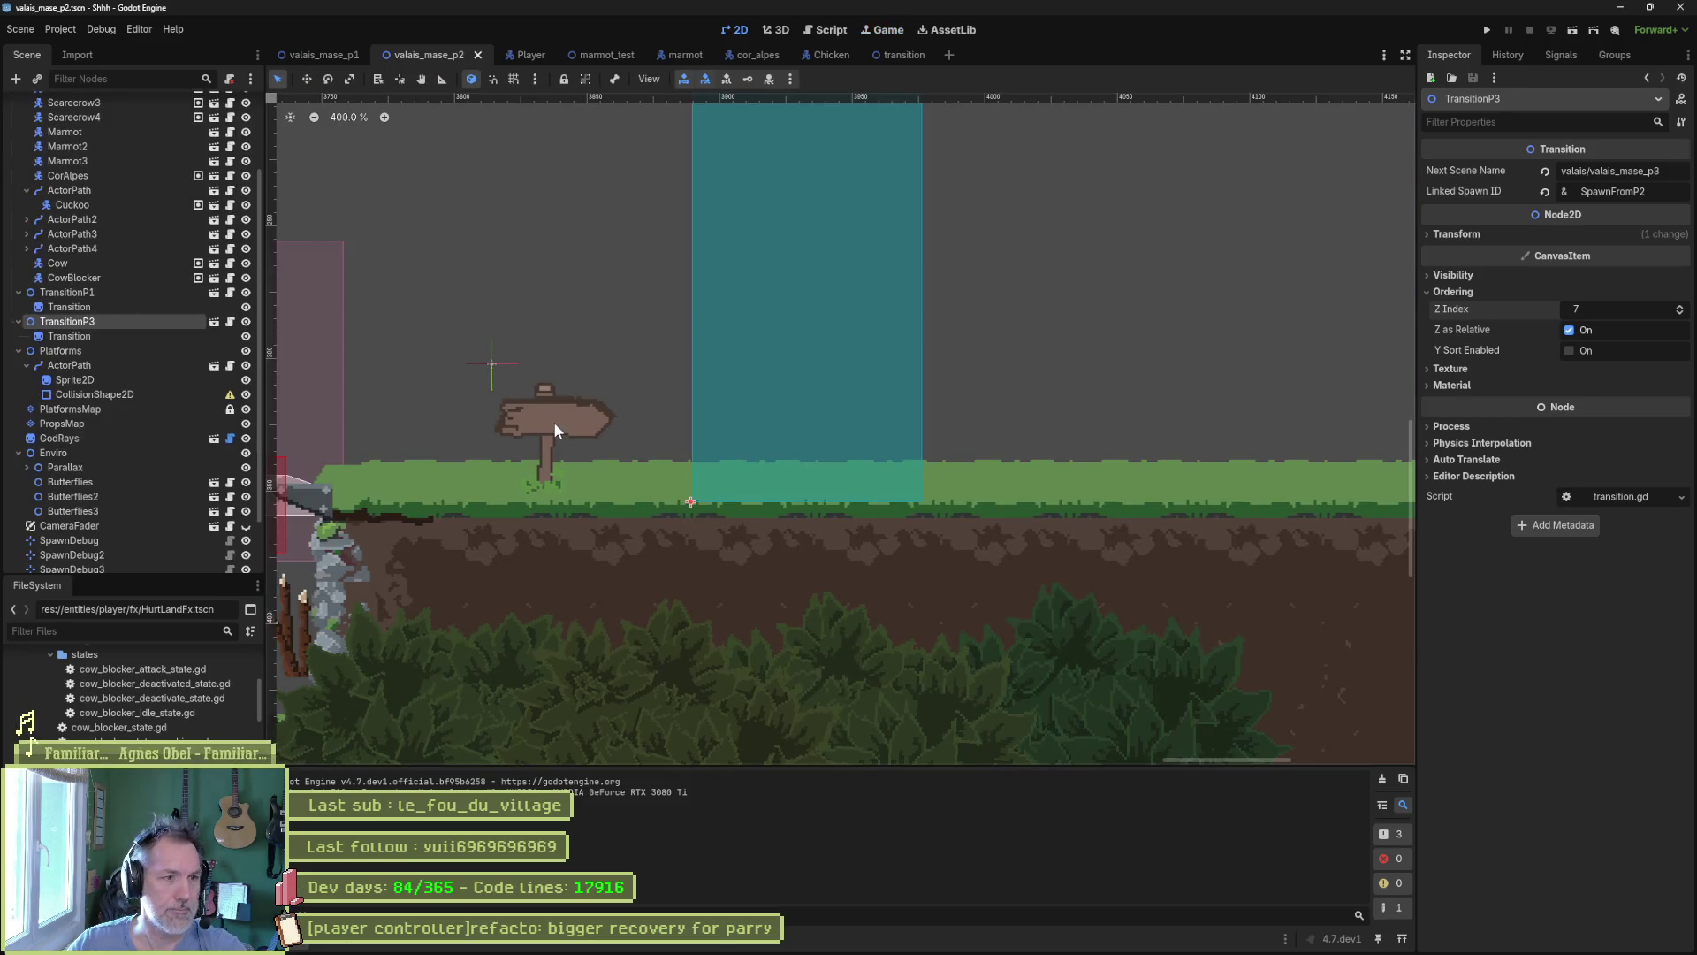
{"action": "left_click", "coordinate": [555, 423]}
{"action": "key", "text": "w"}
{"action": "left_click_drag", "start_coordinate": [561, 456], "coordinate": [557, 429]}
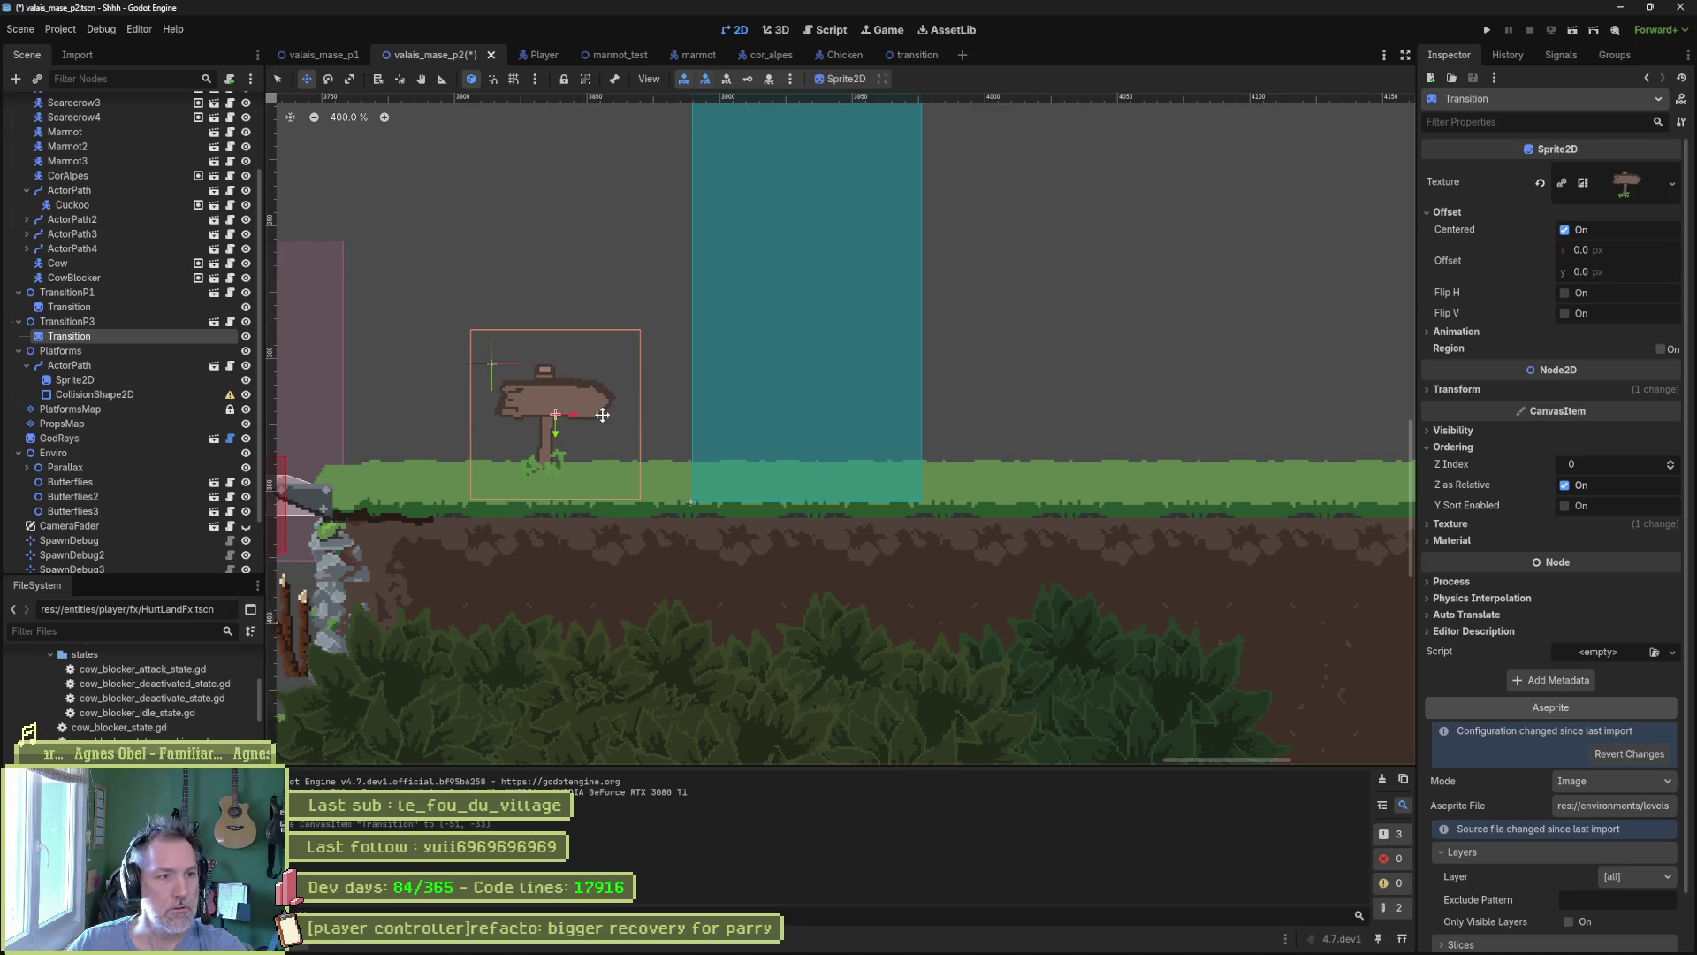
{"action": "key", "text": "F6"}
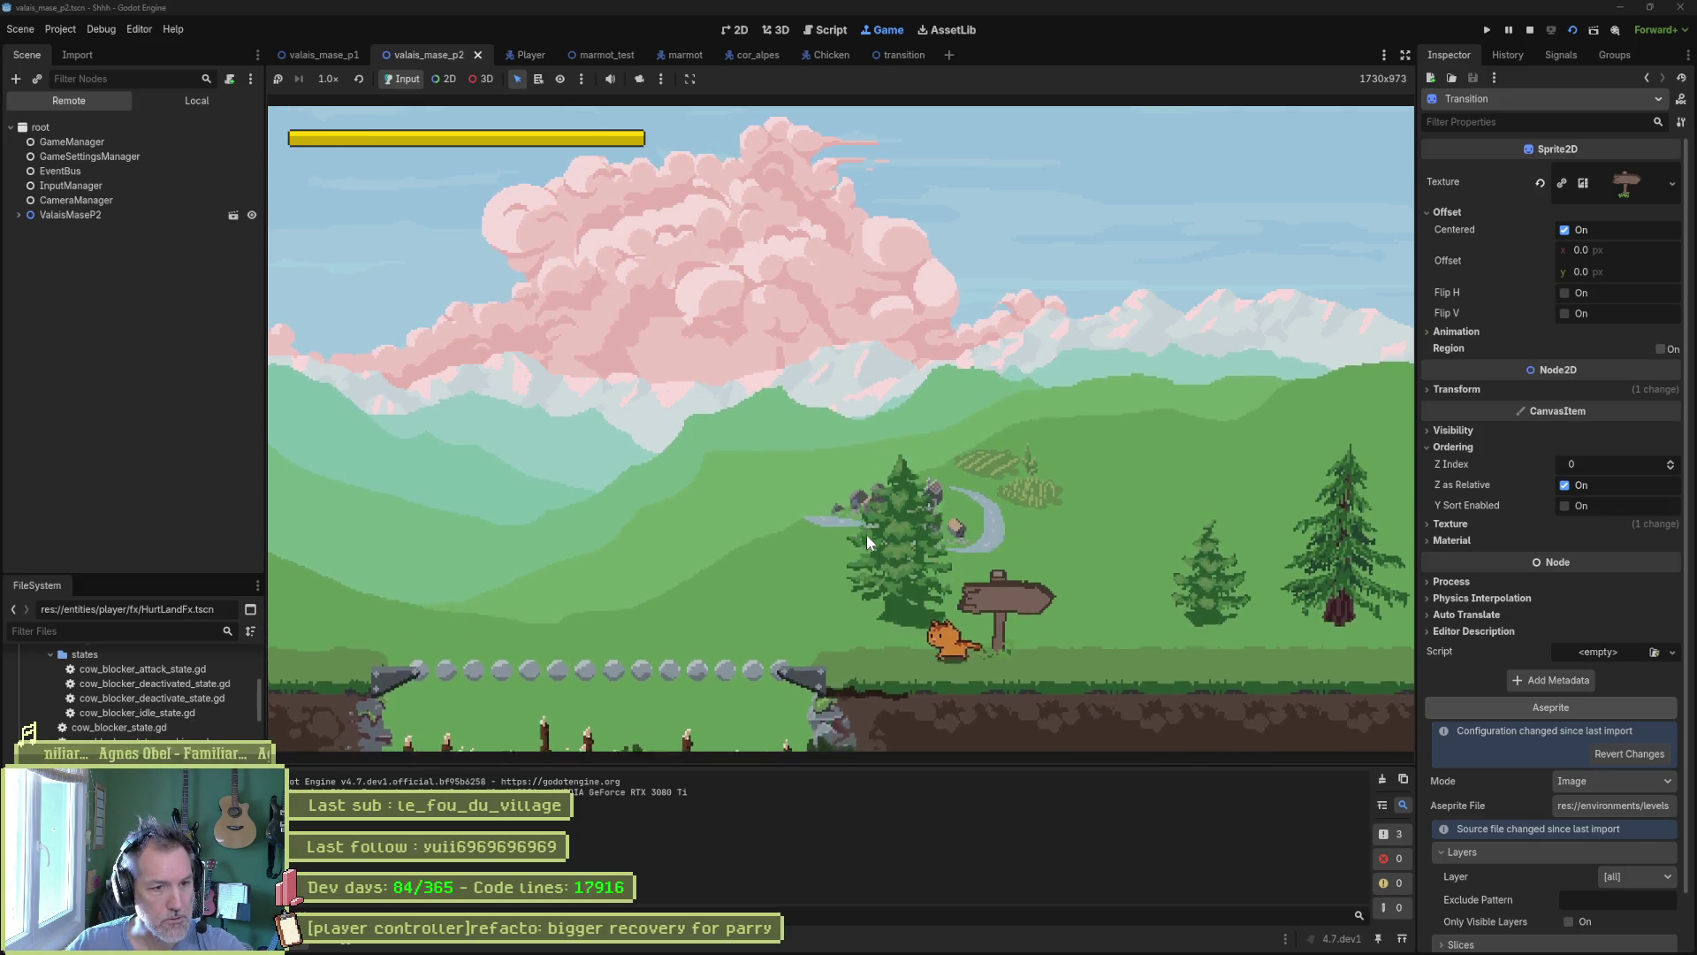
{"action": "key", "text": "F8"}
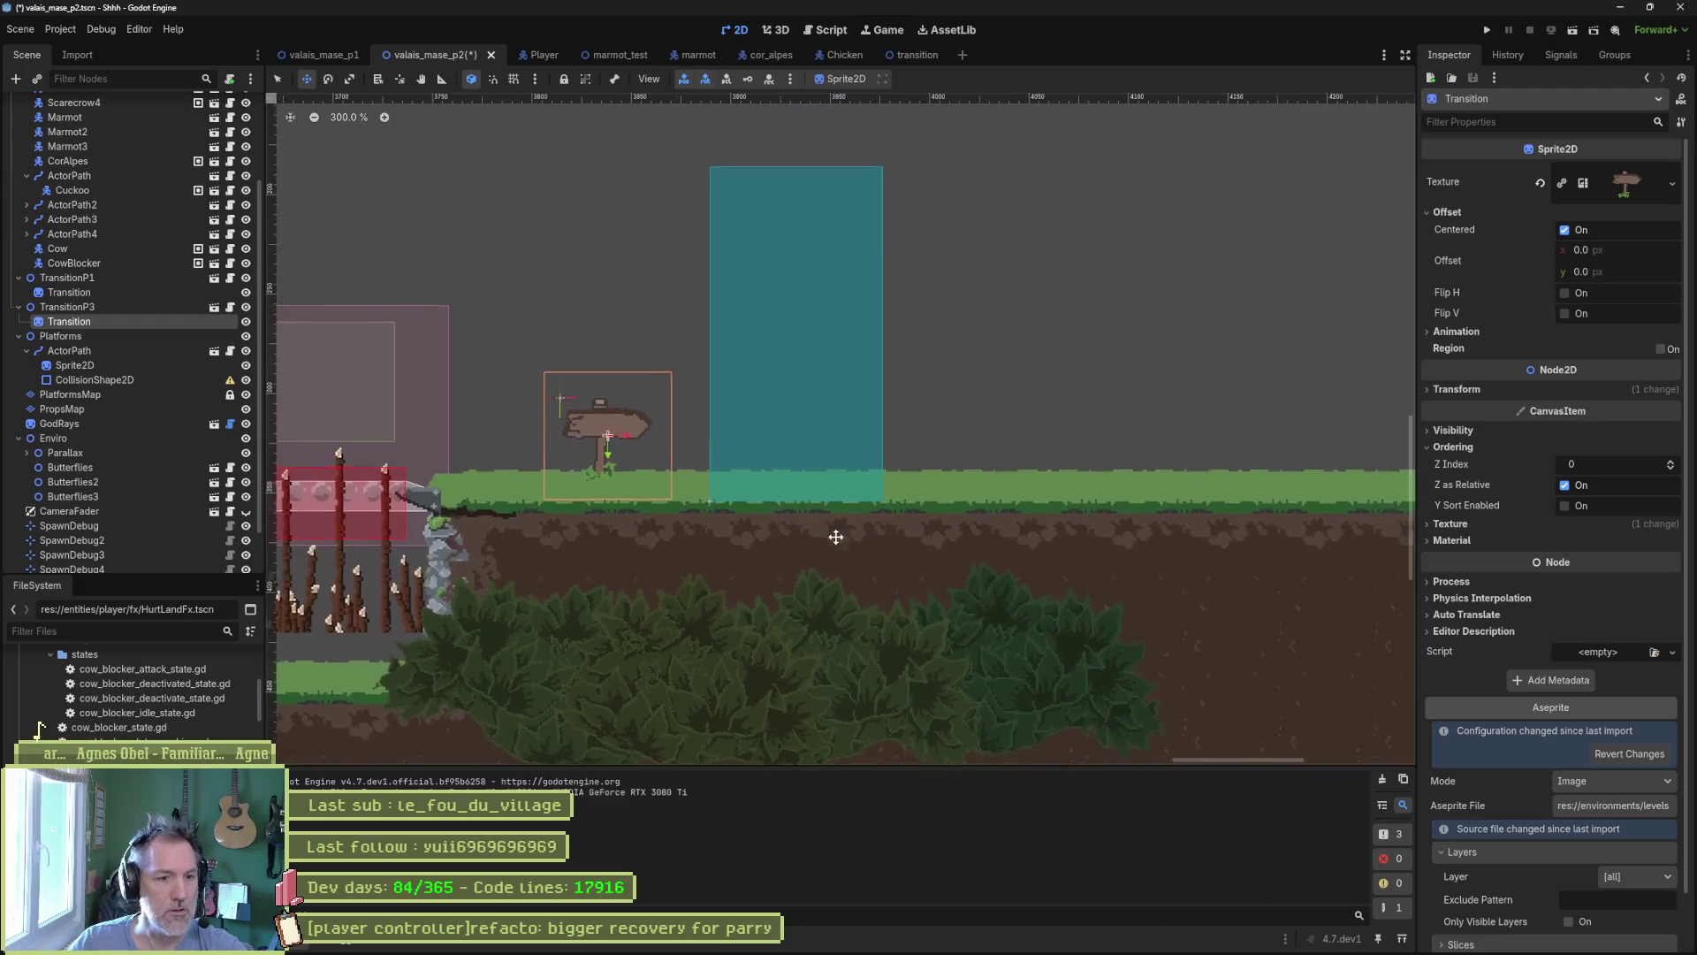
Select the FG1 bushes bush_a2_4, bush_a1_6, bush_a1_8 and bush_a2_11.
{"action": "key", "text": "q"}
{"action": "left_click", "coordinate": [437, 538]}
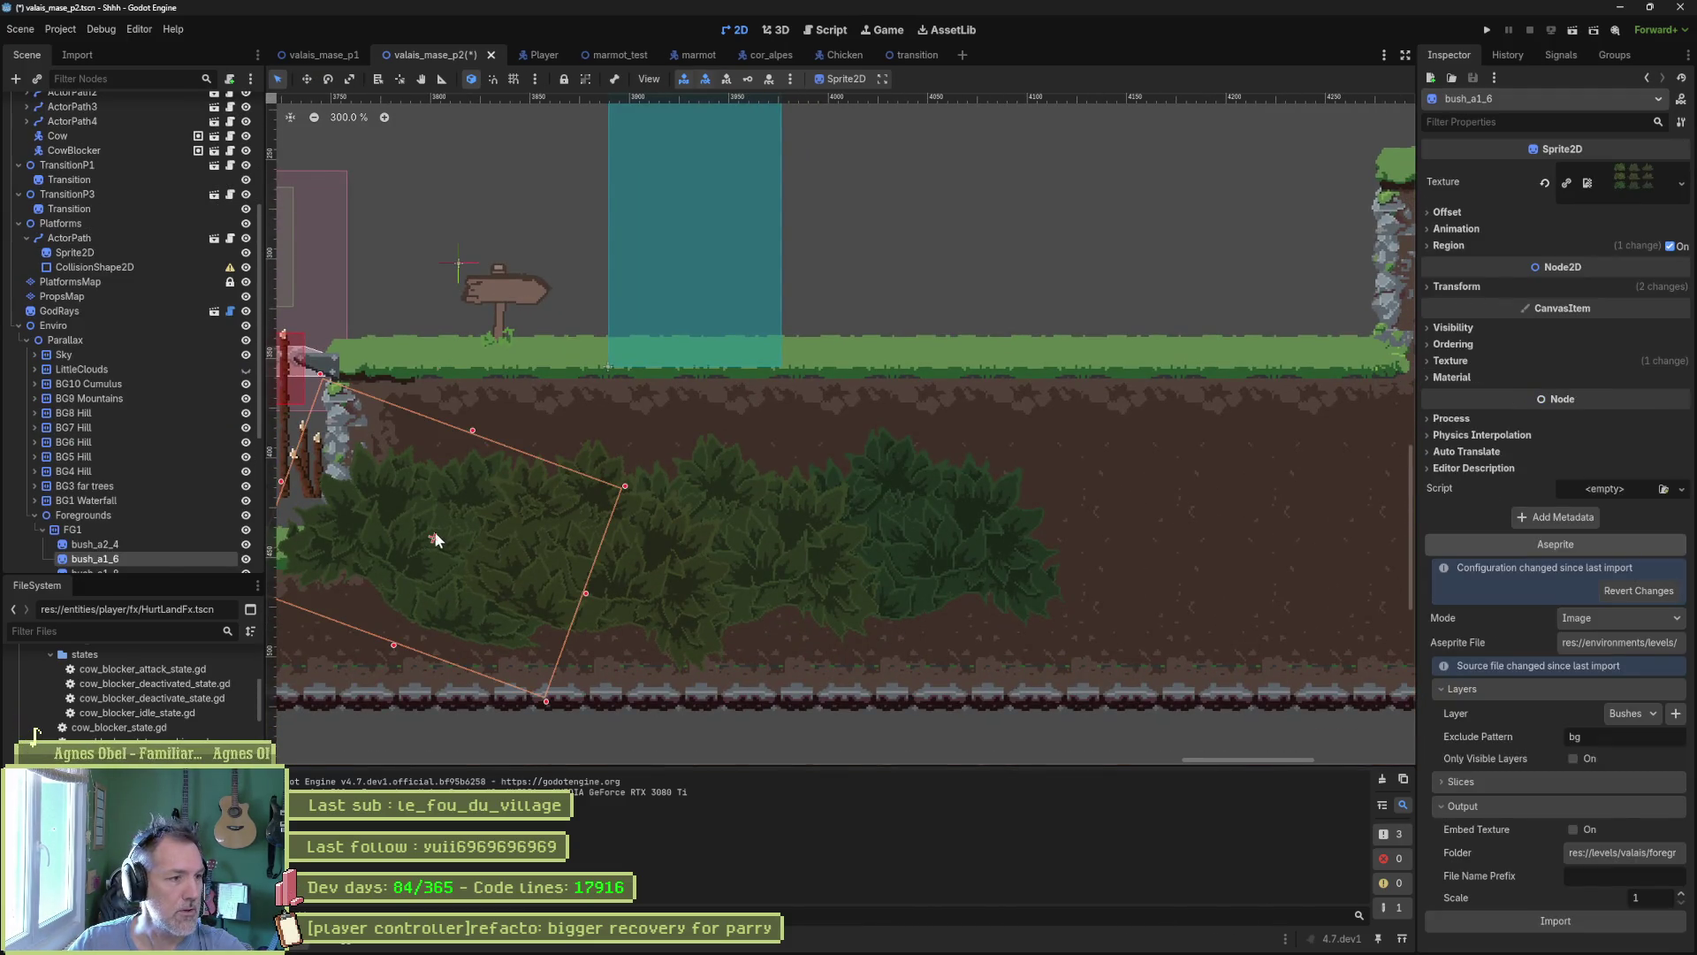
{"action": "scroll", "coordinate": [183, 520], "scroll_direction": "down", "scroll_amount": 3}
{"action": "left_click", "coordinate": [157, 428]}
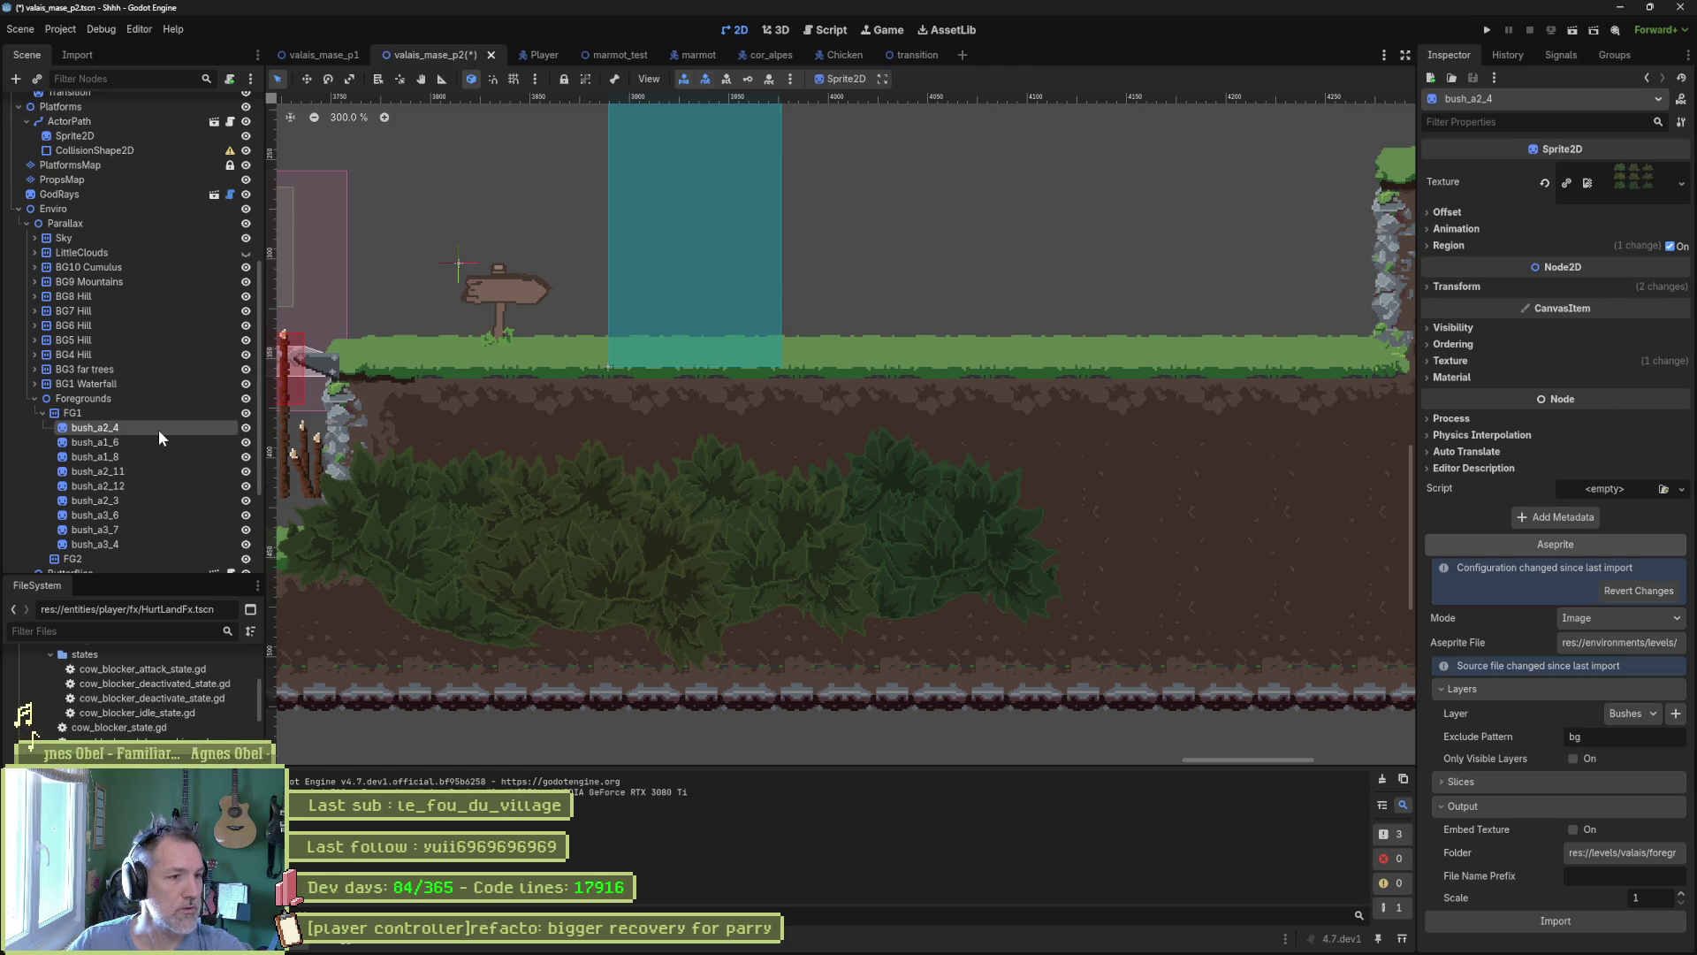
{"action": "key", "text": "Down"}
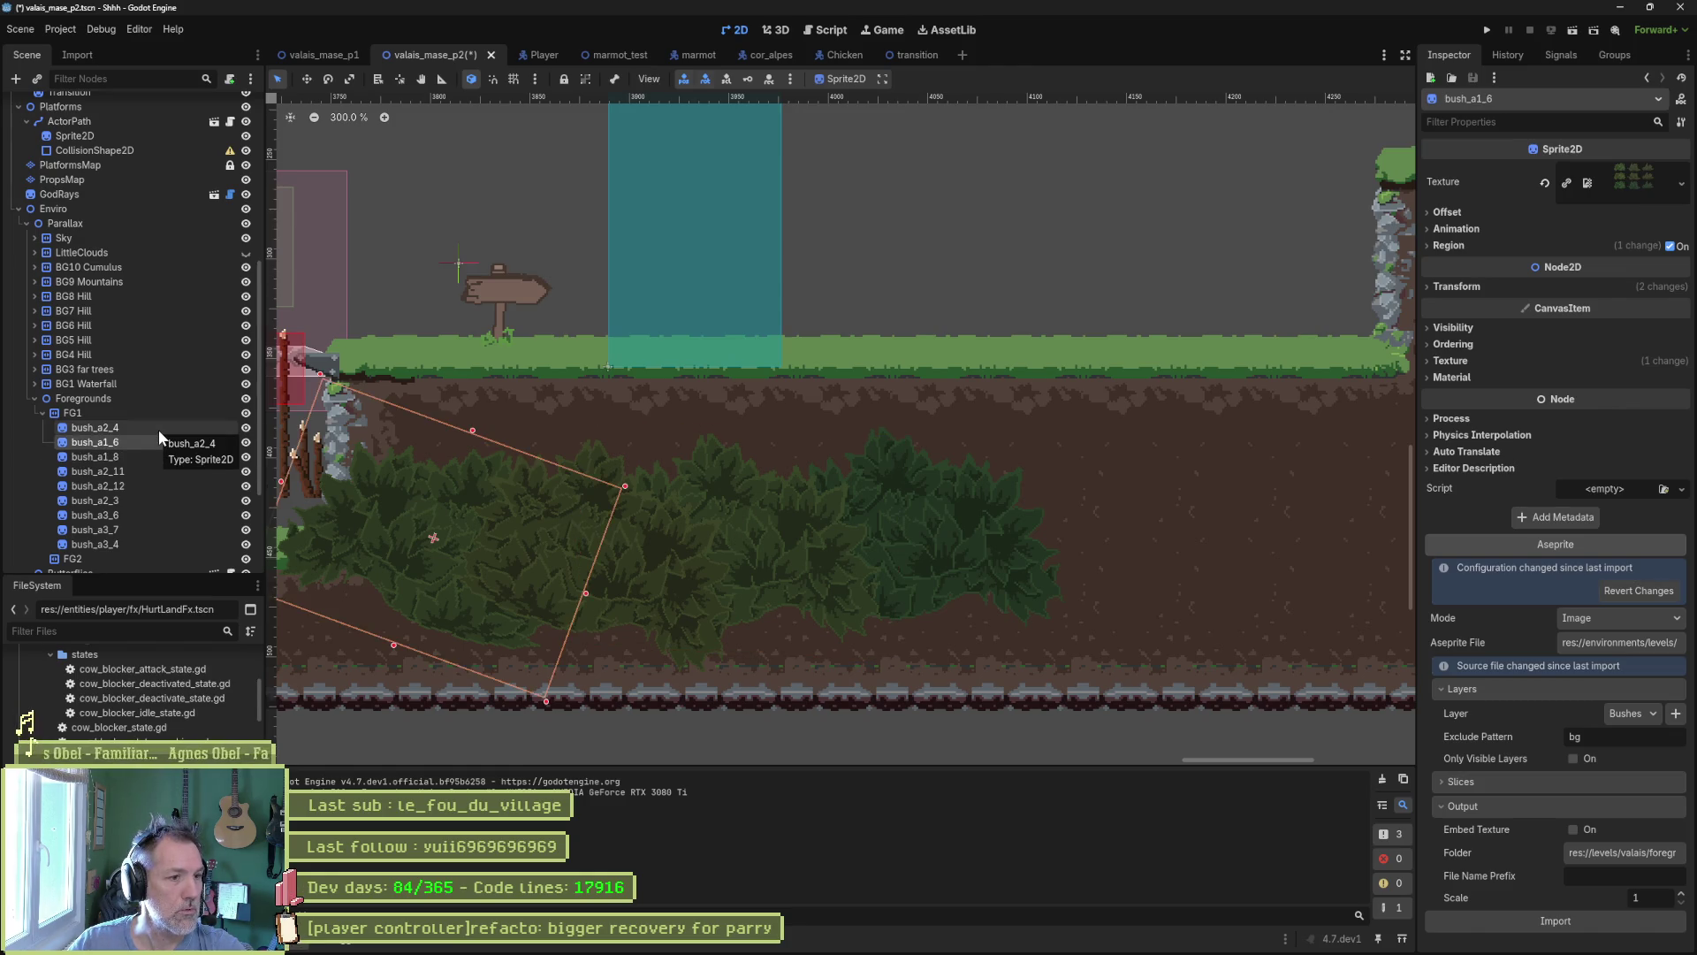
{"action": "key", "text": "Down"}
{"action": "key", "text": "Down"}
{"action": "key", "text": "Down"}
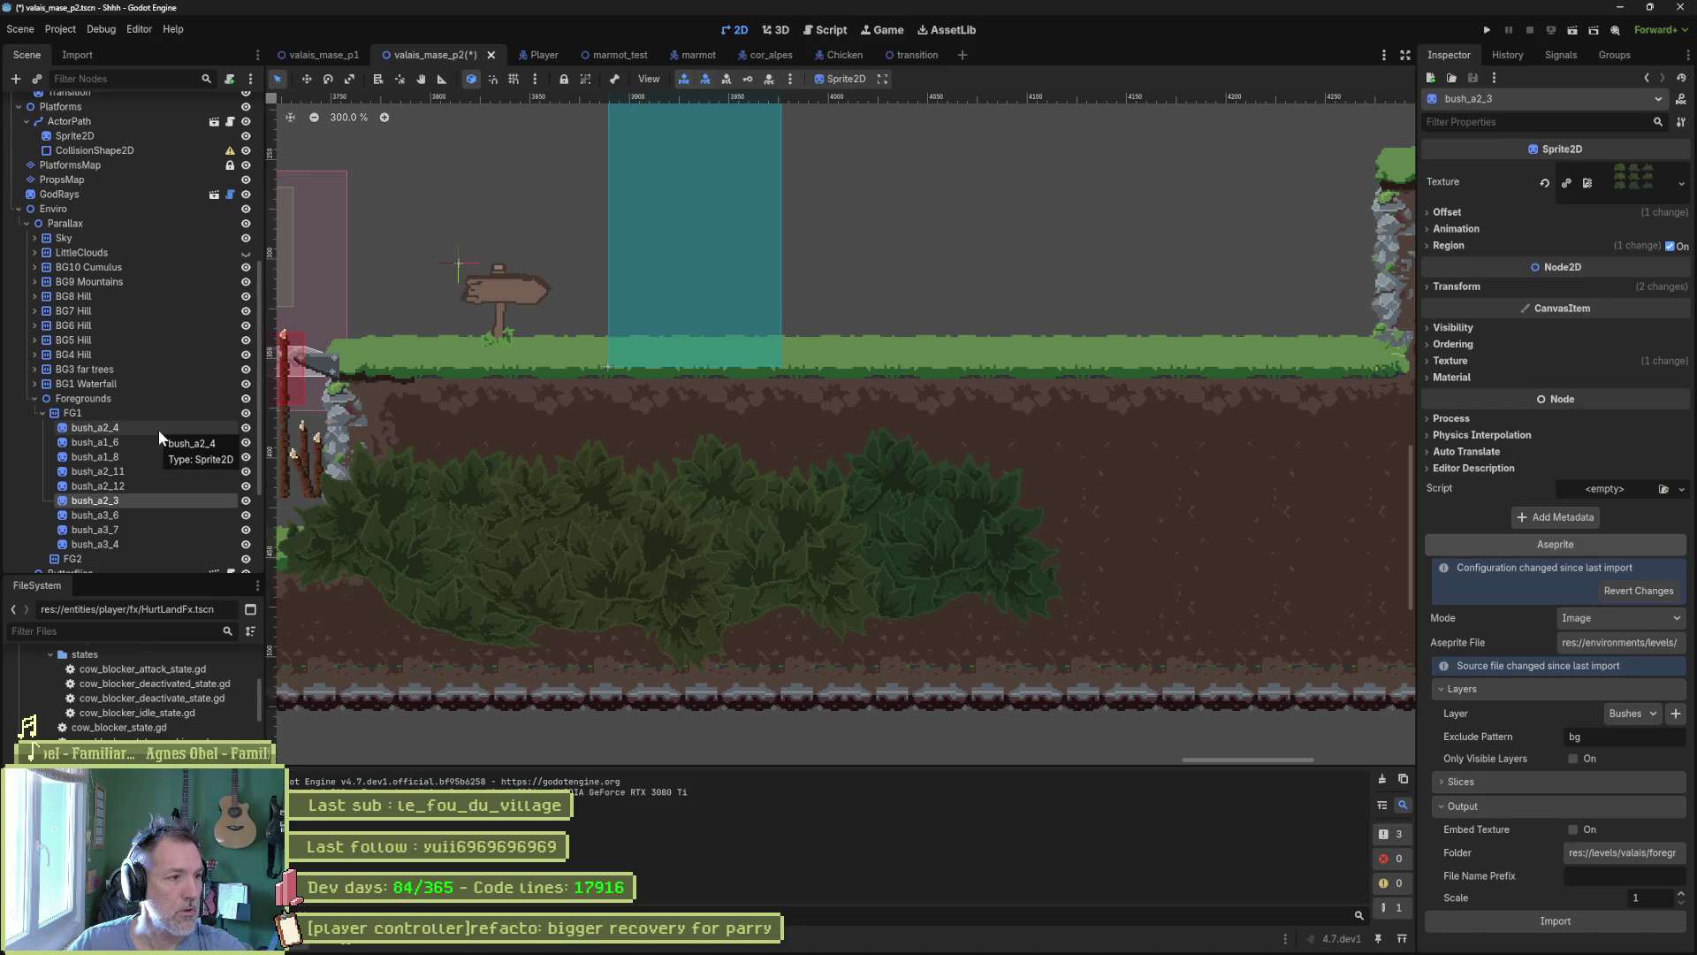
{"action": "key", "text": "Down"}
{"action": "key", "text": "Down"}
{"action": "key", "text": "Down"}
{"action": "key", "text": "Up"}
{"action": "key", "text": "Up"}
{"action": "key", "text": "Up"}
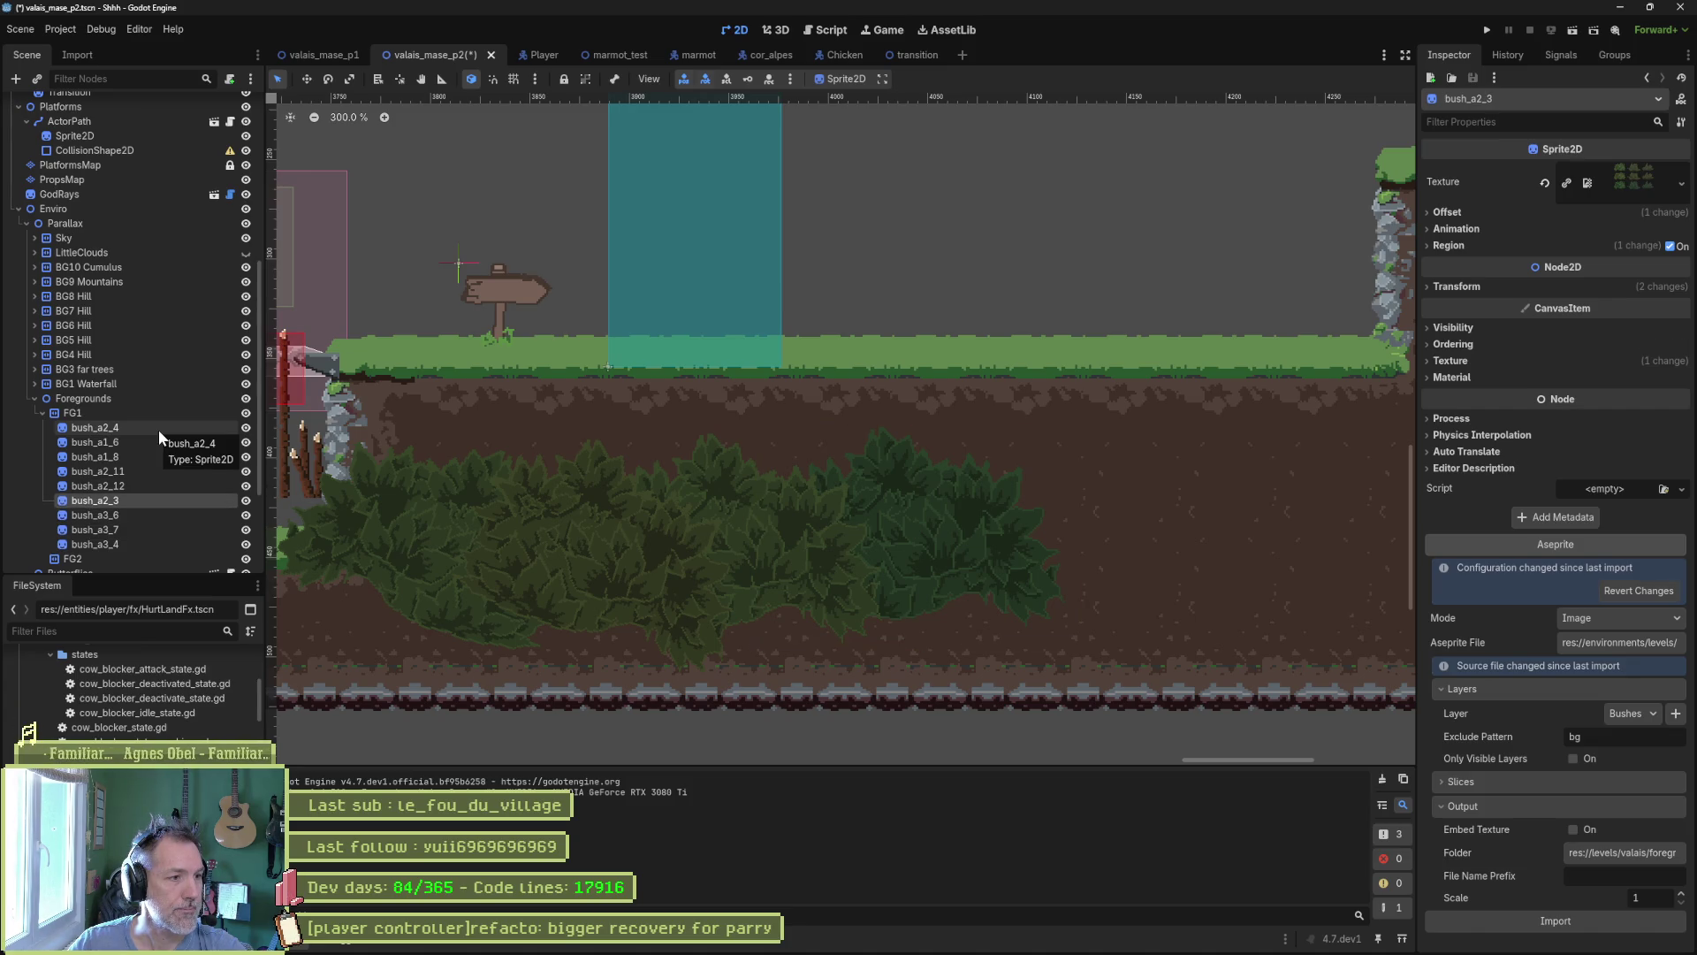
{"action": "key", "text": "Up"}
{"action": "key", "text": "Up"}
{"action": "key", "text": "Up"}
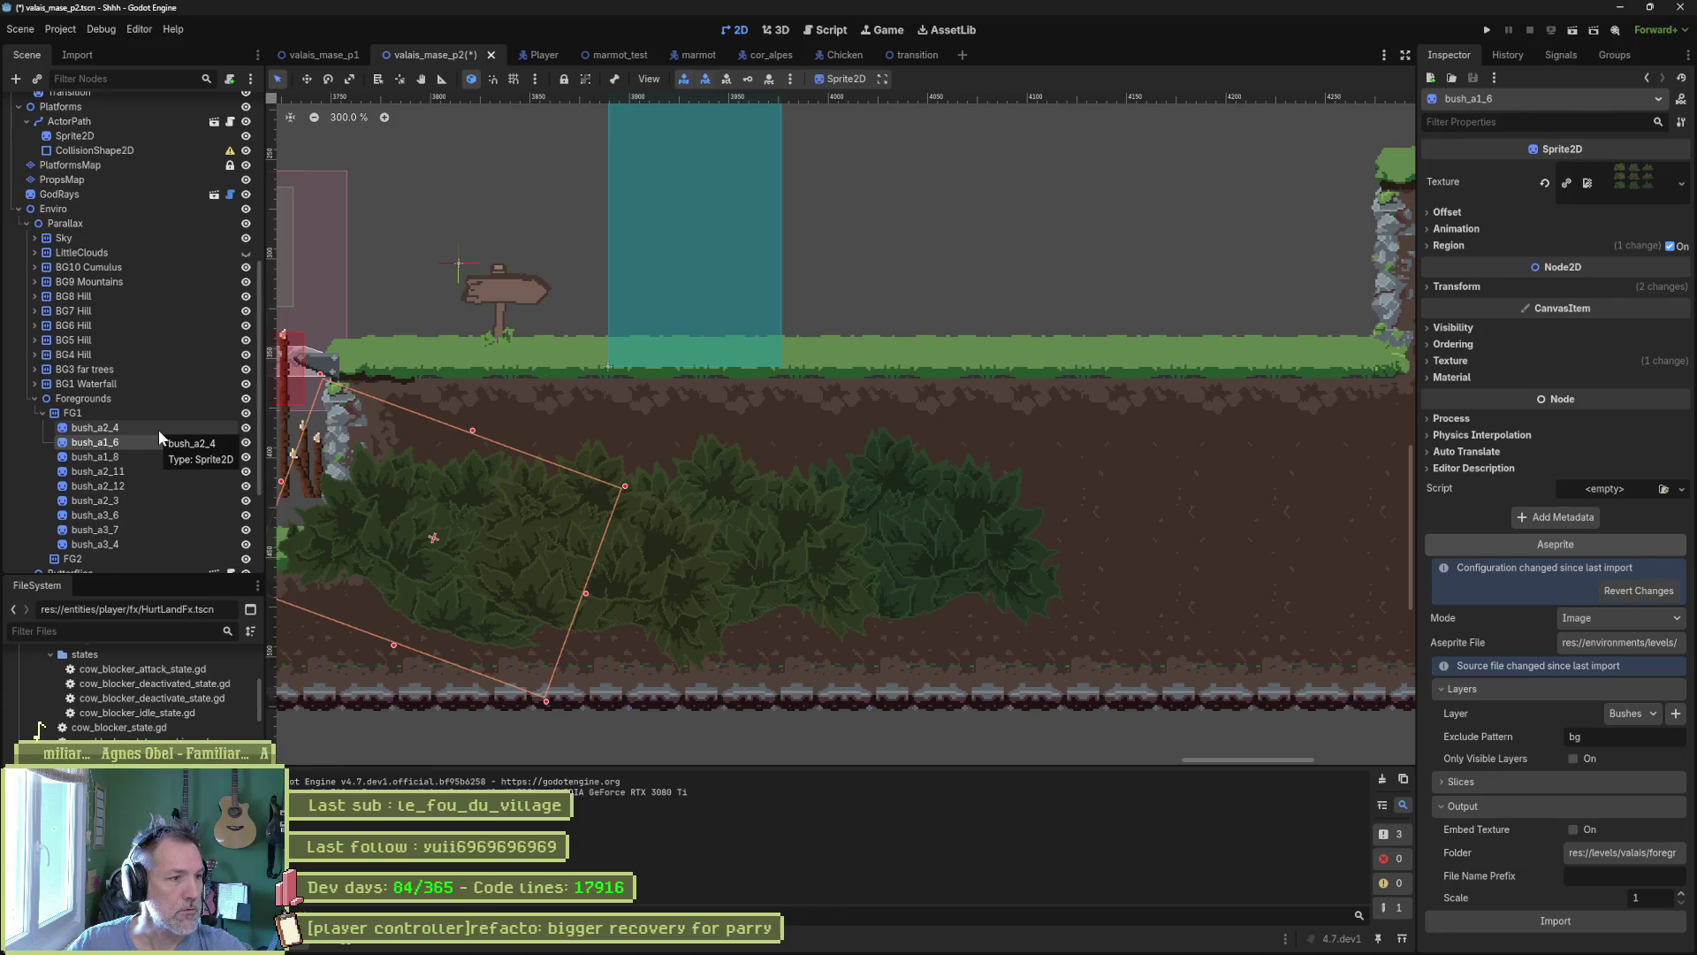
{"action": "key", "text": "Down"}
{"action": "key", "text": "Down"}
{"action": "key", "text": "Down"}
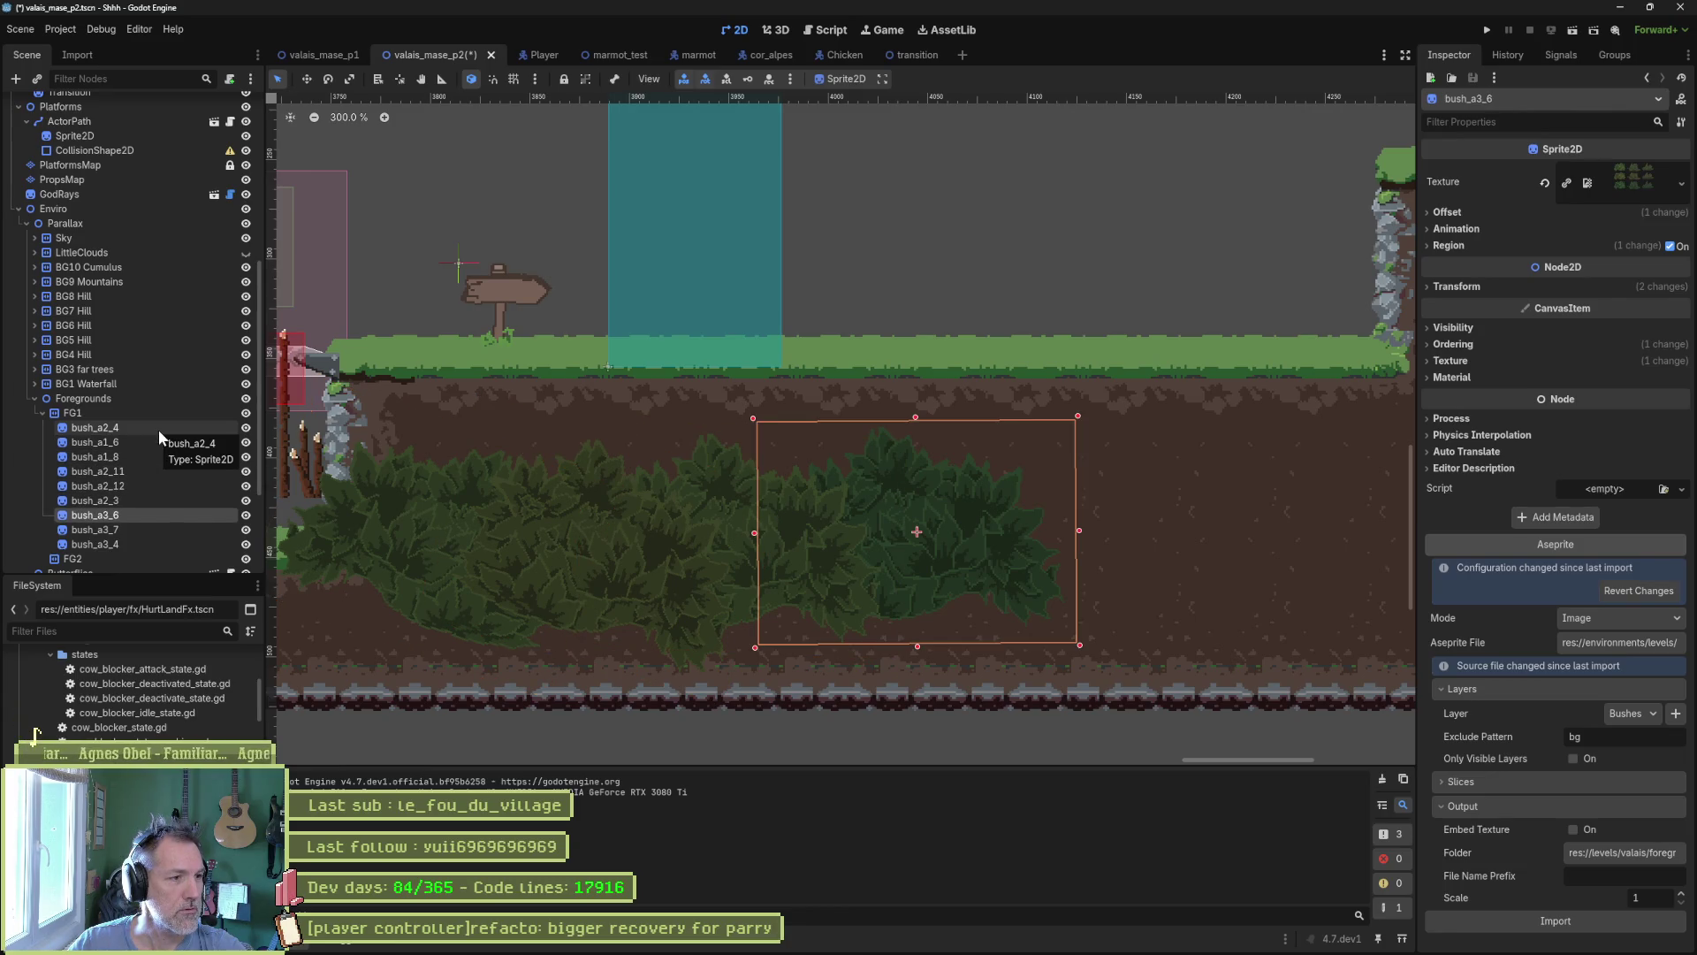
{"action": "left_click", "coordinate": [152, 447], "text": "ctrl"}
{"action": "left_click", "coordinate": [149, 457], "text": "ctrl"}
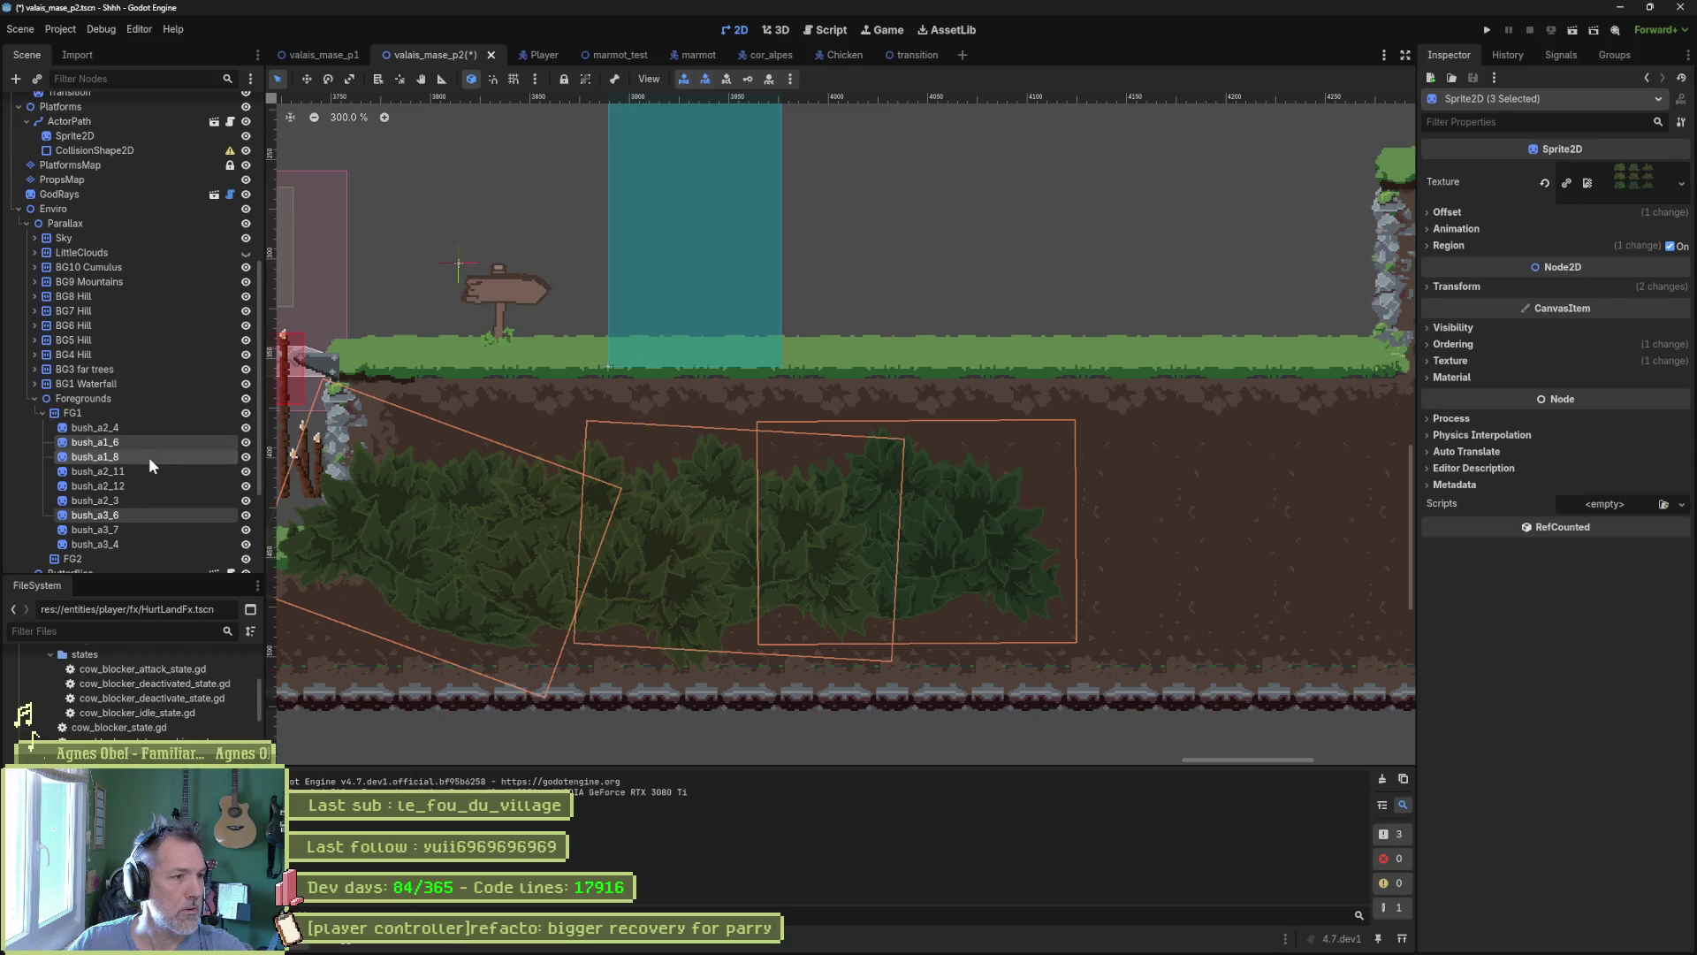
{"action": "left_click", "coordinate": [146, 467], "text": "ctrl"}
Duplicate the four bushes, shift the copies about 256 px right, then save and playtest.
{"action": "key", "text": "ctrl+d"}
{"action": "scroll", "coordinate": [633, 580], "scroll_direction": "down", "scroll_amount": 5}
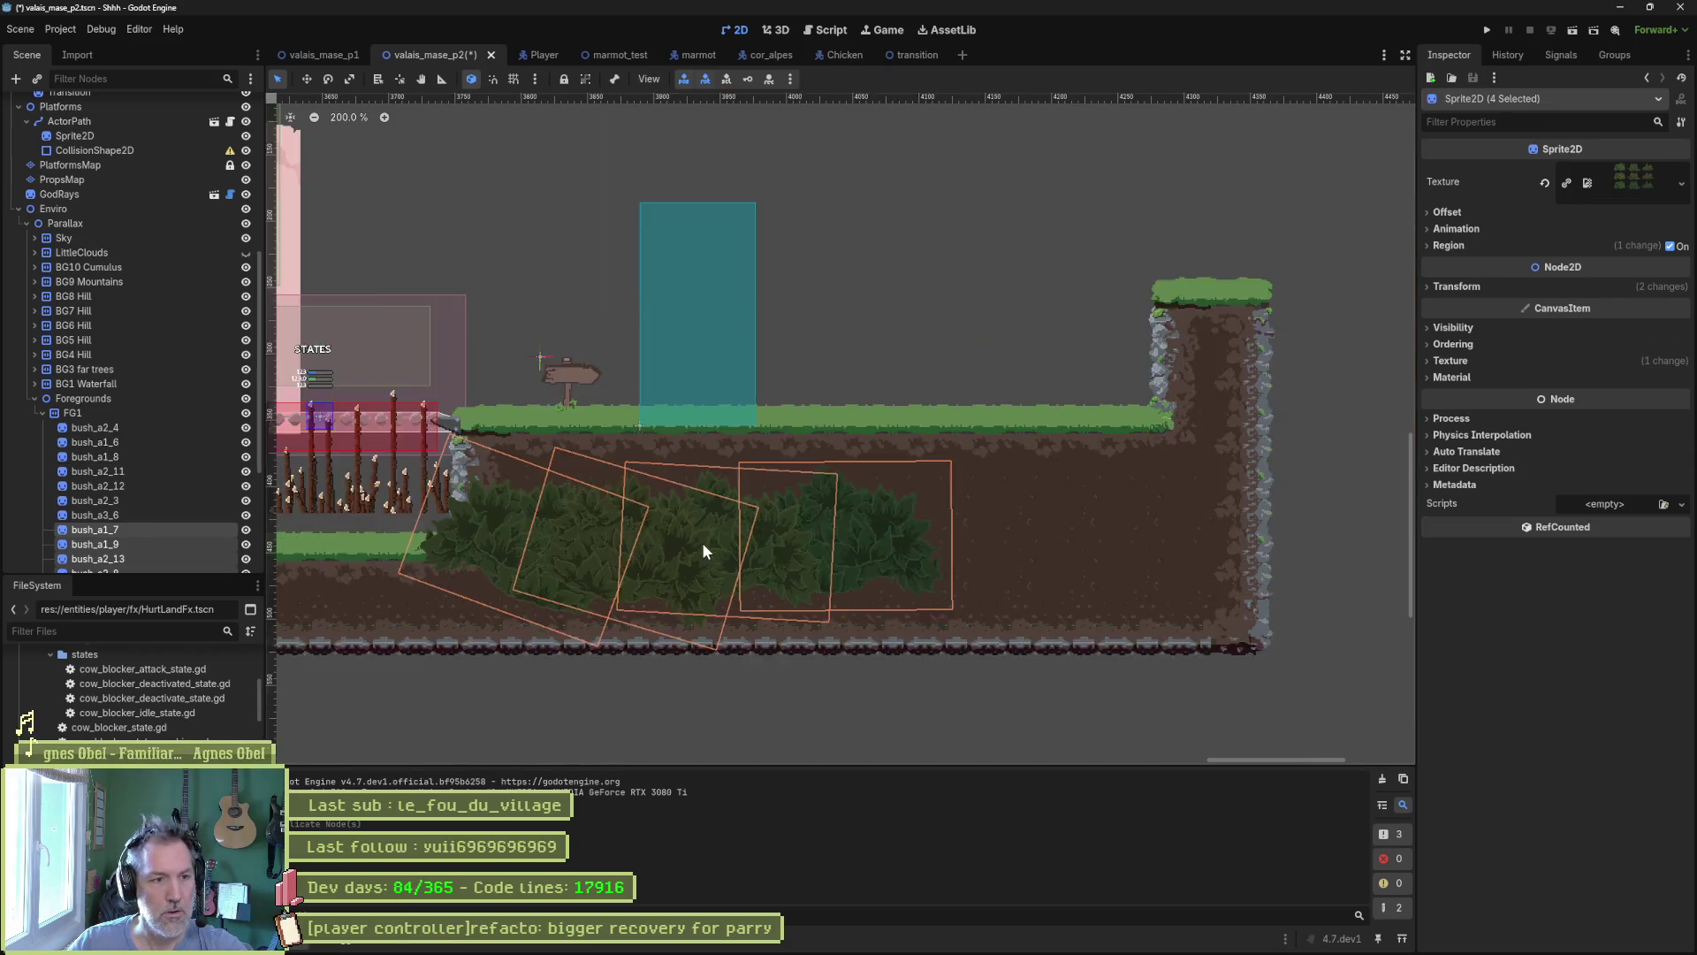
{"action": "key", "text": "w"}
{"action": "left_click_drag", "start_coordinate": [550, 583], "coordinate": [720, 584]}
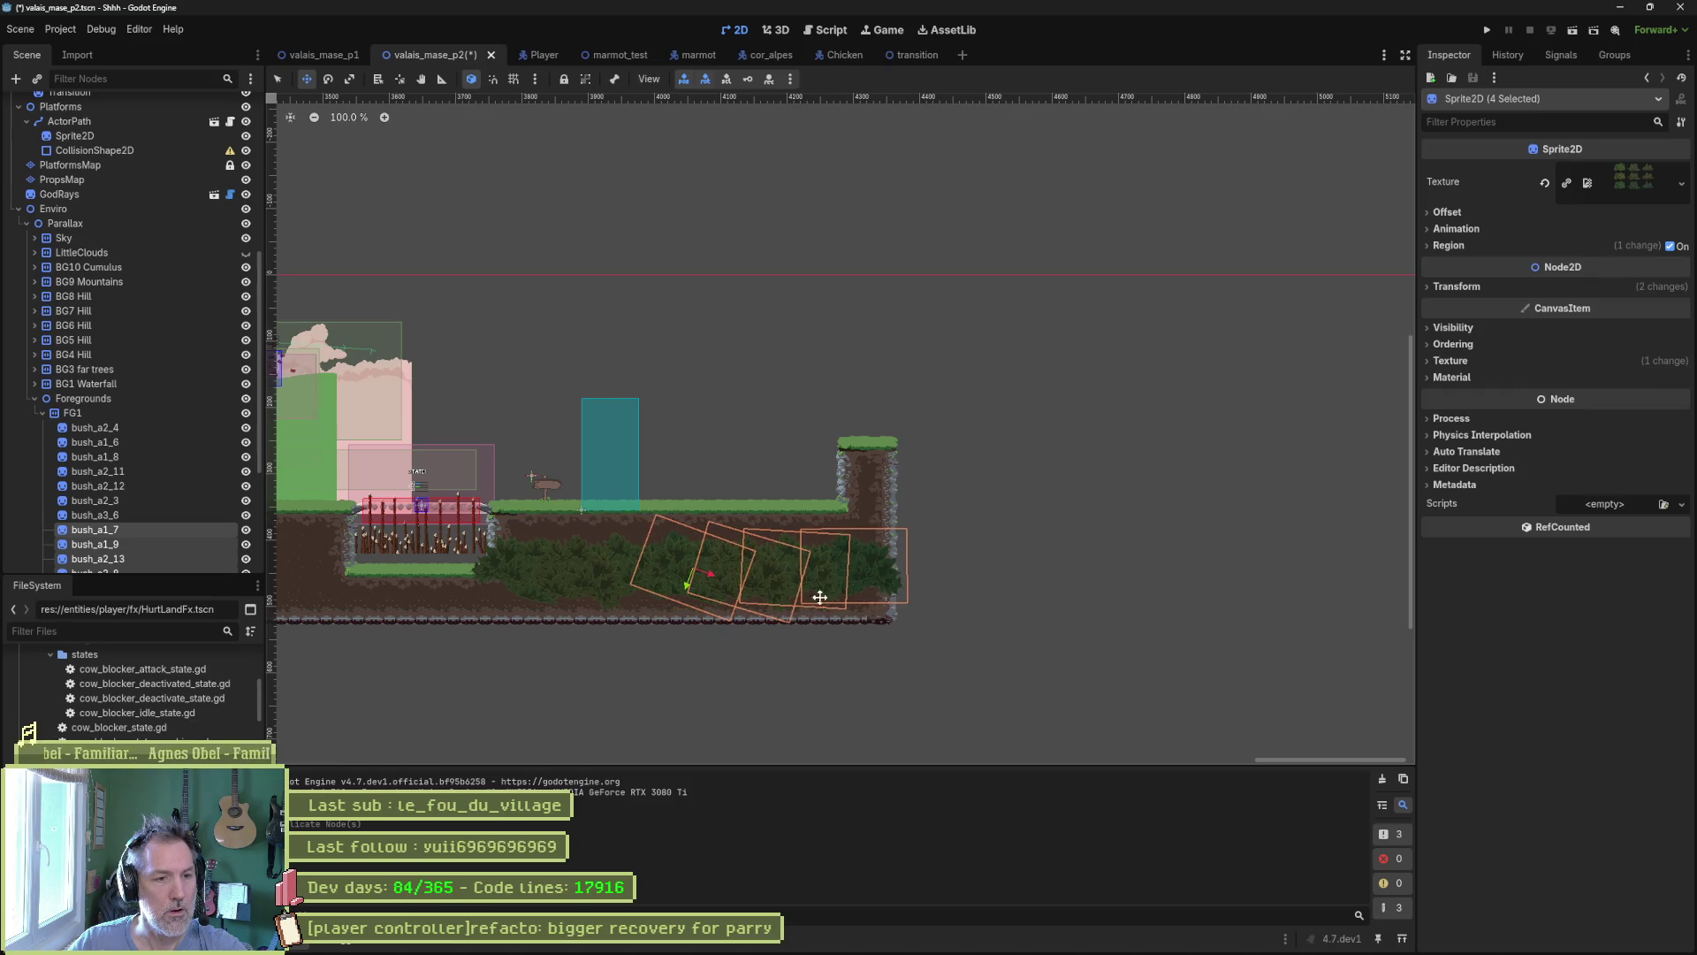
{"action": "key", "text": "F6"}
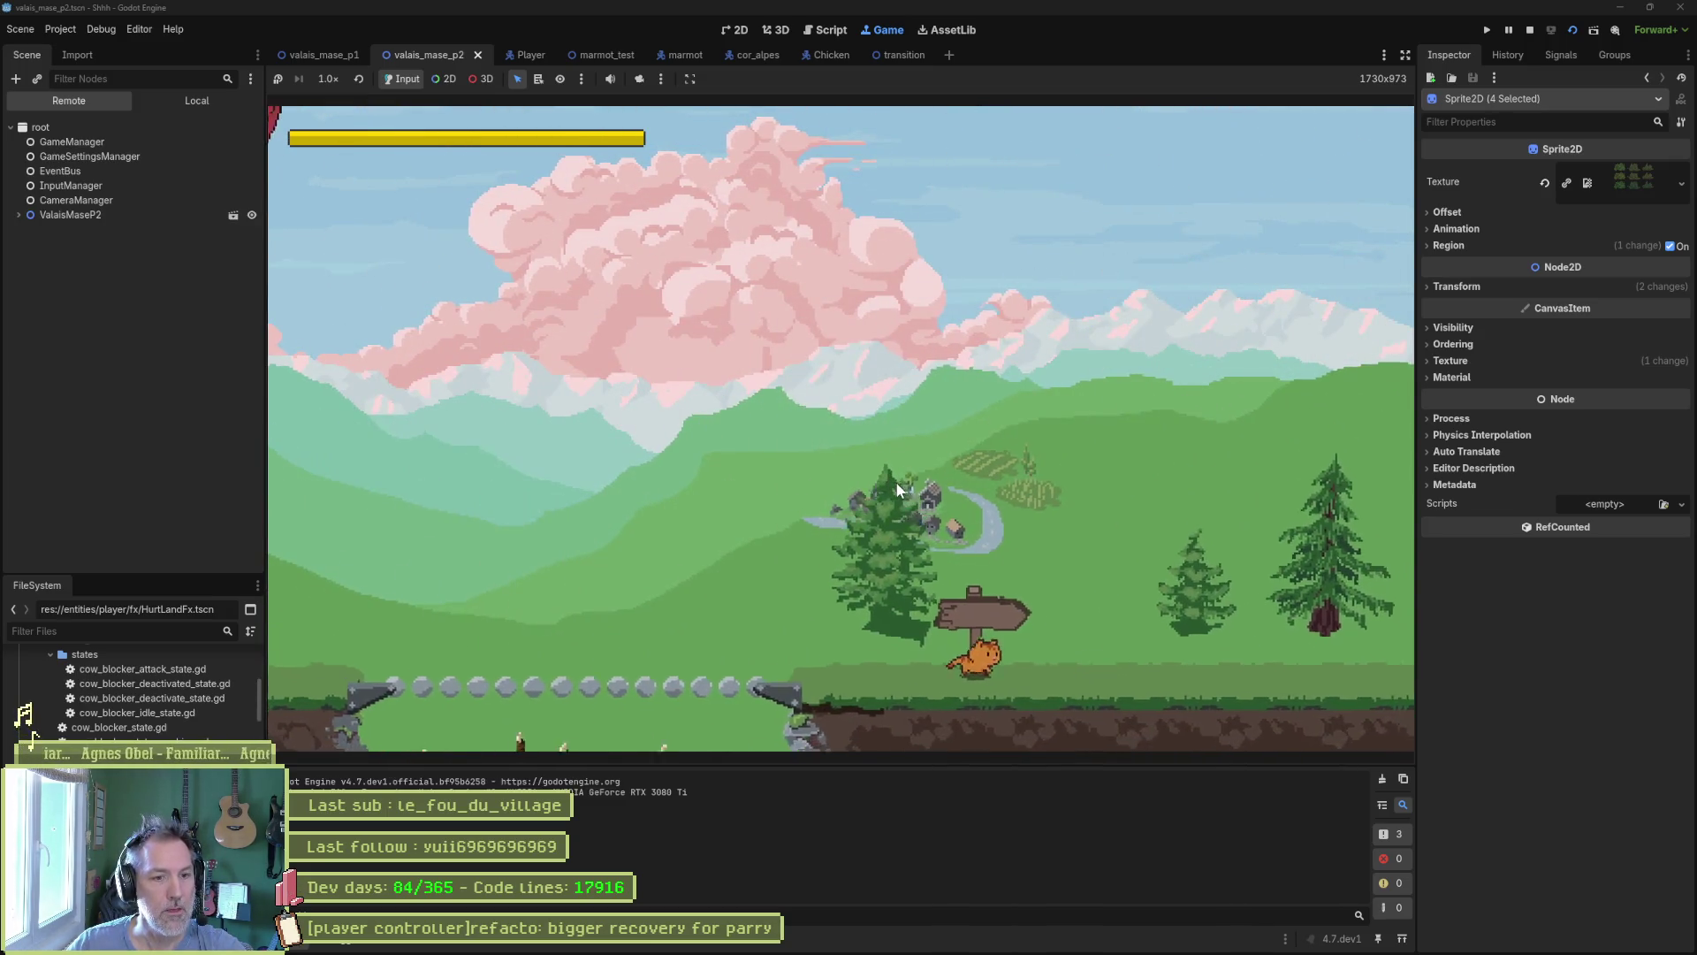
Rerun the scene and walk the player left and right past the signpost.
{"action": "key", "text": "F8"}
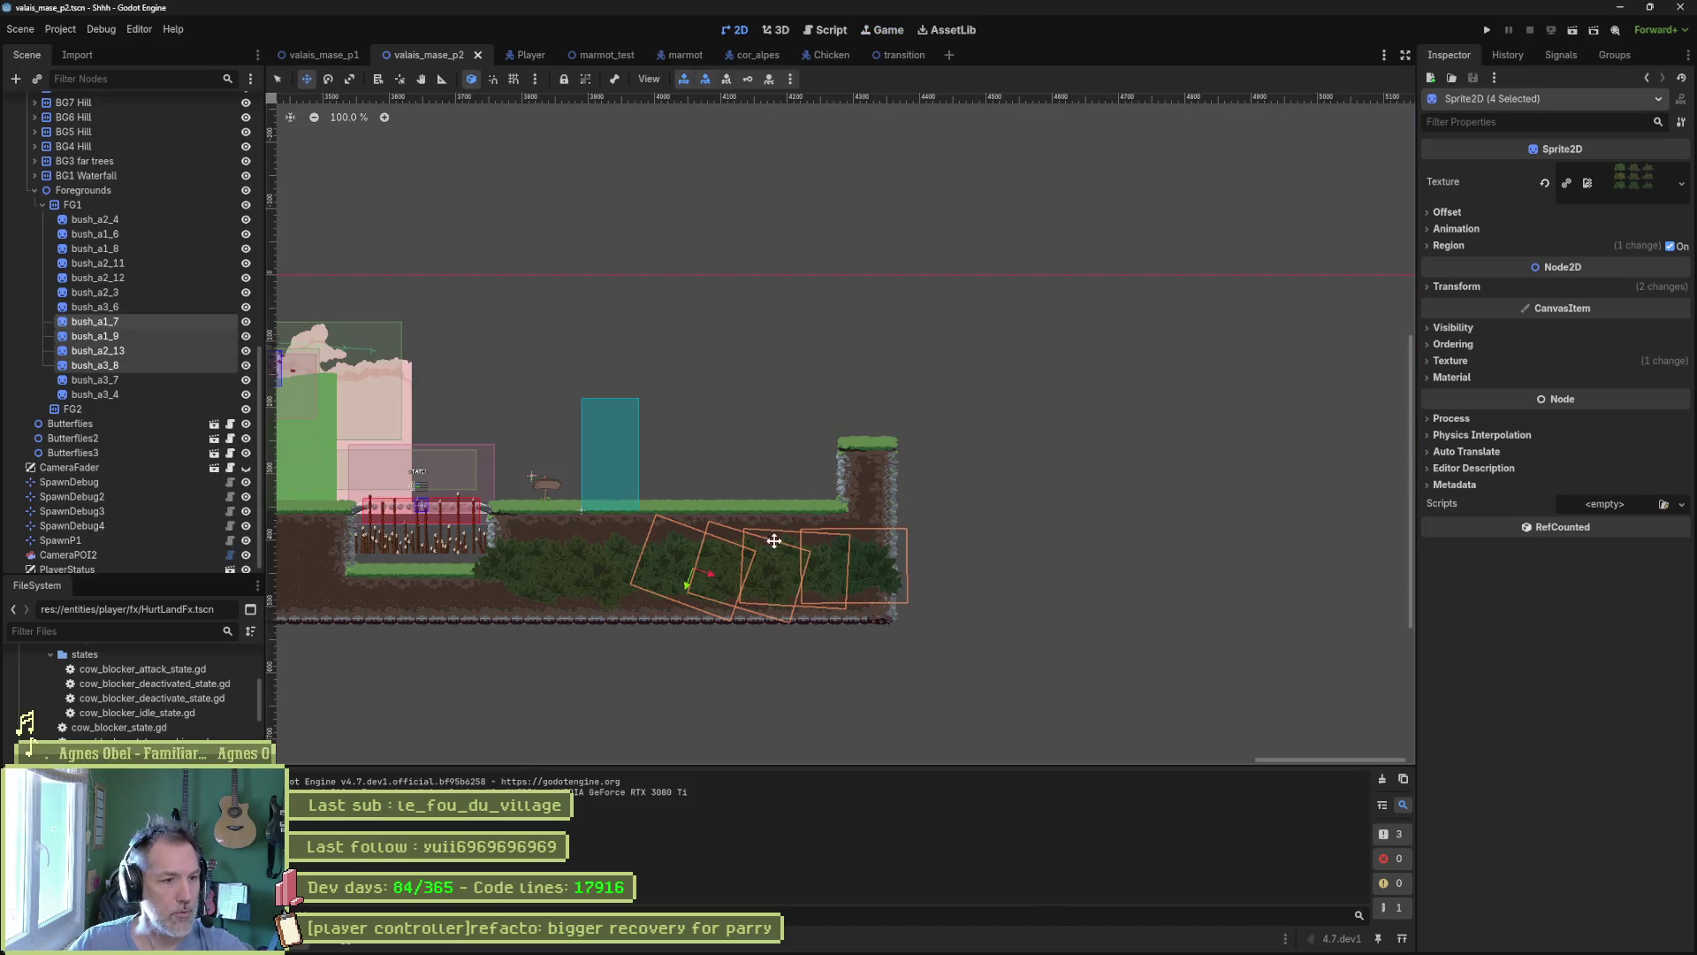
{"action": "key", "text": "F6"}
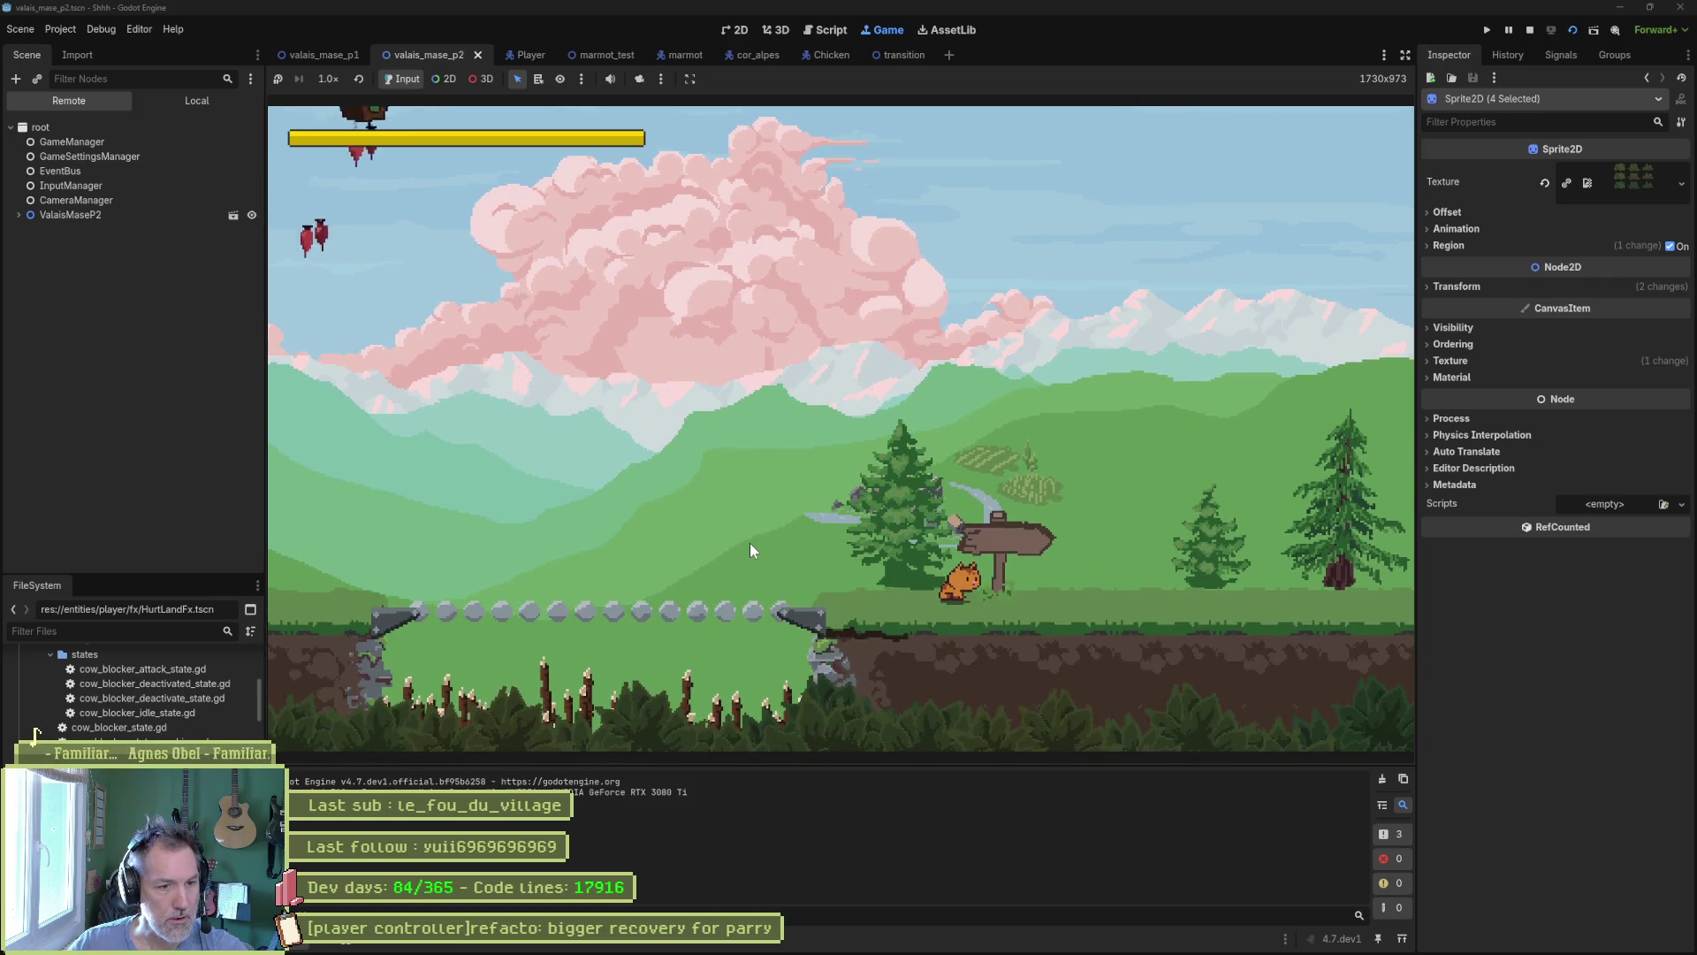
{"action": "key", "text": "Left"}
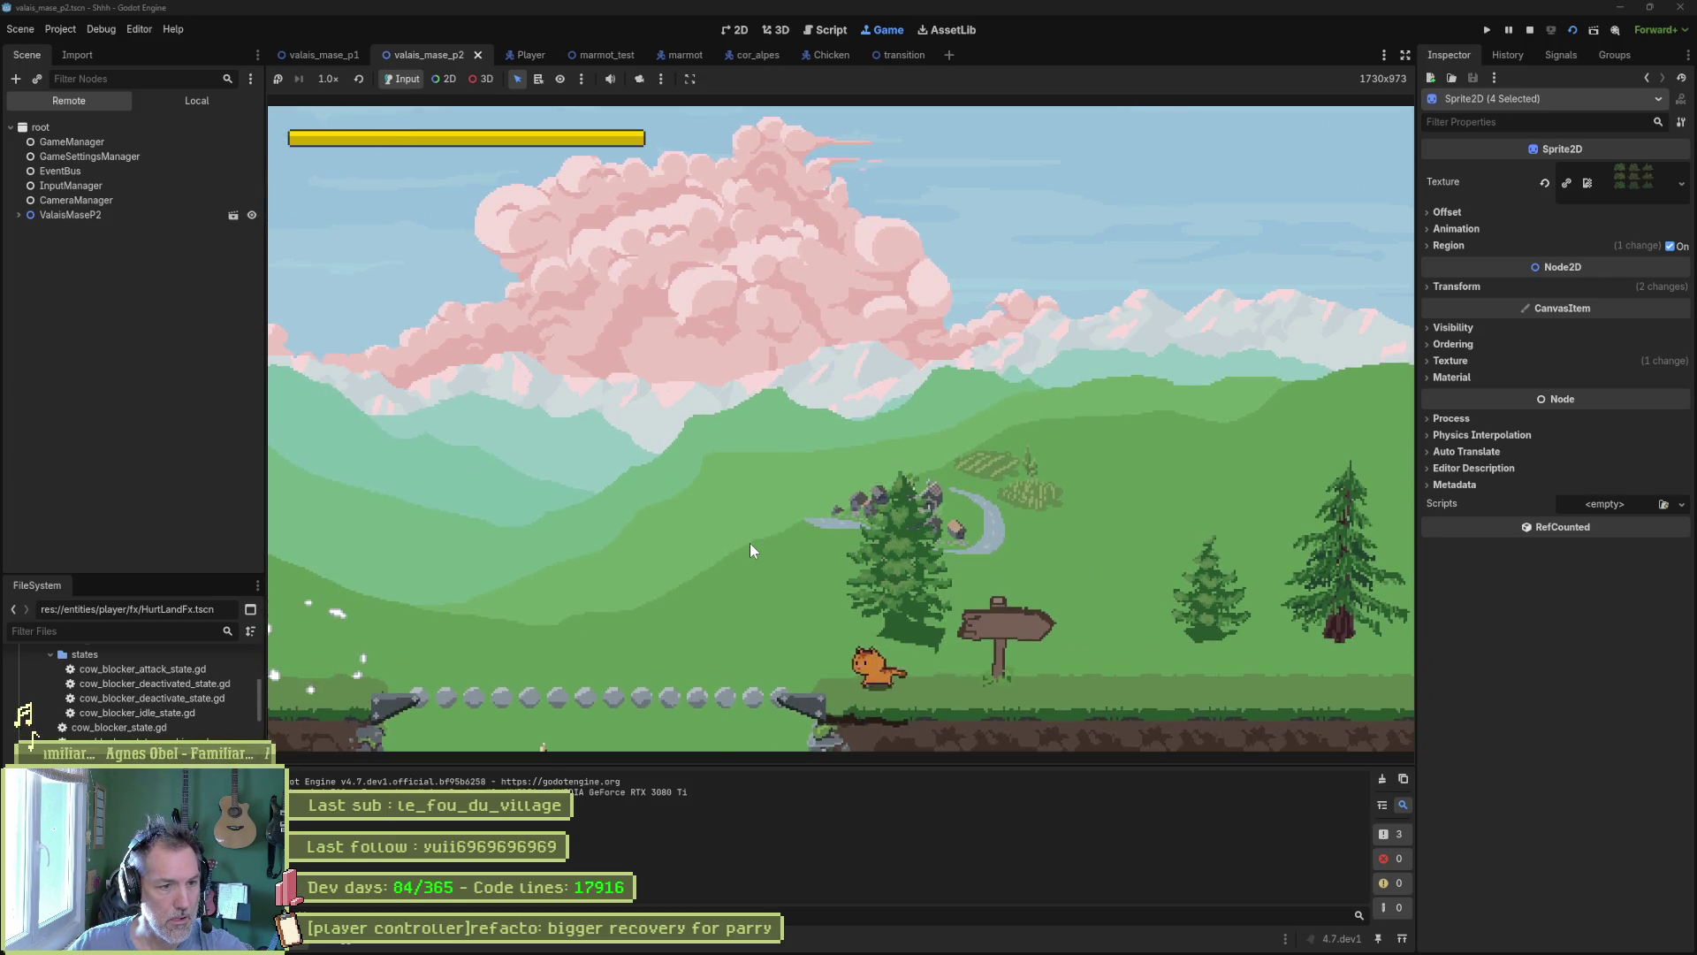
{"action": "key", "text": "Right"}
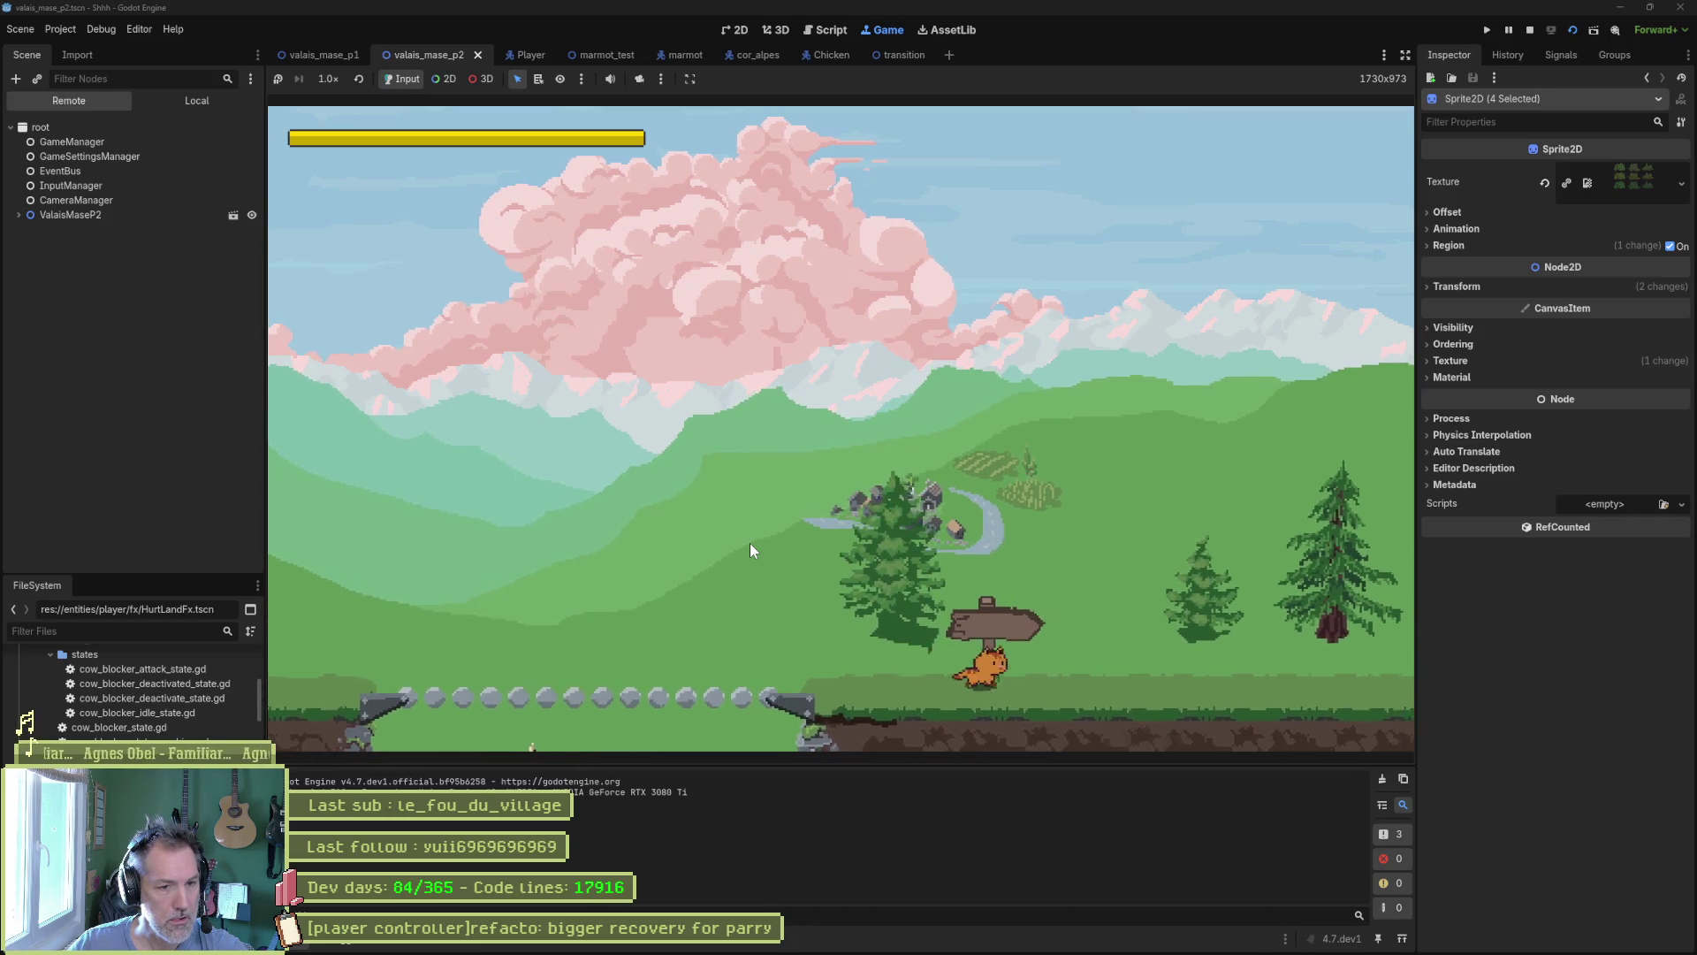
{"action": "key", "text": "Left"}
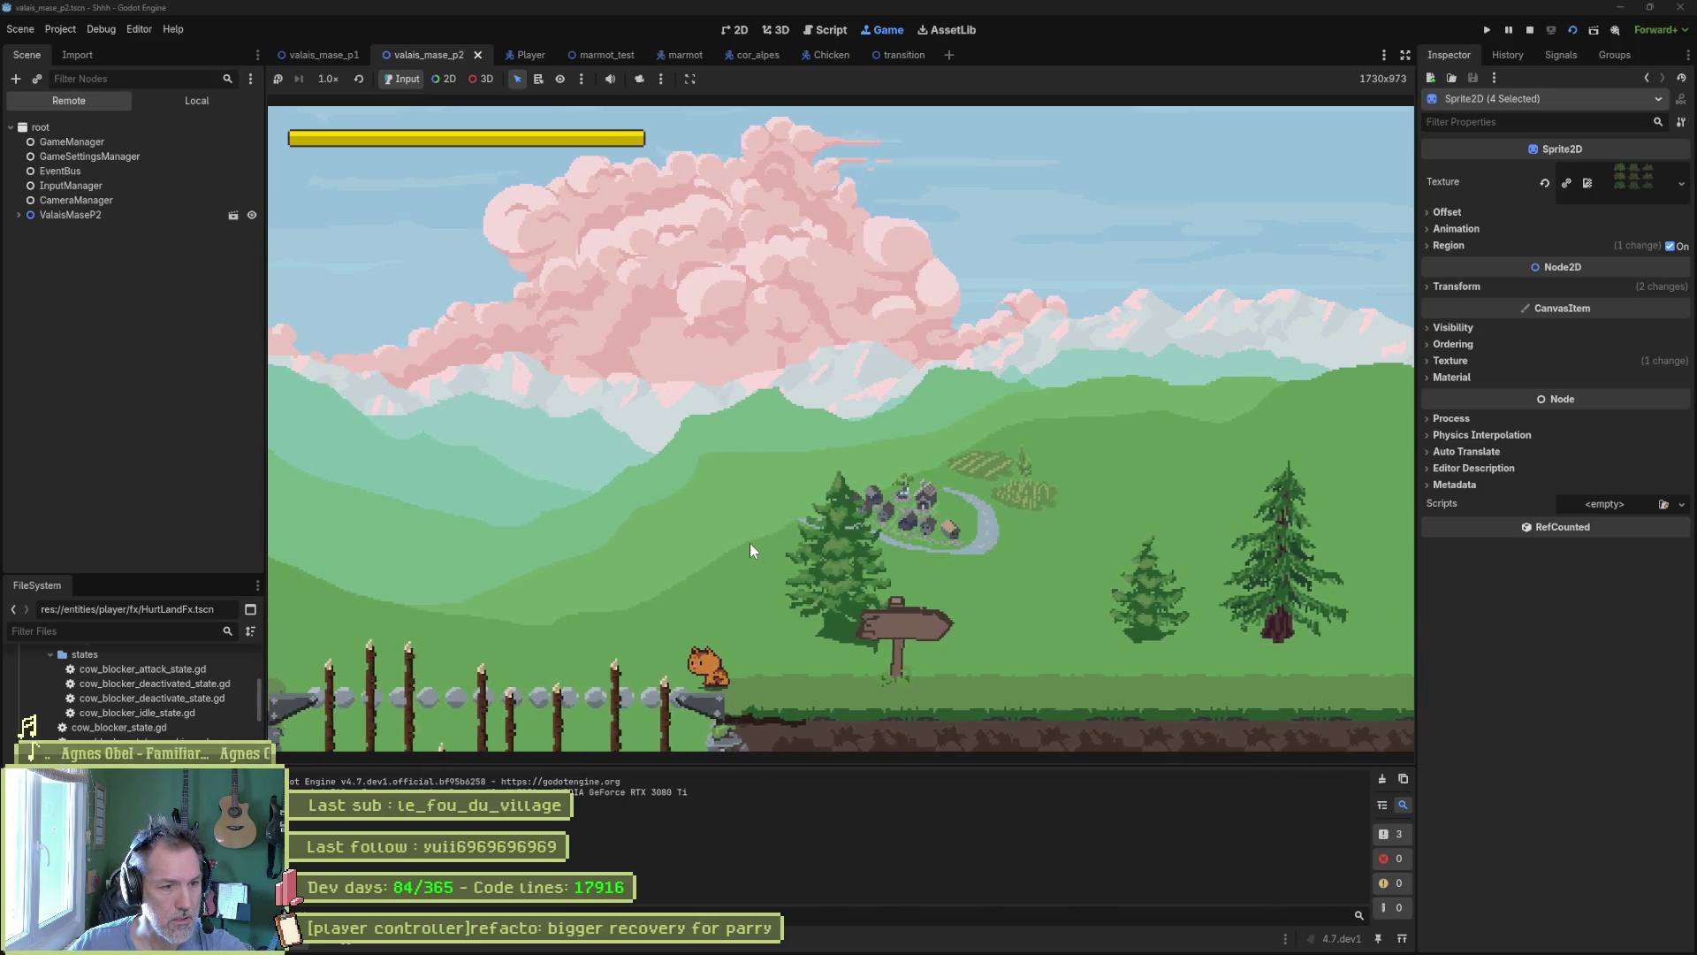
Move the four bushes slightly up and left, then save the scene.
{"action": "key", "text": "F8"}
{"action": "scroll", "coordinate": [672, 557], "scroll_direction": "left", "scroll_amount": 2}
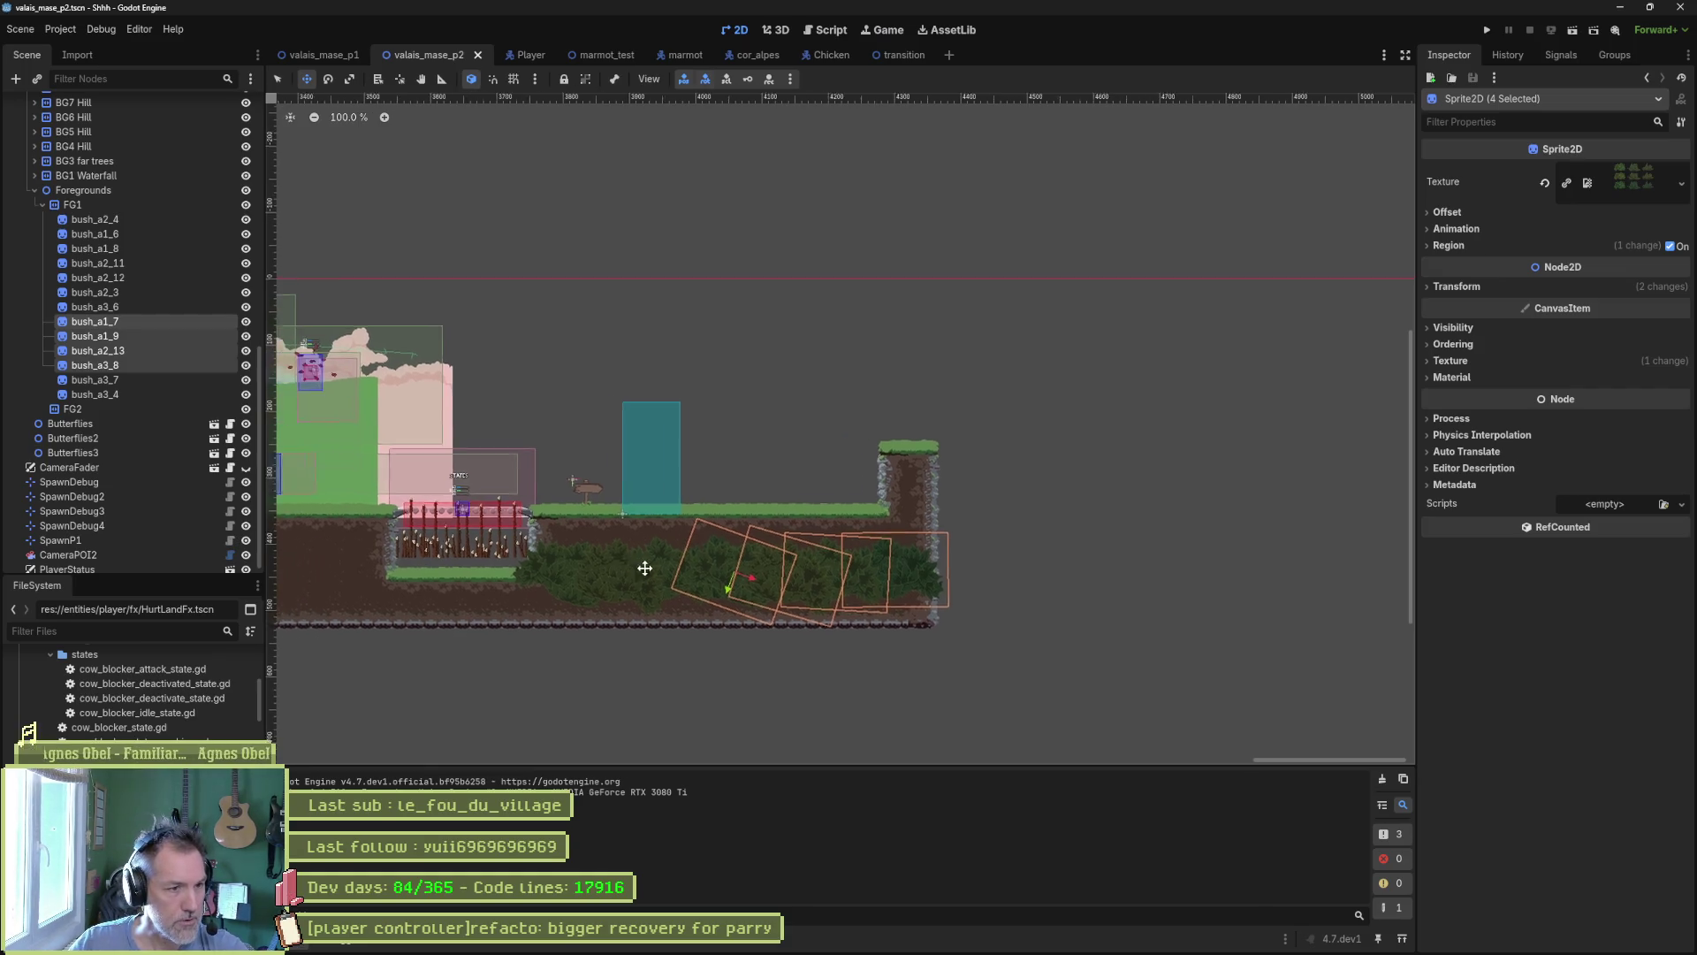
{"action": "left_click_drag", "start_coordinate": [802, 603], "coordinate": [796, 580]}
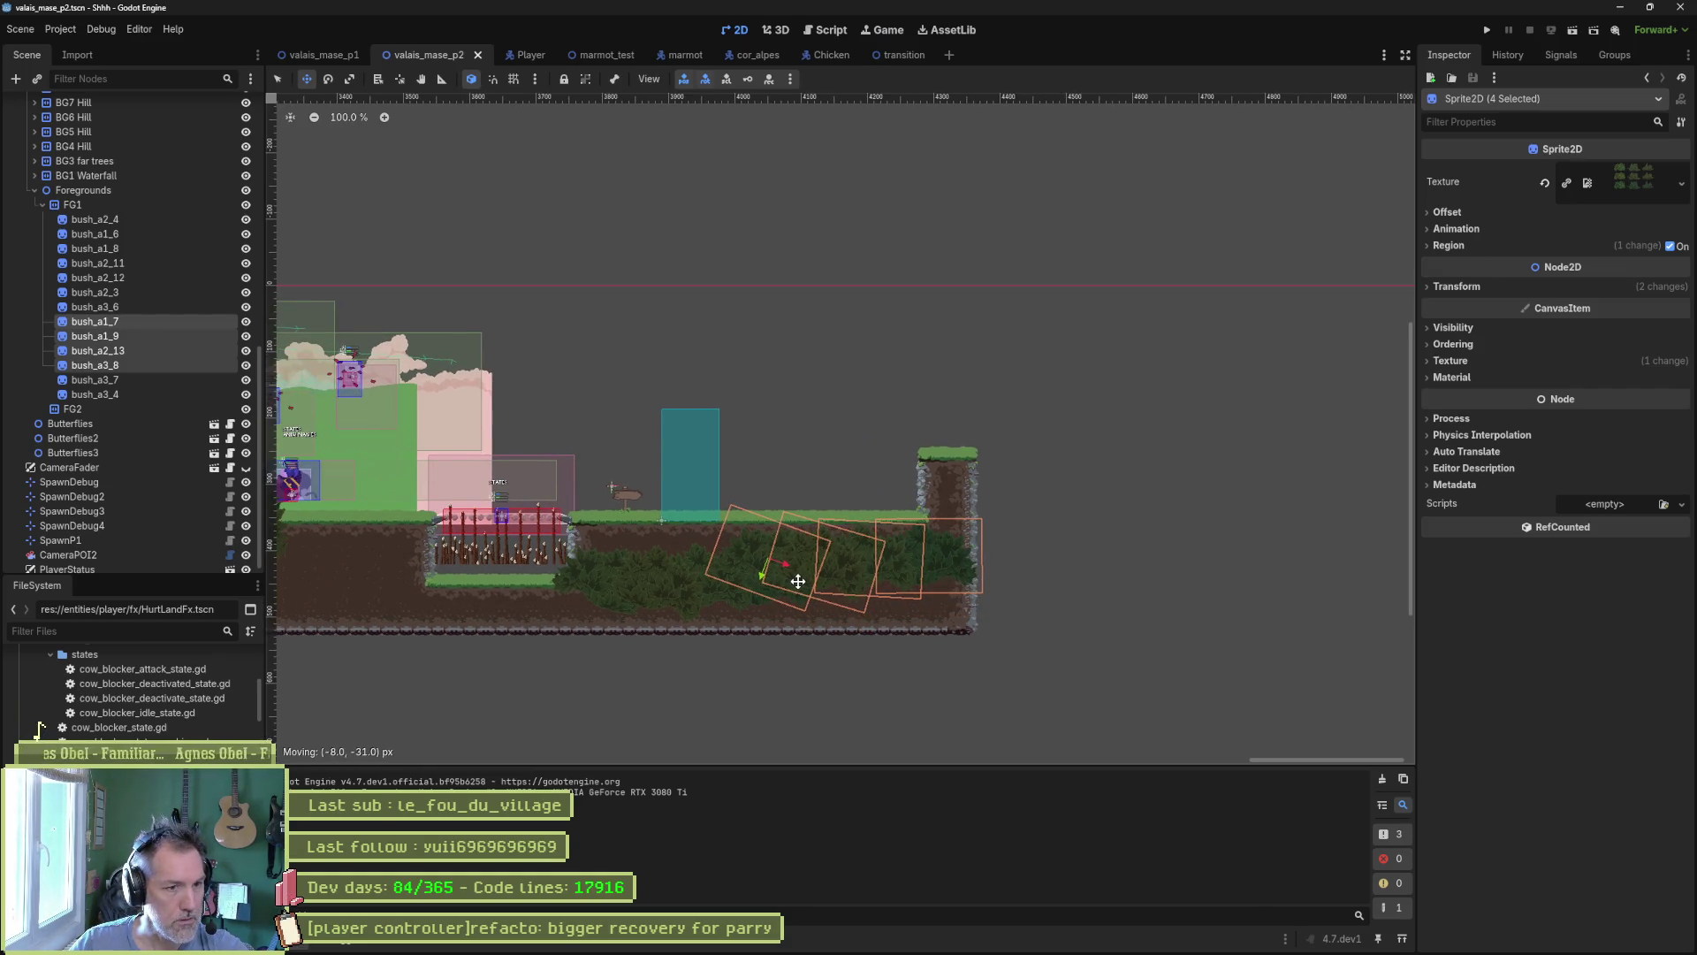
{"action": "key", "text": "ctrl+s"}
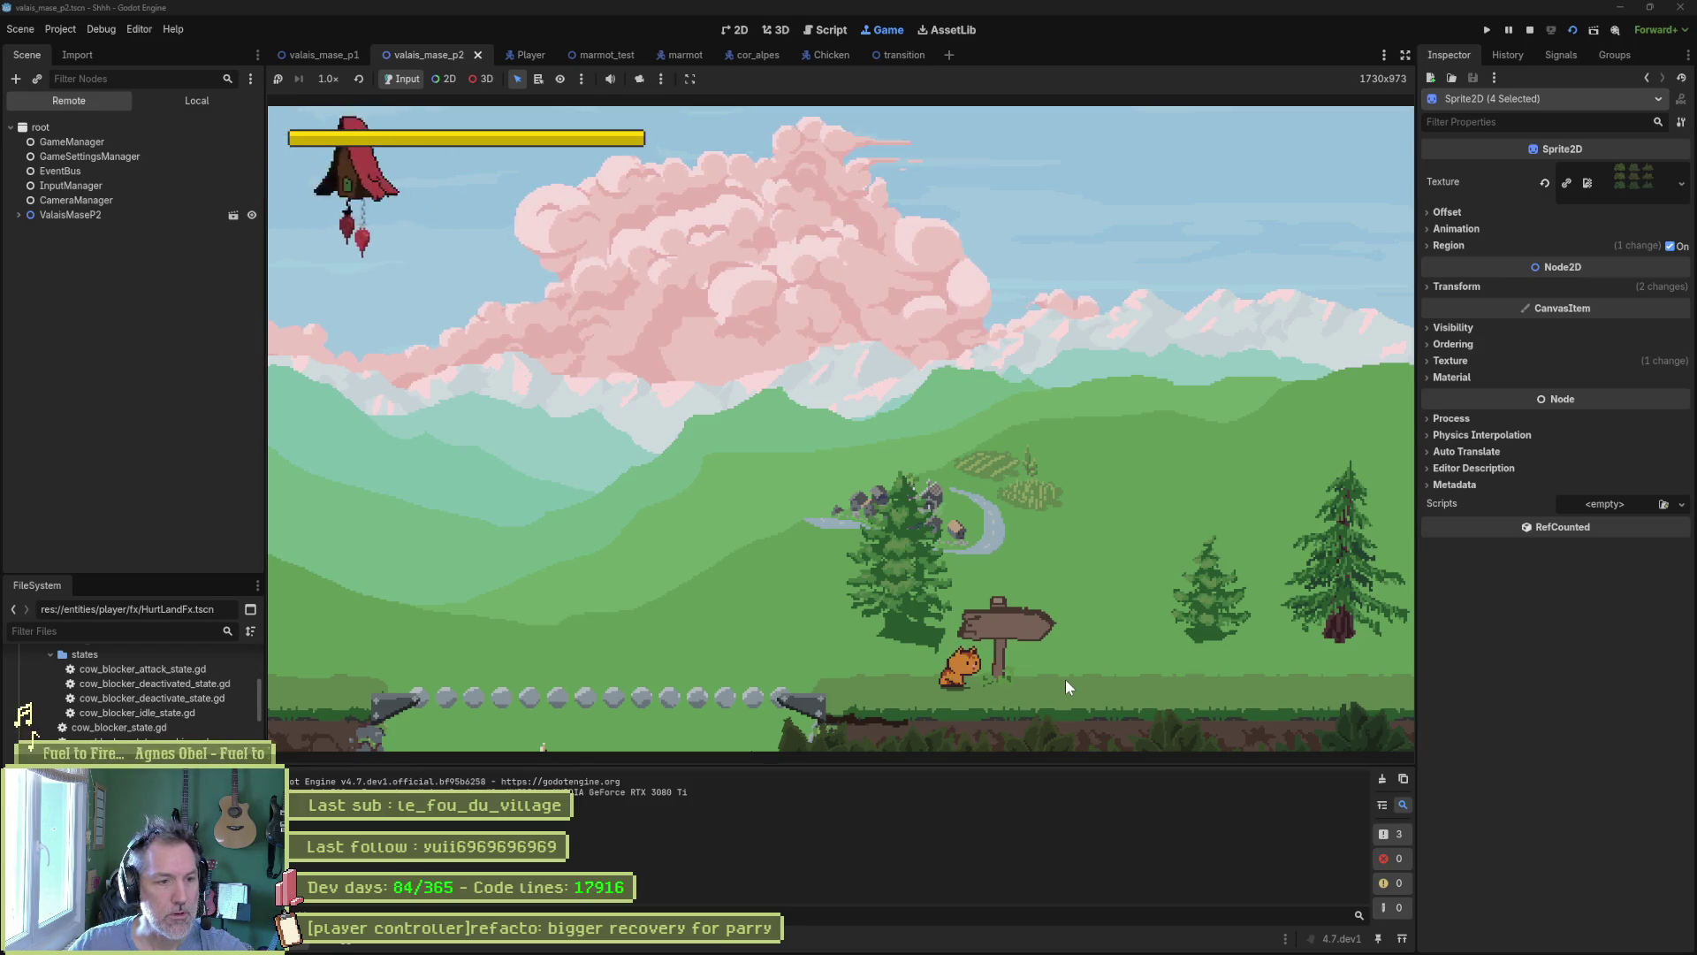
Nudge the bushes up-left, then about 29 px right, playtesting after each adjustment.
{"action": "key", "text": "F8"}
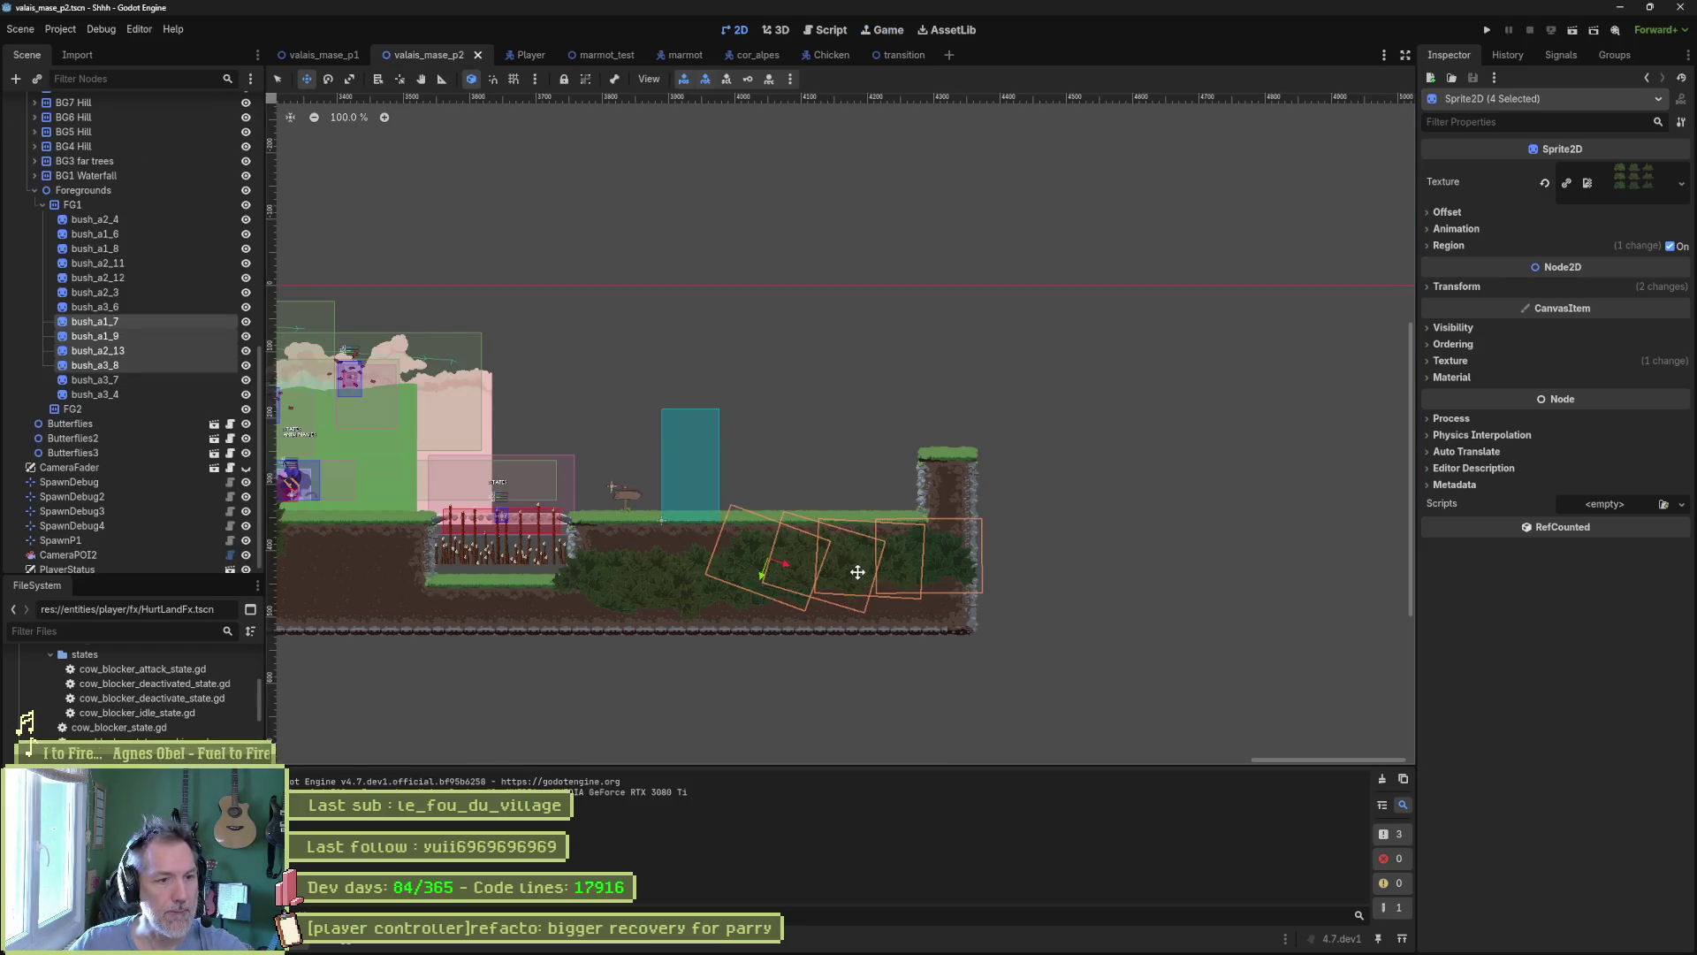
{"action": "left_click_drag", "start_coordinate": [858, 572], "coordinate": [843, 554]}
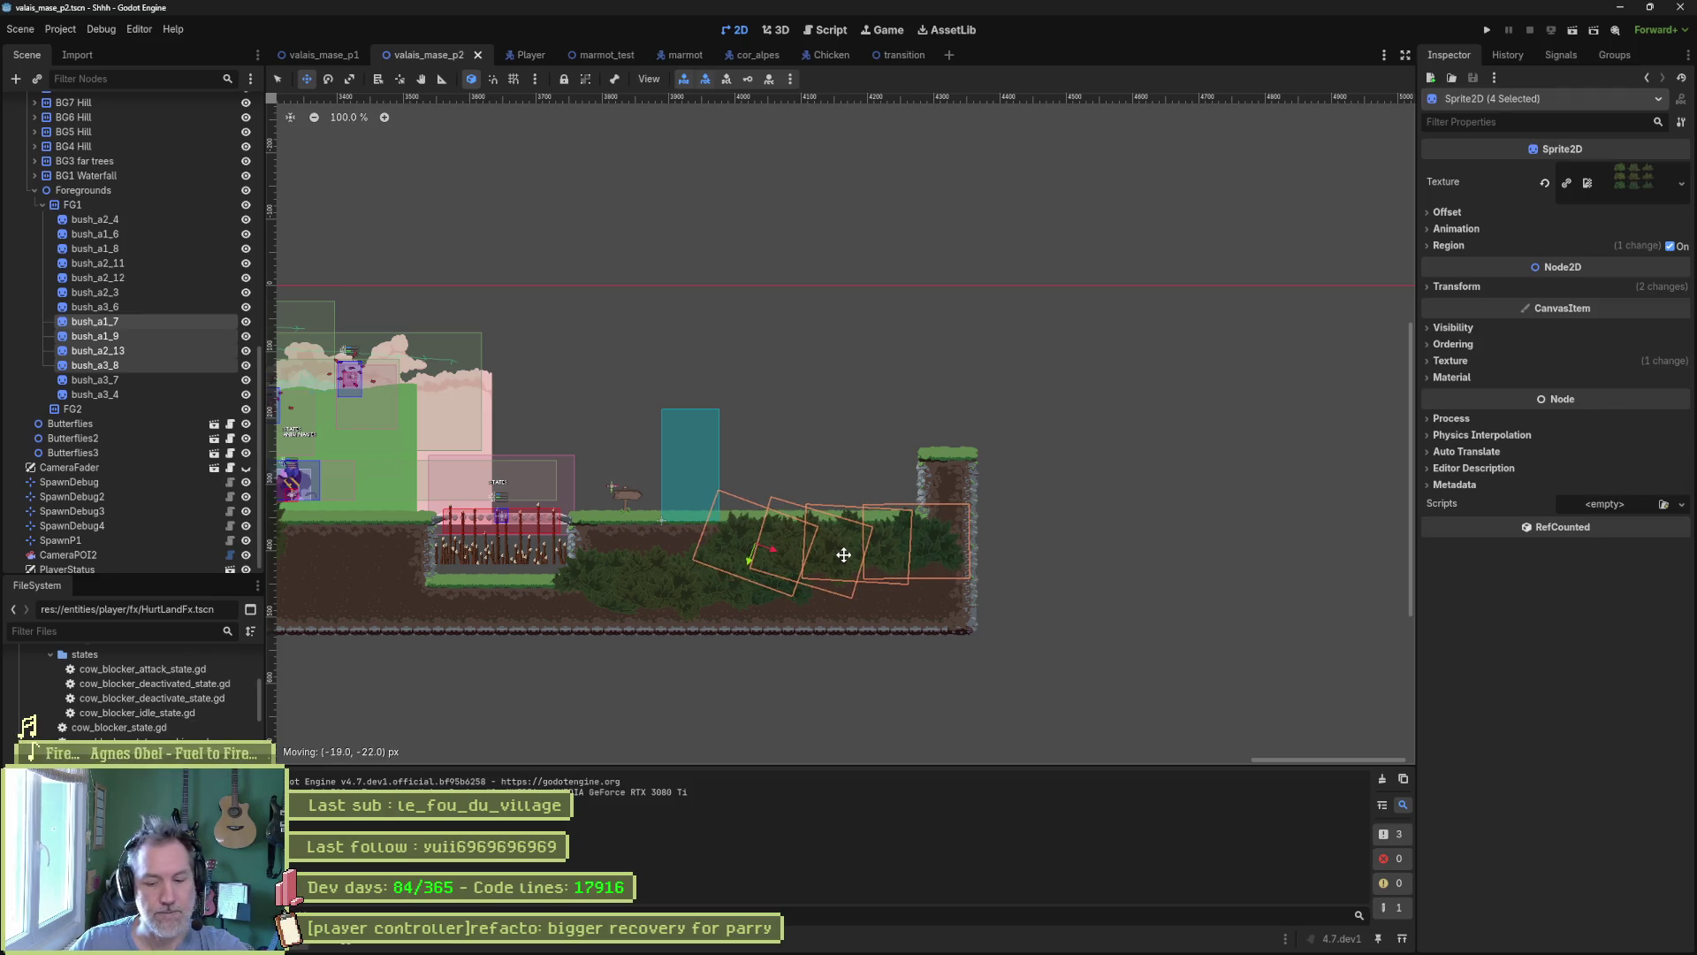
{"action": "key", "text": "F6"}
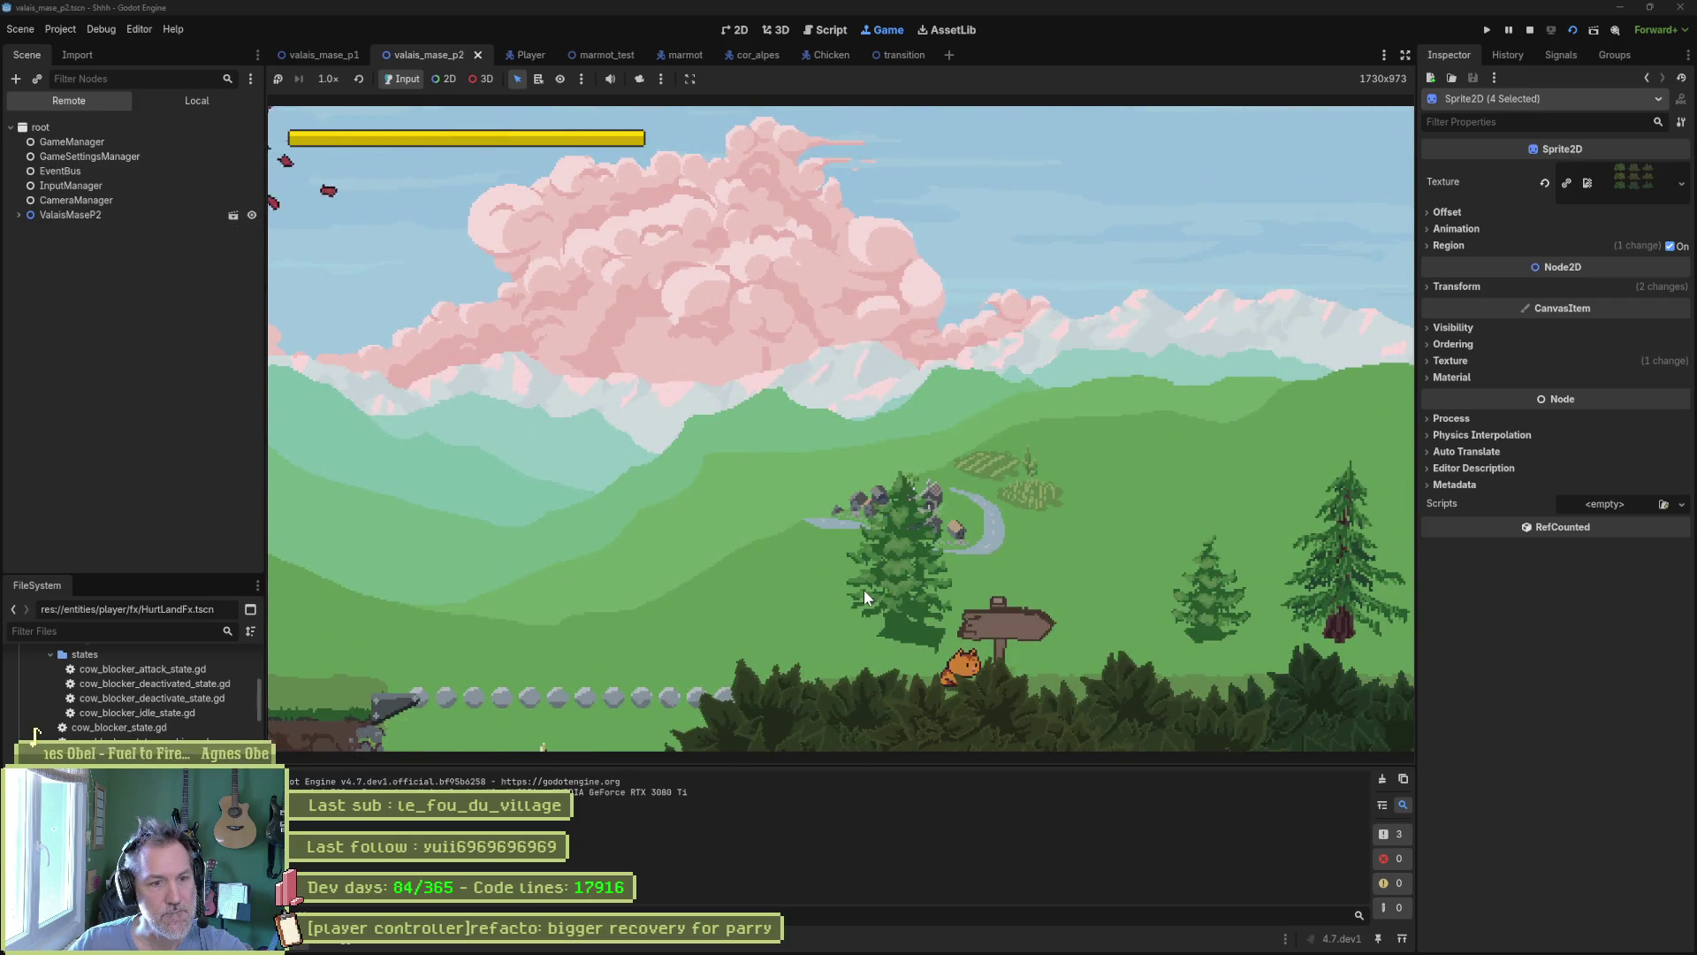
{"action": "key", "text": "F8"}
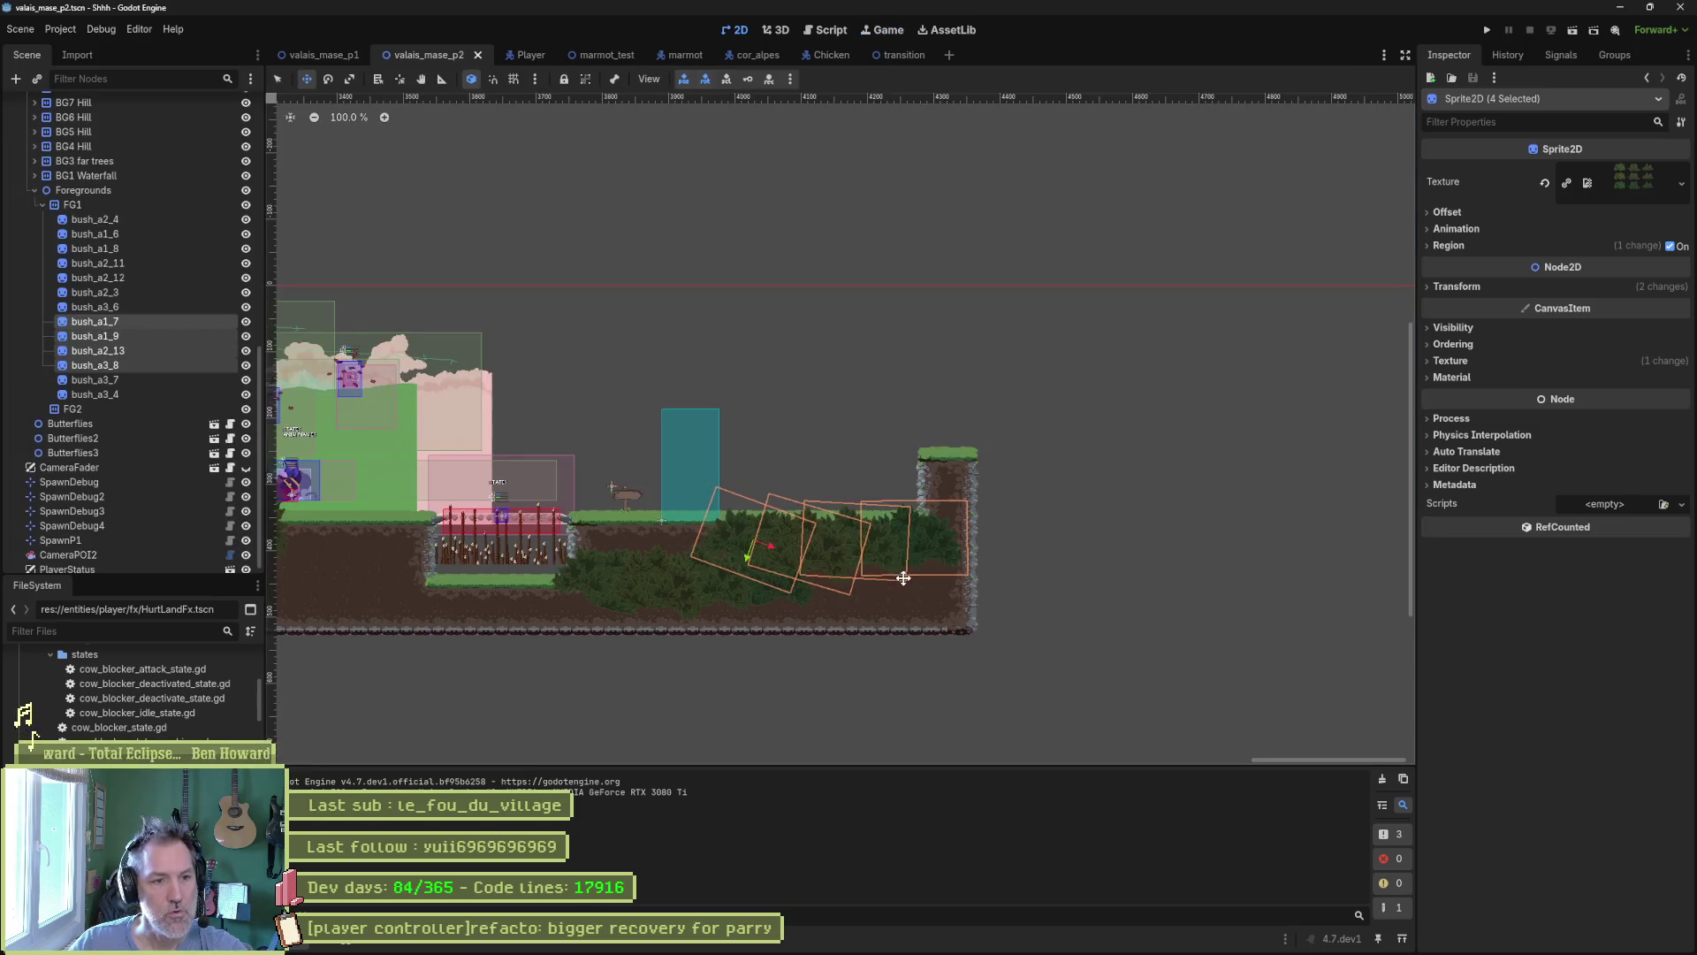
{"action": "left_click_drag", "start_coordinate": [870, 577], "coordinate": [895, 578]}
{"action": "key", "text": "F6"}
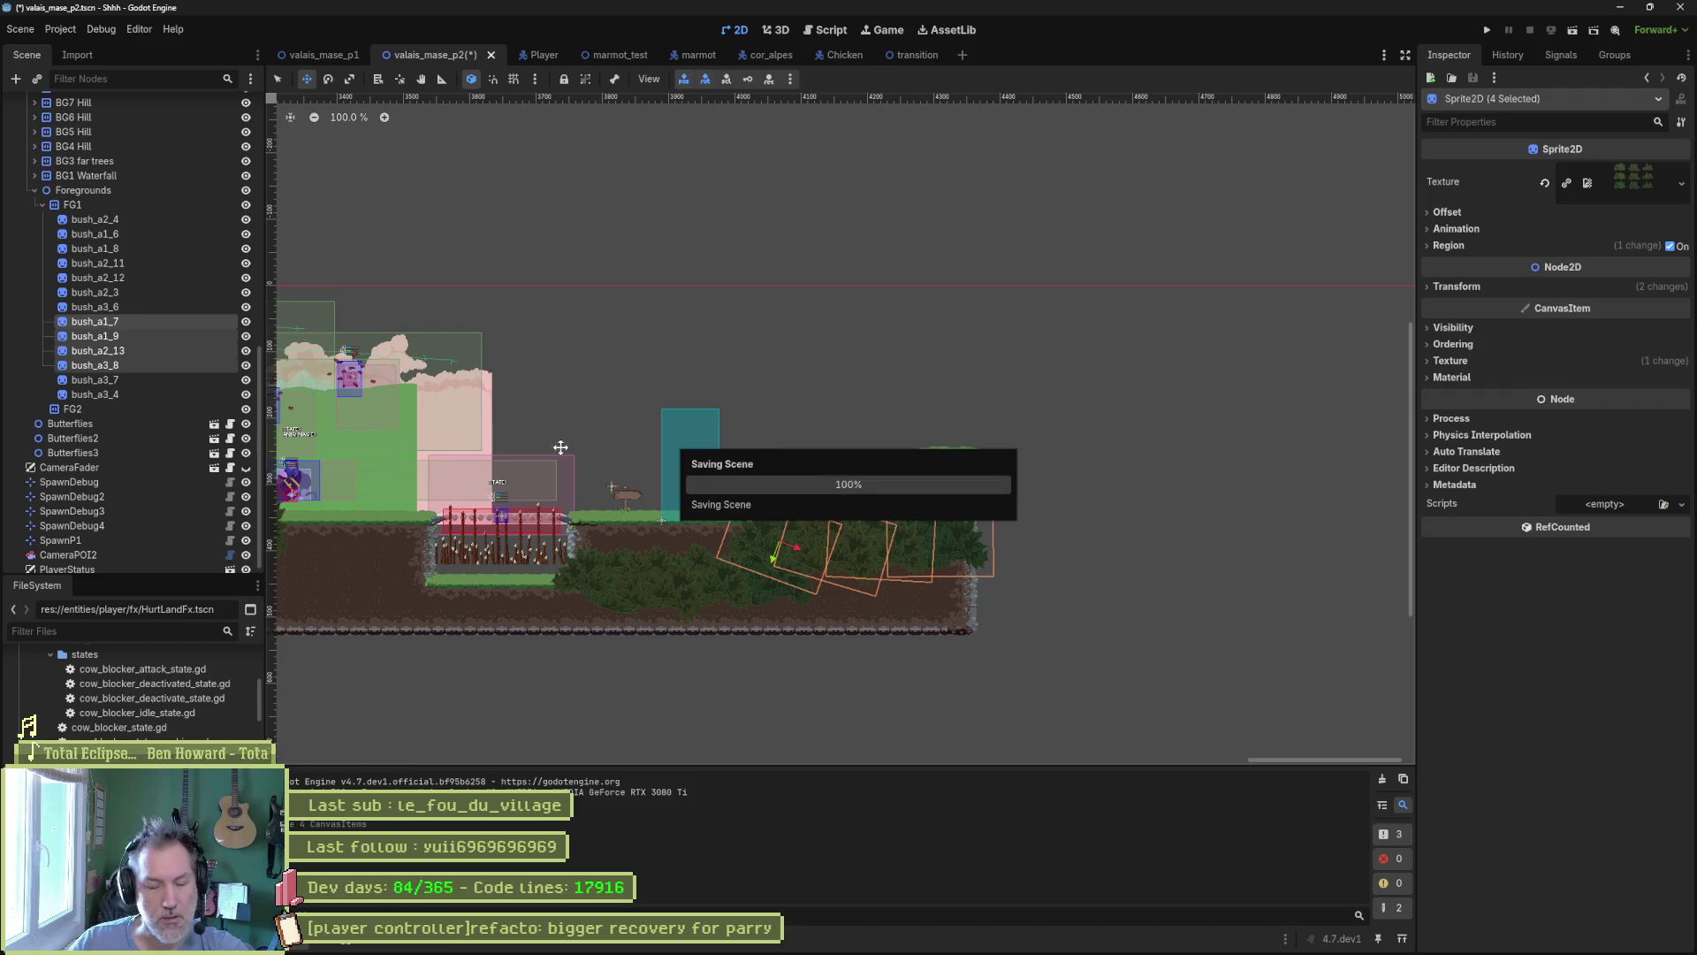